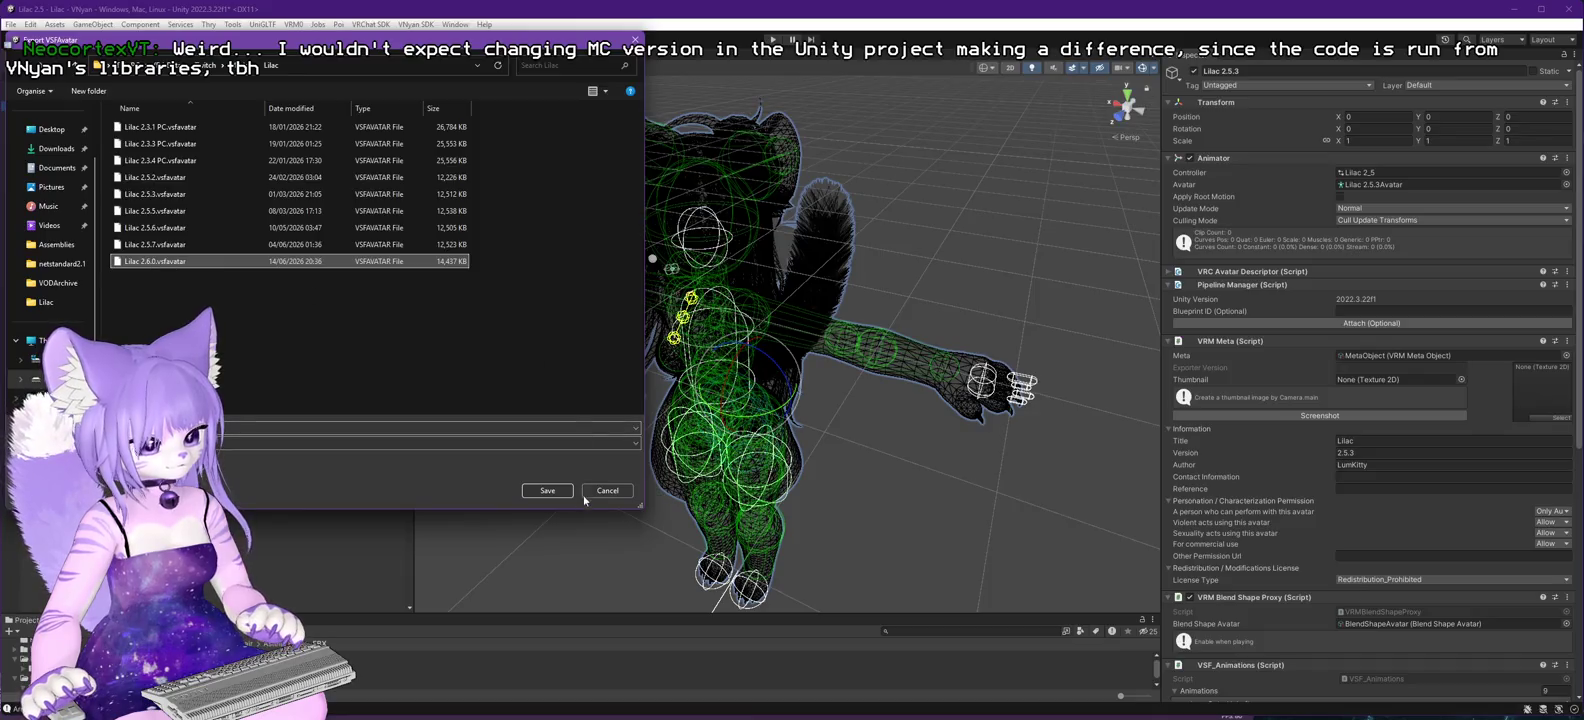
# - Overwrite Lilac 2.6.0.vsfavatar, dismiss 'Export complete!', and return to VNyan to load an avatar
pyautogui.click(836, 366)
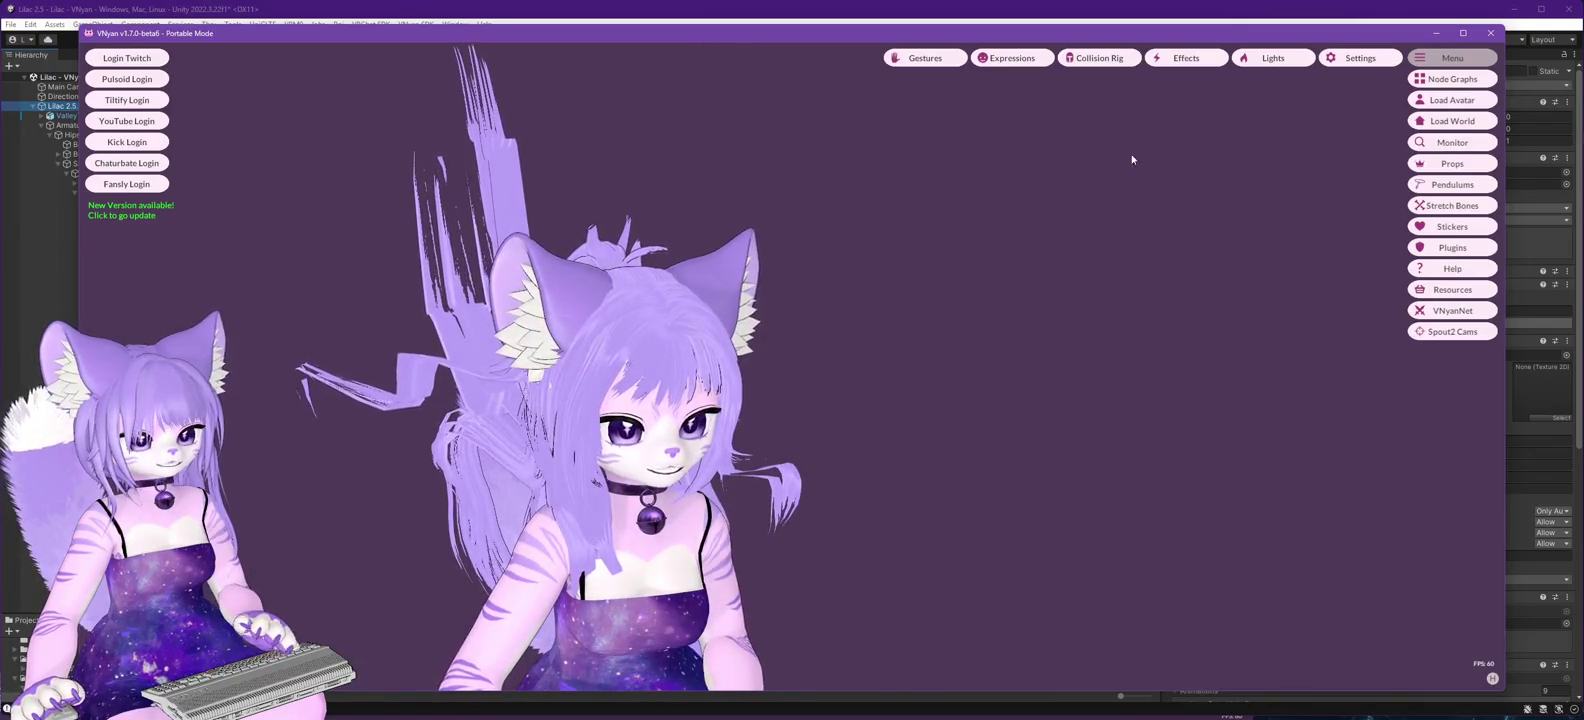
pyautogui.click(1261, 8)
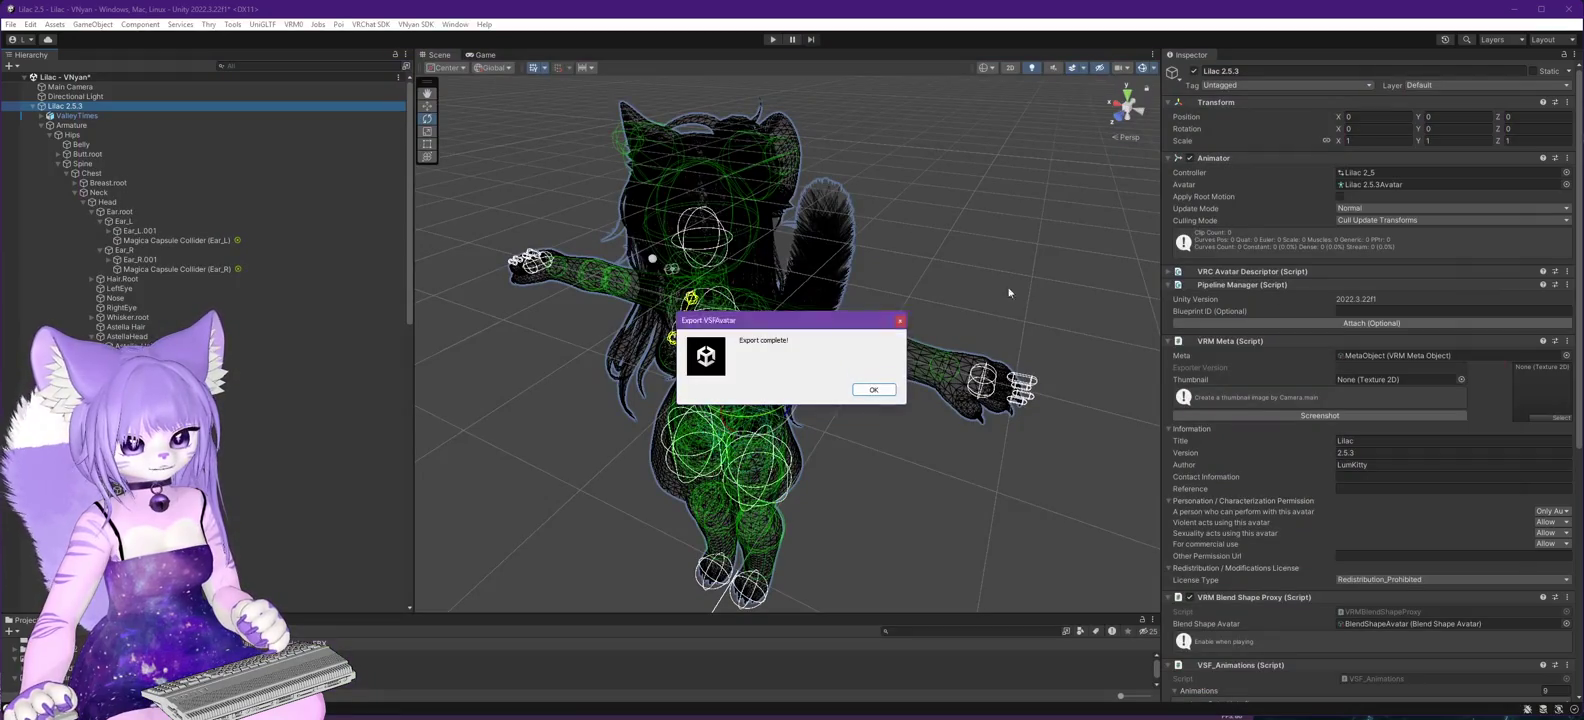
pyautogui.click(873, 390)
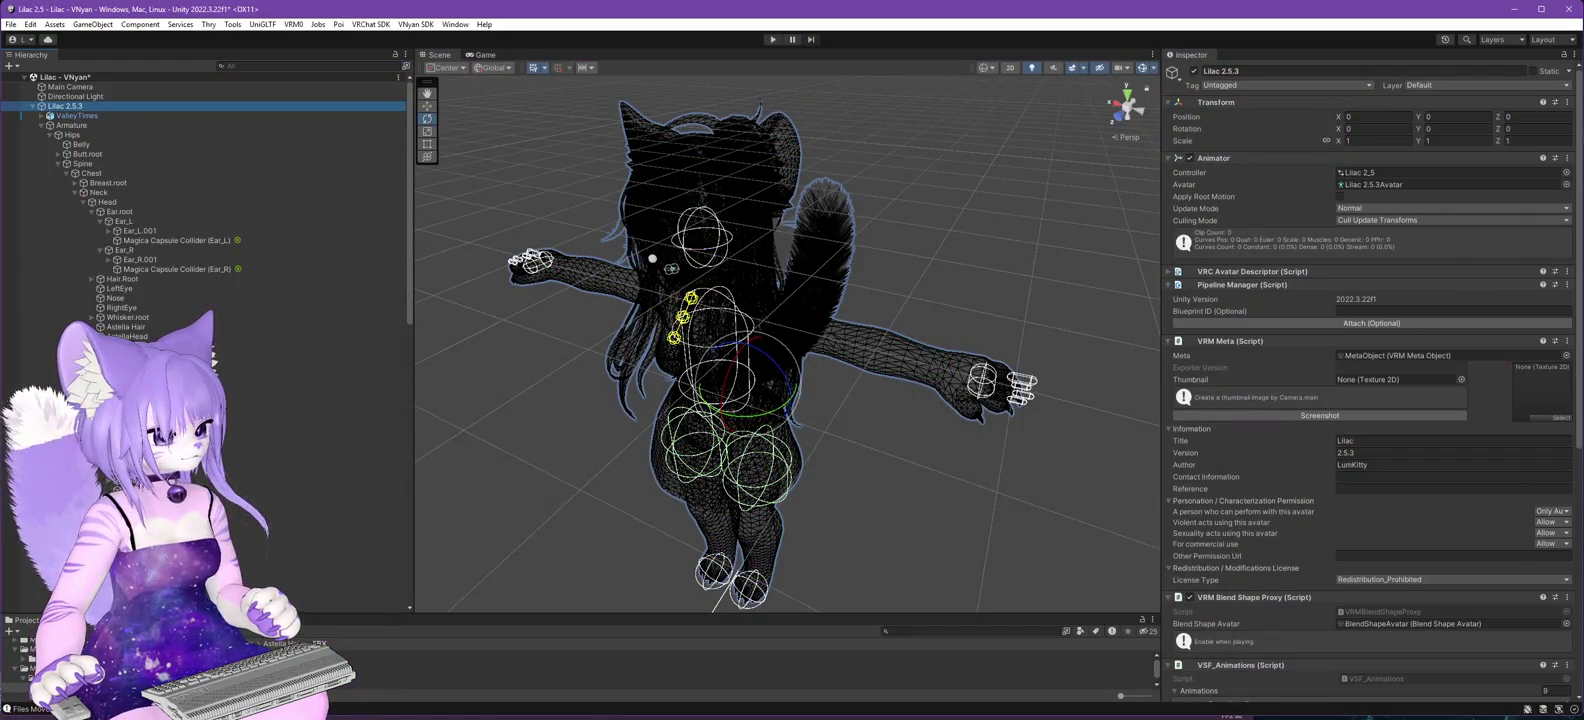
pyautogui.hotkey('alt', 'Tab')
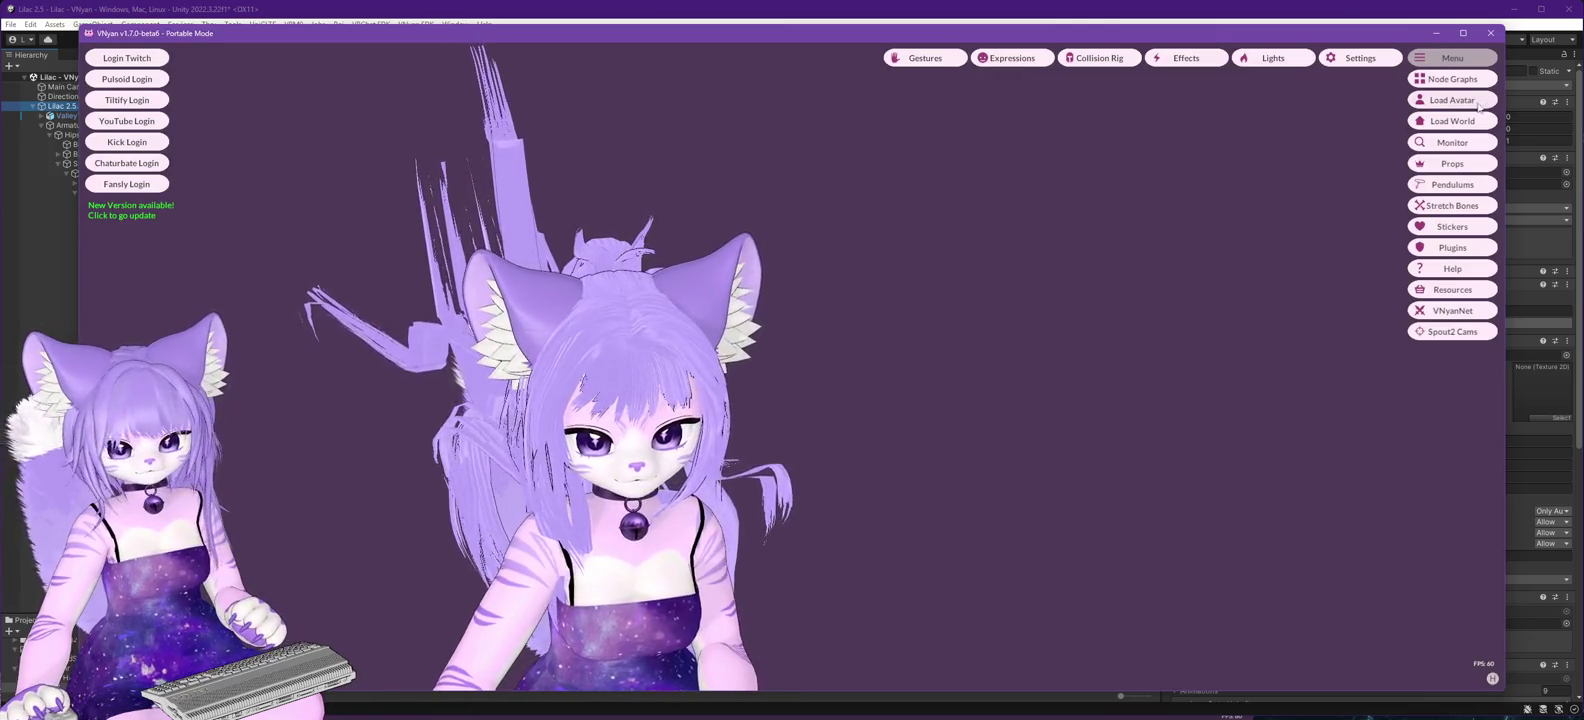
pyautogui.click(1452, 100)
# - Load Lilac 2.6.0.vsfavatar into VNyan, then return to the Unity editor
pyautogui.doubleClick(239, 274)
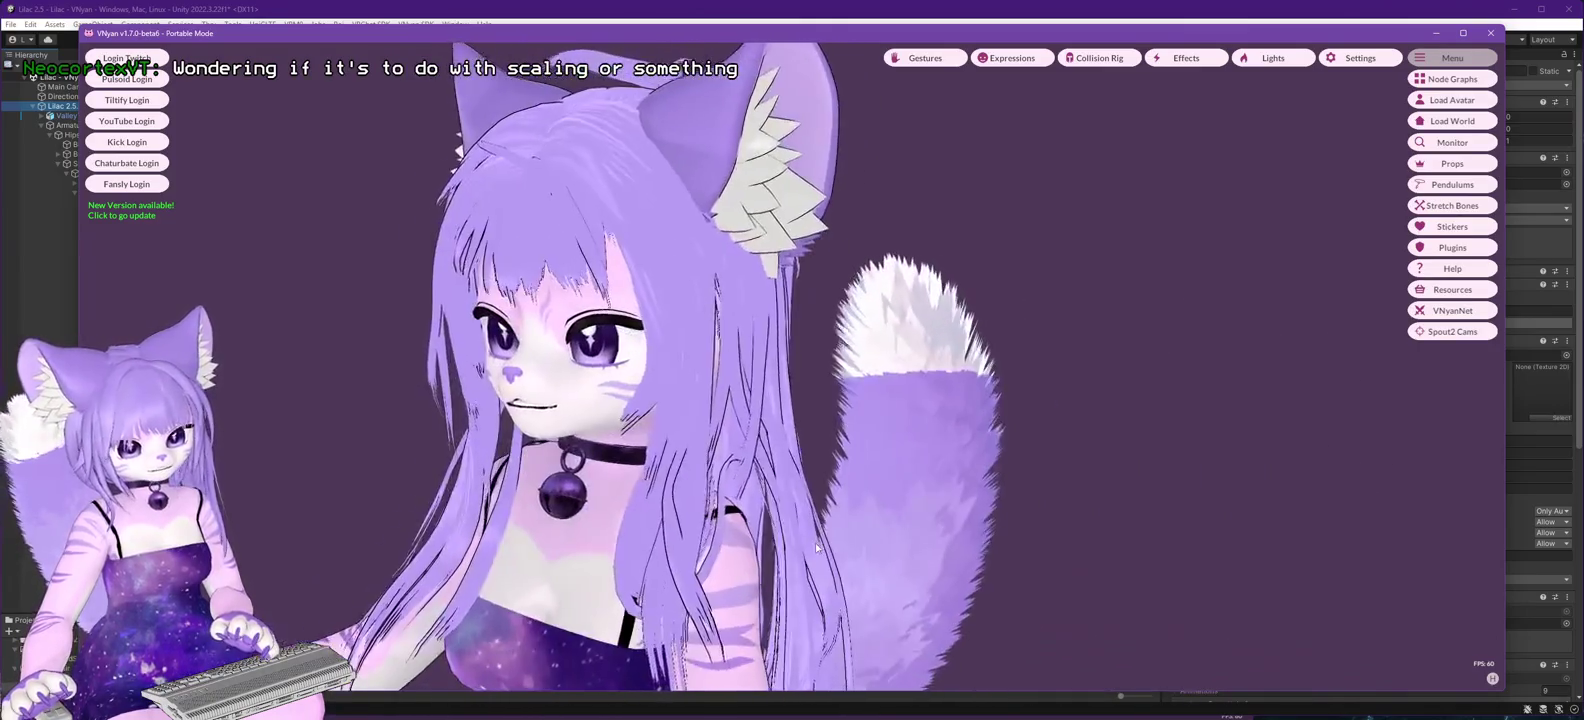
pyautogui.click(433, 17)
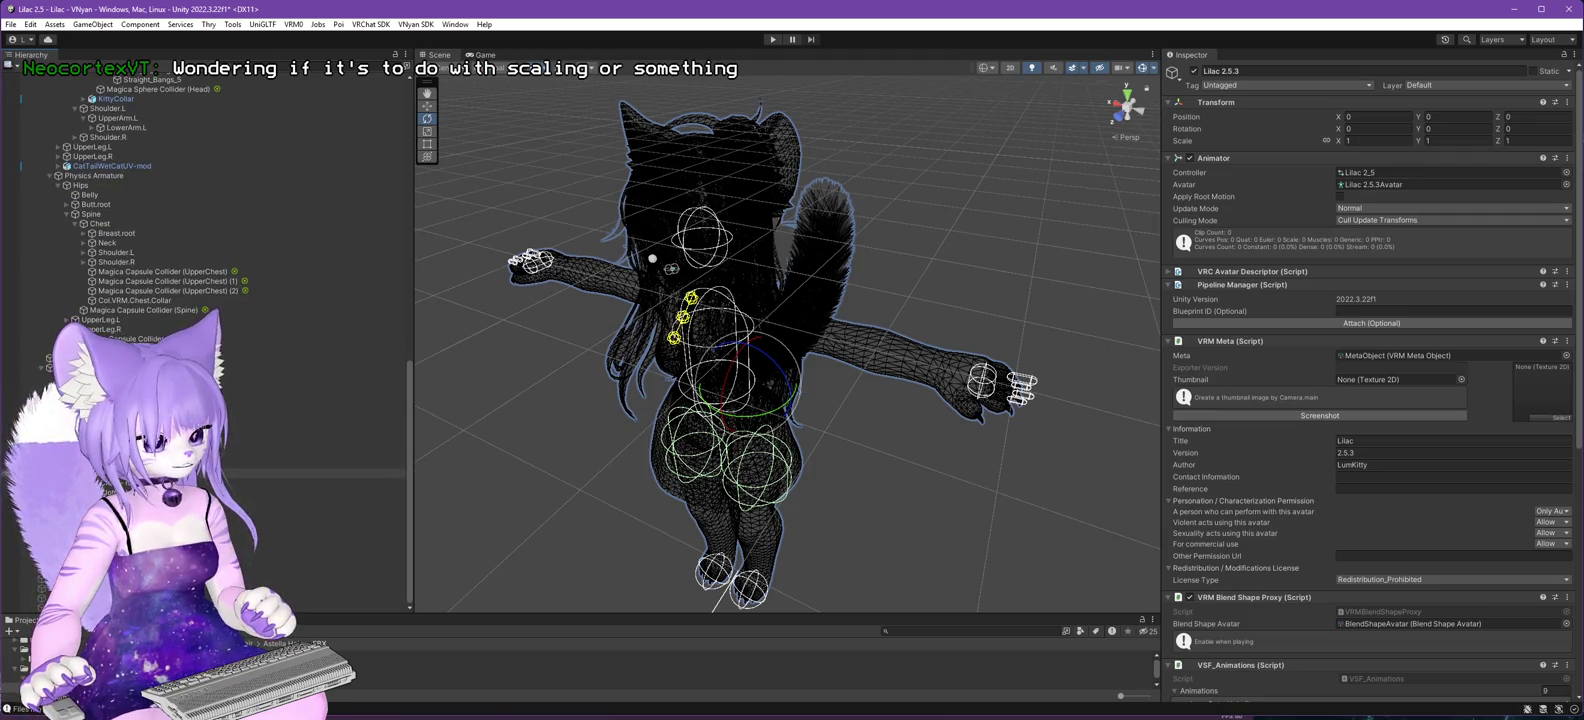
# - Select Astella Hair, switch to Shaded Wireframe, and orbit around the back of the head
pyautogui.click(1042, 323)
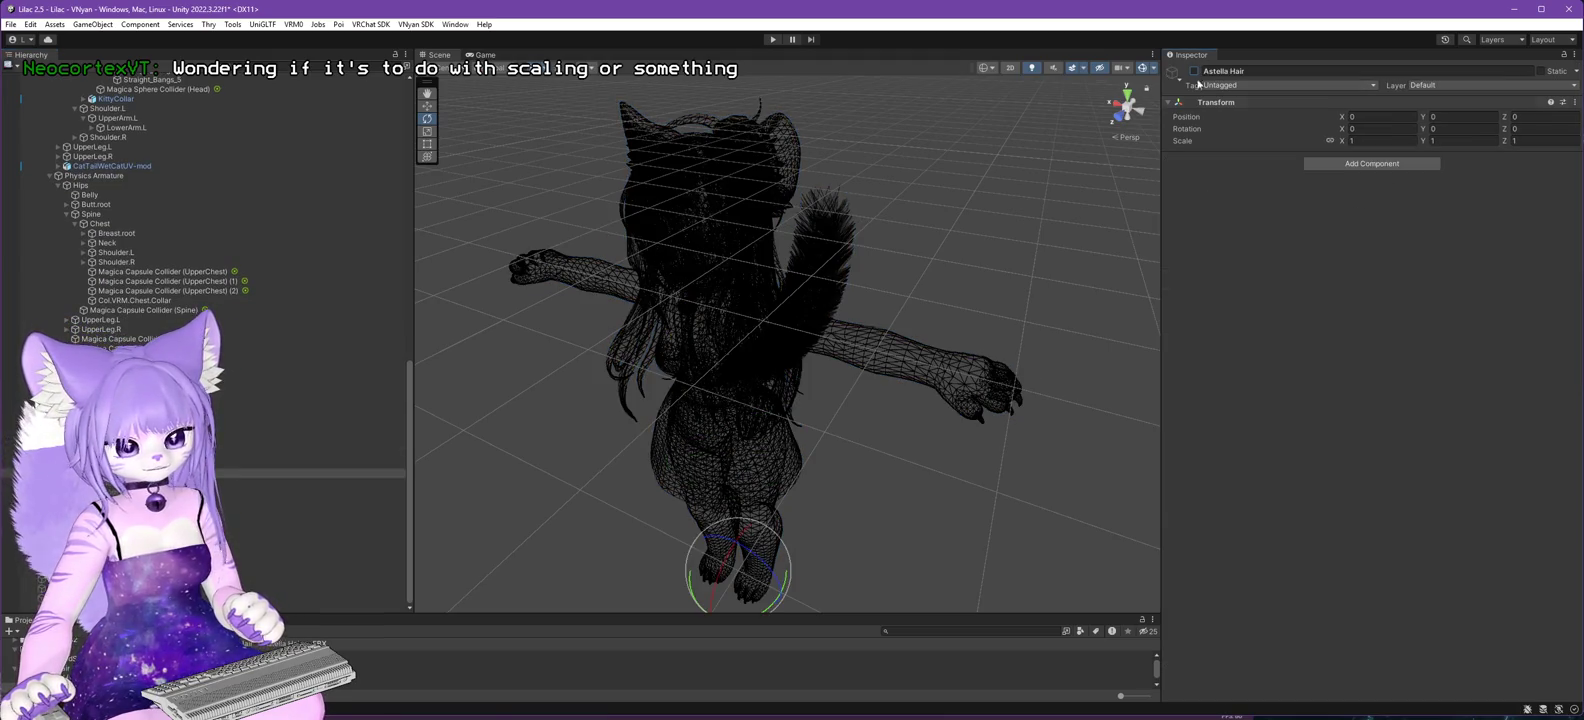
pyautogui.scroll(10, 292, 278)
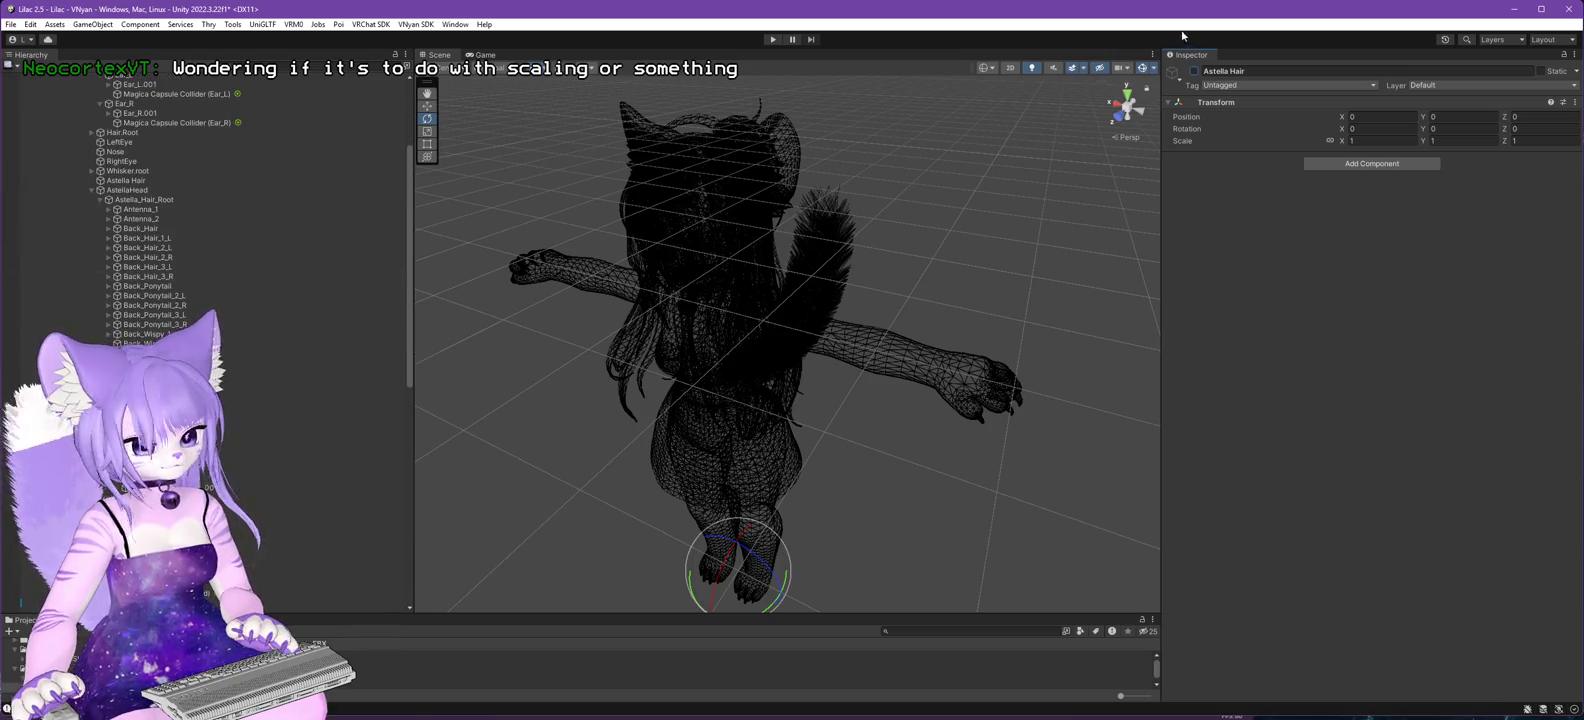
pyautogui.click(993, 69)
pyautogui.click(1008, 111)
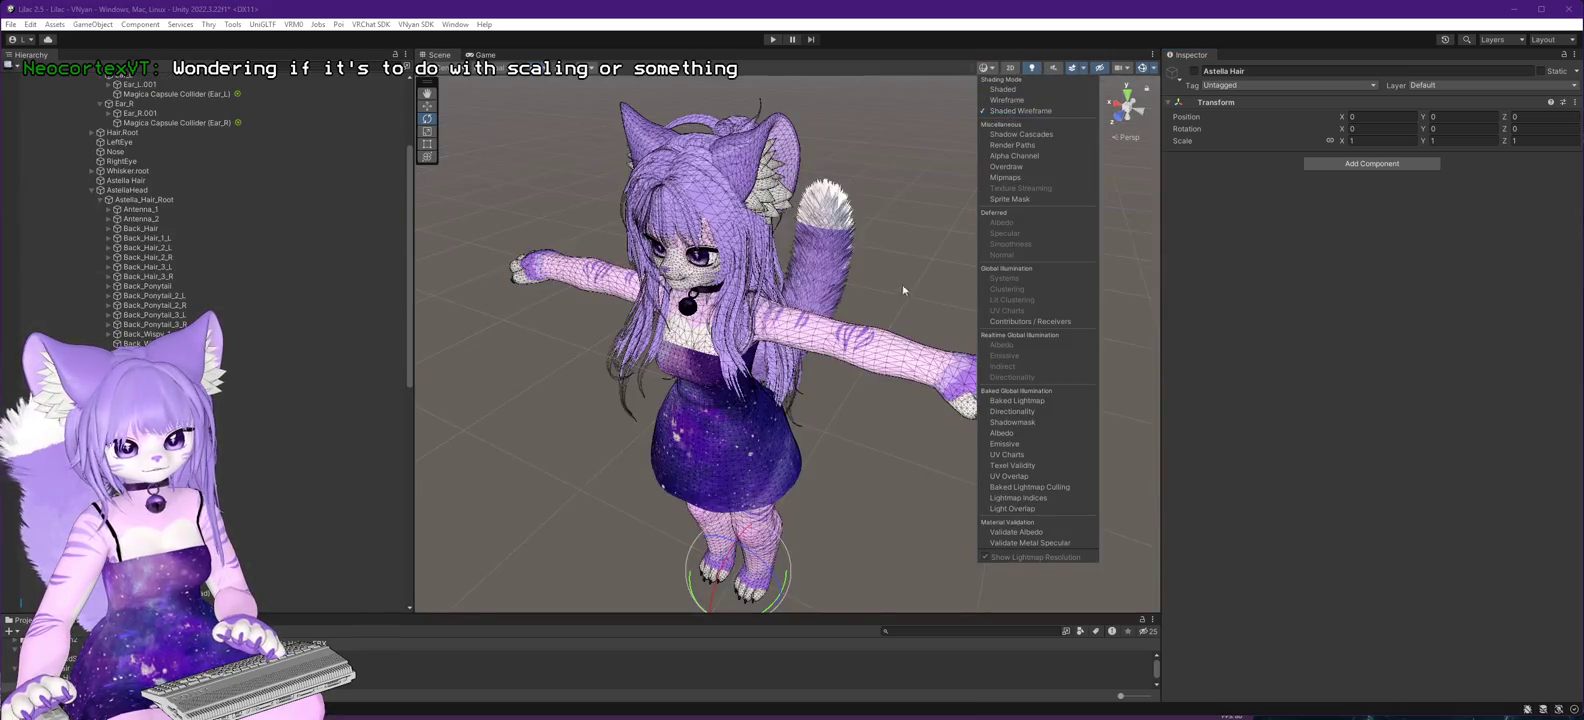
pyautogui.moveTo(600, 268); pyautogui.dragTo(662, 268)
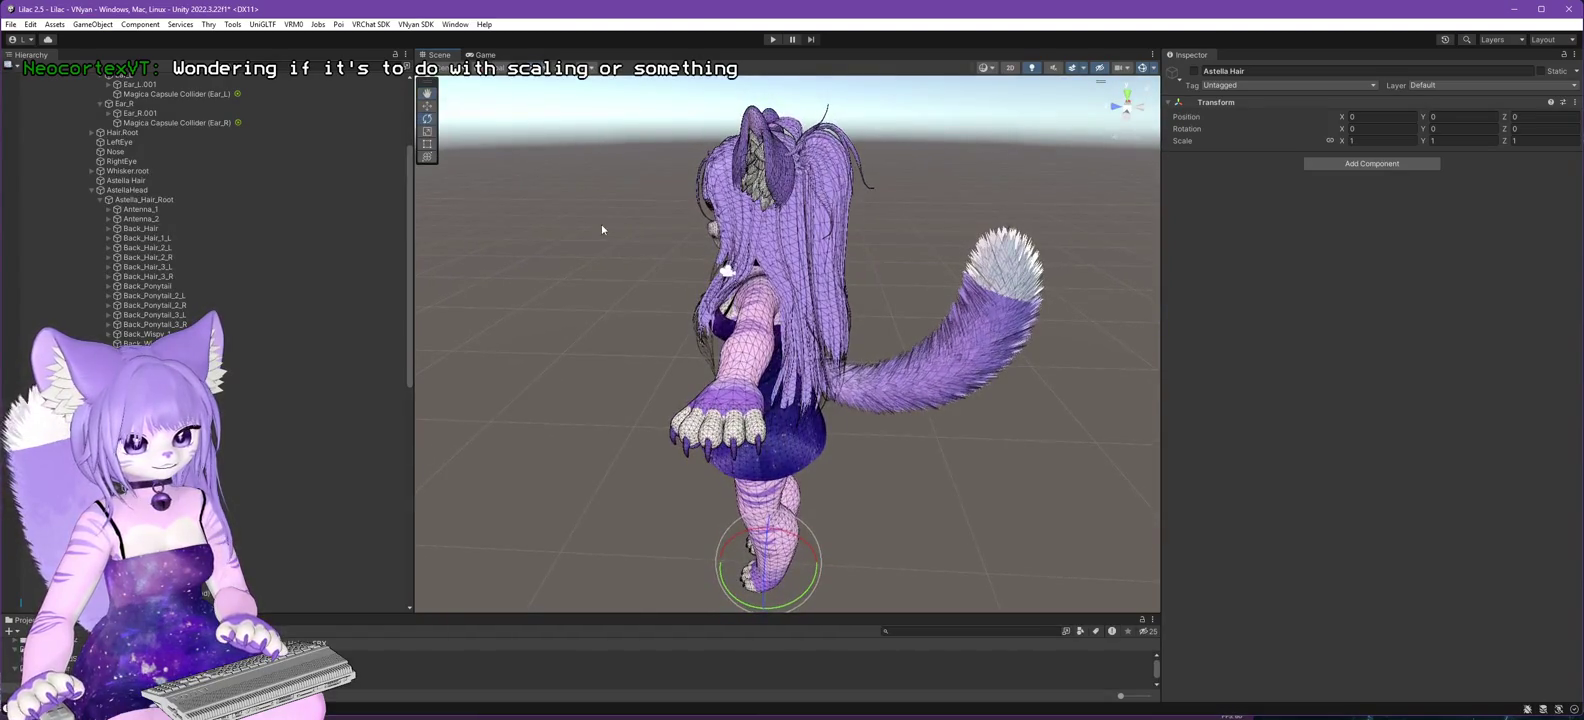
pyautogui.moveTo(601, 229)
pyautogui.mouseDown()
pyautogui.moveTo(604, 339)
pyautogui.moveTo(530, 300)
pyautogui.moveTo(715, 302)
pyautogui.moveTo(746, 268)
pyautogui.moveTo(976, 406)
pyautogui.moveTo(1038, 384)
pyautogui.moveTo(977, 348)
pyautogui.moveTo(944, 371)
pyautogui.mouseUp()
pyautogui.scroll(3, 604, 339)
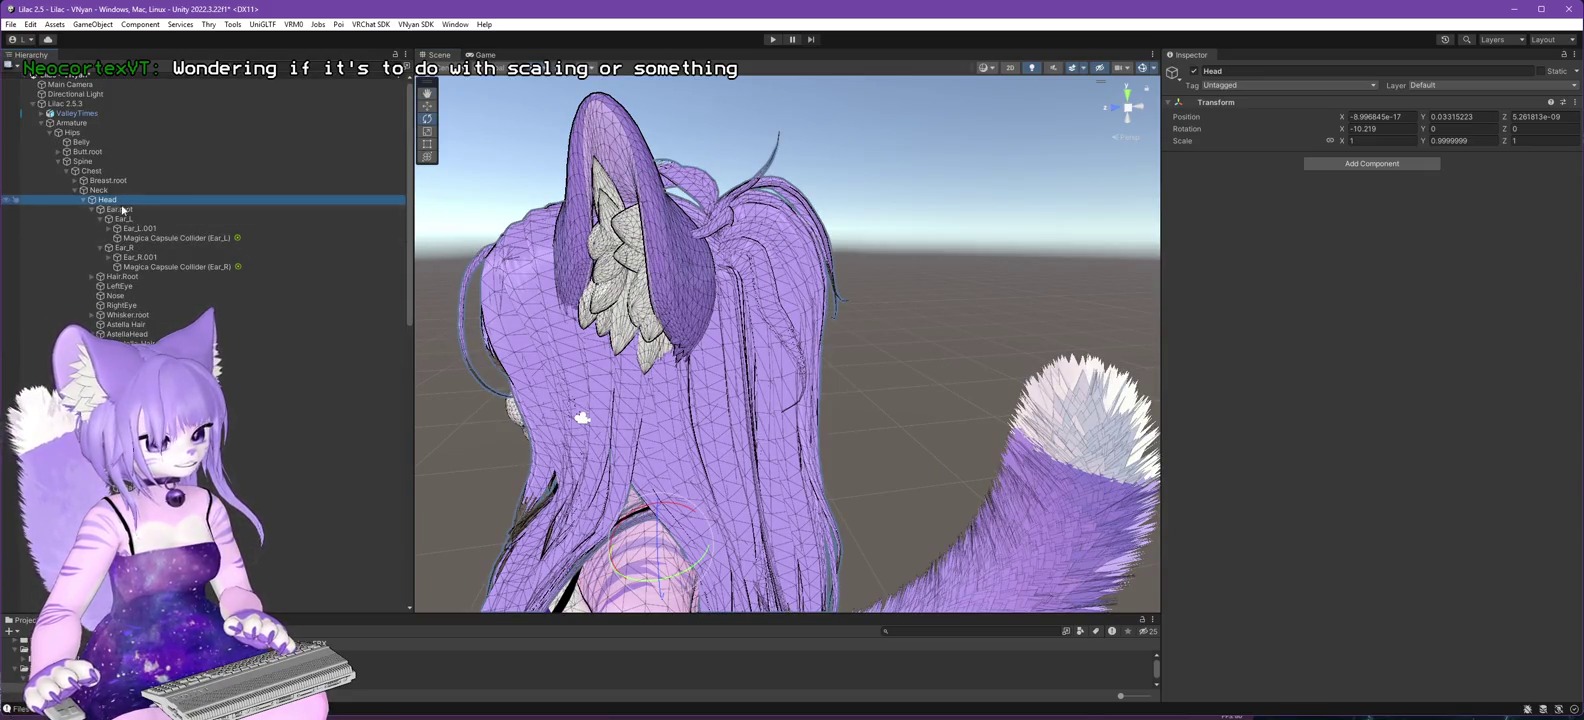
pyautogui.moveTo(581, 417)
pyautogui.mouseDown()
pyautogui.moveTo(690, 348)
pyautogui.moveTo(453, 446)
pyautogui.moveTo(470, 449)
pyautogui.moveTo(398, 371)
pyautogui.mouseUp()
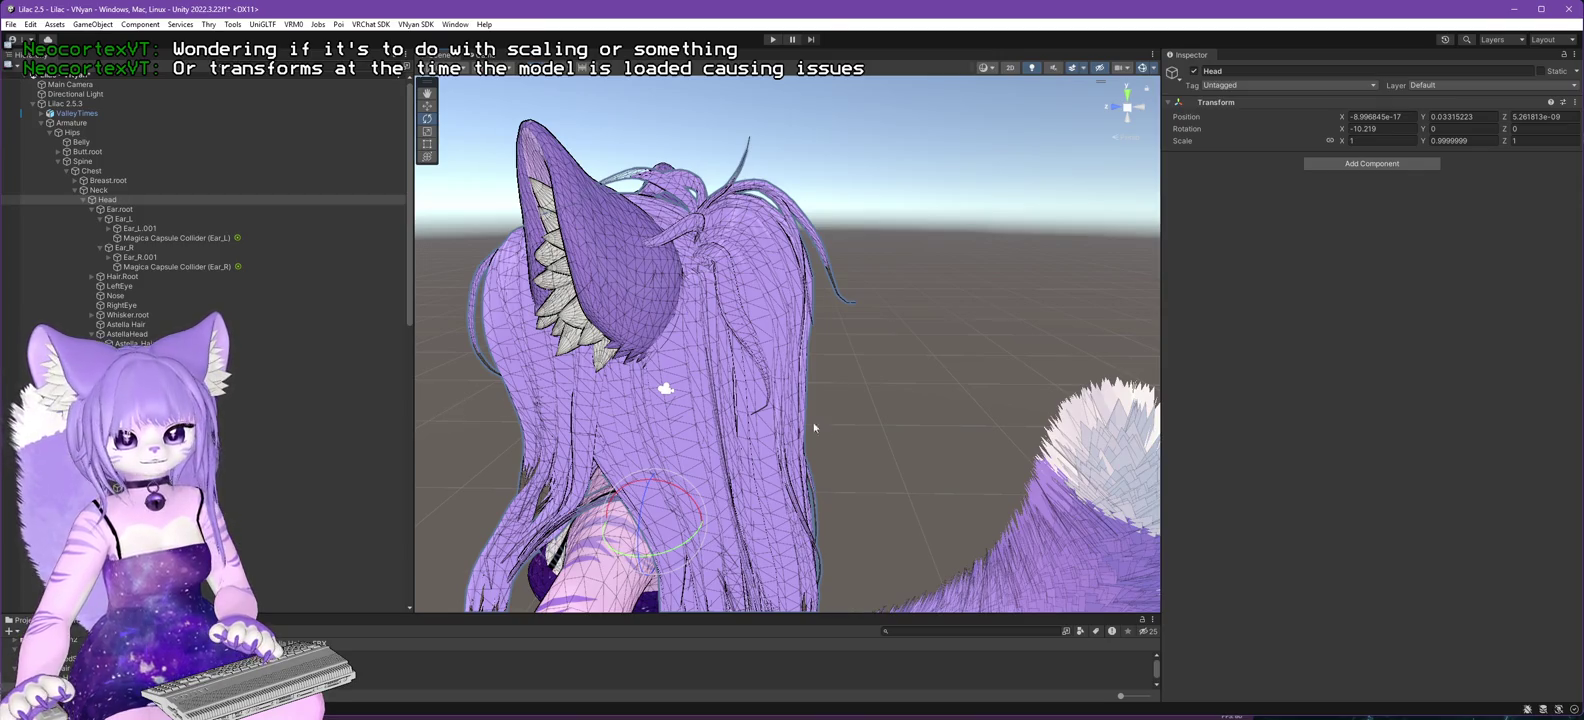
pyautogui.moveTo(814, 427)
pyautogui.mouseDown()
pyautogui.moveTo(841, 449)
pyautogui.moveTo(745, 466)
pyautogui.moveTo(965, 414)
pyautogui.moveTo(937, 424)
pyautogui.mouseUp()
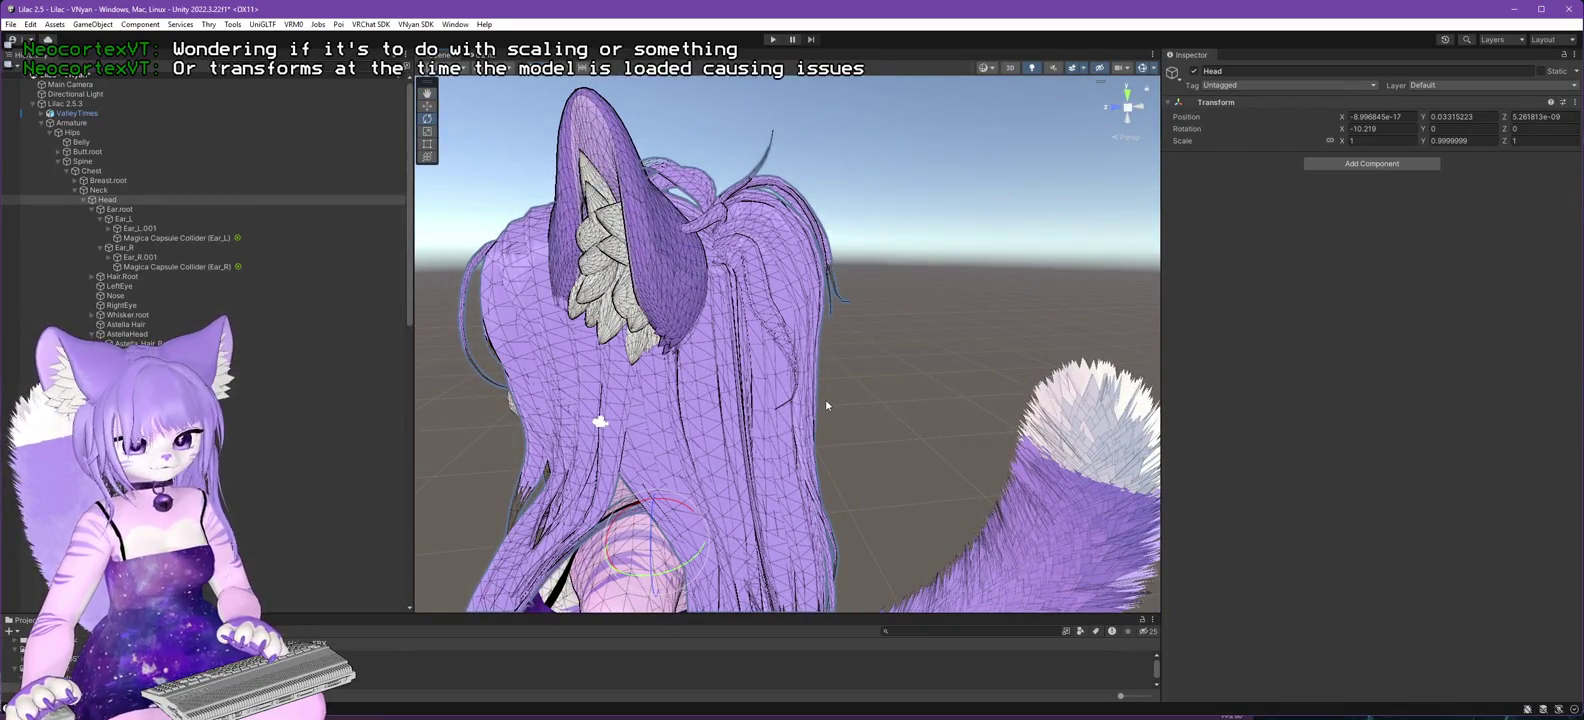
pyautogui.hotkey('alt', 'Tab')
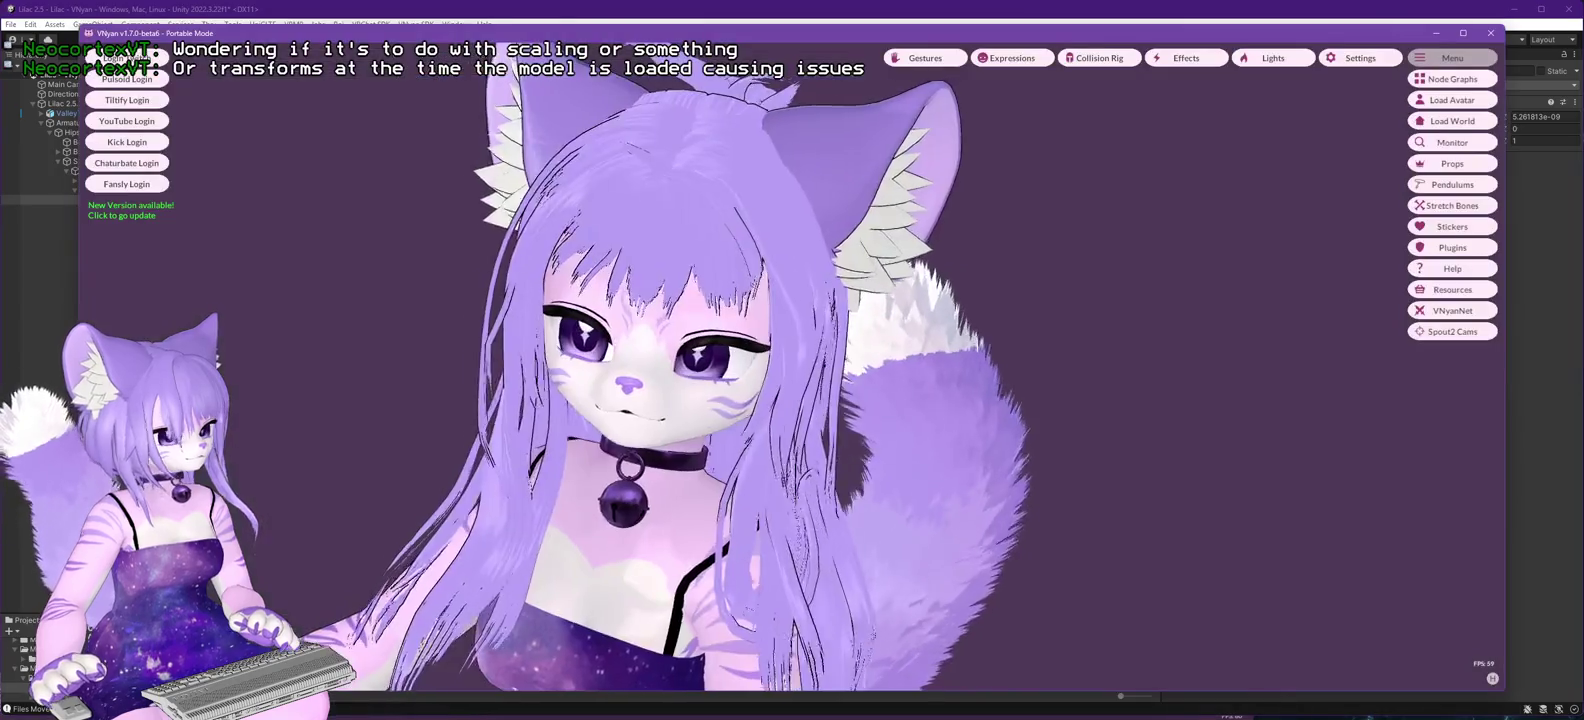
pyautogui.moveTo(768, 372)
pyautogui.mouseDown()
pyautogui.moveTo(997, 387)
pyautogui.moveTo(1041, 377)
pyautogui.moveTo(815, 384)
pyautogui.moveTo(1049, 370)
pyautogui.moveTo(932, 374)
pyautogui.mouseUp()
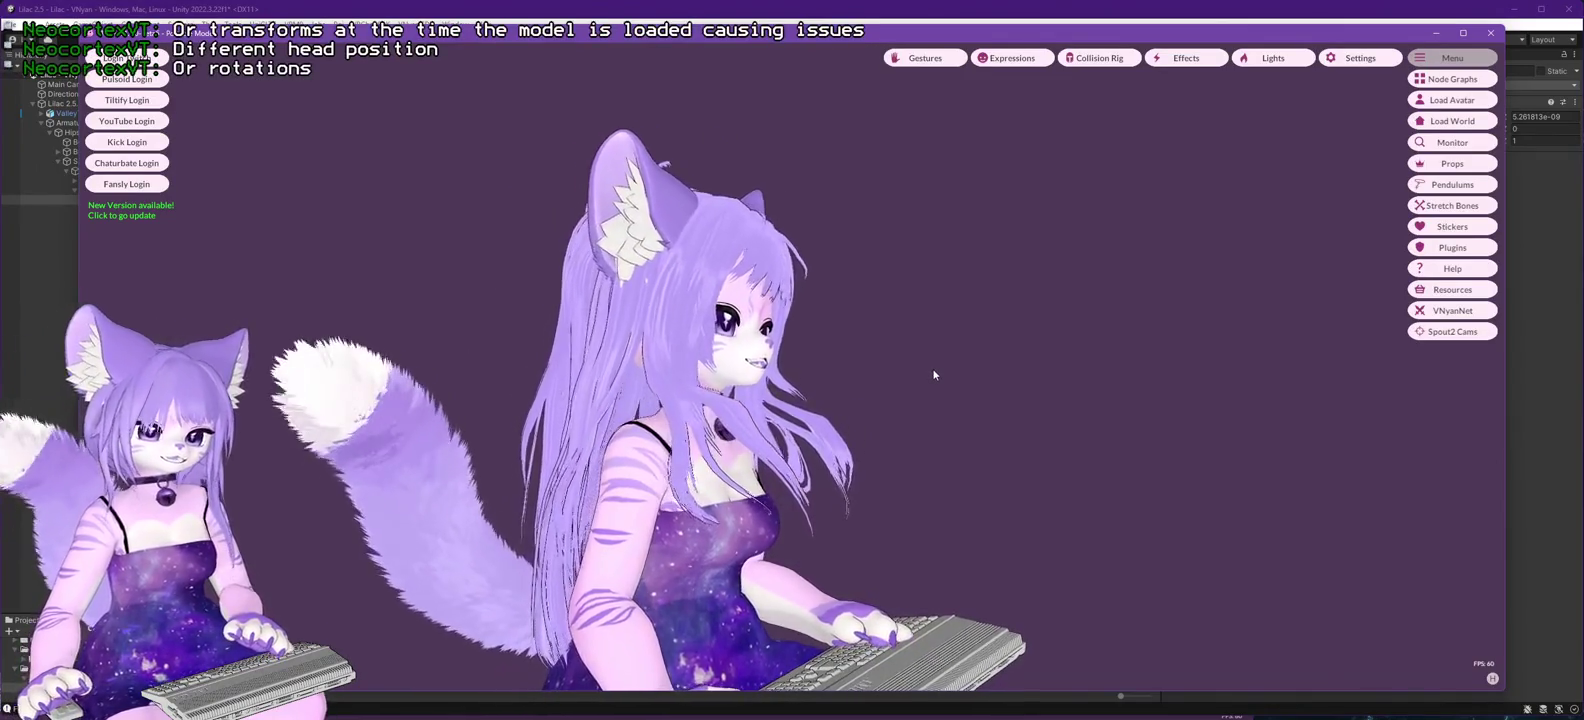
pyautogui.moveTo(940, 382)
pyautogui.mouseDown()
pyautogui.moveTo(1068, 410)
pyautogui.moveTo(540, 358)
pyautogui.moveTo(405, 371)
pyautogui.moveTo(1093, 375)
pyautogui.moveTo(997, 375)
pyautogui.mouseUp()
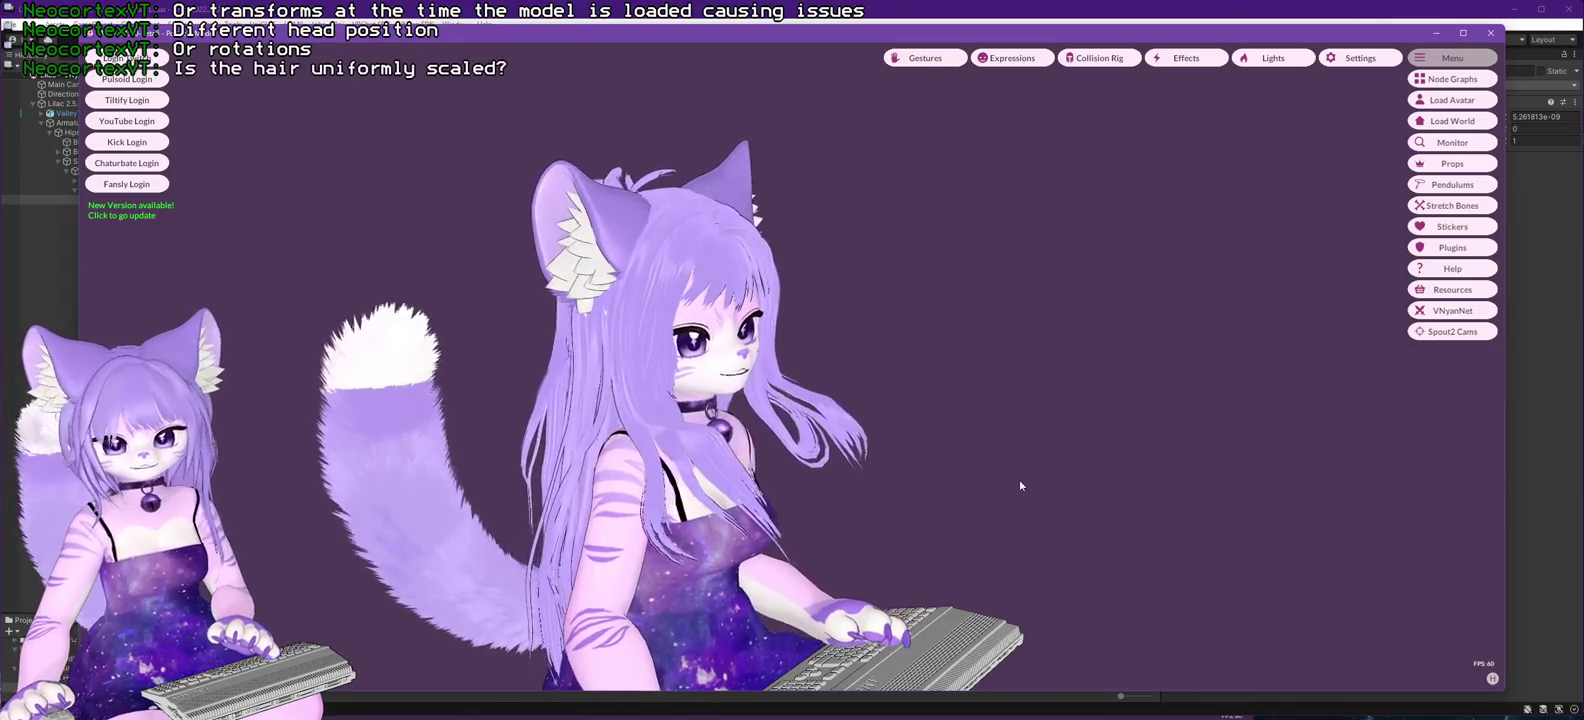
pyautogui.moveTo(1018, 479); pyautogui.dragTo(812, 460)
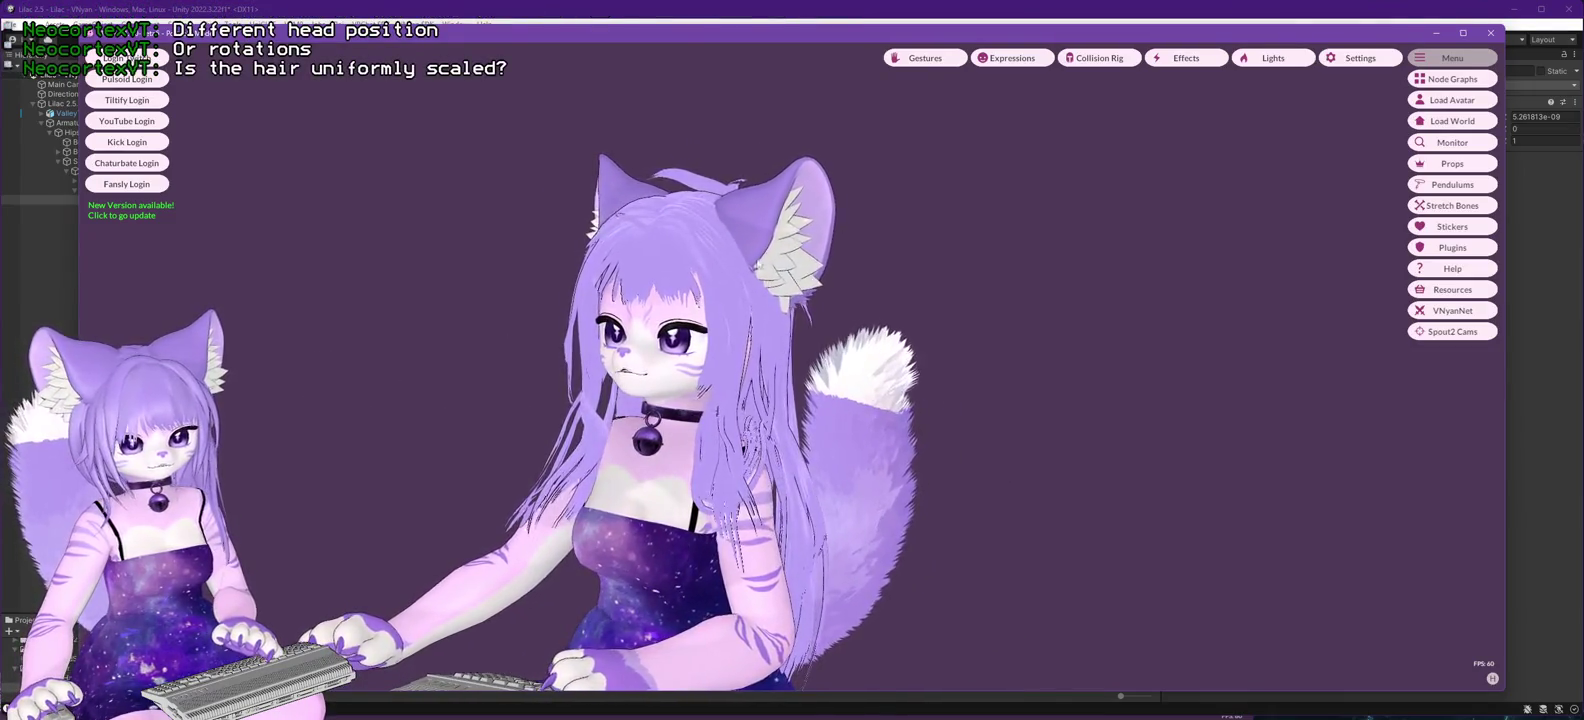
pyautogui.click(668, 9)
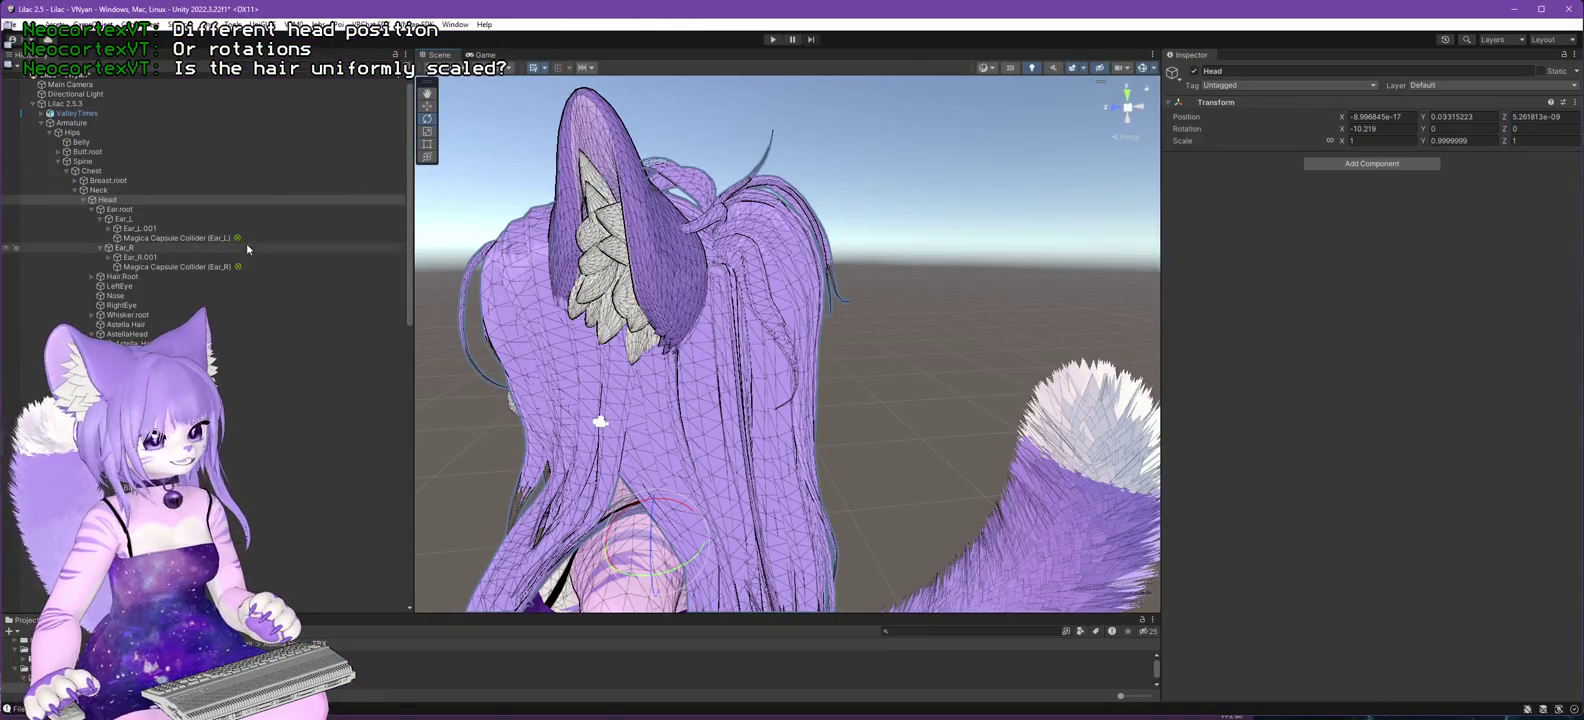
pyautogui.click(135, 343)
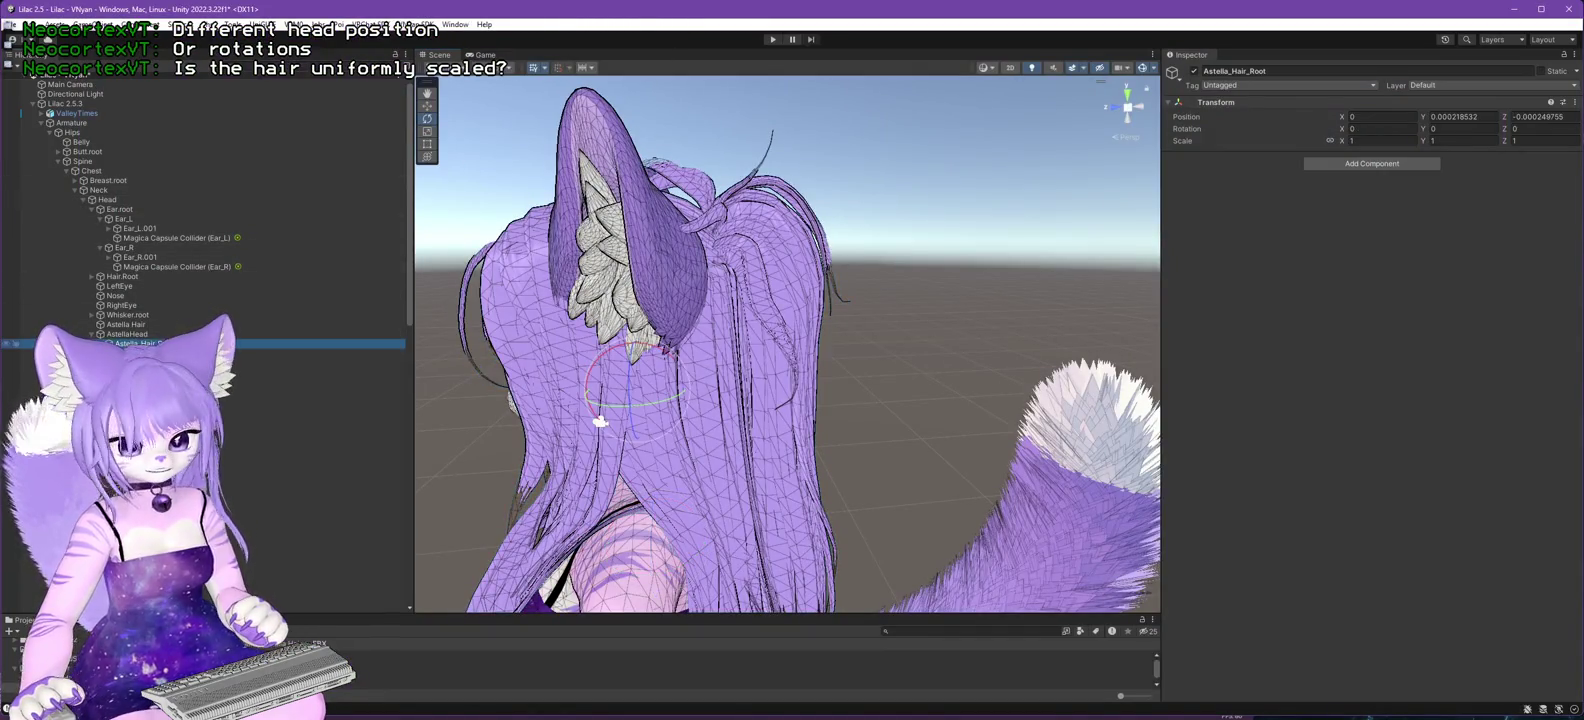
pyautogui.click(130, 334)
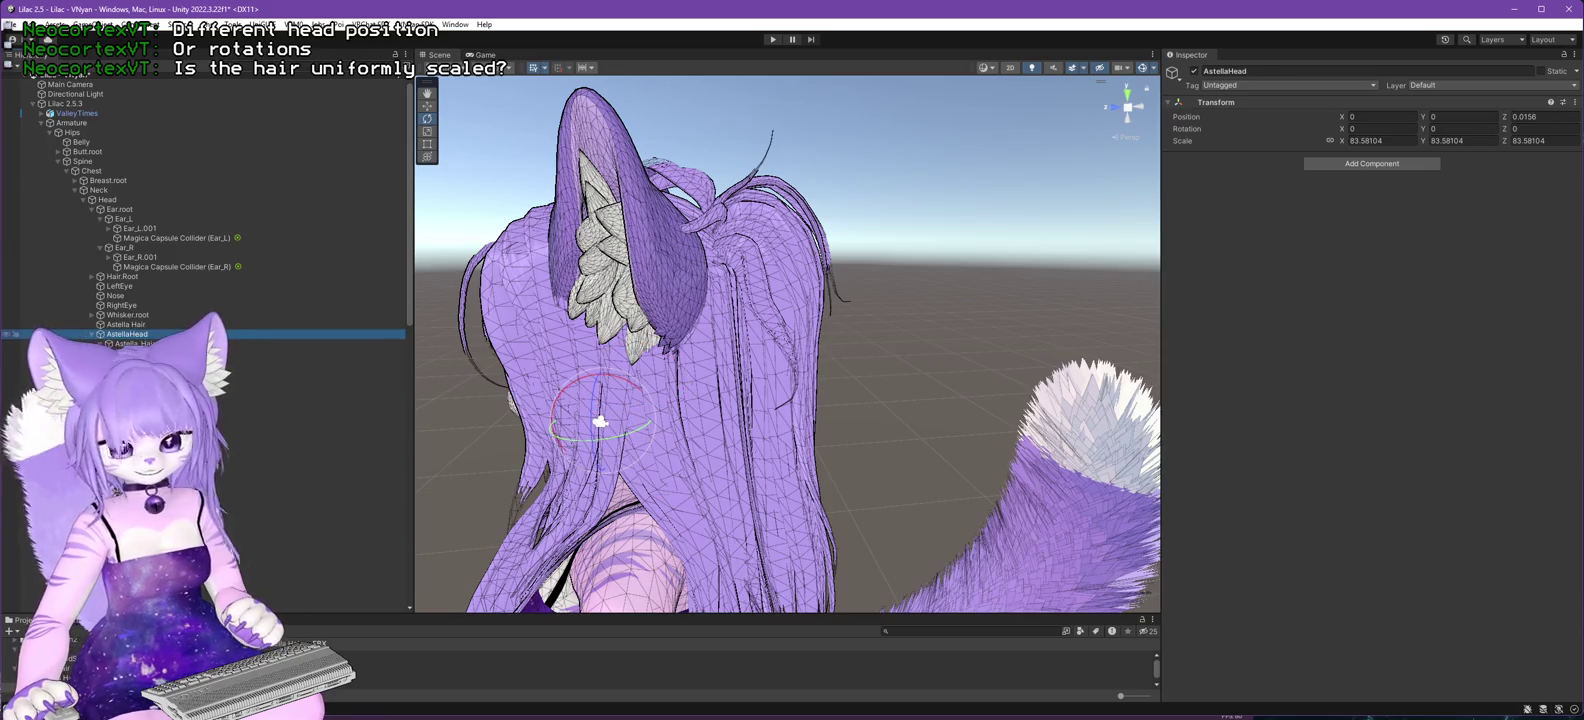
pyautogui.scroll(-1, 200, 200)
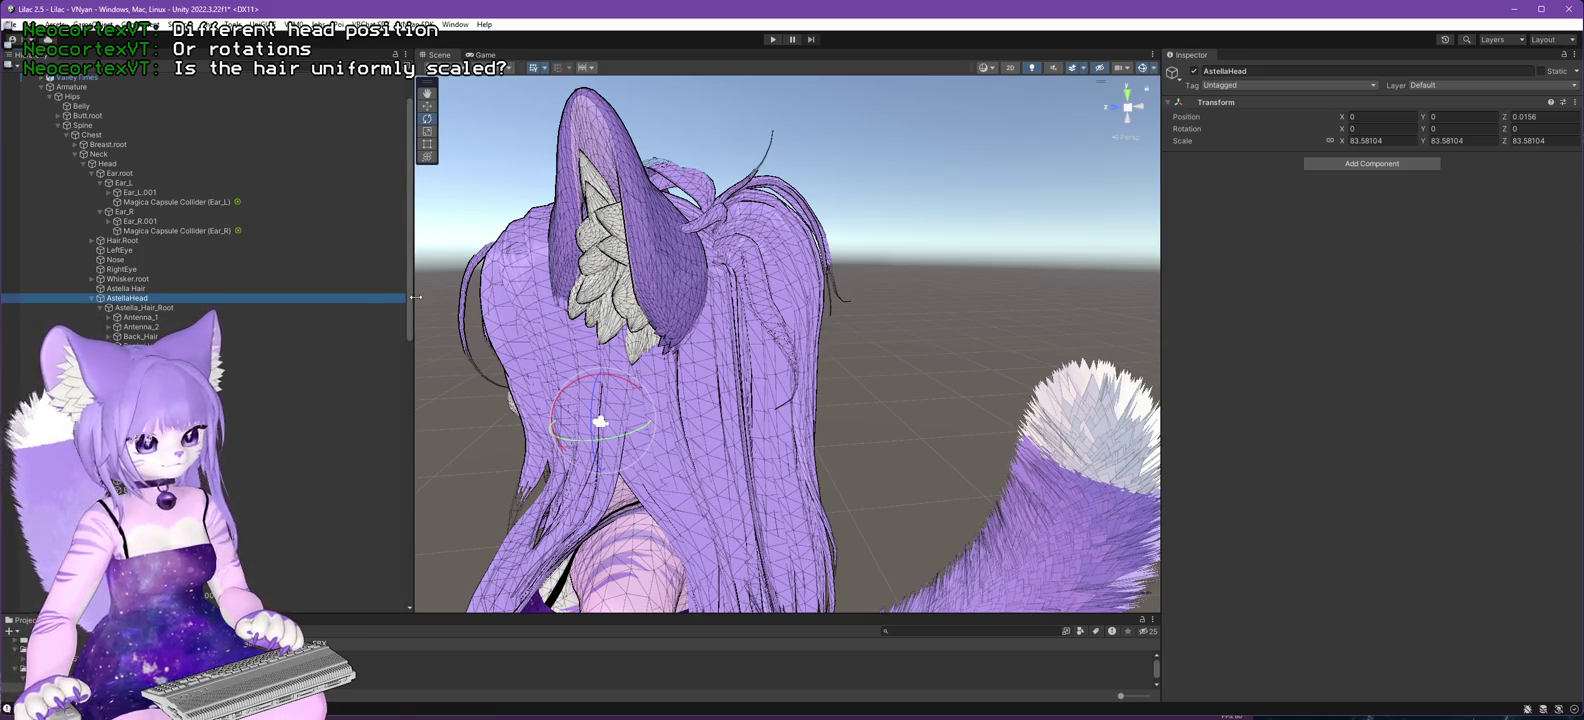
pyautogui.click(128, 289)
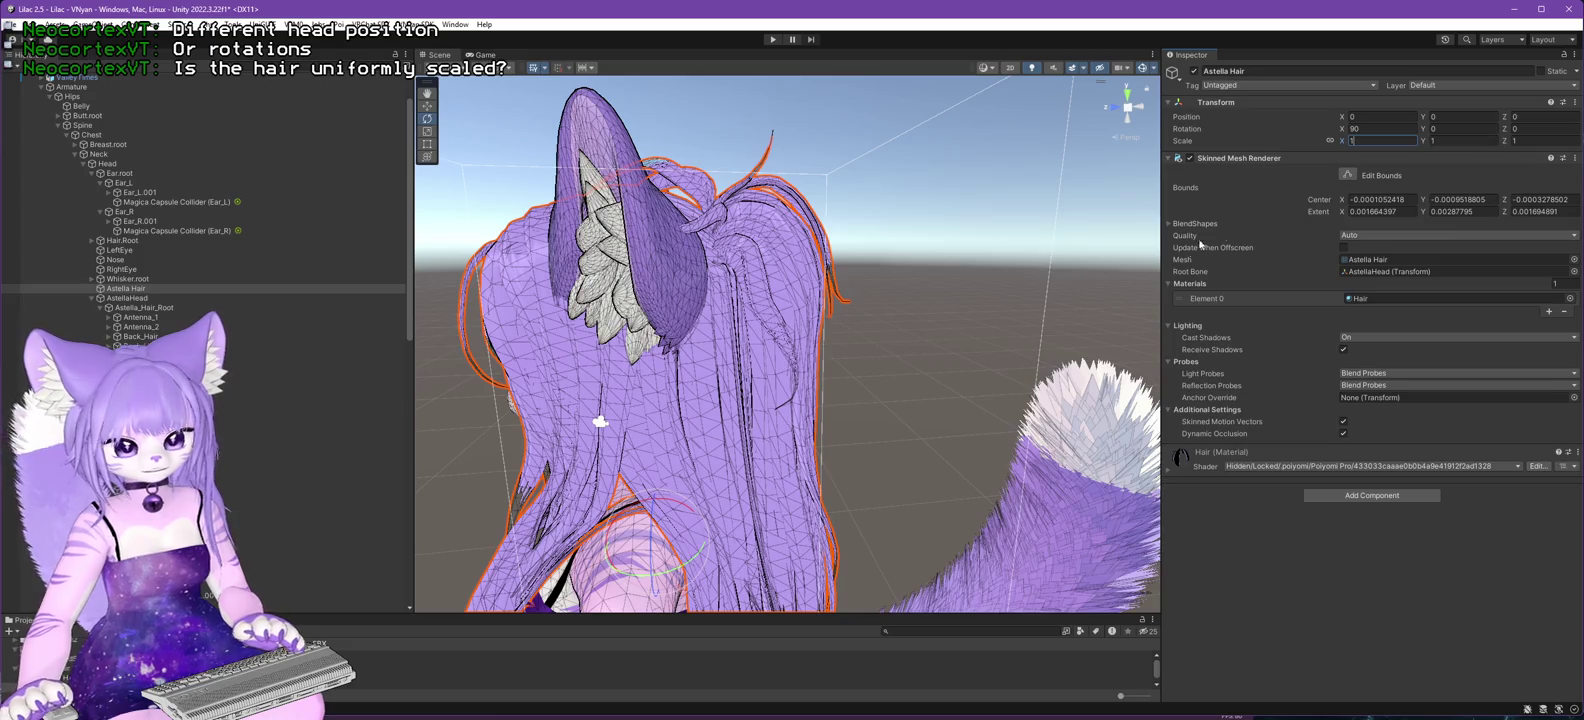
pyautogui.click(966, 331)
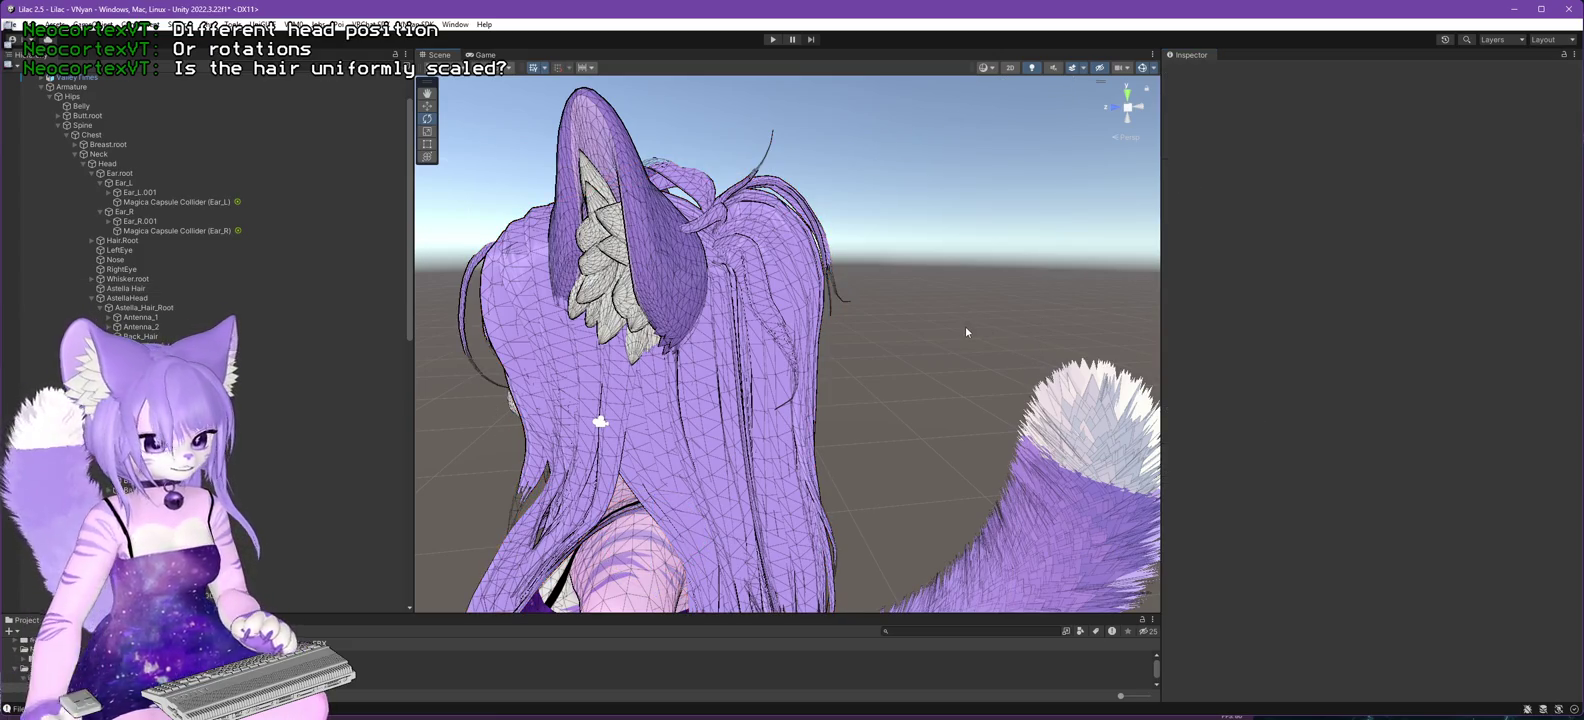
pyautogui.click(128, 289)
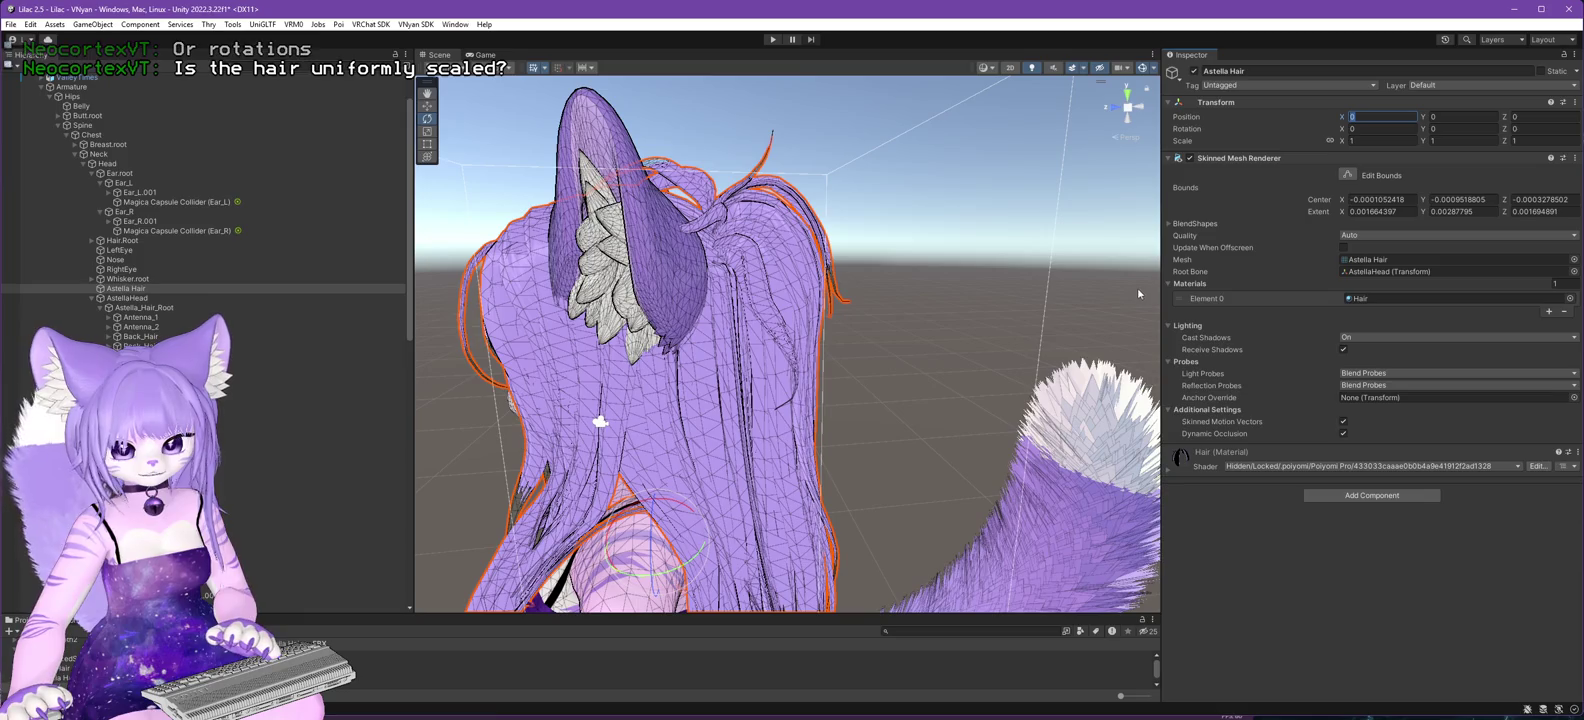
pyautogui.moveTo(1137, 287); pyautogui.dragTo(910, 403)
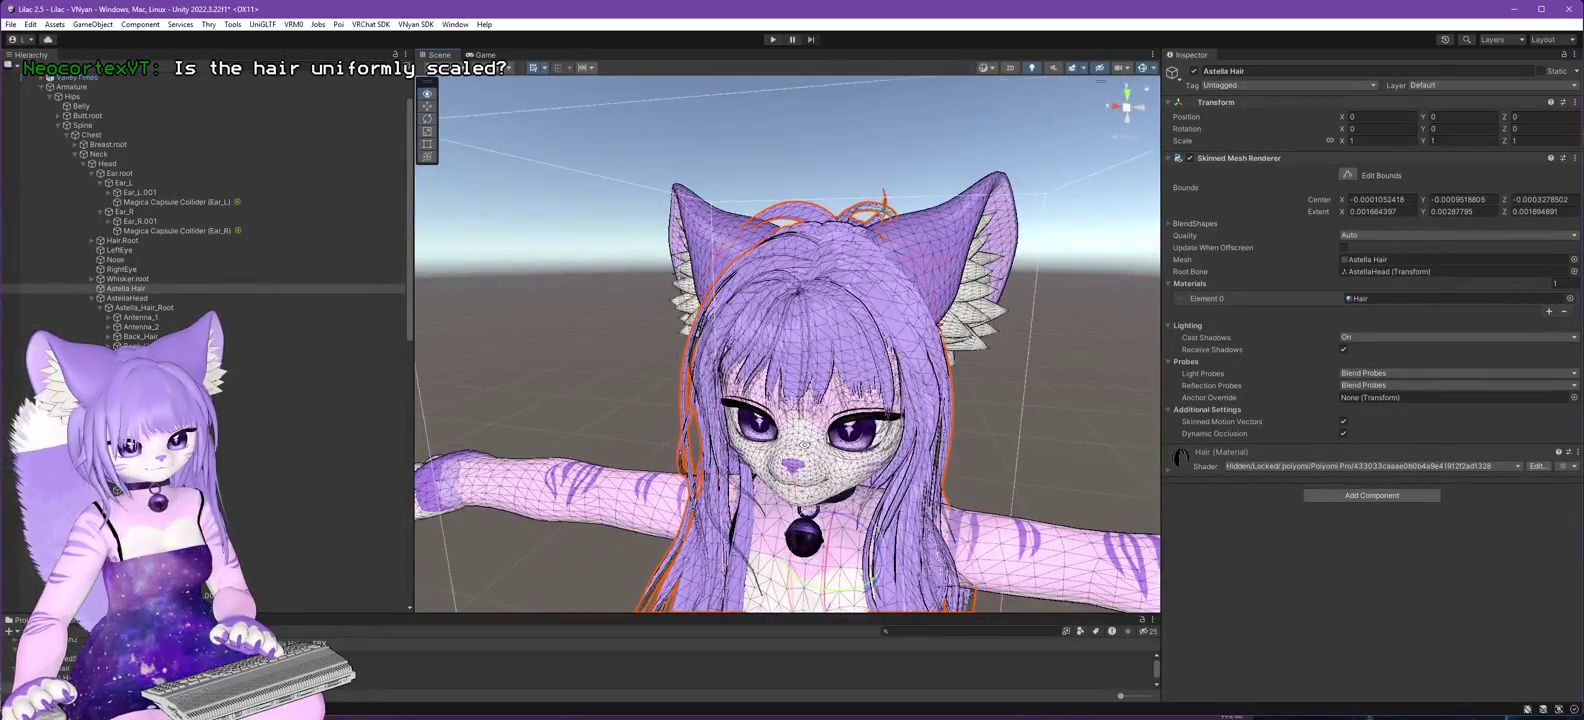
pyautogui.scroll(-3, 803, 372)
pyautogui.moveTo(923, 472); pyautogui.dragTo(803, 372)
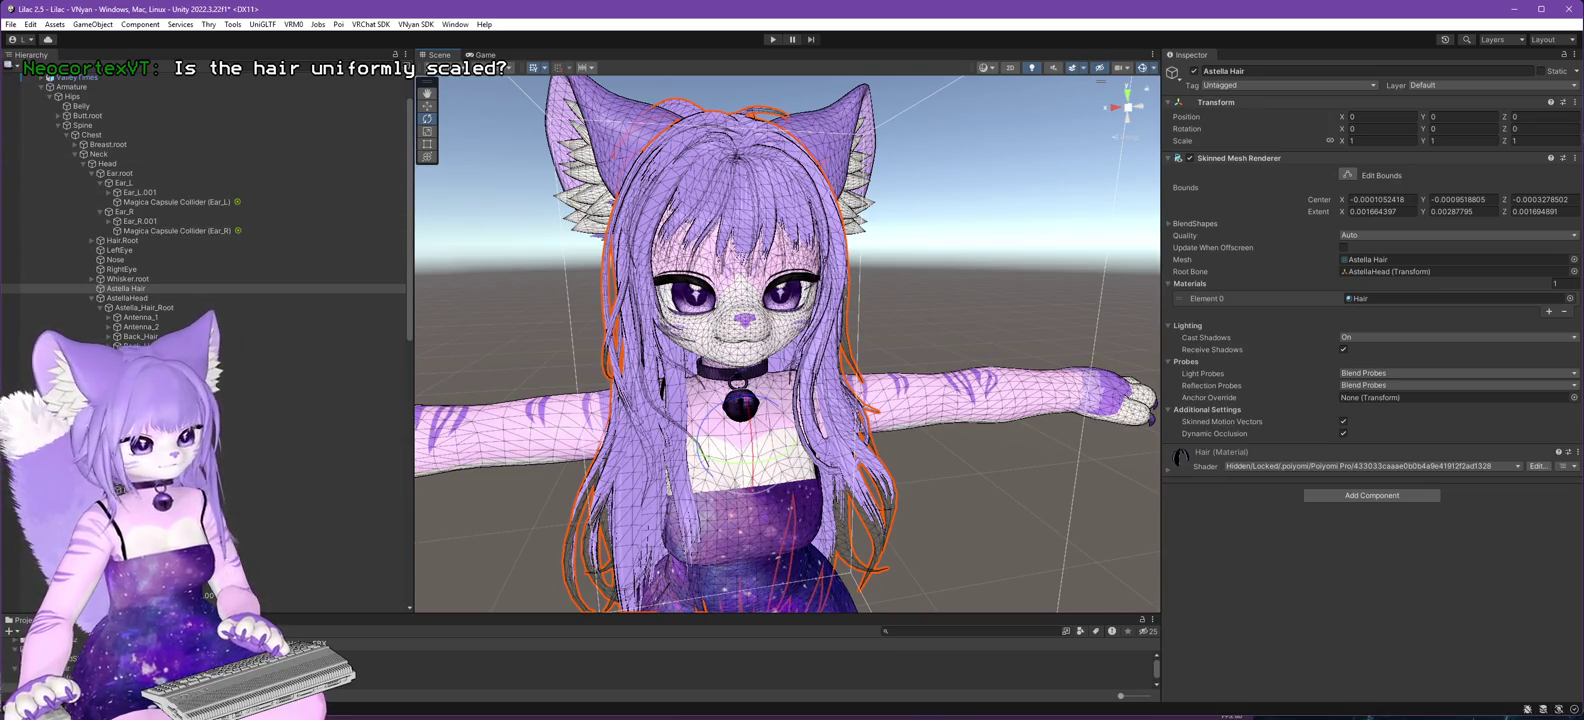
pyautogui.scroll(2, 115, 77)
pyautogui.click(11, 24)
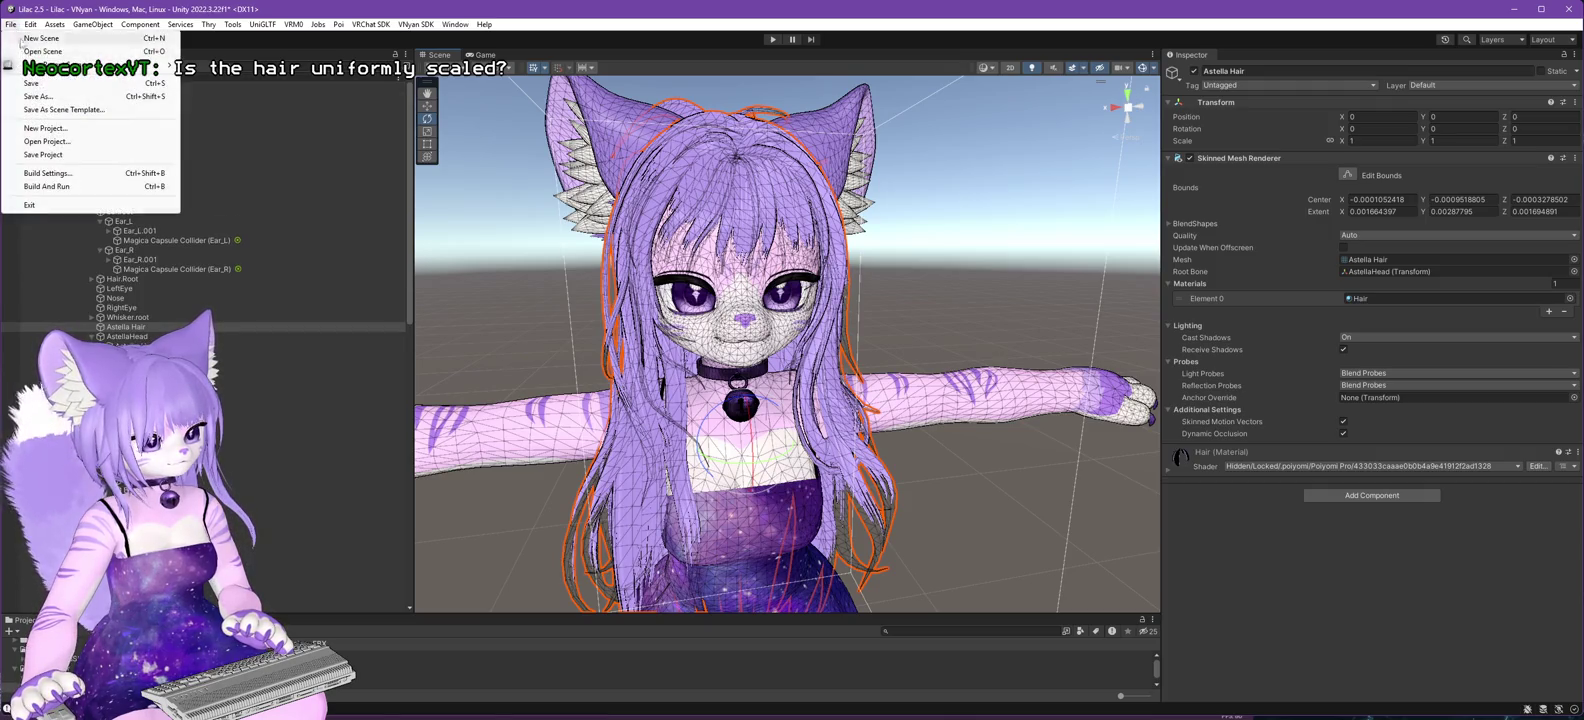
# - Save the scene and start the VSFAvatar export for the Lilac 2.5.3 avatar root
pyautogui.click(30, 82)
pyautogui.click(65, 105)
pyautogui.click(415, 24)
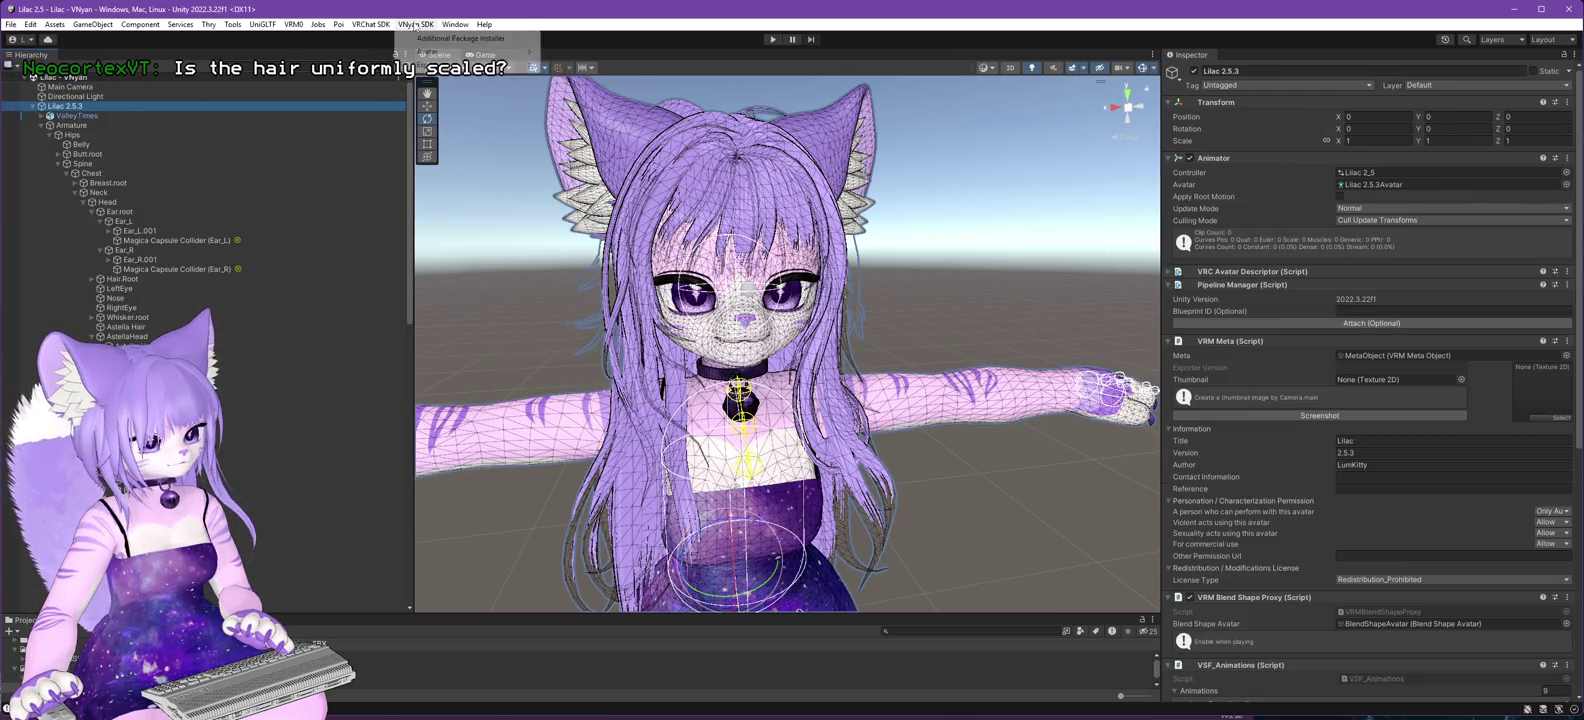
pyautogui.moveTo(428, 52)
pyautogui.click(592, 65)
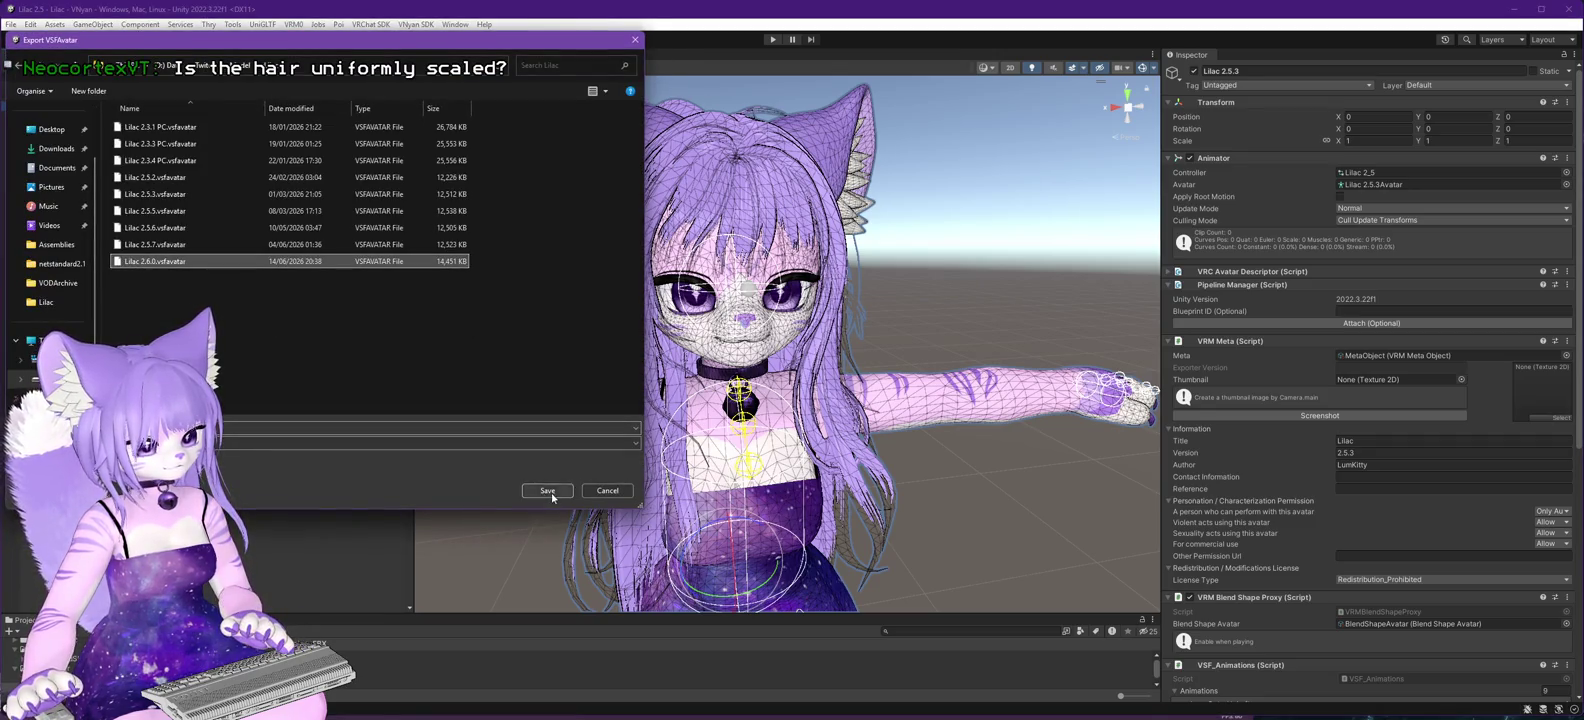
# - Export over the existing Lilac 2.6.0.vsfavatar and dismiss the export-complete notice
pyautogui.click(548, 491)
pyautogui.click(838, 368)
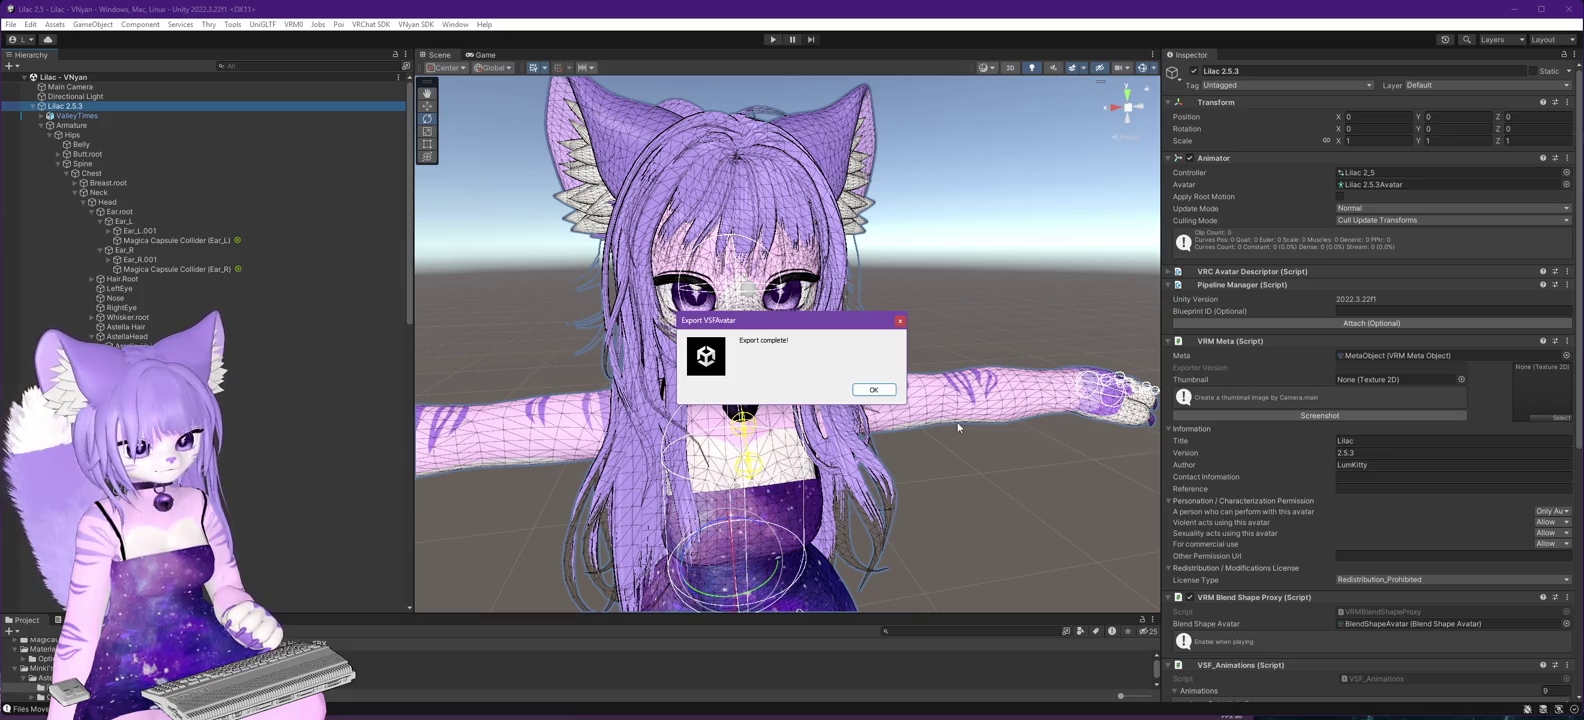
pyautogui.click(866, 389)
pyautogui.hotkey('alt', 'Tab')
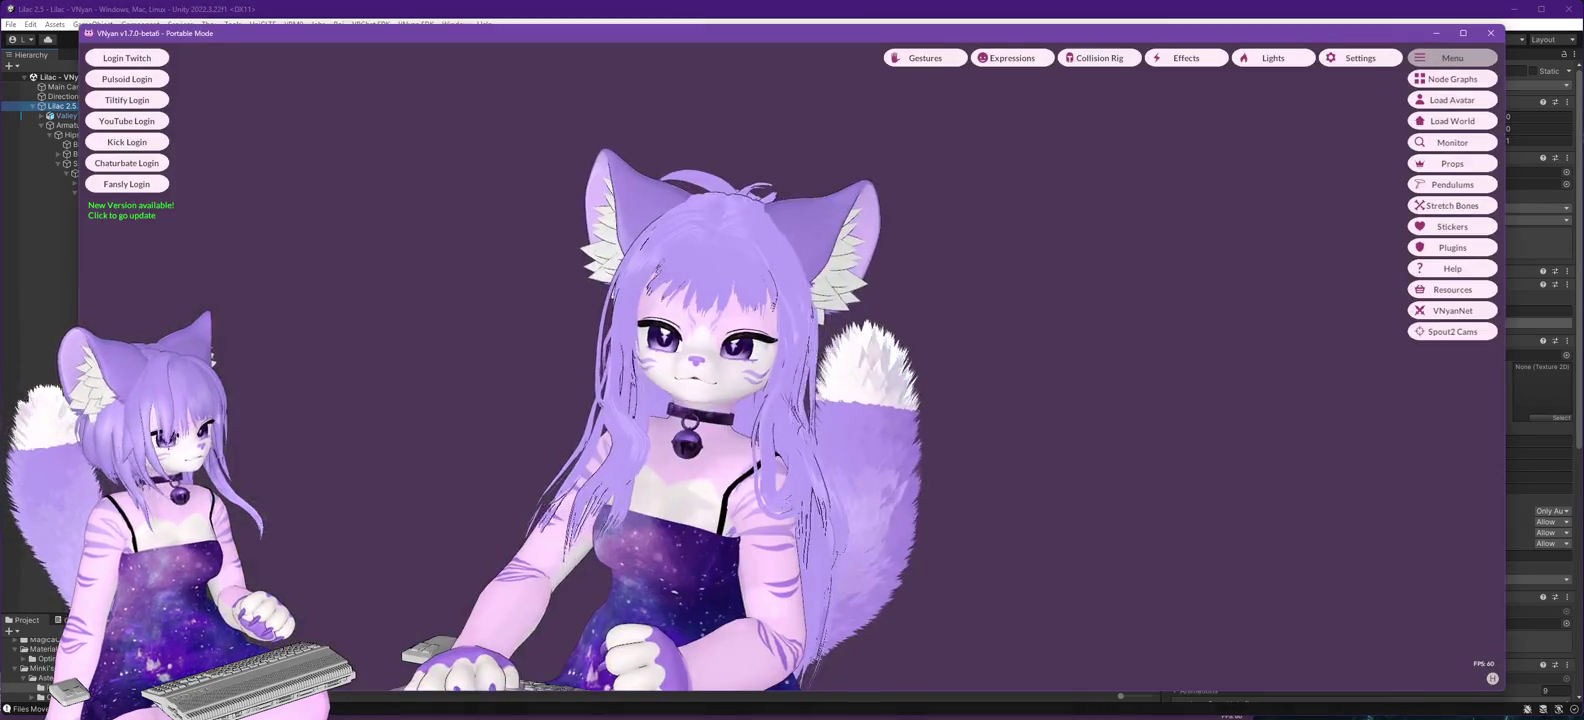
# - Load Lilac 2.6.0.vsfavatar in VNyan, then switch back to Unity
pyautogui.click(1452, 100)
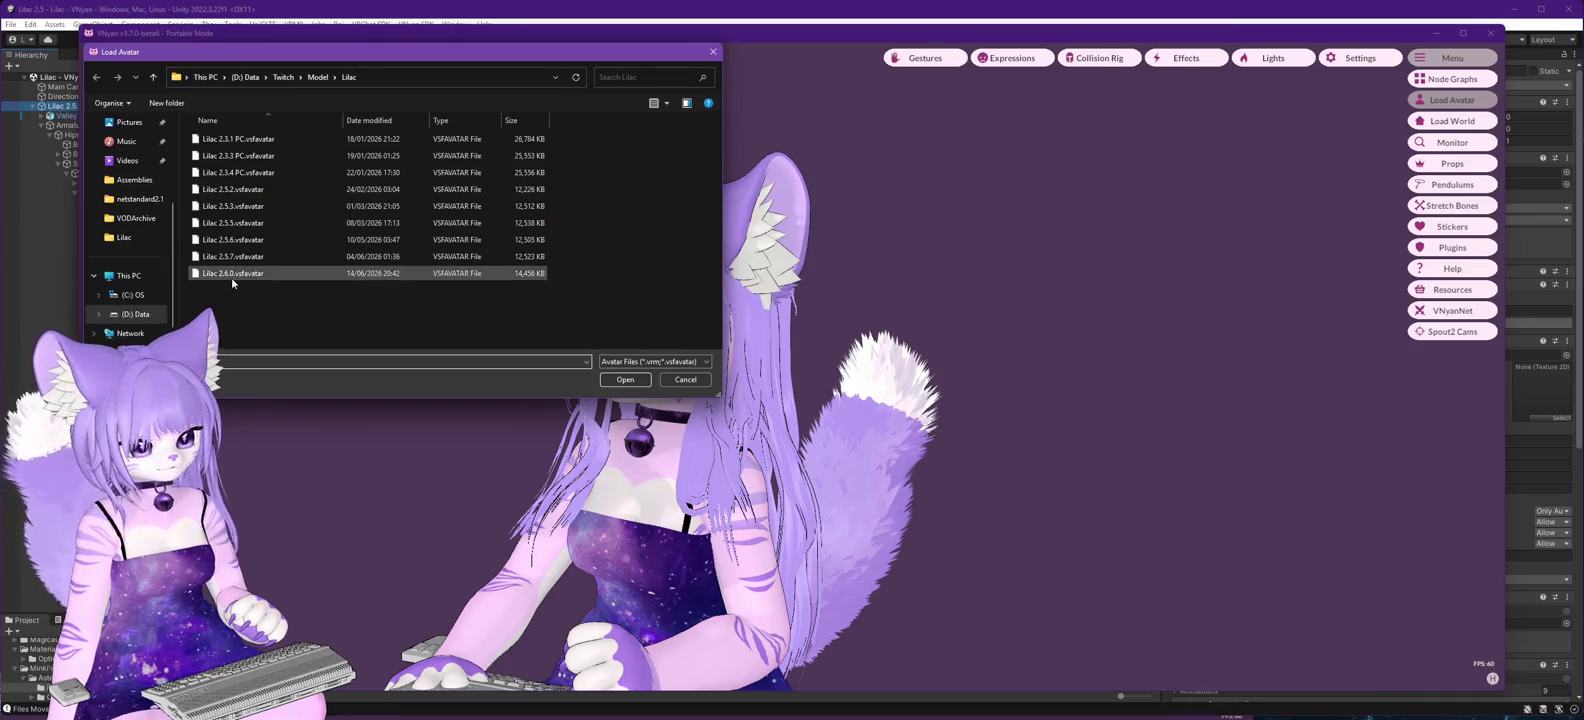
pyautogui.doubleClick(231, 276)
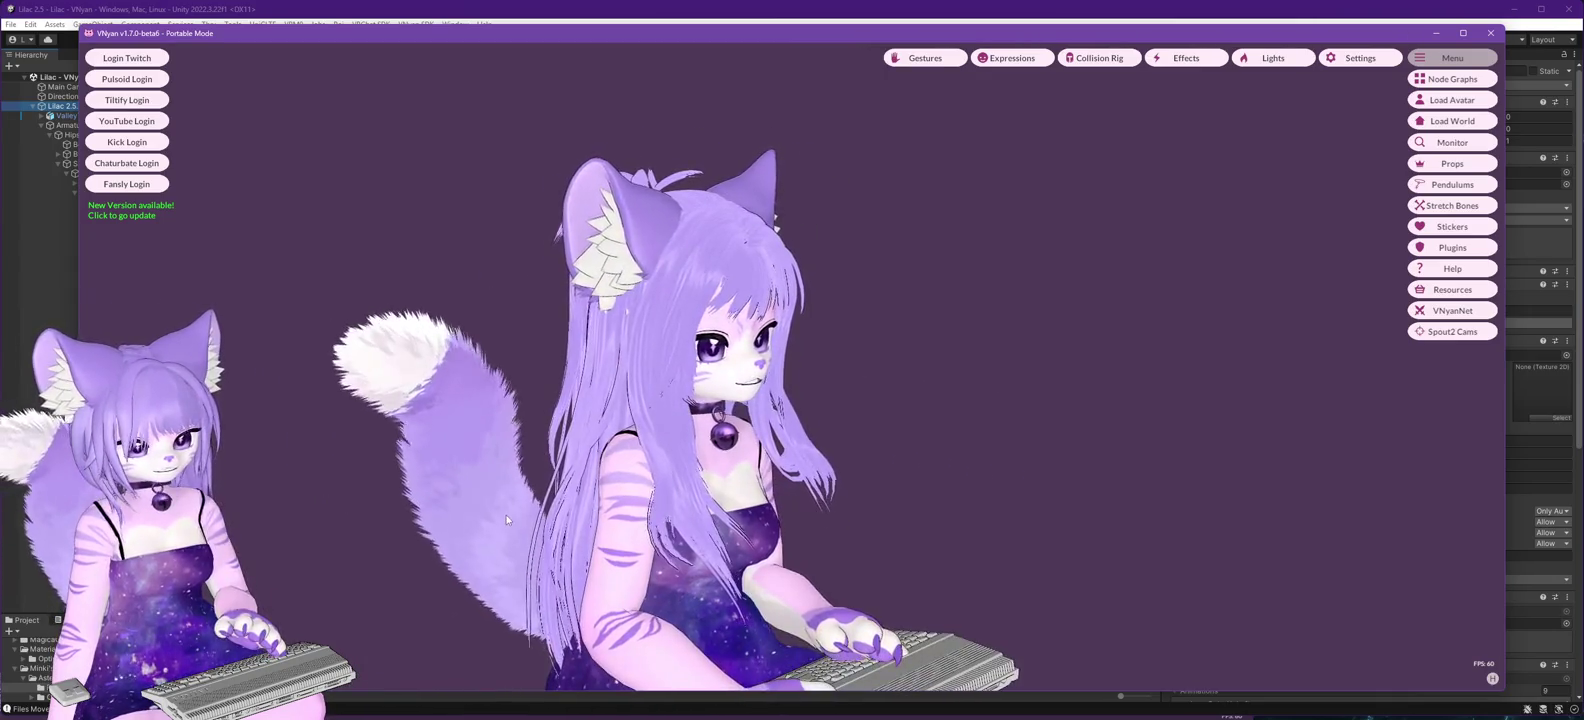
pyautogui.click(268, 12)
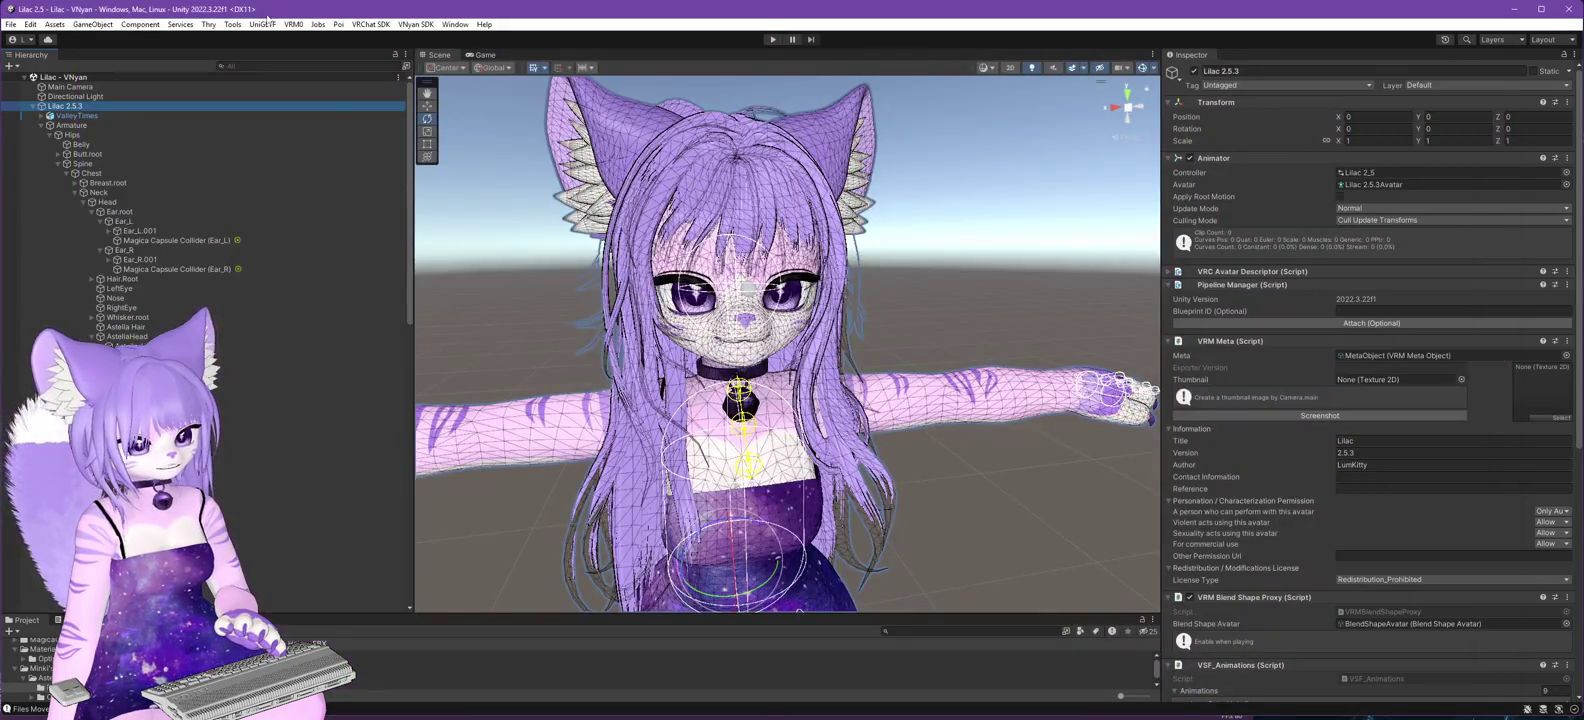
# - Enable Astella Hair under the Head bone after inspecting AstellaHead and Old Hair
pyautogui.click(134, 337)
pyautogui.scroll(-10, 134, 337)
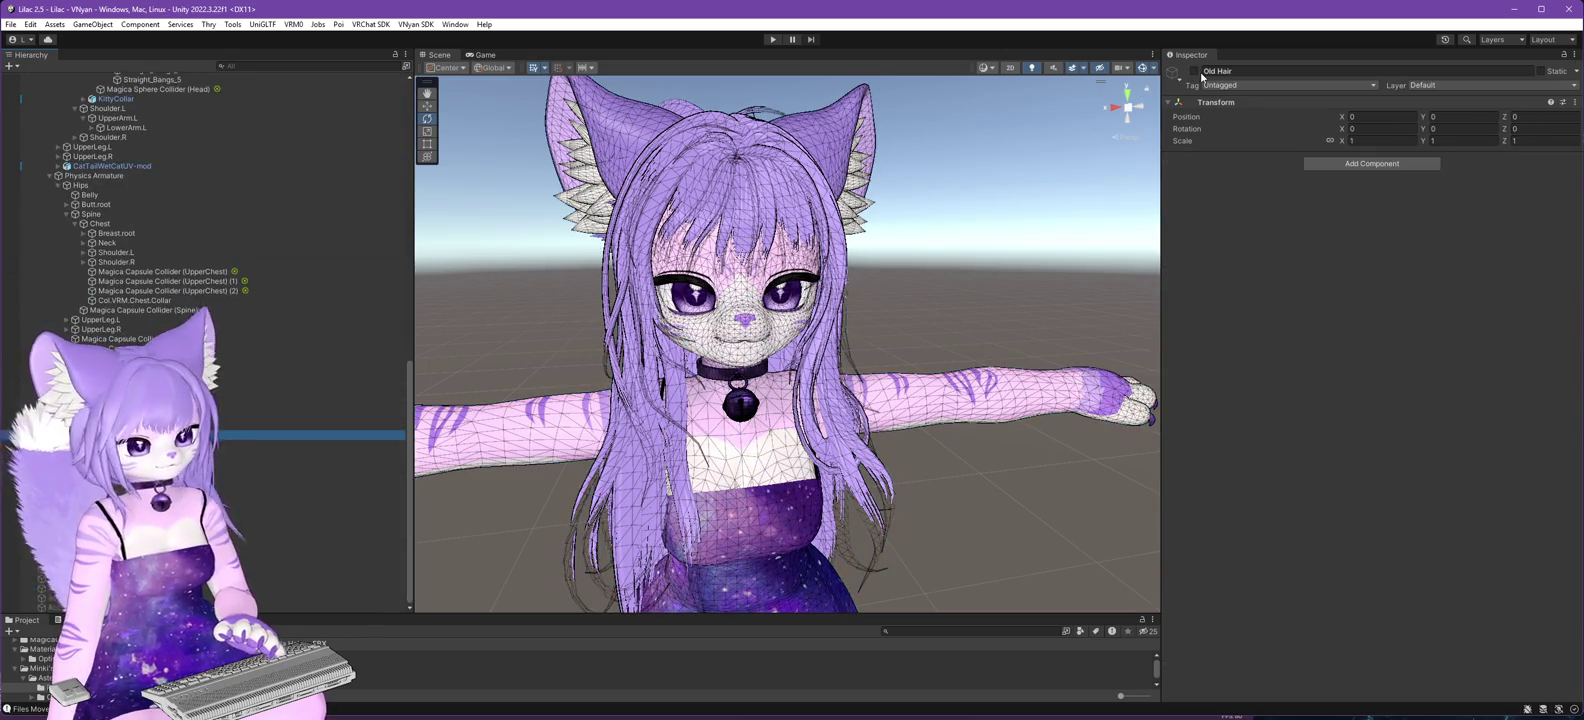
pyautogui.click(300, 473)
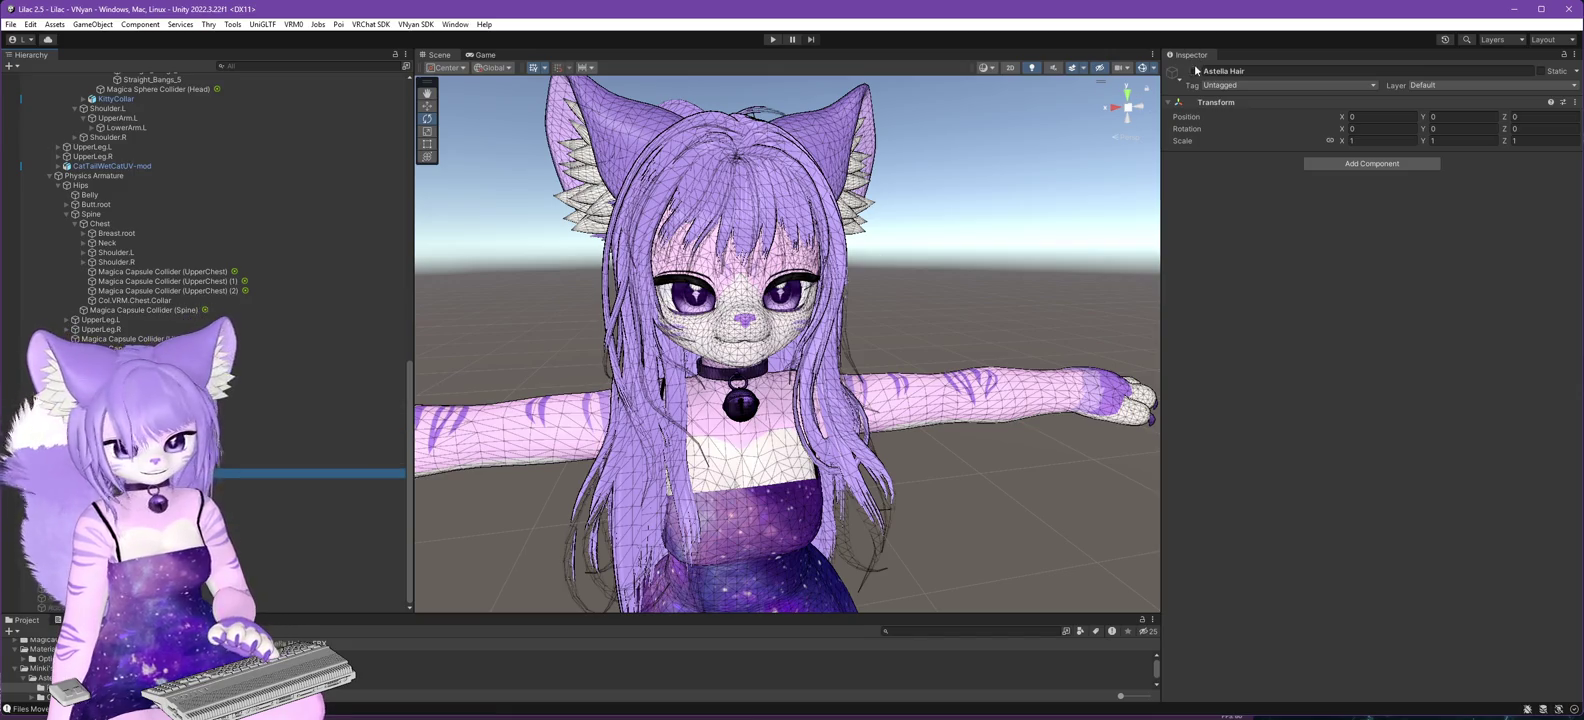
pyautogui.scroll(15, 142, 330)
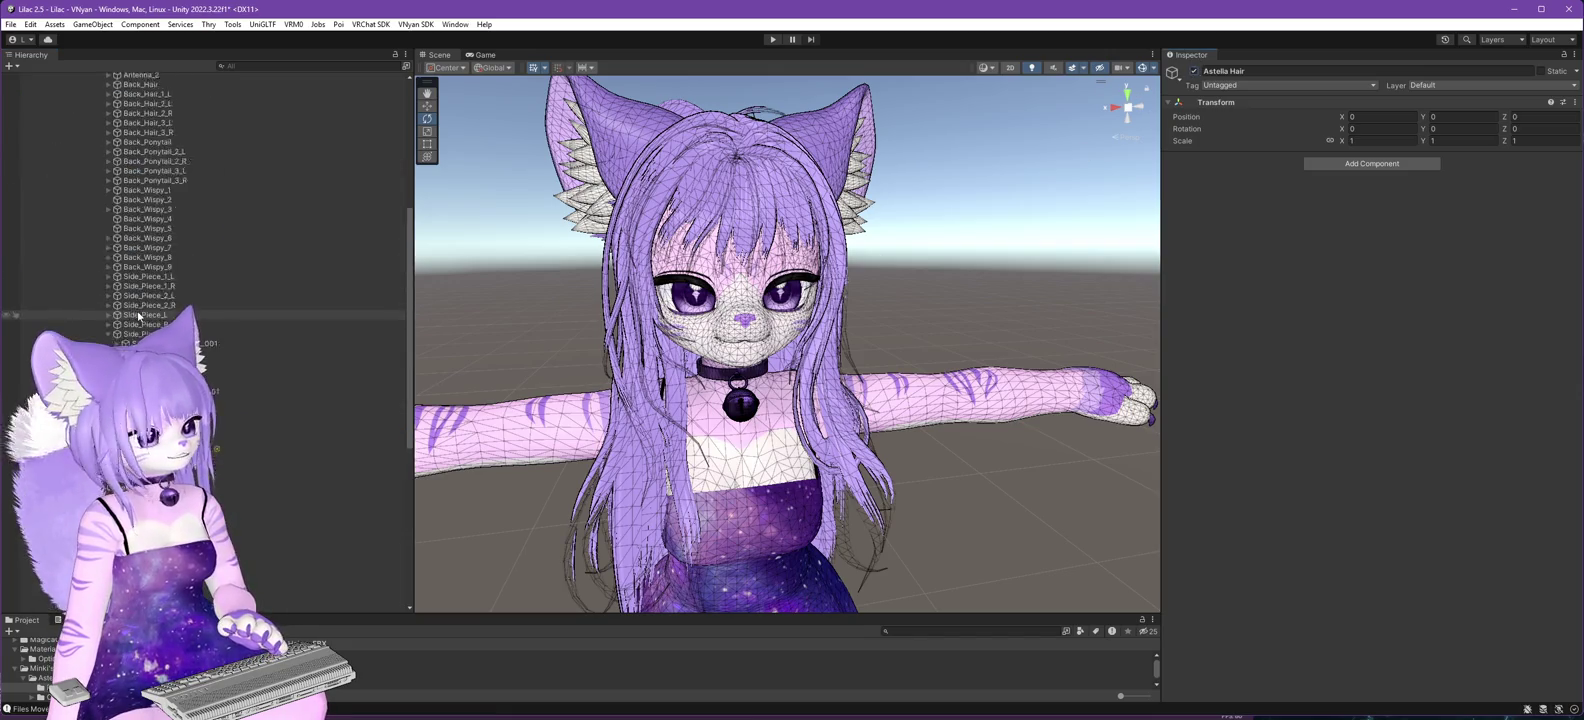
pyautogui.click(142, 327)
# - Select the Lilac 2.5.3 root, save the scene, and start Export VNyan Avatar
pyautogui.click(250, 104)
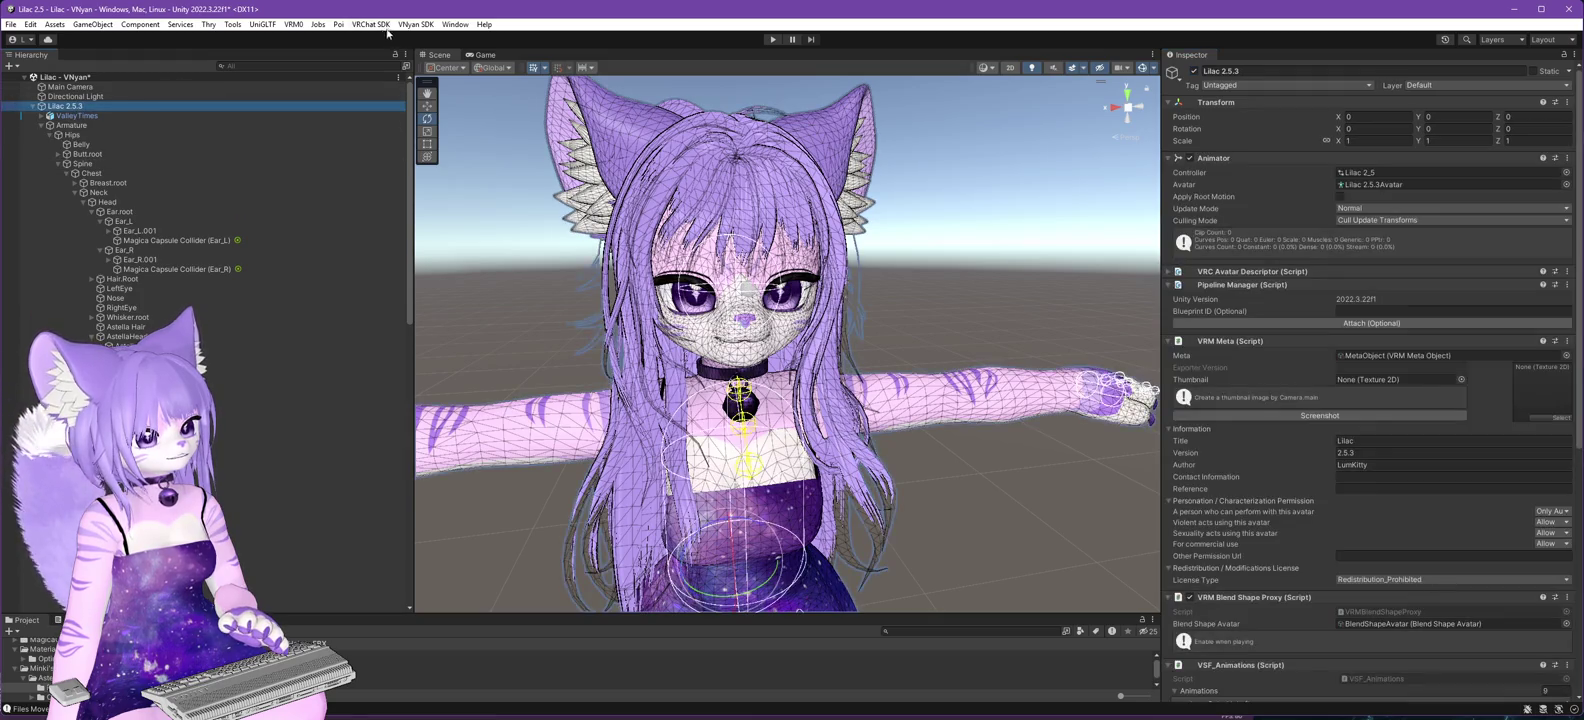
pyautogui.click(11, 24)
pyautogui.click(50, 83)
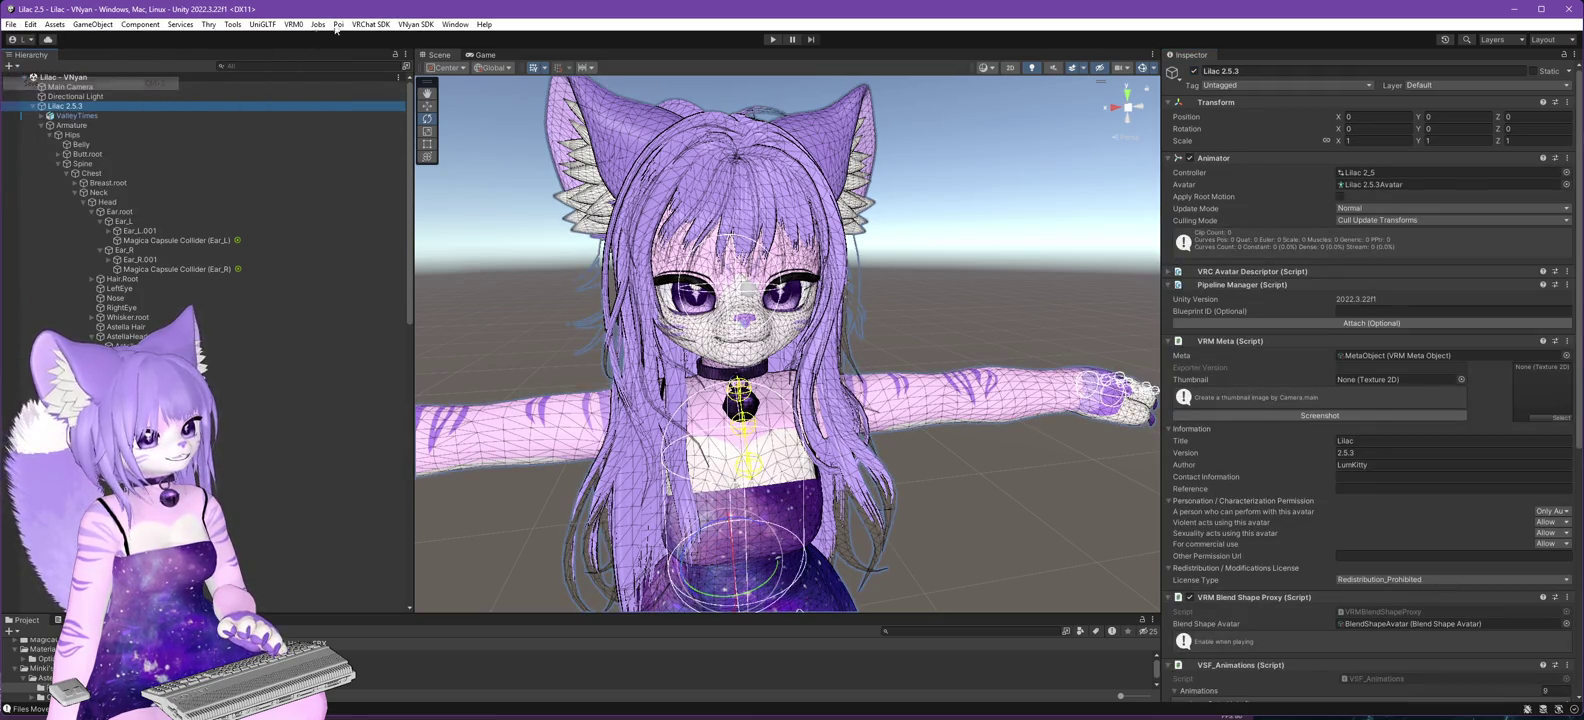
pyautogui.click(413, 24)
pyautogui.moveTo(442, 53)
pyautogui.click(633, 65)
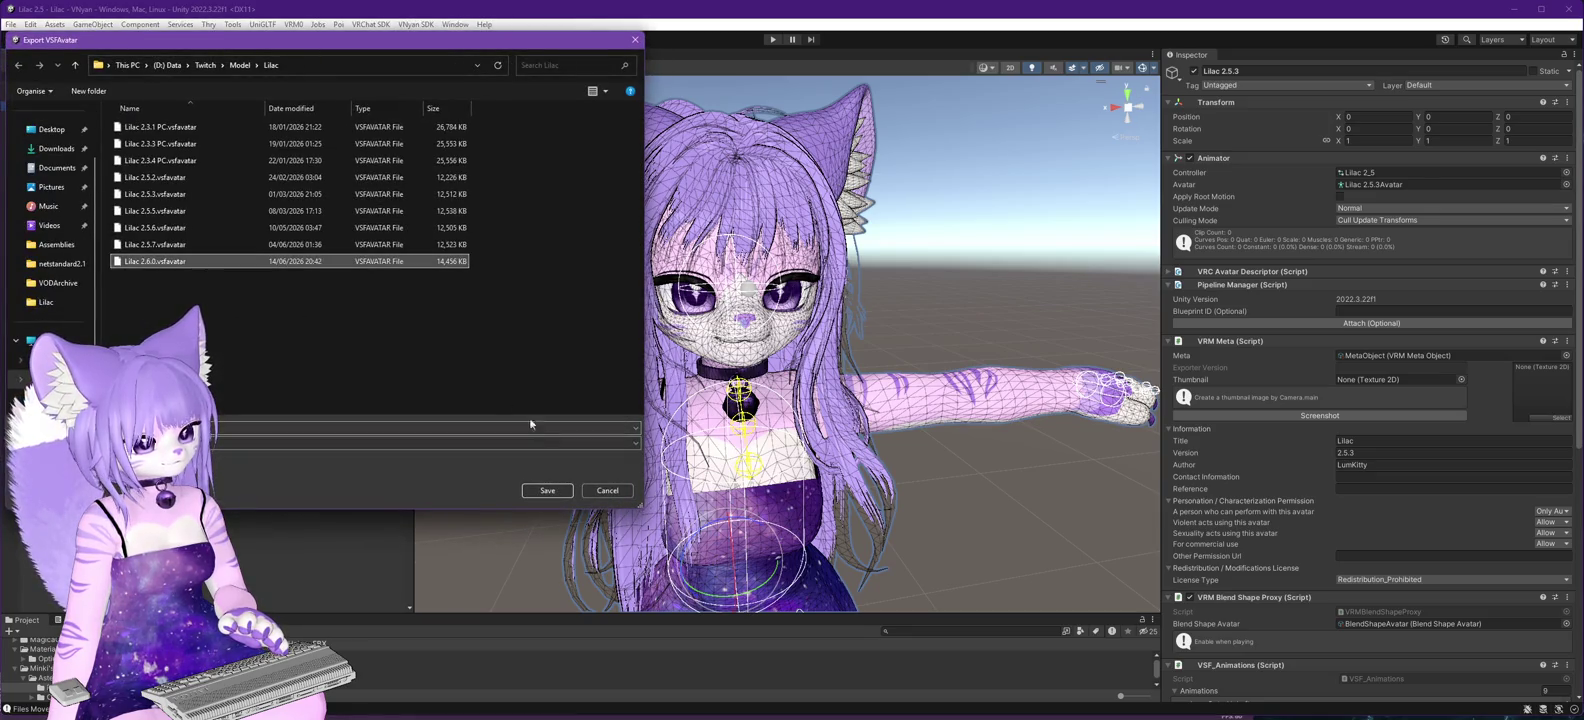
# - Save over Lilac 2.6.0.vsfavatar, confirm the replacement, and dismiss the completion notice
pyautogui.click(547, 490)
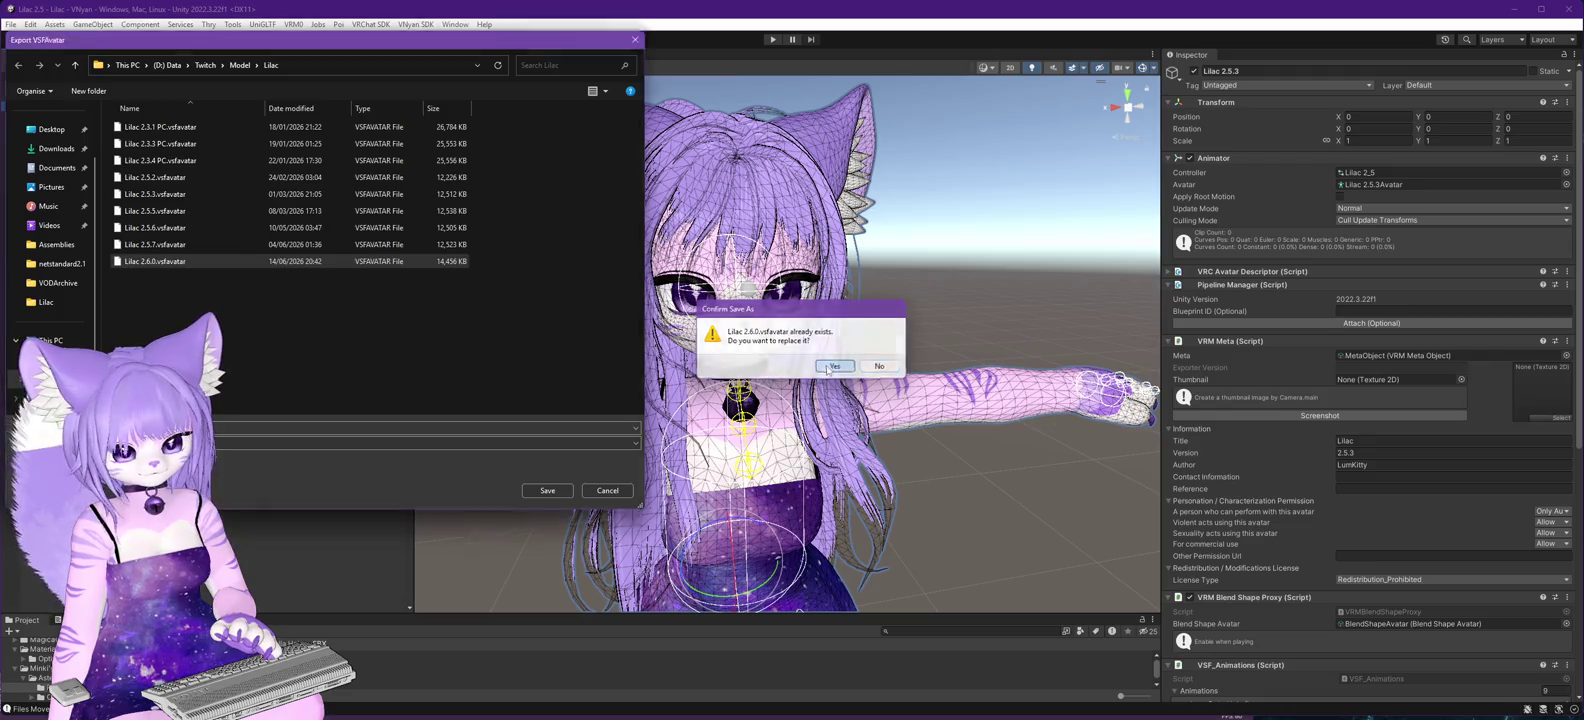
pyautogui.click(835, 366)
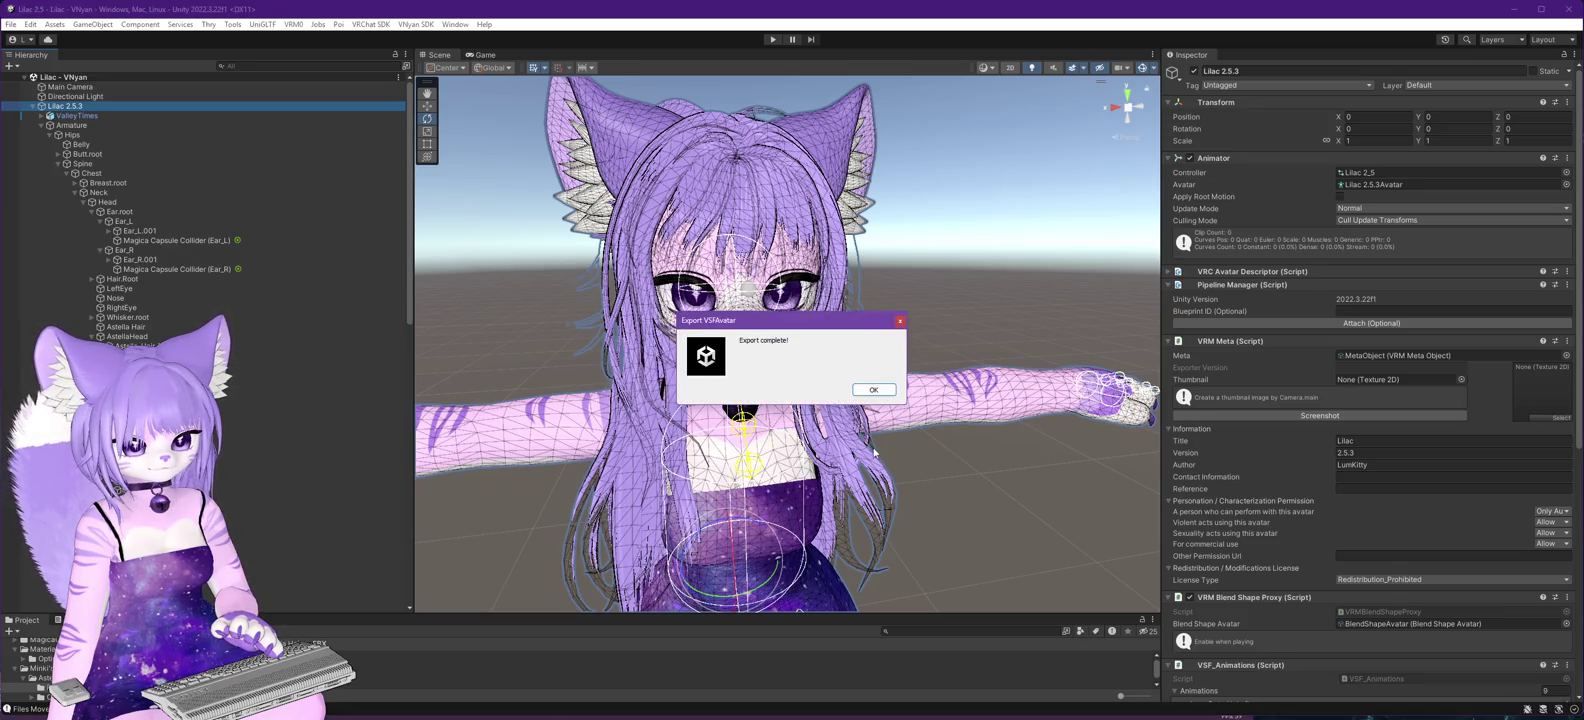
pyautogui.click(872, 390)
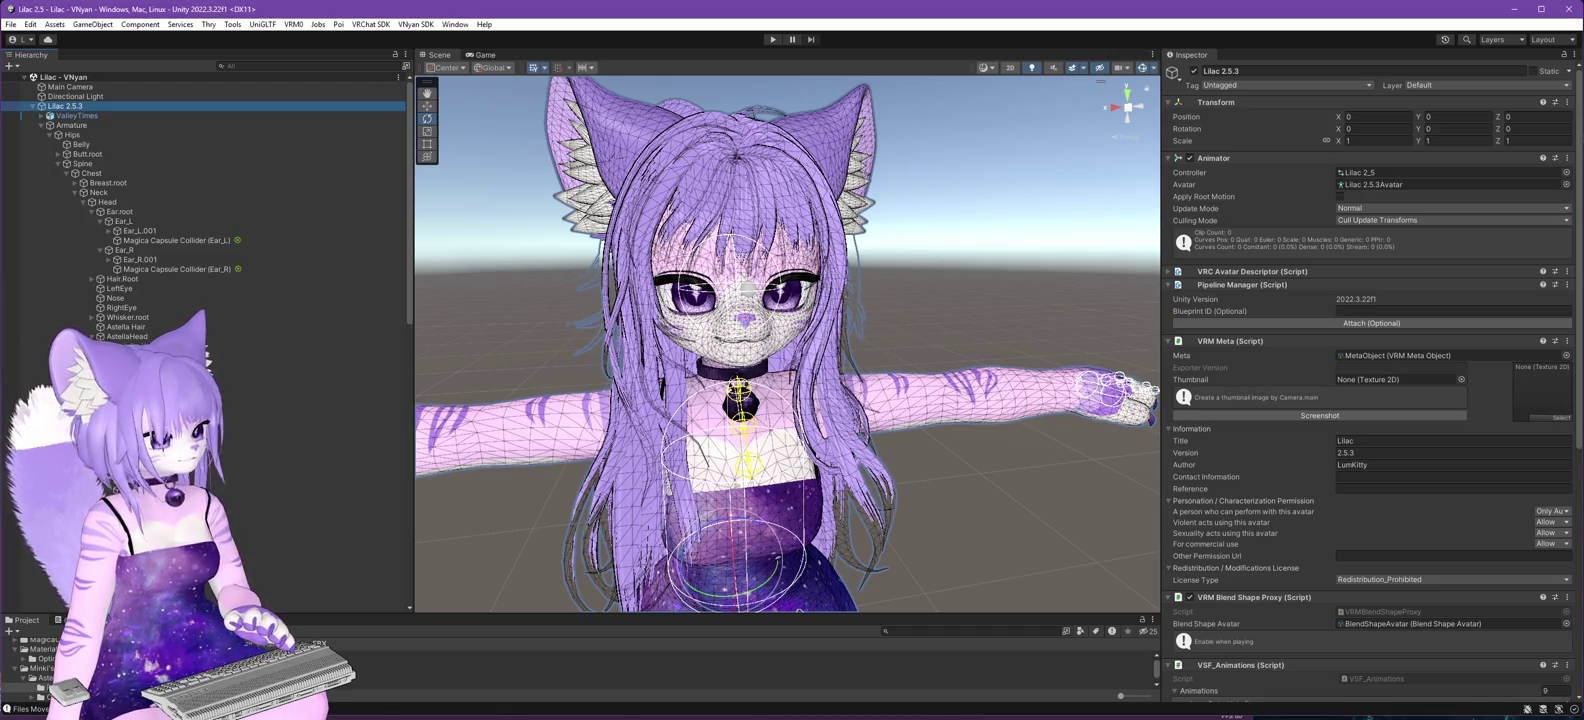
pyautogui.hotkey('alt', 'Tab')
# - Load Lilac 2.6.0.vsfavatar and orbit and zoom to inspect the hair and tail from behind
pyautogui.click(1452, 100)
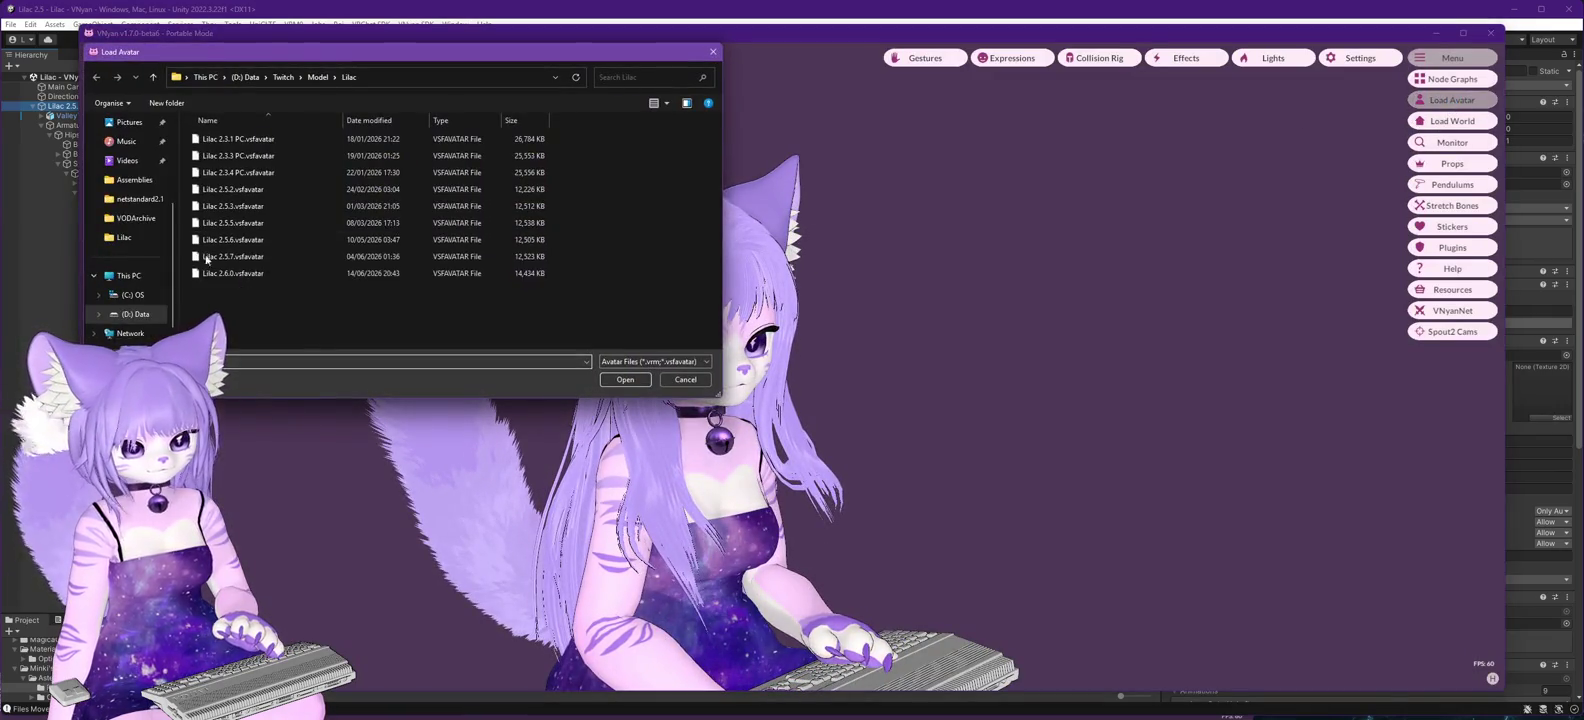
pyautogui.doubleClick(223, 274)
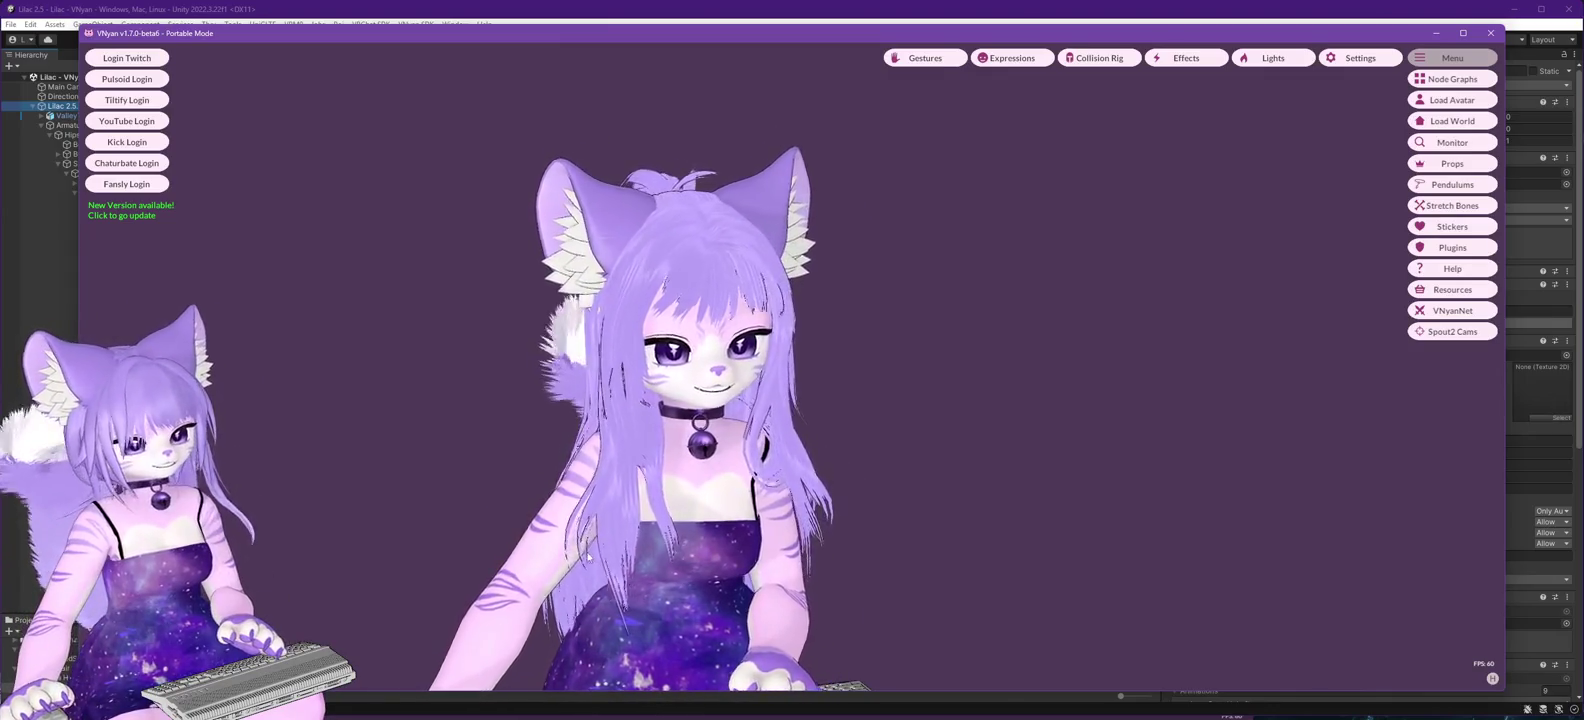
pyautogui.moveTo(588, 556)
pyautogui.mouseDown()
pyautogui.moveTo(936, 548)
pyautogui.moveTo(617, 540)
pyautogui.mouseUp()
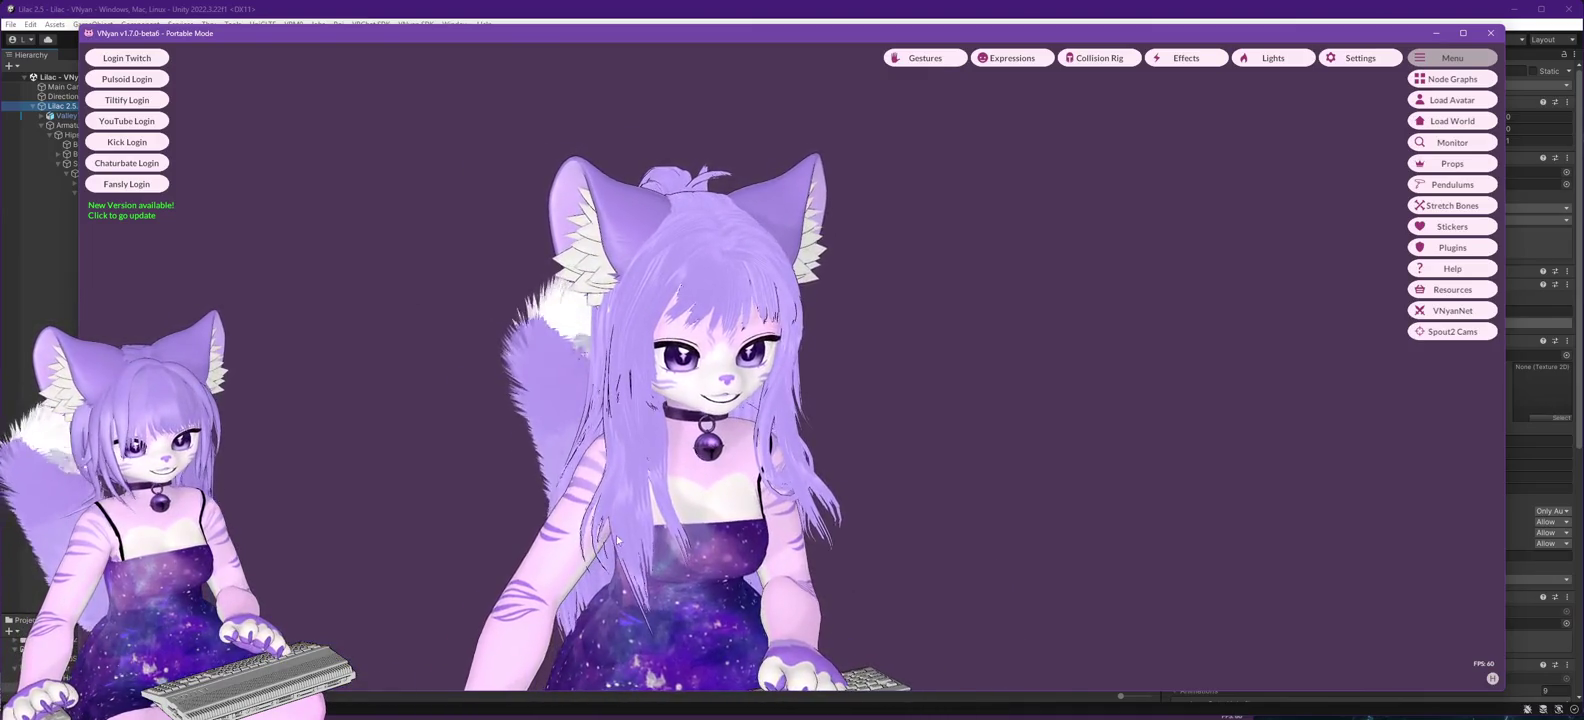
pyautogui.scroll(3, 617, 540)
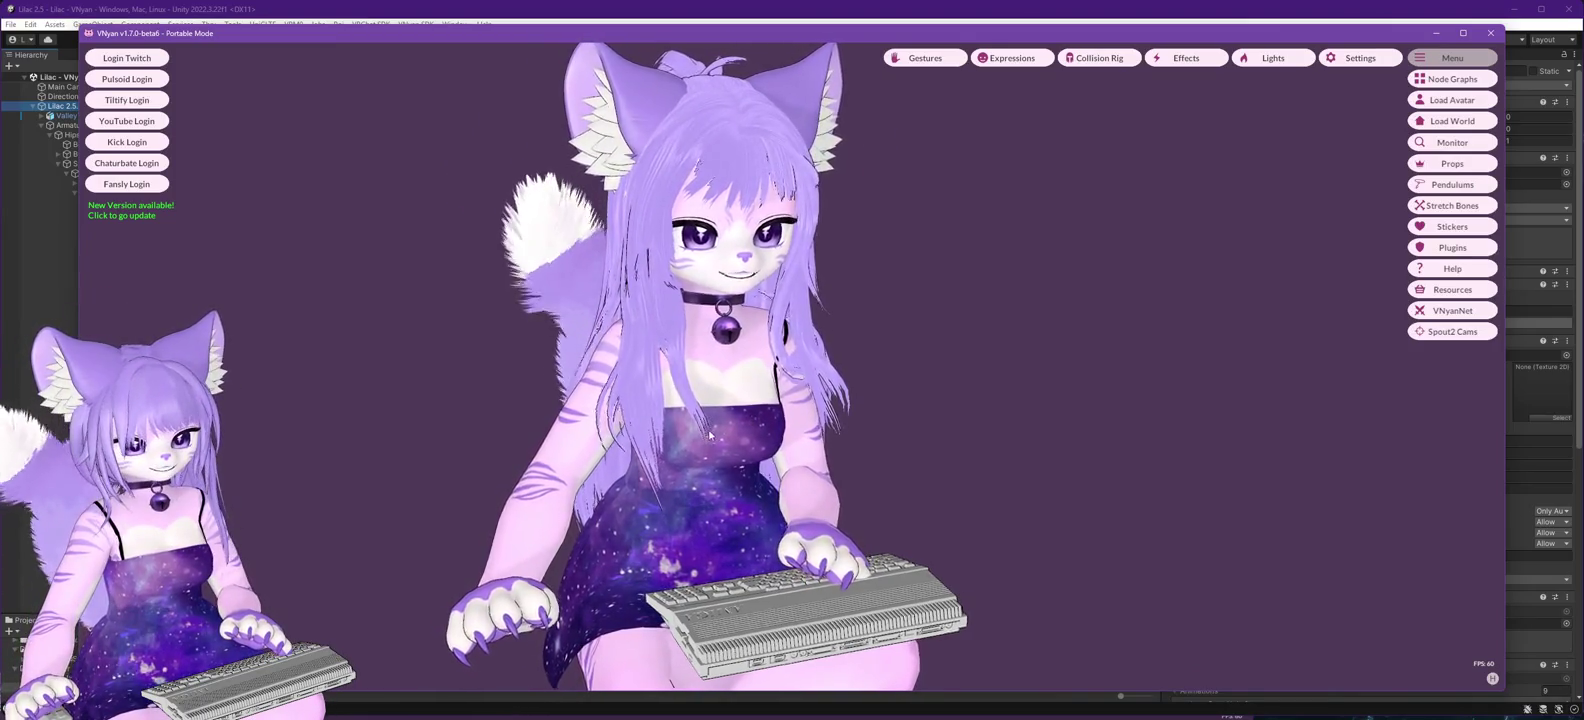
pyautogui.moveTo(709, 434)
pyautogui.mouseDown()
pyautogui.moveTo(796, 414)
pyautogui.moveTo(763, 452)
pyautogui.mouseUp()
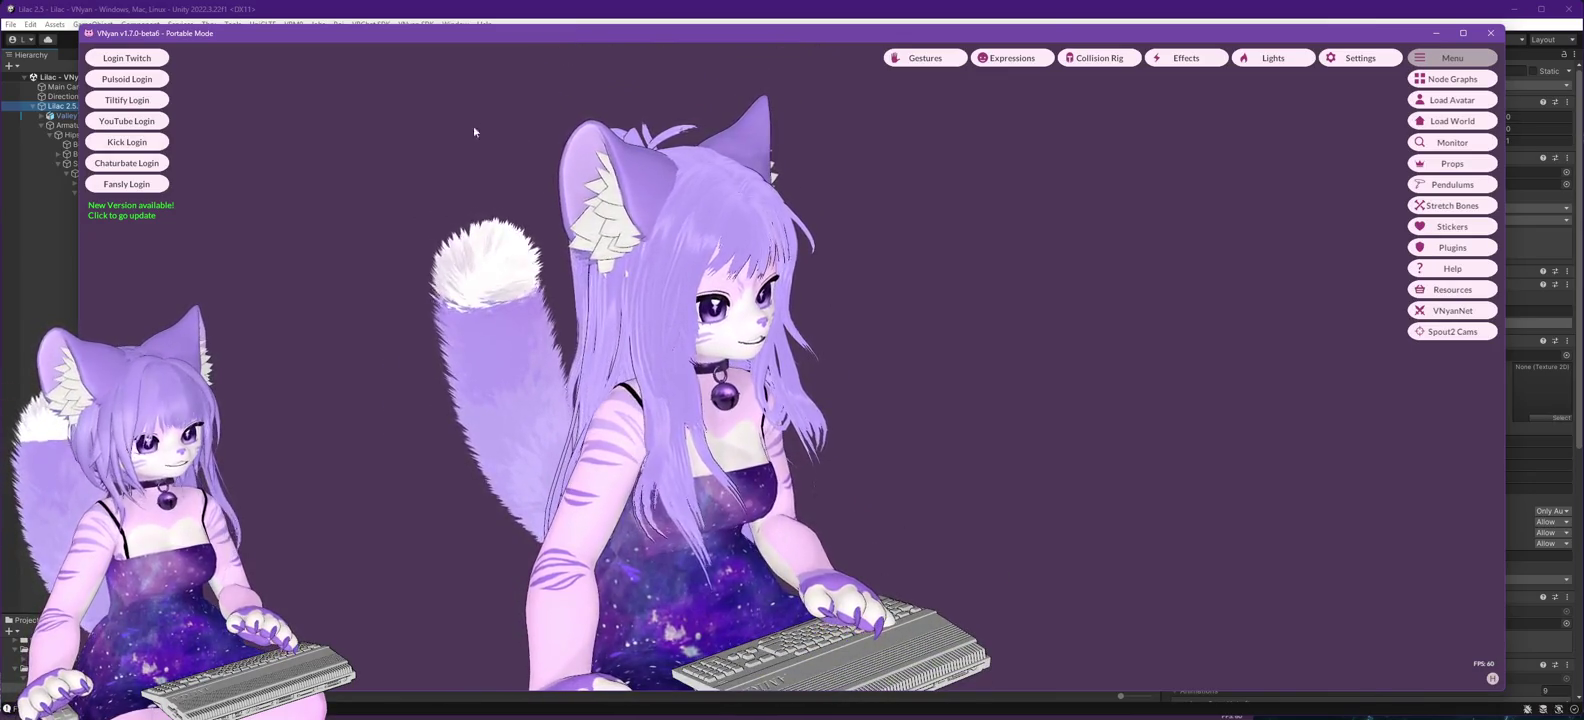
pyautogui.click(611, 12)
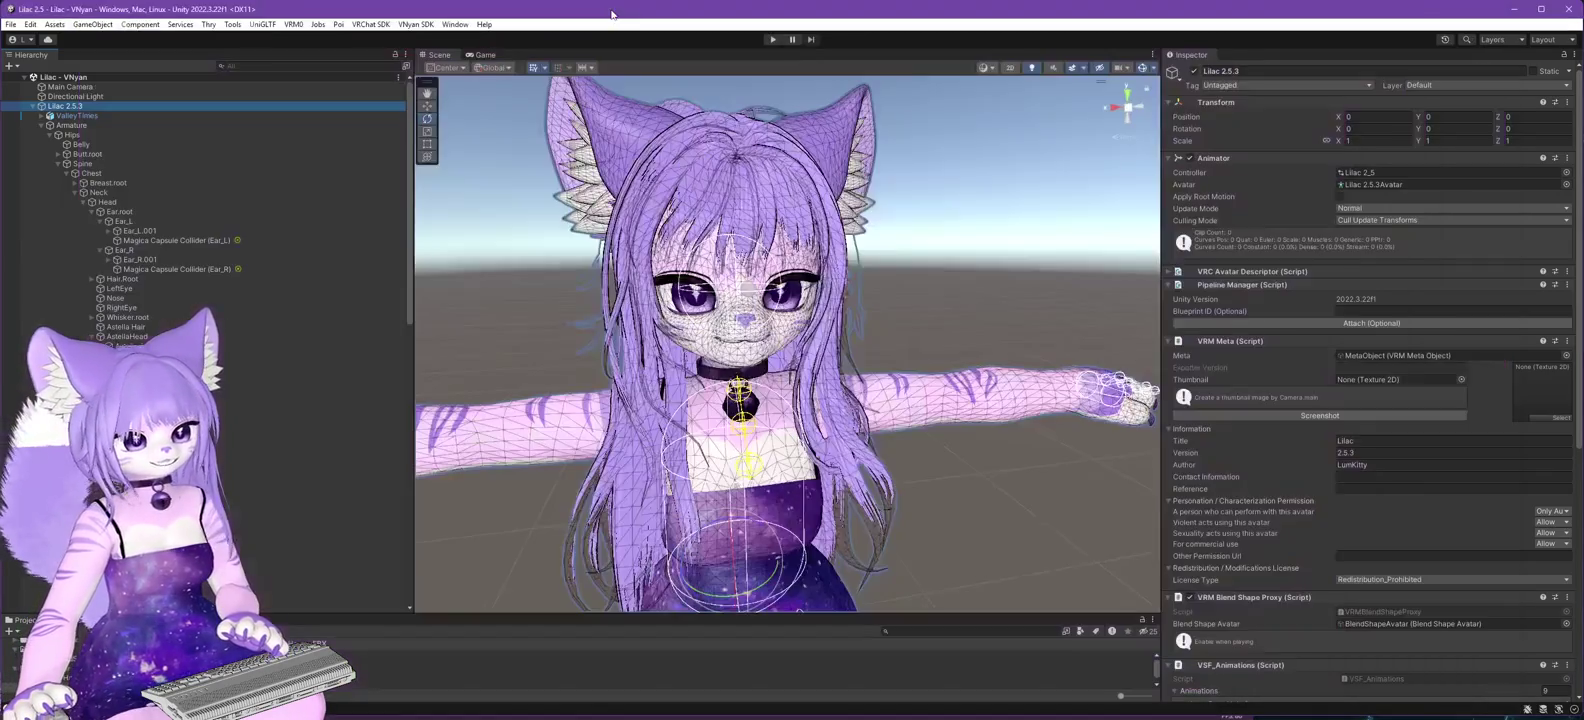
# - Apply LongHair to Magica Cloth - hair (long back): spring power 0.06, stiffness 0.2, limit angle 75
pyautogui.scroll(-10, 257, 412)
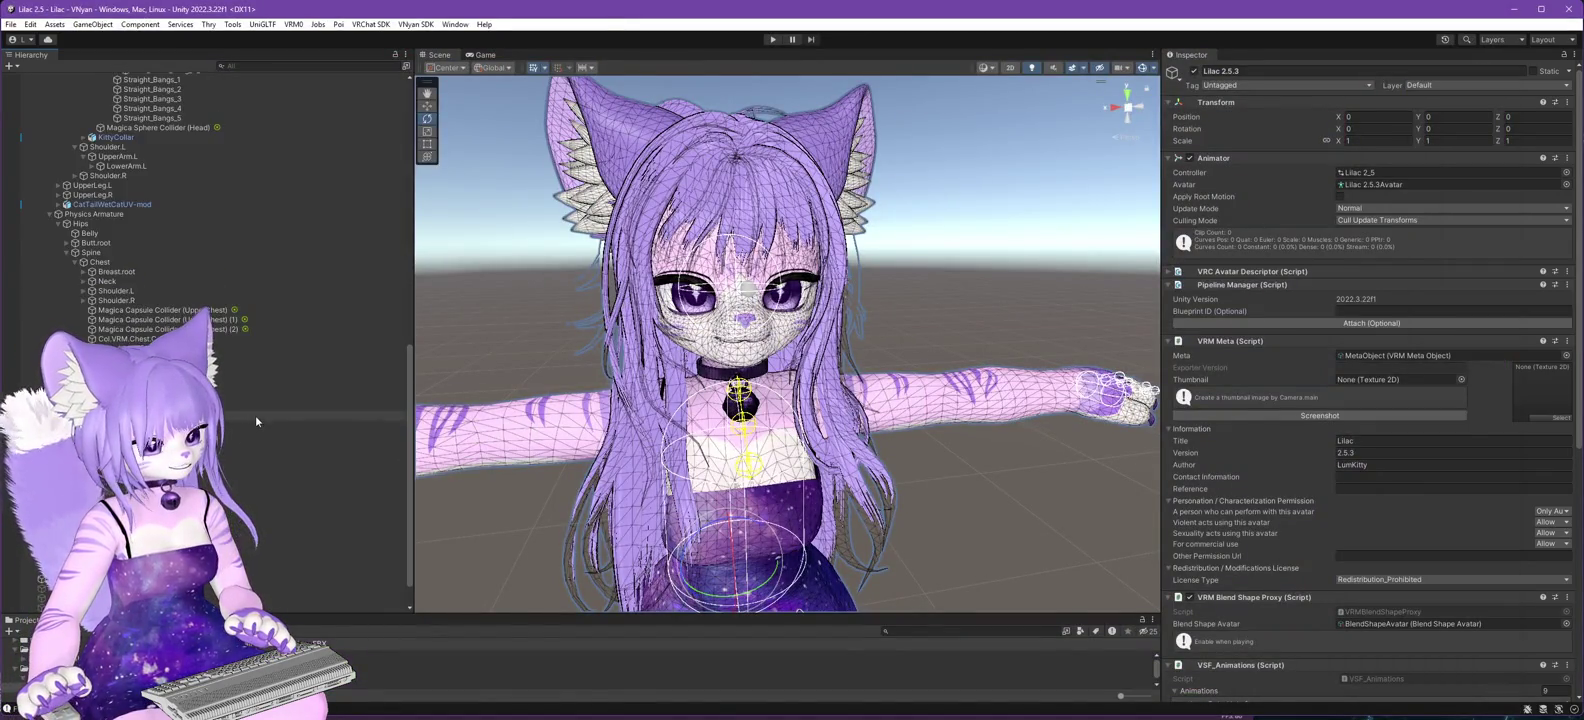
pyautogui.click(262, 521)
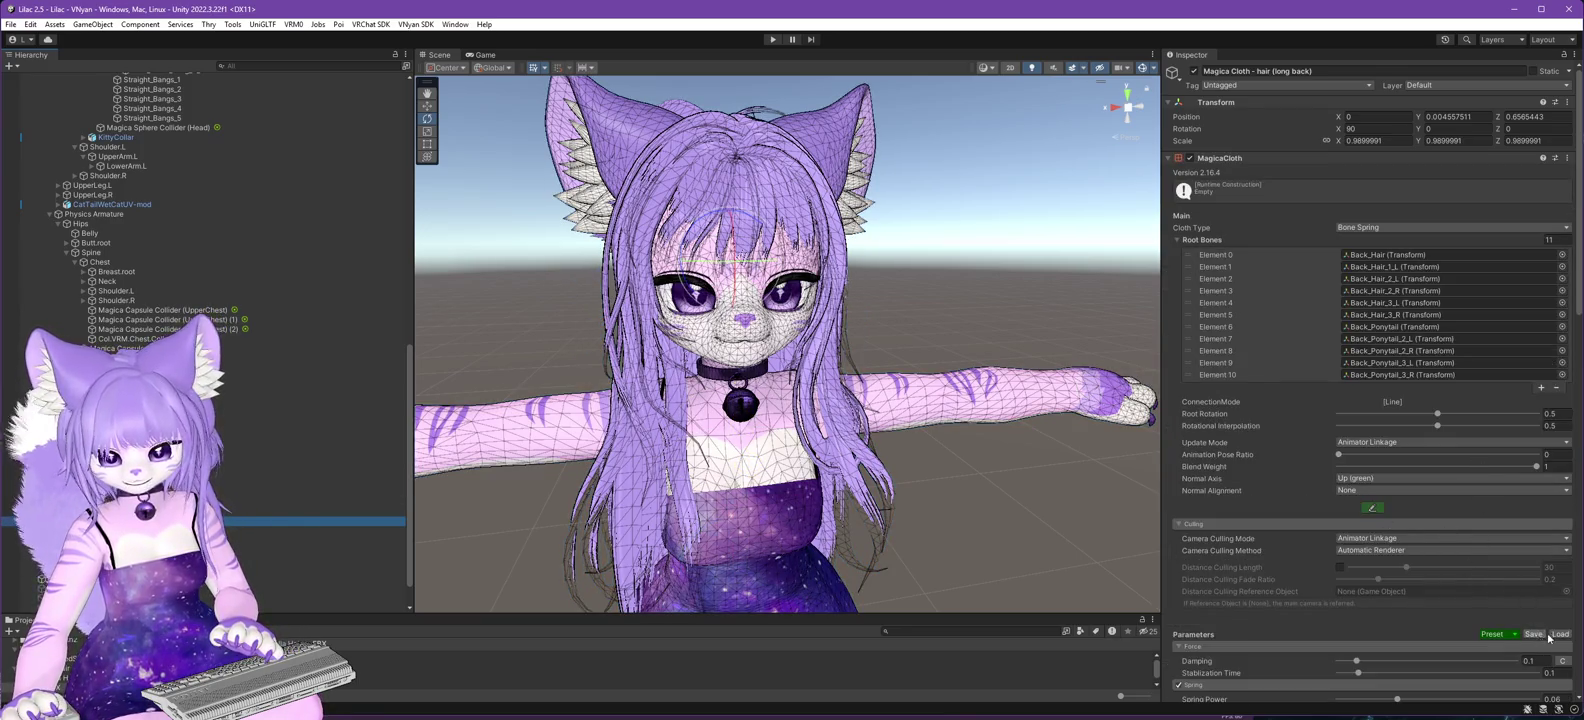
pyautogui.scroll(-5, 1387, 570)
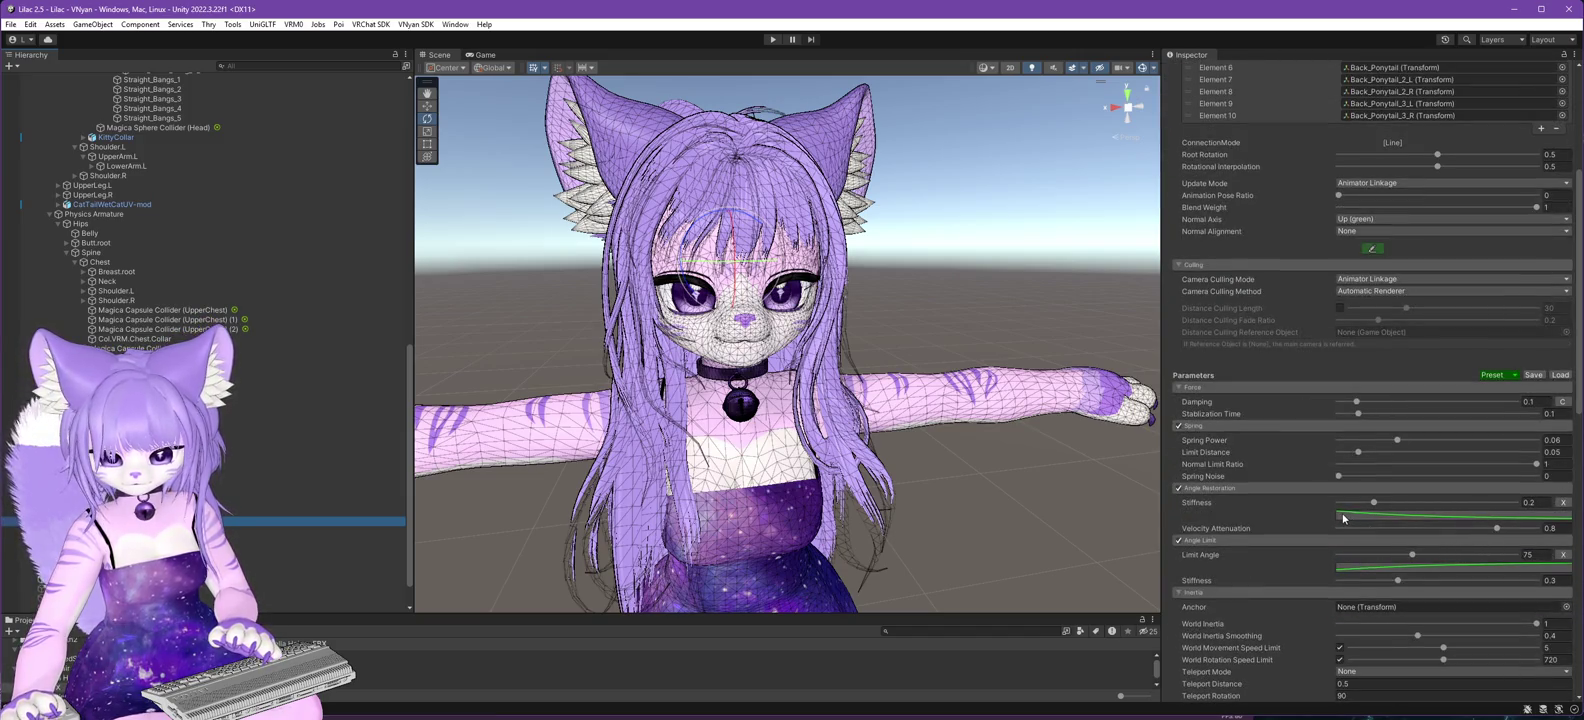
pyautogui.click(1514, 376)
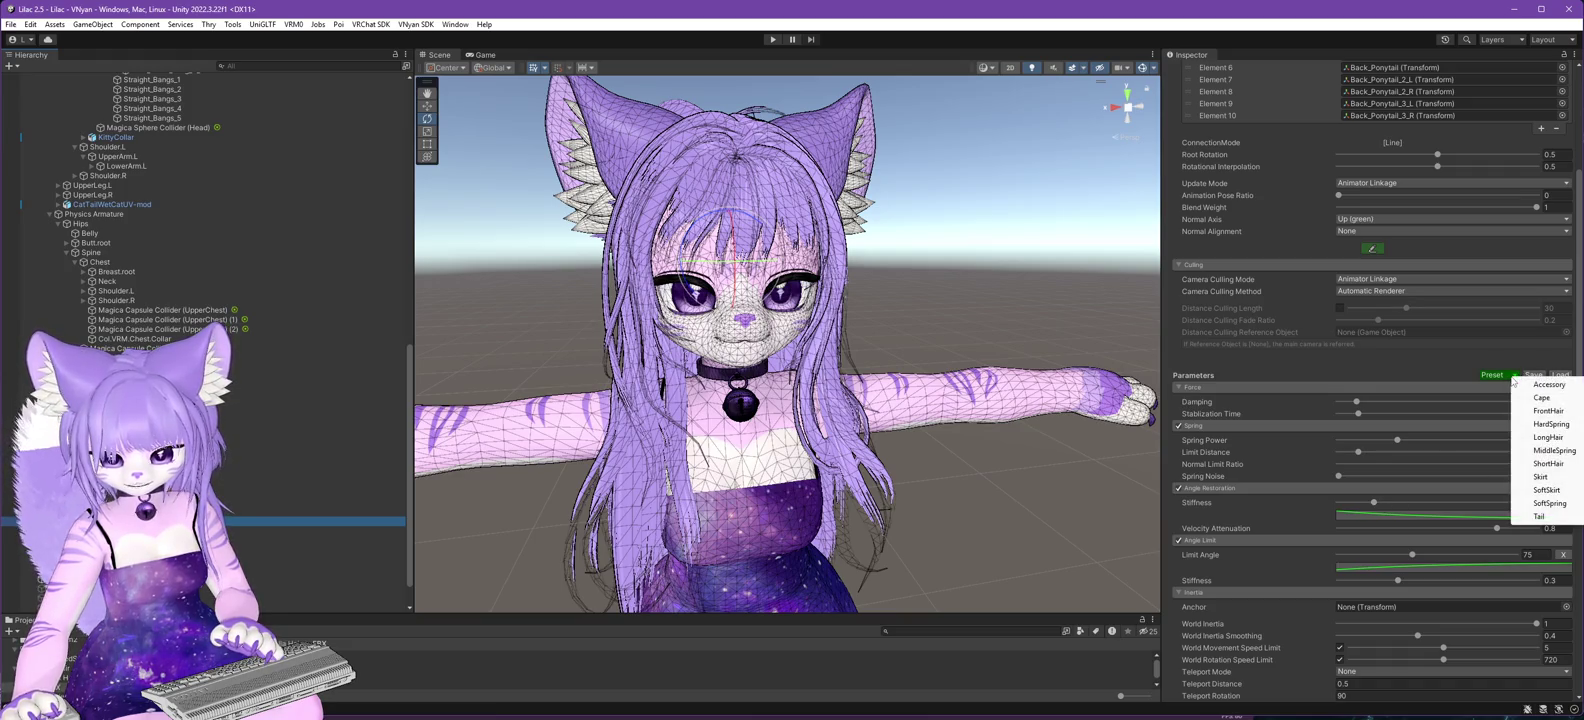
pyautogui.click(1545, 437)
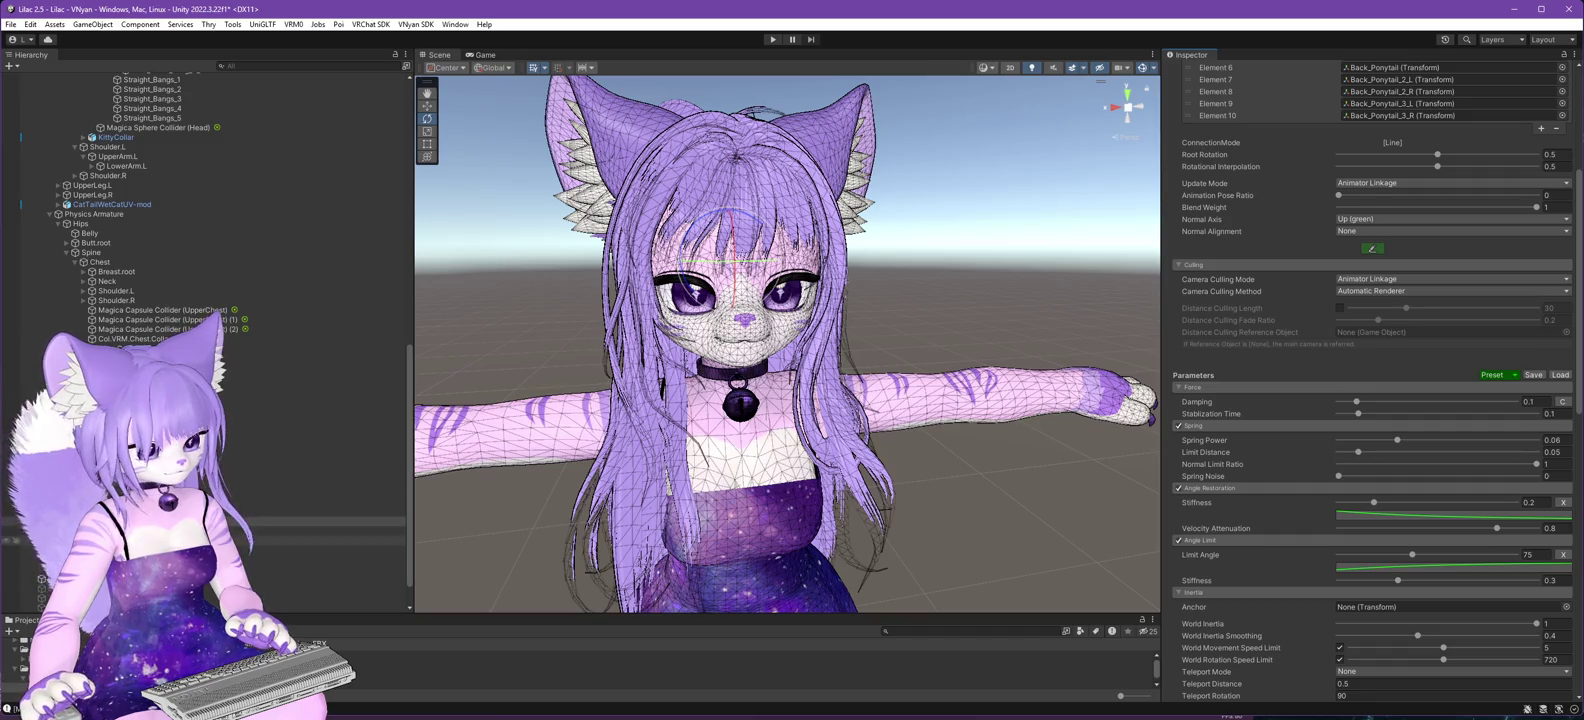
pyautogui.scroll(-3, 1370, 400)
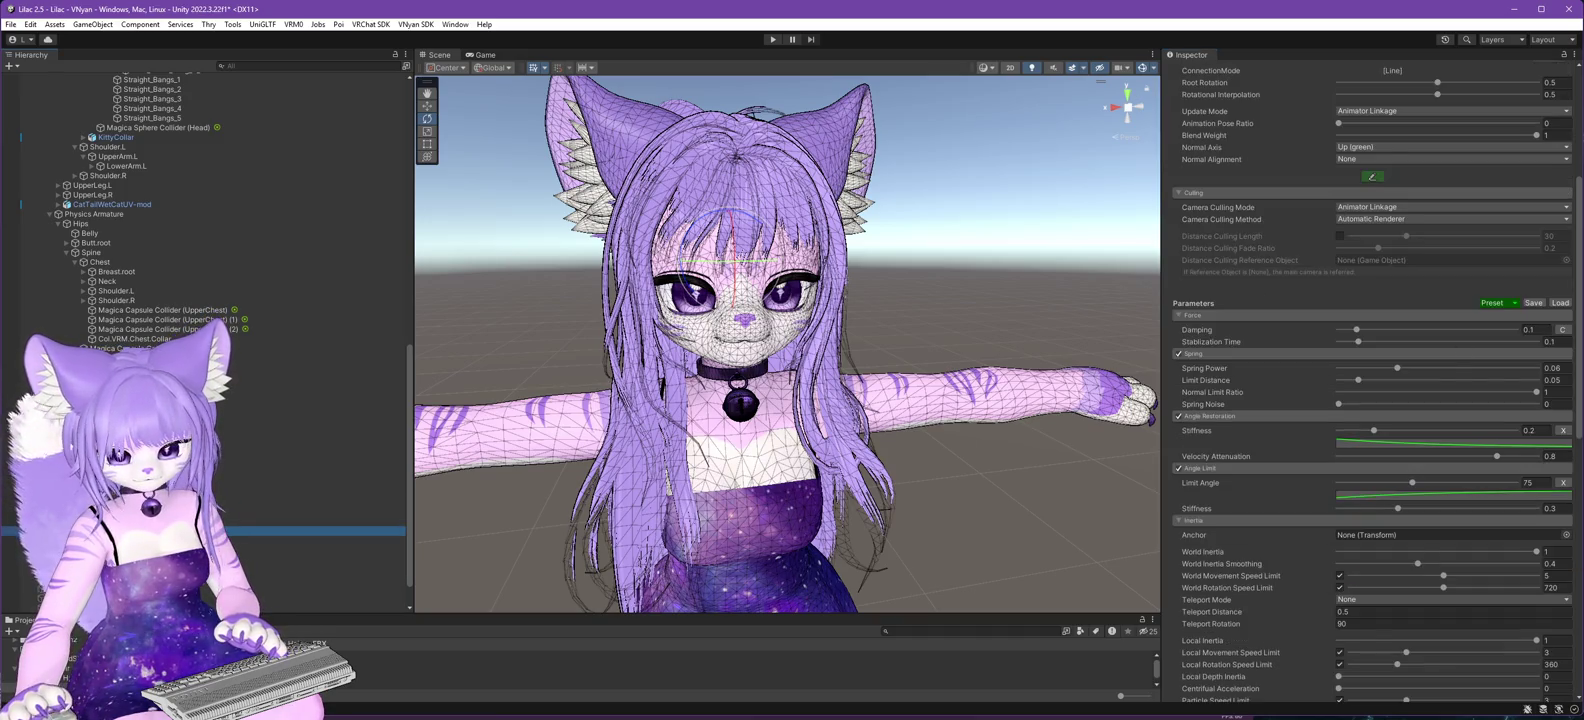
pyautogui.click(1492, 304)
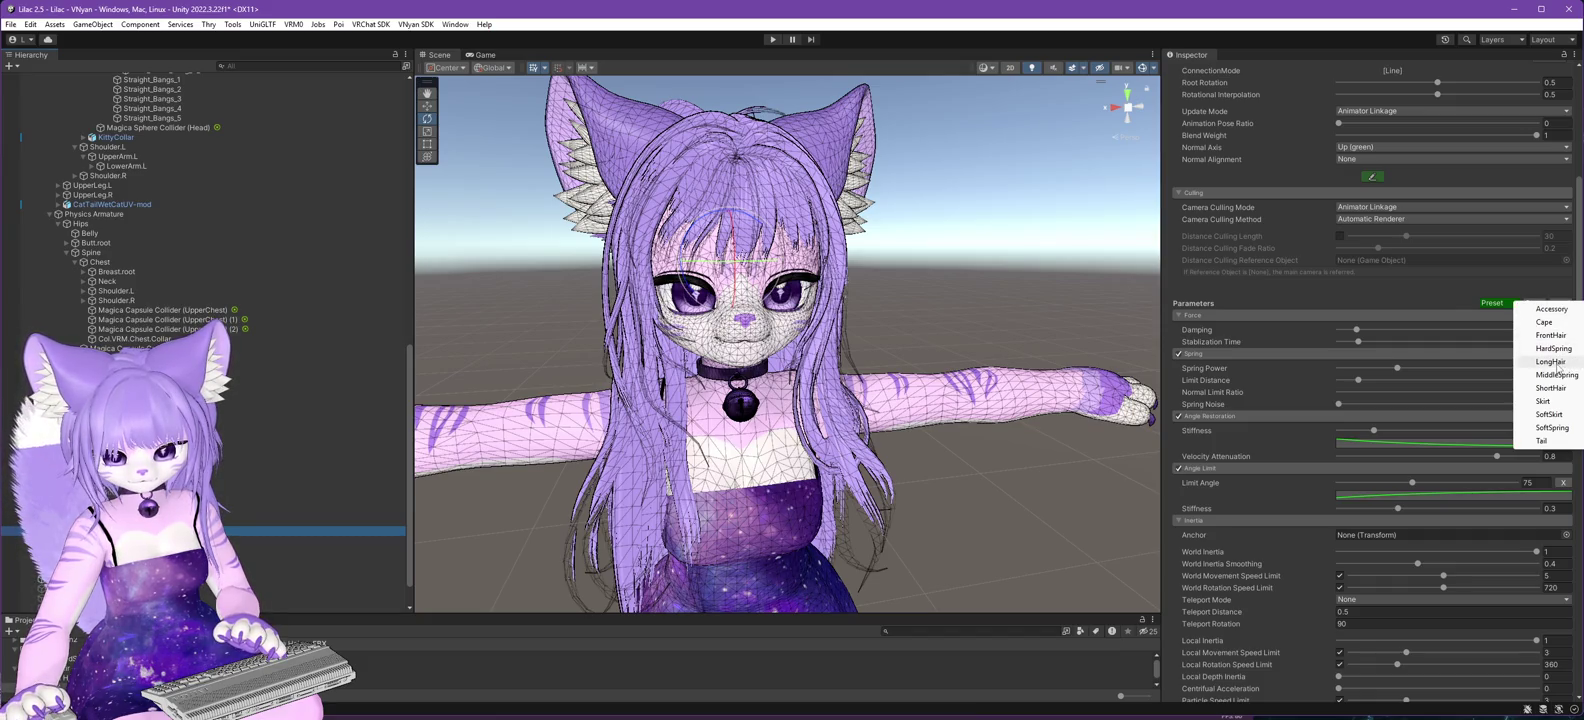
pyautogui.click(1551, 362)
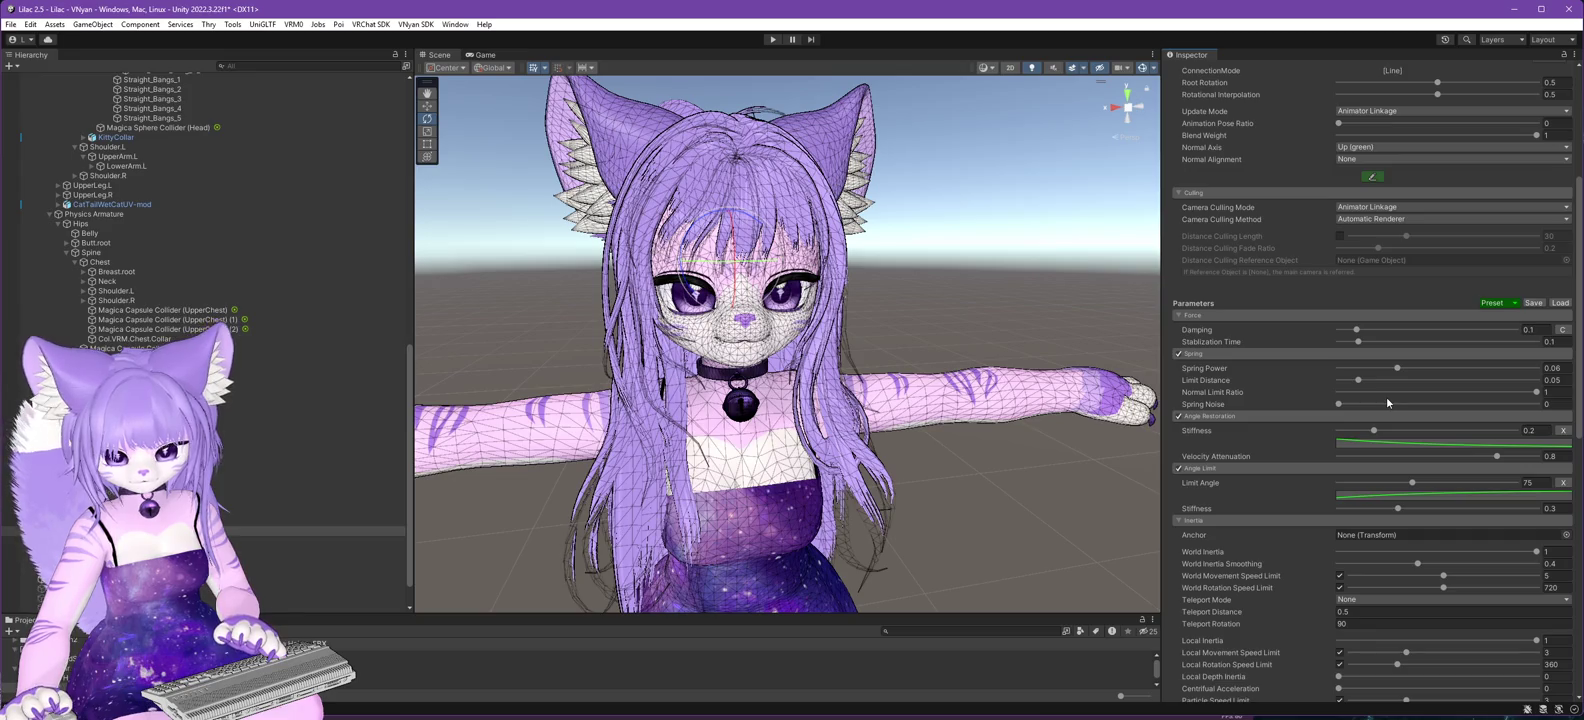
pyautogui.scroll(10, 1386, 396)
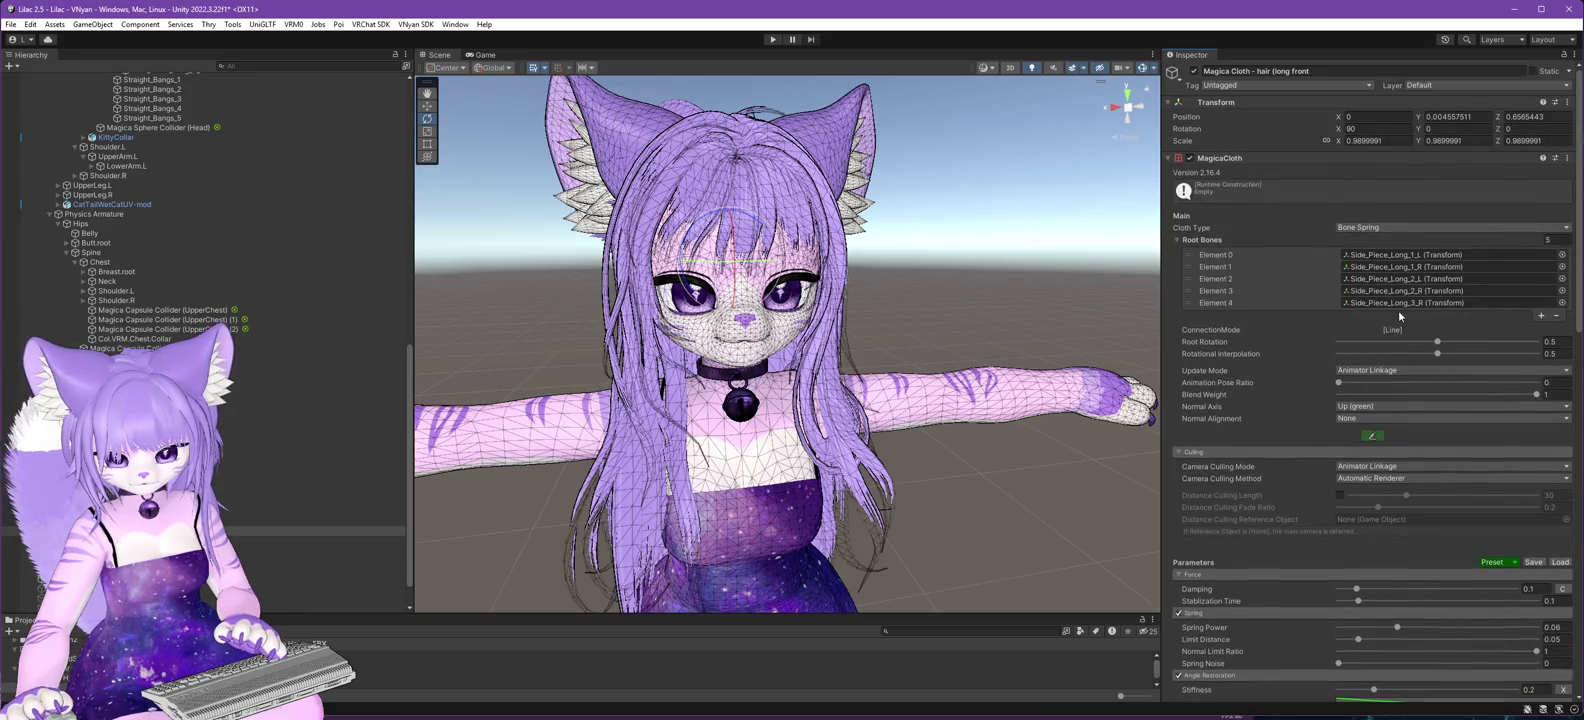
# - Change the front and back long hair cloths' Cloth Type to Bone Cloth
pyautogui.scroll(-4, 1372, 317)
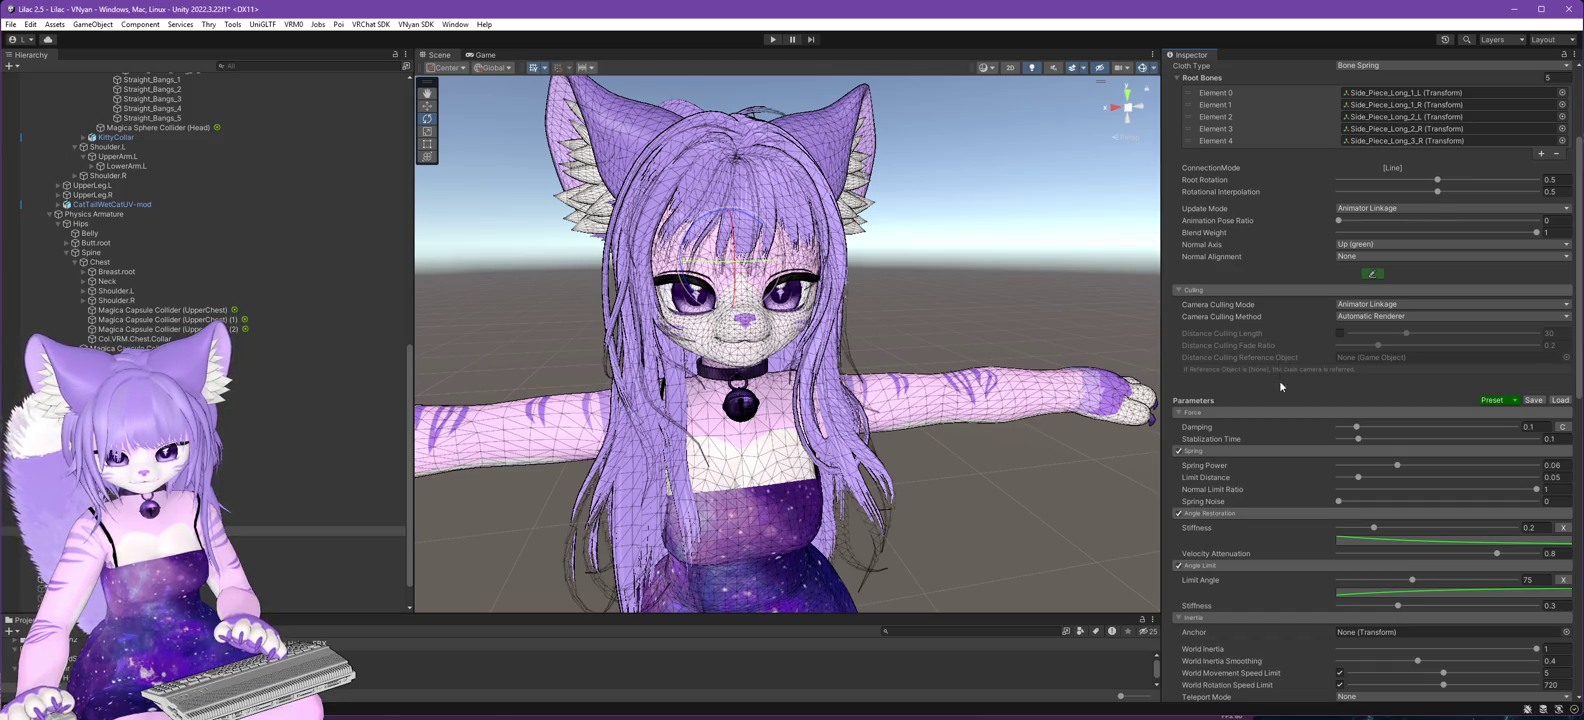
pyautogui.scroll(4, 1280, 380)
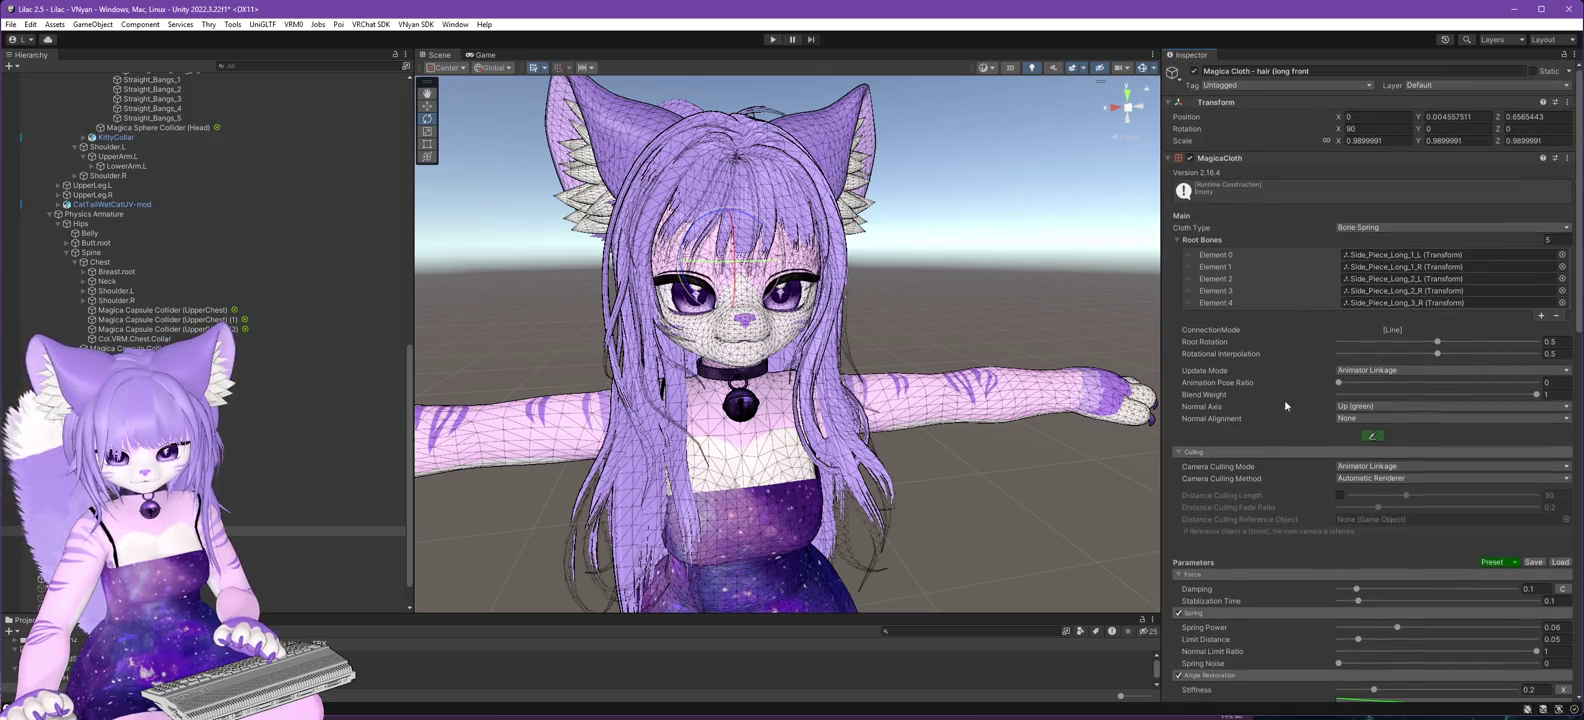
pyautogui.click(1407, 231)
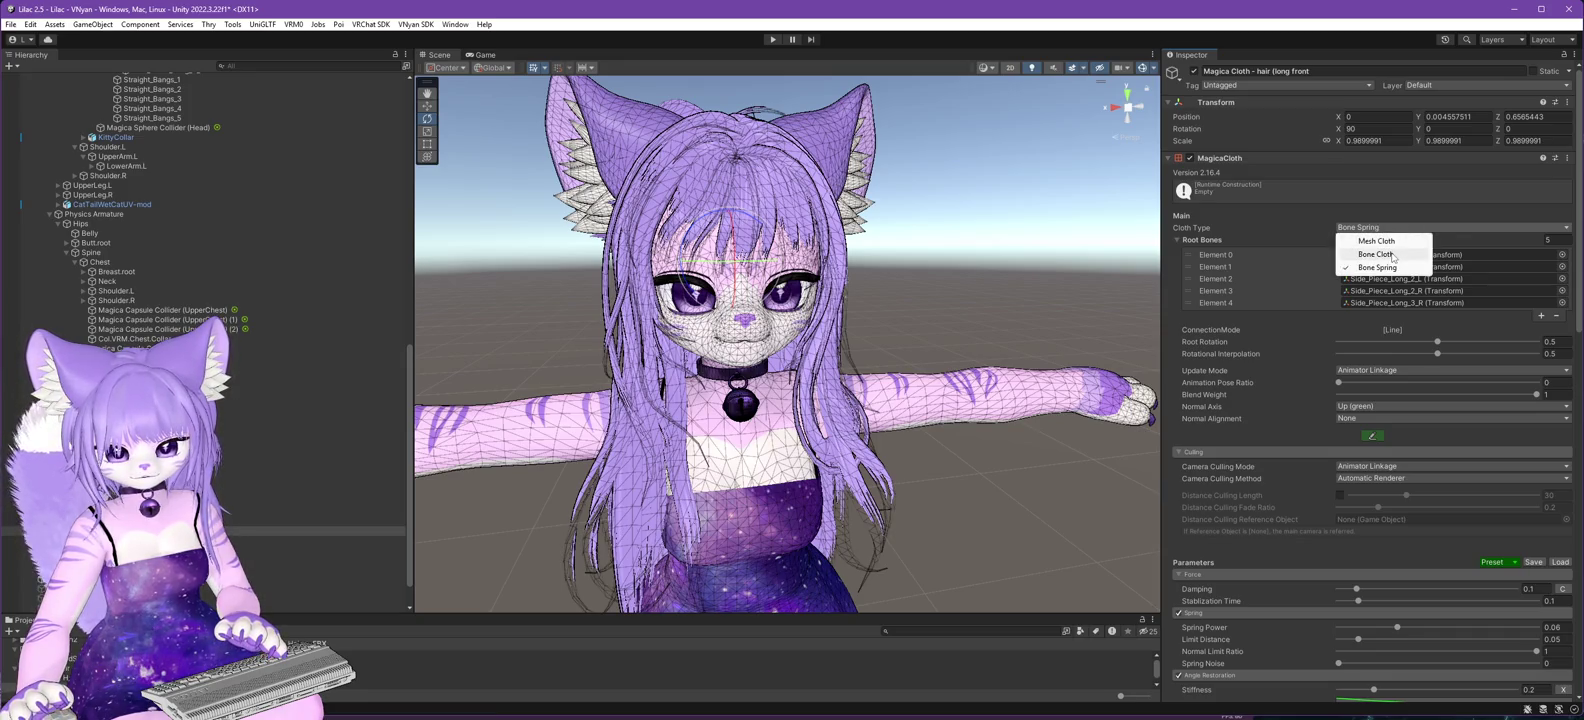
pyautogui.click(1369, 256)
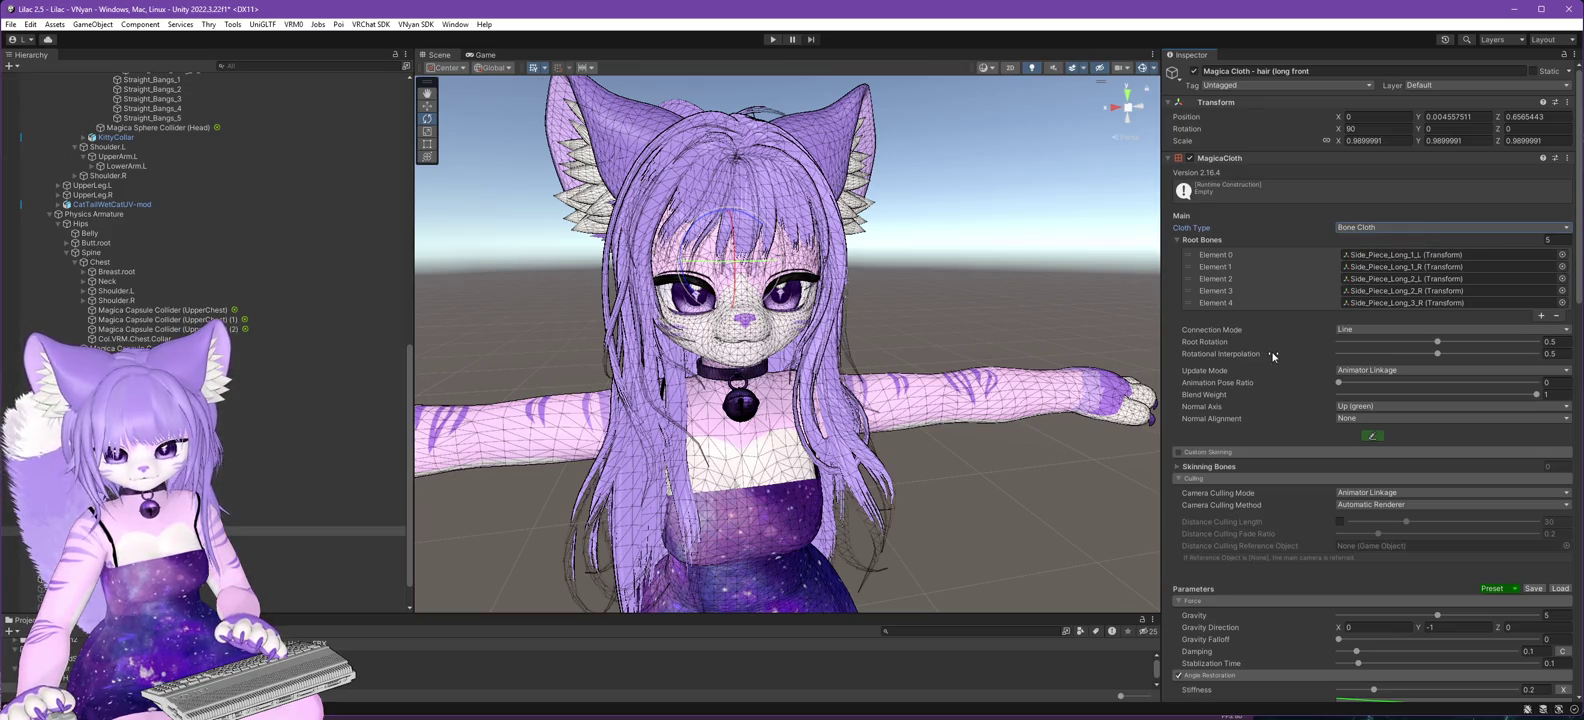
pyautogui.scroll(-1, 1273, 356)
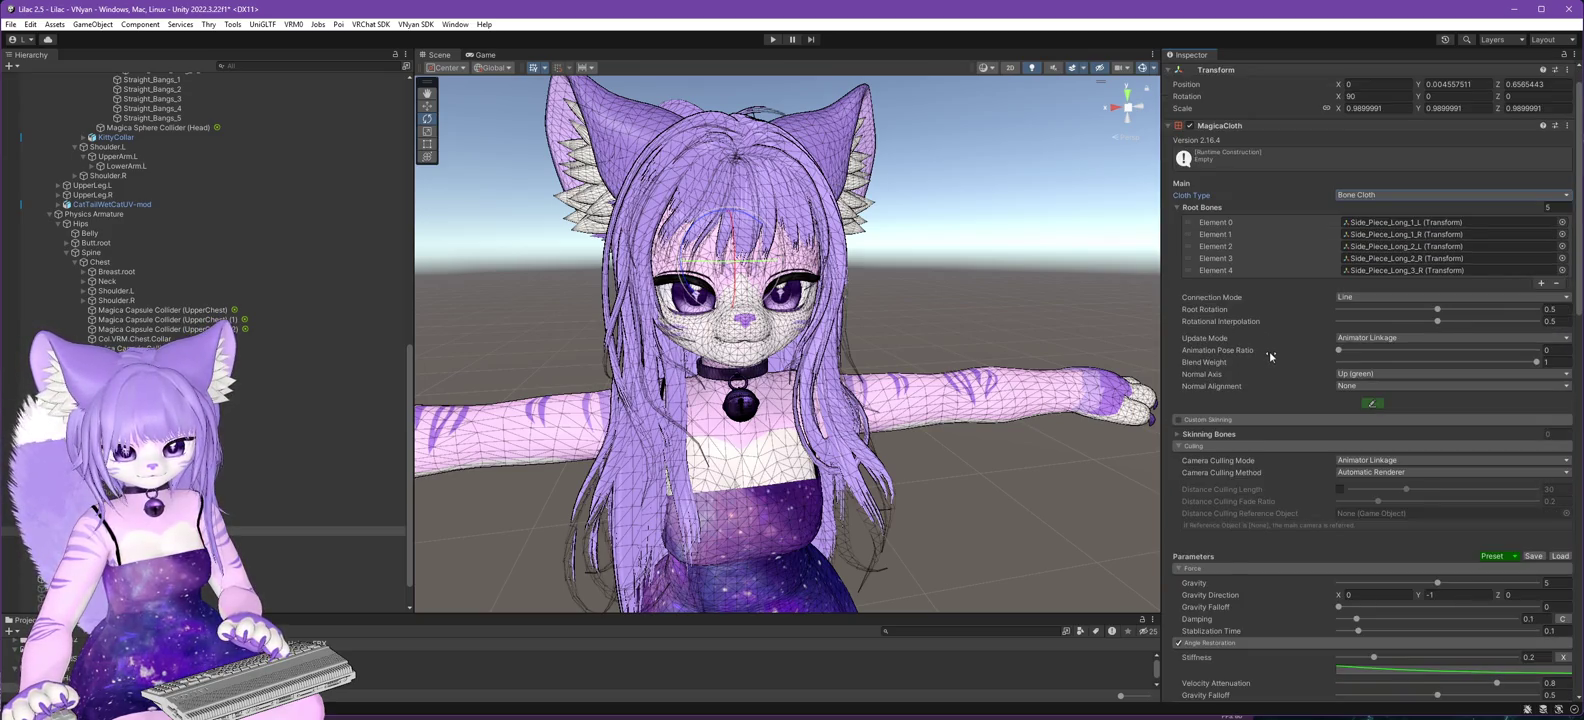
pyautogui.click(360, 521)
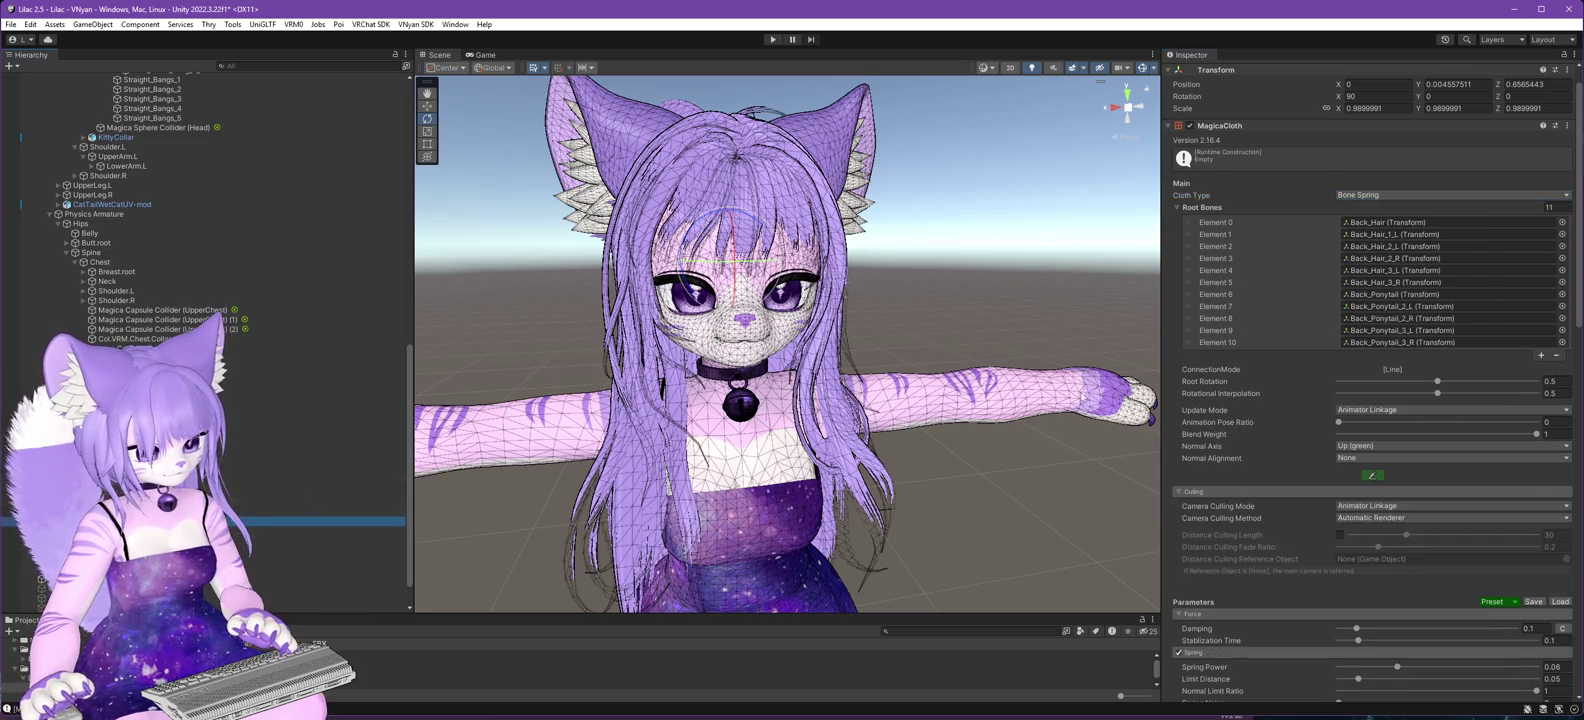
pyautogui.click(1376, 194)
pyautogui.click(1370, 220)
# - Apply the LongHair preset to the back and front hair cloths, then briefly test in Play mode
pyautogui.click(1513, 630)
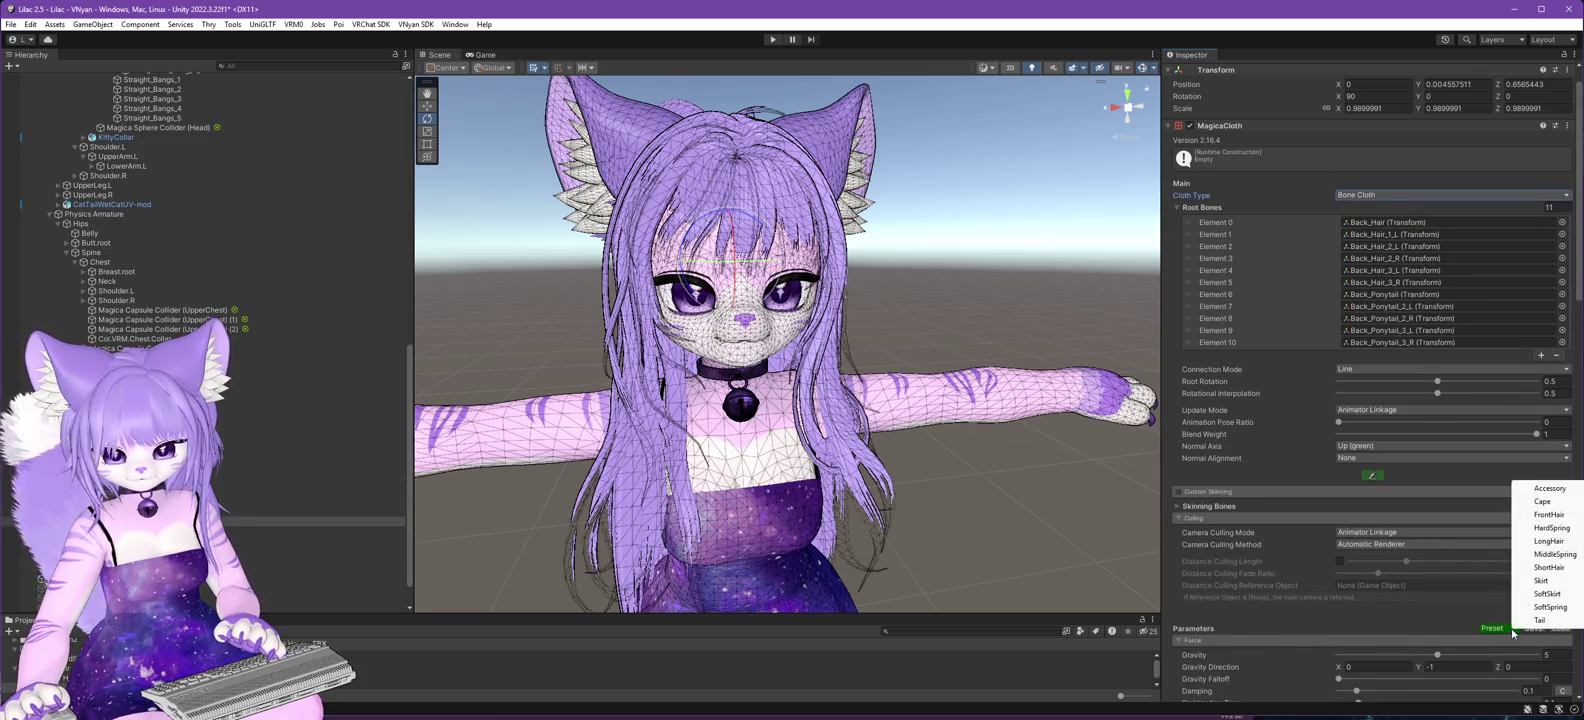
pyautogui.click(1548, 541)
pyautogui.click(360, 530)
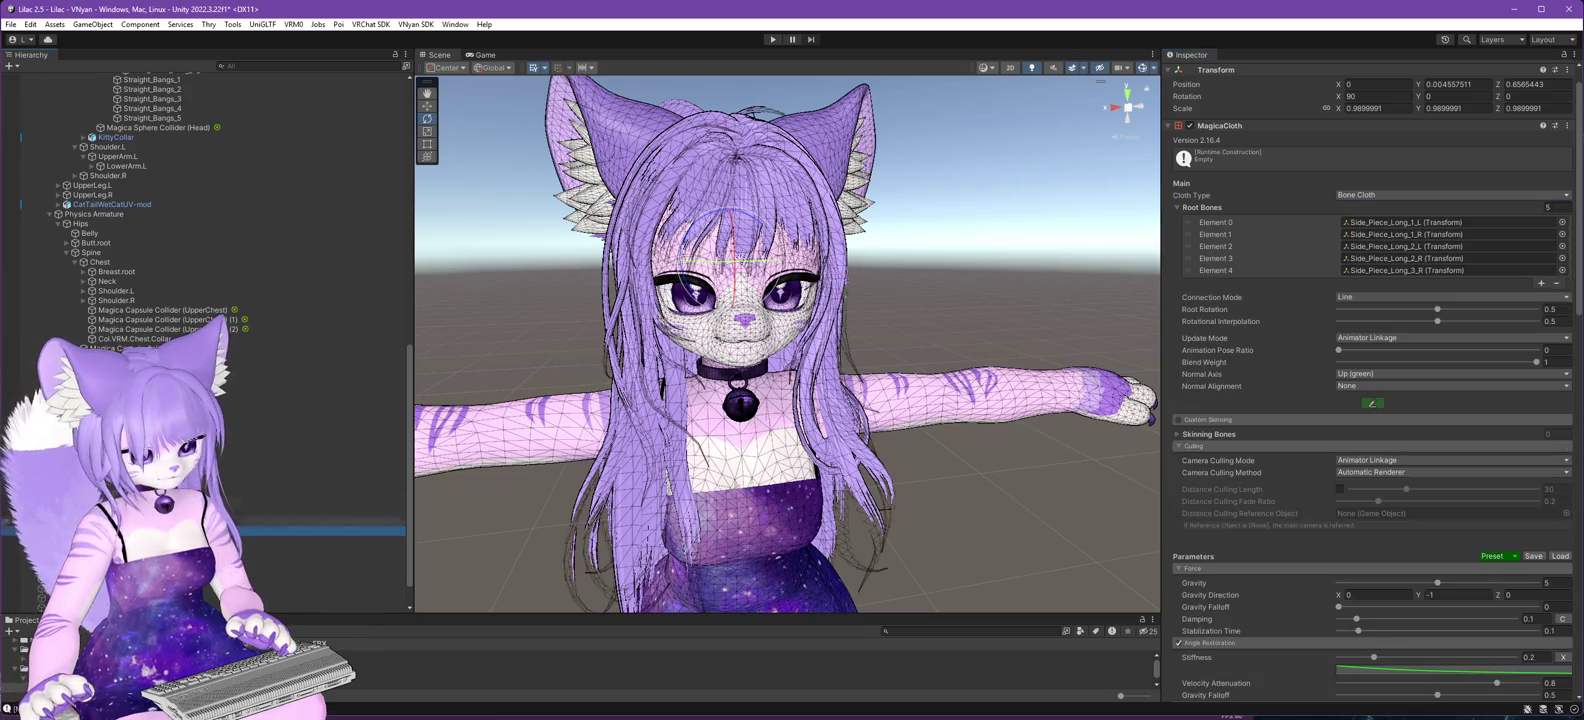
pyautogui.click(1426, 174)
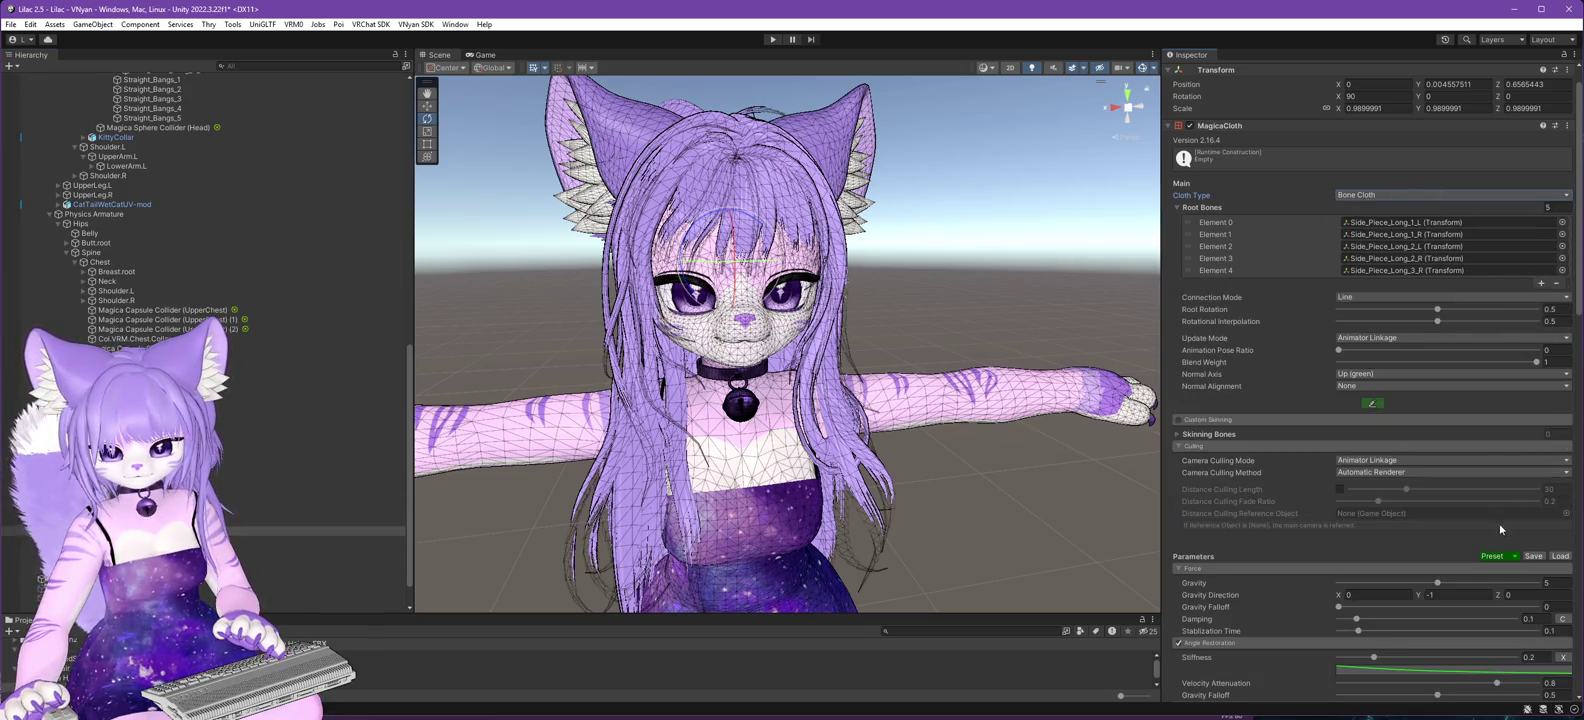
pyautogui.click(1514, 556)
pyautogui.click(1550, 615)
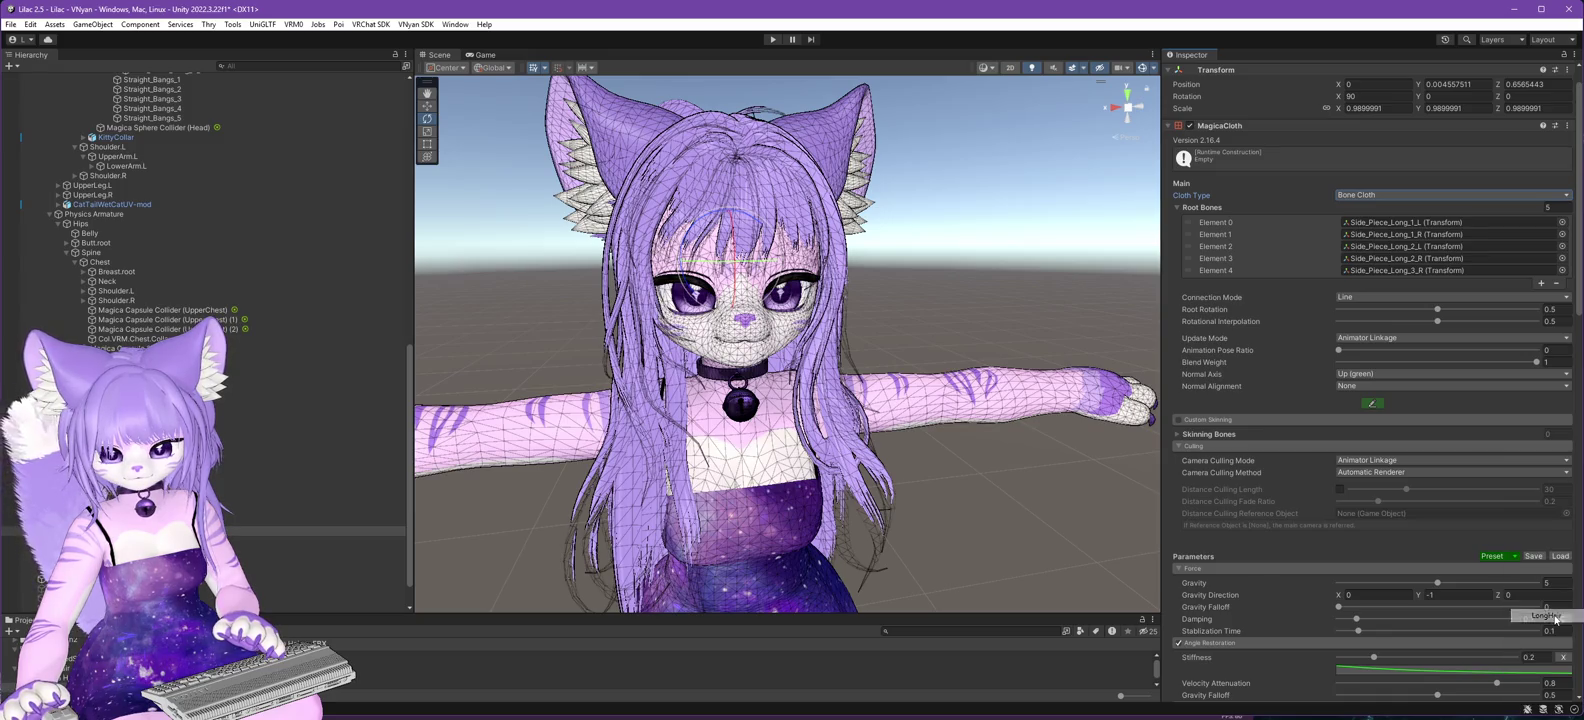
pyautogui.scroll(-2, 340, 430)
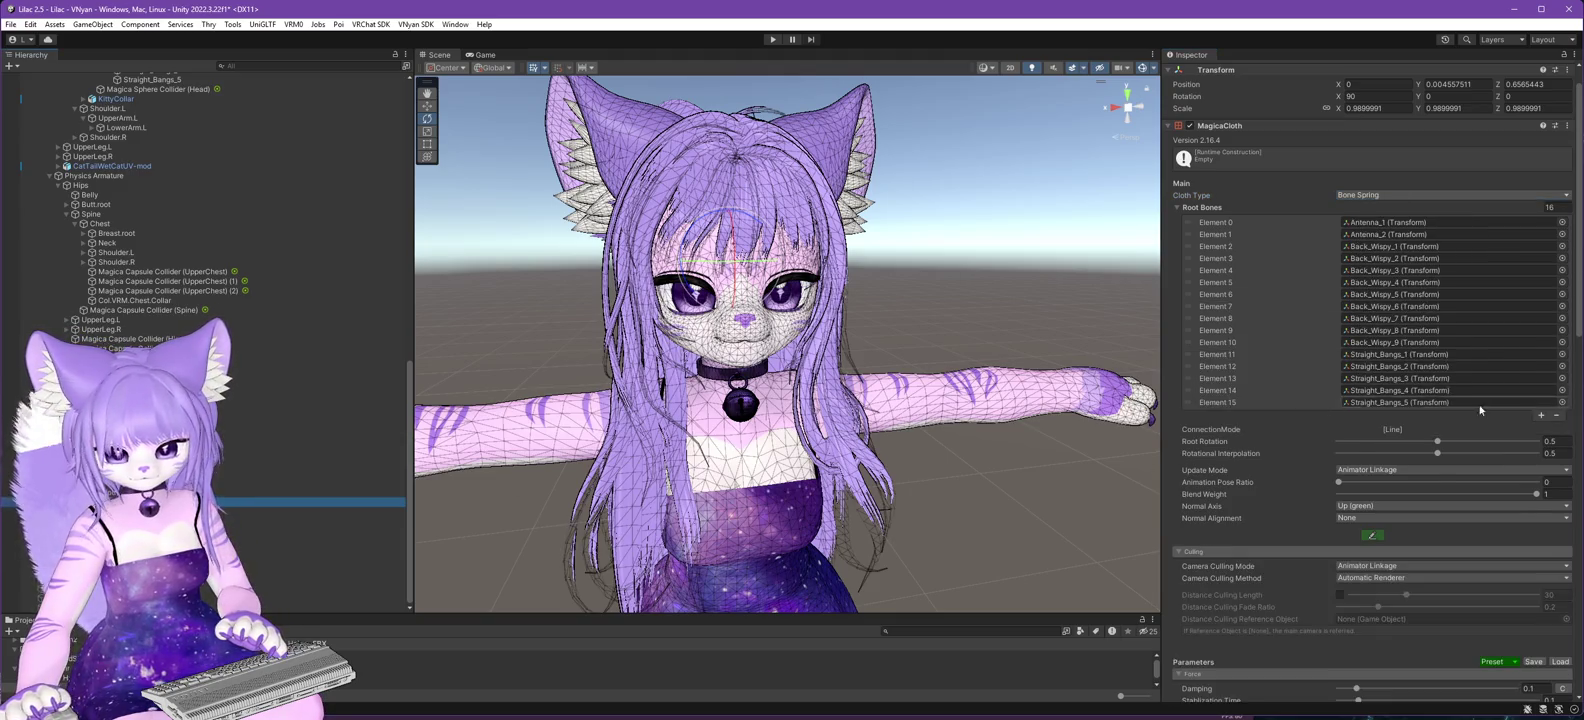
pyautogui.scroll(-3, 1502, 521)
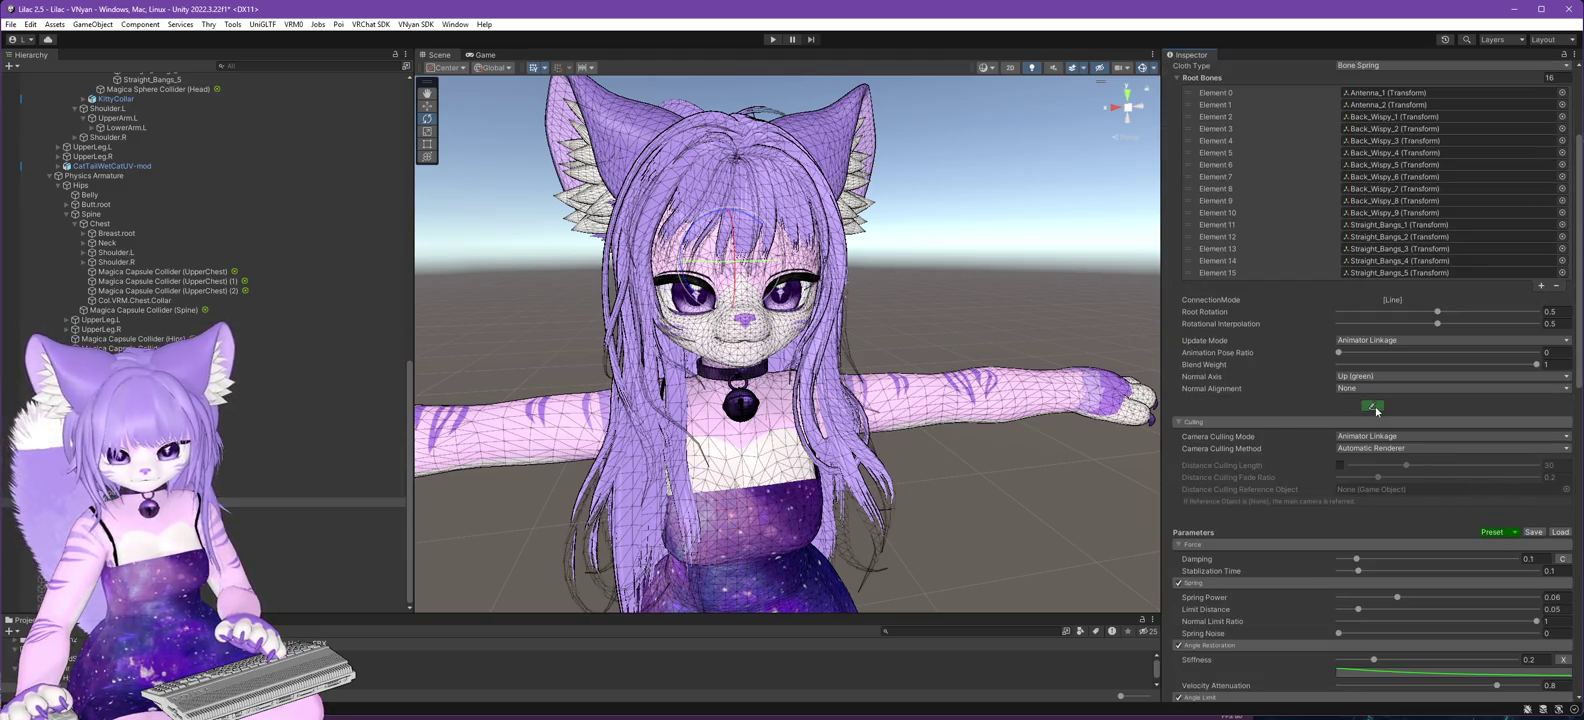
pyautogui.click(772, 40)
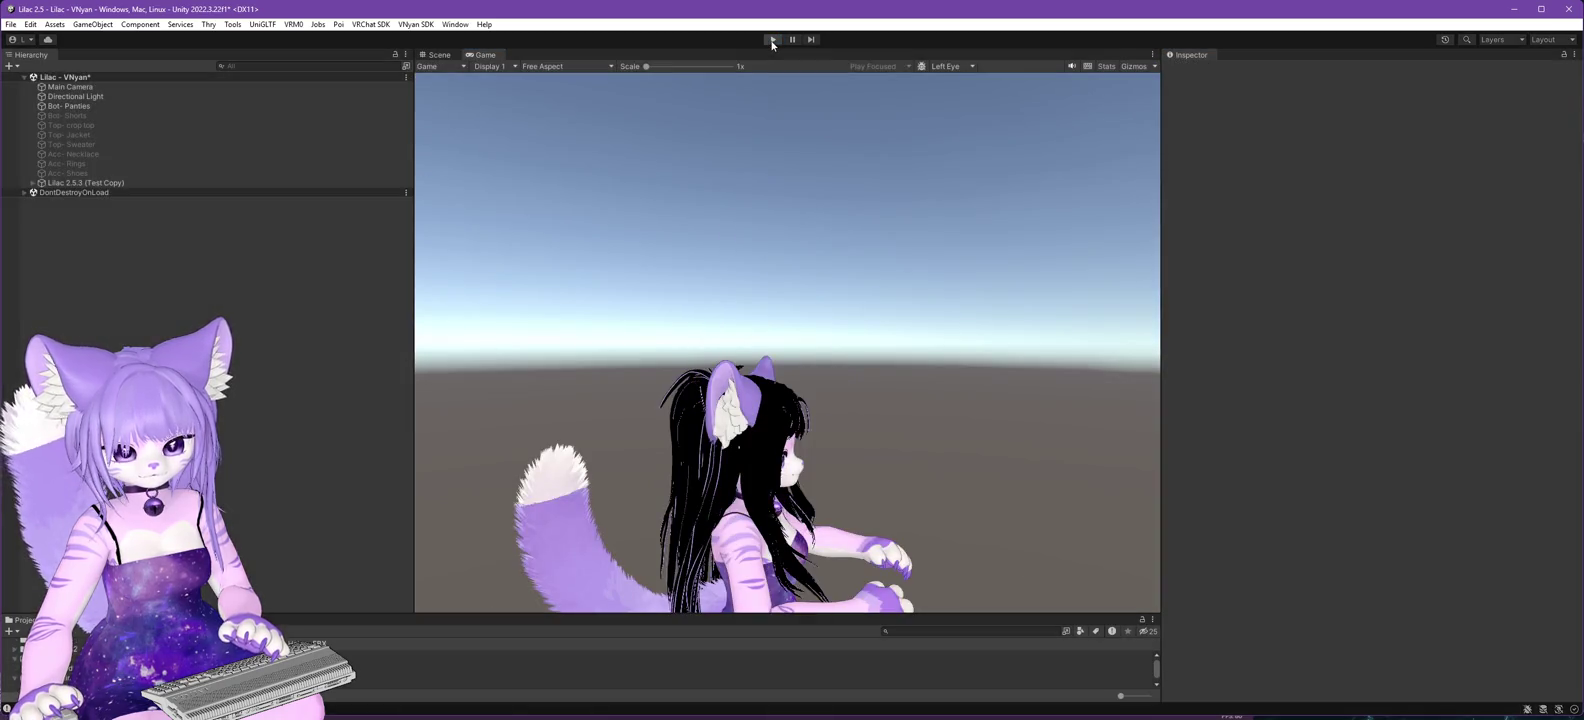
pyautogui.click(772, 40)
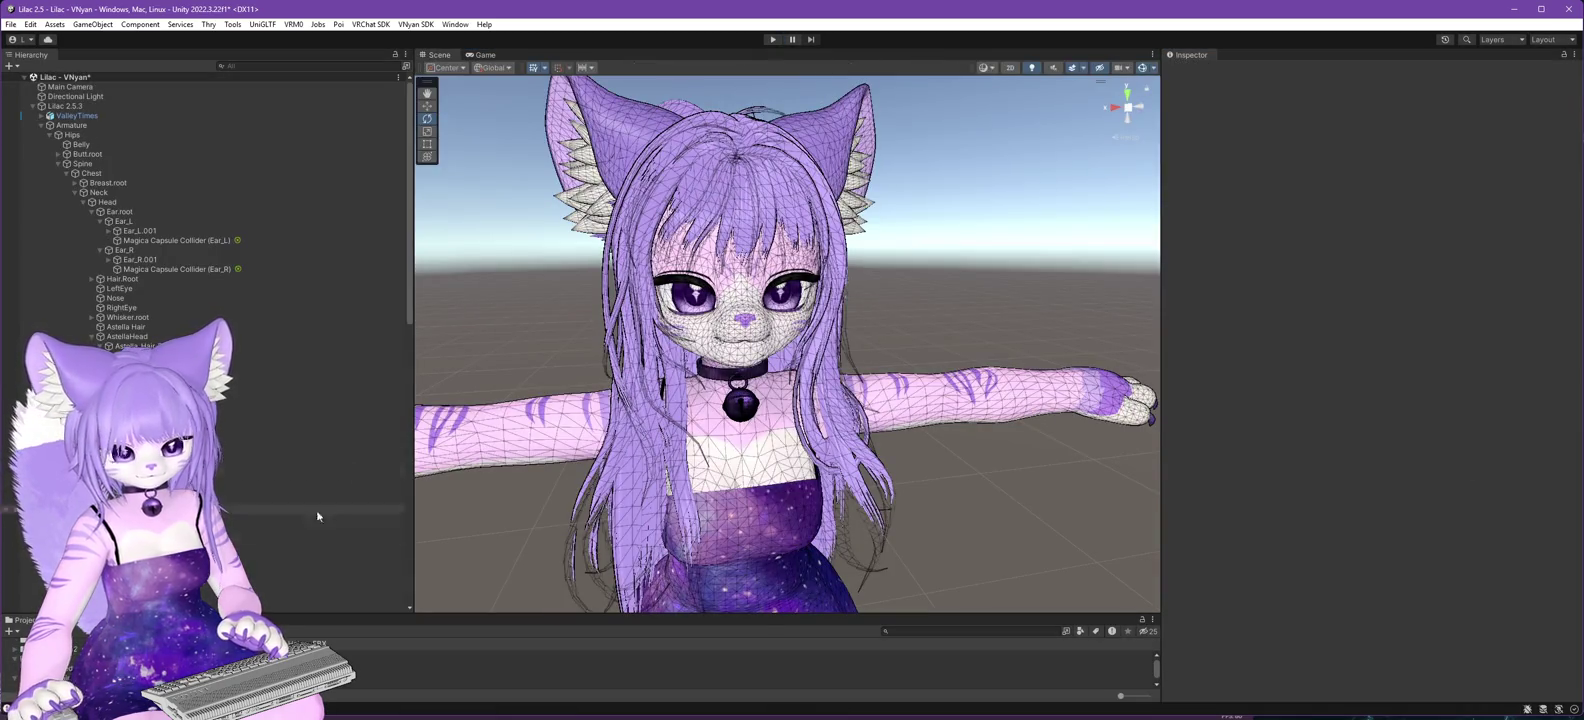
# - Select Magica Cloth - hair (short) and view its movement-painted points on the head from the side
pyautogui.scroll(-15, 317, 516)
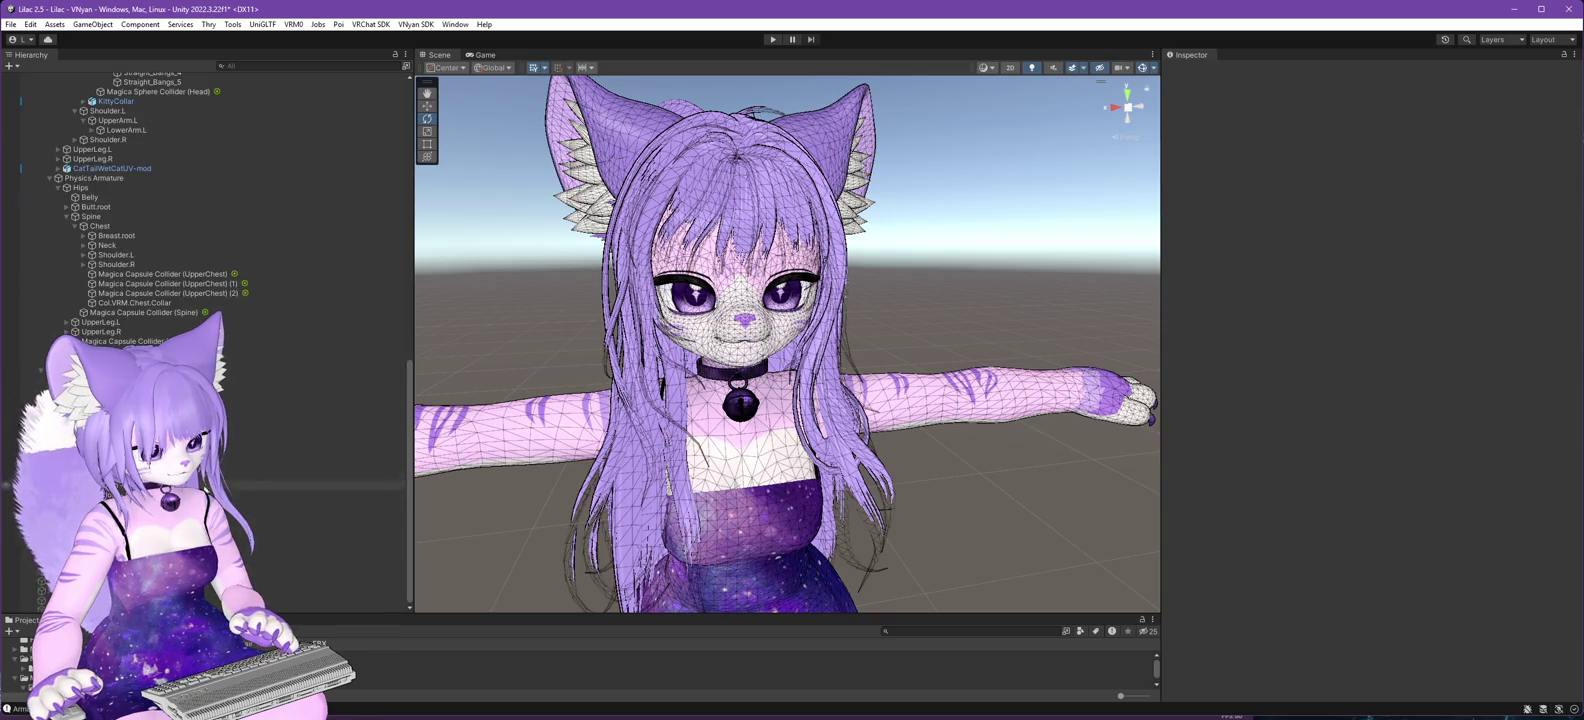
pyautogui.click(340, 505)
pyautogui.click(1368, 631)
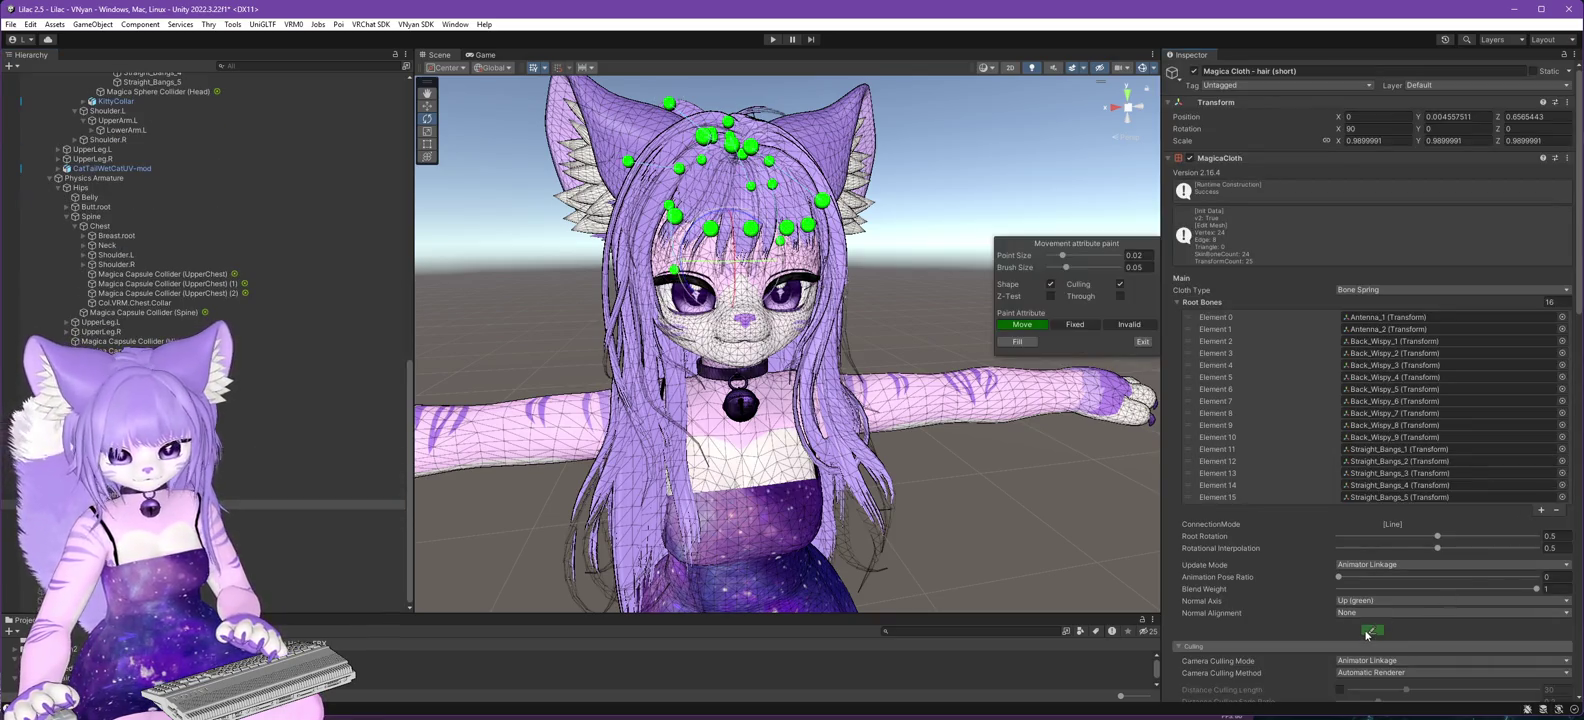
pyautogui.moveTo(780, 350)
pyautogui.mouseDown()
pyautogui.moveTo(900, 345)
pyautogui.moveTo(785, 325)
pyautogui.mouseUp()
pyautogui.moveTo(806, 499)
pyautogui.mouseDown()
pyautogui.moveTo(856, 499)
pyautogui.moveTo(870, 530)
pyautogui.moveTo(825, 595)
pyautogui.moveTo(1108, 553)
pyautogui.moveTo(905, 510)
pyautogui.moveTo(1047, 477)
pyautogui.moveTo(923, 477)
pyautogui.moveTo(940, 480)
pyautogui.mouseUp()
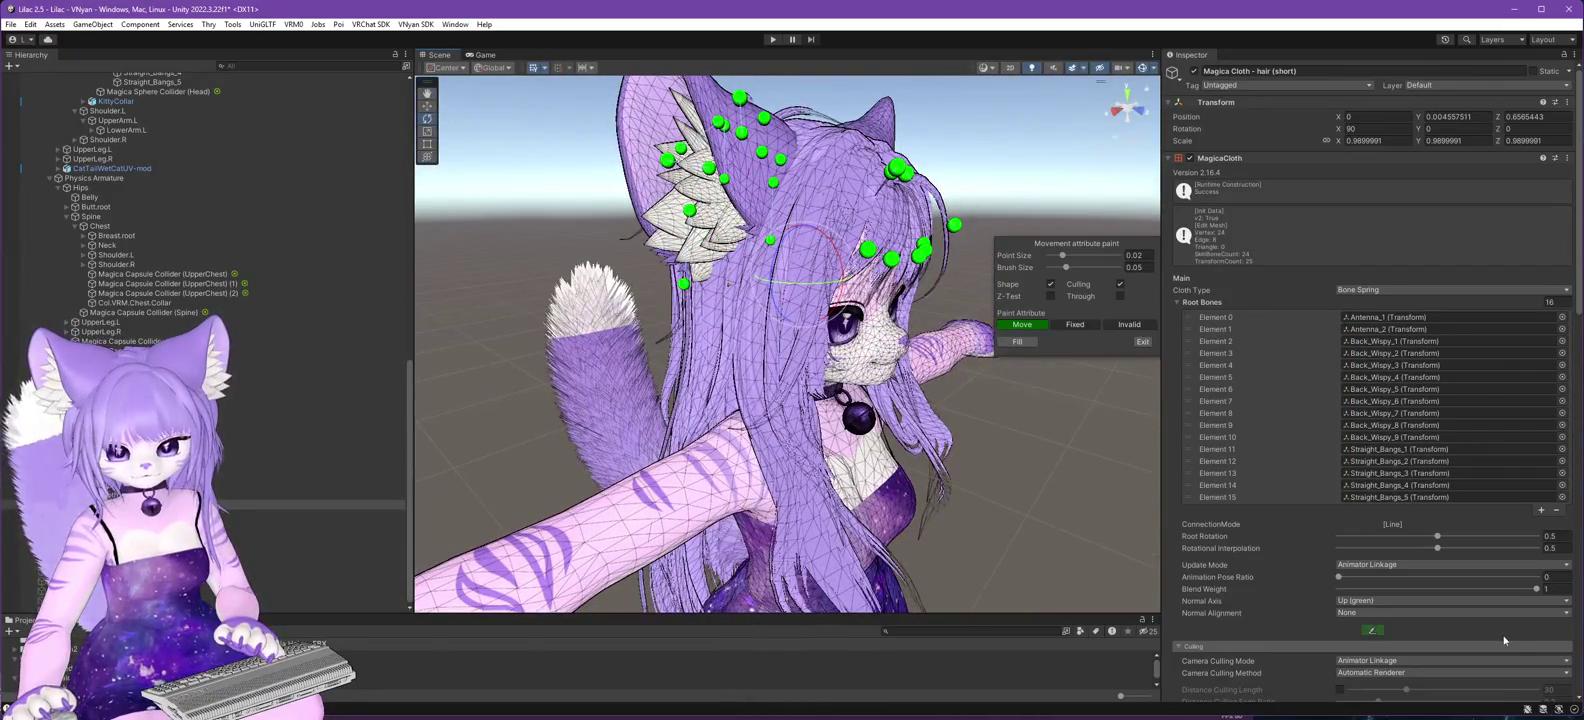
# - Look through the parameter Preset list and close it without choosing one
pyautogui.scroll(-4, 1555, 628)
pyautogui.click(1515, 628)
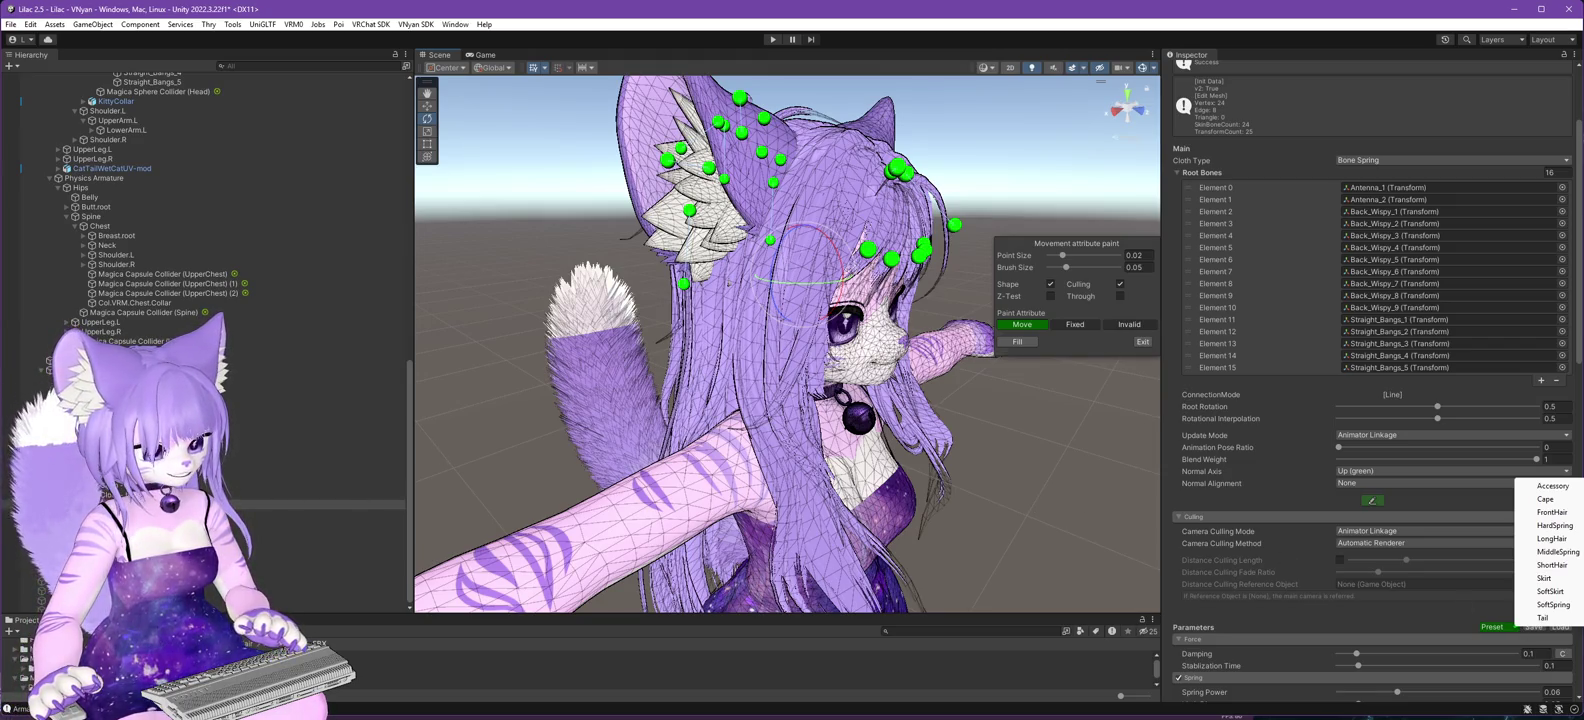
pyautogui.click(300, 504)
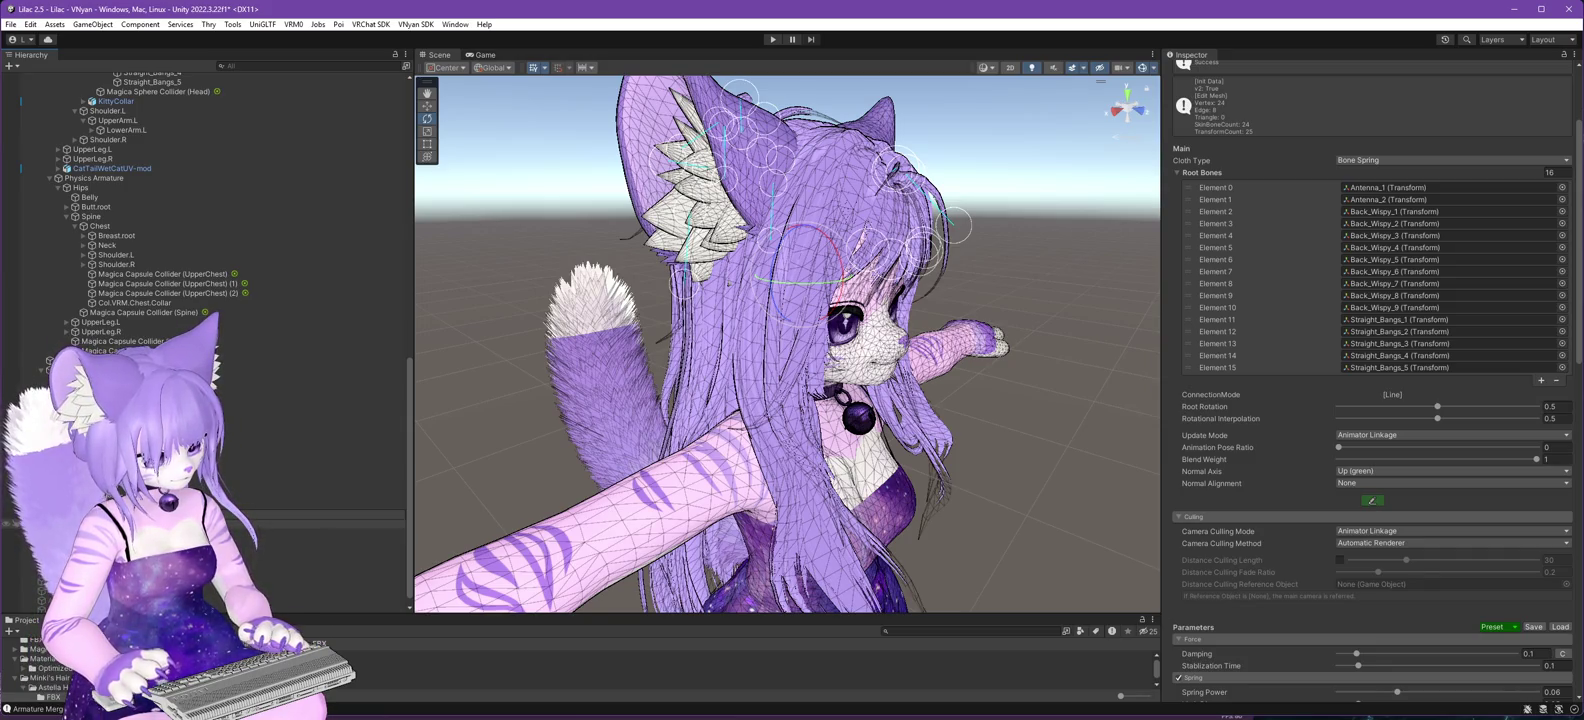
# - Move Straight_Bangs_1–5 to the top of the root bones list and trim it to those five
pyautogui.click(330, 515)
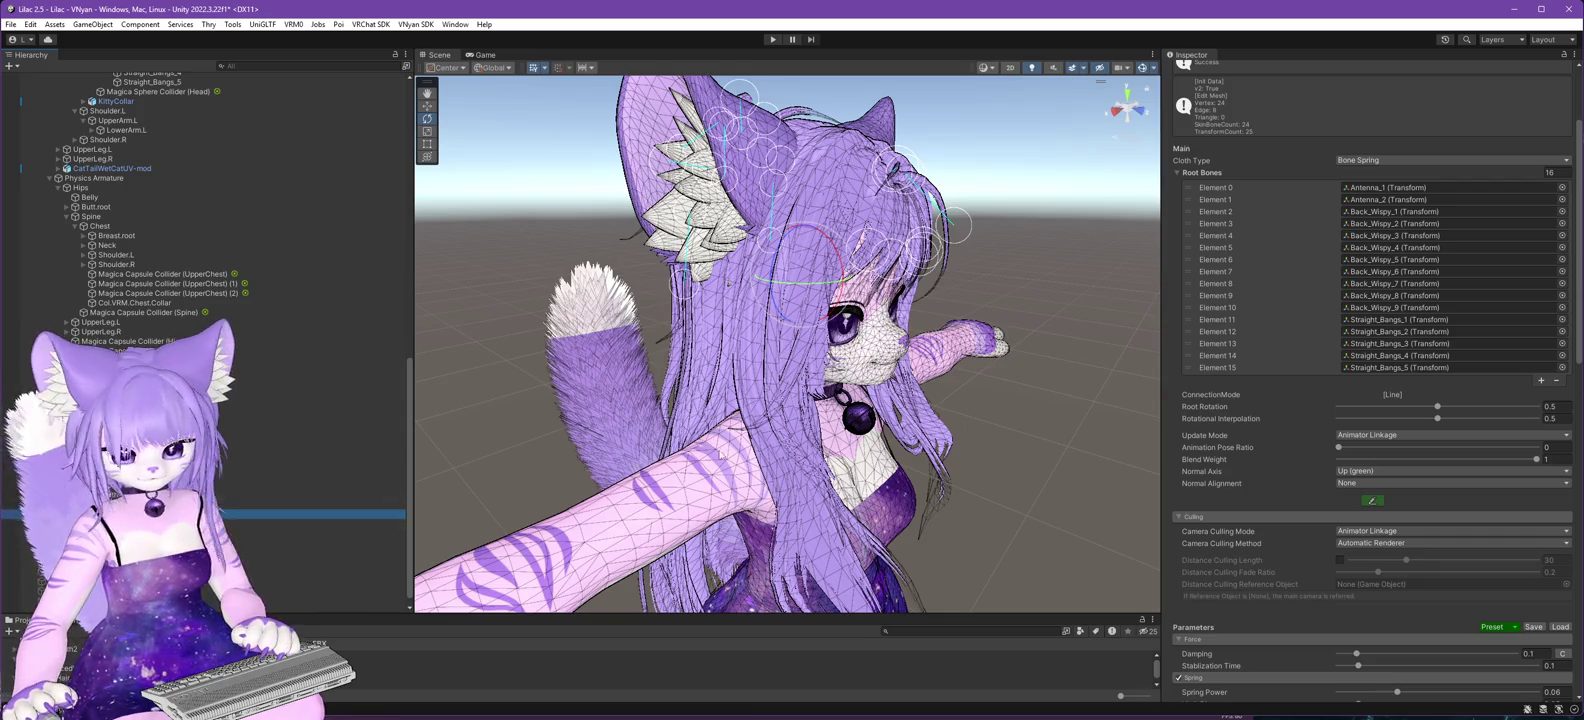
pyautogui.moveTo(1233, 325); pyautogui.dragTo(1231, 197)
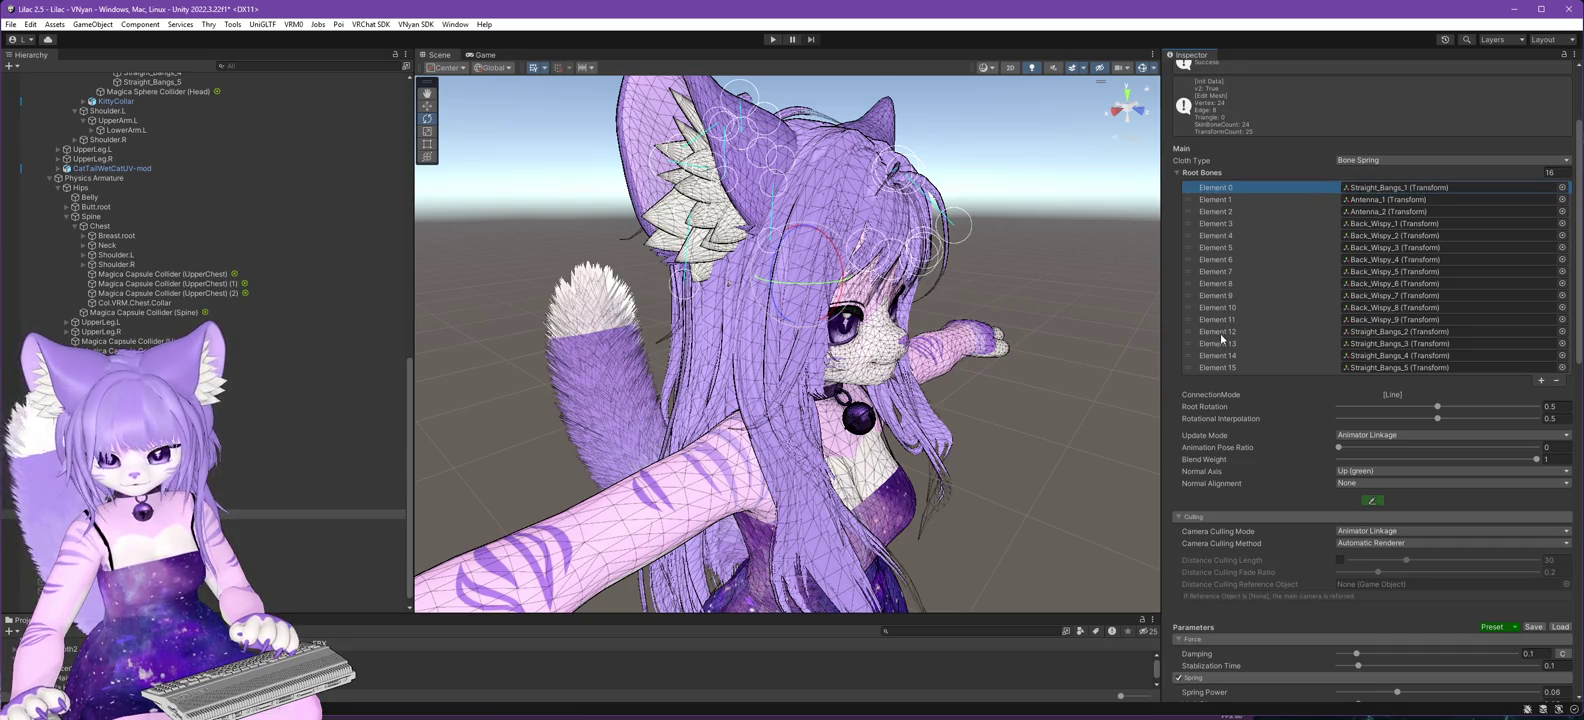
pyautogui.moveTo(1221, 339); pyautogui.dragTo(1224, 200)
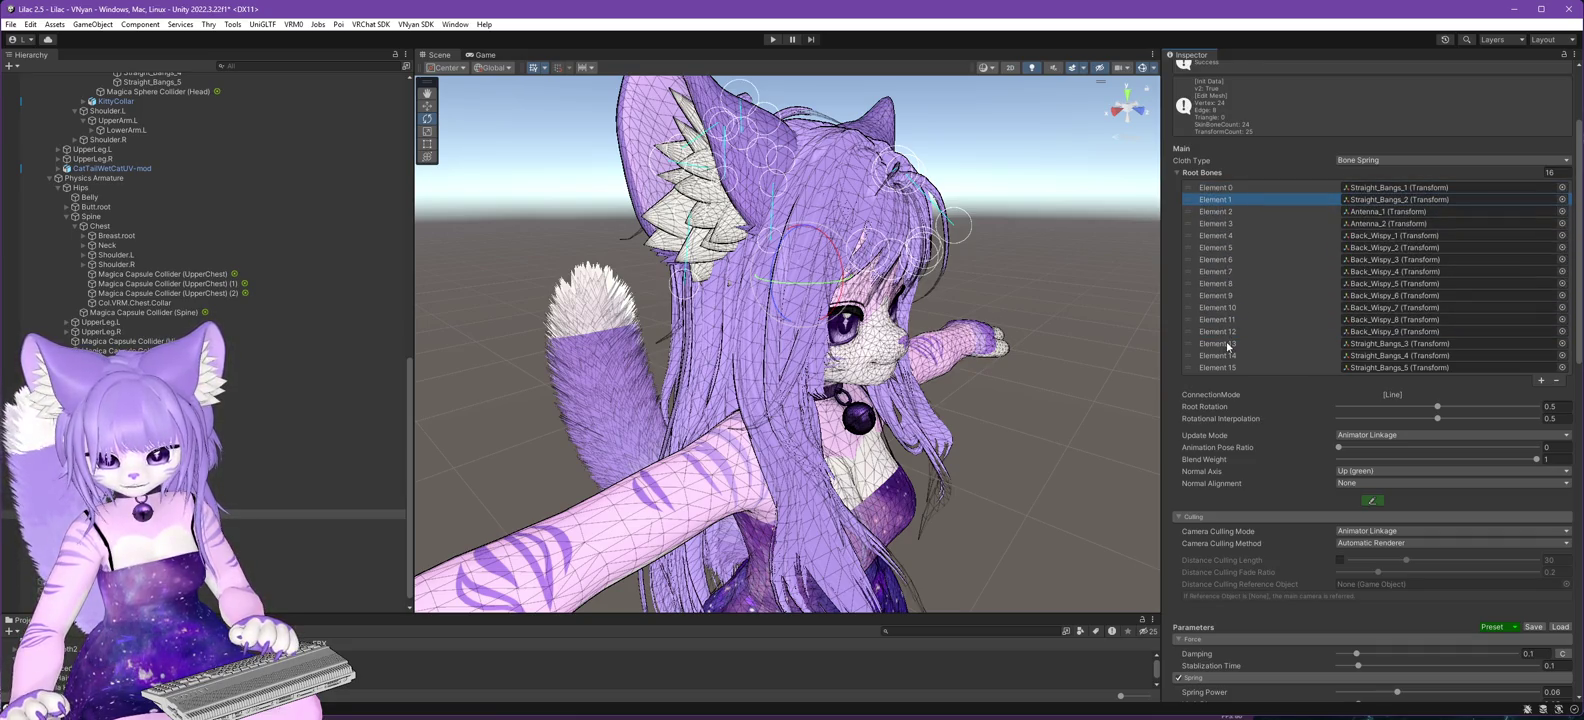
pyautogui.moveTo(1228, 346); pyautogui.dragTo(1226, 214)
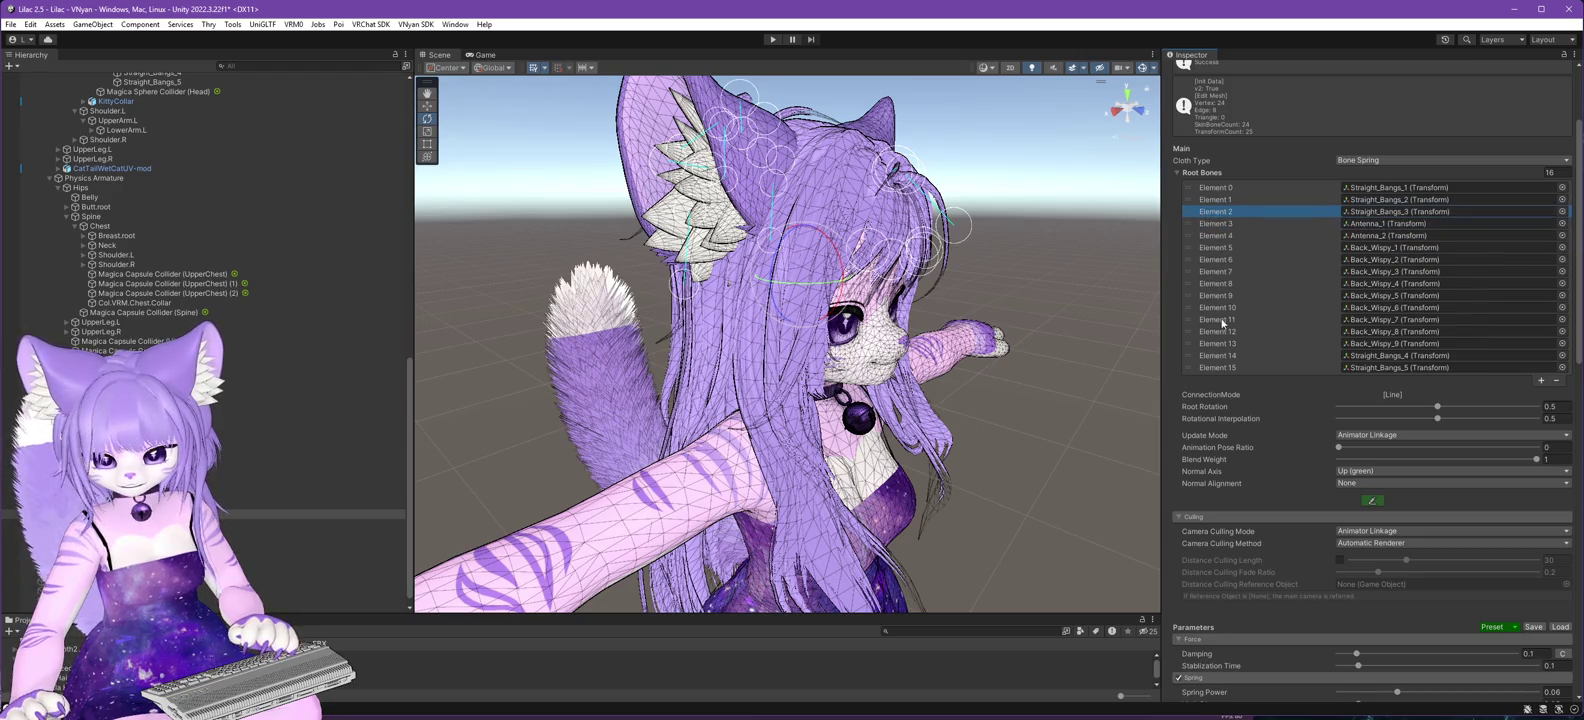
pyautogui.moveTo(1209, 359); pyautogui.dragTo(1222, 226)
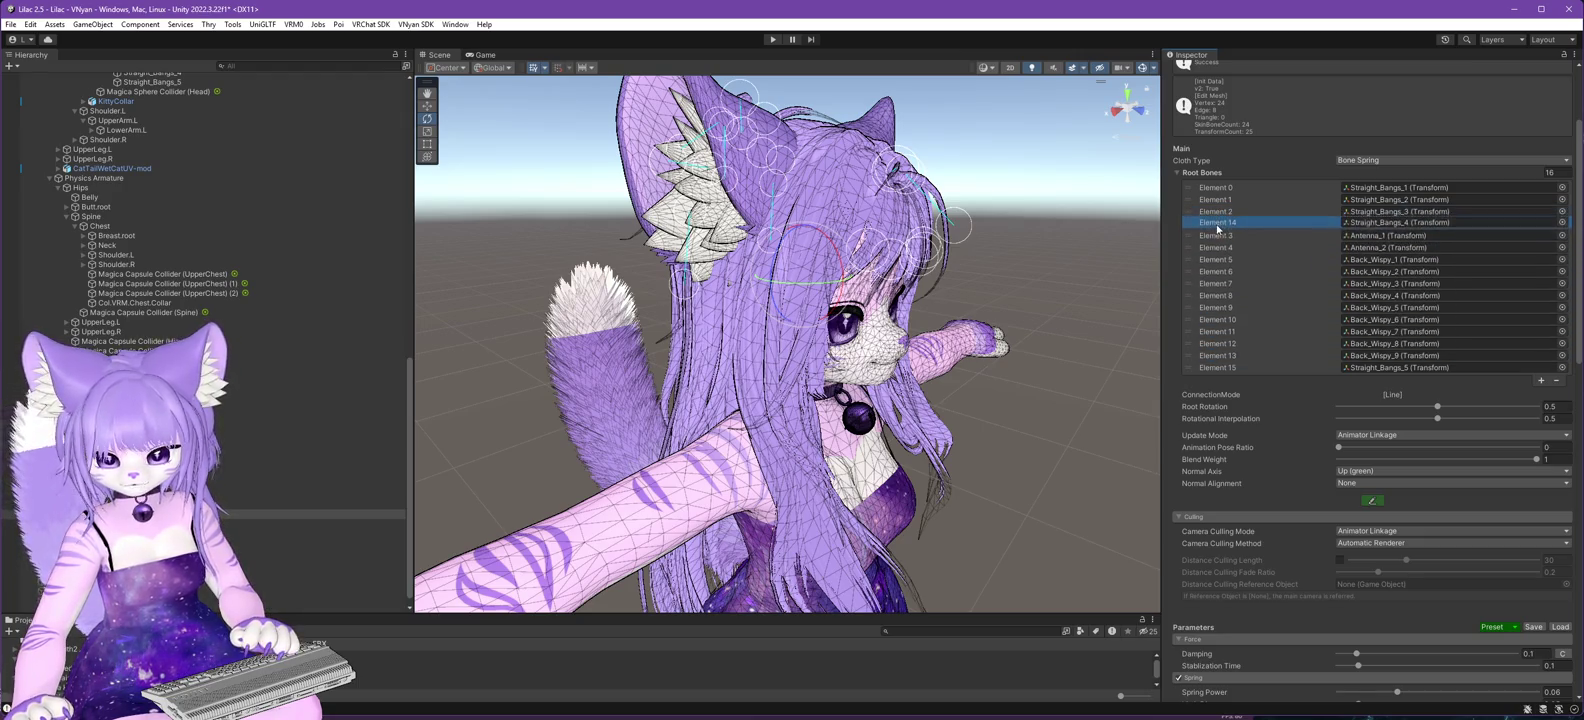
pyautogui.moveTo(1230, 368); pyautogui.dragTo(1222, 238)
pyautogui.click(1550, 172)
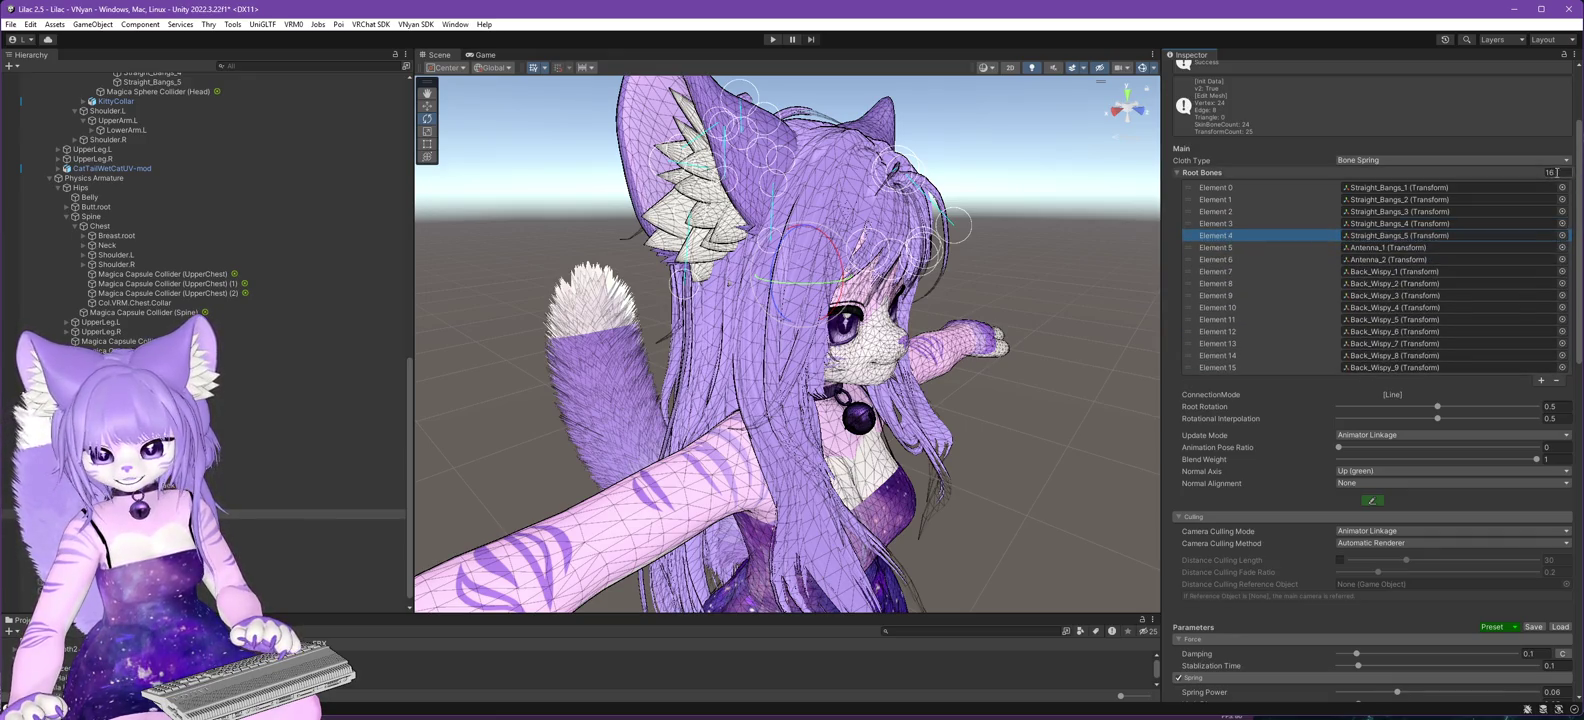
pyautogui.write('5')
pyautogui.press('Return')
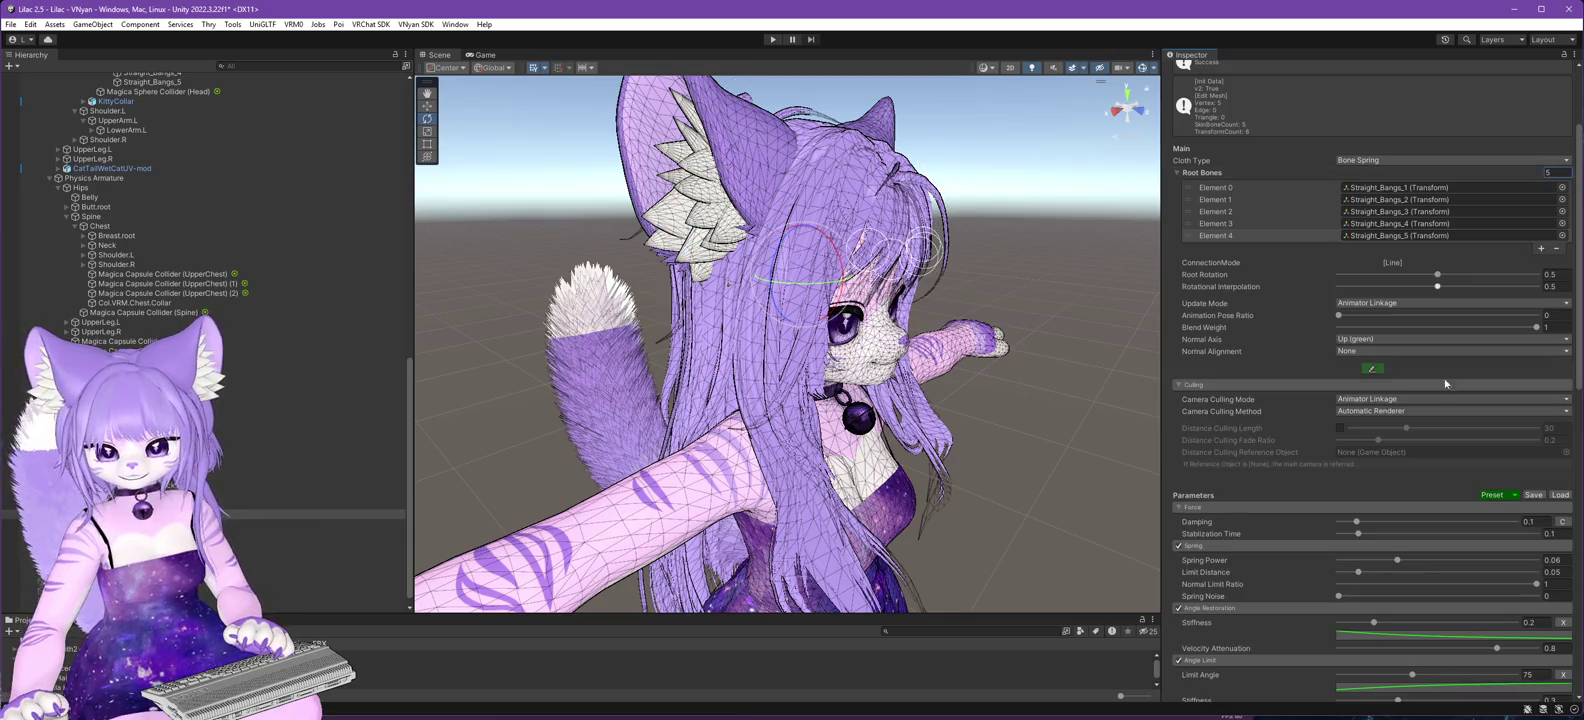
# - Undo the FrontHair preset trial, trim root bones to eleven, and apply the ShortHair preset
pyautogui.click(1514, 494)
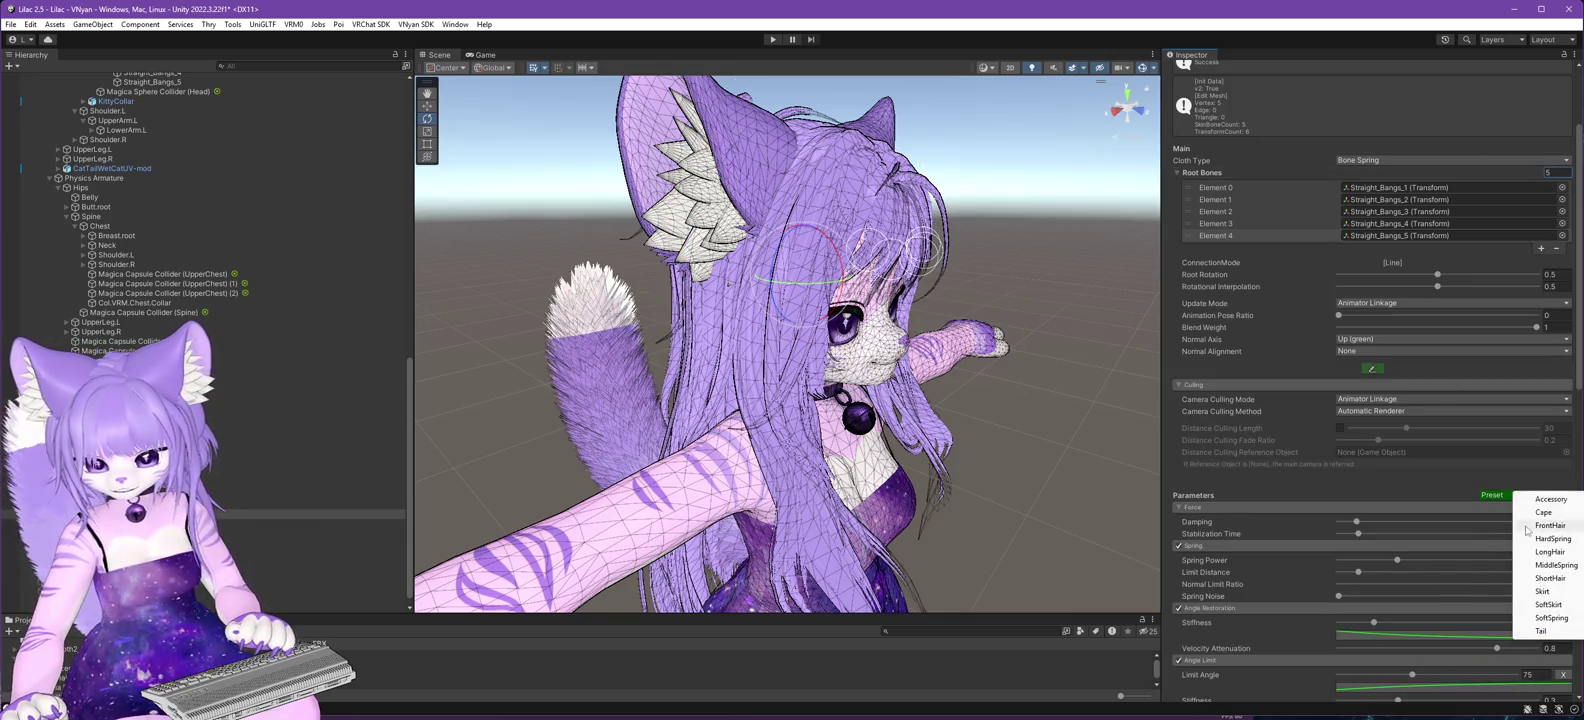
pyautogui.click(1548, 525)
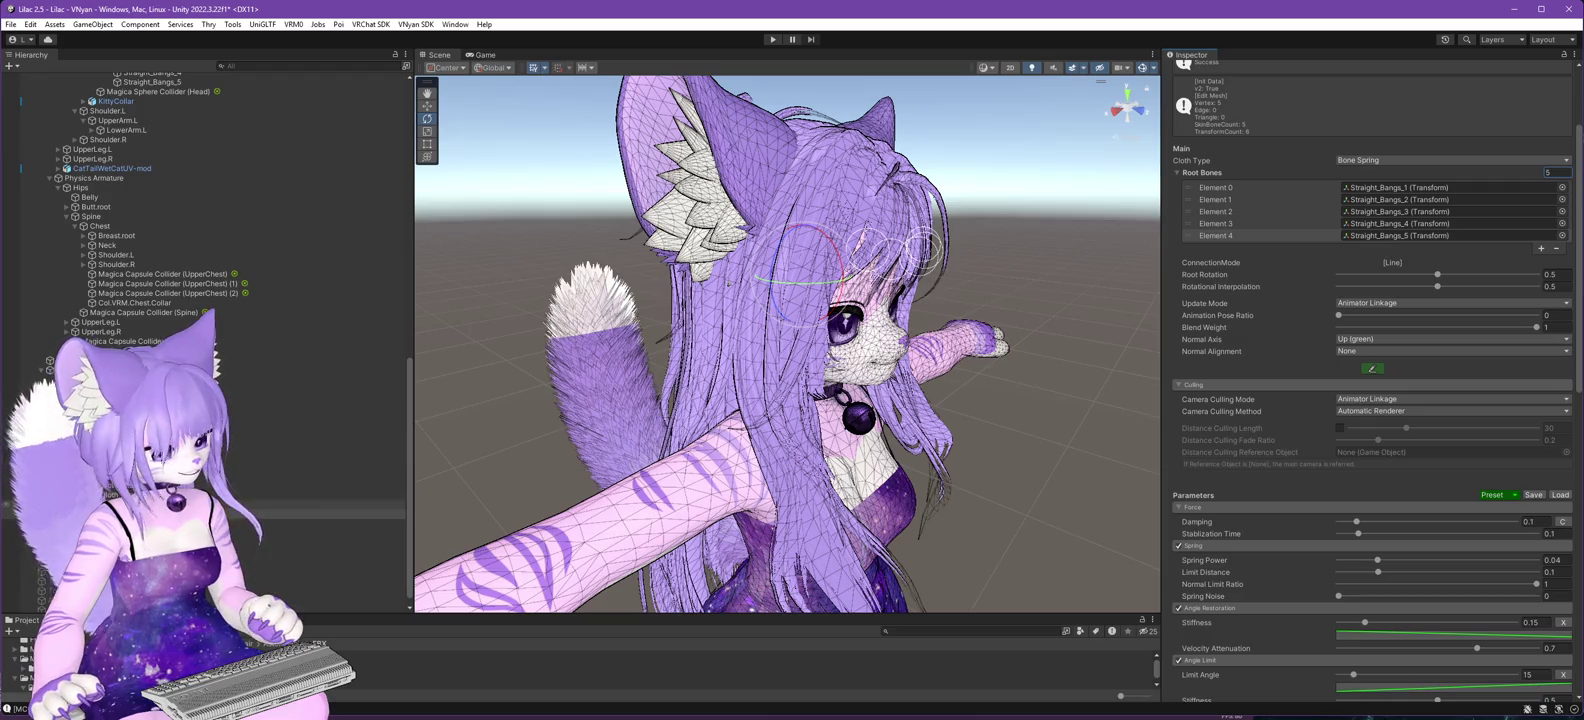
pyautogui.hotkey('ctrl', 'z')
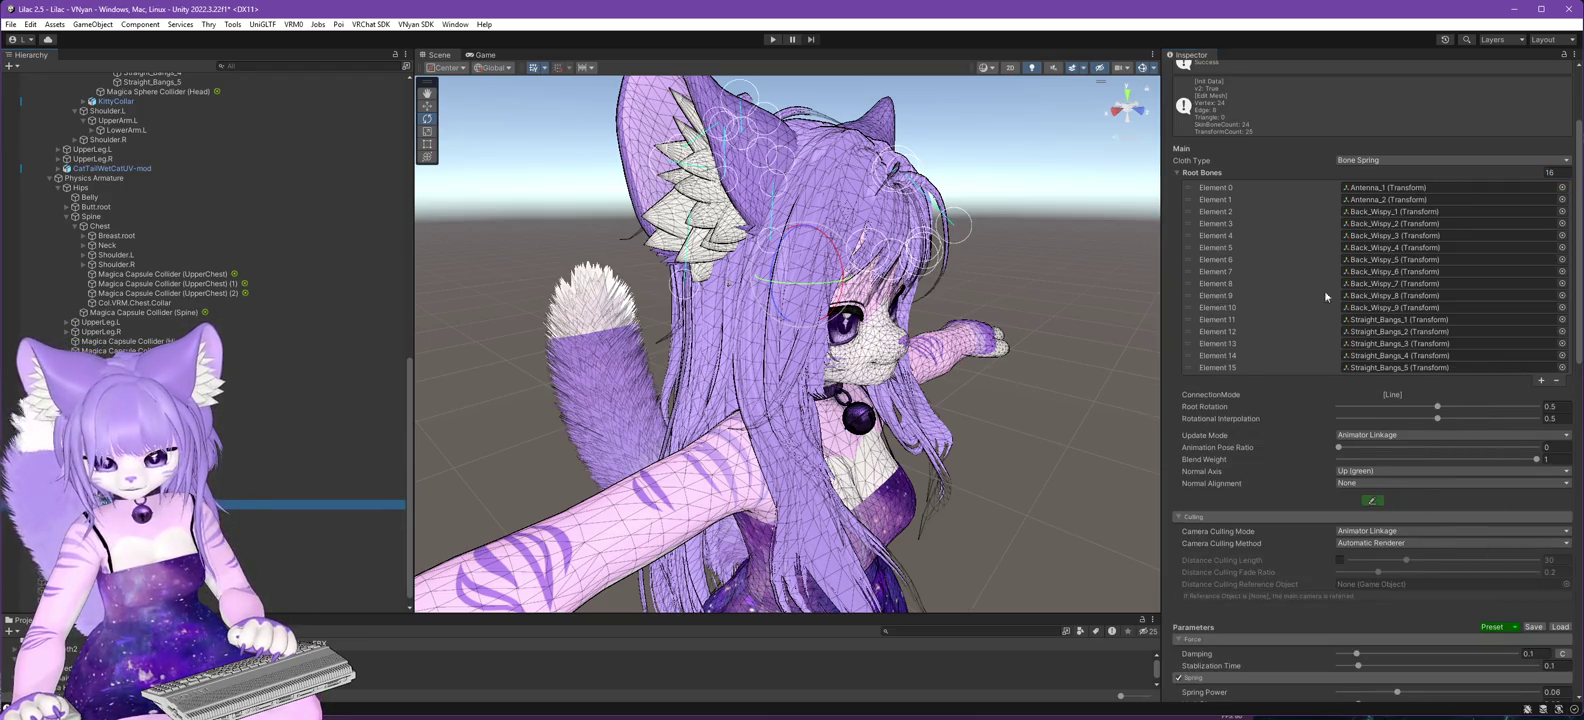
pyautogui.click(1561, 173)
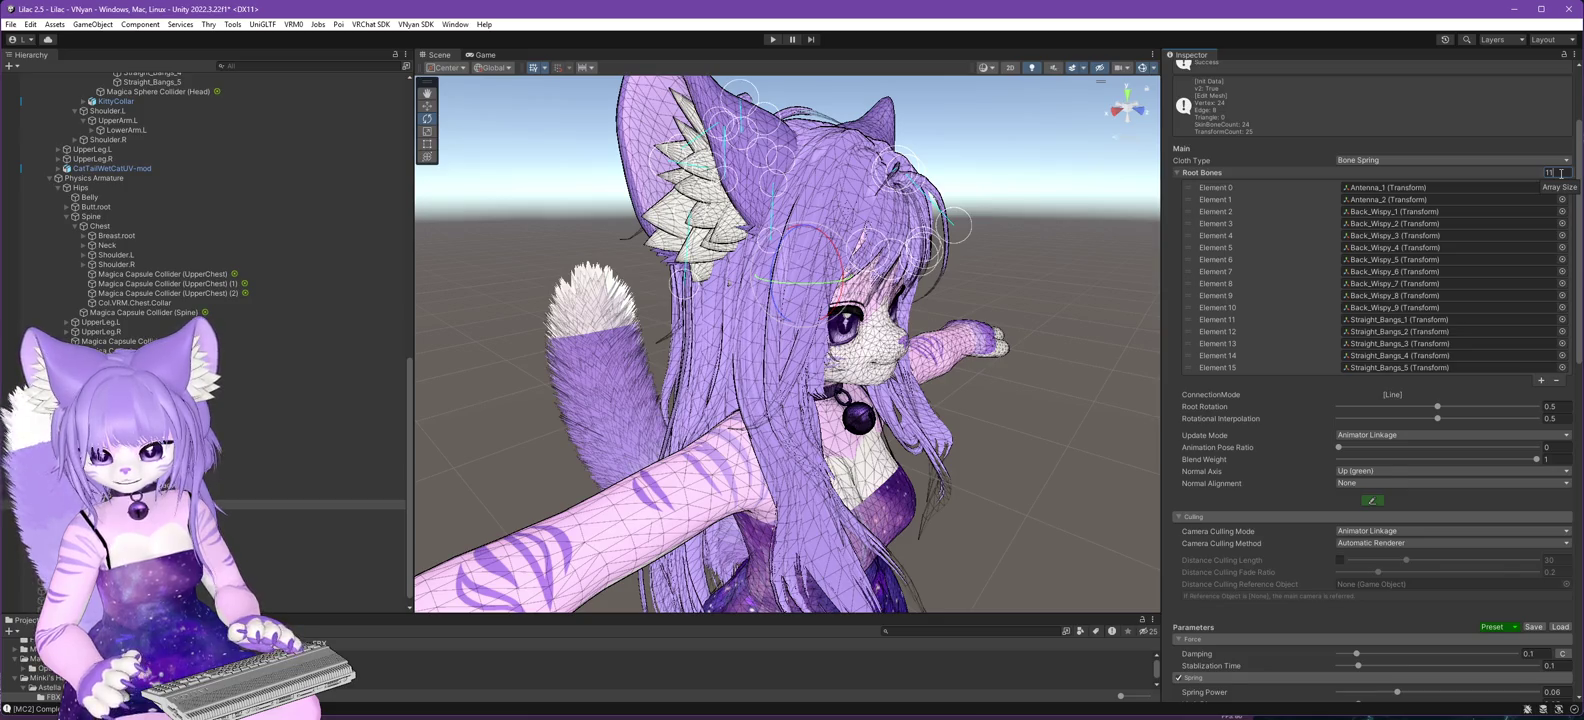
pyautogui.press('Return')
pyautogui.scroll(-1, 1481, 533)
pyautogui.click(1517, 535)
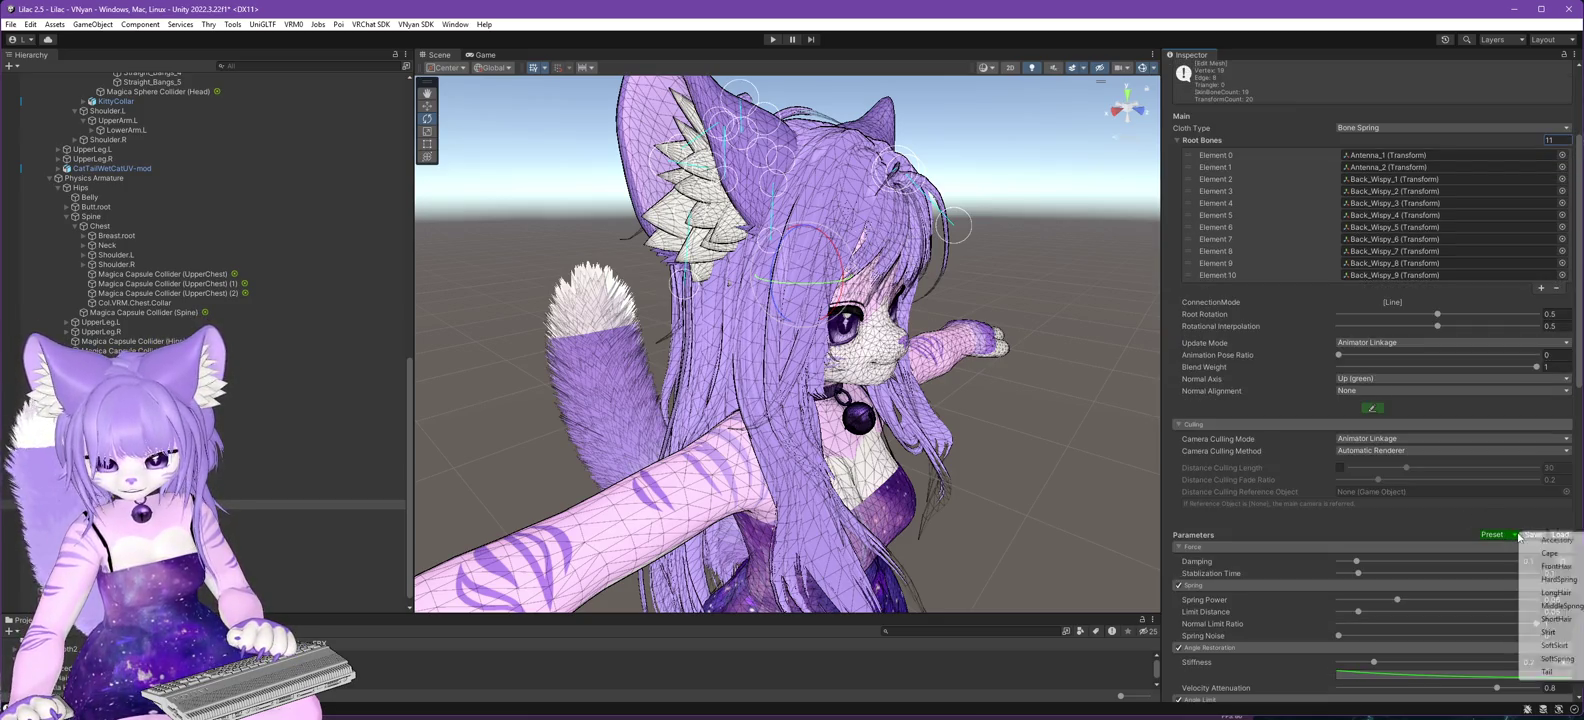
pyautogui.click(1556, 619)
pyautogui.scroll(10, 340, 380)
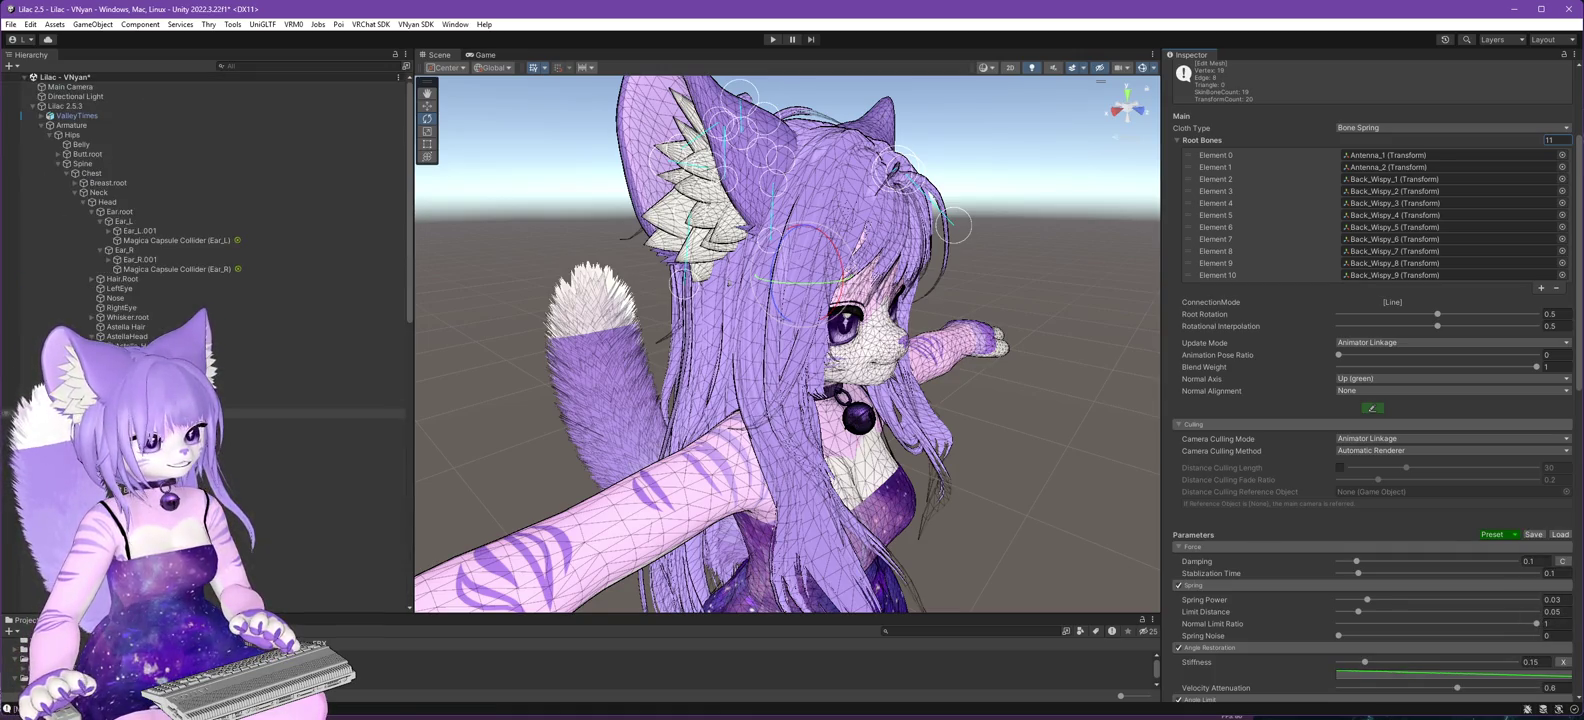
# - Export Lilac 2.5.3 as a VNyan avatar, overwriting Lilac 2.6.0.vsfavatar, then switch to VNyan
pyautogui.click(66, 106)
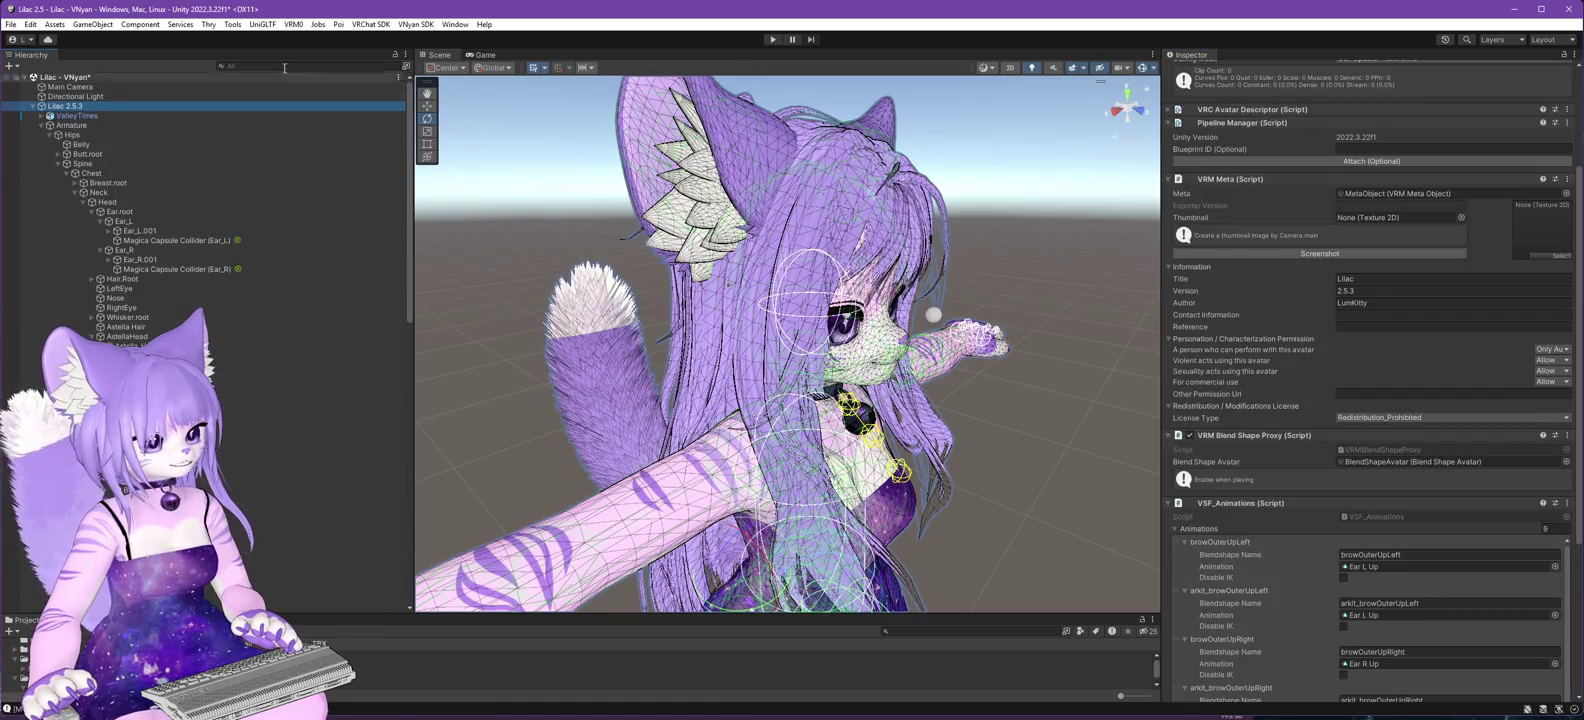
pyautogui.click(415, 24)
pyautogui.moveTo(429, 52)
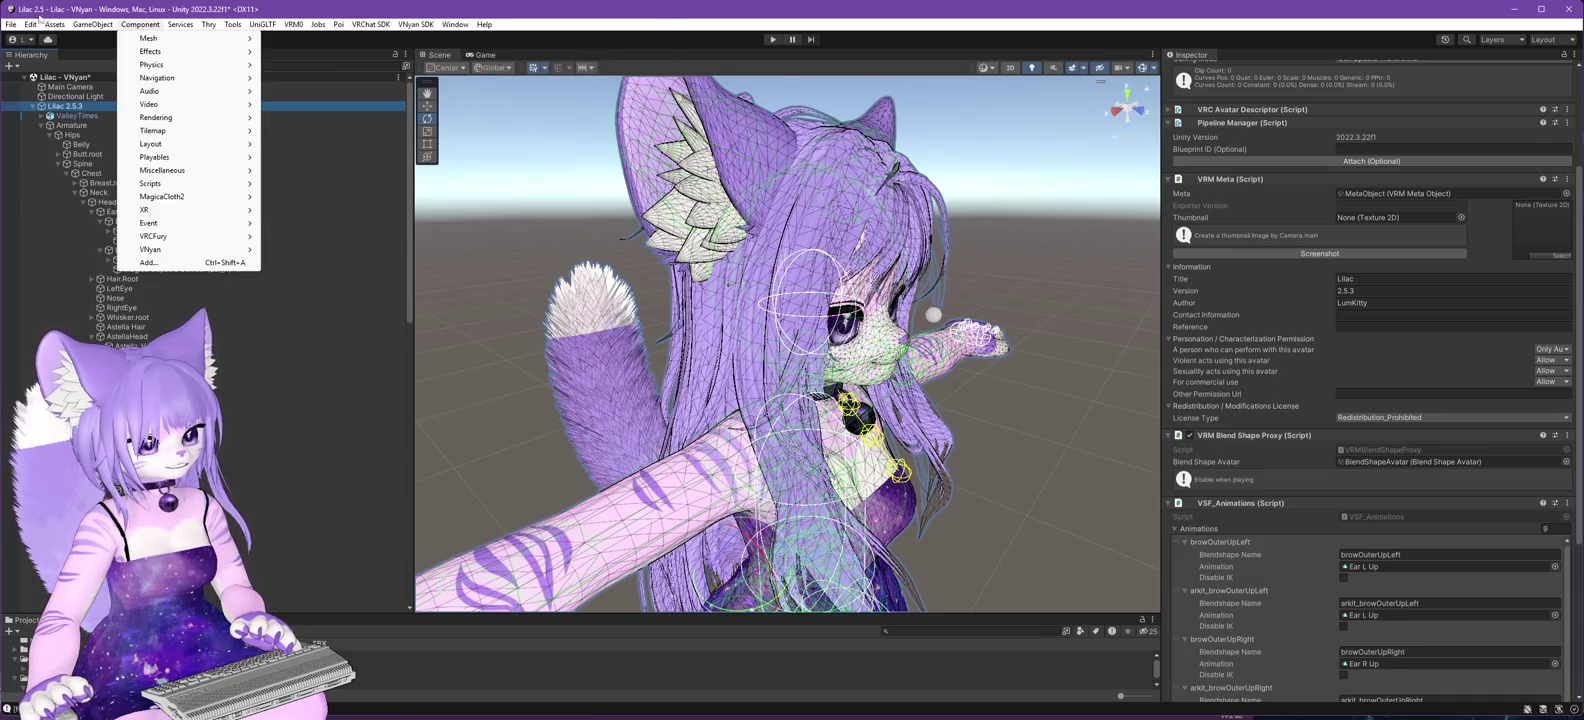
pyautogui.moveTo(12, 24)
pyautogui.click(33, 85)
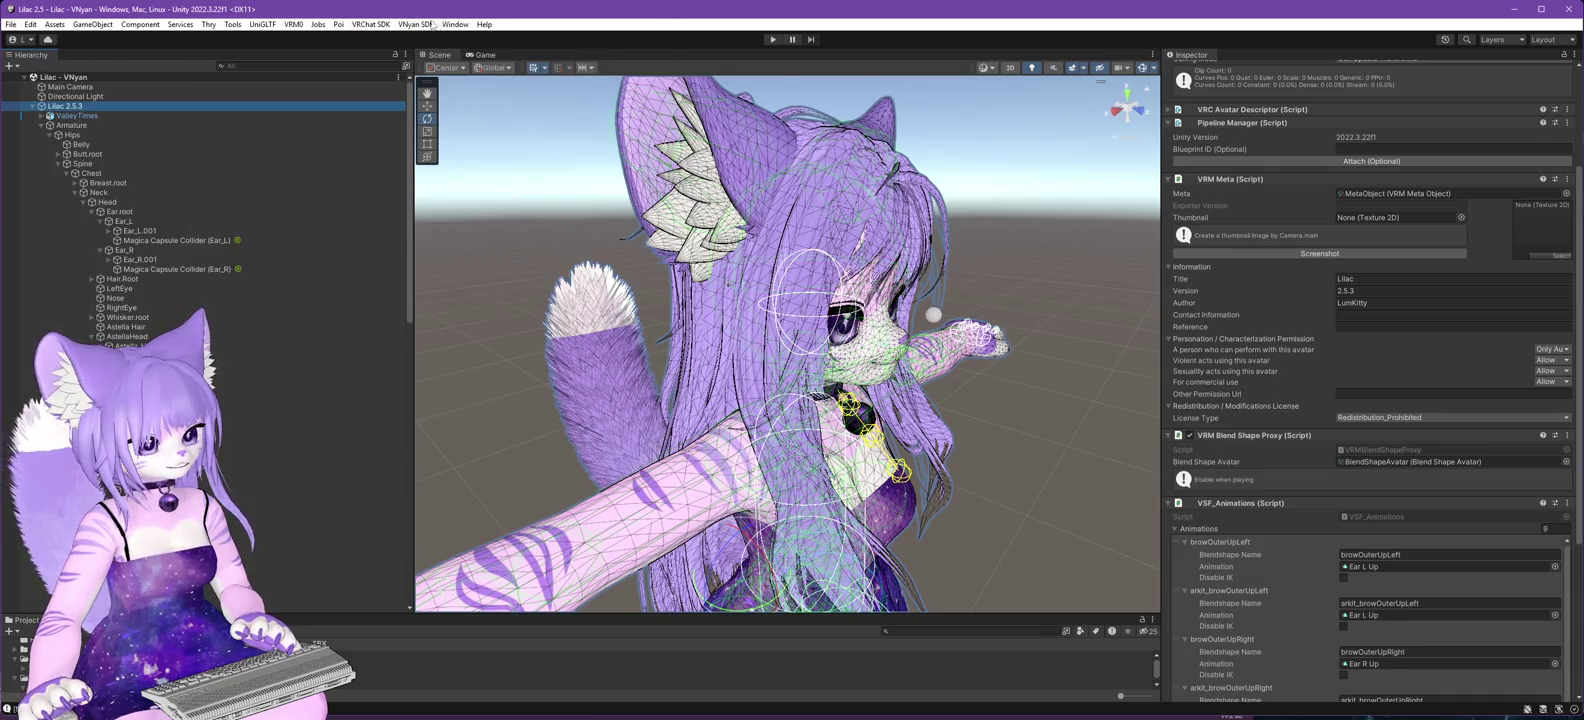
pyautogui.click(415, 24)
pyautogui.moveTo(440, 50)
pyautogui.click(600, 66)
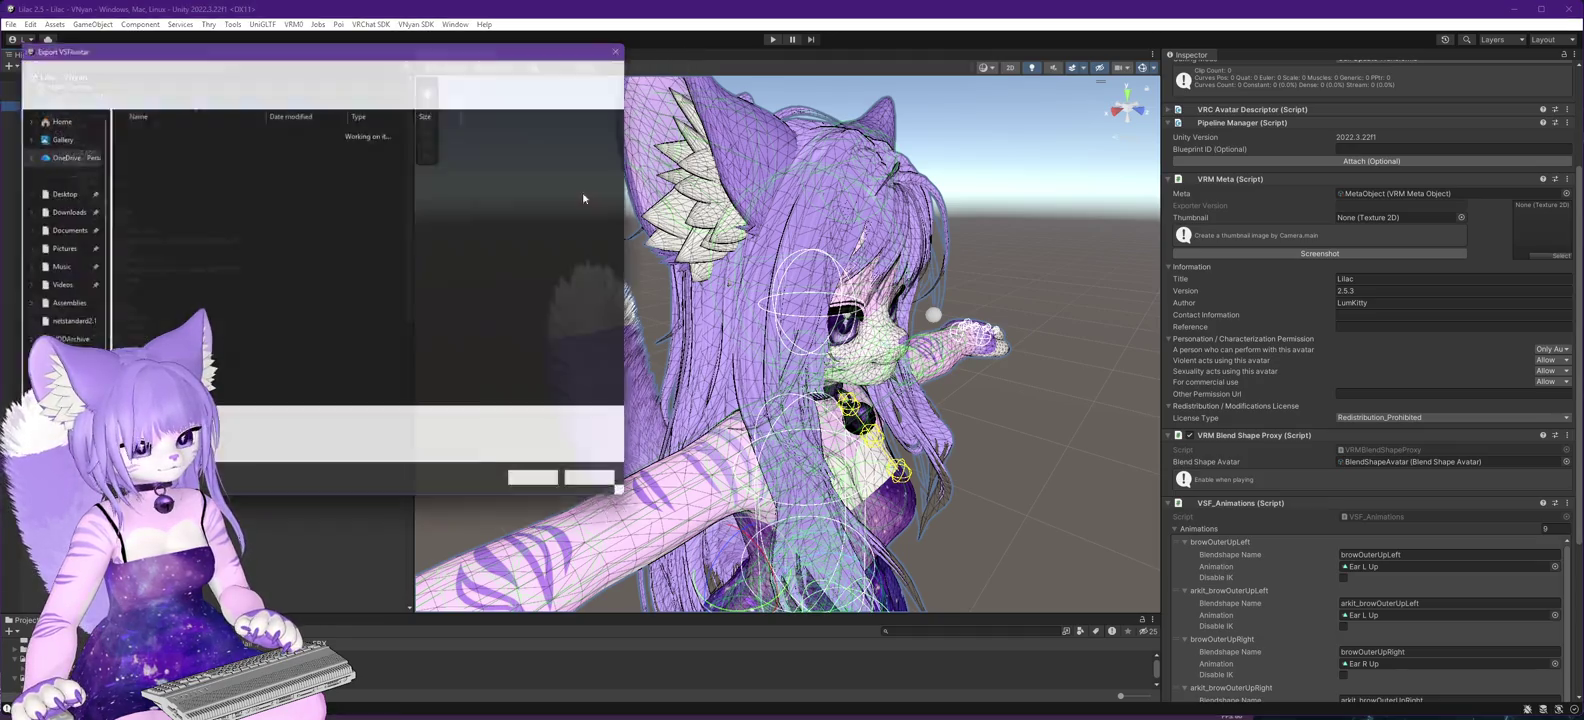
pyautogui.doubleClick(140, 261)
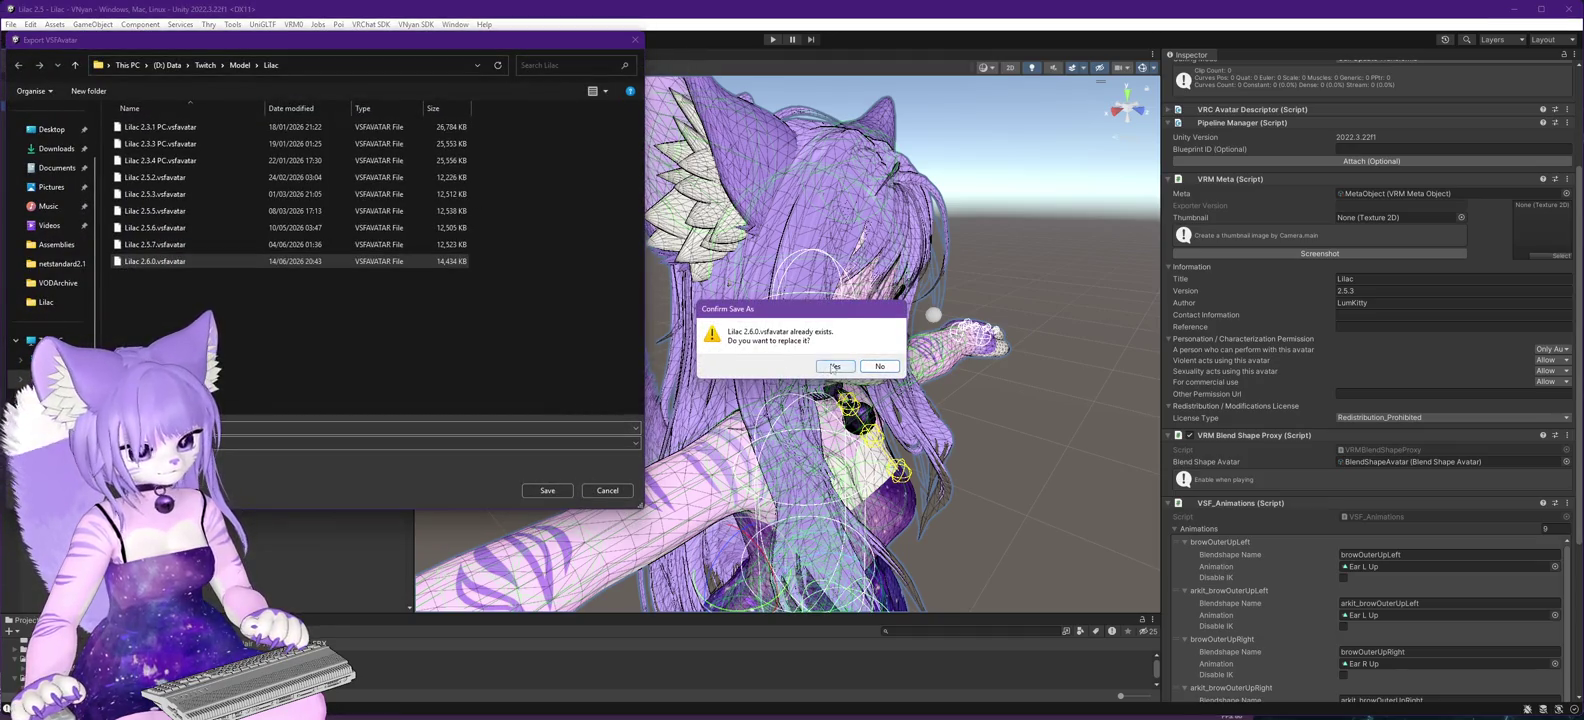
pyautogui.click(833, 366)
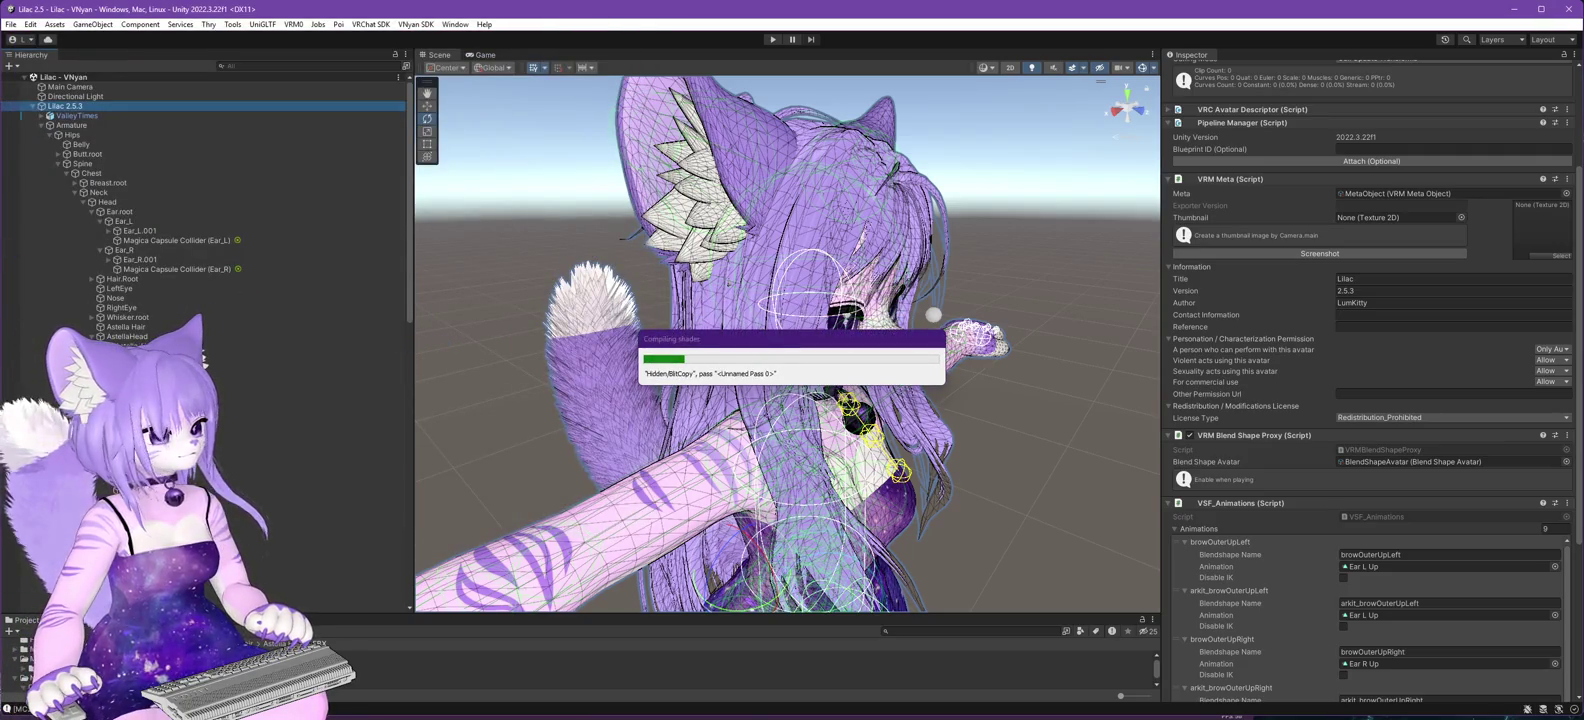
pyautogui.moveTo(3, 354)
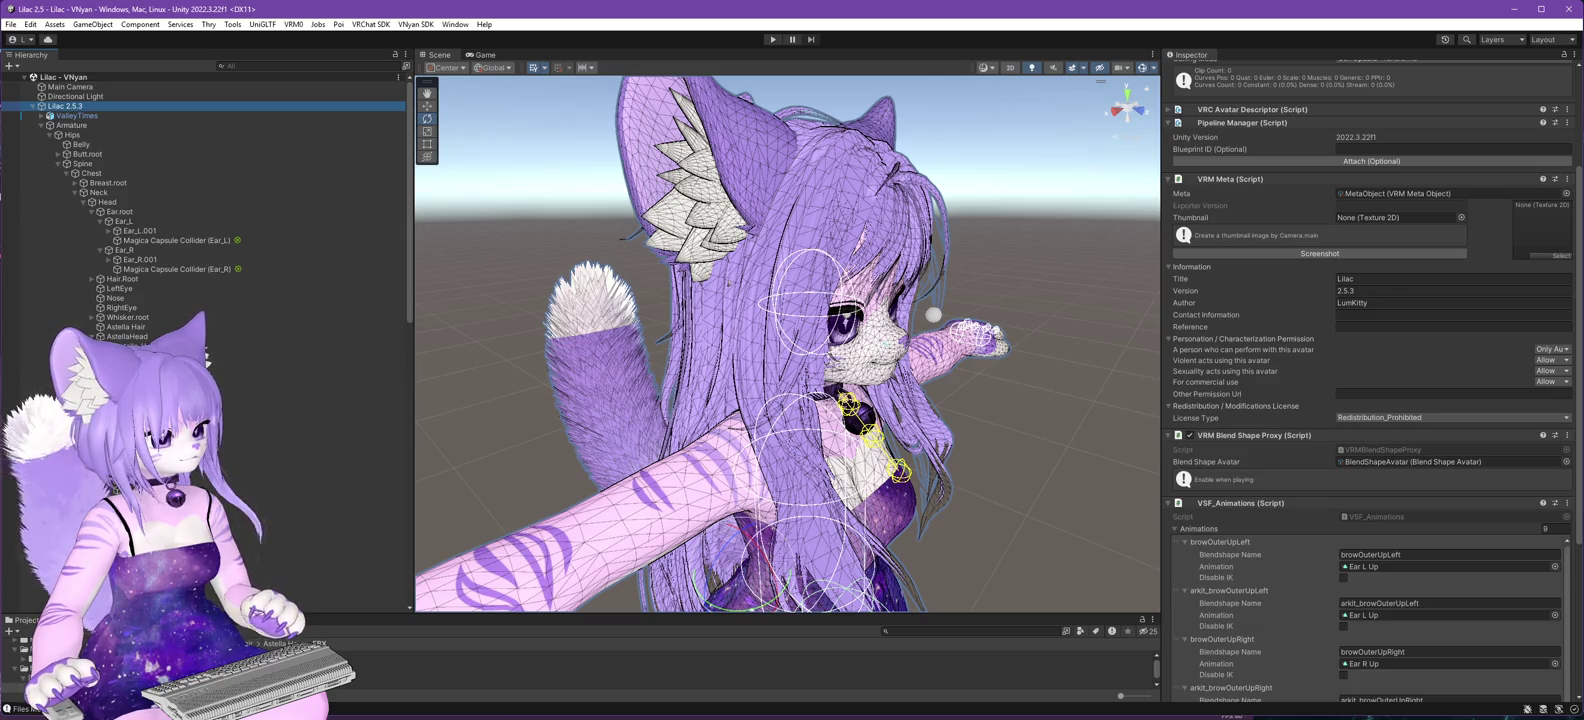
pyautogui.hotkey('alt', 'Tab')
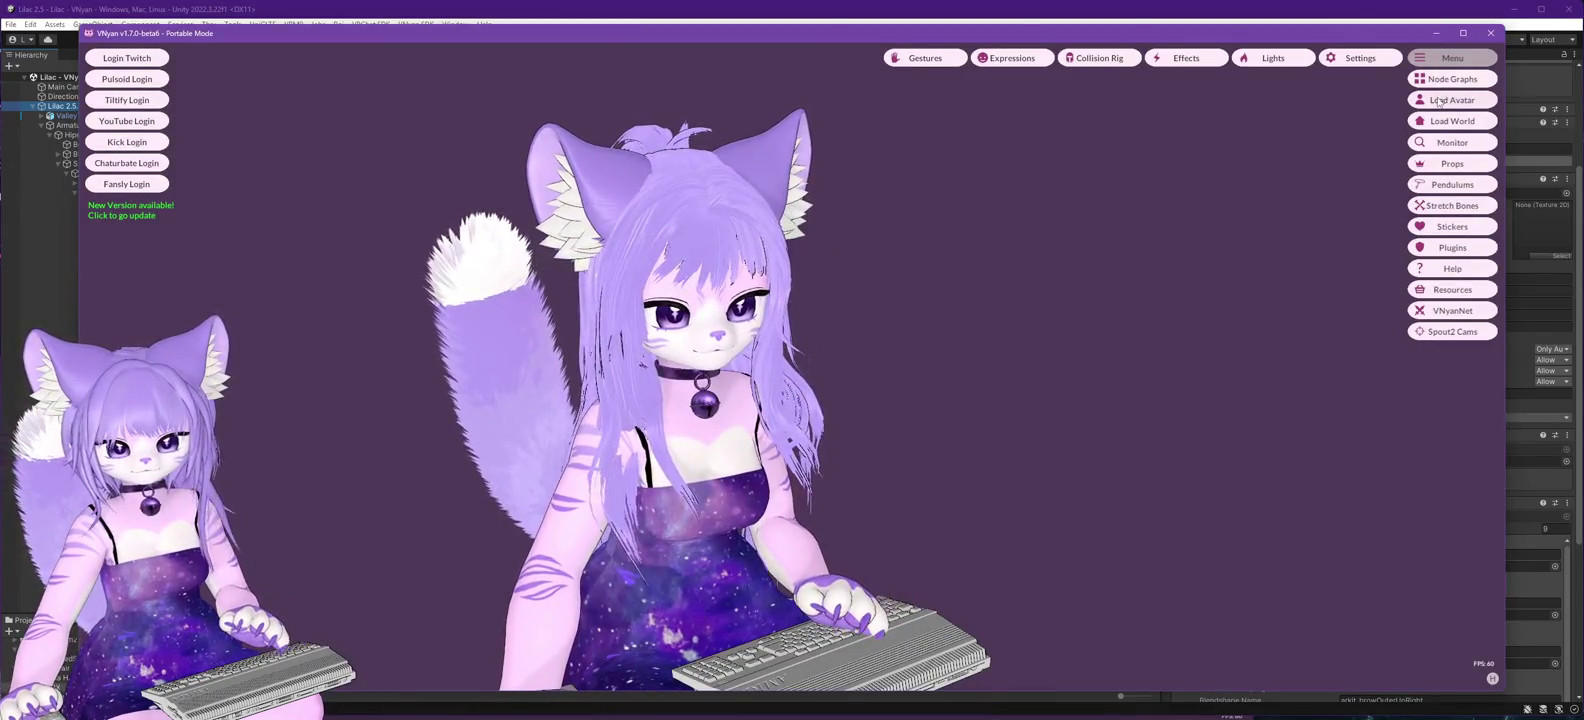
# - Load Lilac 2.6.0.vsfavatar into VNyan
pyautogui.click(1452, 100)
pyautogui.click(233, 275)
pyautogui.doubleClick(233, 274)
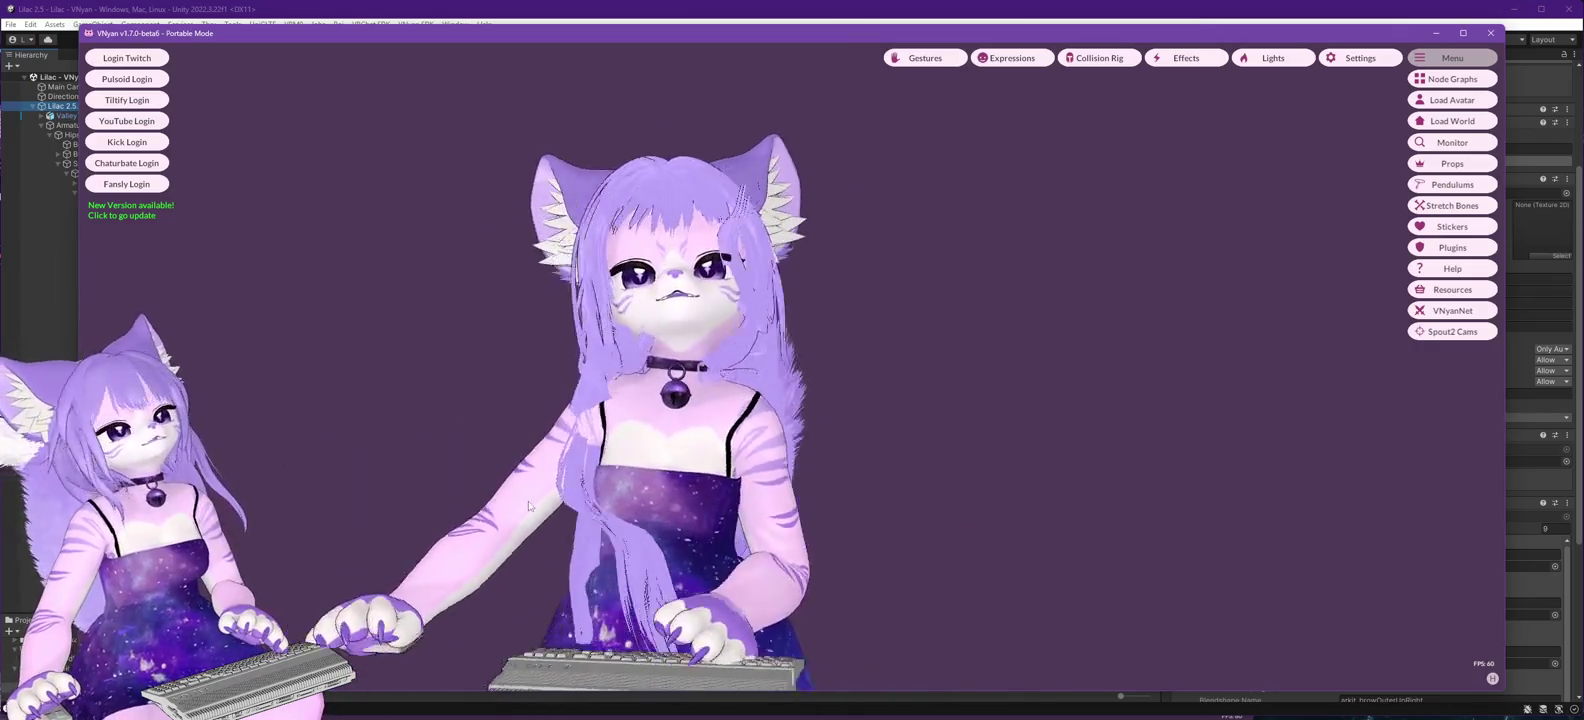
# - Reload Lilac 2.6.0 three times to watch the hair, then return to Unity
pyautogui.click(1444, 100)
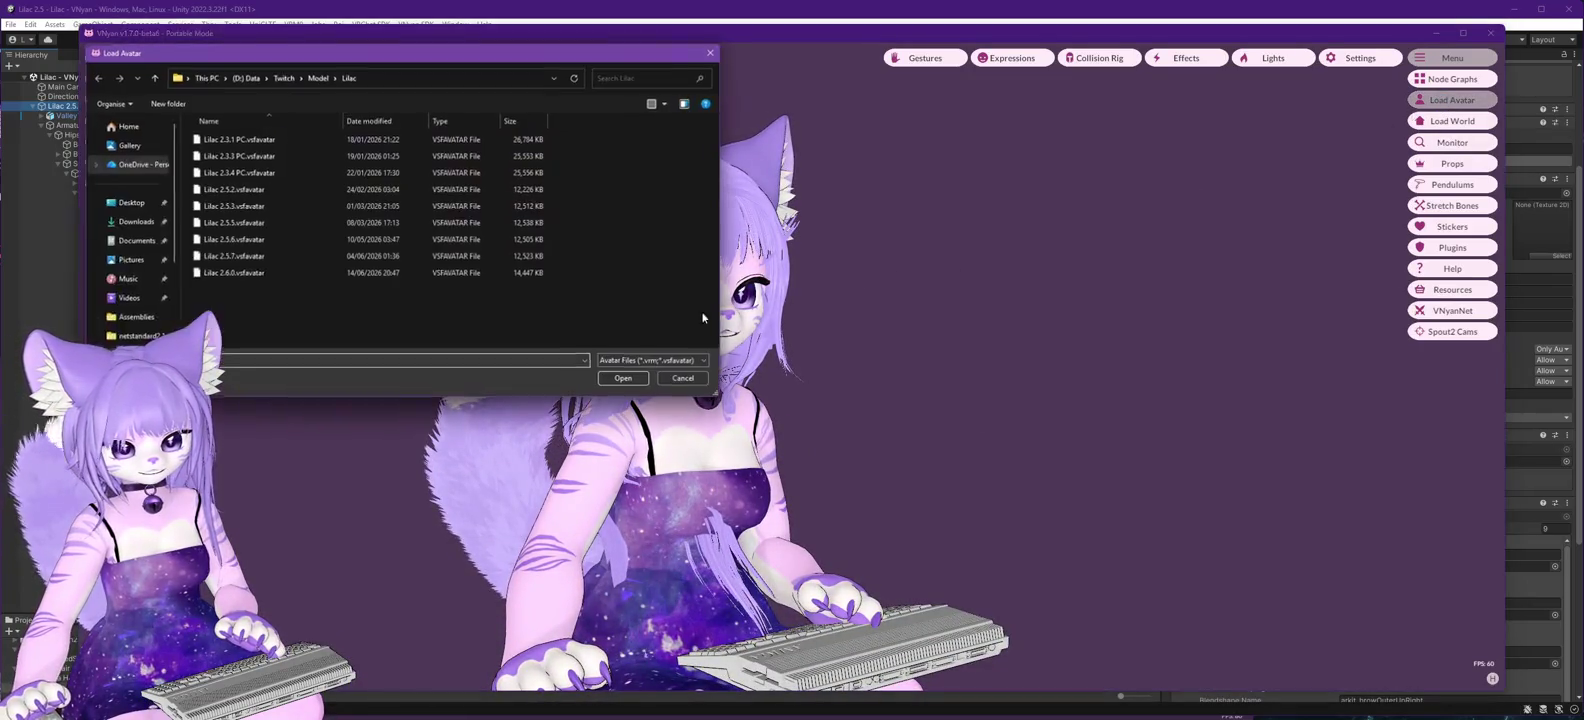
pyautogui.doubleClick(222, 274)
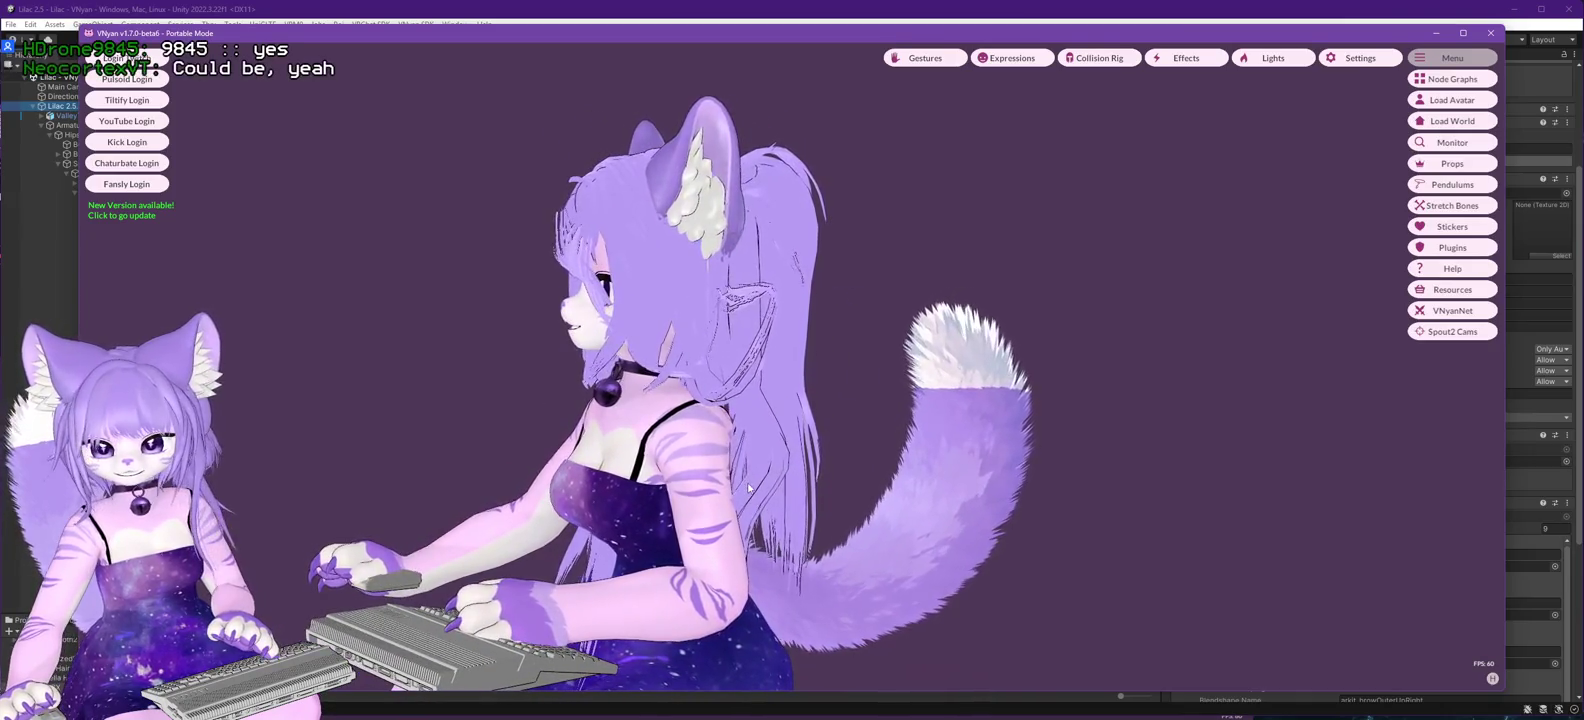
pyautogui.click(1452, 99)
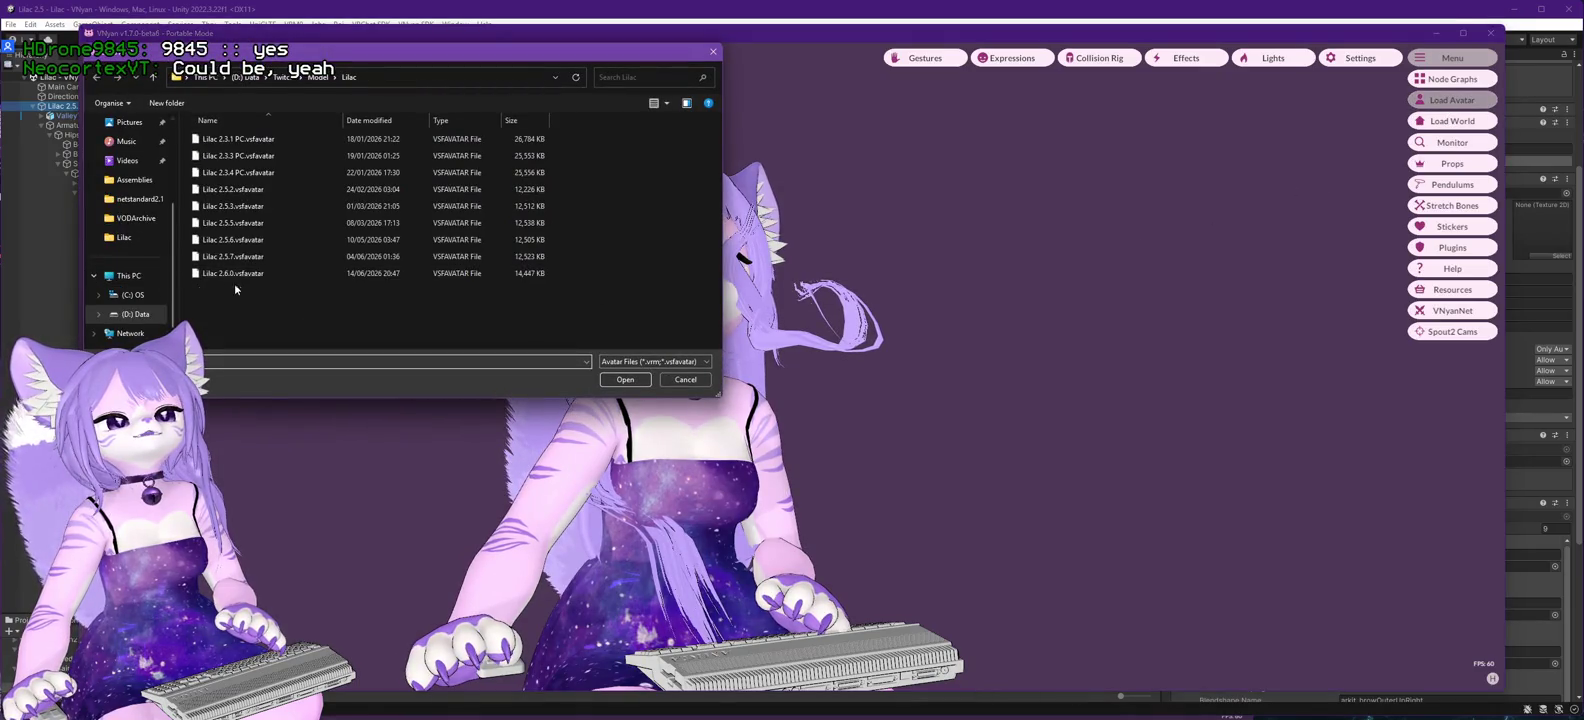
pyautogui.doubleClick(234, 274)
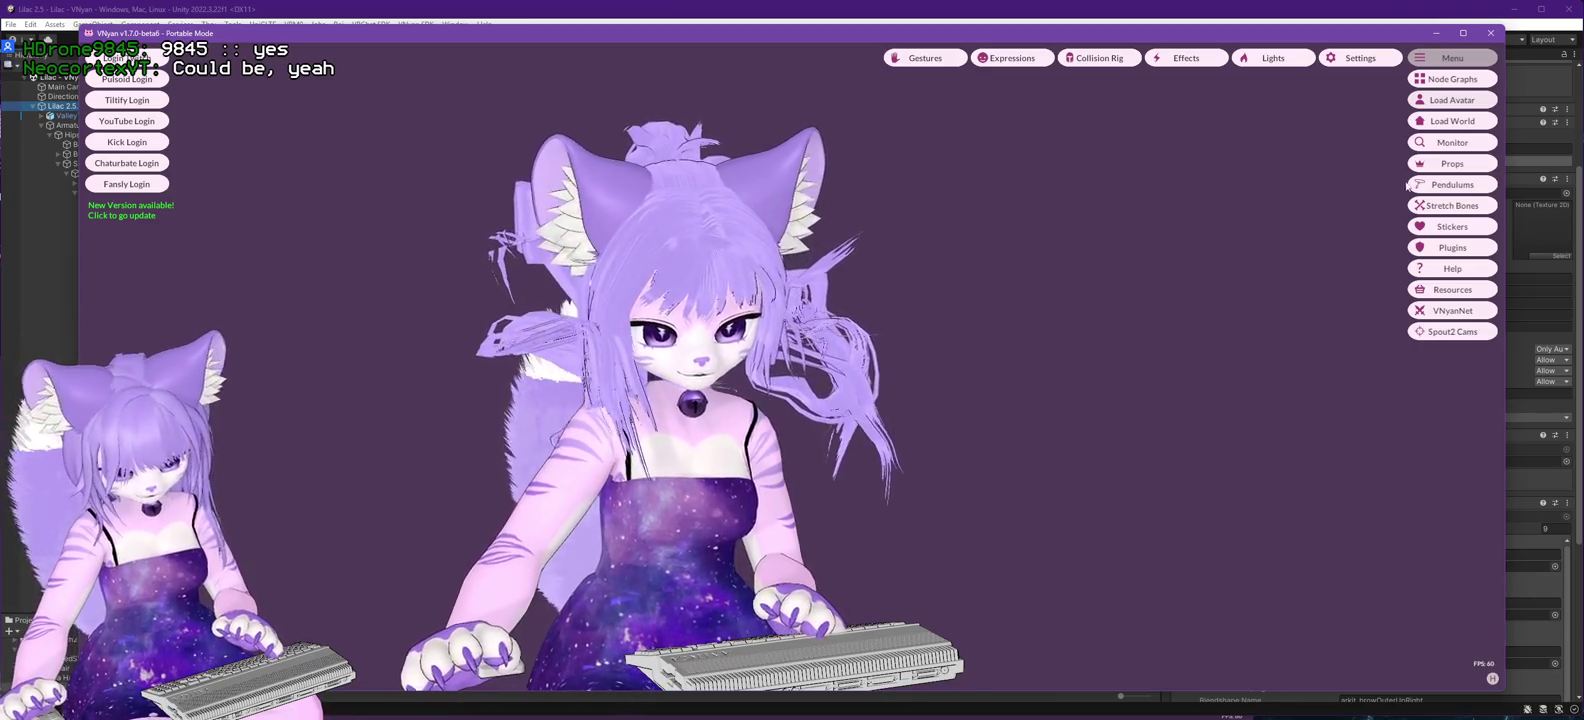
pyautogui.click(1452, 100)
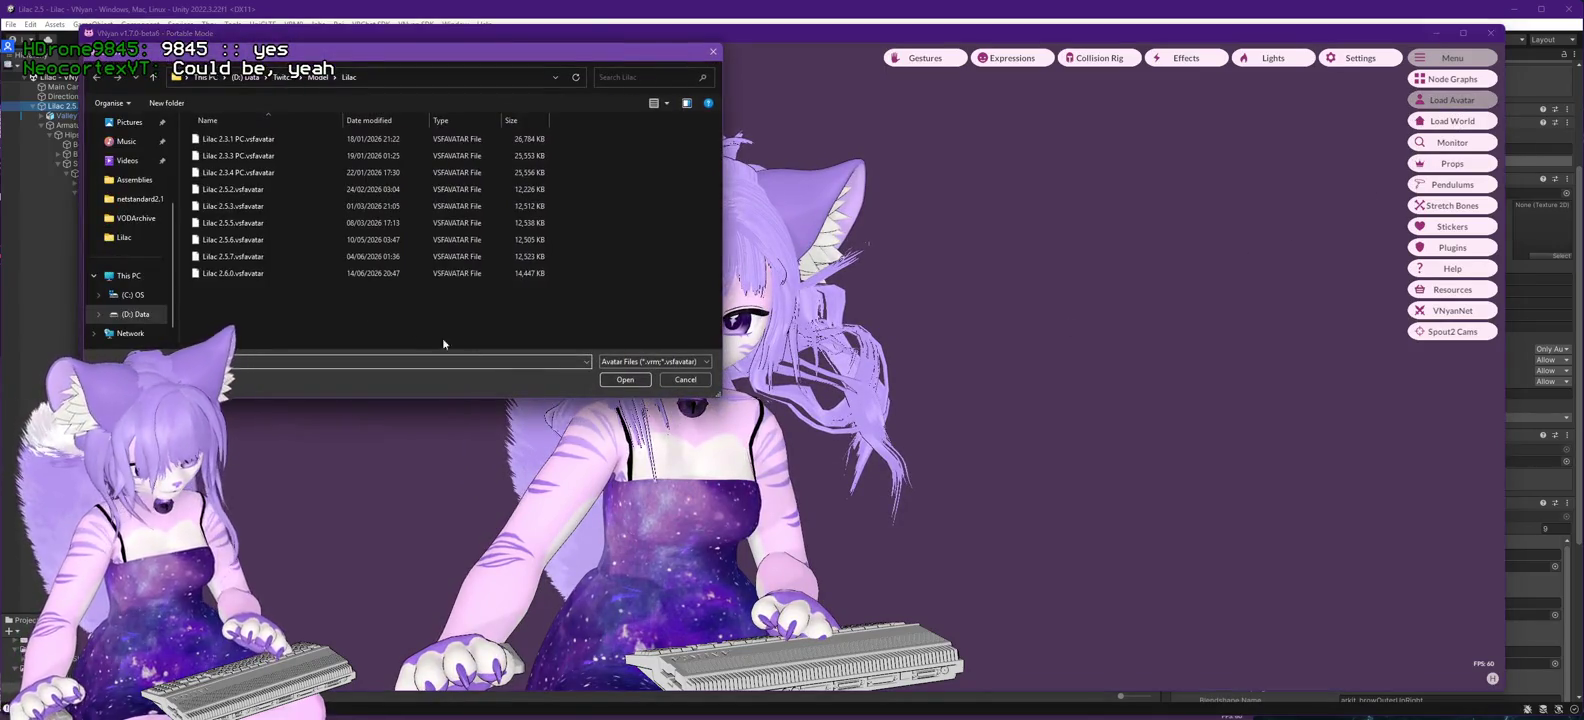
pyautogui.doubleClick(223, 272)
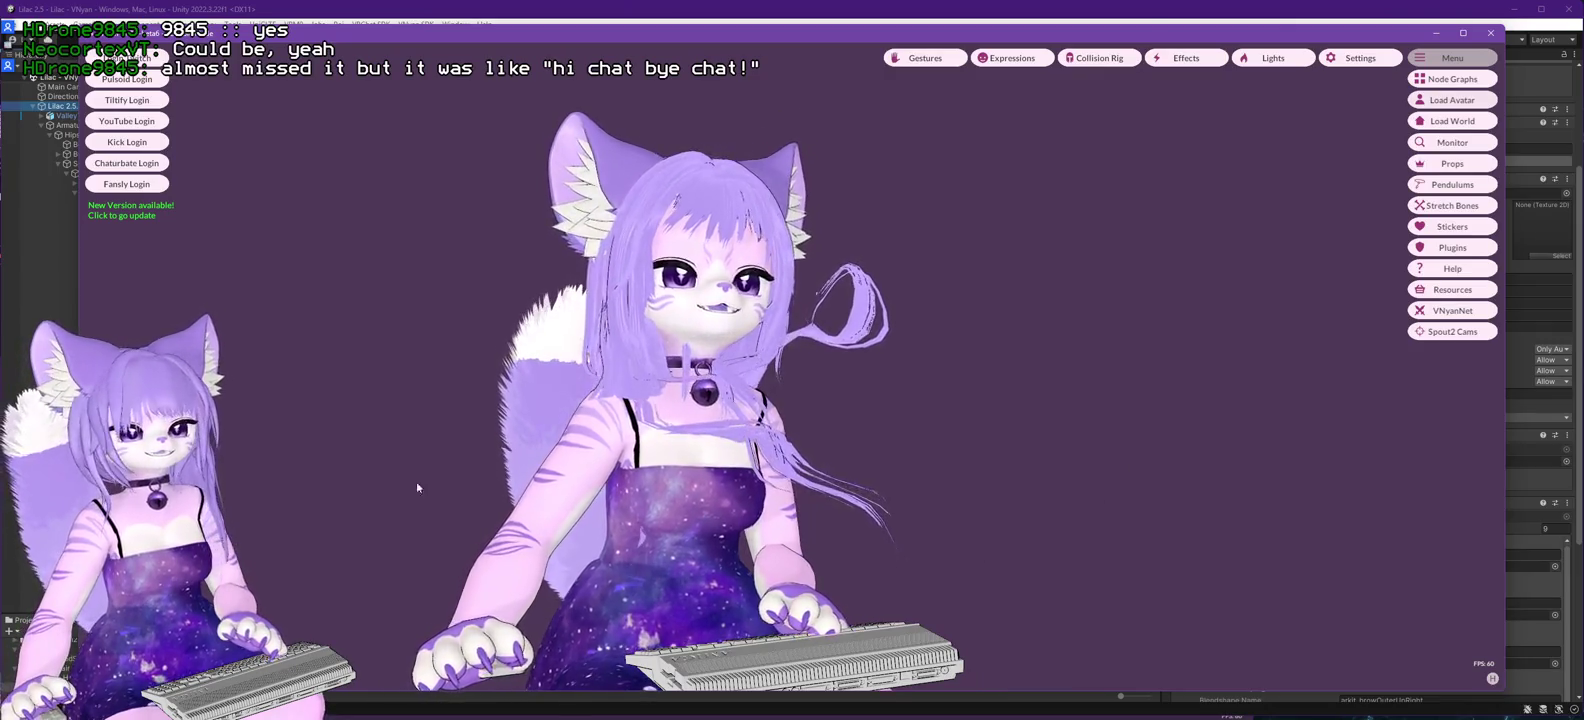
pyautogui.hotkey('alt', 'Tab')
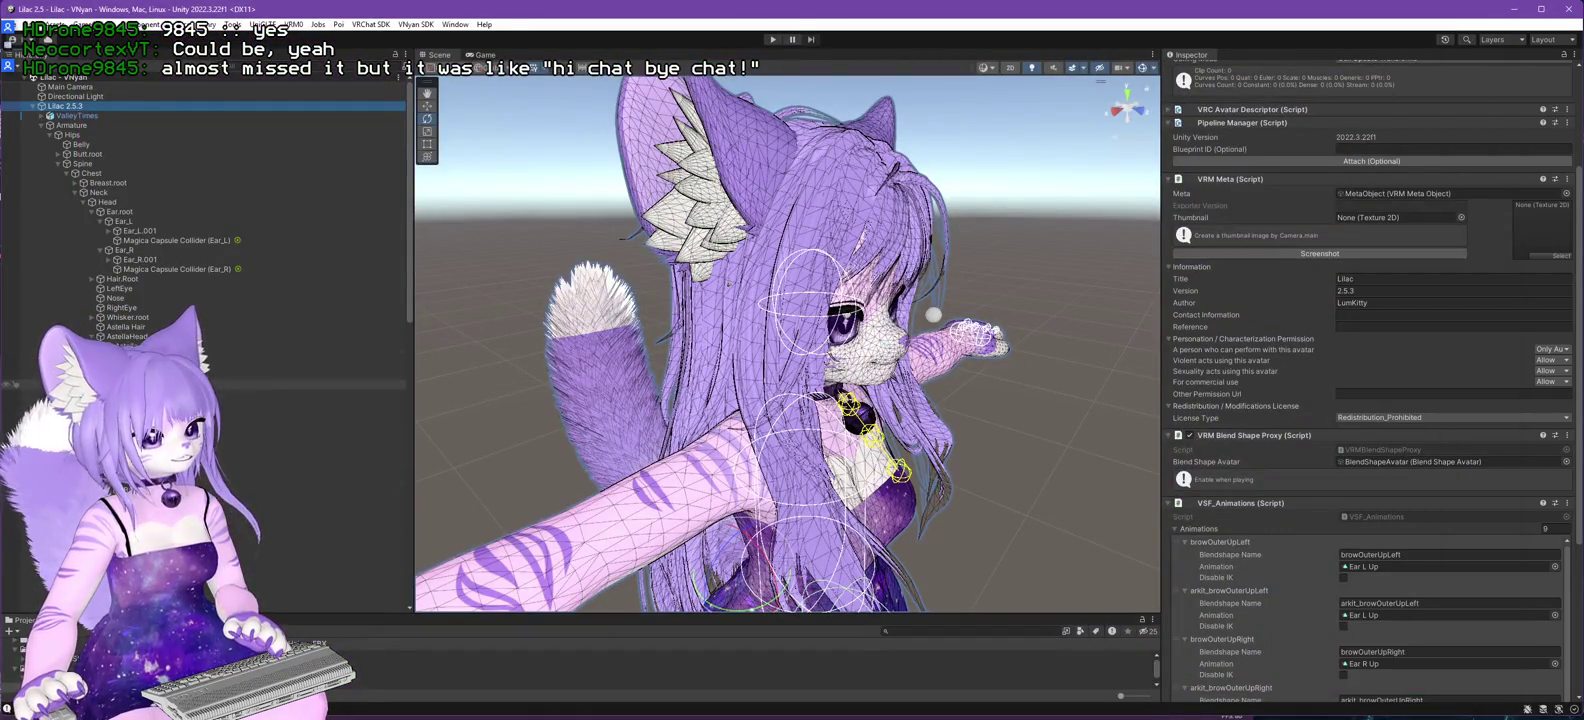
# - From behind the avatar, rotate the Back_Ponytail bone so the strands swing outward
pyautogui.moveTo(700, 350); pyautogui.dragTo(980, 345)
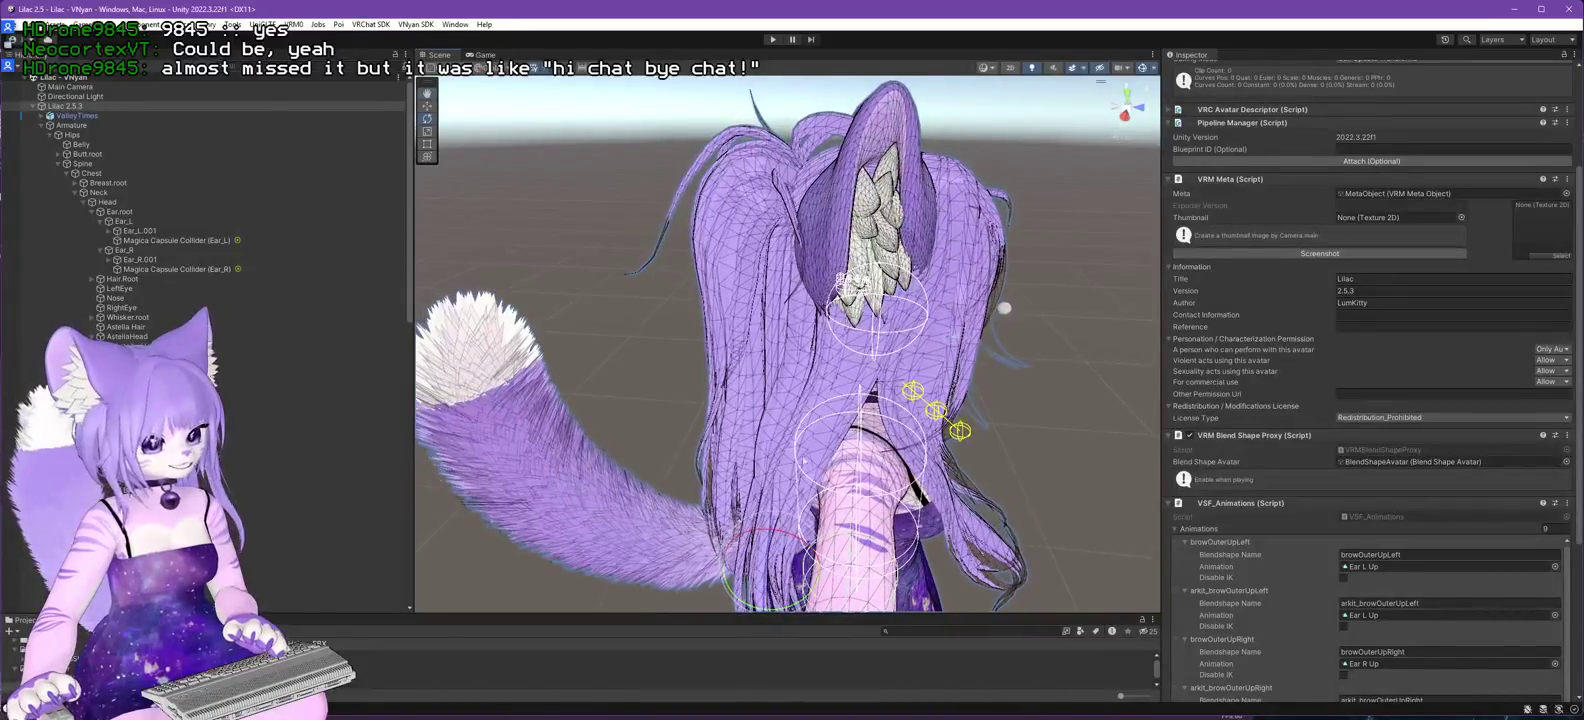
pyautogui.click(300, 432)
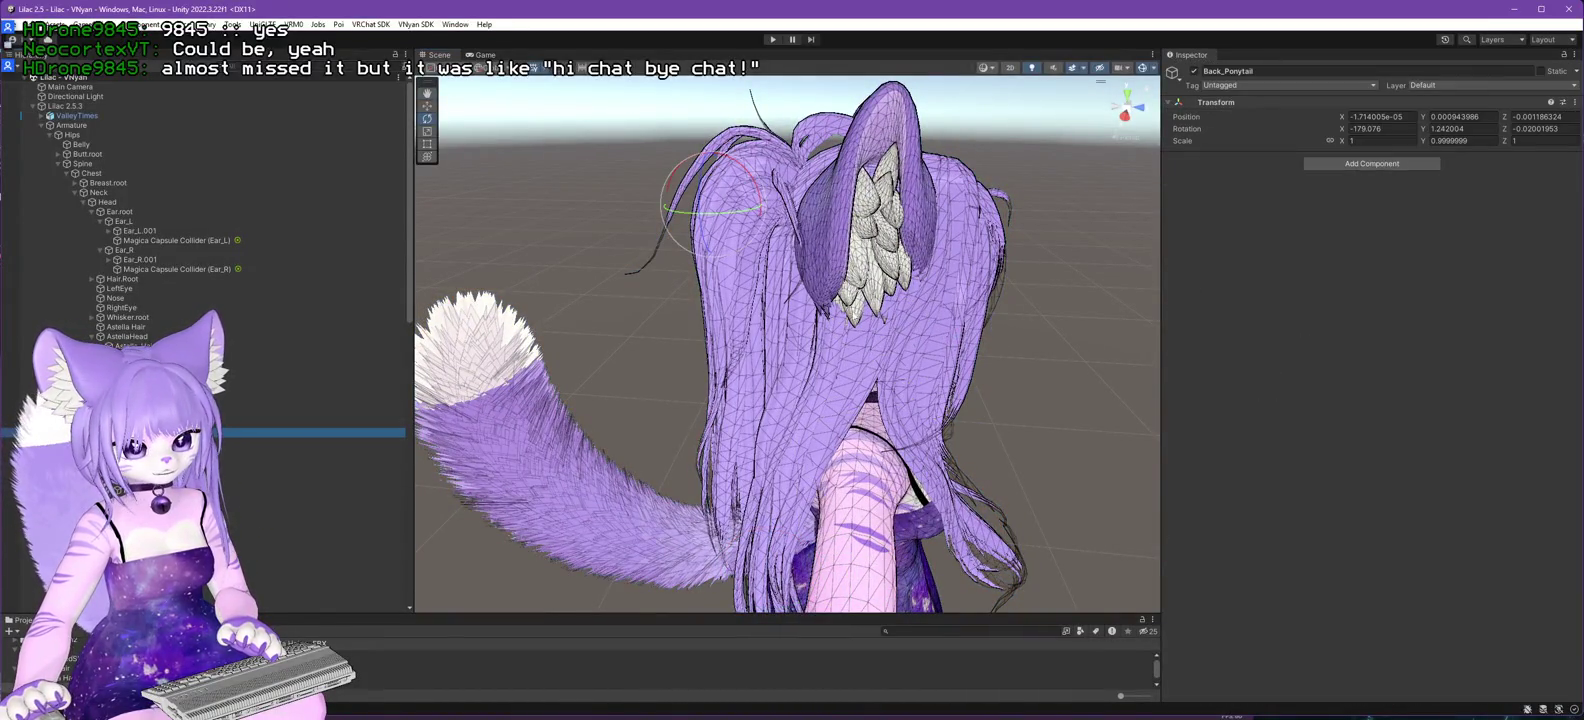
pyautogui.moveTo(700, 350); pyautogui.dragTo(780, 330)
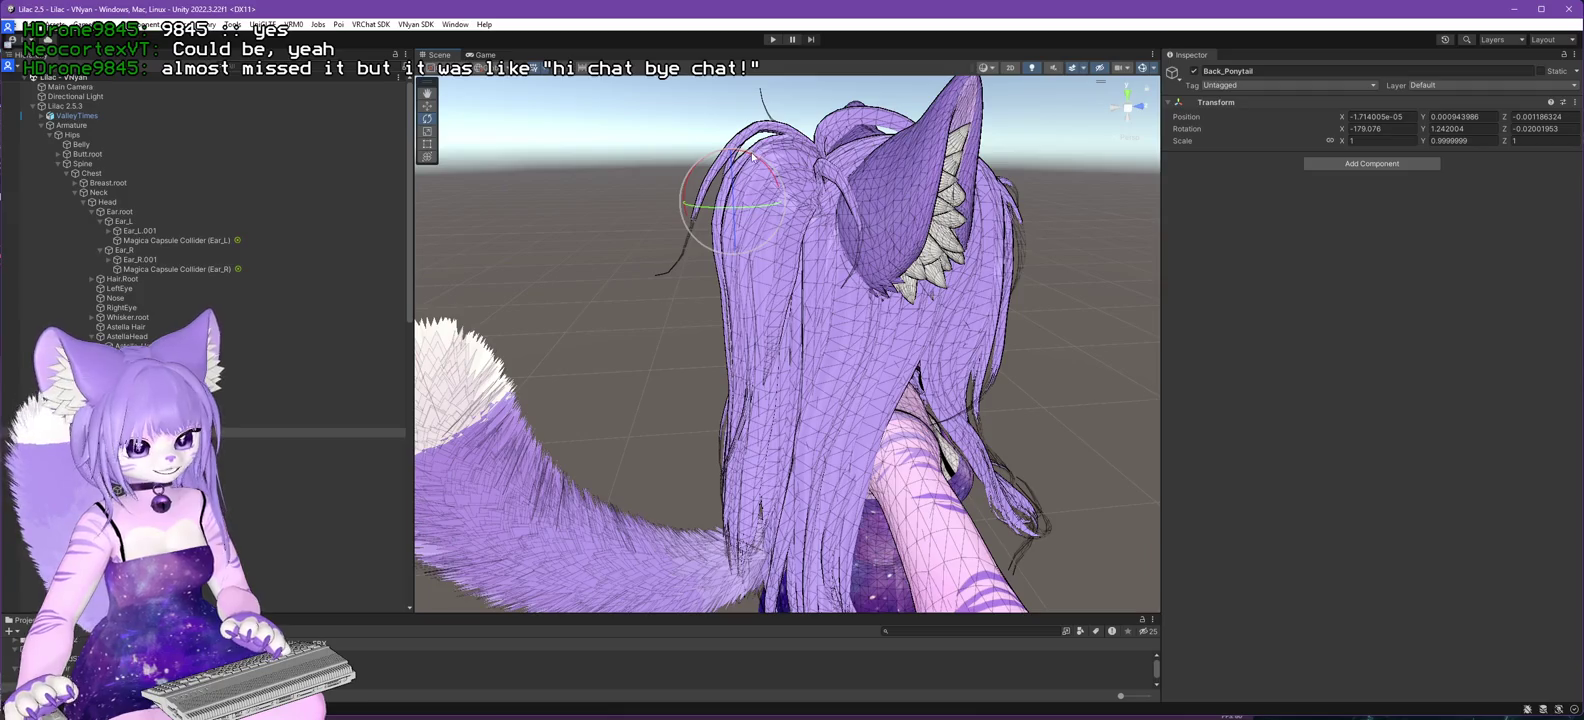
pyautogui.moveTo(748, 157); pyautogui.dragTo(797, 170)
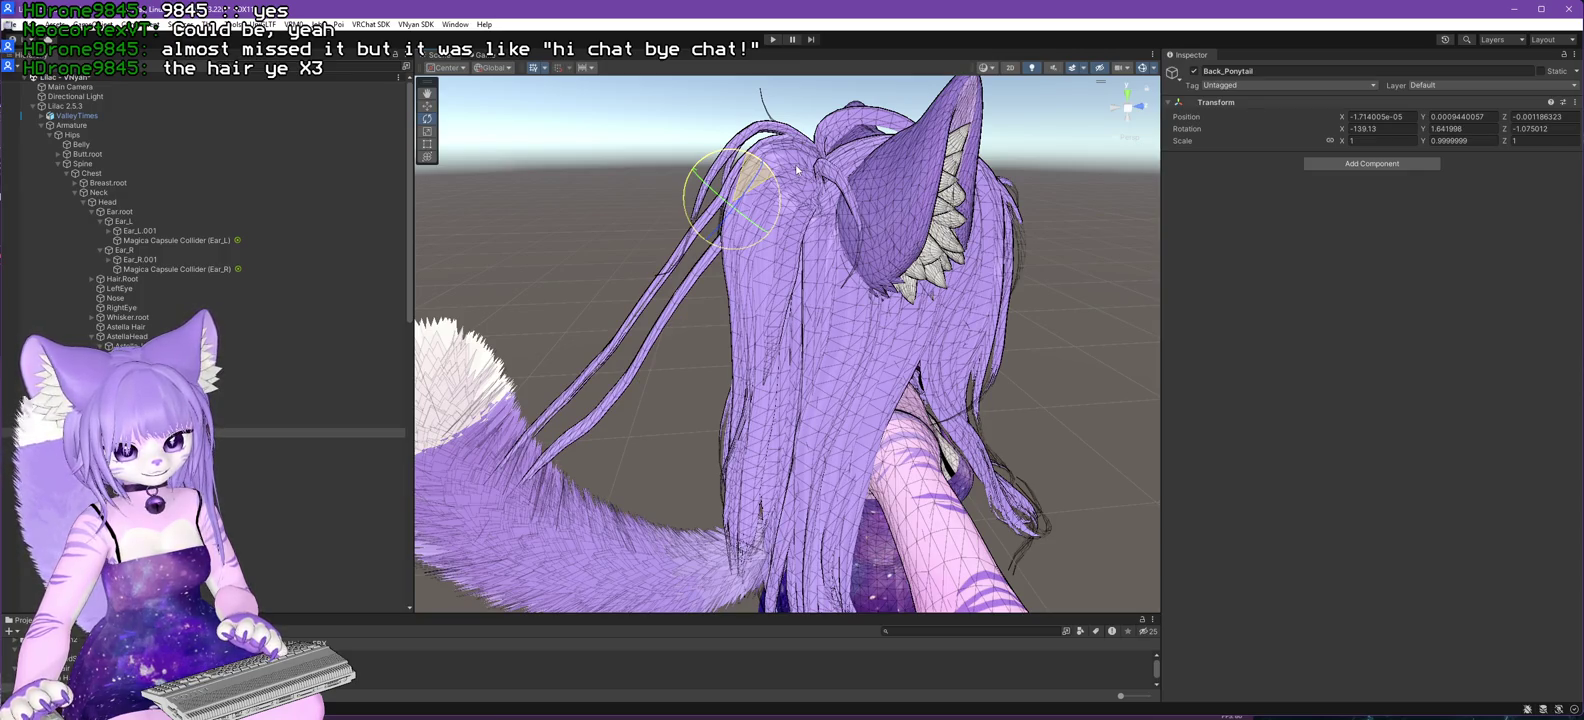
pyautogui.moveTo(797, 170); pyautogui.dragTo(814, 183)
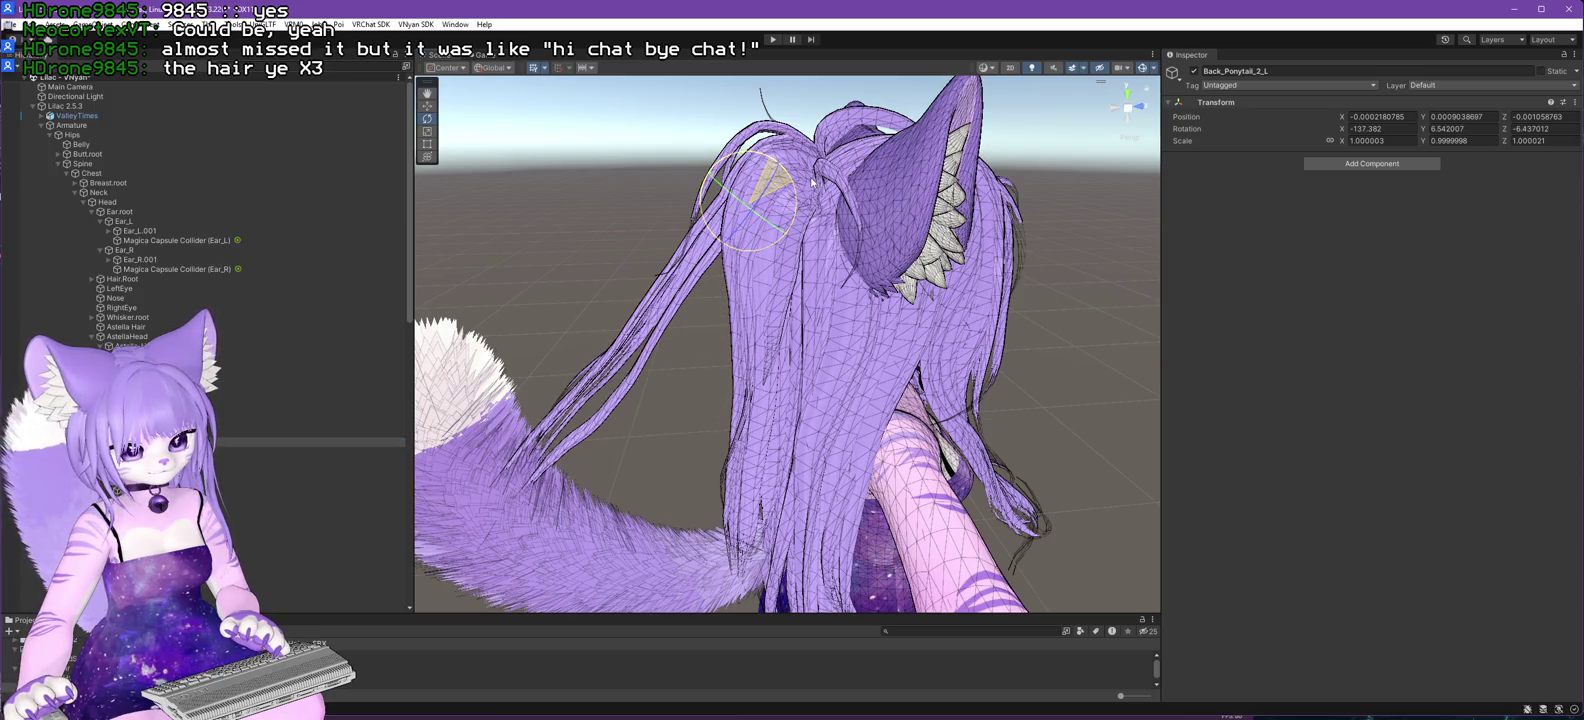
# - Rotate Back_Ponytail_2_R, 3_L and 3_R outward, 3_R ending at X -127.963, Y -10.092, Z 8.196
pyautogui.click(300, 451)
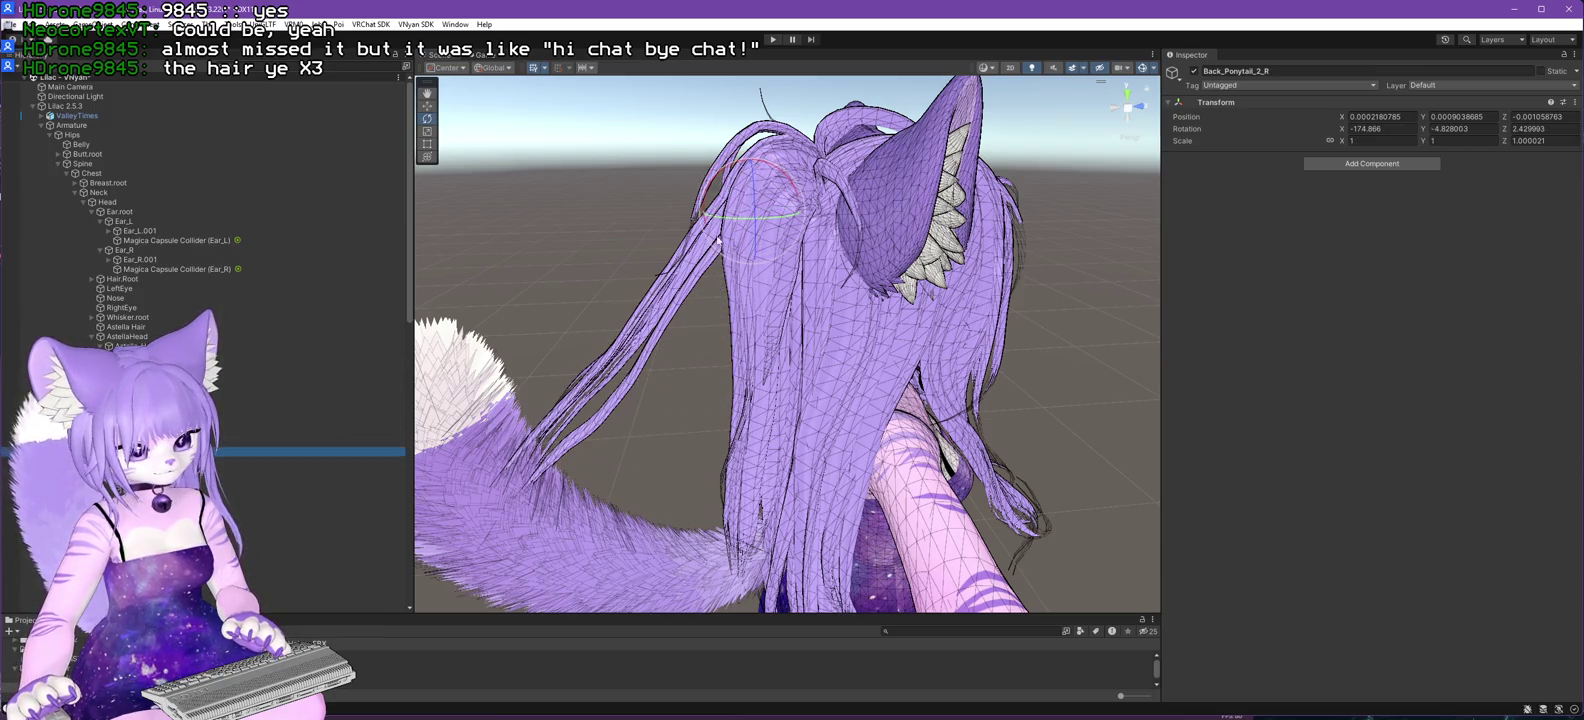
pyautogui.moveTo(776, 171); pyautogui.dragTo(823, 172)
pyautogui.click(300, 461)
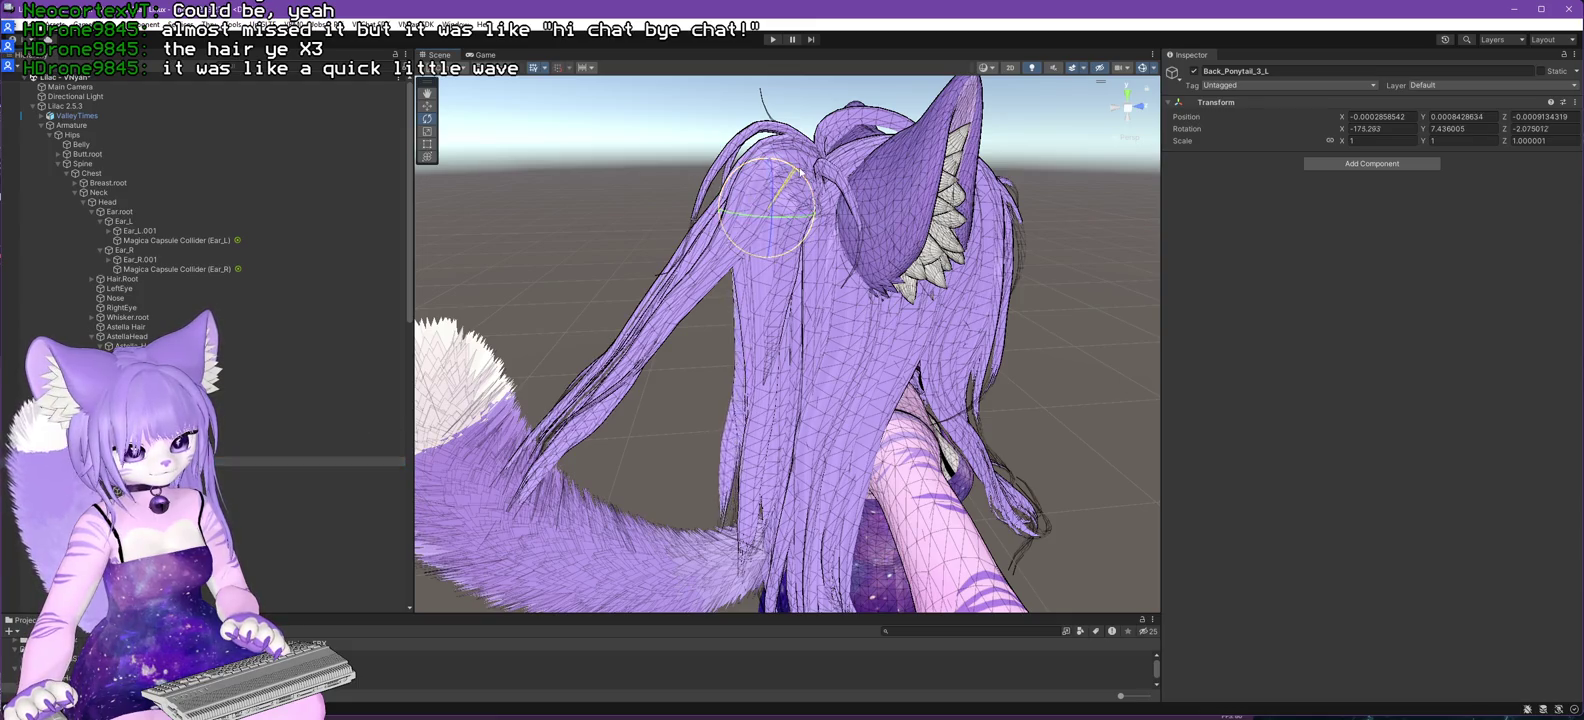
pyautogui.moveTo(800, 172); pyautogui.dragTo(830, 200)
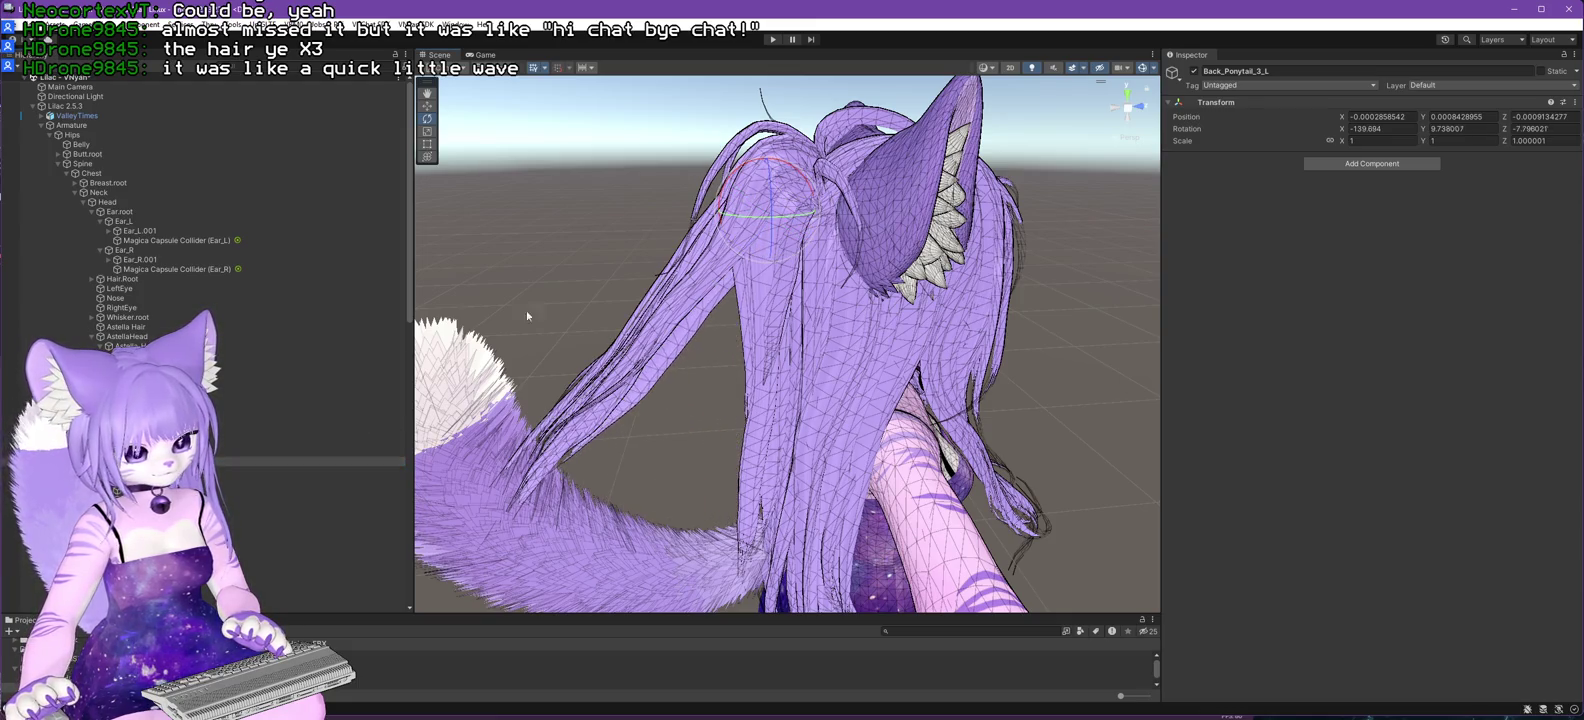
pyautogui.click(300, 470)
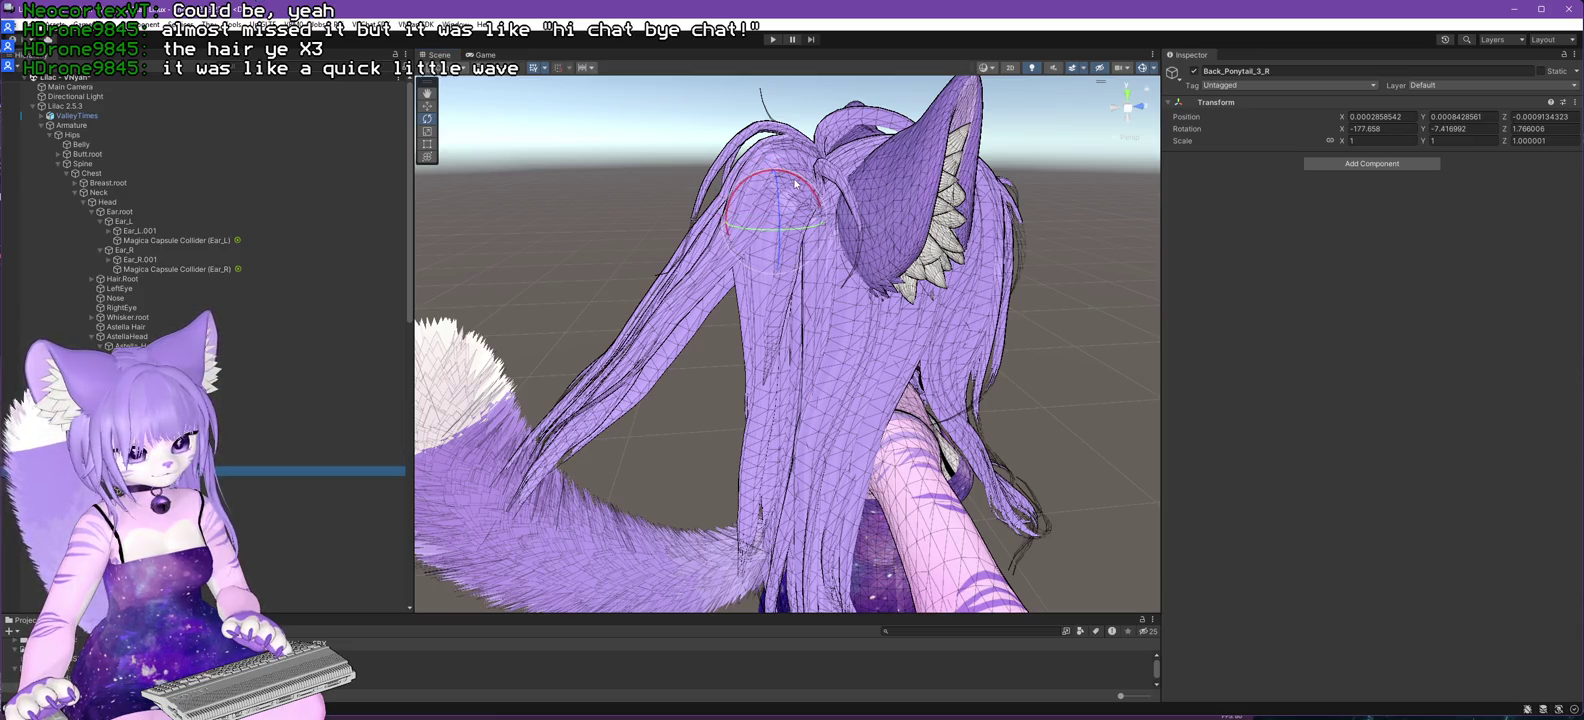
pyautogui.moveTo(796, 183); pyautogui.dragTo(840, 200)
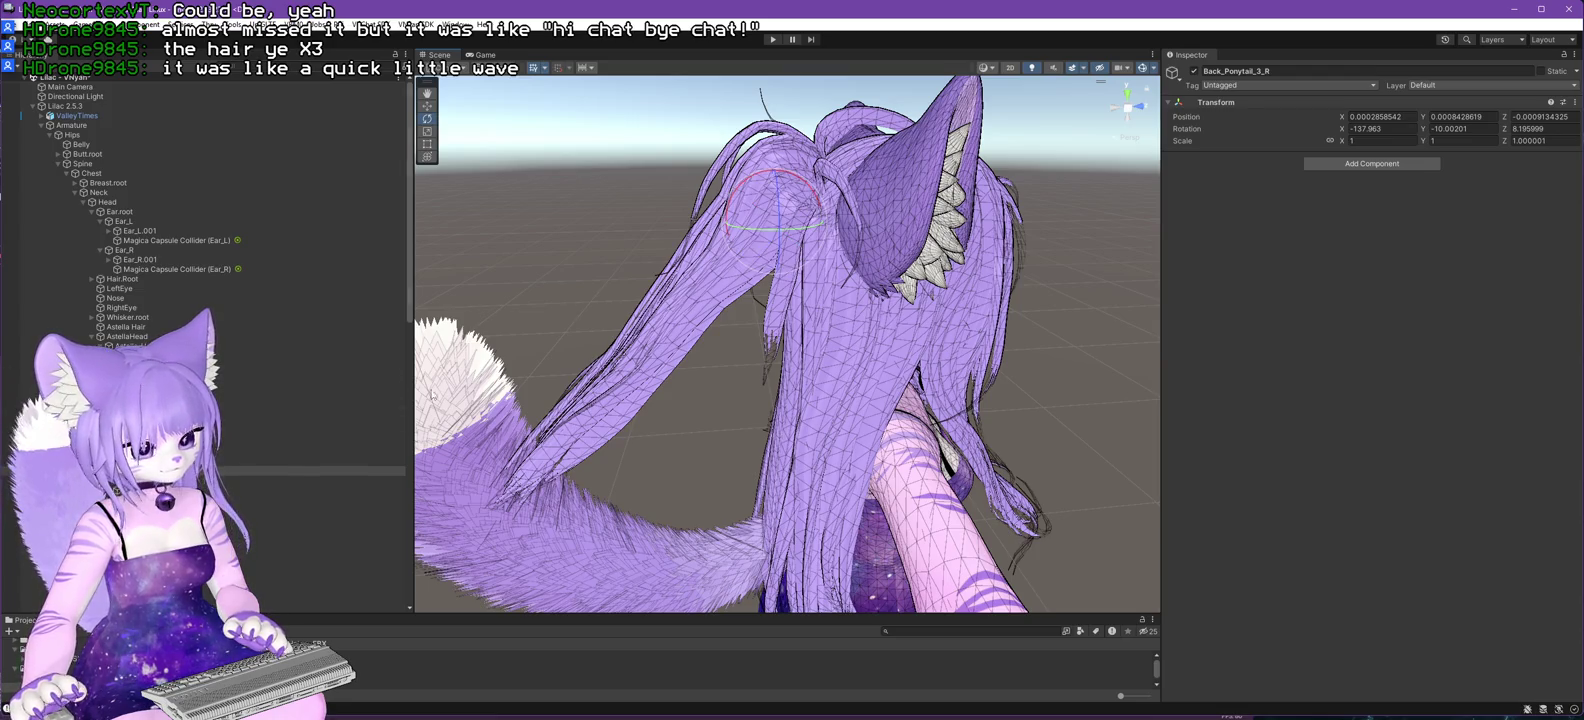
pyautogui.scroll(-8, 200, 220)
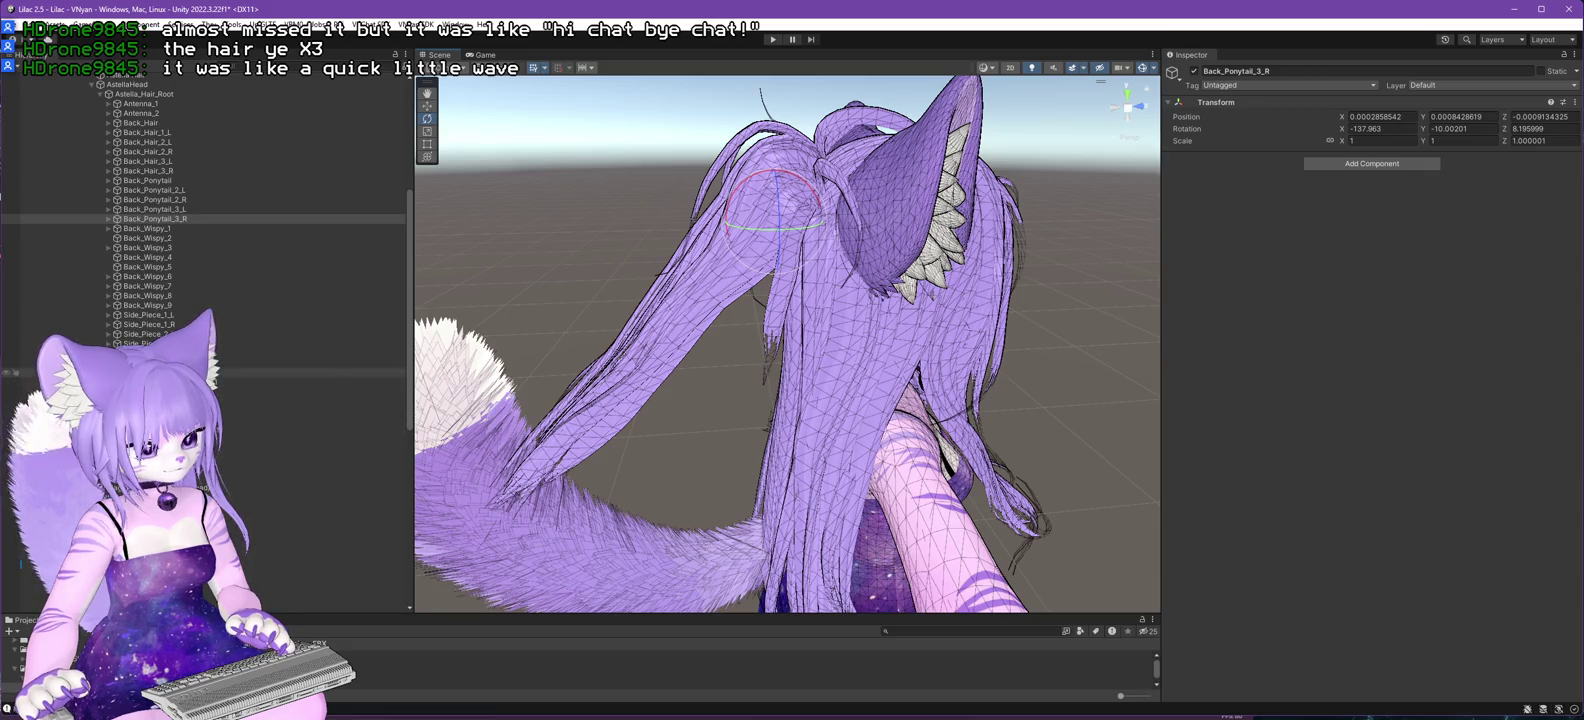
# - Frame Side_Piece_Long_1_L and swing it and Side_Piece_Long_2_L outward from the left side
pyautogui.click(346, 373)
pyautogui.press('f')
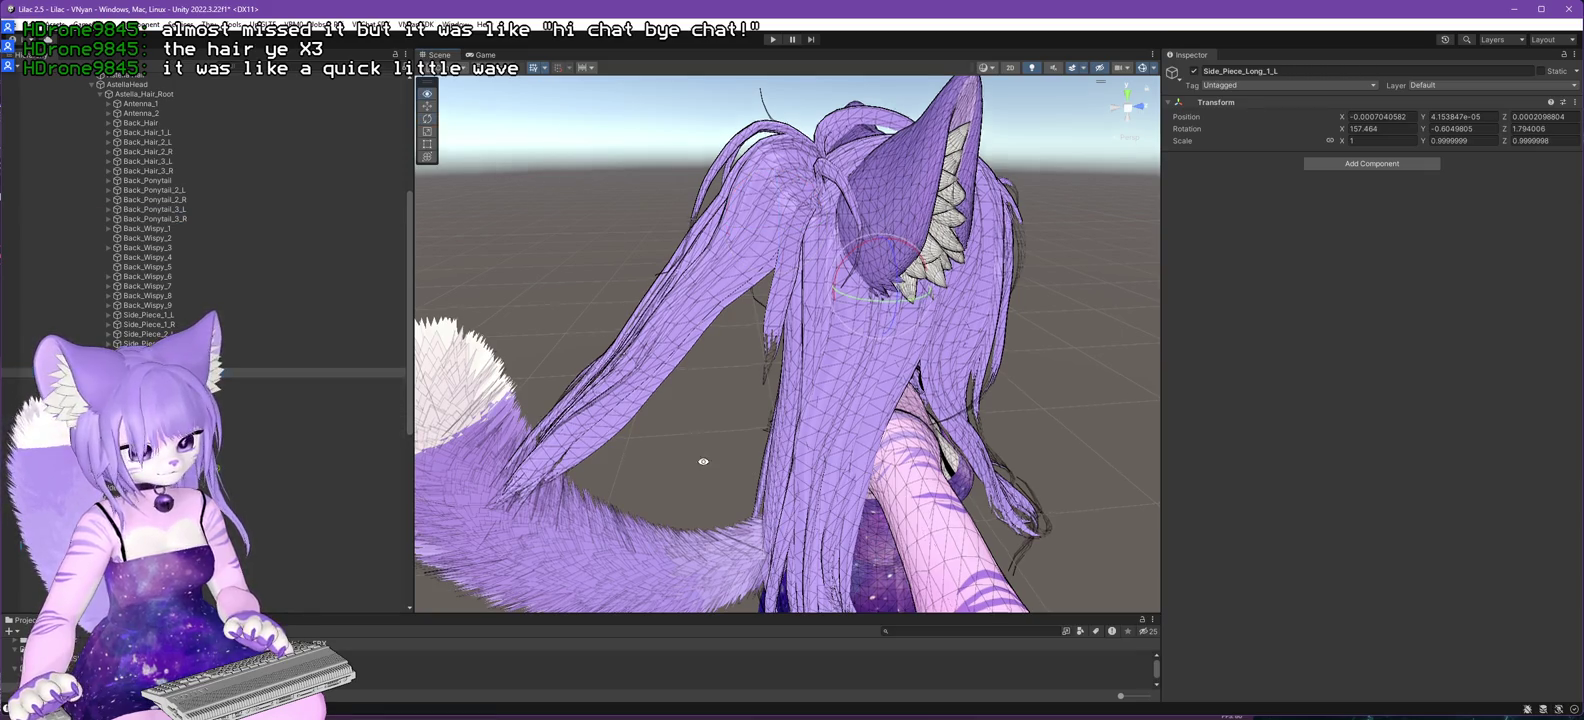
pyautogui.moveTo(700, 370); pyautogui.dragTo(480, 388)
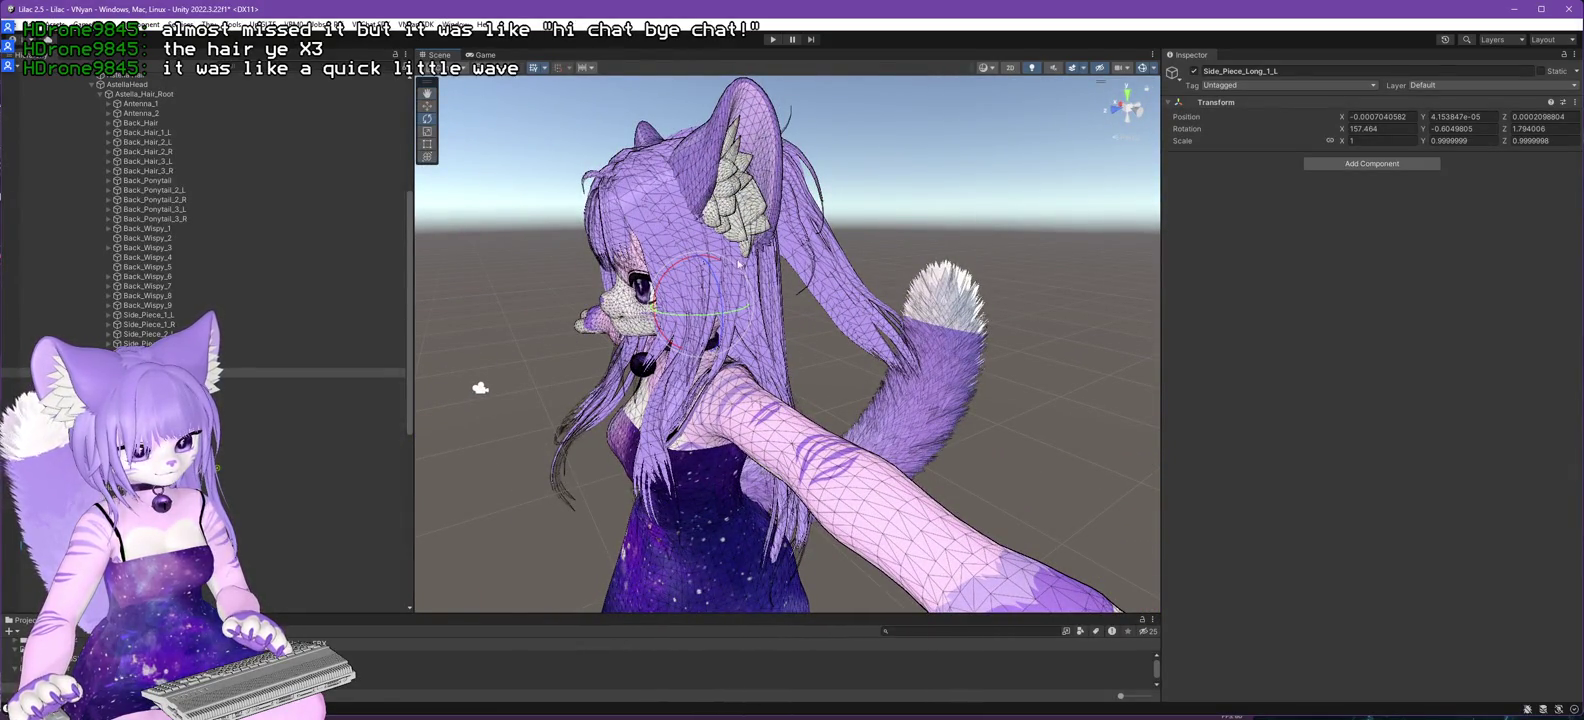
pyautogui.moveTo(717, 262); pyautogui.dragTo(747, 272)
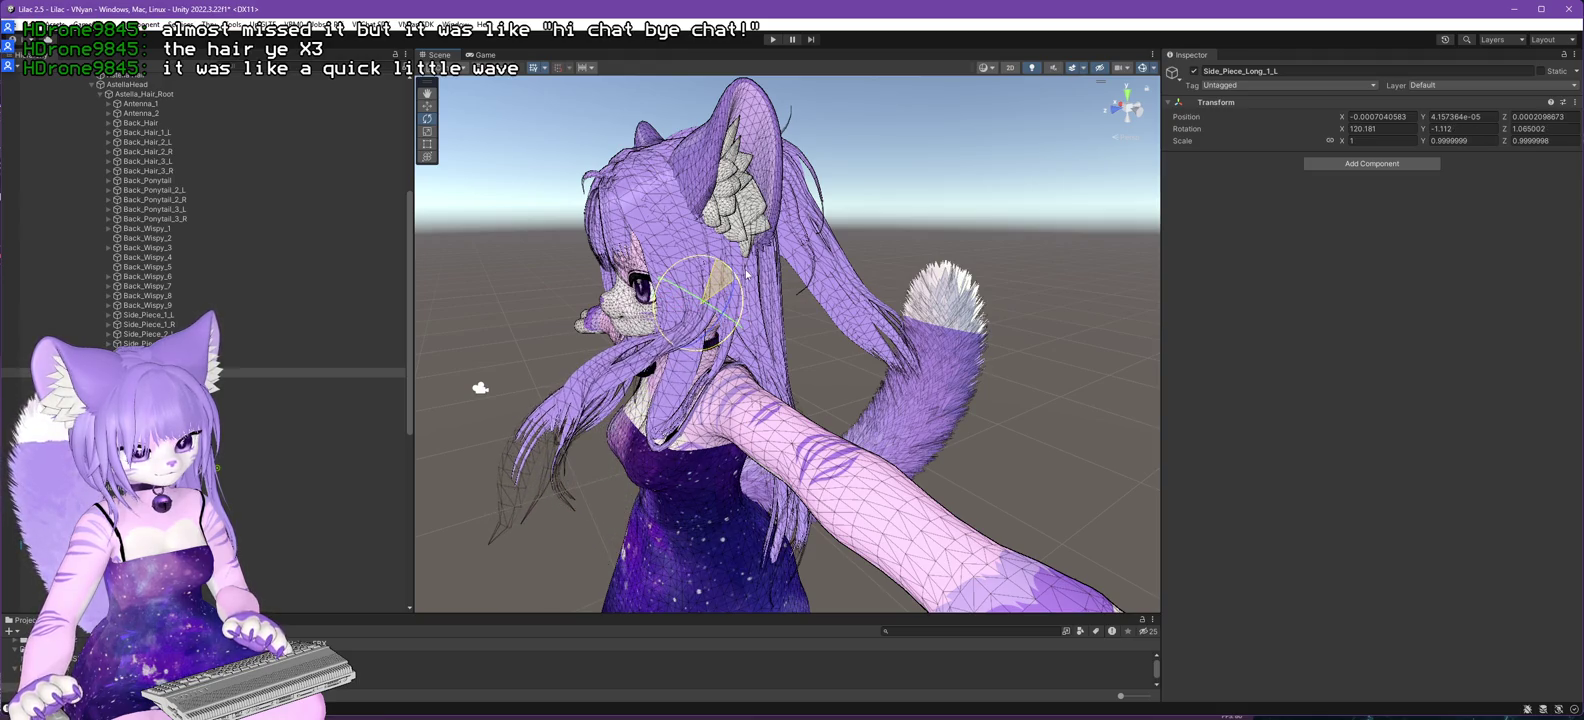
pyautogui.moveTo(747, 272); pyautogui.dragTo(750, 273)
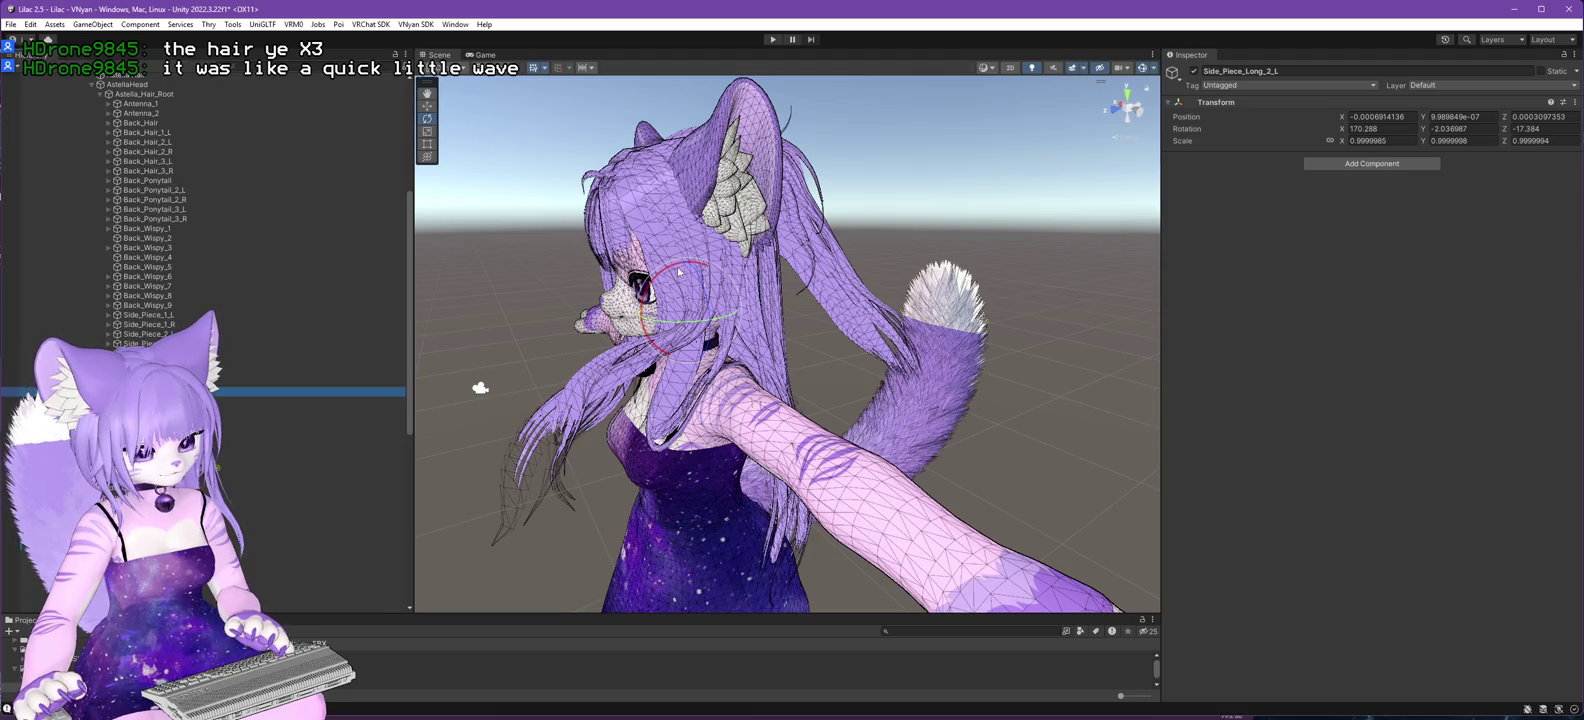
pyautogui.moveTo(675, 268); pyautogui.dragTo(714, 268)
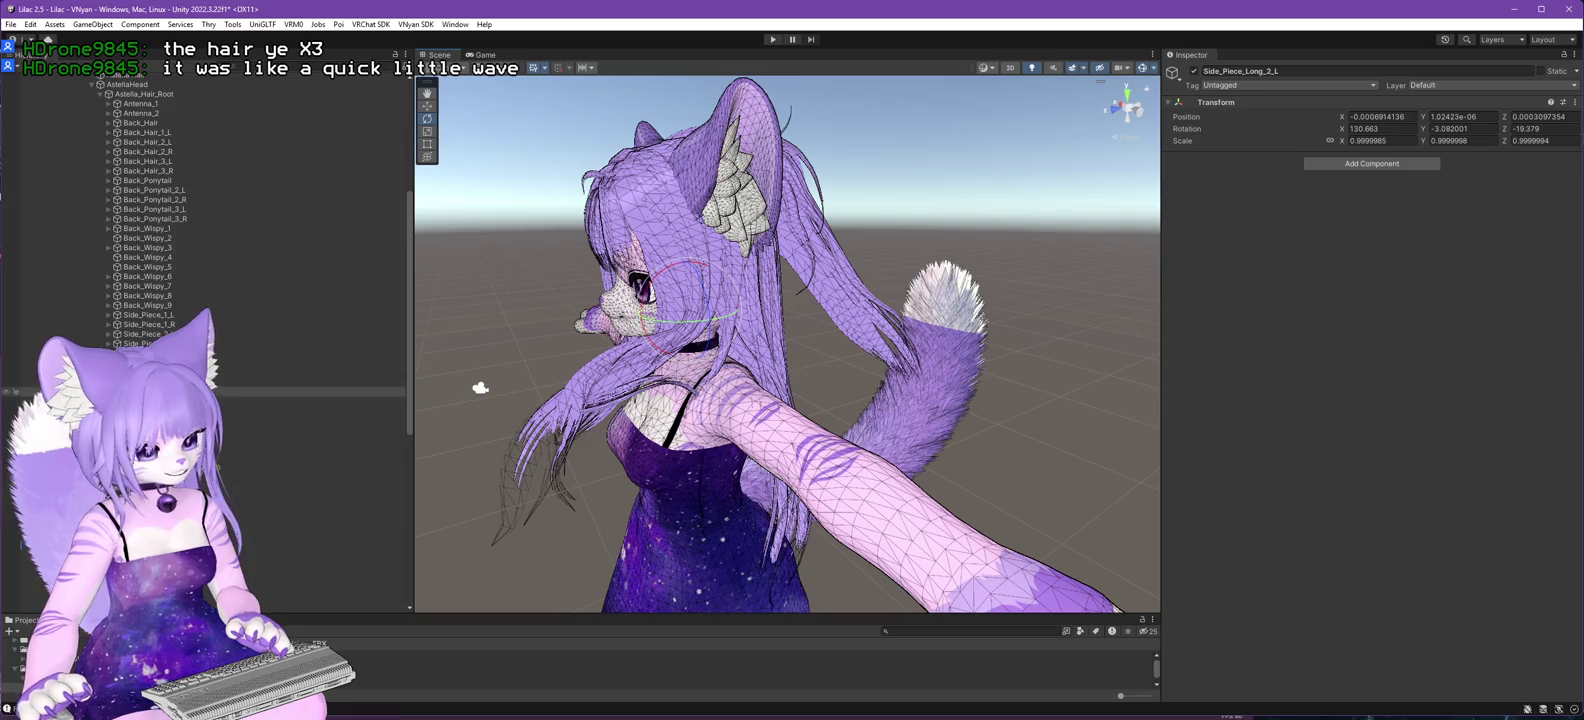
# - Rotate Side_Piece_Long_2_L bones .001 through .004 and step through .005 and .006
pyautogui.click(200, 401)
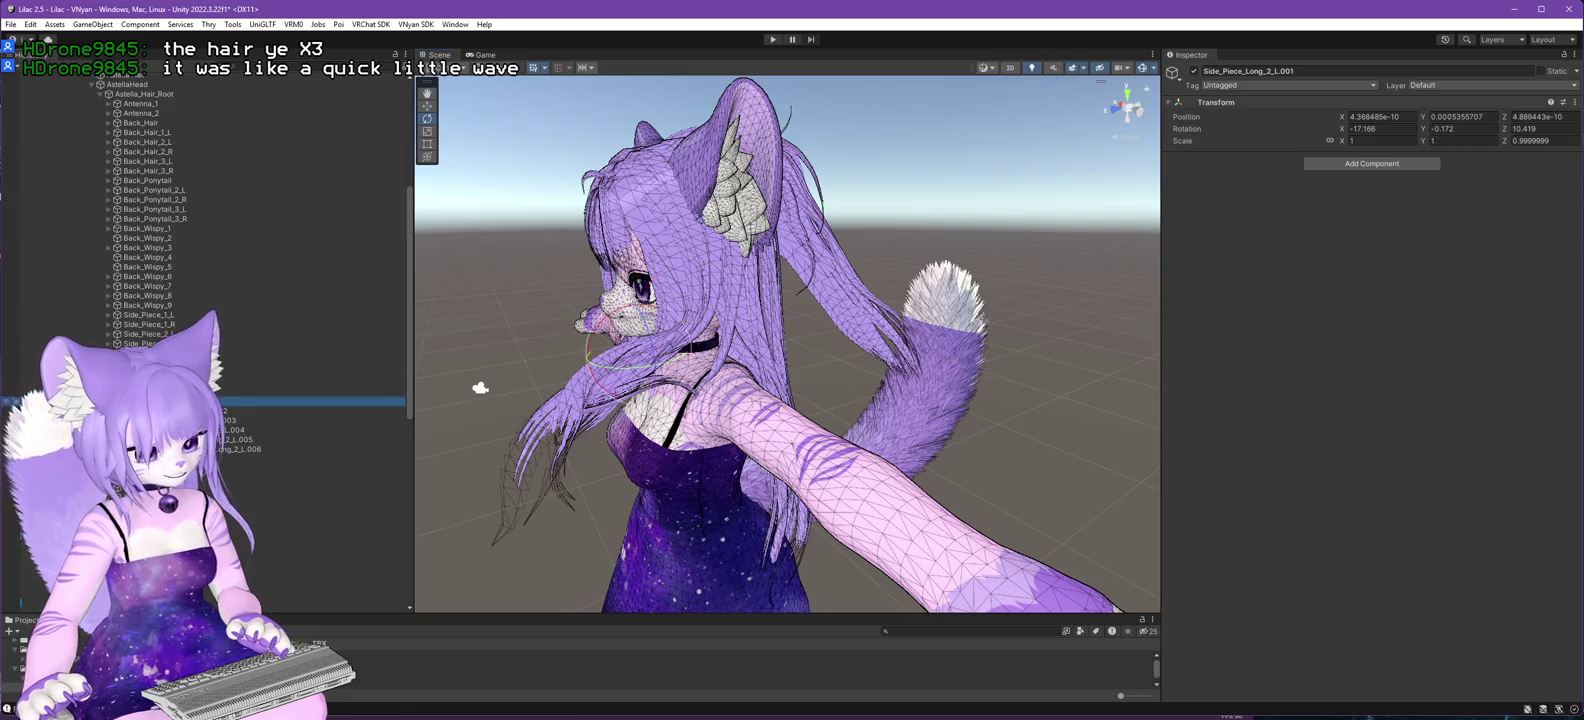
pyautogui.moveTo(658, 317); pyautogui.dragTo(664, 313)
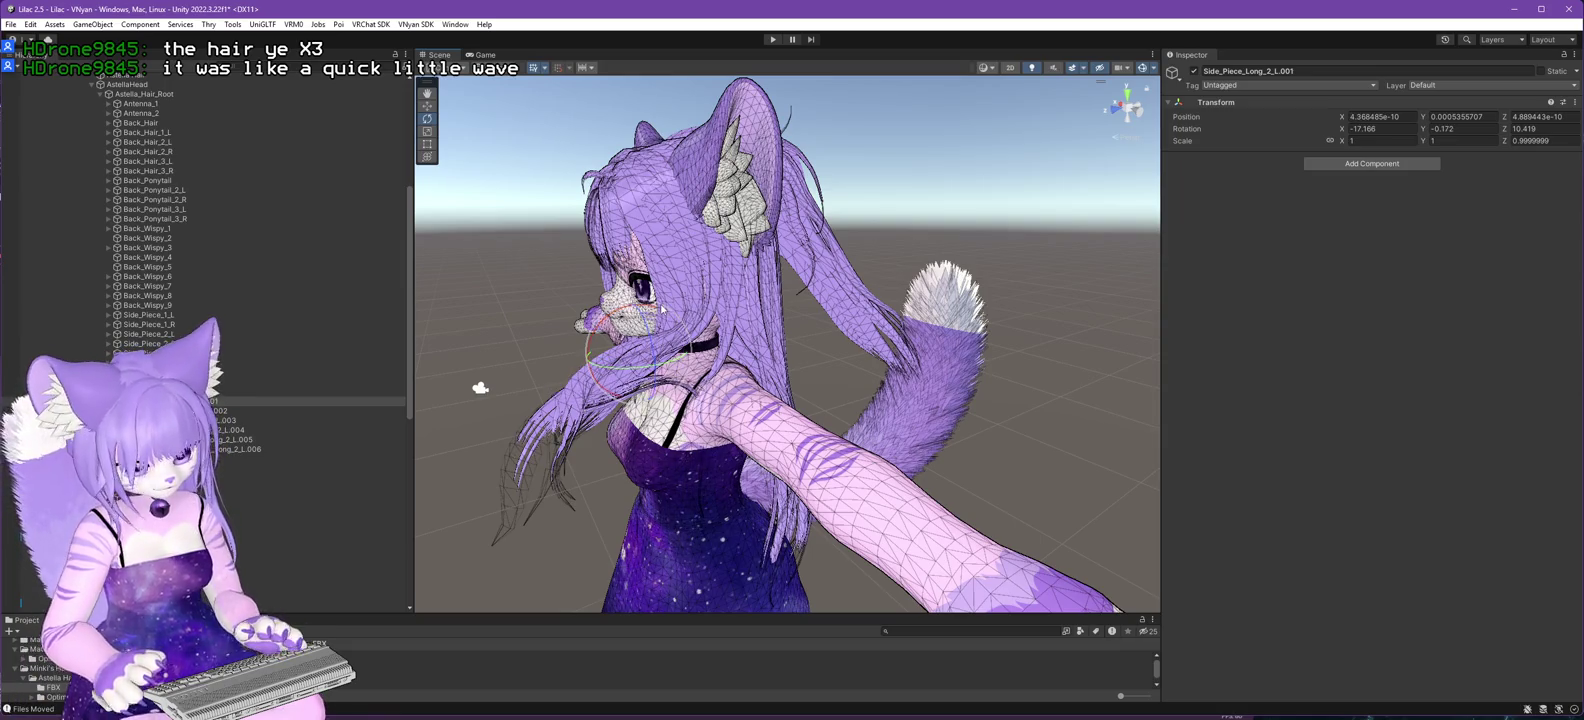
pyautogui.click(300, 410)
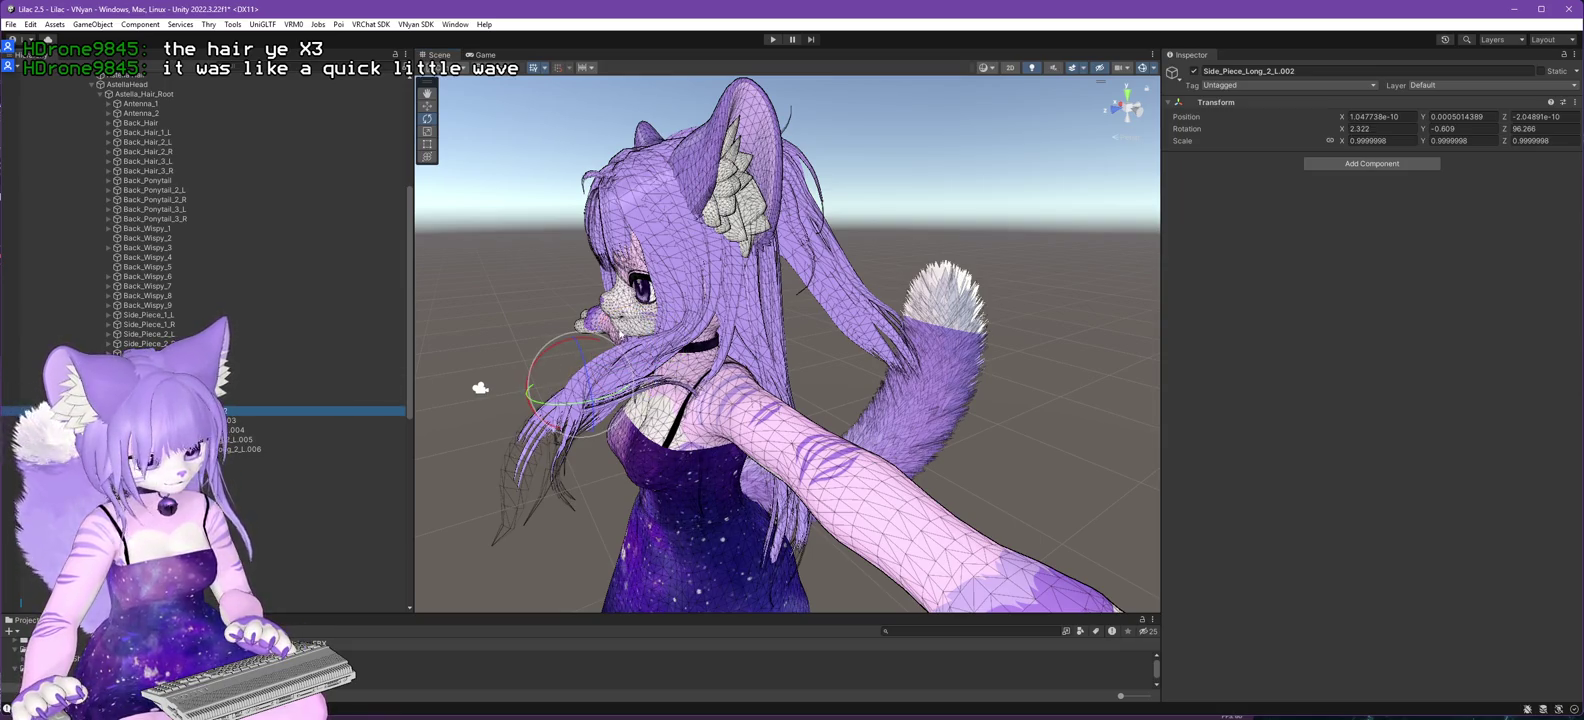
pyautogui.moveTo(590, 341); pyautogui.dragTo(724, 393)
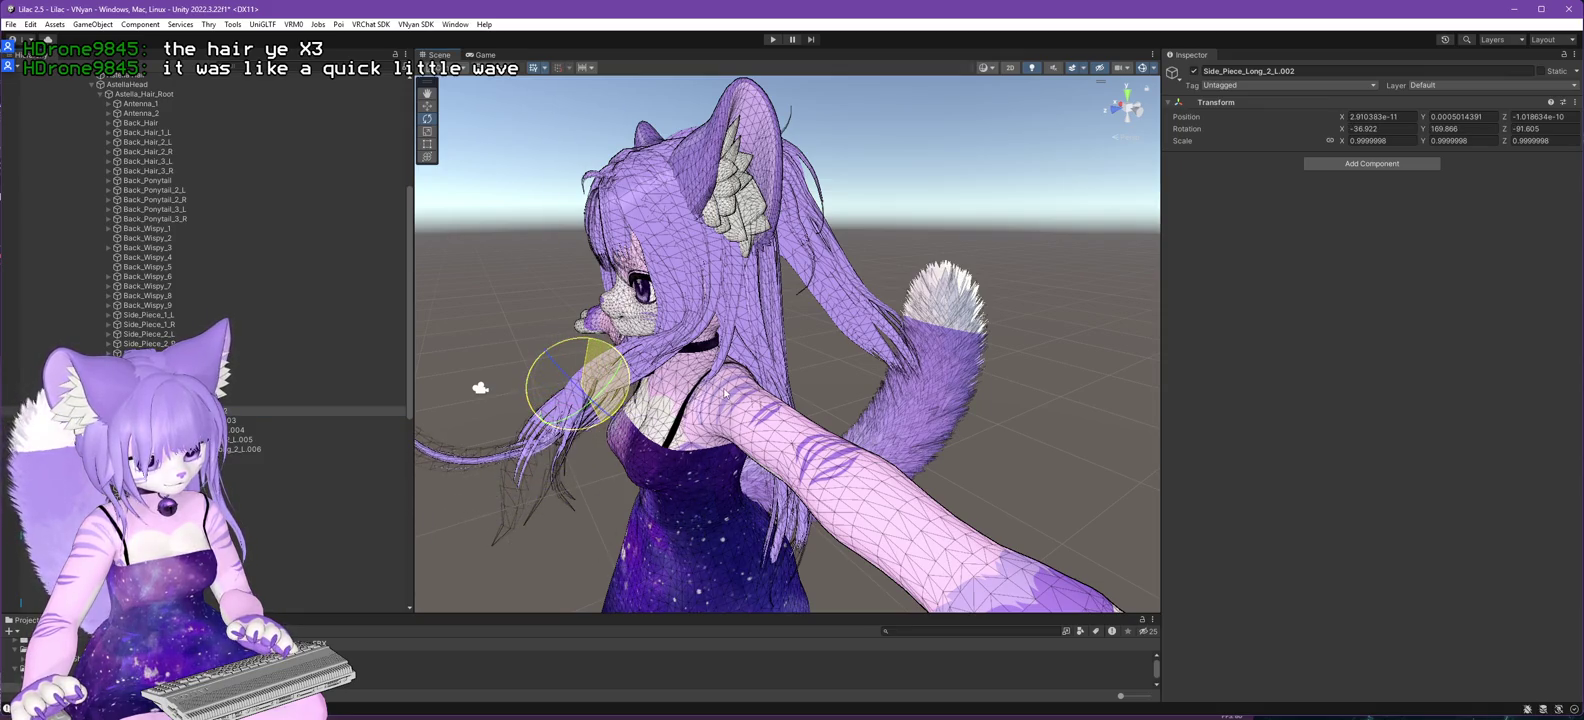
pyautogui.click(600, 355)
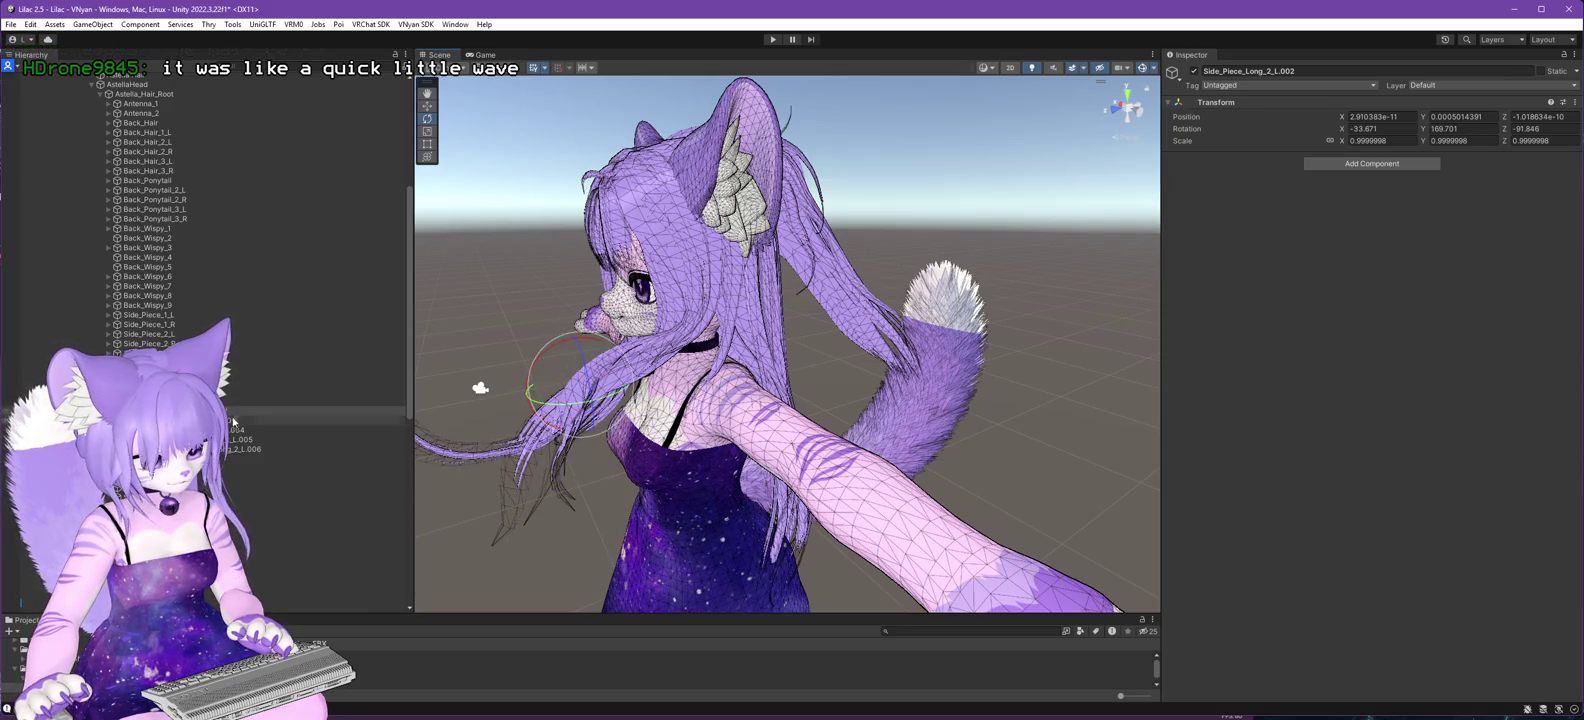
pyautogui.moveTo(590, 356); pyautogui.dragTo(560, 350)
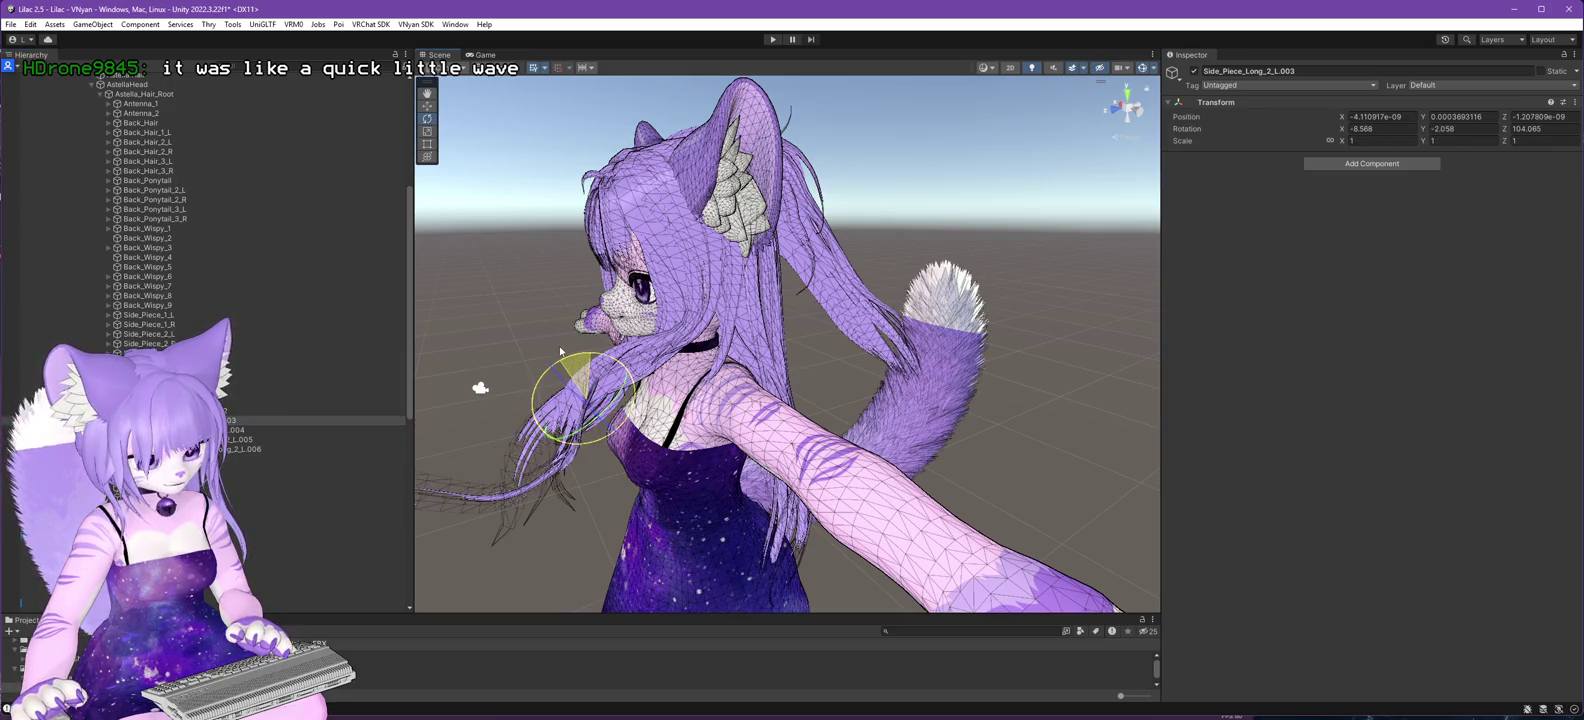
pyautogui.click(596, 390)
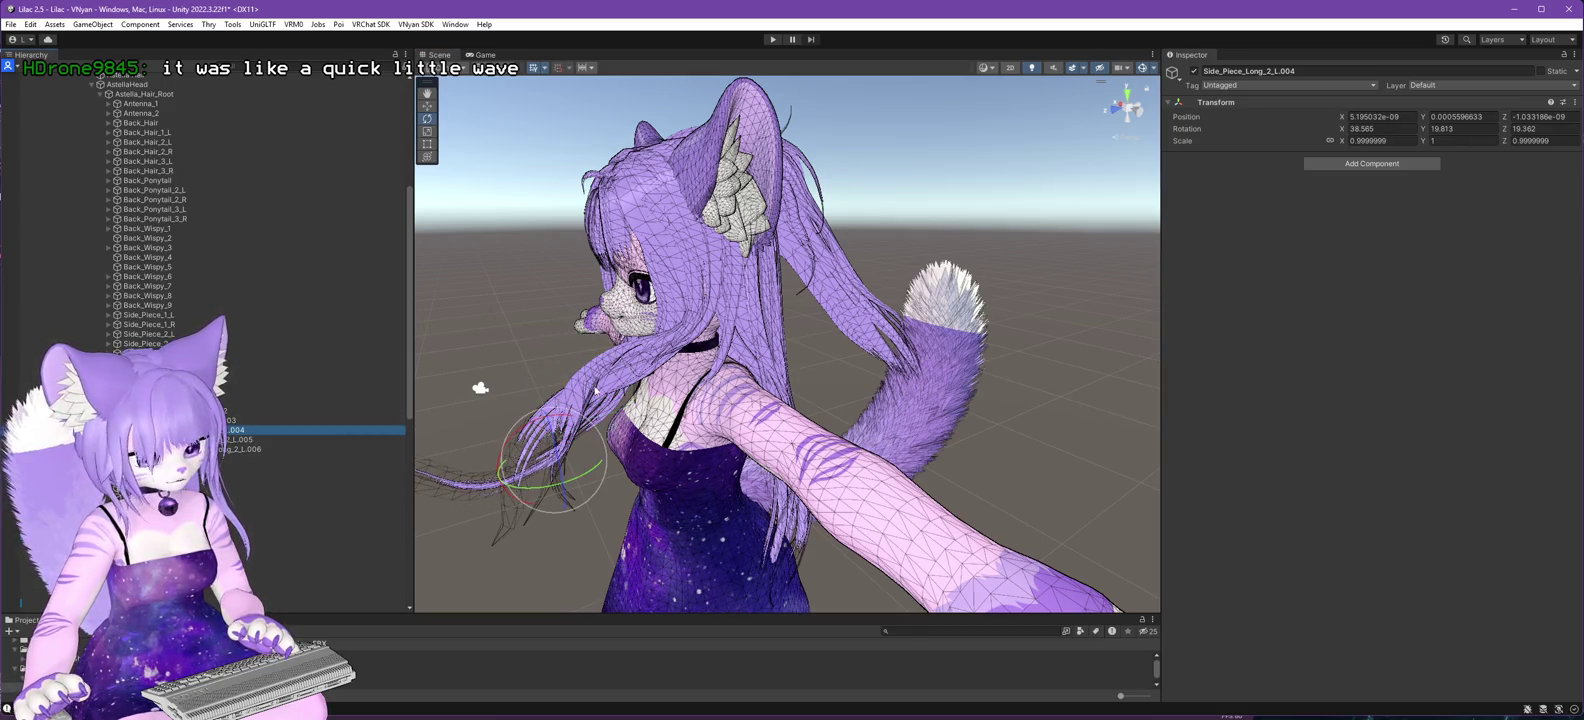
pyautogui.moveTo(535, 425); pyautogui.dragTo(476, 429)
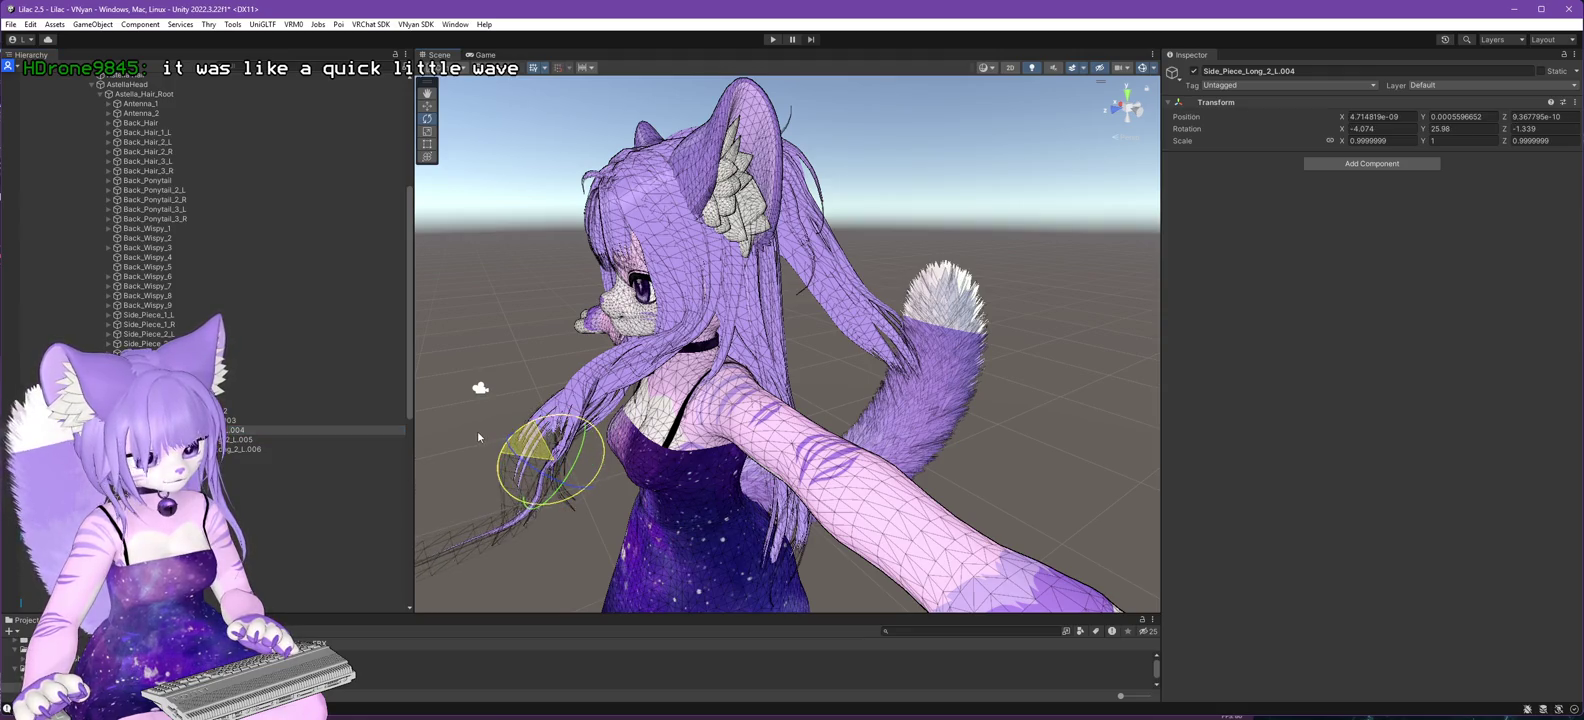
pyautogui.click(250, 439)
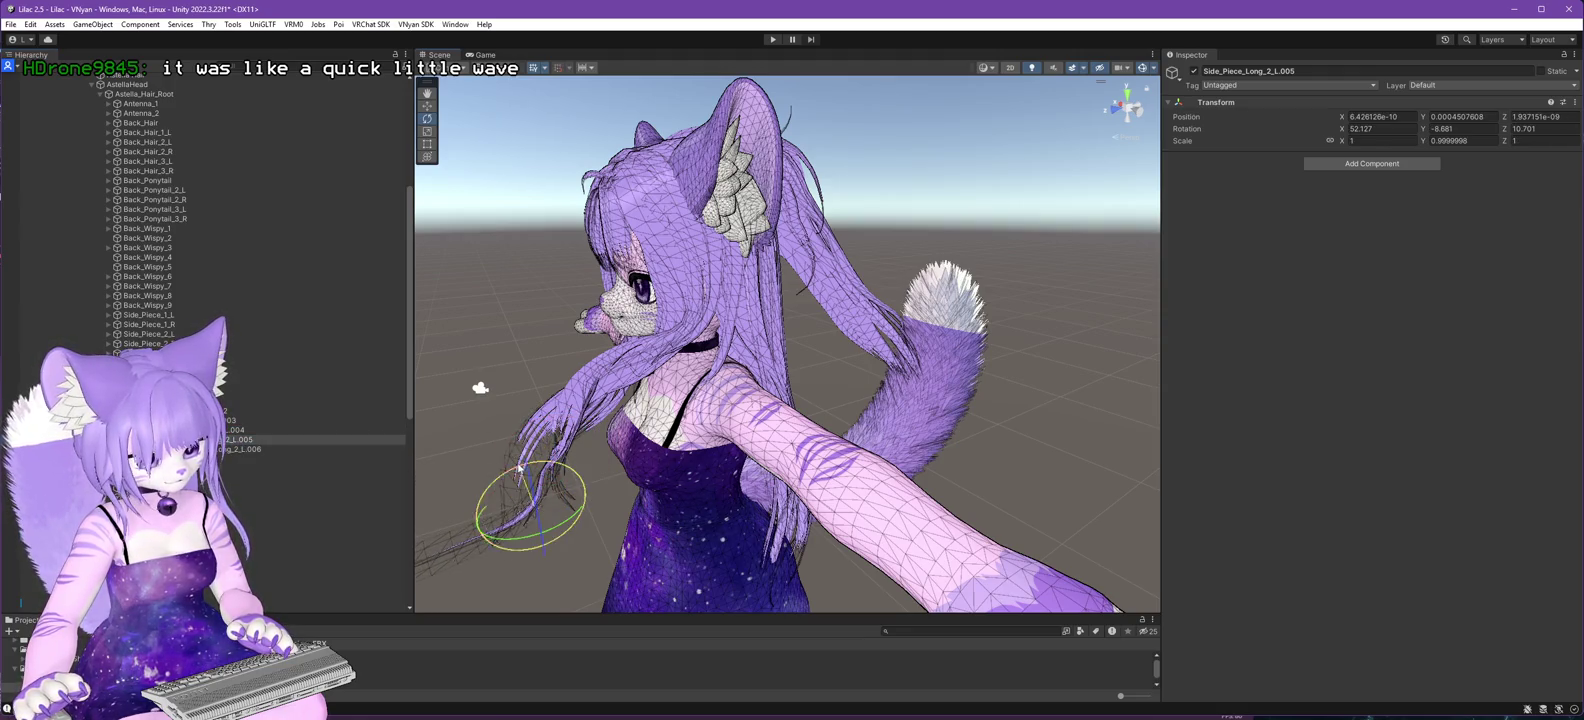
pyautogui.click(256, 450)
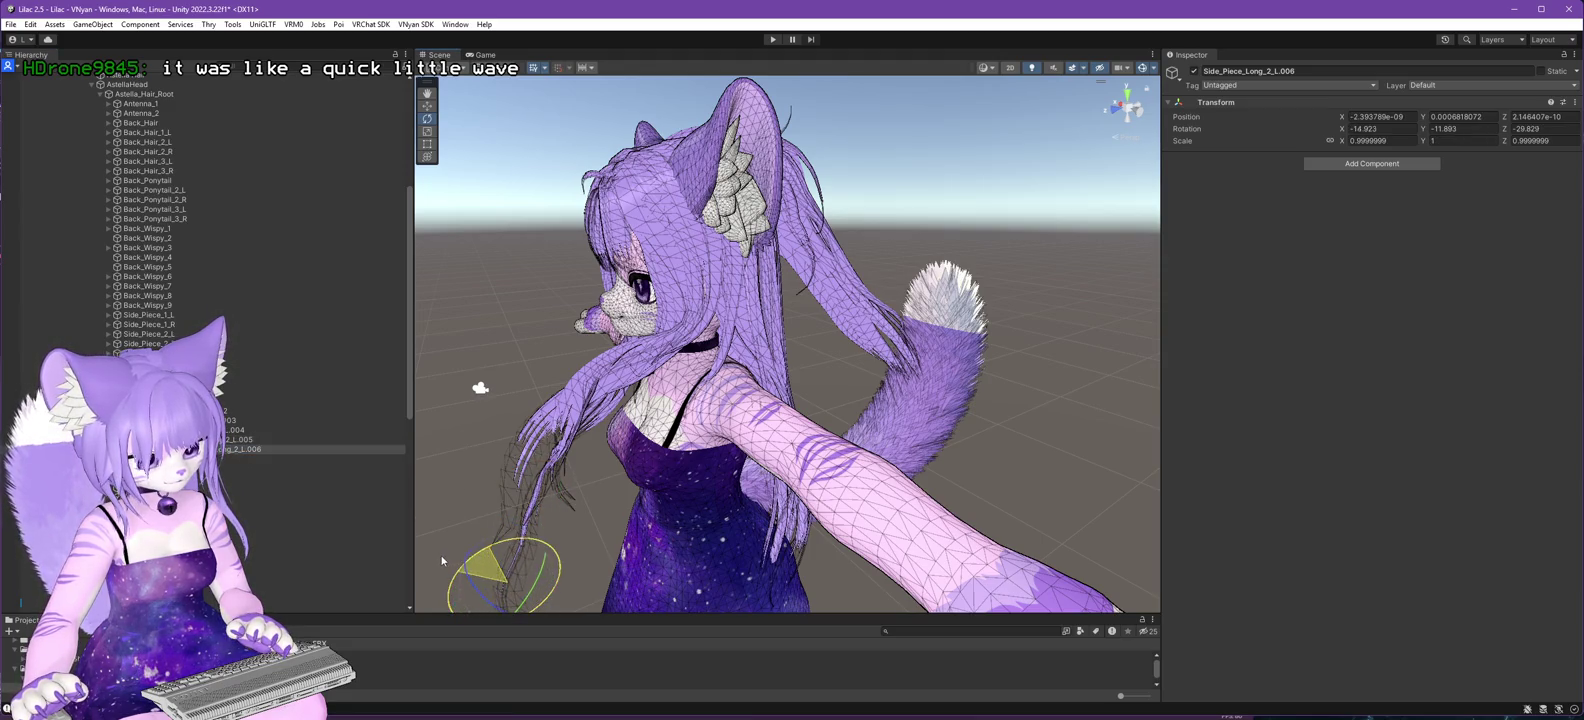
# - Re-angle Side_Piece_Long_2_R and Side_Piece_Long_1_R to X 123.636, Y 1.503, Z 3.995
pyautogui.moveTo(686, 478); pyautogui.dragTo(805, 468)
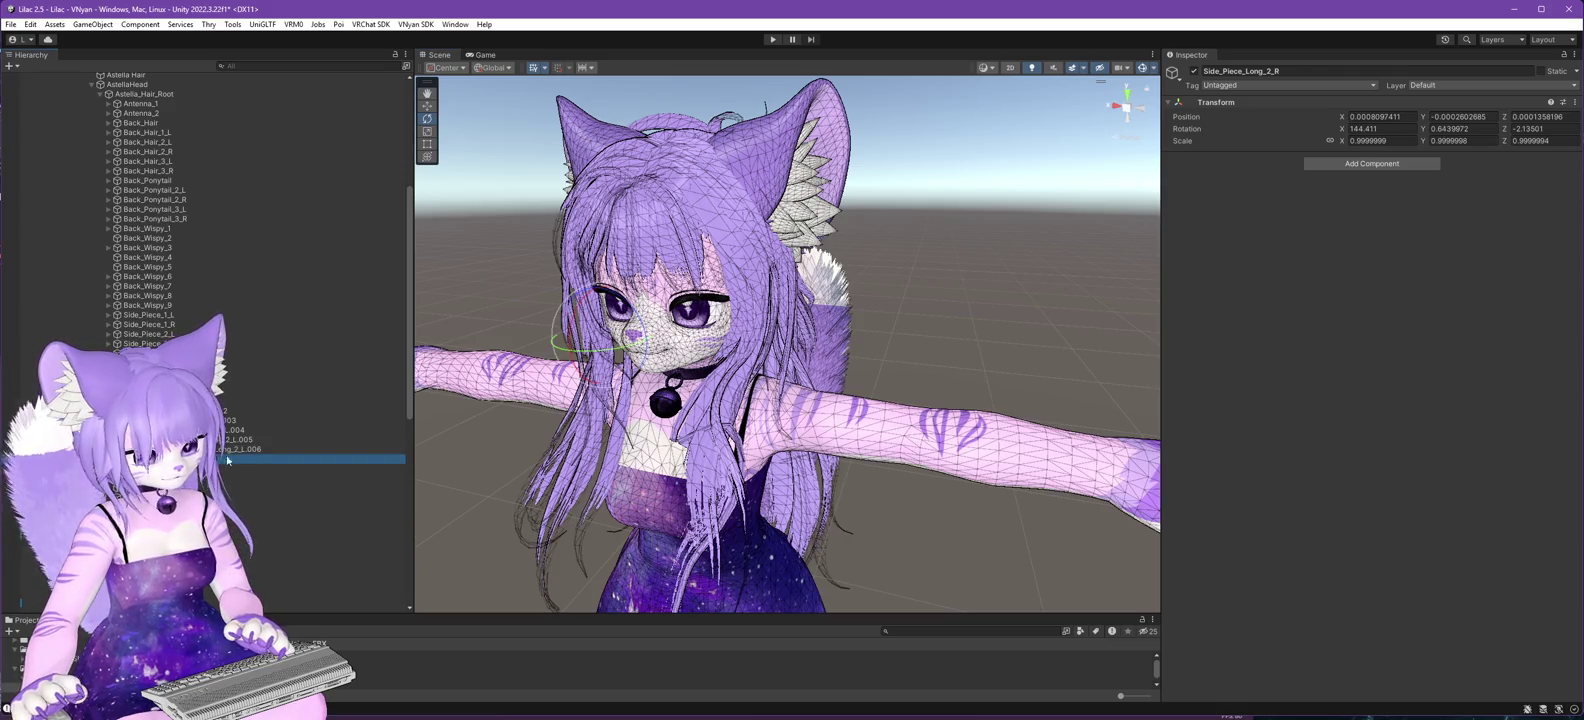
pyautogui.click(614, 414)
pyautogui.moveTo(614, 414); pyautogui.dragTo(898, 398)
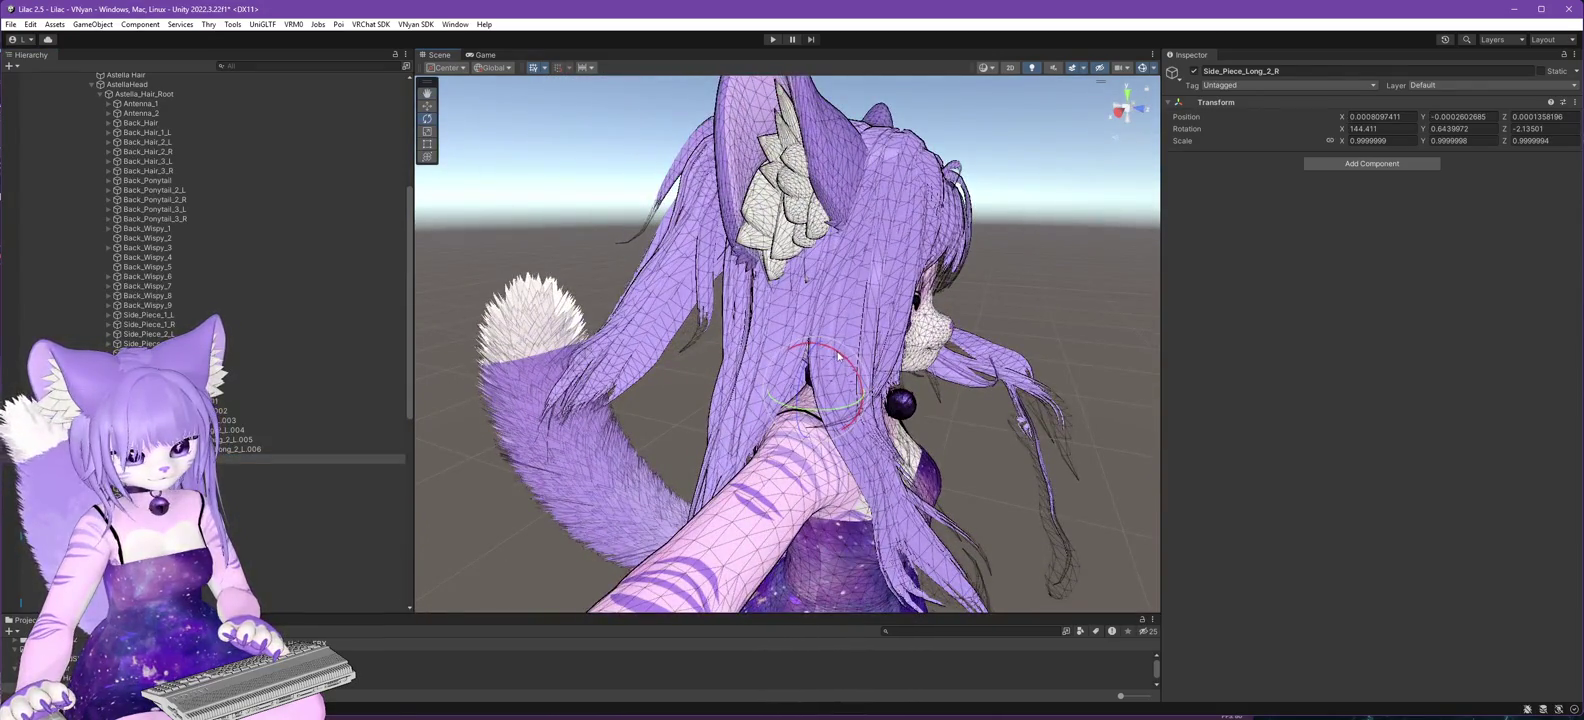
pyautogui.moveTo(838, 355); pyautogui.dragTo(804, 317)
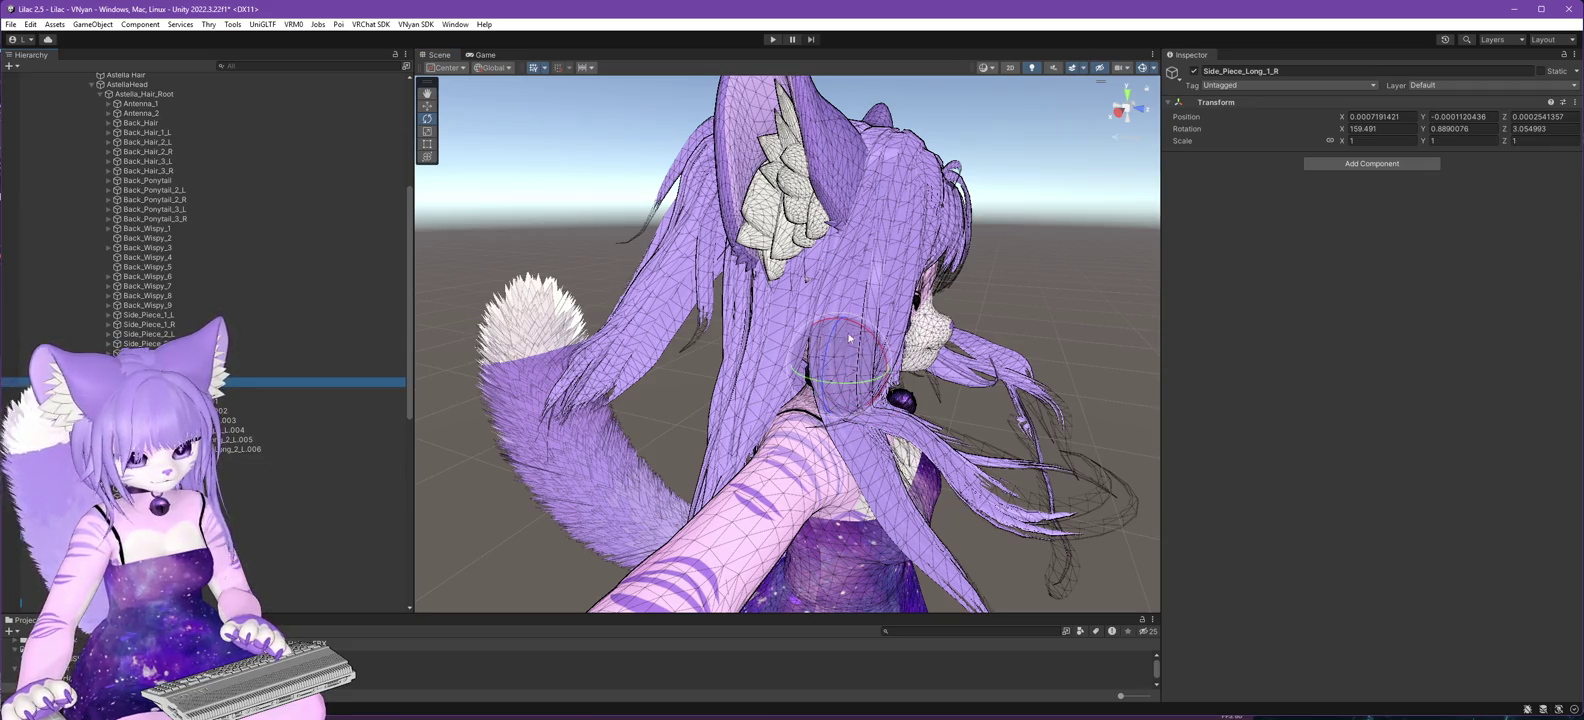
pyautogui.moveTo(829, 318)
pyautogui.mouseDown()
pyautogui.moveTo(619, 407)
pyautogui.moveTo(652, 462)
pyautogui.moveTo(796, 511)
pyautogui.moveTo(713, 517)
pyautogui.moveTo(888, 503)
pyautogui.mouseUp()
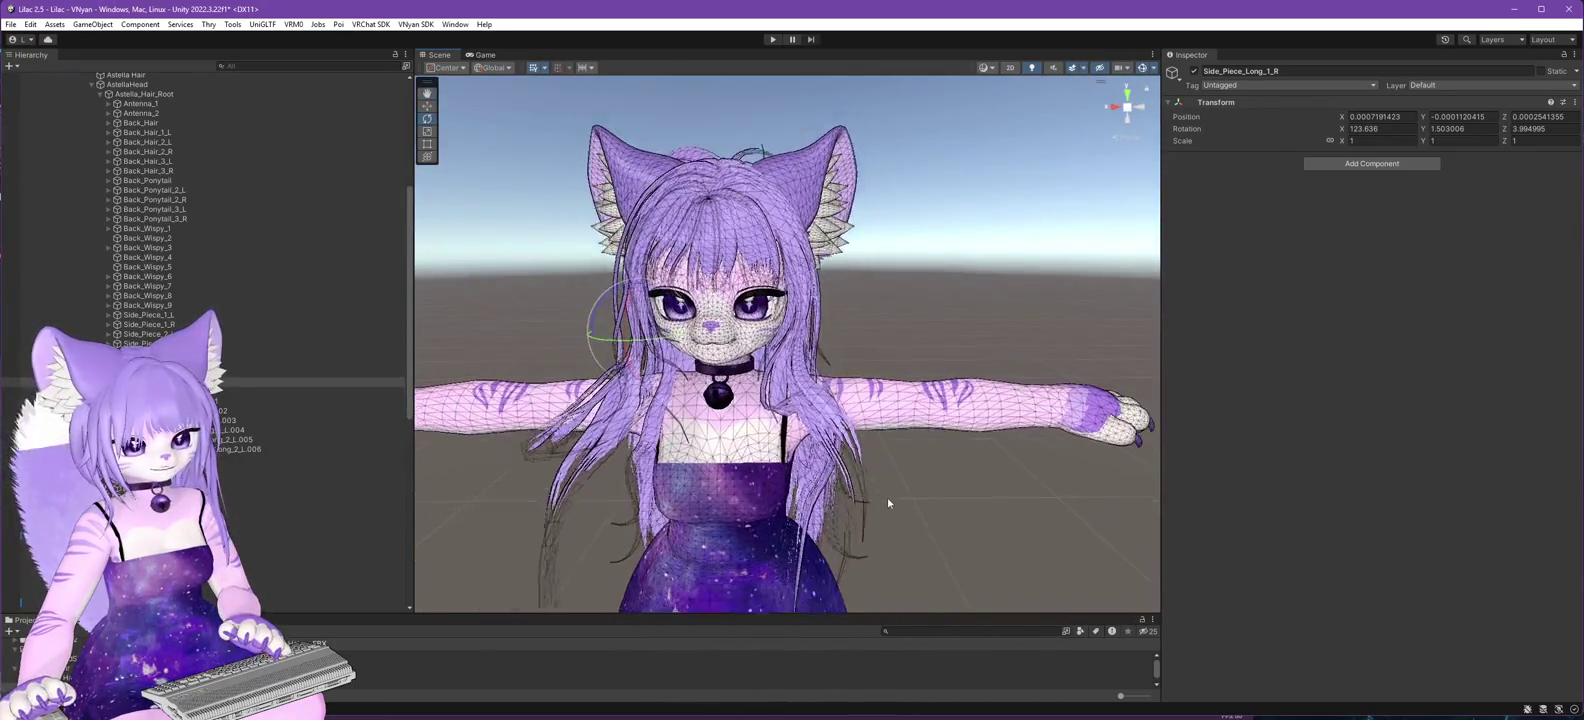
pyautogui.scroll(10, 200, 250)
pyautogui.click(66, 107)
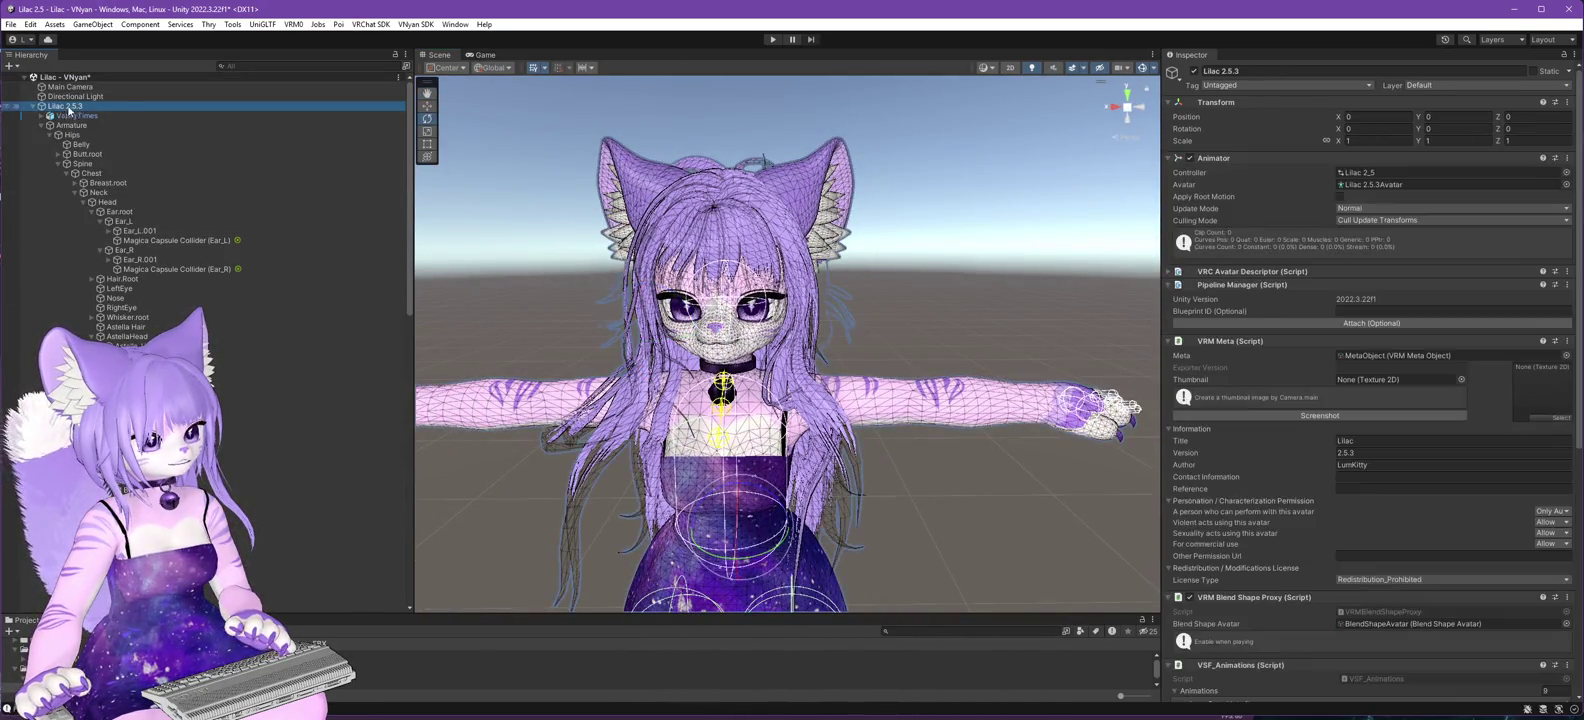
# - Re-export the avatar with Export VNyan Avatar, replacing Lilac 2.6.0.vsfavatar
pyautogui.click(416, 24)
pyautogui.moveTo(450, 47)
pyautogui.click(587, 64)
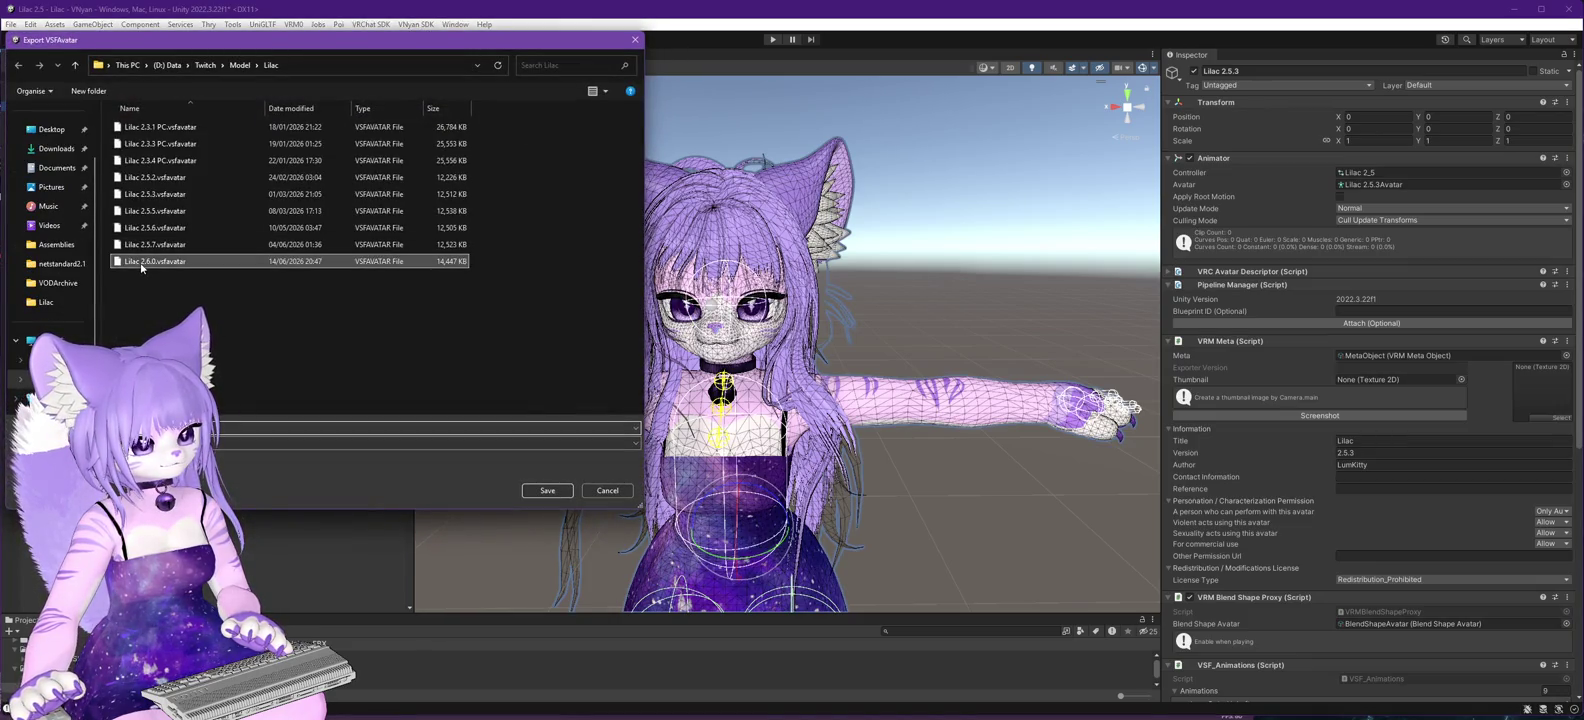
pyautogui.click(547, 490)
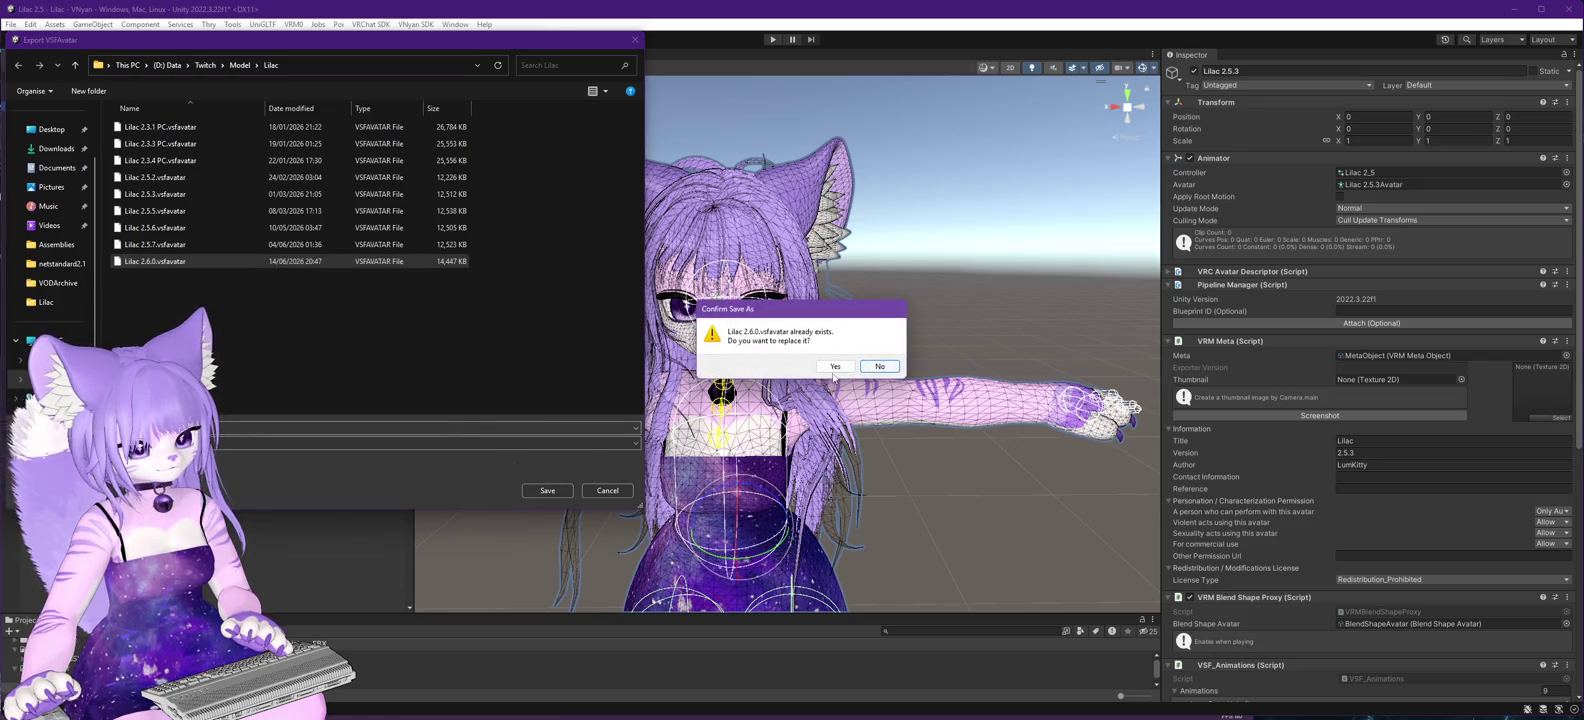
pyautogui.click(834, 367)
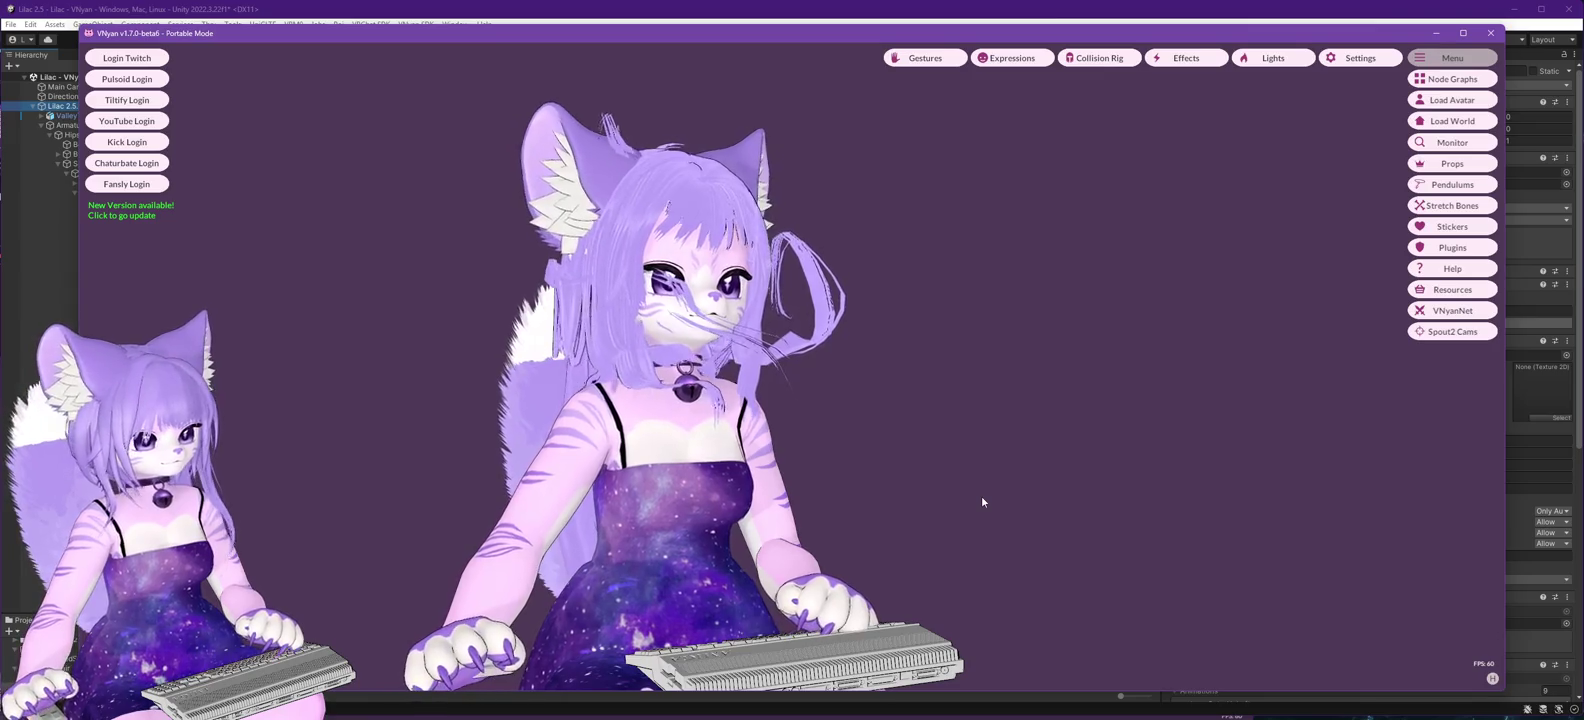
# - Load the newest Lilac .vsfavatar in VNyan, then return to Unity viewing the avatar from behind
pyautogui.click(1451, 102)
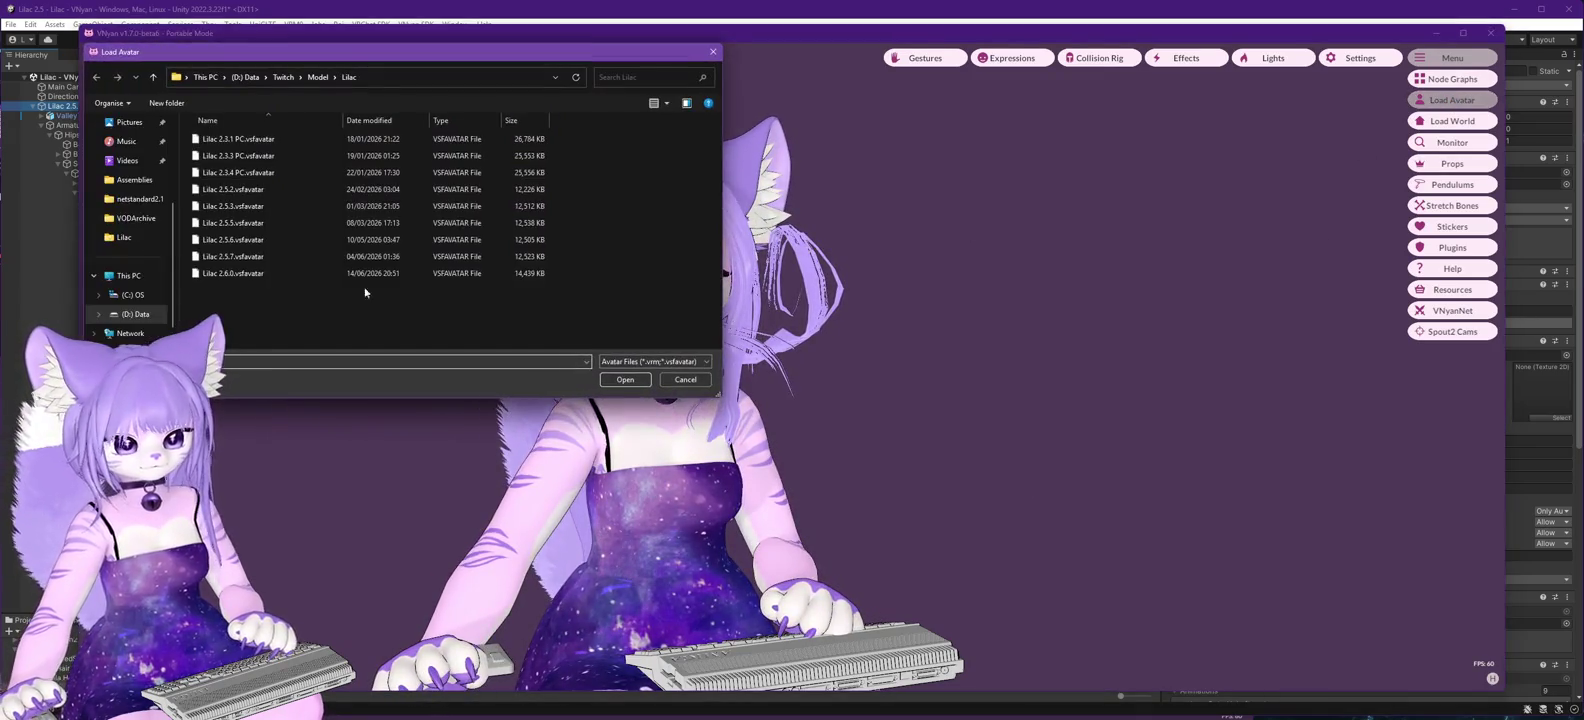
pyautogui.doubleClick(378, 273)
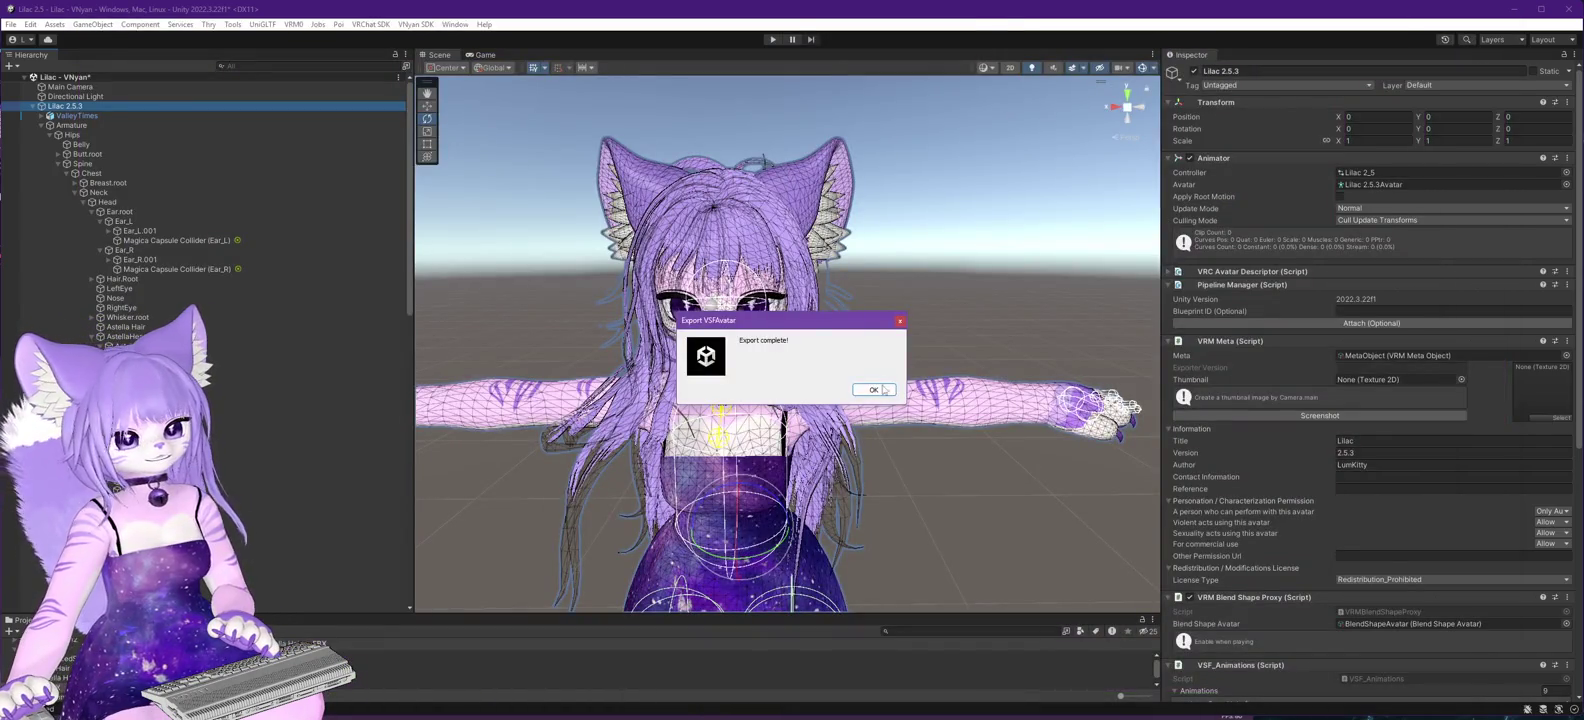
pyautogui.click(873, 389)
pyautogui.moveTo(873, 389); pyautogui.dragTo(753, 222)
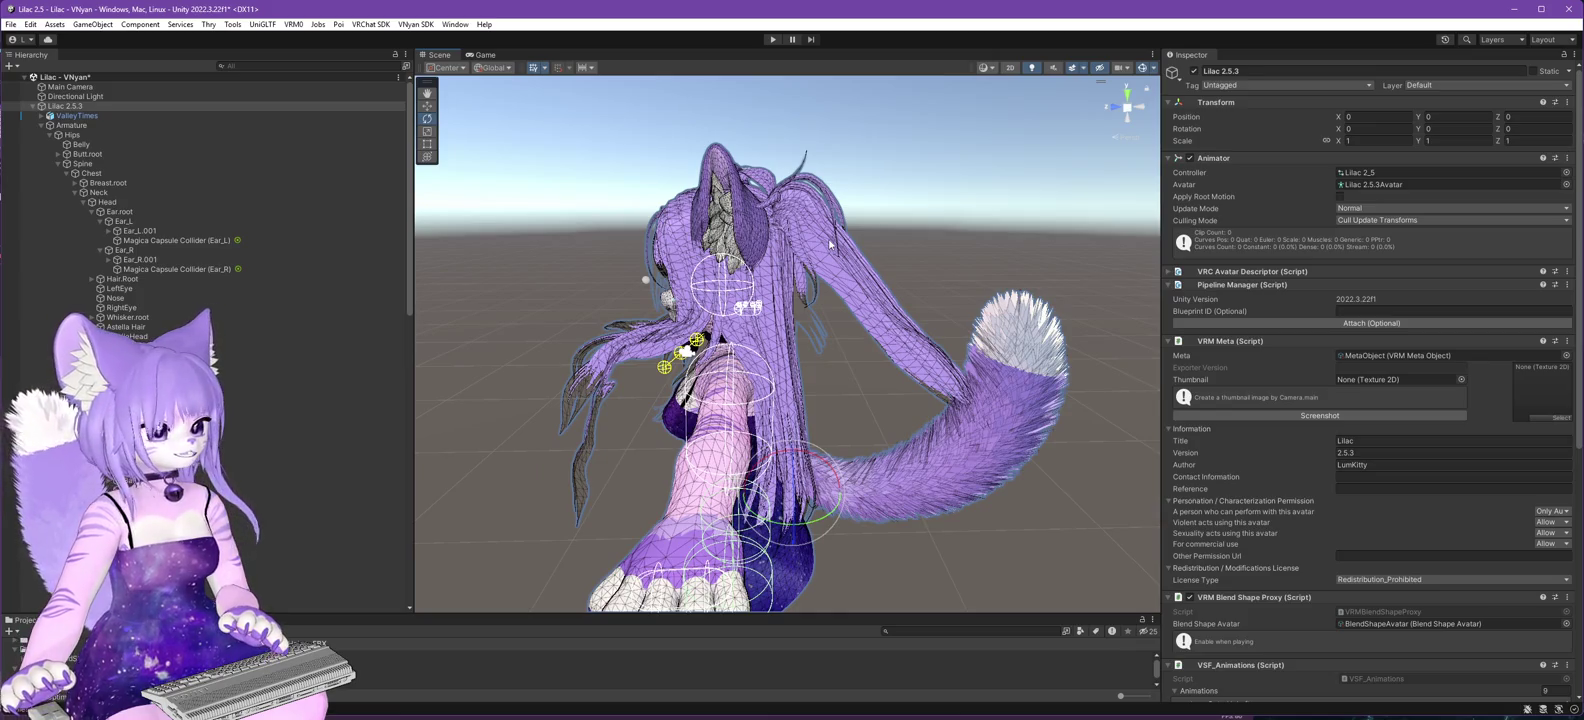
# - Back in Unity, select the Physics Controllers - VNyan object in the Hierarchy
pyautogui.hotkey('alt', 'Tab')
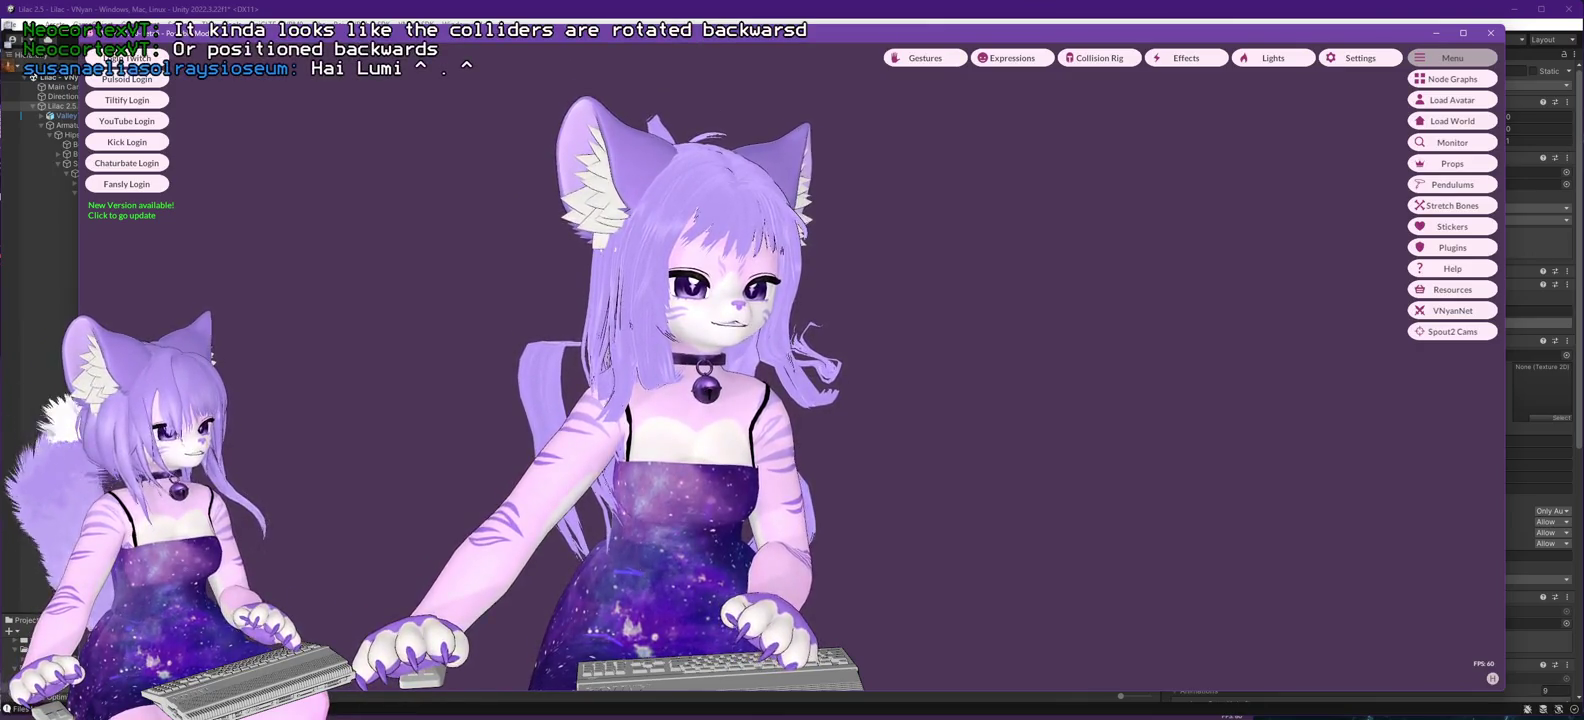
pyautogui.hotkey('alt', 'Tab')
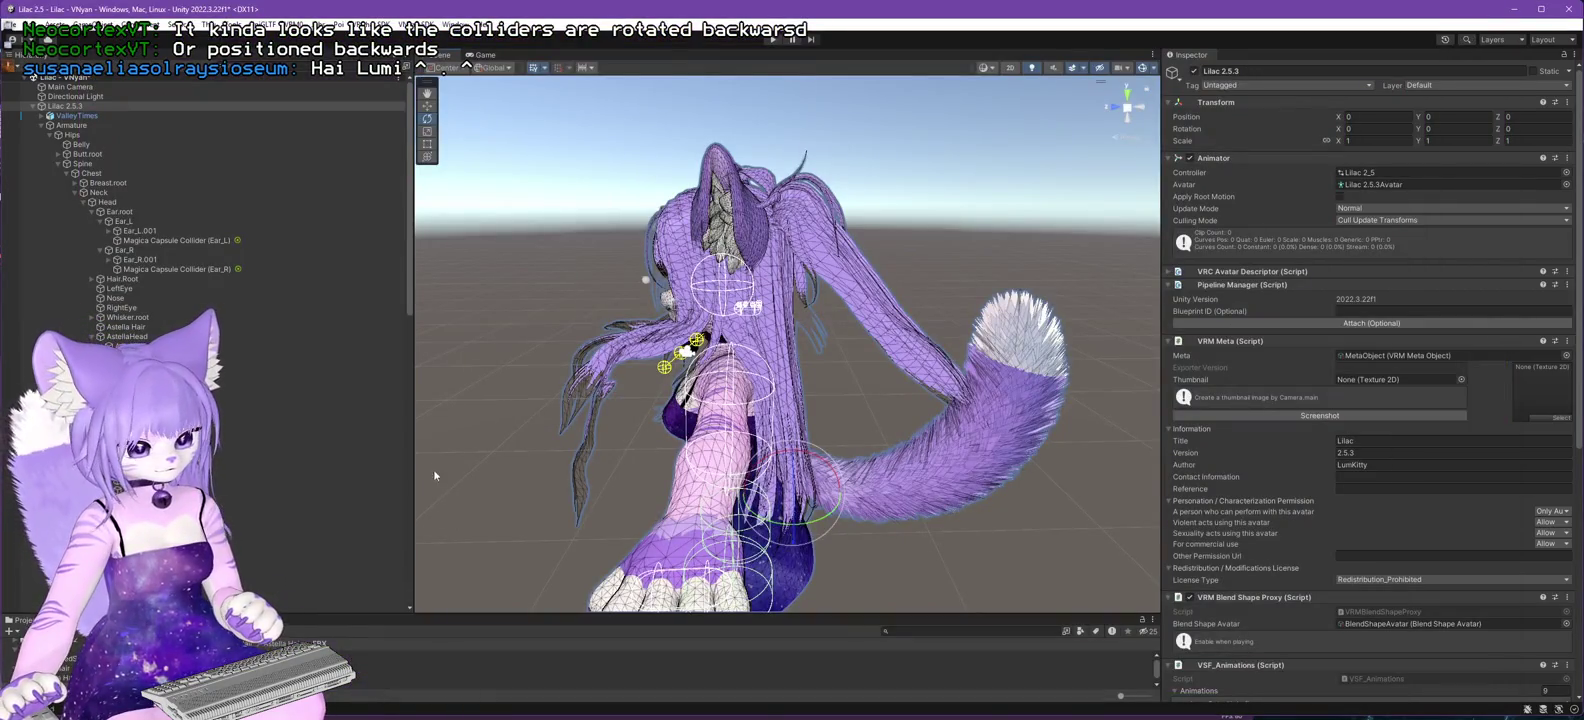
pyautogui.scroll(-10, 156, 319)
pyautogui.scroll(-2, 156, 319)
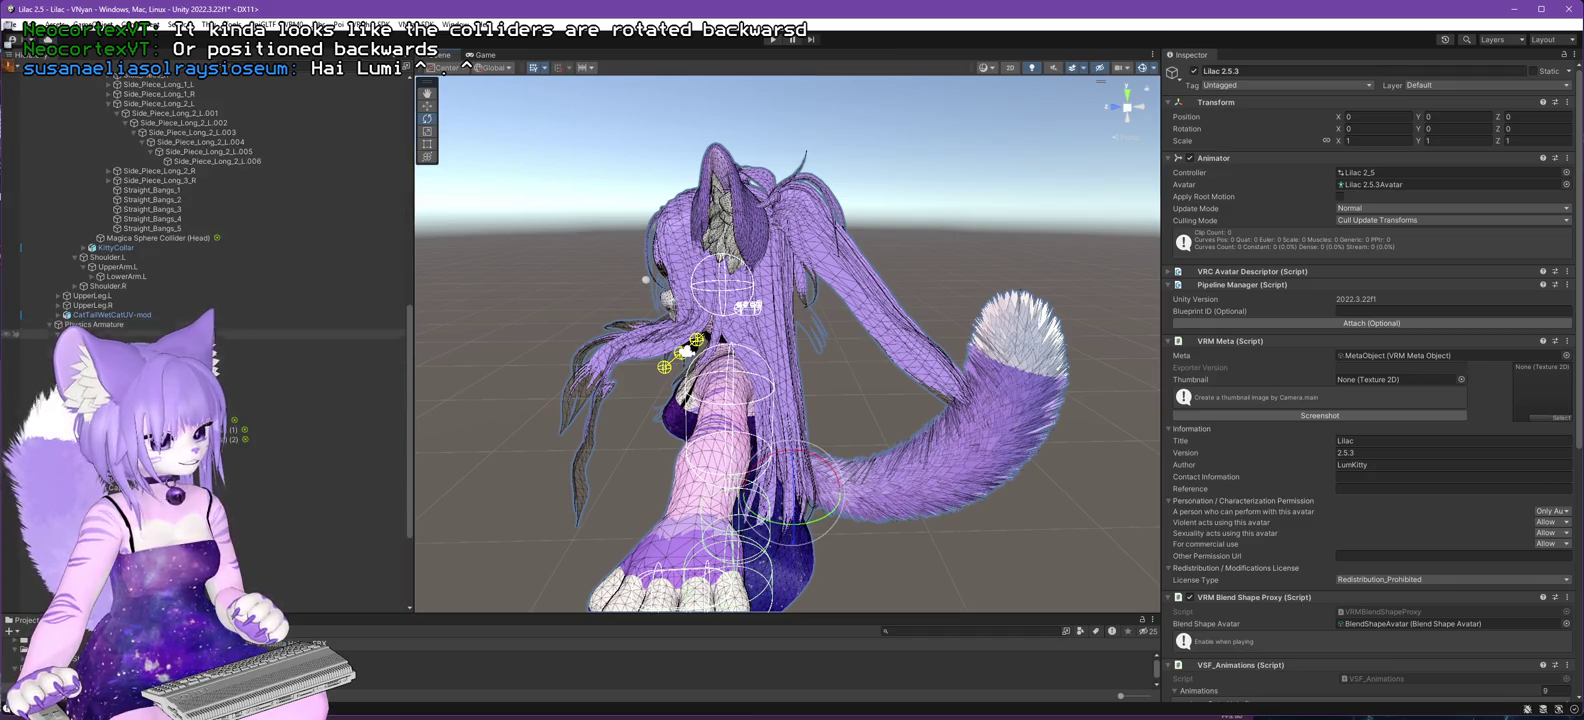
pyautogui.click(300, 516)
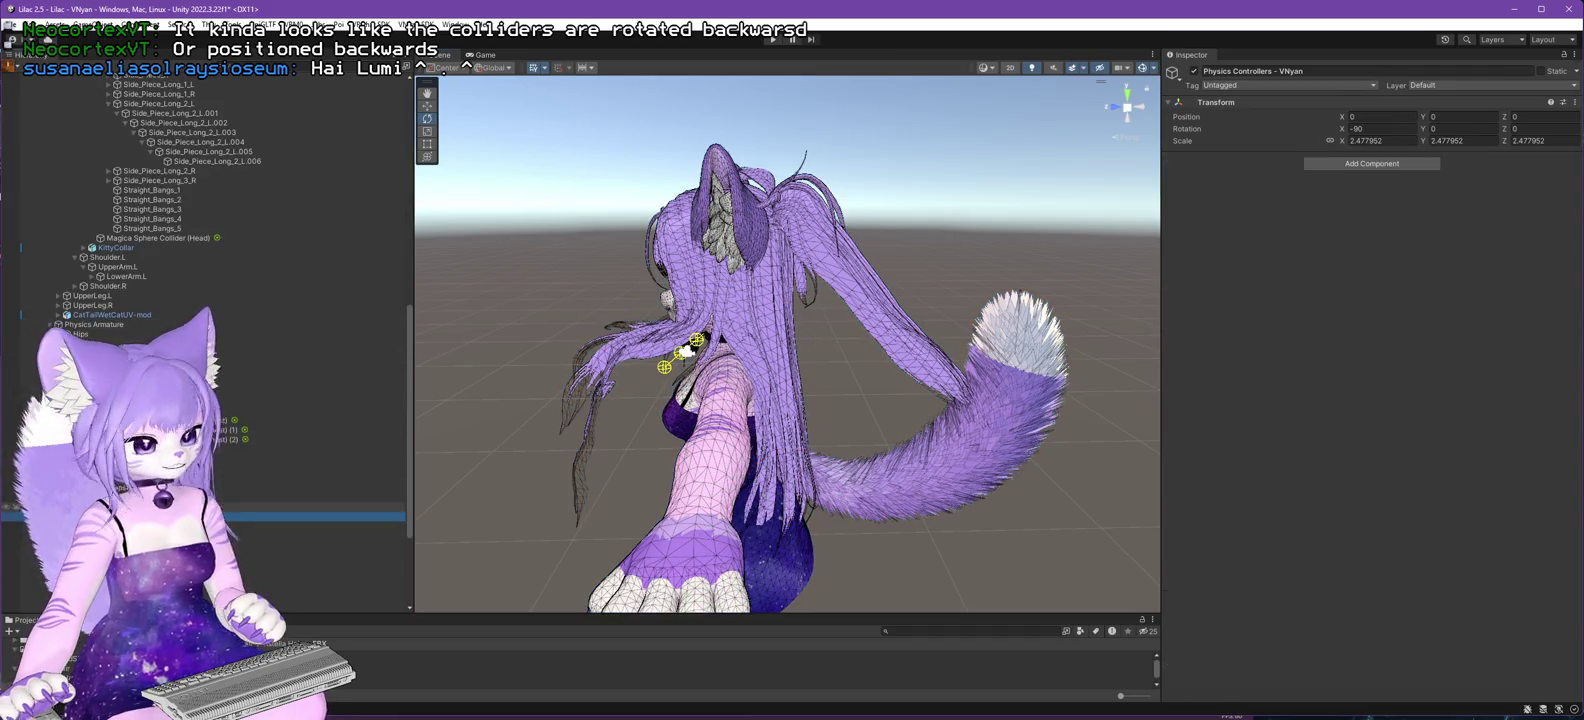
# - Expand the Side_Piece_Long branch under the Physics Armature
pyautogui.scroll(-3, 200, 300)
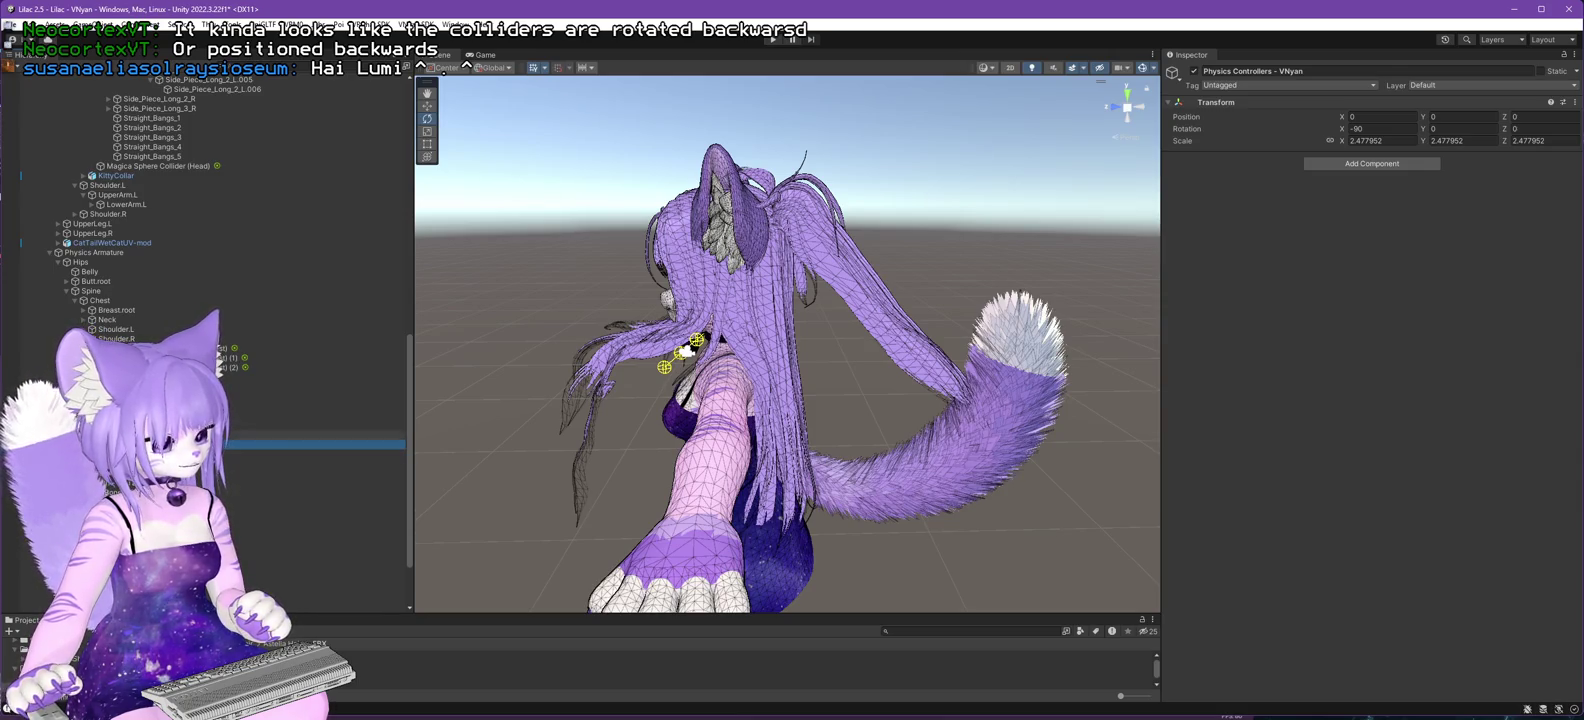
pyautogui.scroll(3, 233, 328)
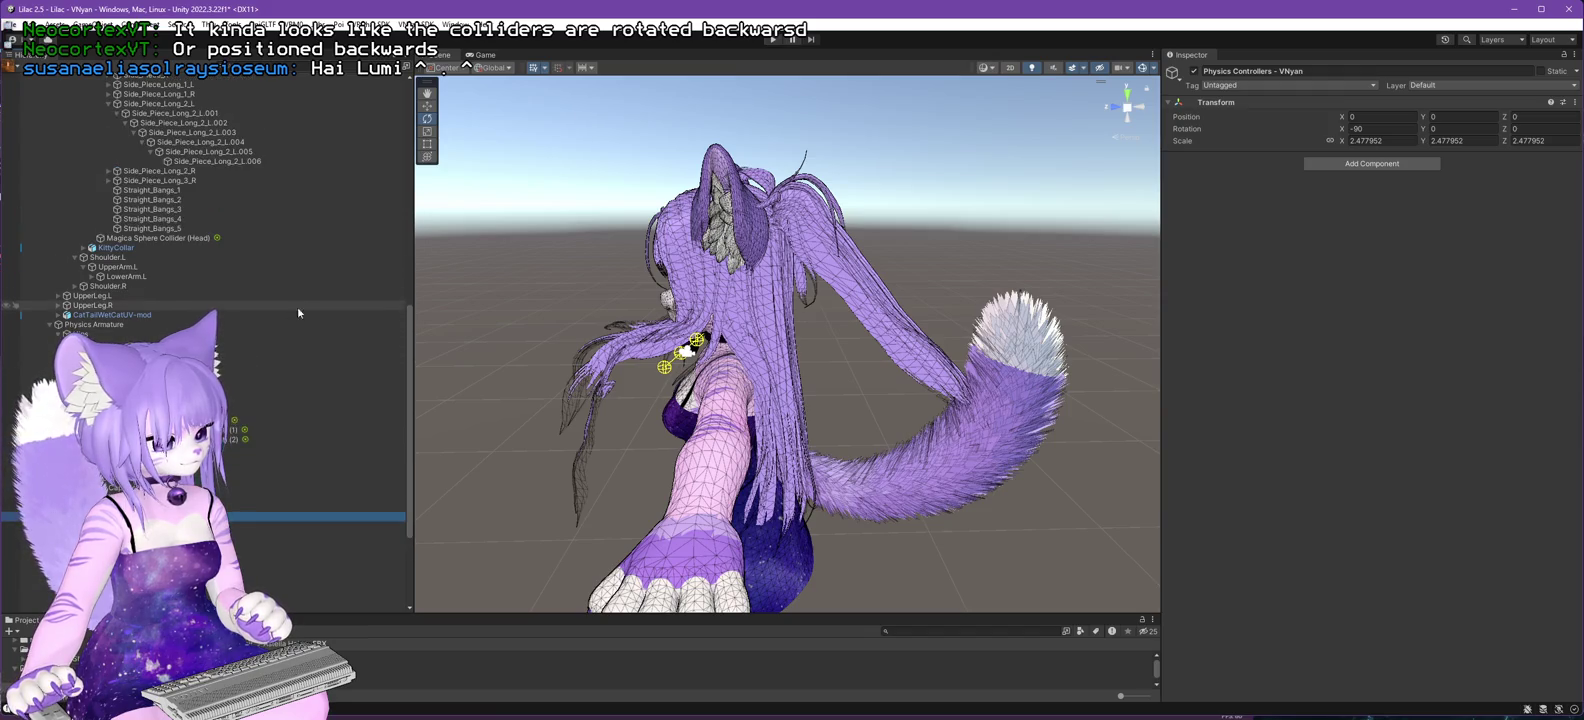
pyautogui.click(58, 334)
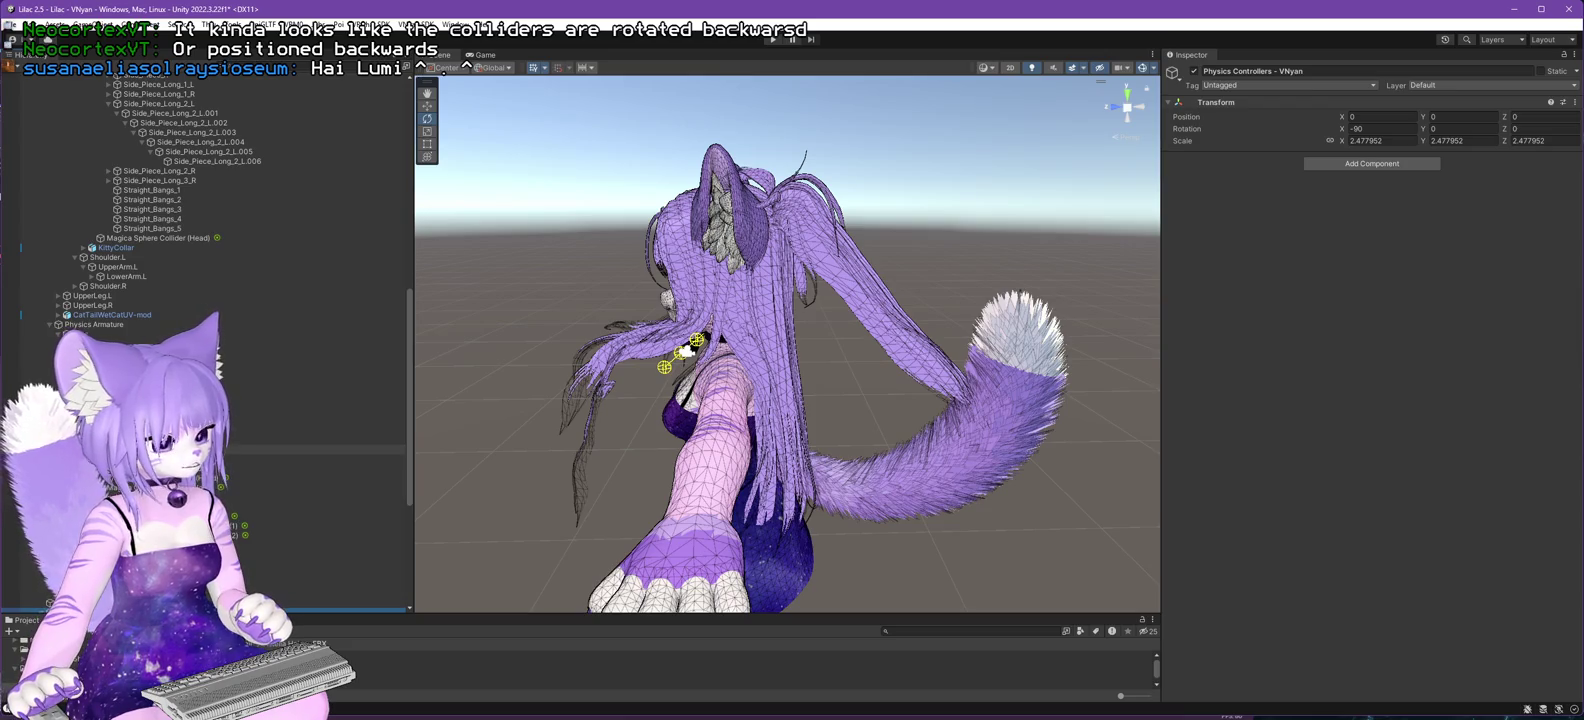
pyautogui.scroll(15, 304, 314)
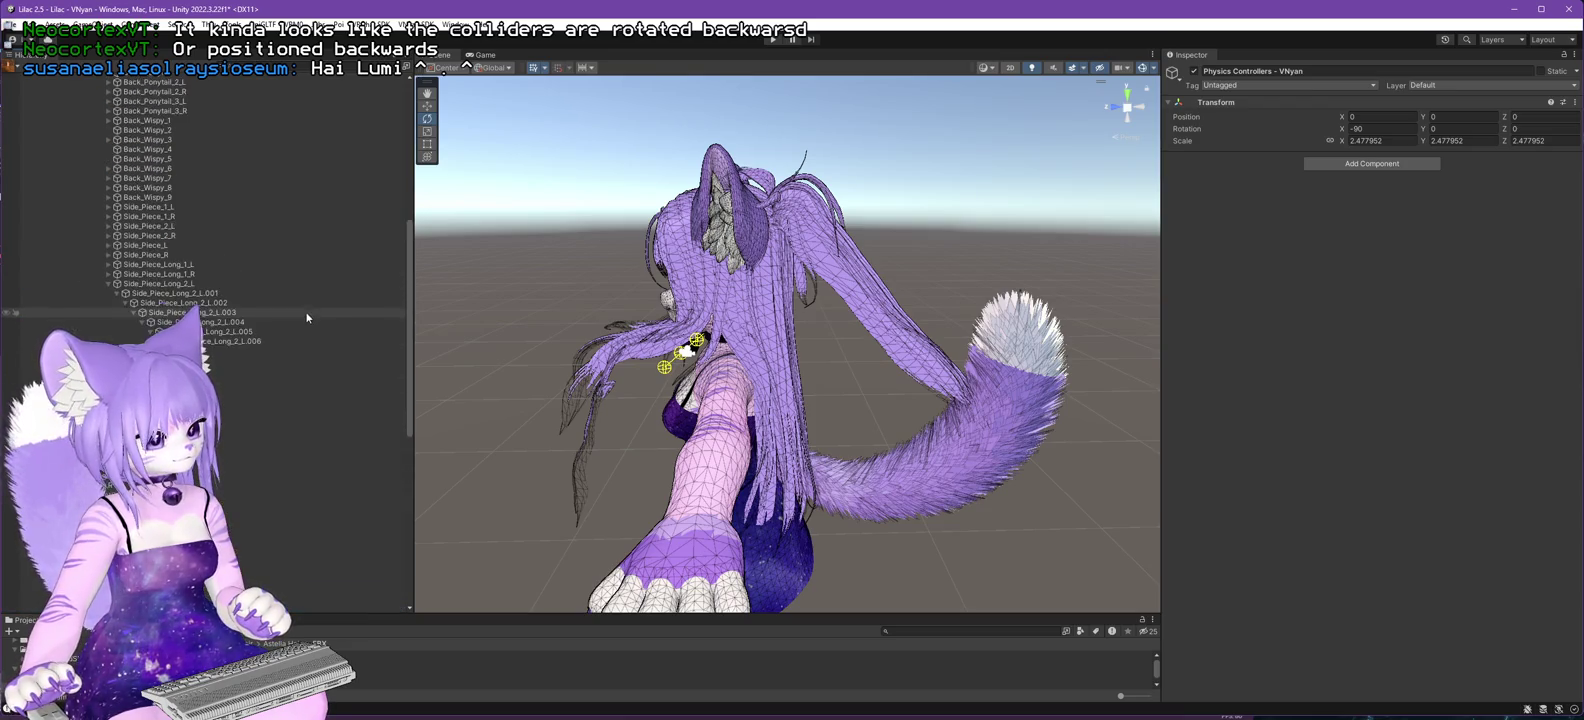
# - Collapse the AstellaHead, Ear_R, Ear_L and Ear.root branches in the Hierarchy
pyautogui.click(91, 300)
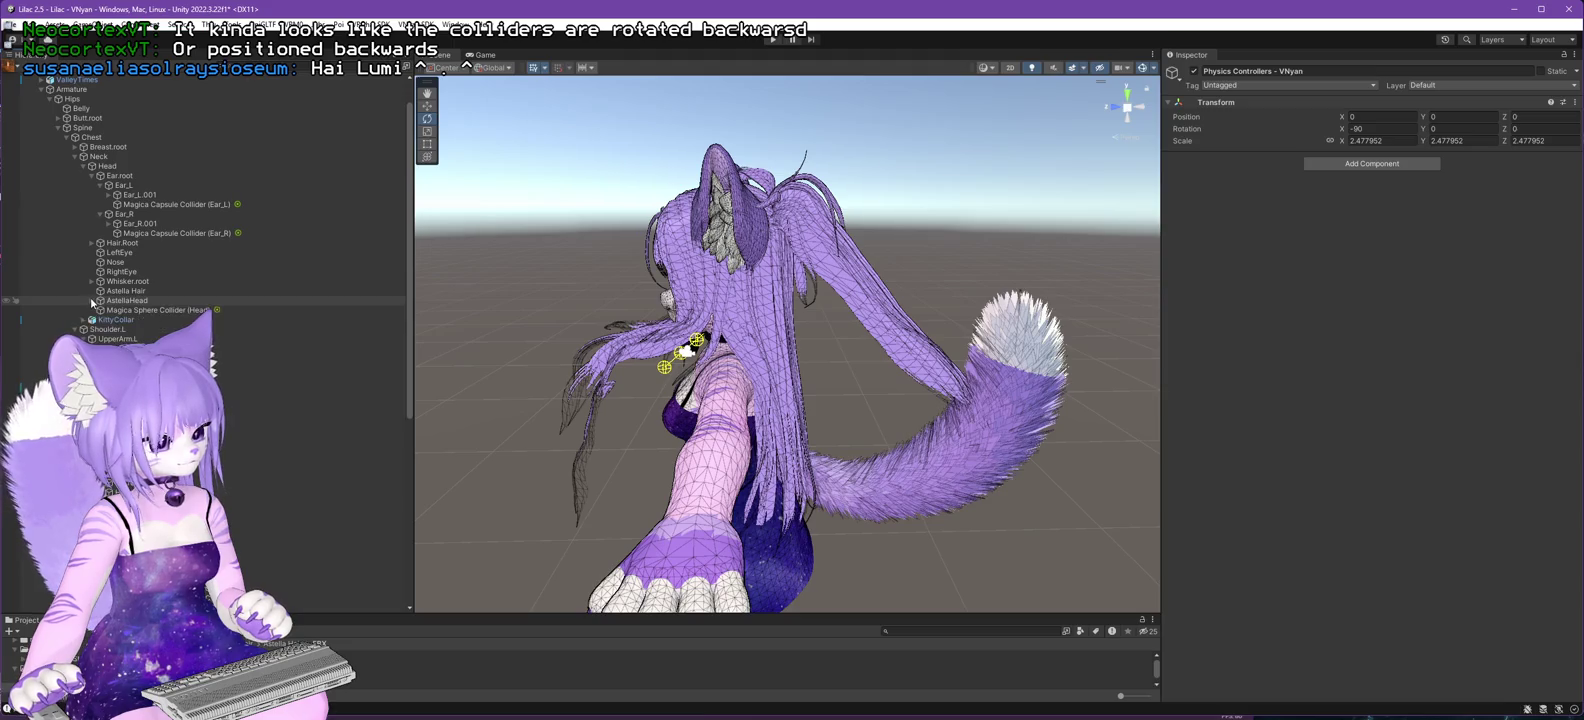
pyautogui.scroll(-5, 257, 399)
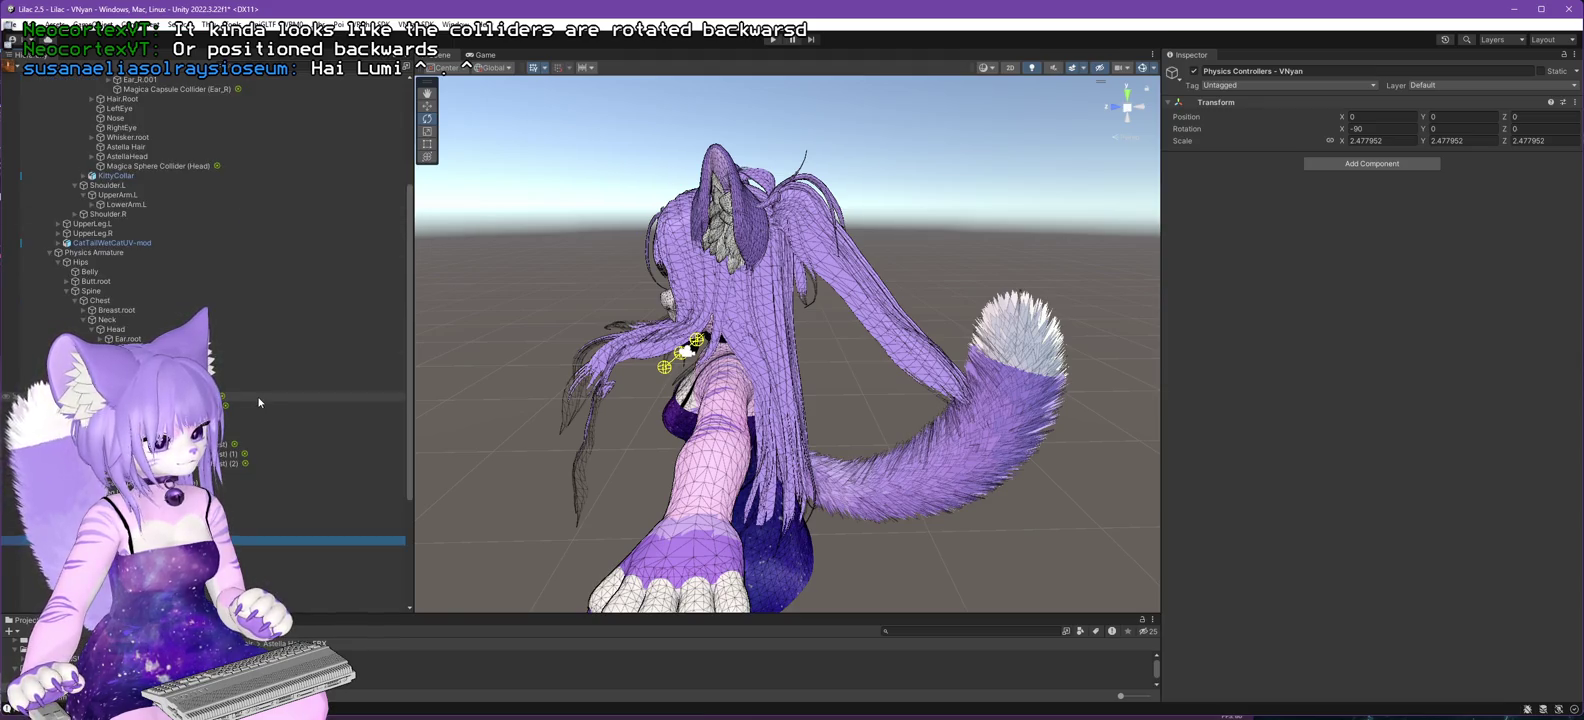
pyautogui.scroll(-7, 239, 330)
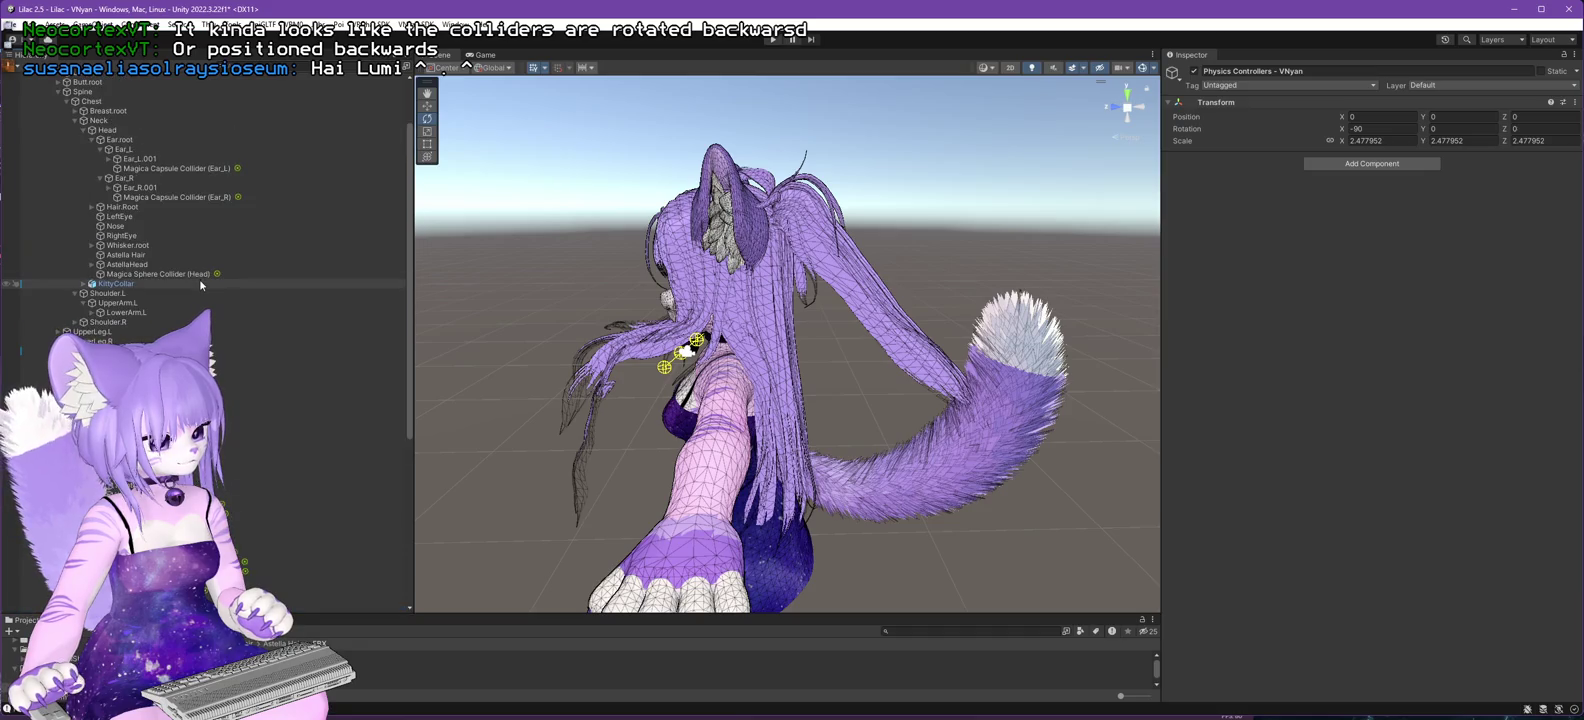
pyautogui.click(100, 178)
pyautogui.click(100, 149)
pyautogui.click(91, 139)
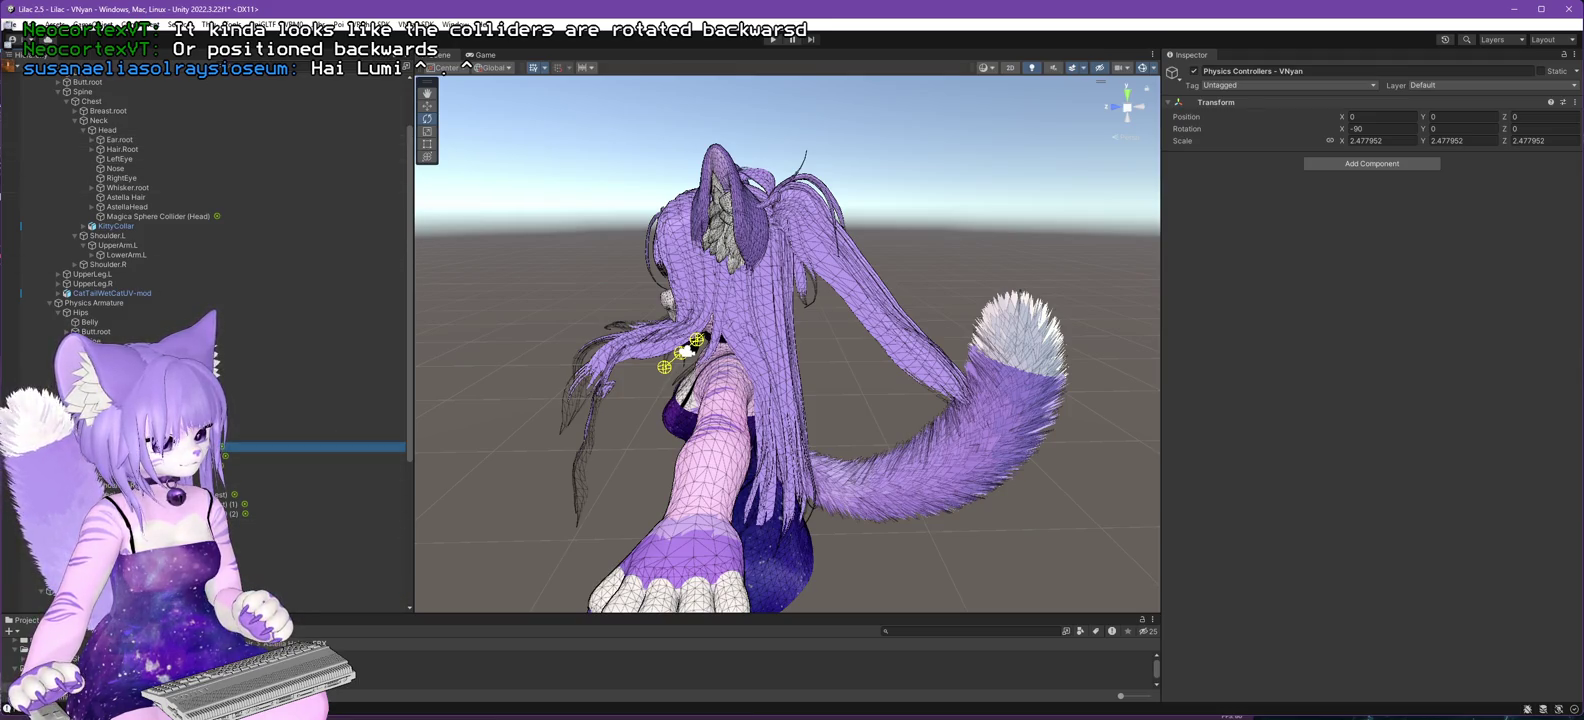
# - Restore the Jaw sphere collider, add another Head sphere collider, and switch to VNyan
pyautogui.hotkey('ctrl', 'z')
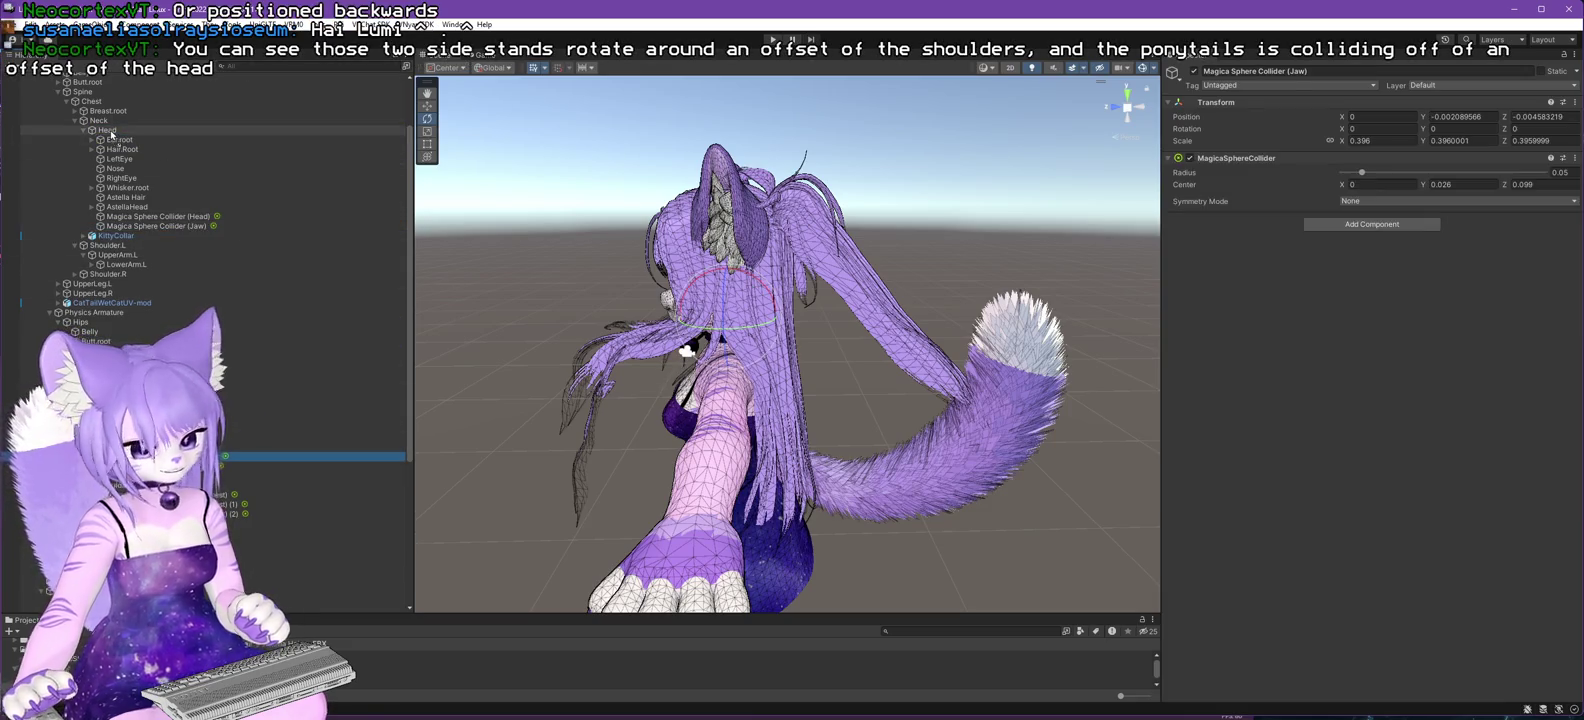
pyautogui.hotkey('ctrl', 'y')
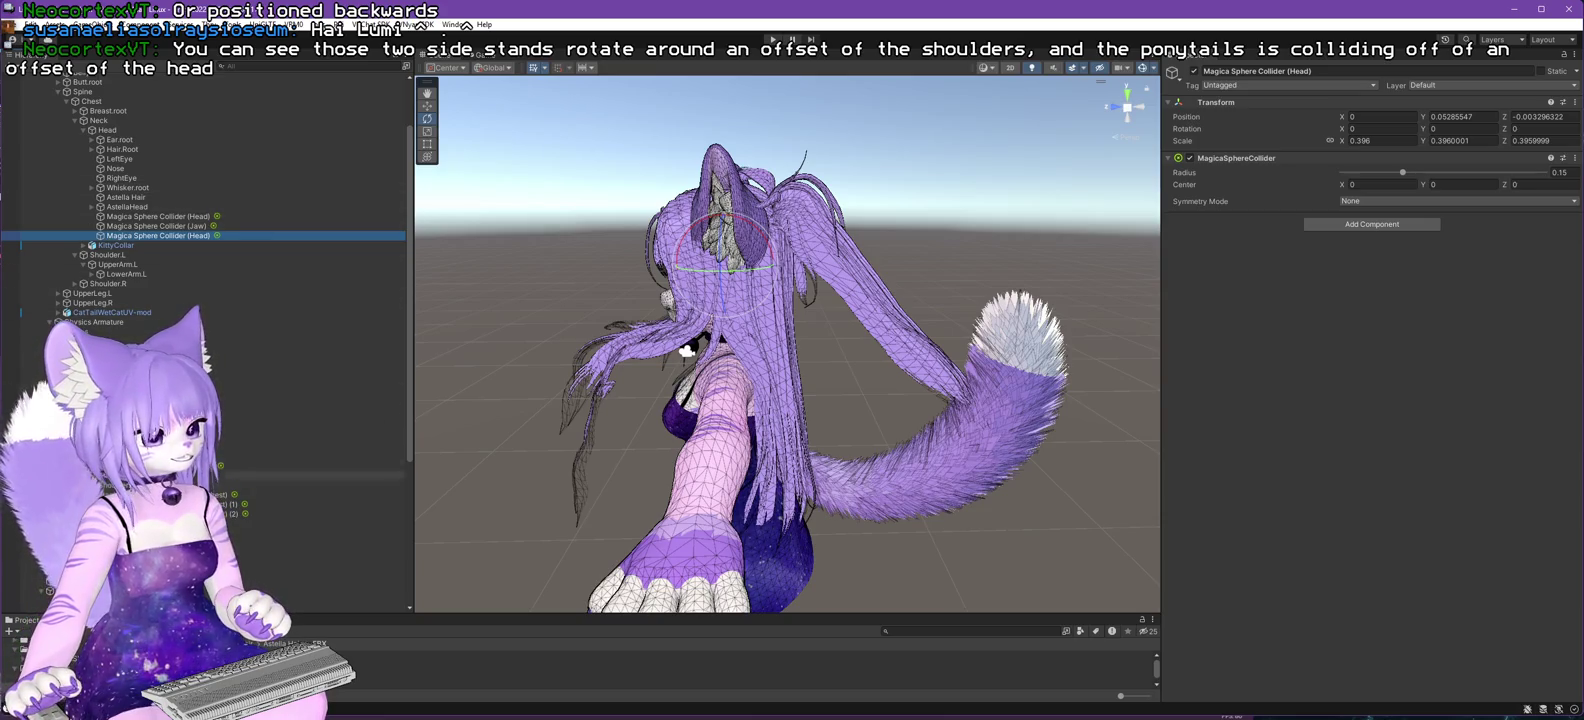
pyautogui.hotkey('alt', 'Tab')
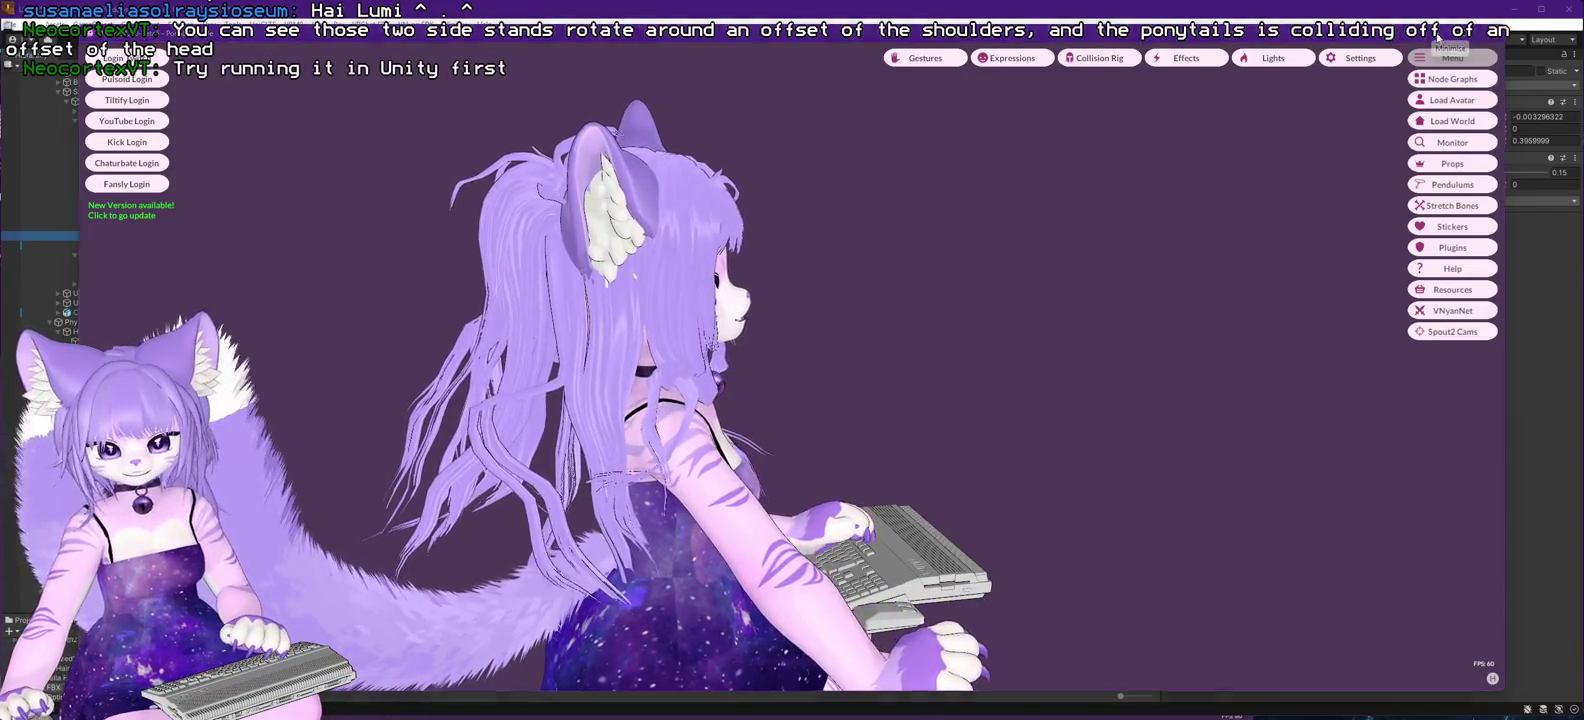
# - Back in Unity, run the avatar scene briefly in Play mode to test hair physics, then stop
pyautogui.hotkey('alt', 'Tab')
pyautogui.click(772, 40)
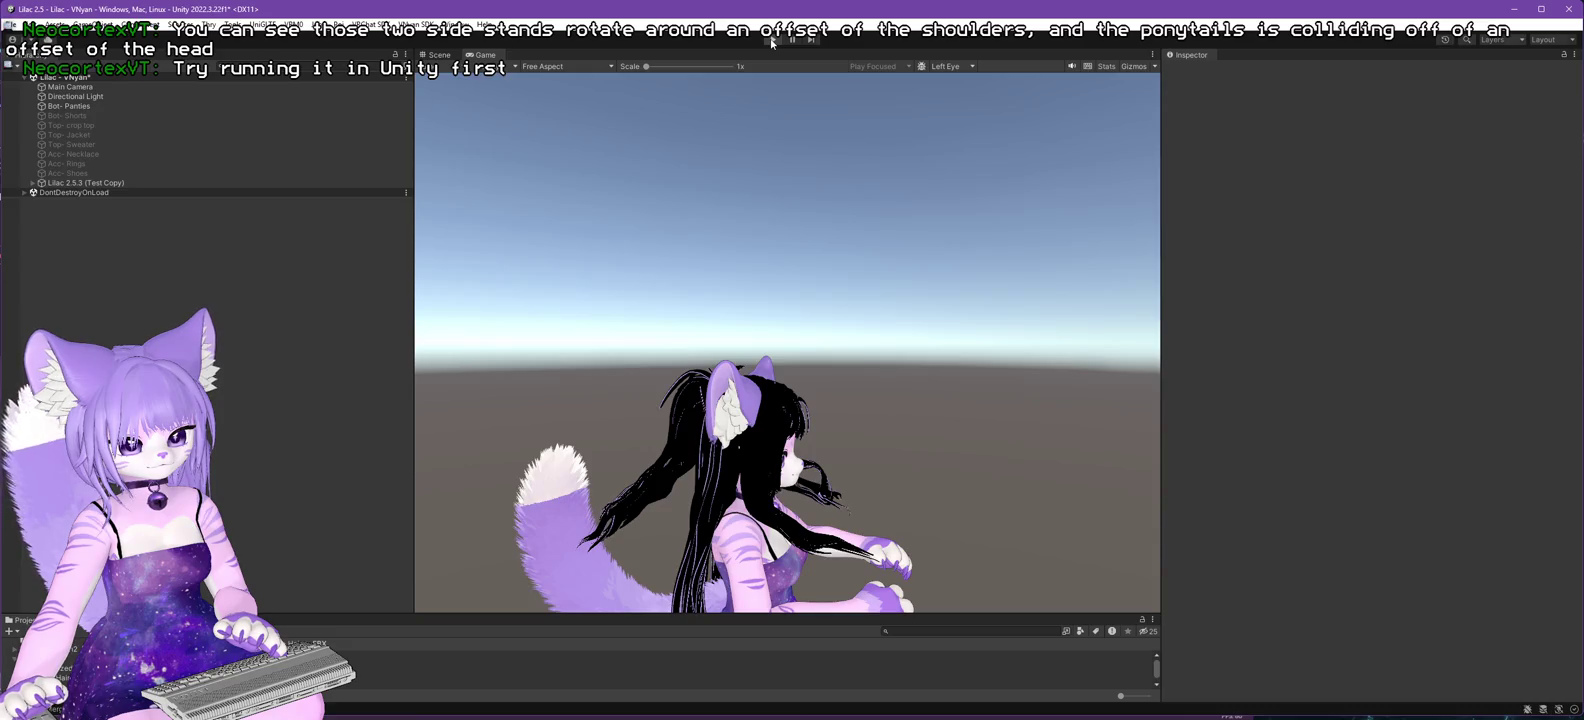
pyautogui.click(772, 40)
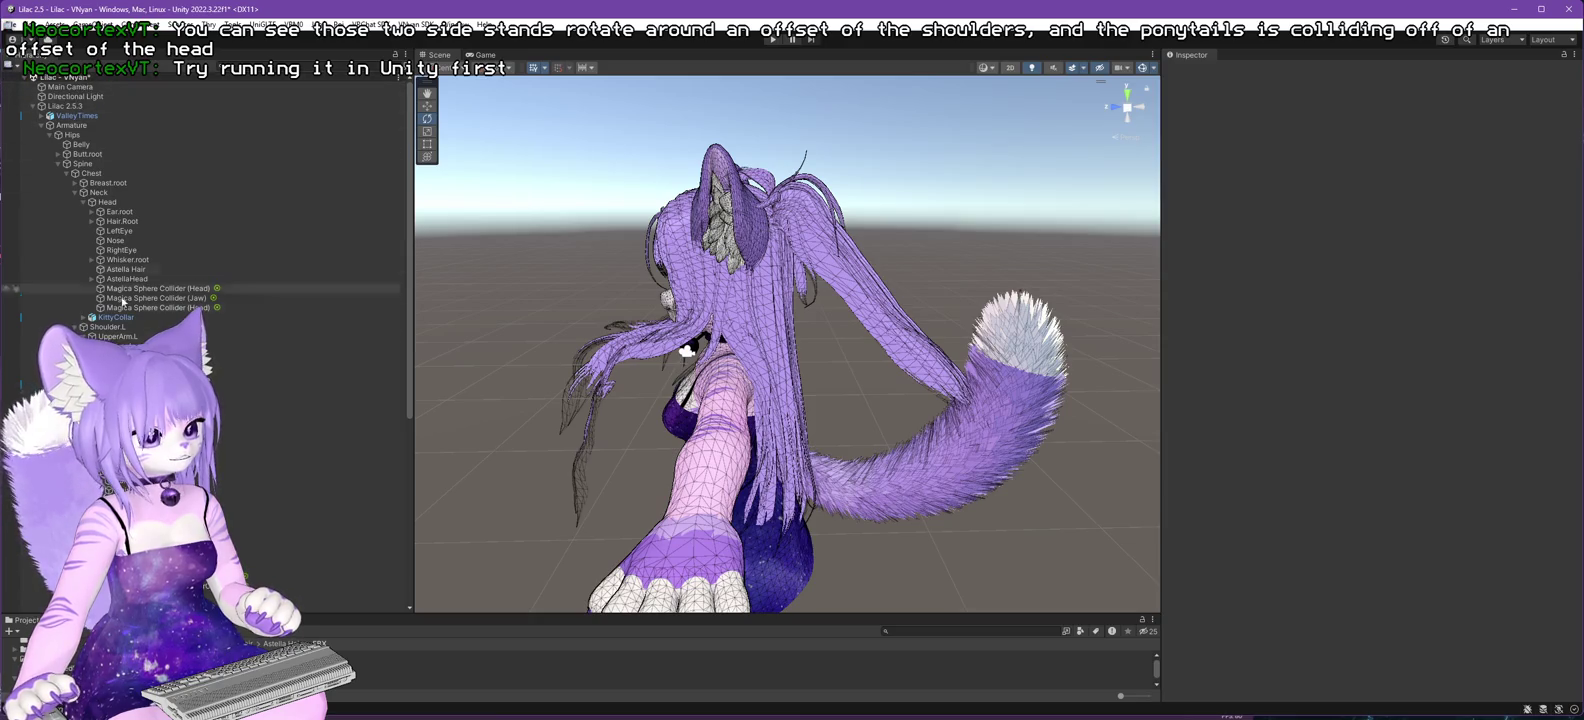
# - Move the Neck capsule collider under the Neck bone
pyautogui.scroll(-2, 76, 108)
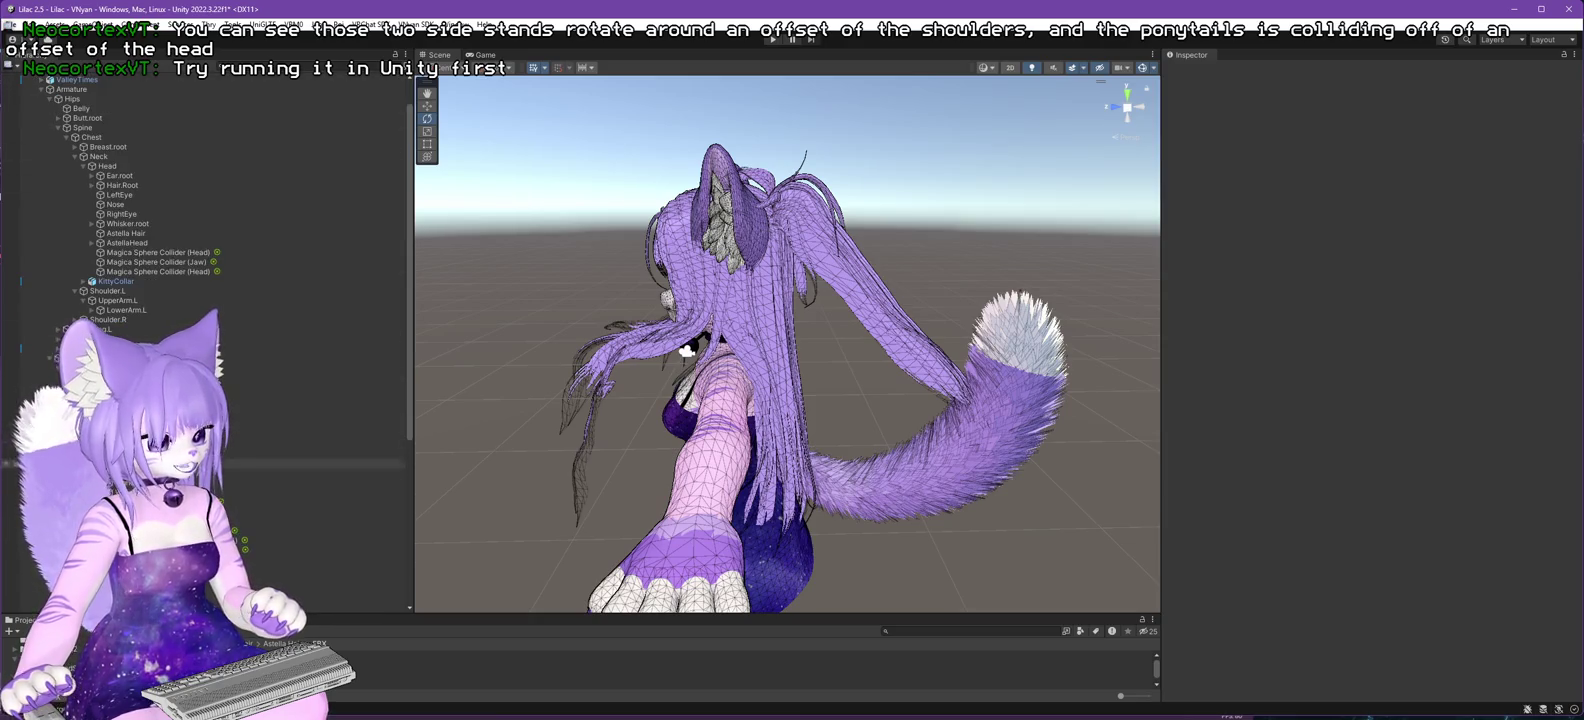
pyautogui.click(300, 502)
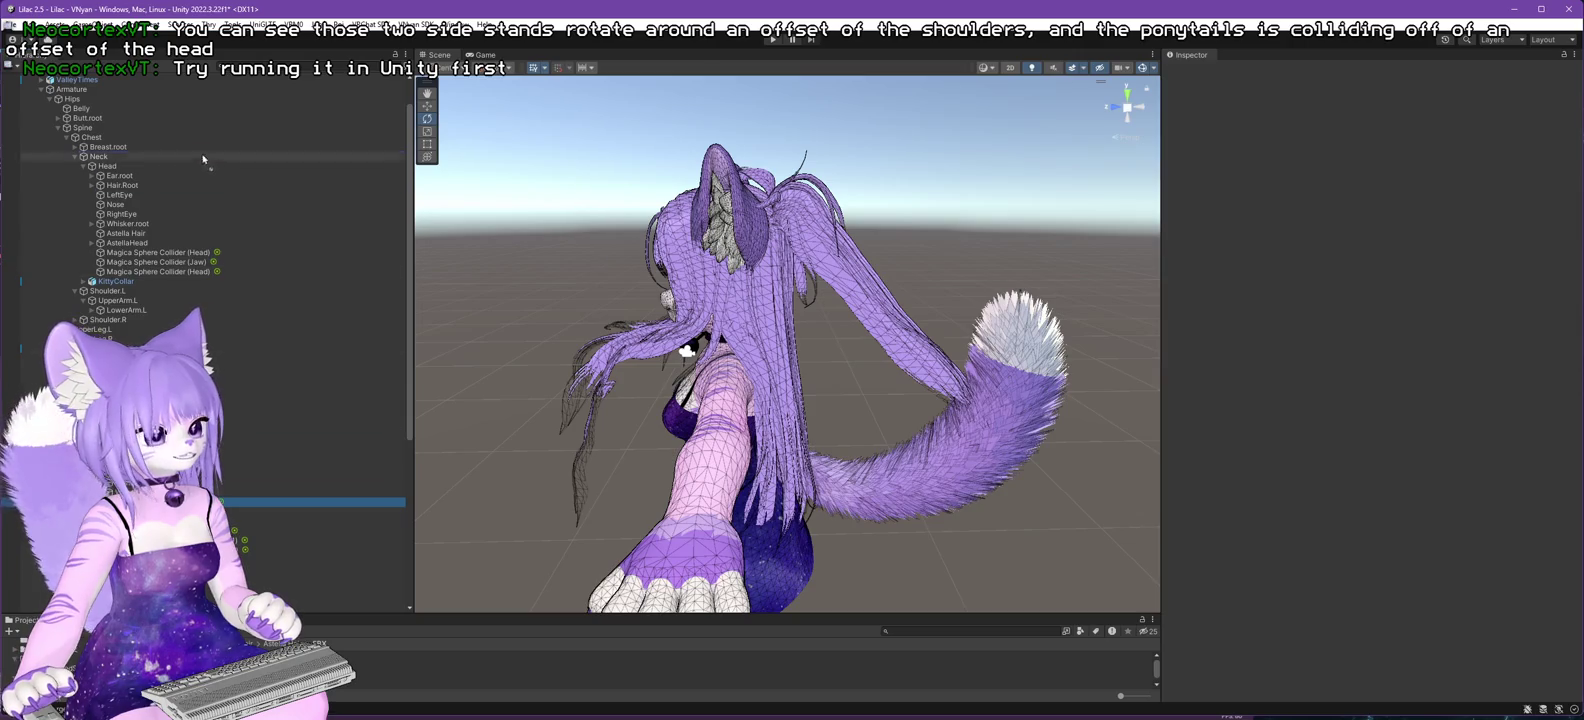
pyautogui.moveTo(102, 163); pyautogui.dragTo(102, 163)
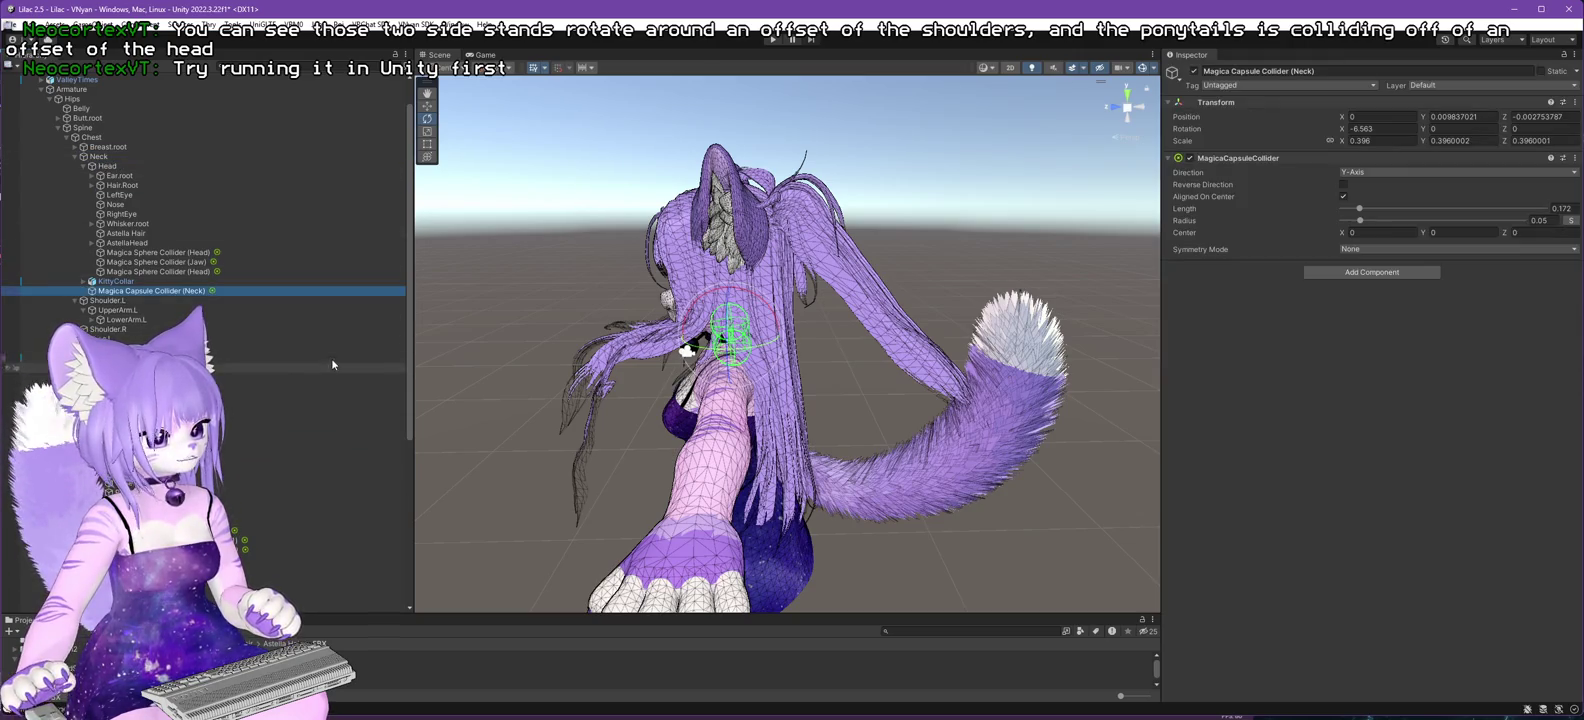
pyautogui.click(75, 156)
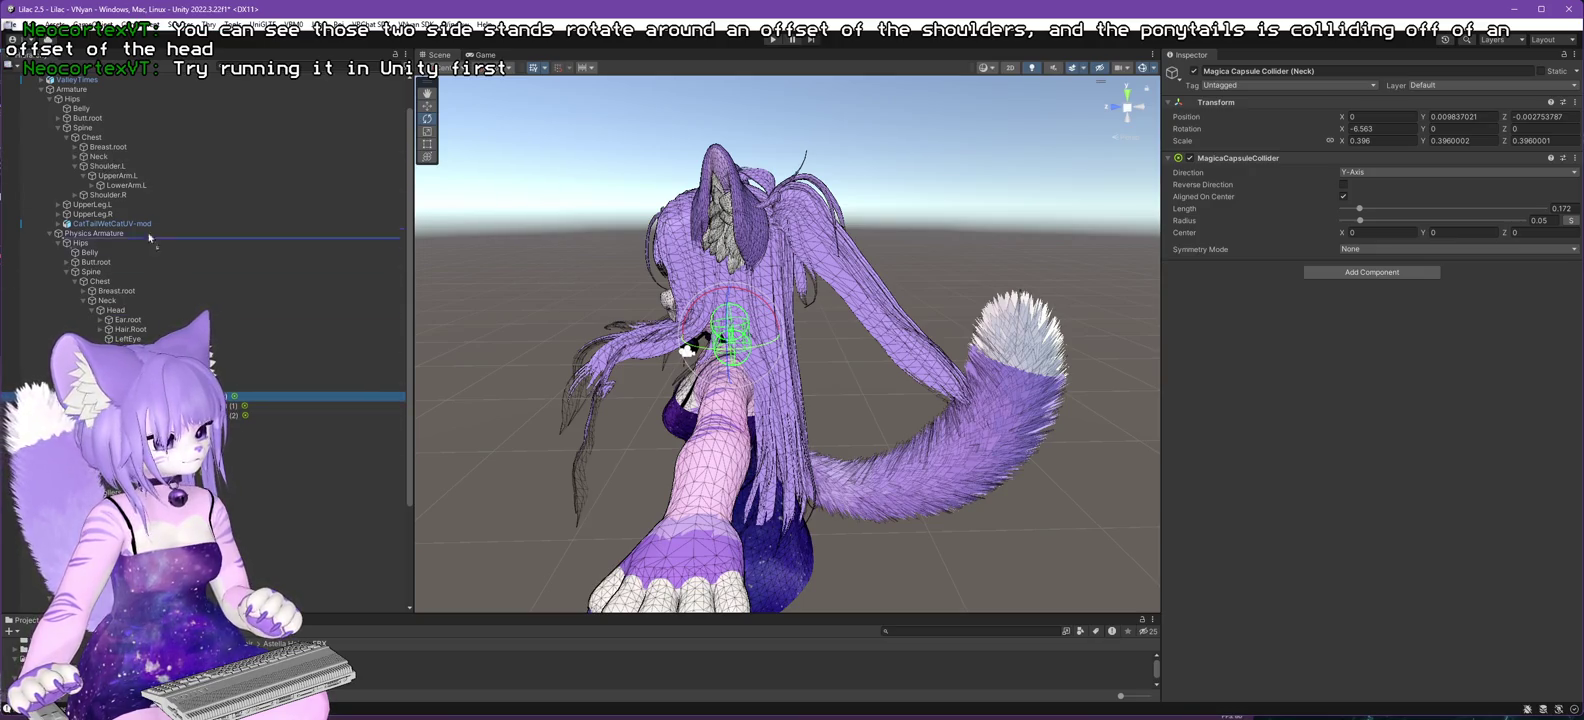
# - Move the three UpperChest capsule colliders under the Chest bone
pyautogui.moveTo(96, 142); pyautogui.dragTo(96, 146)
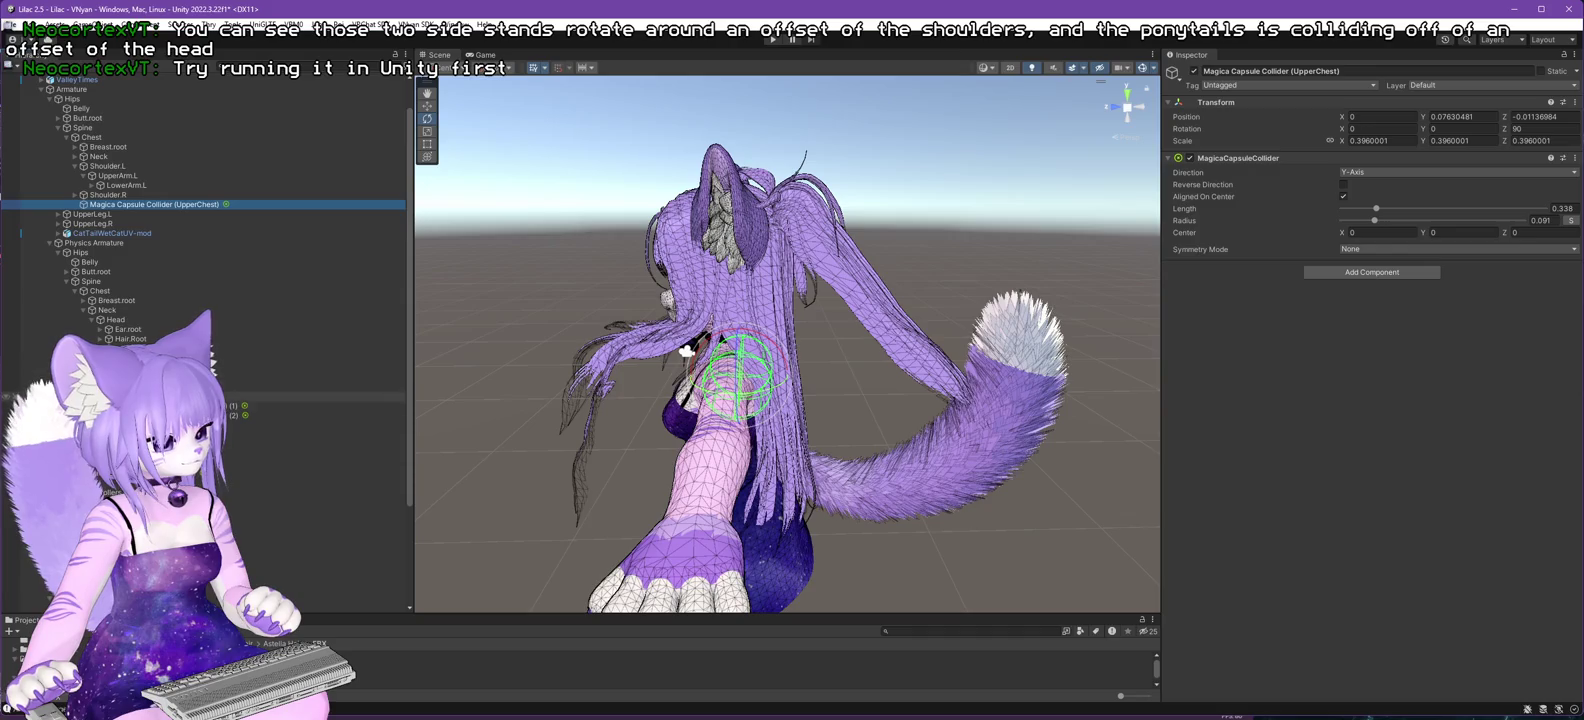
pyautogui.moveTo(230, 405)
pyautogui.mouseDown()
pyautogui.moveTo(200, 205)
pyautogui.moveTo(150, 137)
pyautogui.mouseUp()
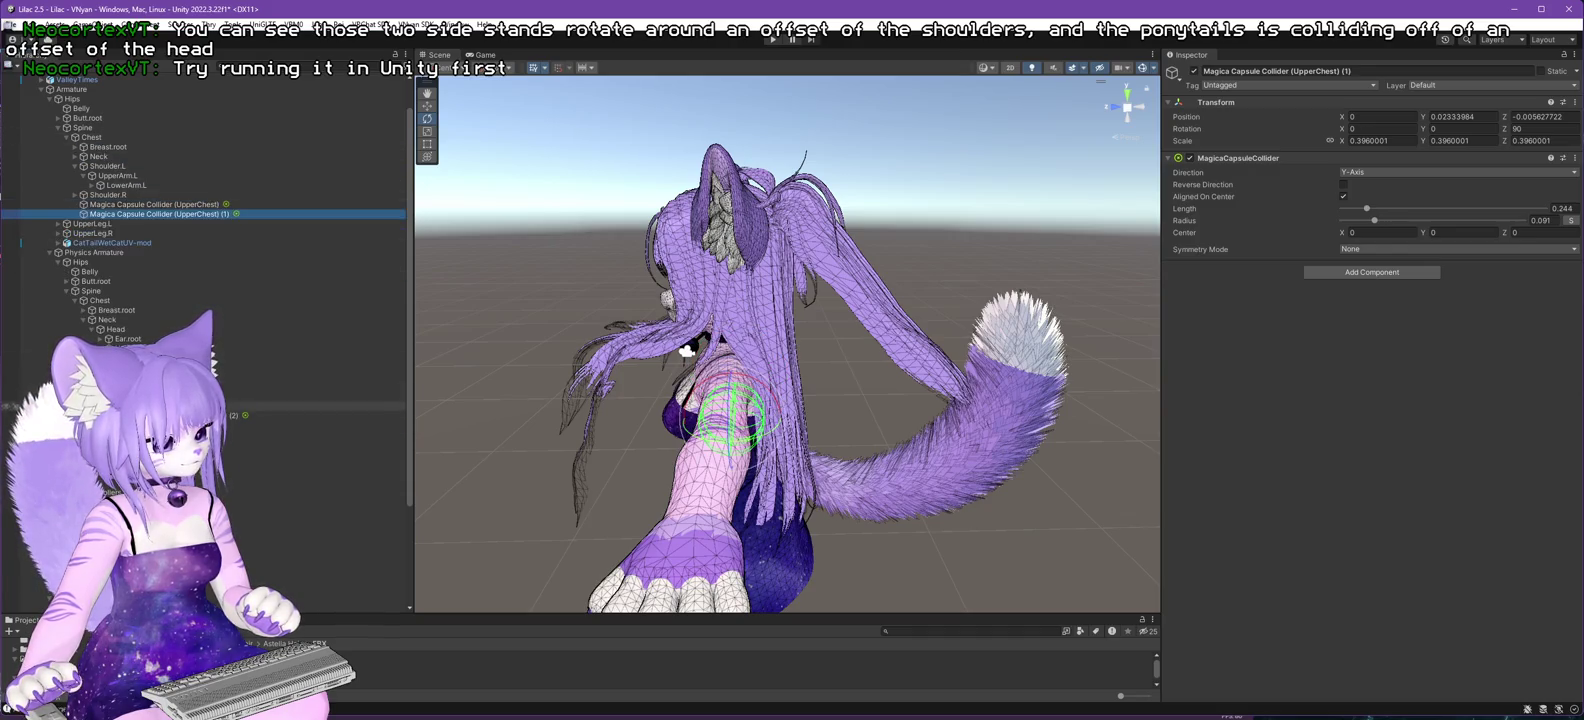
pyautogui.moveTo(230, 415); pyautogui.dragTo(176, 222)
pyautogui.moveTo(96, 143); pyautogui.dragTo(96, 143)
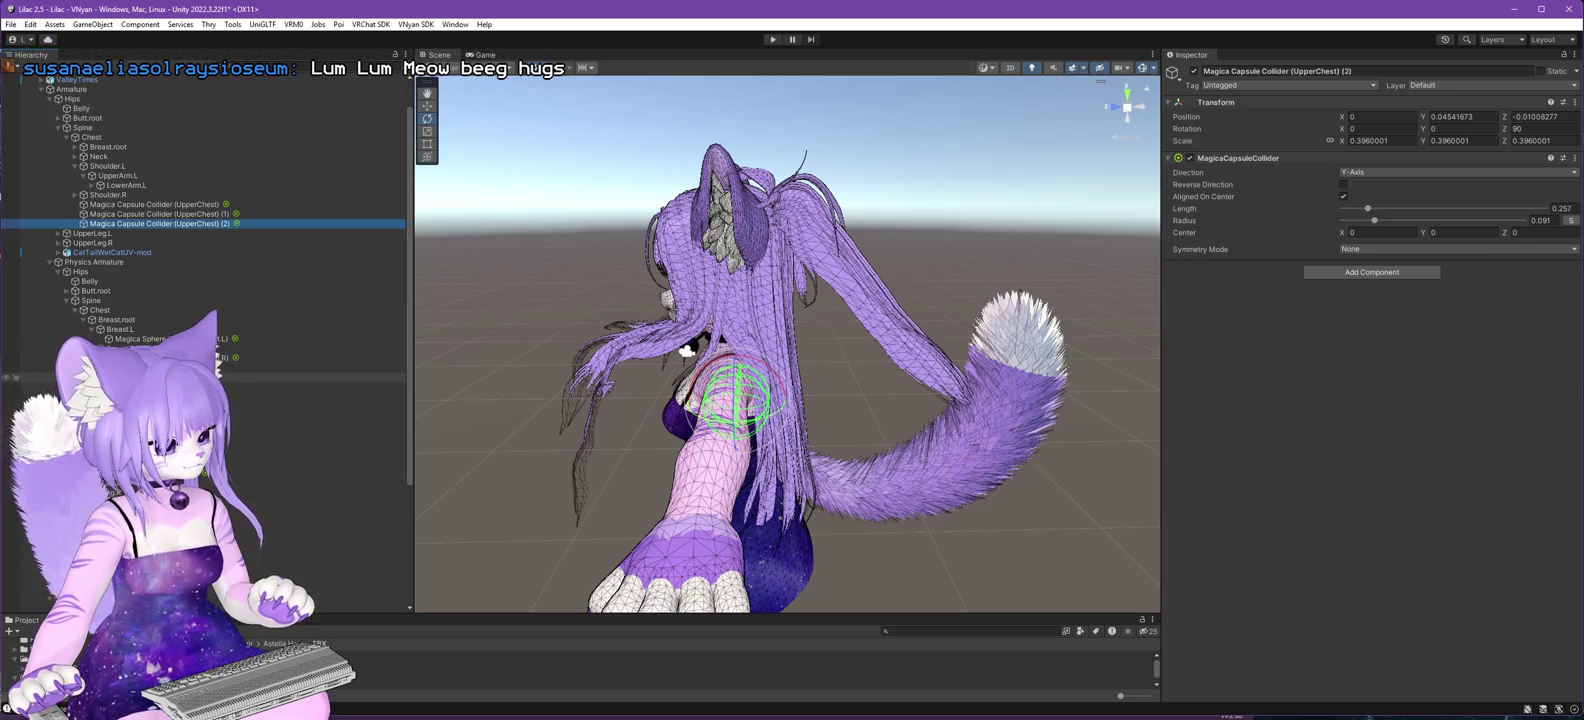
# - Place the Breast.L and Breast.R sphere colliders under their matching breast bones
pyautogui.click(75, 147)
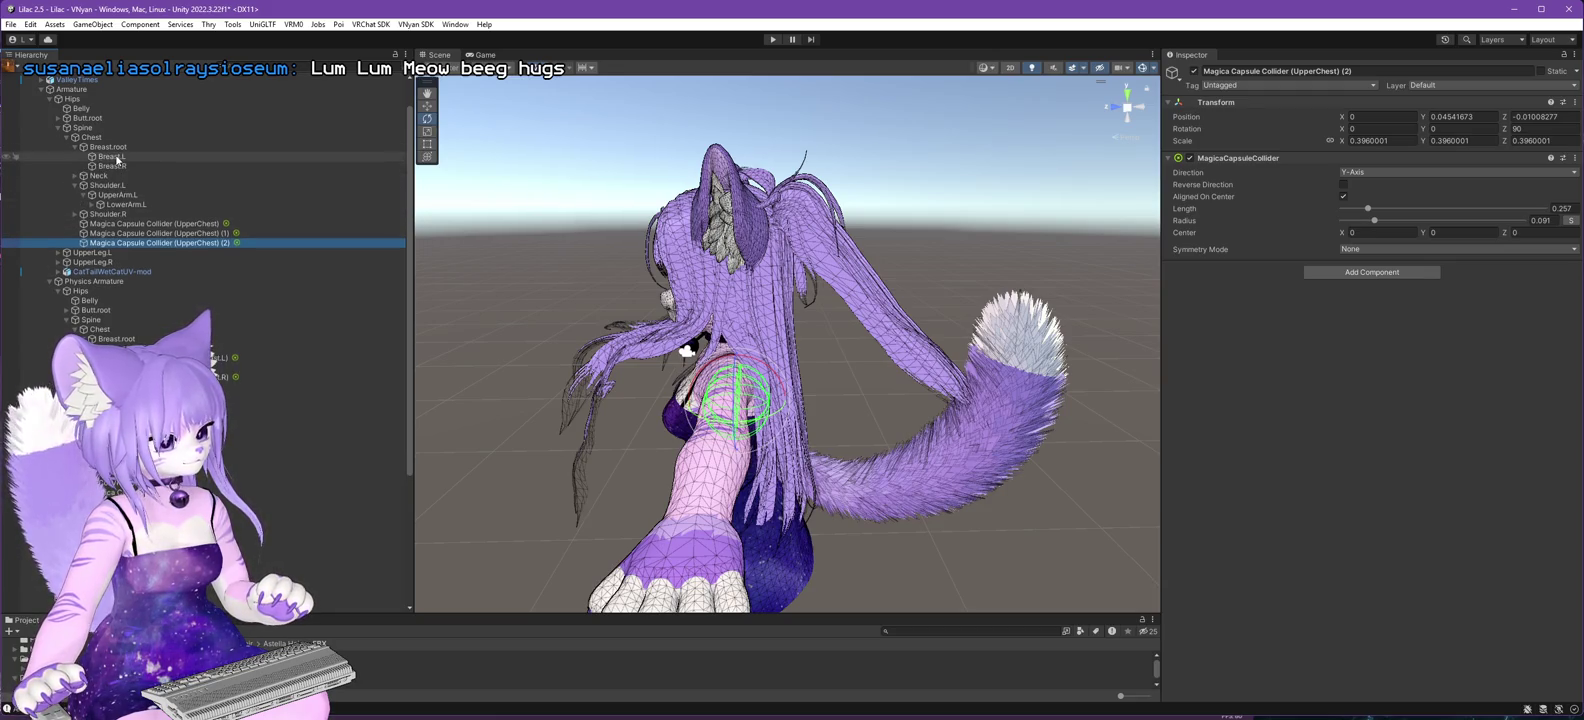
pyautogui.click(150, 357)
pyautogui.moveTo(150, 357); pyautogui.dragTo(112, 156)
pyautogui.click(200, 376)
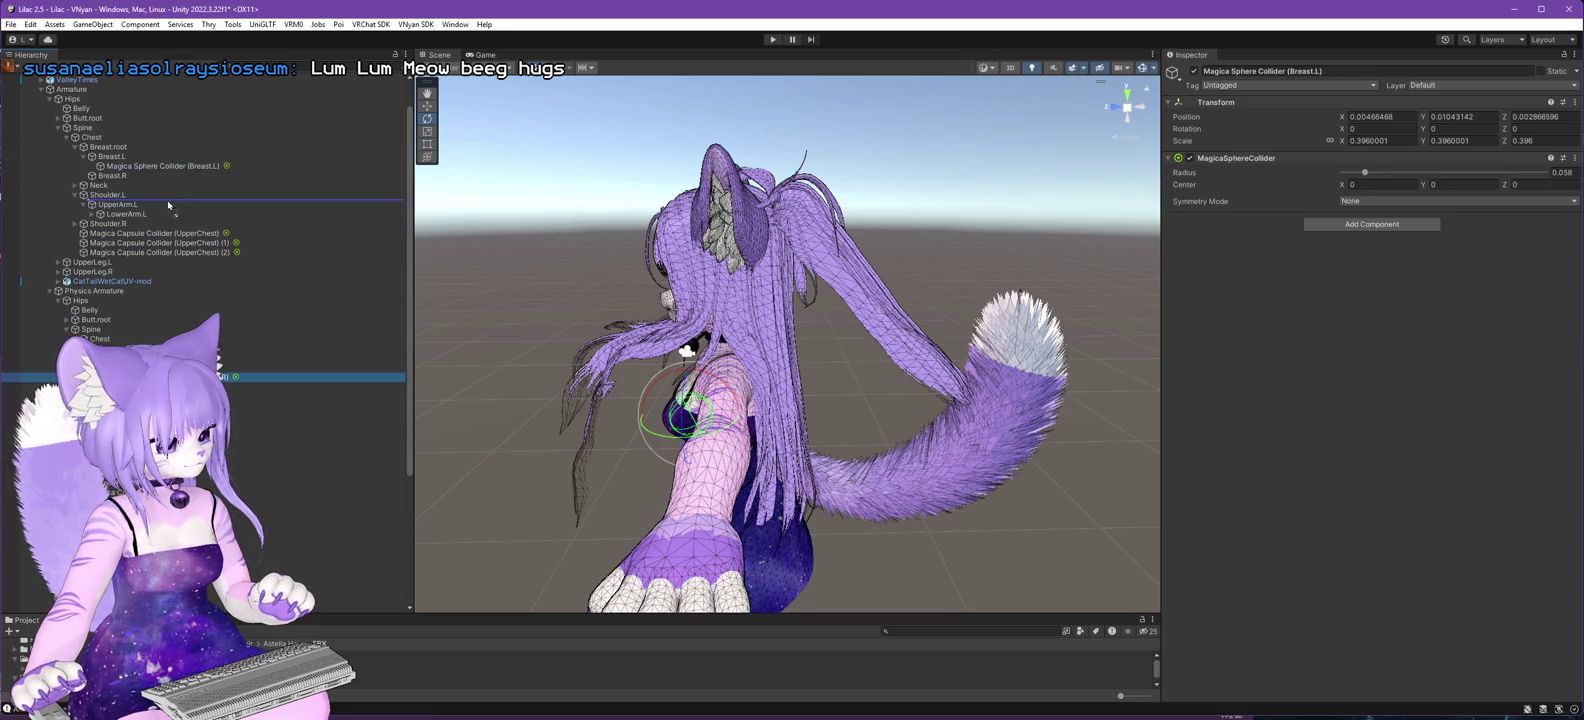
pyautogui.moveTo(116, 180); pyautogui.dragTo(114, 177)
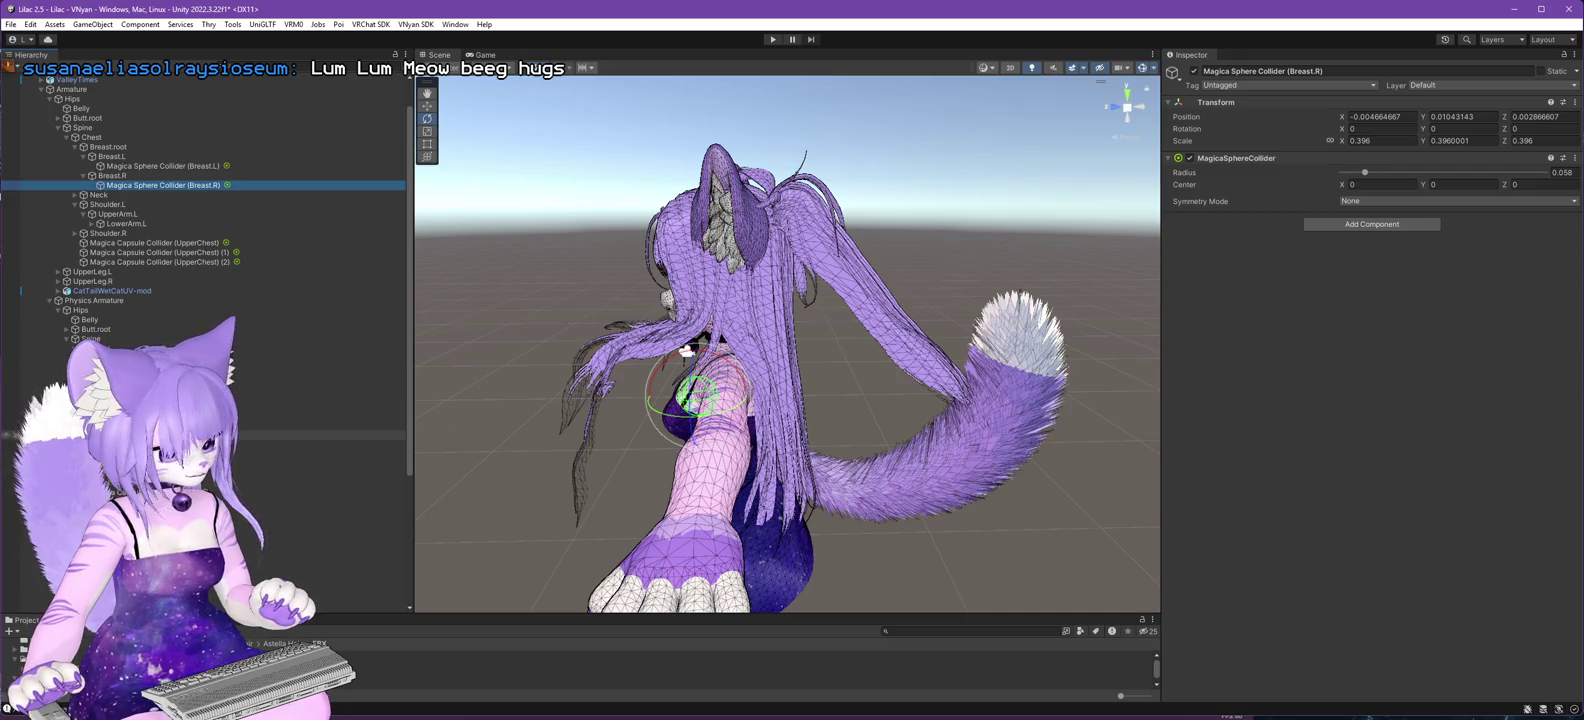
# - Move the Spine capsule collider under the Spine bone
pyautogui.click(82, 128)
pyautogui.moveTo(280, 492)
pyautogui.mouseDown()
pyautogui.moveTo(276, 244)
pyautogui.moveTo(86, 136)
pyautogui.mouseUp()
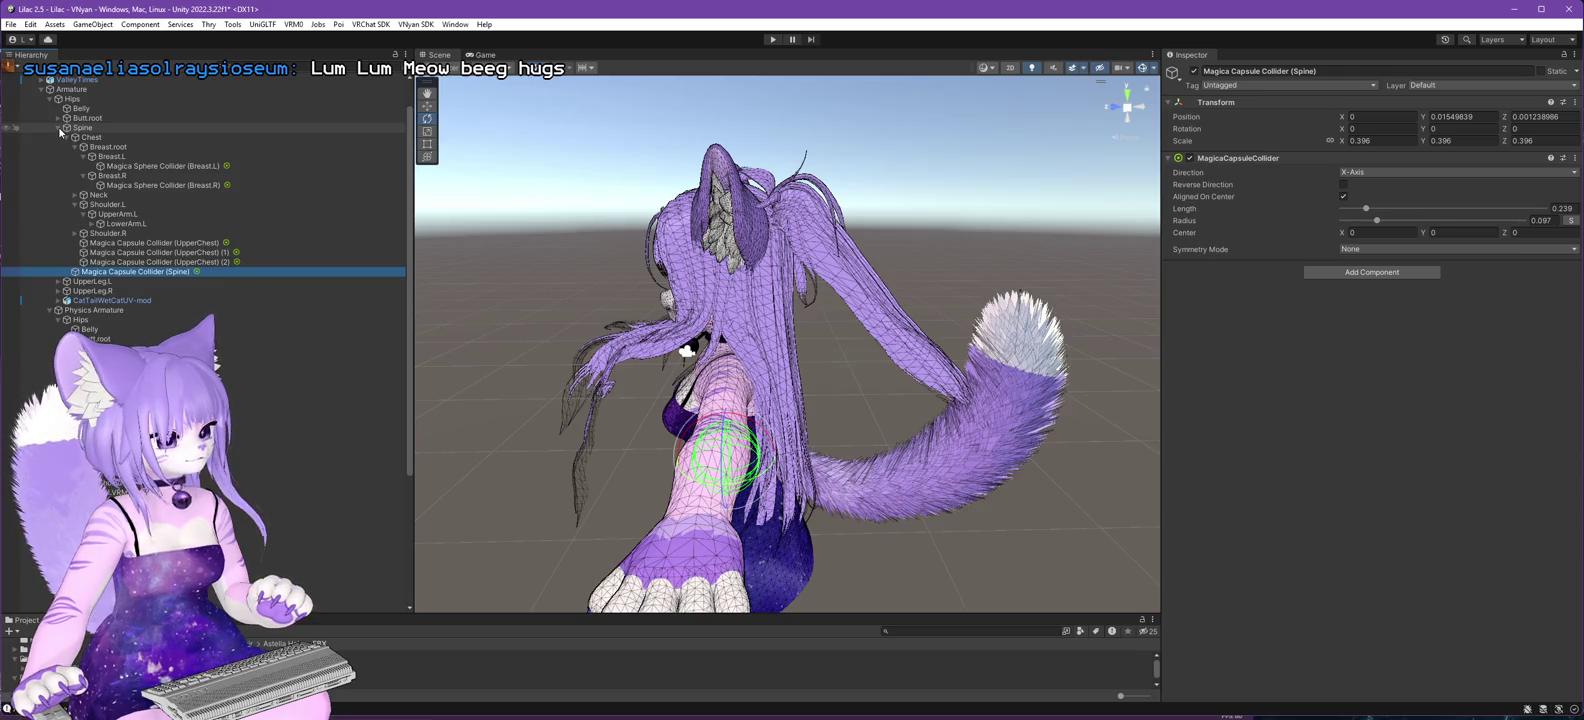
pyautogui.click(58, 128)
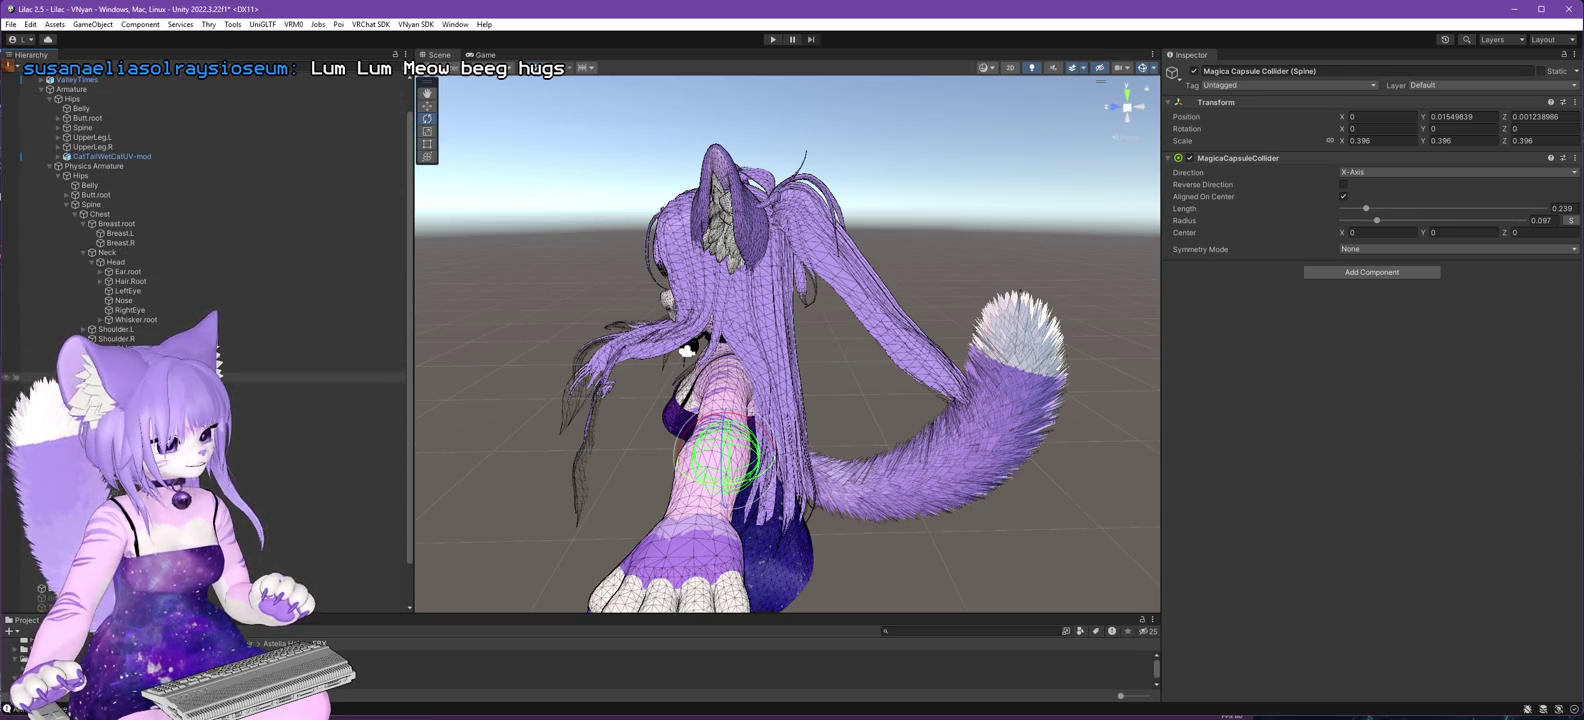
# - Put both Hips capsule colliders under Armature > Hips, then select Physics Armature and view the front
pyautogui.moveTo(73, 101); pyautogui.dragTo(73, 101)
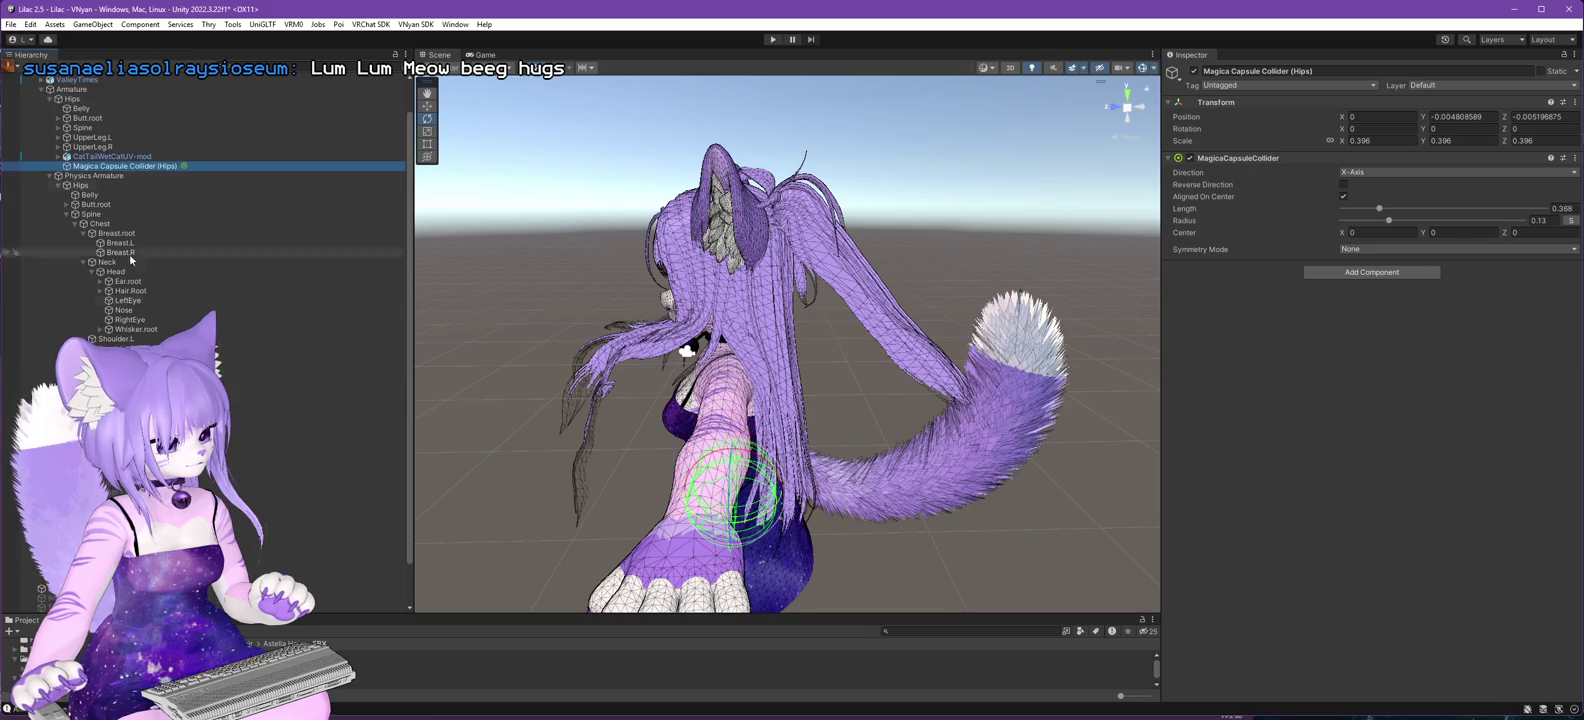
pyautogui.moveTo(118, 154); pyautogui.dragTo(74, 102)
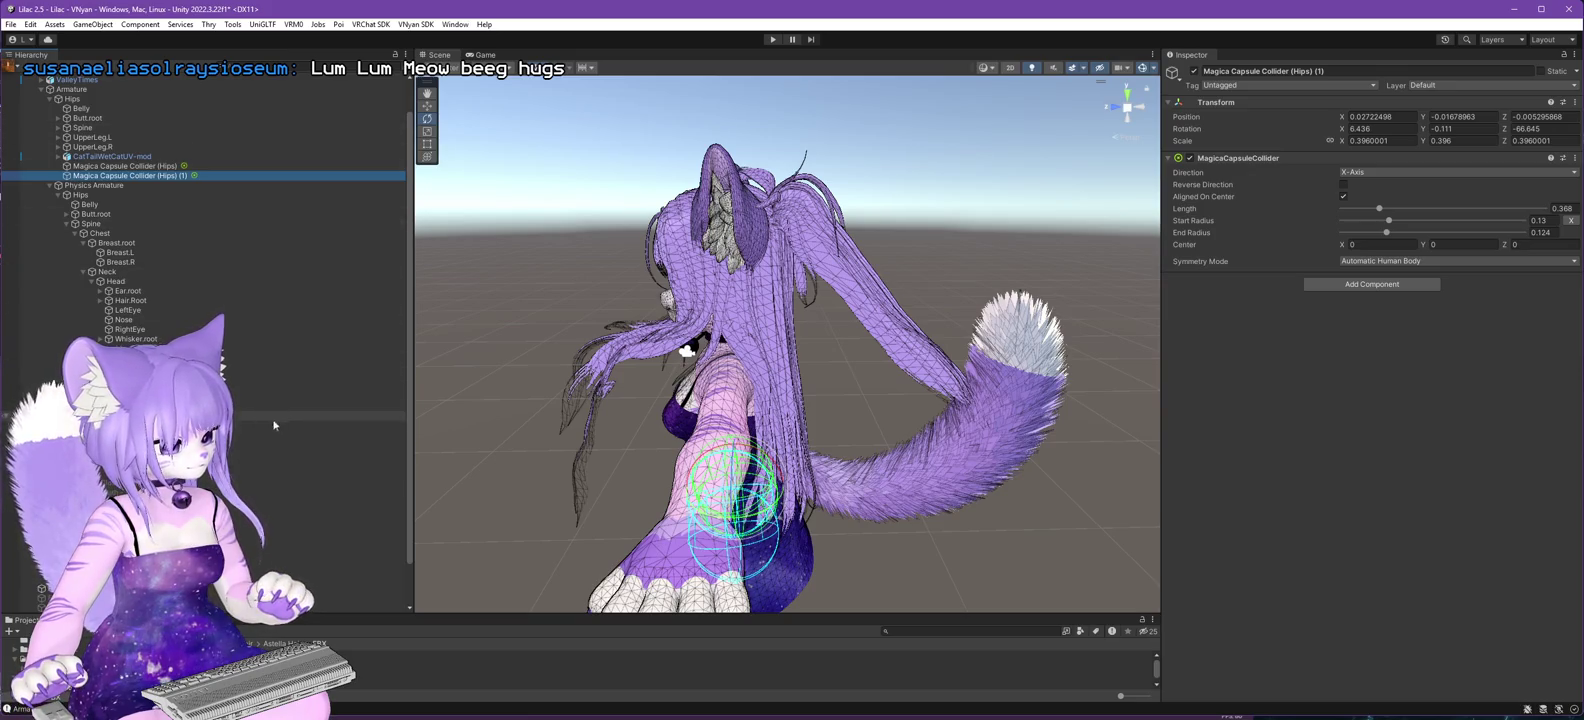
pyautogui.click(94, 185)
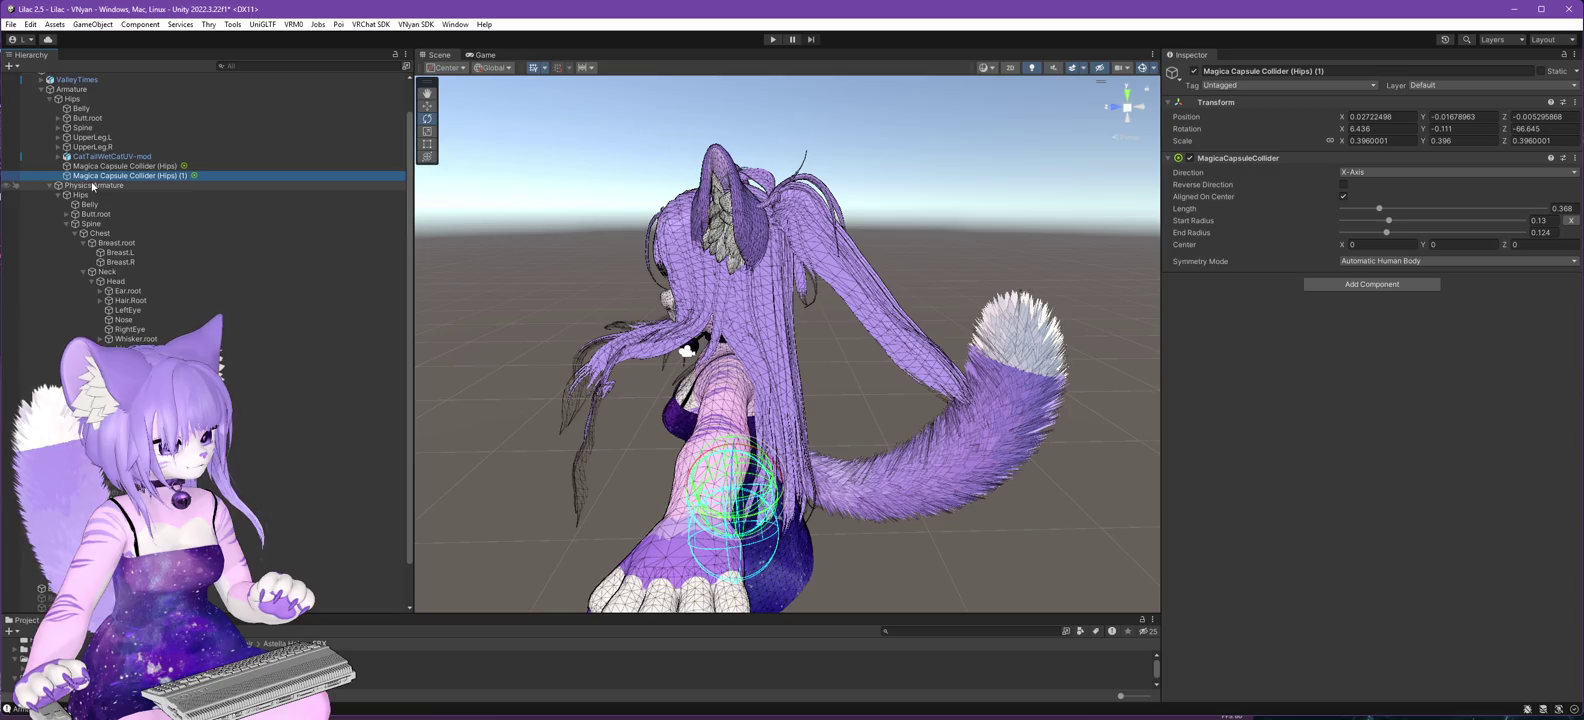
pyautogui.moveTo(474, 415); pyautogui.dragTo(720, 410)
pyautogui.moveTo(843, 390); pyautogui.dragTo(1030, 372)
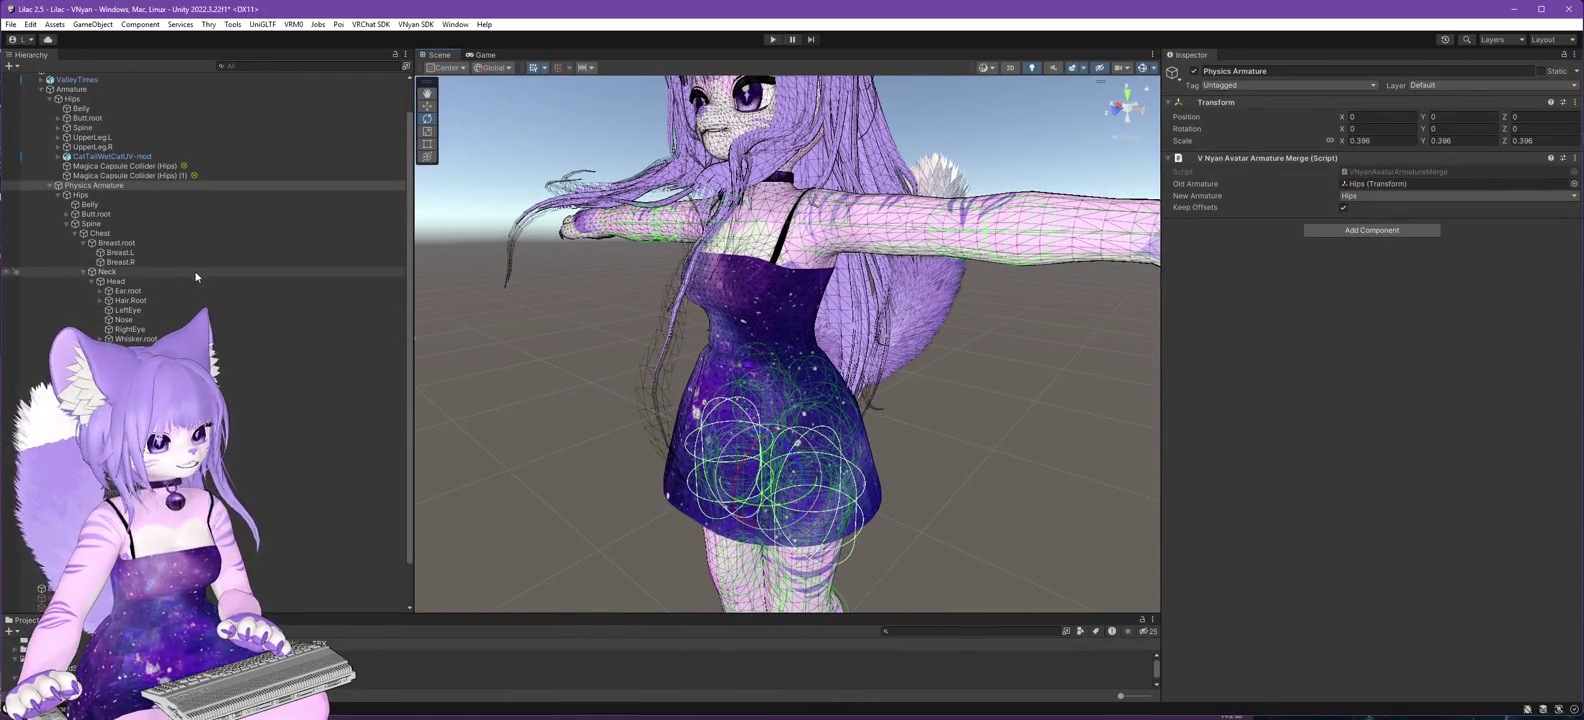
# - Drag Magica Capsule Collider (UpperArm.L) onto Armature > Shoulder.L > UpperArm.L
pyautogui.click(81, 271)
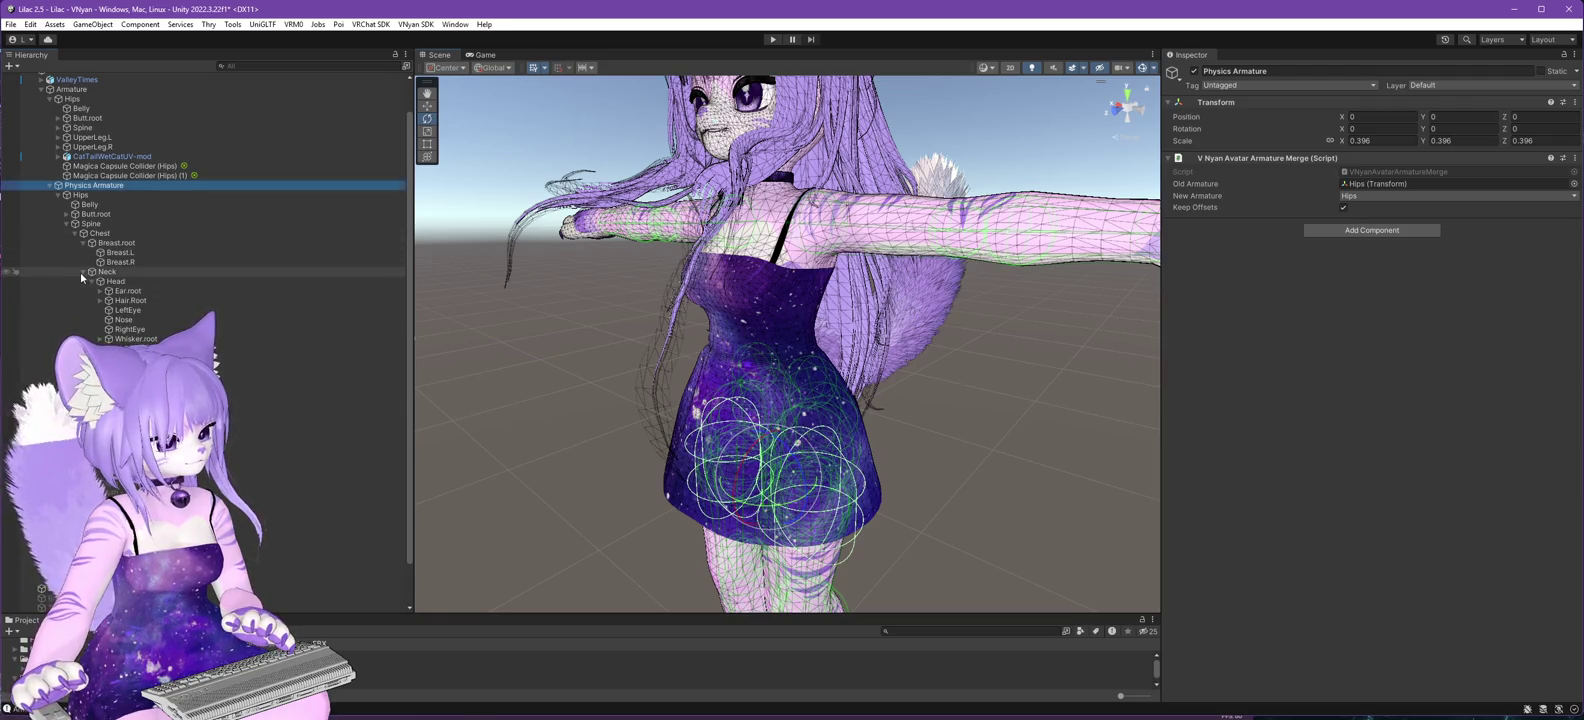
pyautogui.click(83, 301)
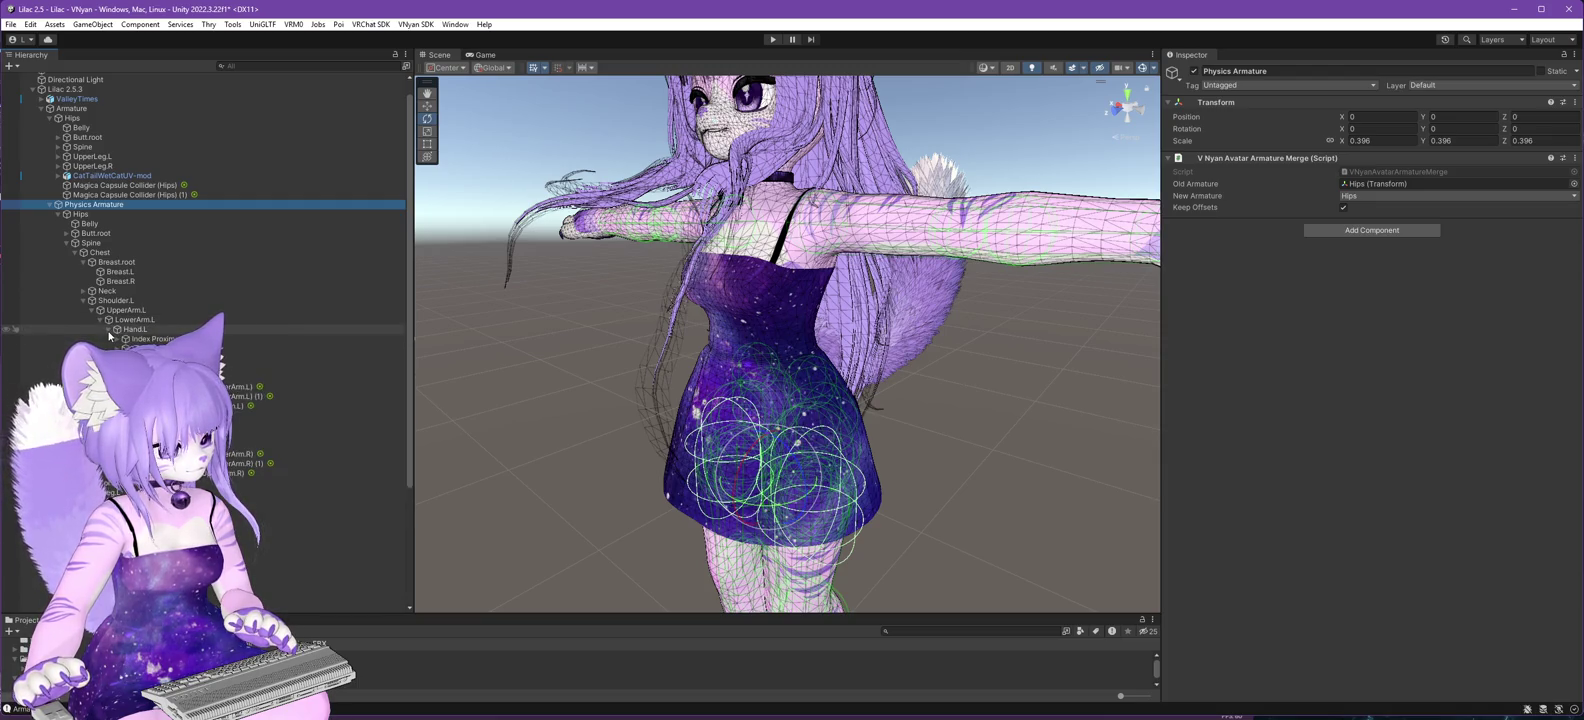
pyautogui.click(57, 147)
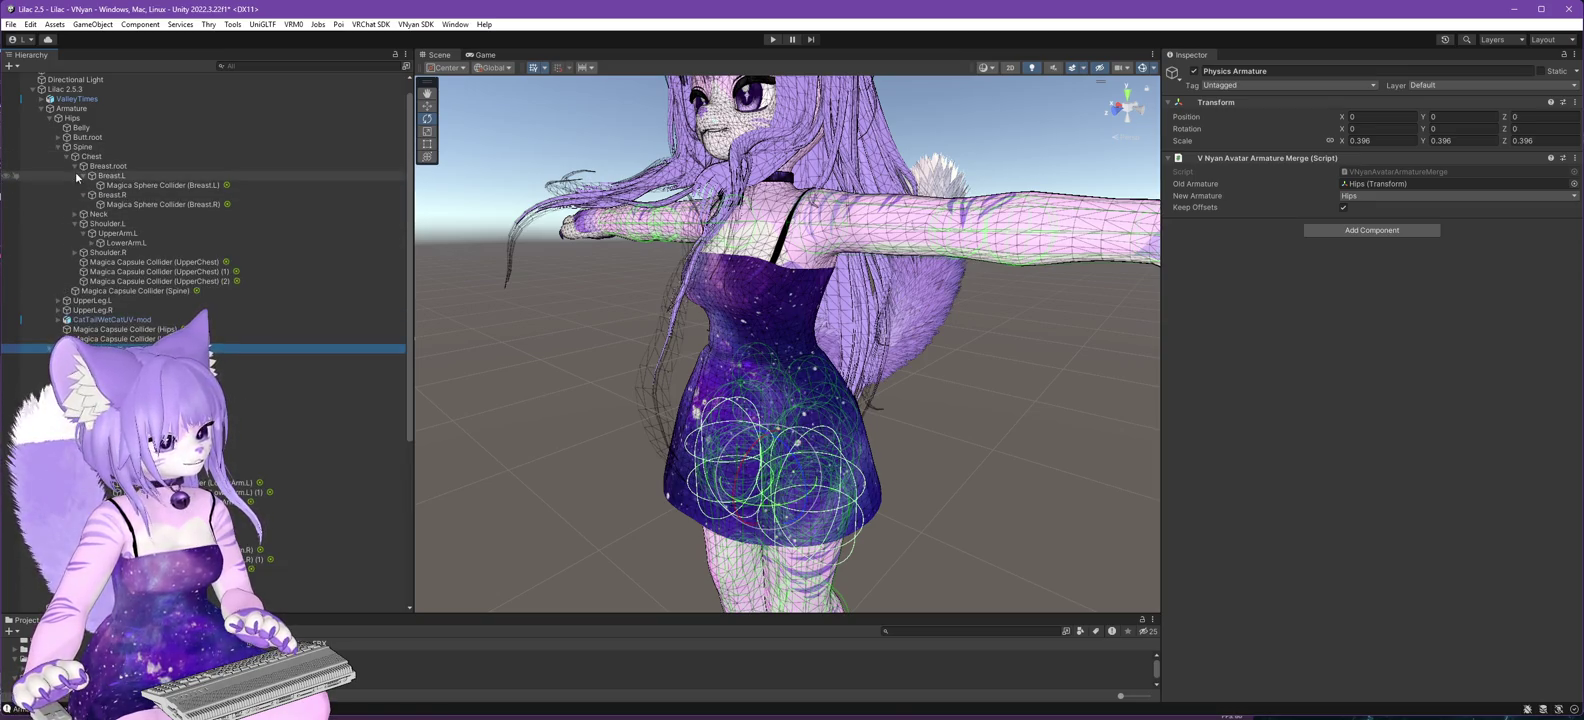
pyautogui.click(75, 166)
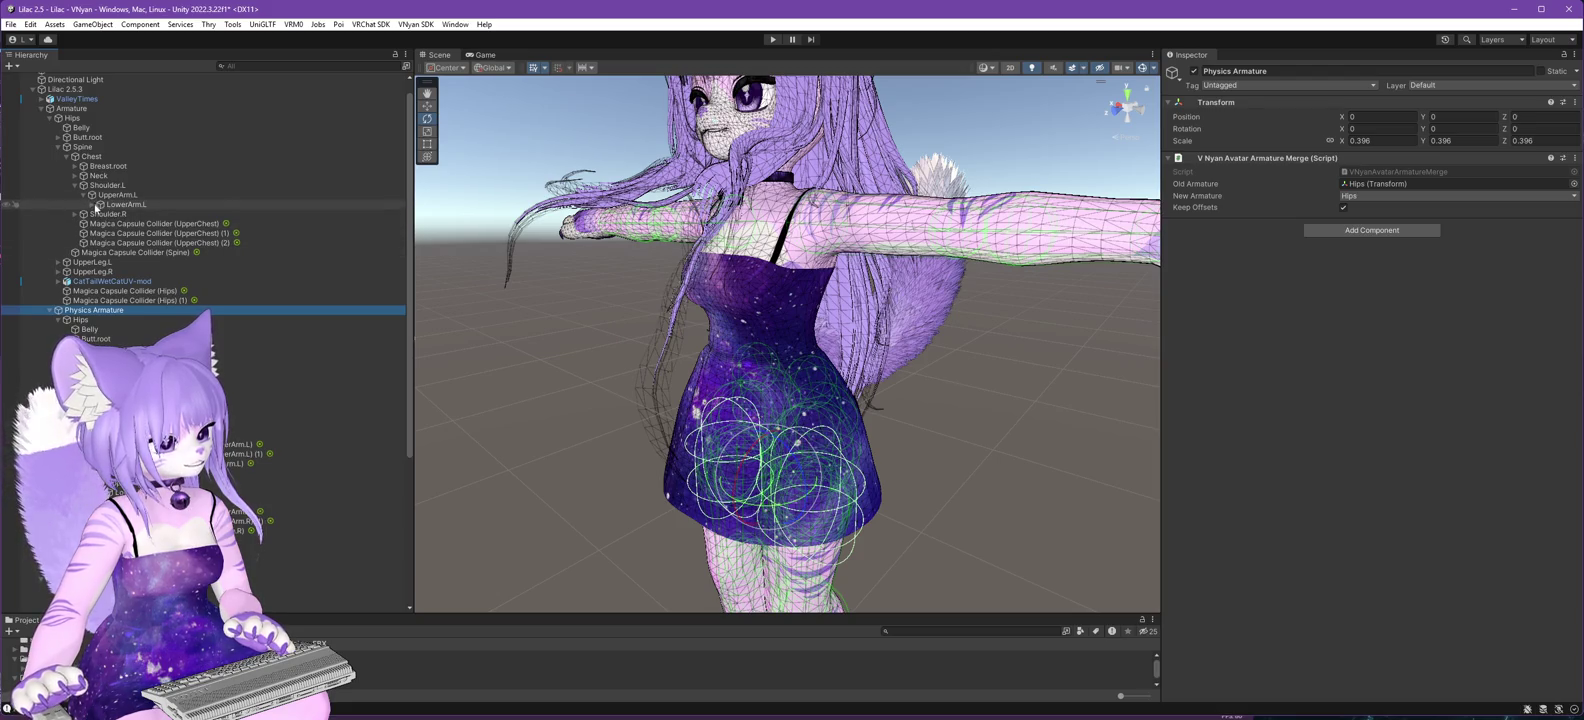
pyautogui.moveTo(240, 463)
pyautogui.mouseDown()
pyautogui.moveTo(235, 440)
pyautogui.moveTo(300, 388)
pyautogui.moveTo(200, 210)
pyautogui.moveTo(117, 195)
pyautogui.mouseUp()
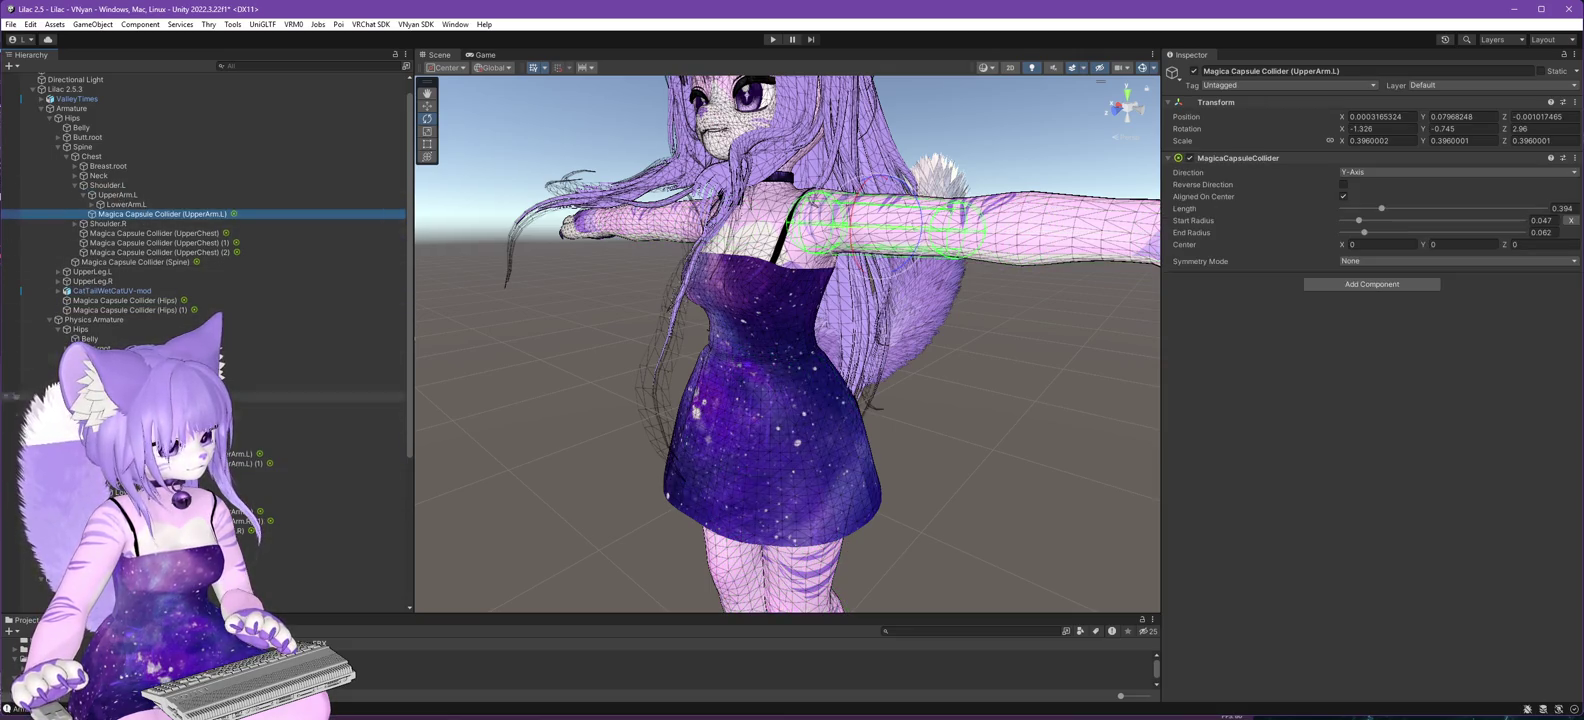
# - Move both LowerArm.L capsule colliders under the LowerArm.L bone
pyautogui.click(240, 458)
pyautogui.moveTo(240, 458); pyautogui.dragTo(135, 209)
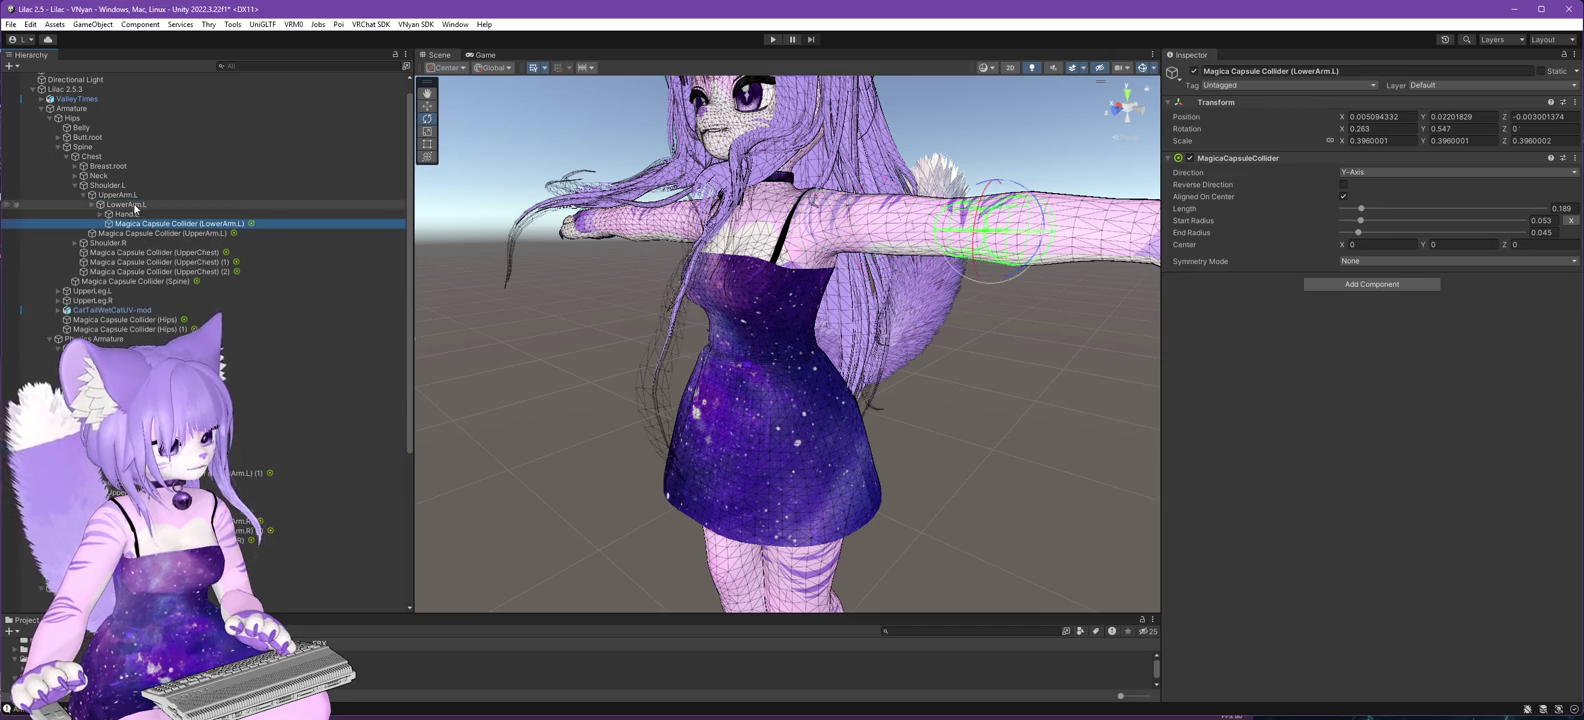
pyautogui.moveTo(240, 473)
pyautogui.mouseDown()
pyautogui.moveTo(204, 247)
pyautogui.moveTo(130, 205)
pyautogui.mouseUp()
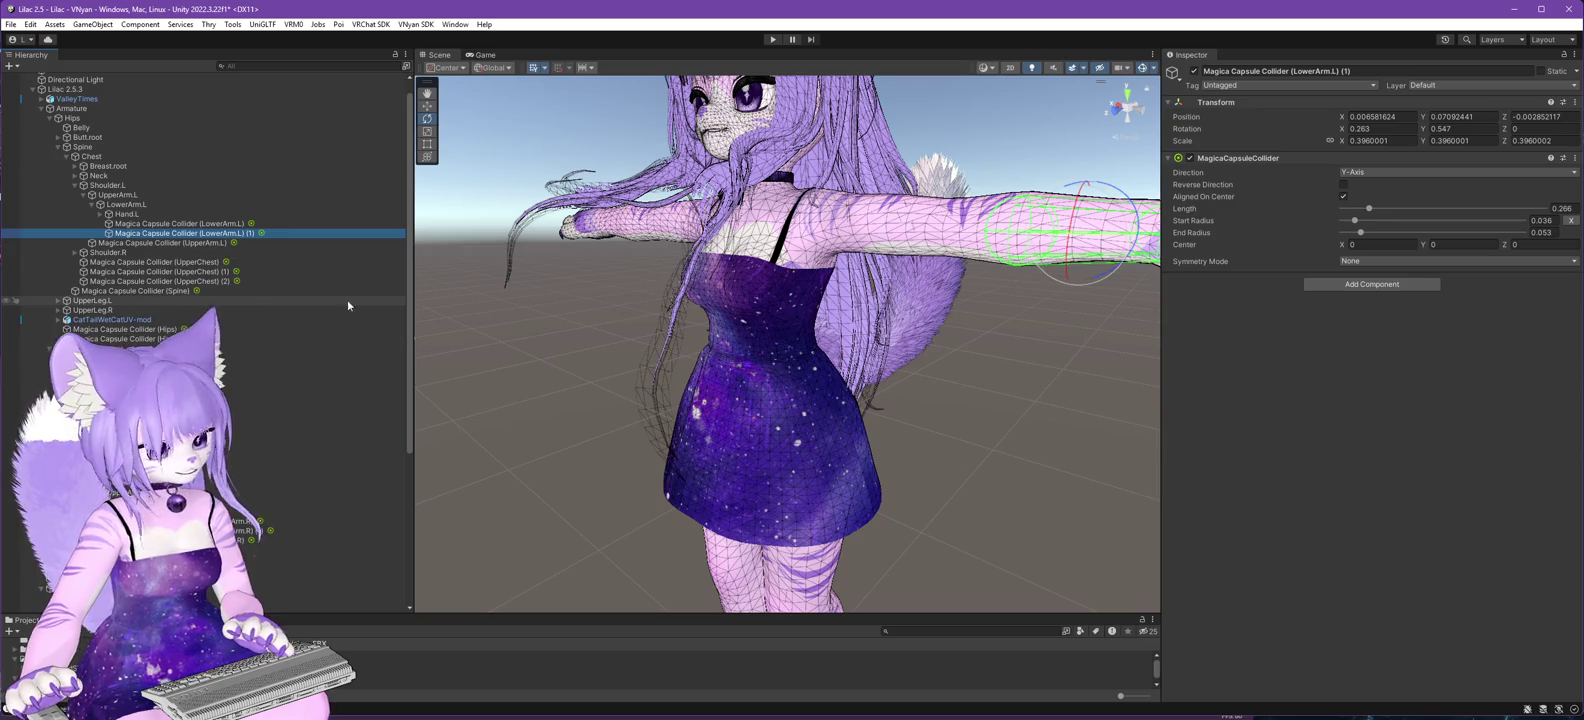
# - Move the UpperArm.R collider and both LowerArm.R colliders under their right-arm bones
pyautogui.click(75, 252)
pyautogui.click(84, 262)
pyautogui.click(92, 272)
pyautogui.click(300, 569)
pyautogui.moveTo(300, 569)
pyautogui.mouseDown()
pyautogui.moveTo(200, 290)
pyautogui.moveTo(150, 263)
pyautogui.mouseUp()
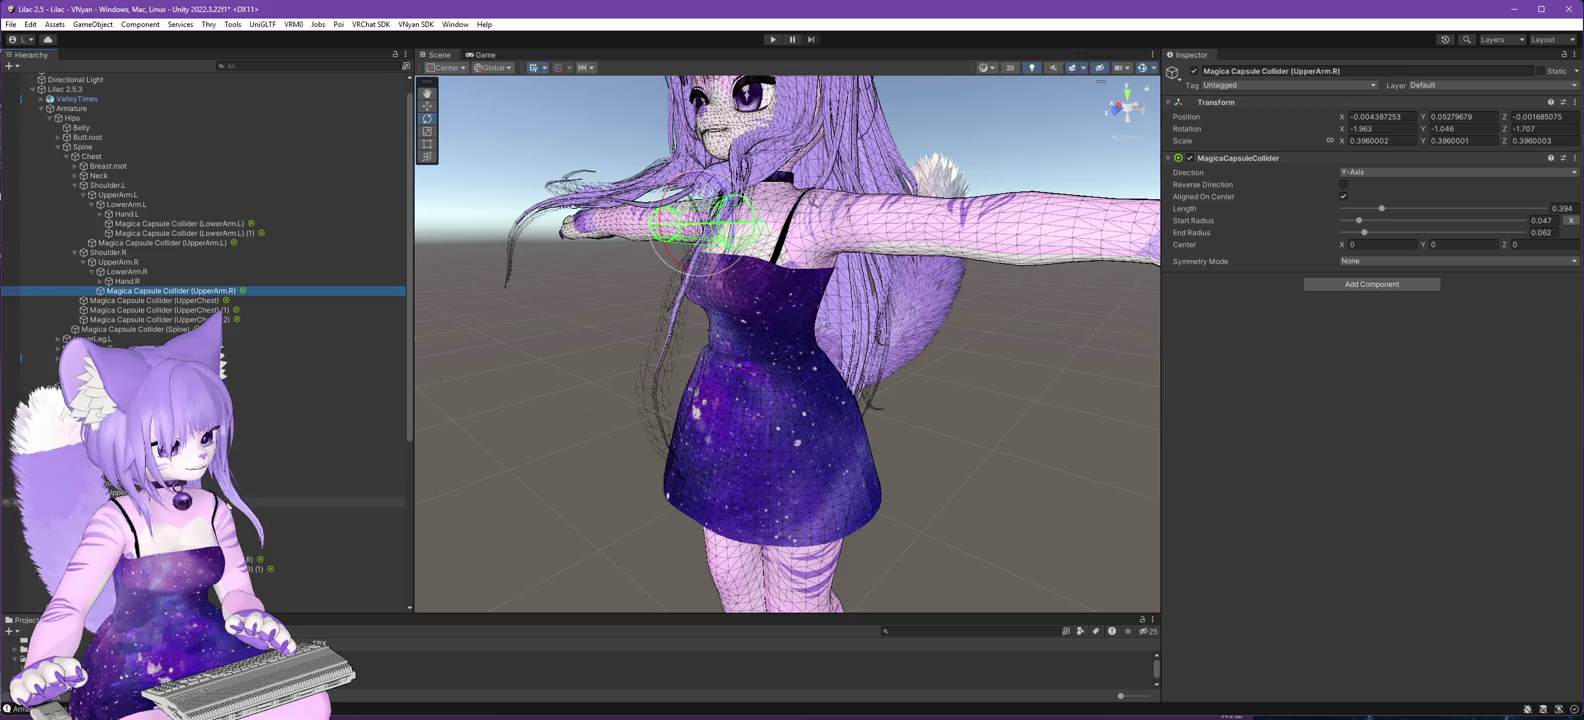
pyautogui.moveTo(300, 559)
pyautogui.mouseDown()
pyautogui.moveTo(176, 327)
pyautogui.moveTo(127, 272)
pyautogui.mouseUp()
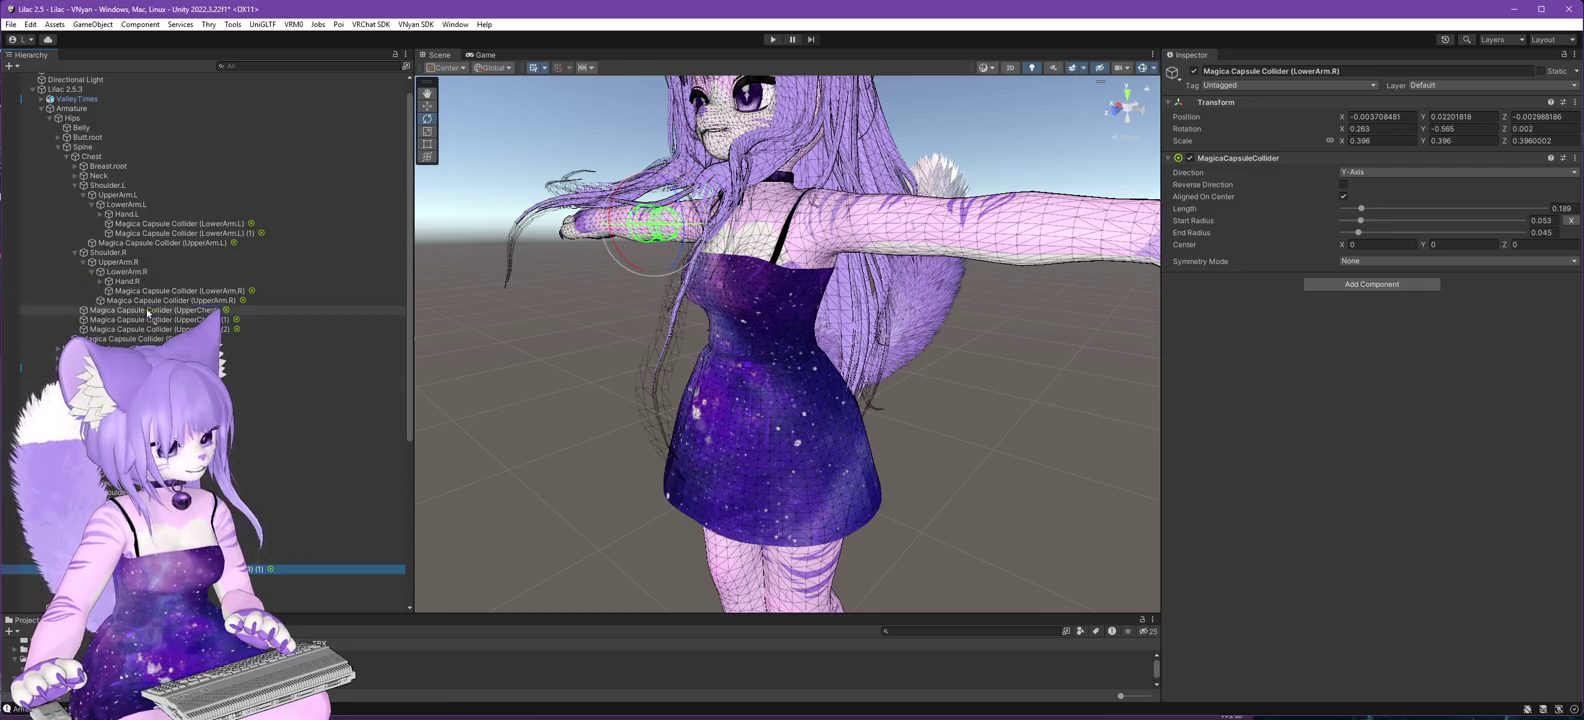
pyautogui.moveTo(132, 277); pyautogui.dragTo(132, 277)
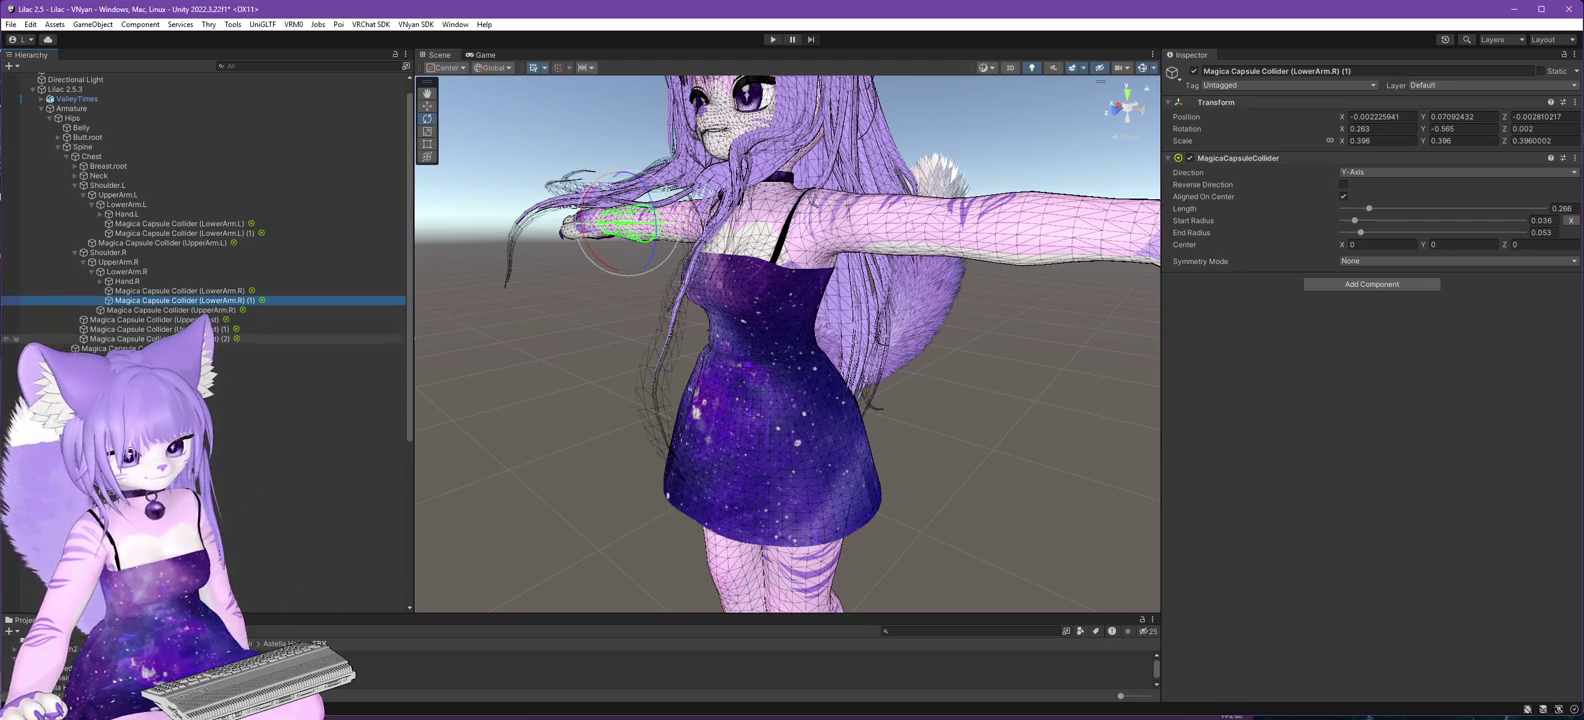
pyautogui.click(120, 406)
pyautogui.moveTo(431, 444); pyautogui.dragTo(637, 446)
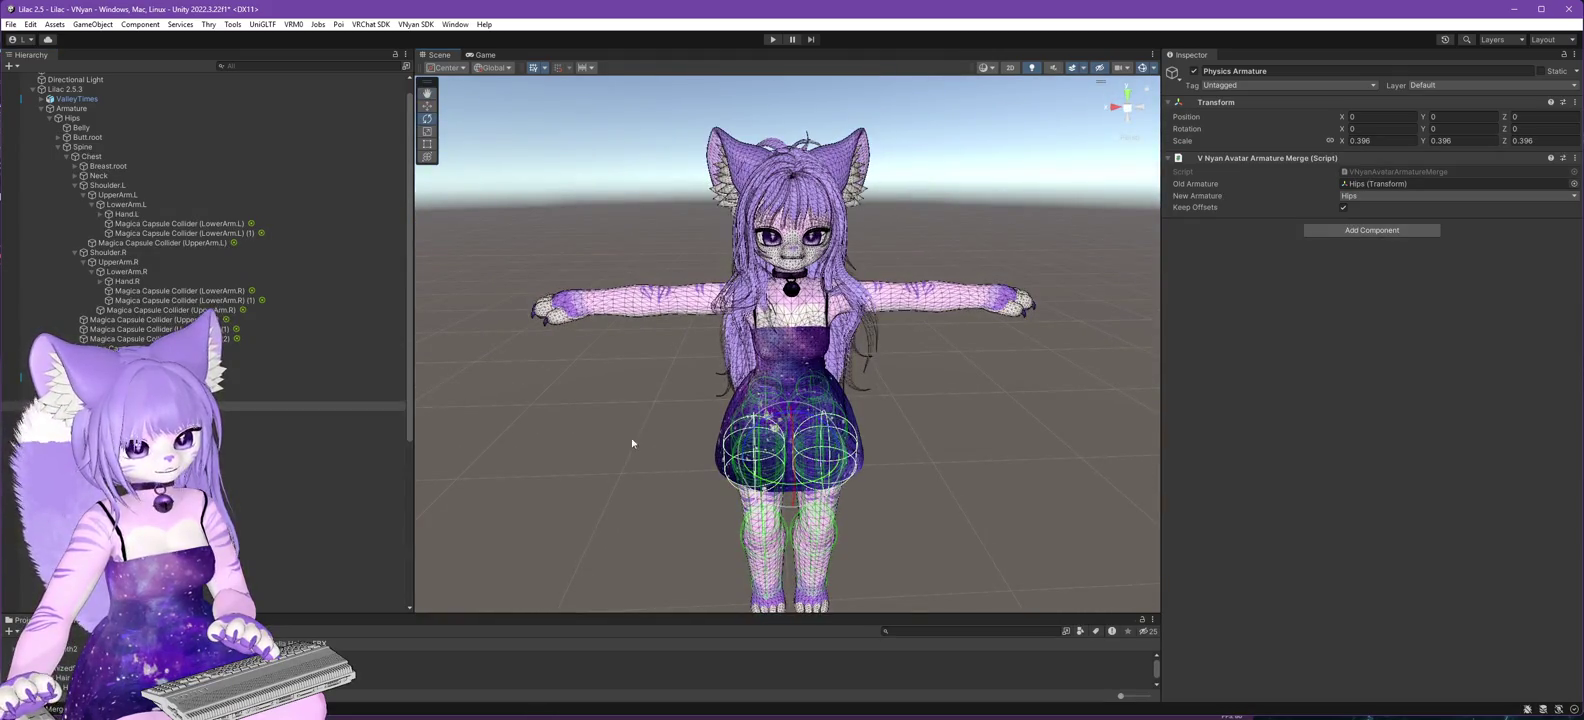
# - Collapse Shoulder.L, Chest and Spine in the Hierarchy and expand UpperLeg.L
pyautogui.click(125, 205)
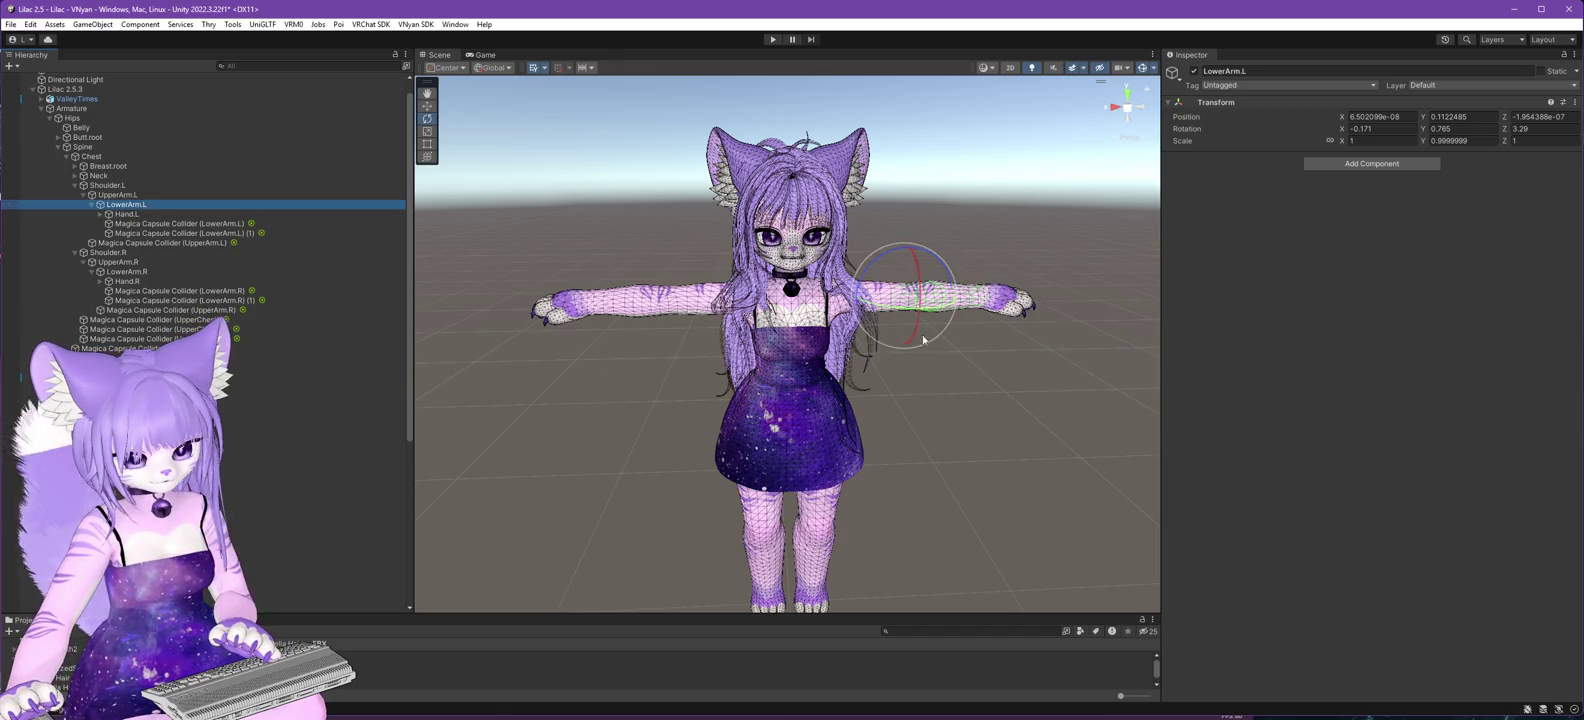
pyautogui.moveTo(900, 380); pyautogui.dragTo(916, 429)
pyautogui.scroll(5, 916, 429)
pyautogui.moveTo(951, 496)
pyautogui.mouseDown()
pyautogui.moveTo(436, 430)
pyautogui.moveTo(224, 467)
pyautogui.mouseUp()
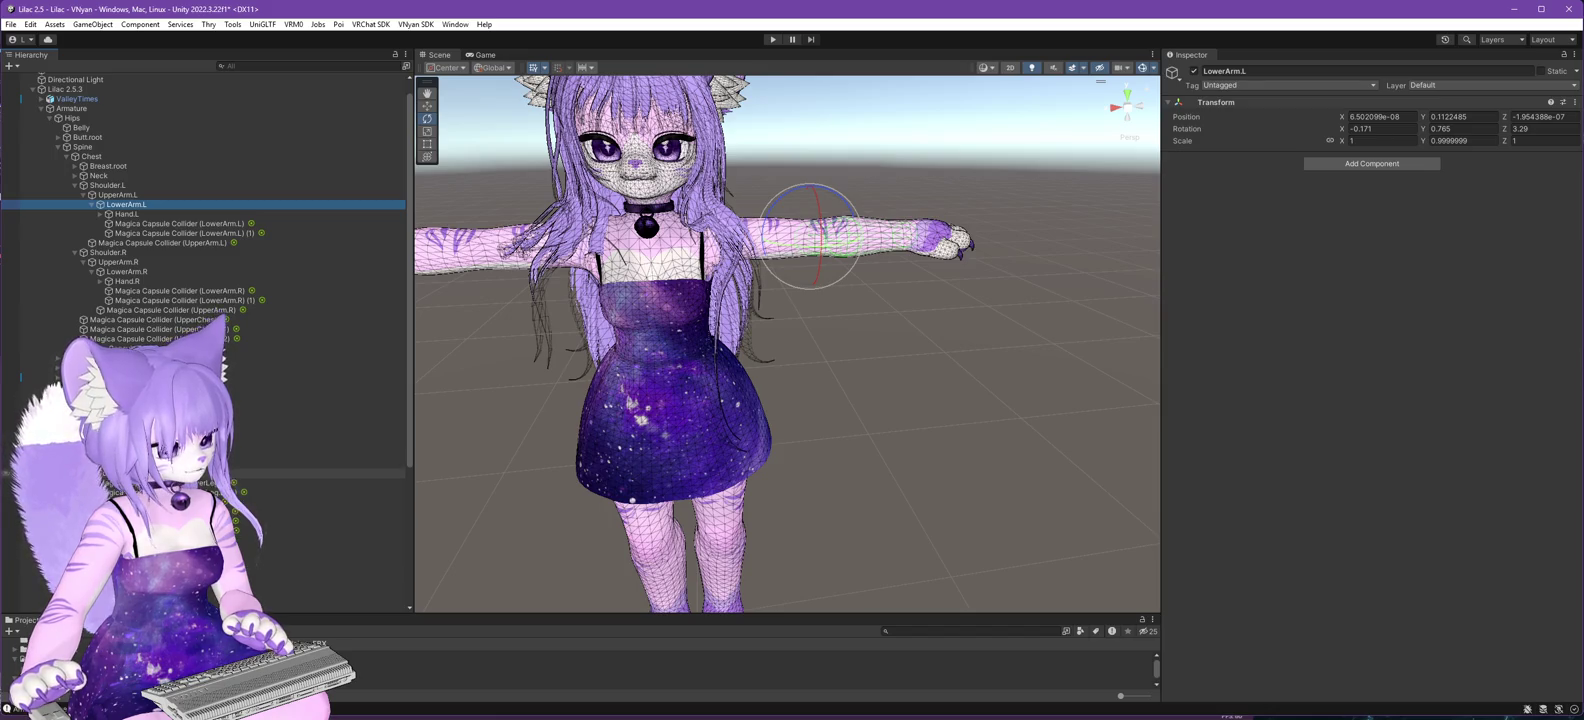
pyautogui.click(75, 185)
pyautogui.click(67, 156)
pyautogui.click(58, 147)
pyautogui.click(58, 157)
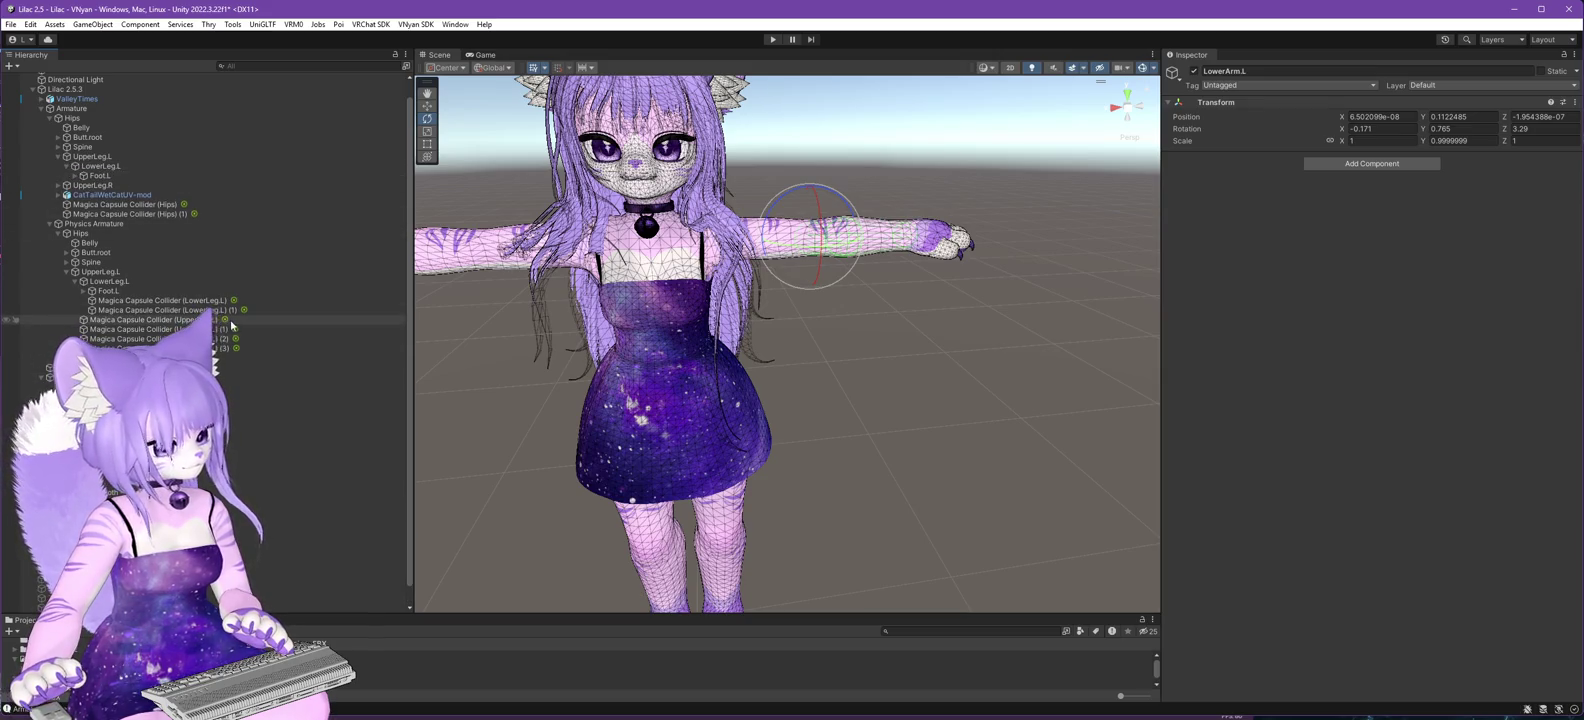
# - Move the UpperLeg.L and LowerLeg.L capsule colliders under the left leg bones
pyautogui.moveTo(102, 157); pyautogui.dragTo(100, 158)
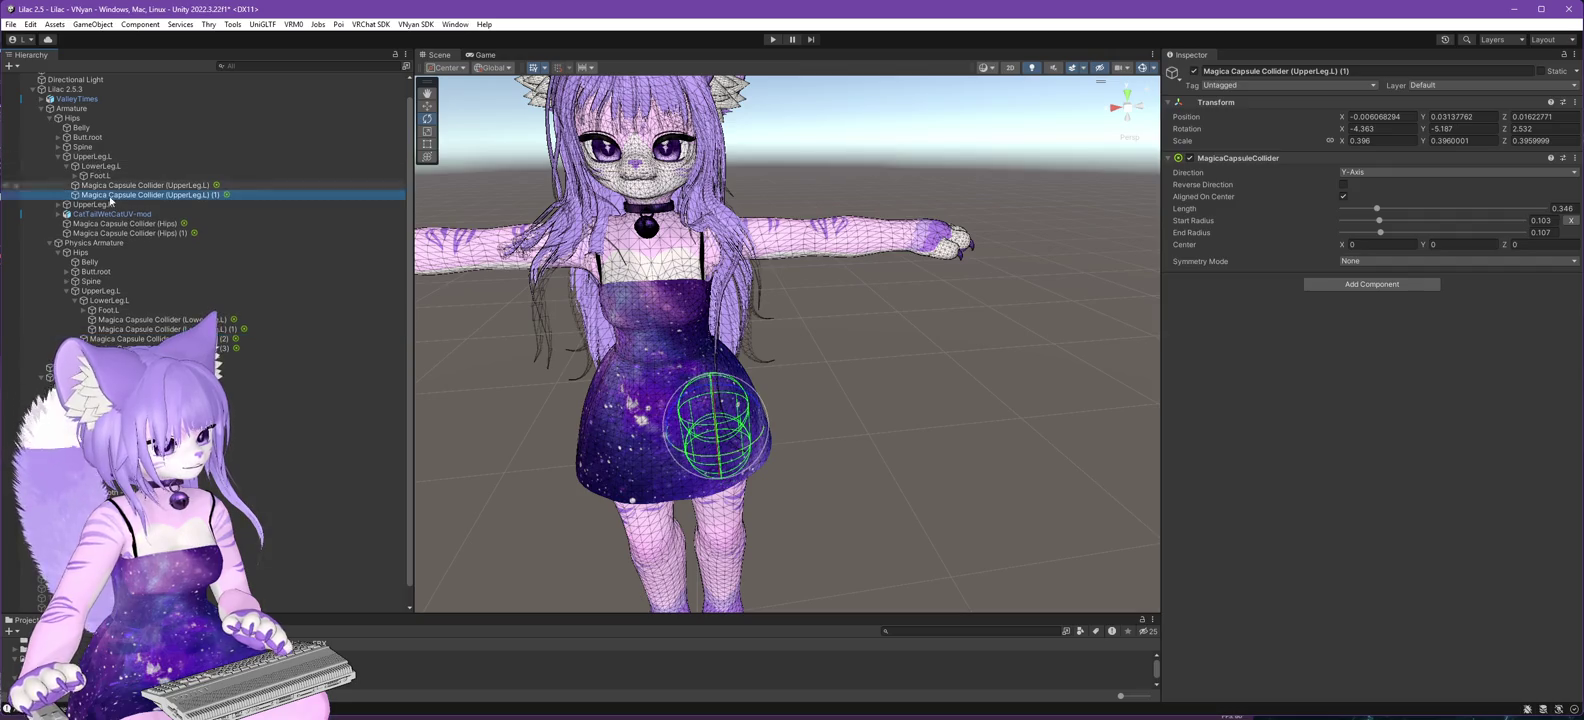
pyautogui.click(150, 338)
pyautogui.moveTo(150, 338); pyautogui.dragTo(100, 158)
pyautogui.moveTo(300, 348)
pyautogui.mouseDown()
pyautogui.moveTo(318, 330)
pyautogui.moveTo(121, 205)
pyautogui.moveTo(100, 160)
pyautogui.mouseUp()
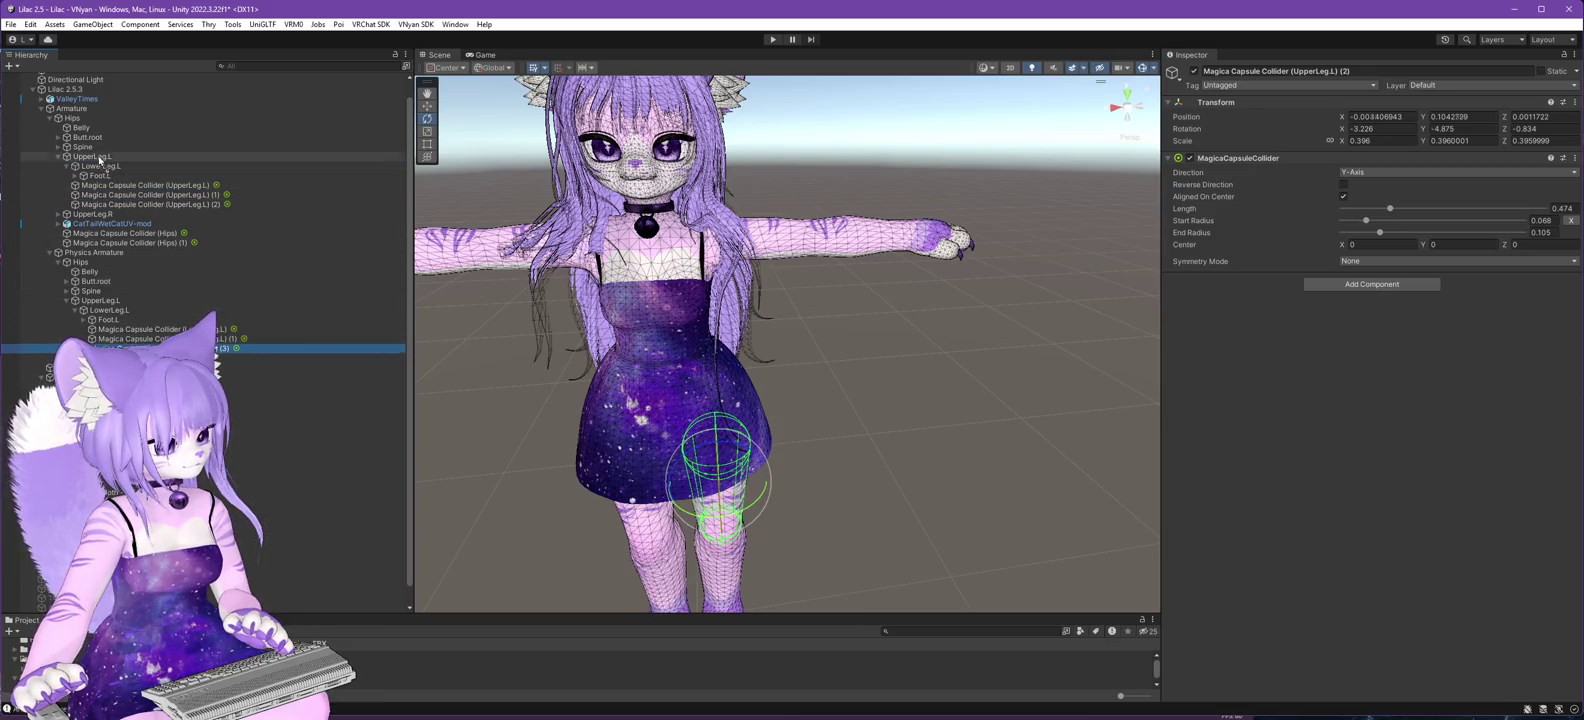
pyautogui.moveTo(185, 338); pyautogui.dragTo(110, 166)
pyautogui.click(185, 348)
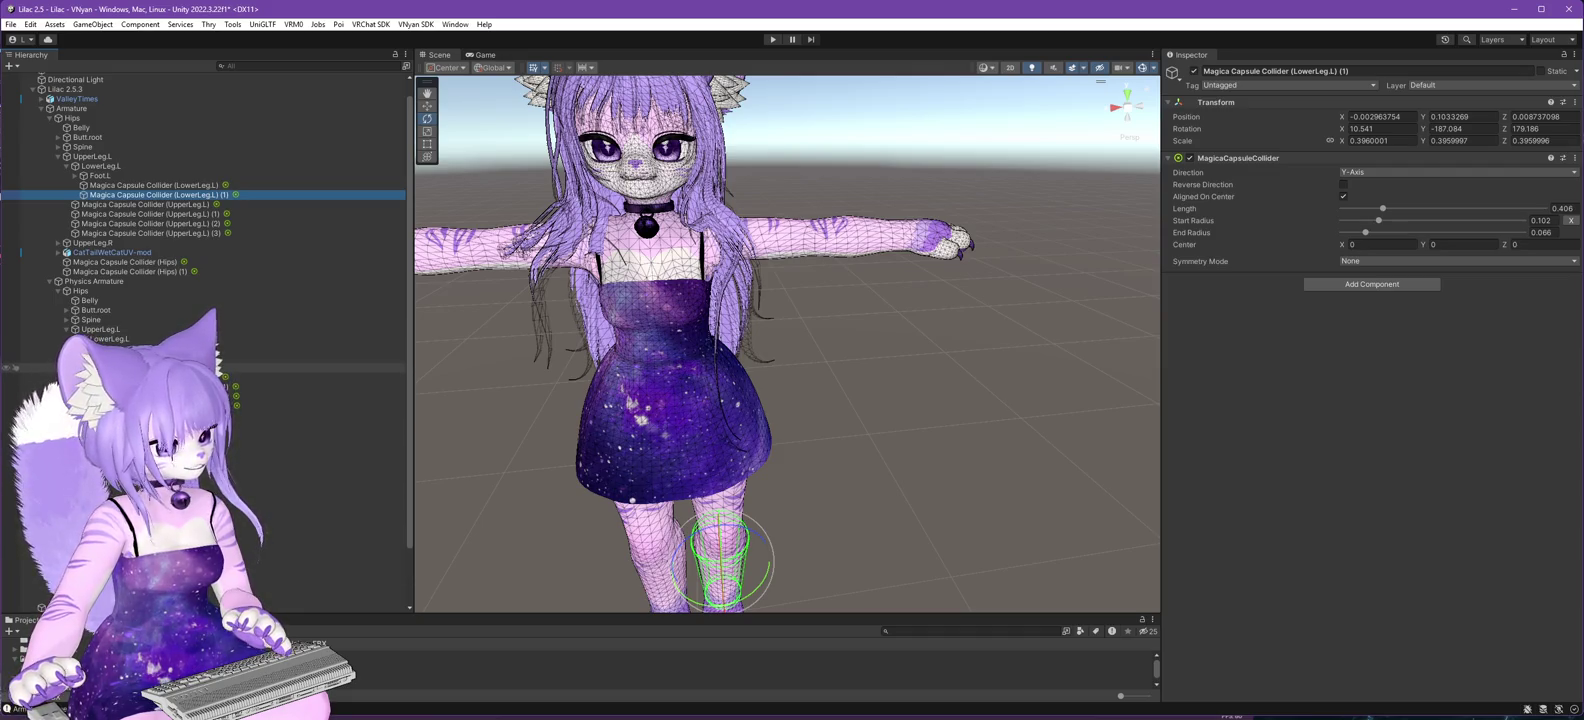
pyautogui.click(58, 157)
# - Move the four UpperLeg.R and two LowerLeg.R capsule colliders under the right leg bones
pyautogui.click(58, 166)
pyautogui.click(64, 176)
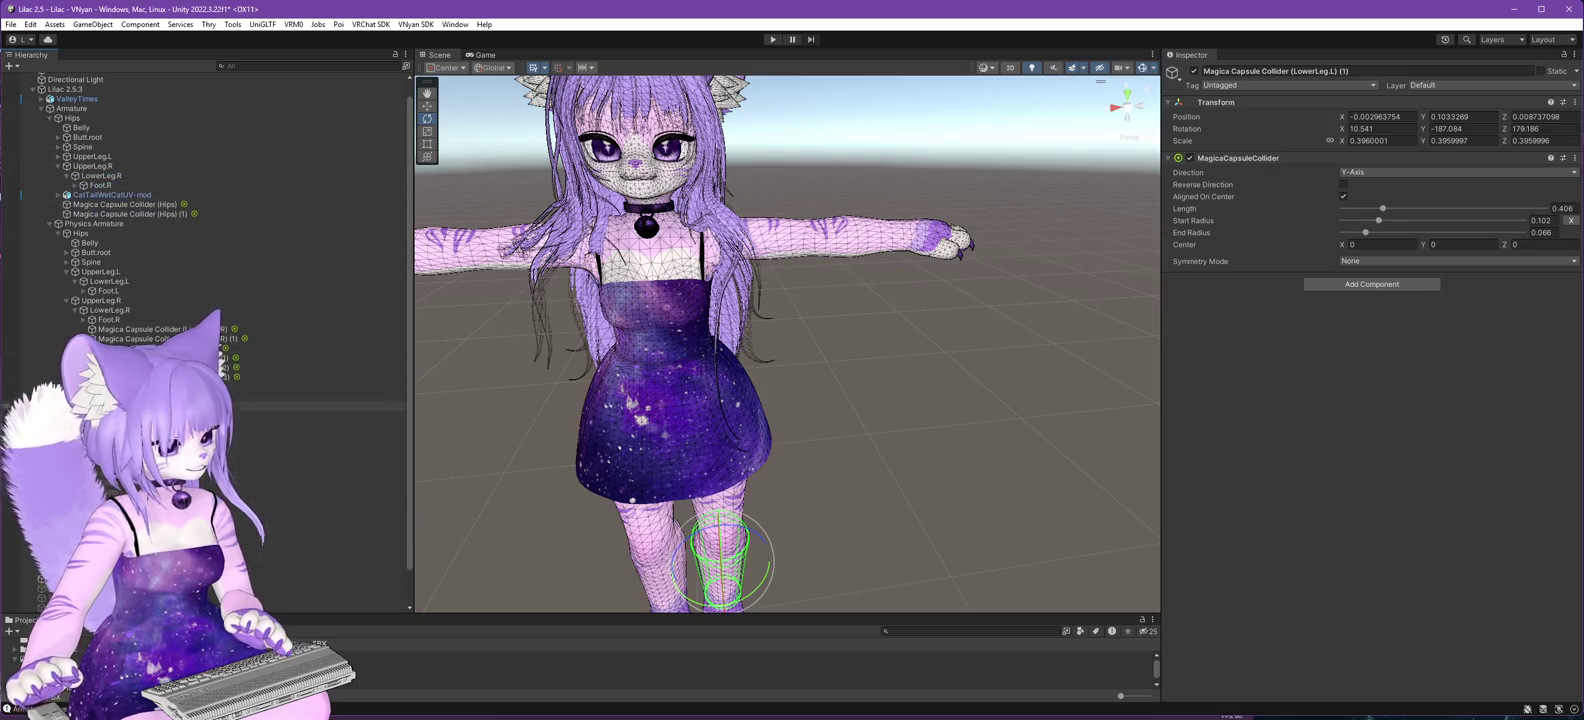
pyautogui.moveTo(156, 195); pyautogui.dragTo(101, 176)
pyautogui.moveTo(160, 357)
pyautogui.mouseDown()
pyautogui.moveTo(120, 300)
pyautogui.moveTo(93, 168)
pyautogui.mouseUp()
pyautogui.click(220, 367)
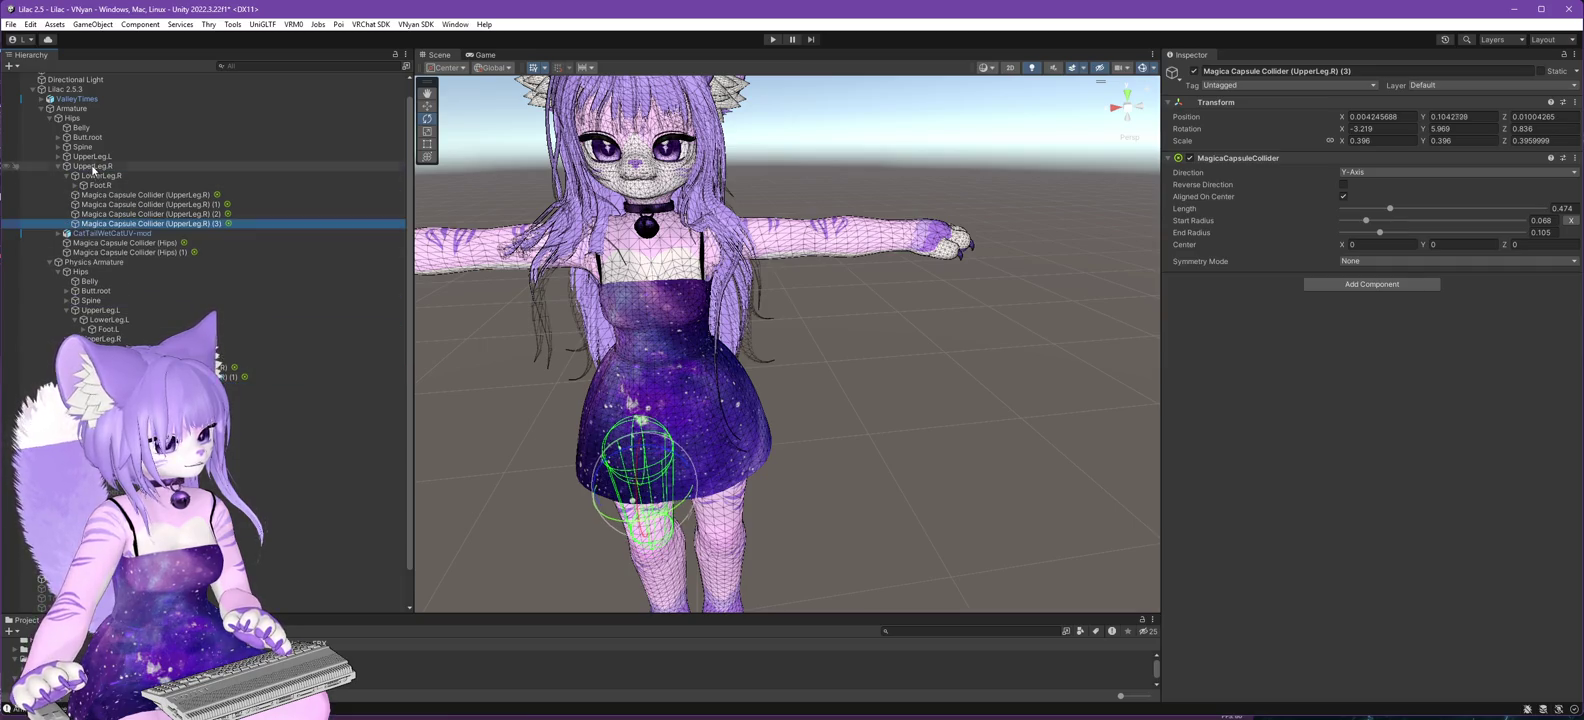
pyautogui.moveTo(220, 367); pyautogui.dragTo(100, 176)
pyautogui.moveTo(220, 376); pyautogui.dragTo(100, 176)
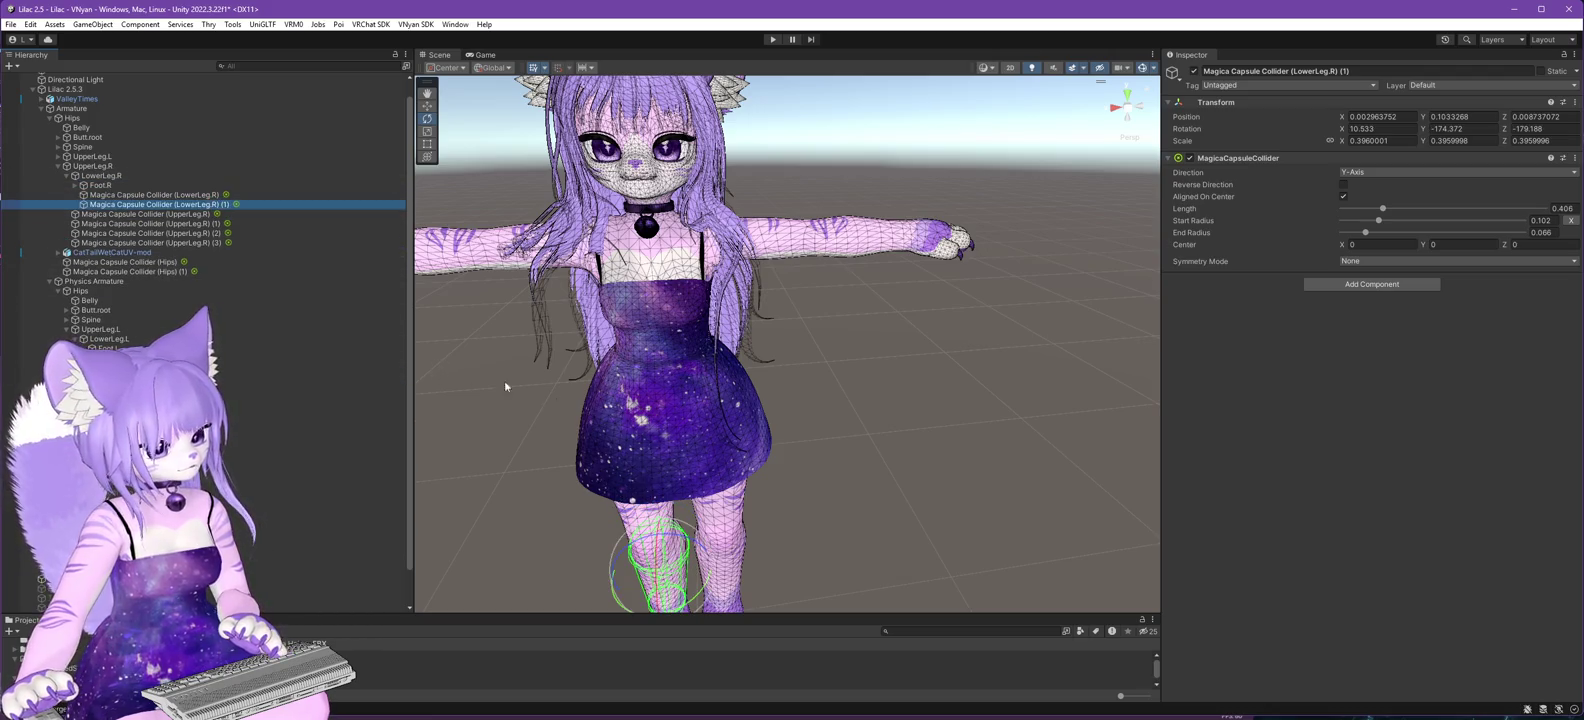
pyautogui.press('Left')
pyautogui.moveTo(509, 453)
pyautogui.mouseDown()
pyautogui.moveTo(572, 396)
pyautogui.moveTo(813, 417)
pyautogui.moveTo(834, 516)
pyautogui.moveTo(742, 537)
pyautogui.mouseUp()
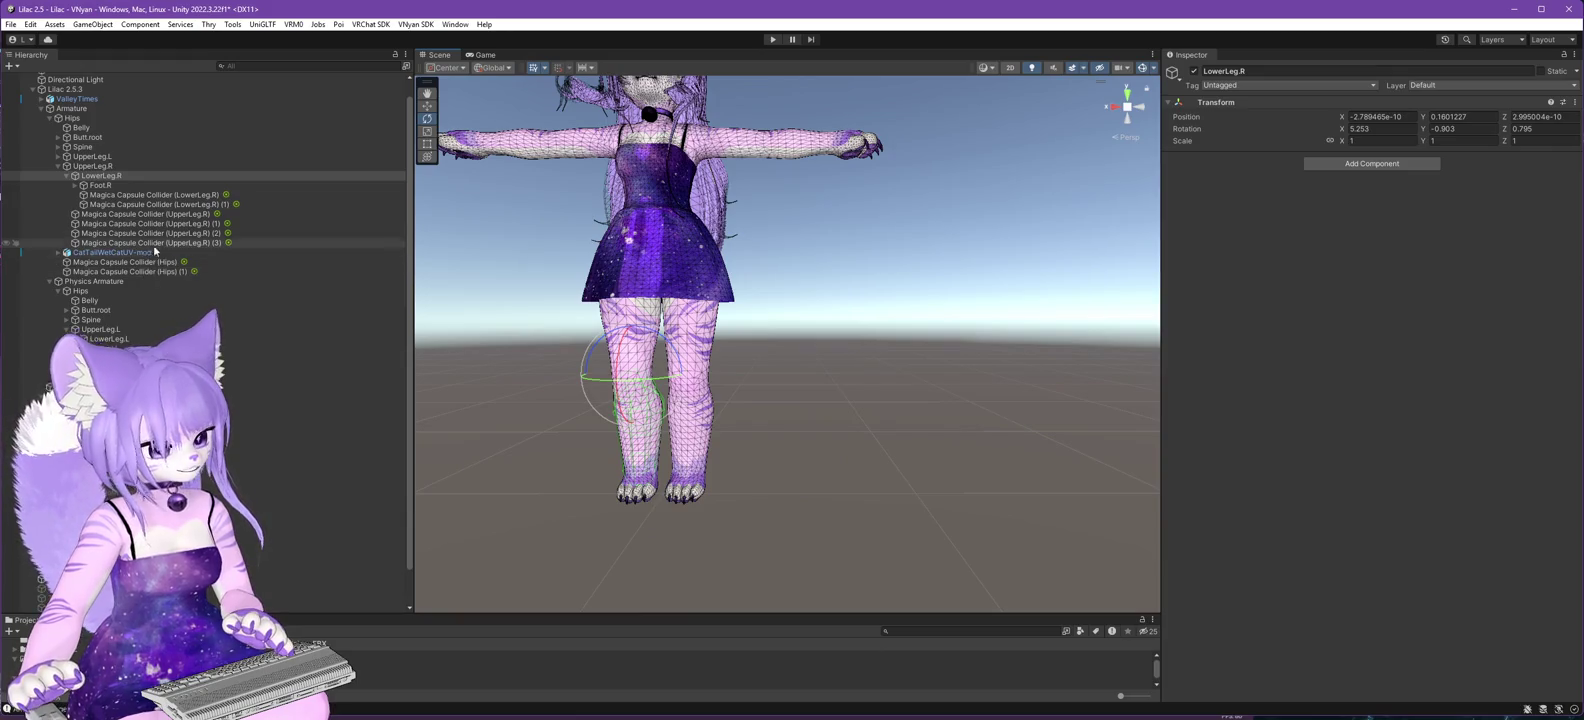
# - Check the UpperLeg.R, LowerLeg.L, UpperLeg.L and Hips bones
pyautogui.click(84, 167)
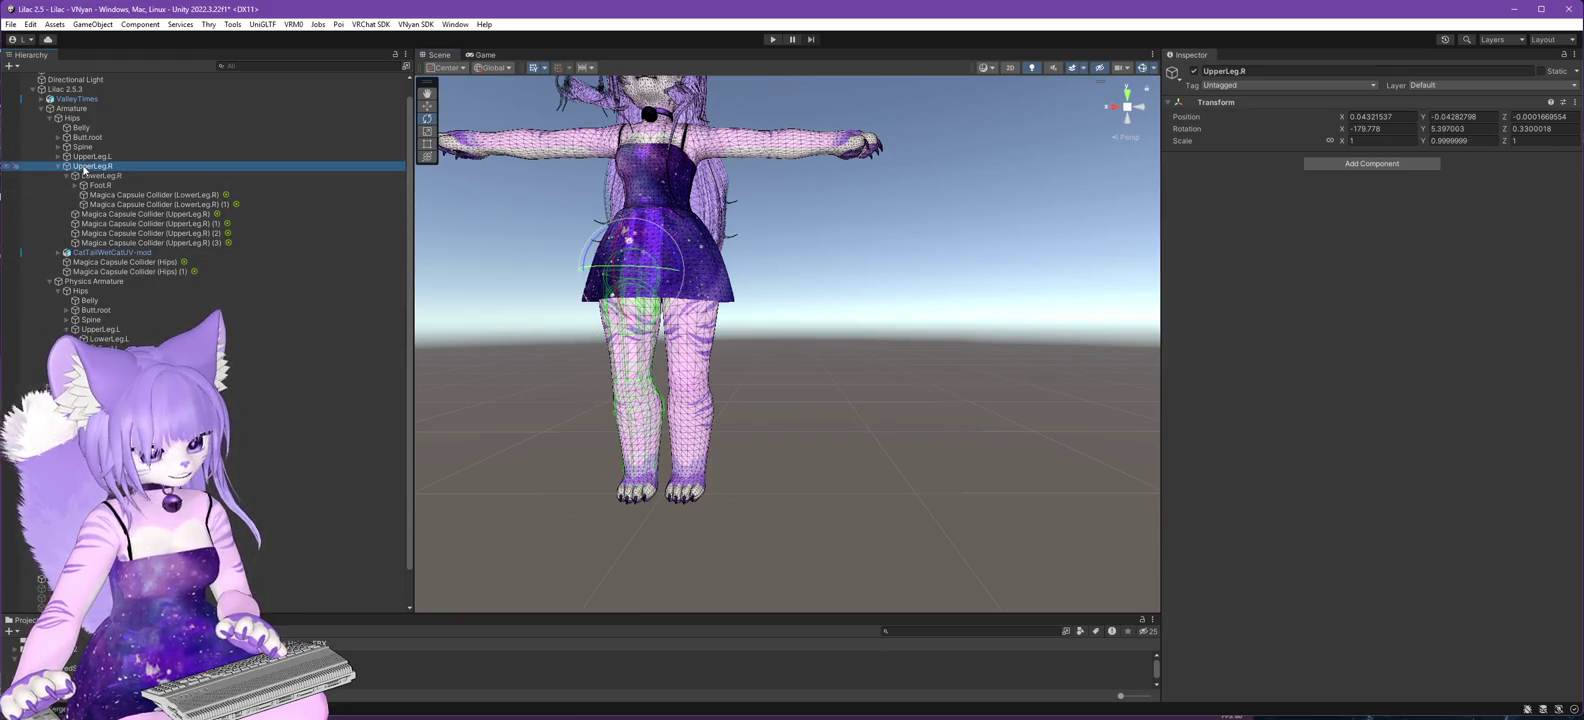
pyautogui.click(58, 157)
pyautogui.click(106, 167)
pyautogui.click(71, 157)
pyautogui.click(58, 157)
pyautogui.click(70, 118)
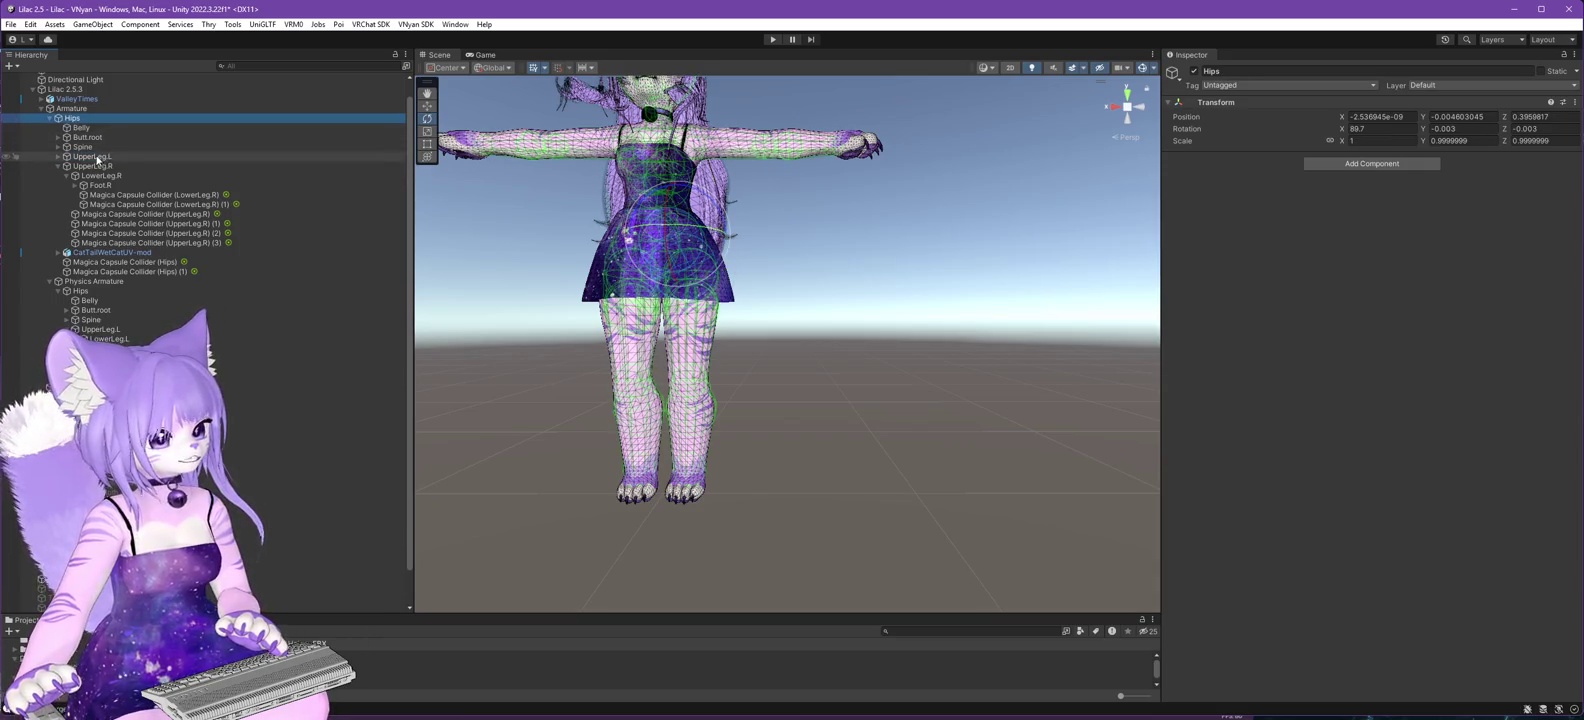
# - Inspect the Spine, Chest, Breast.root, Neck, both shoulder and right-arm bones
pyautogui.click(58, 147)
pyautogui.click(82, 147)
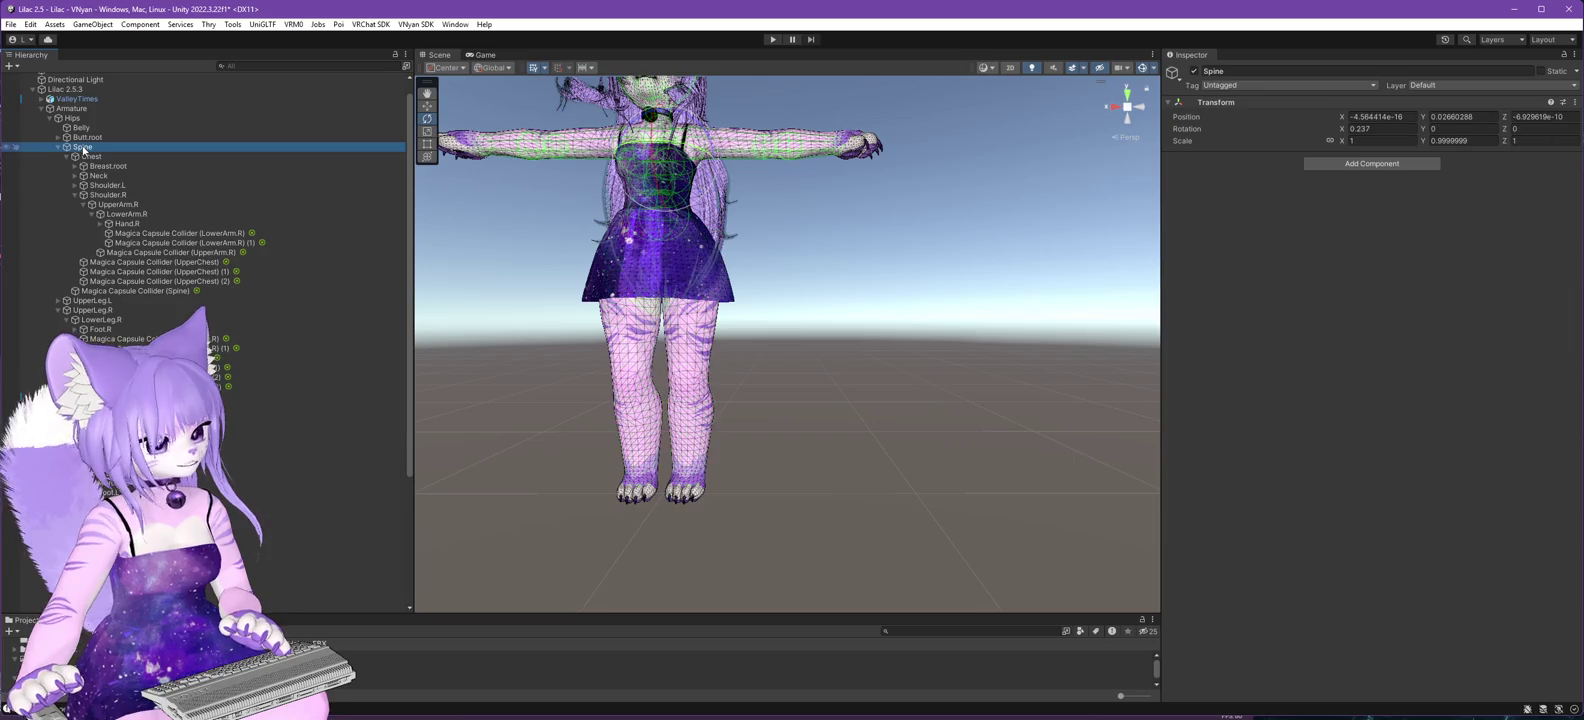
pyautogui.moveTo(590, 225)
pyautogui.mouseDown()
pyautogui.moveTo(593, 265)
pyautogui.moveTo(691, 350)
pyautogui.mouseUp()
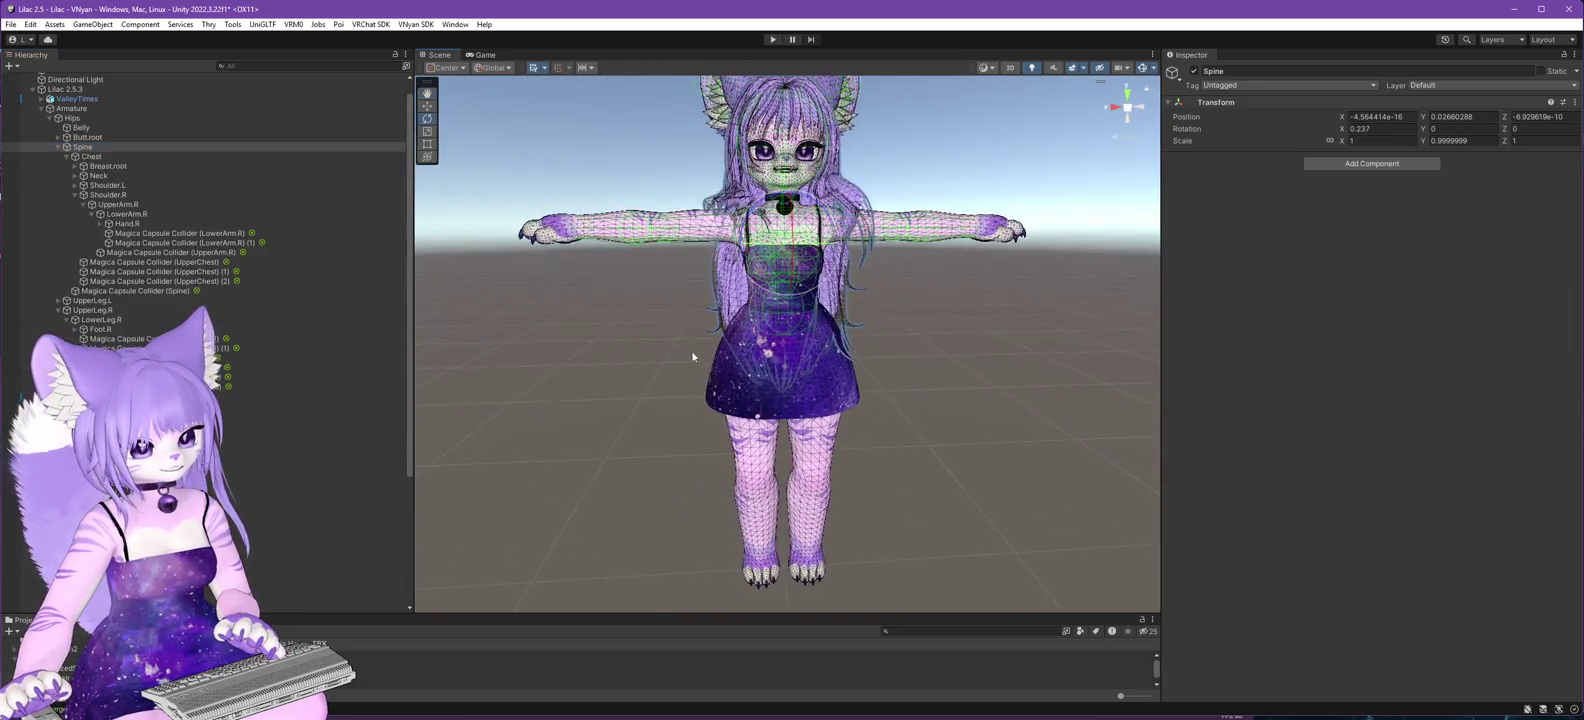
pyautogui.scroll(3, 691, 350)
pyautogui.click(92, 157)
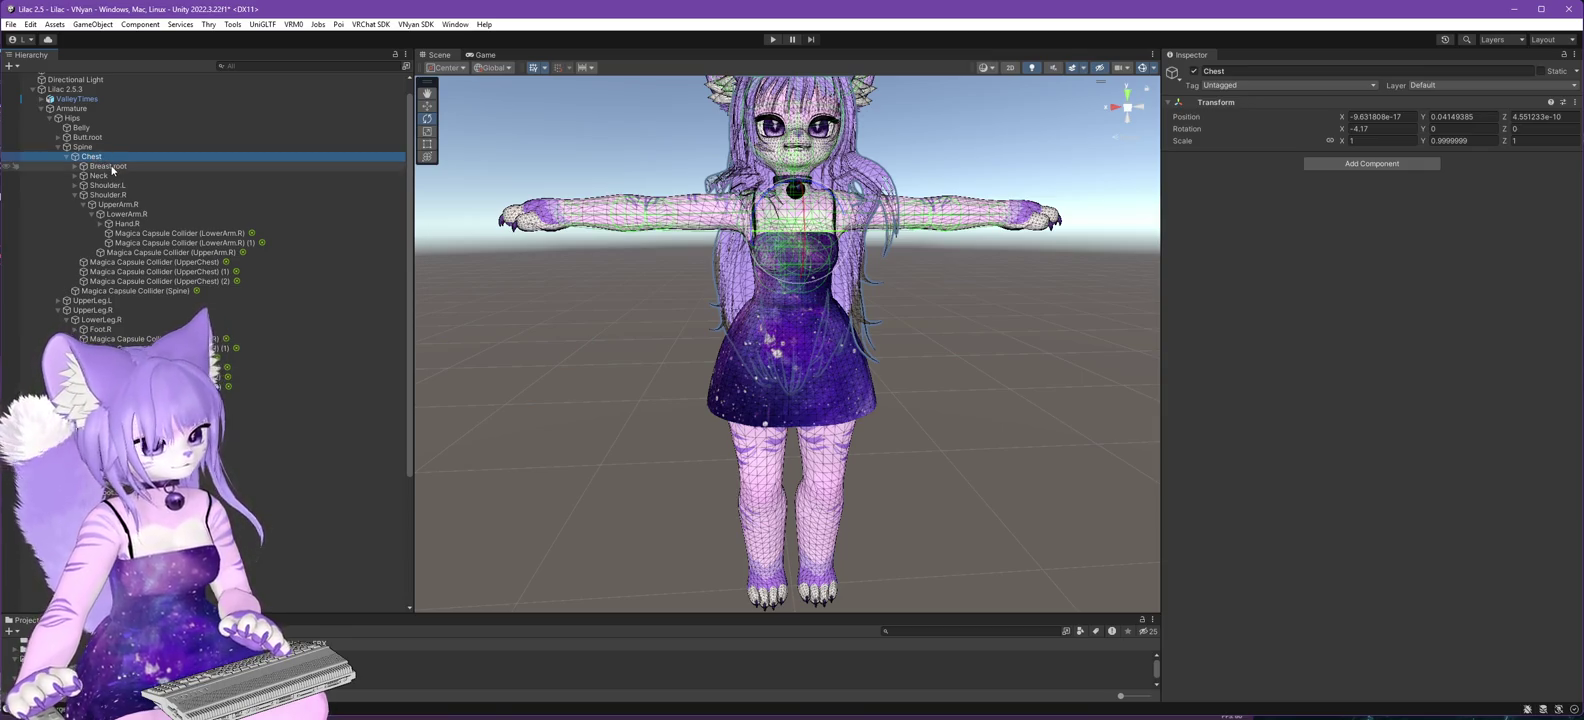
pyautogui.click(108, 166)
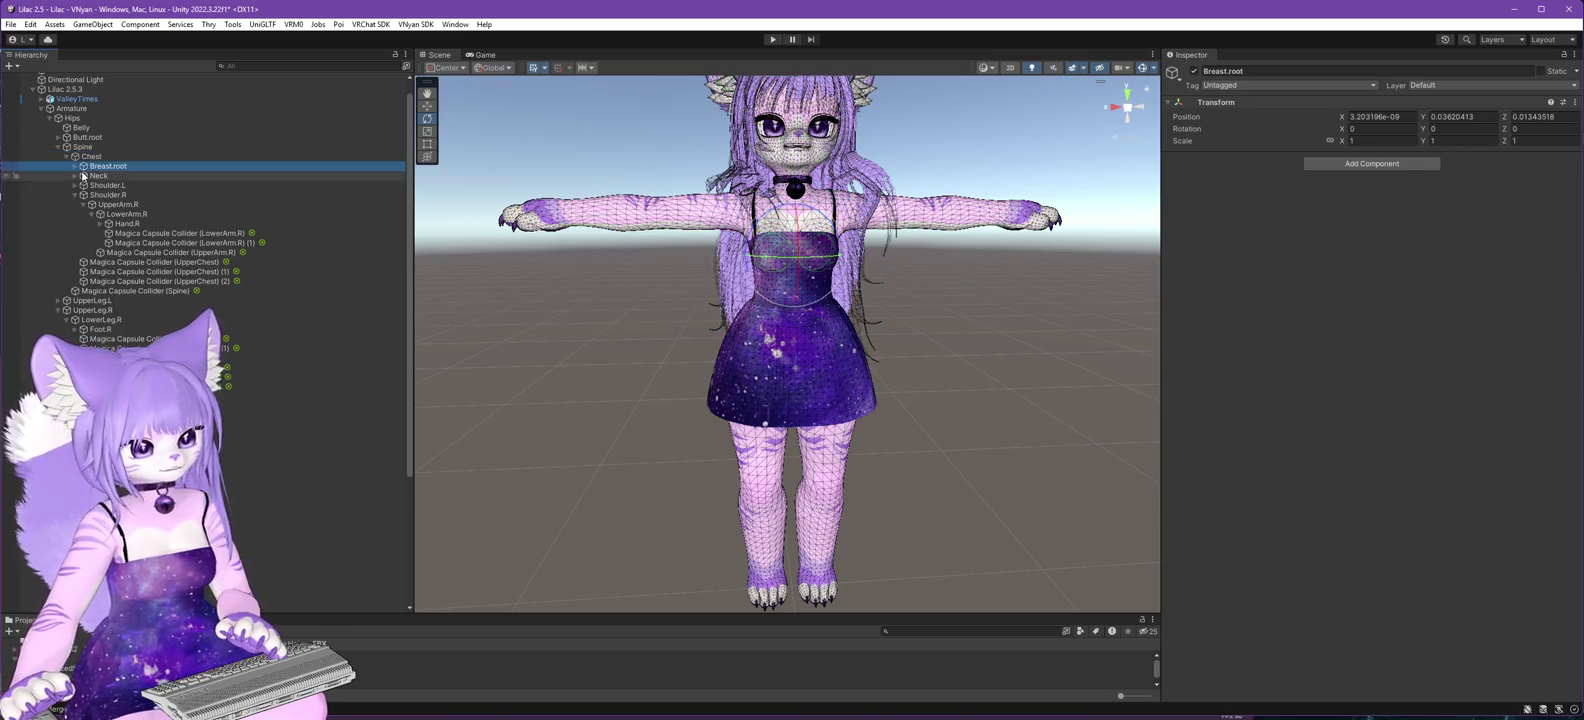
pyautogui.click(98, 176)
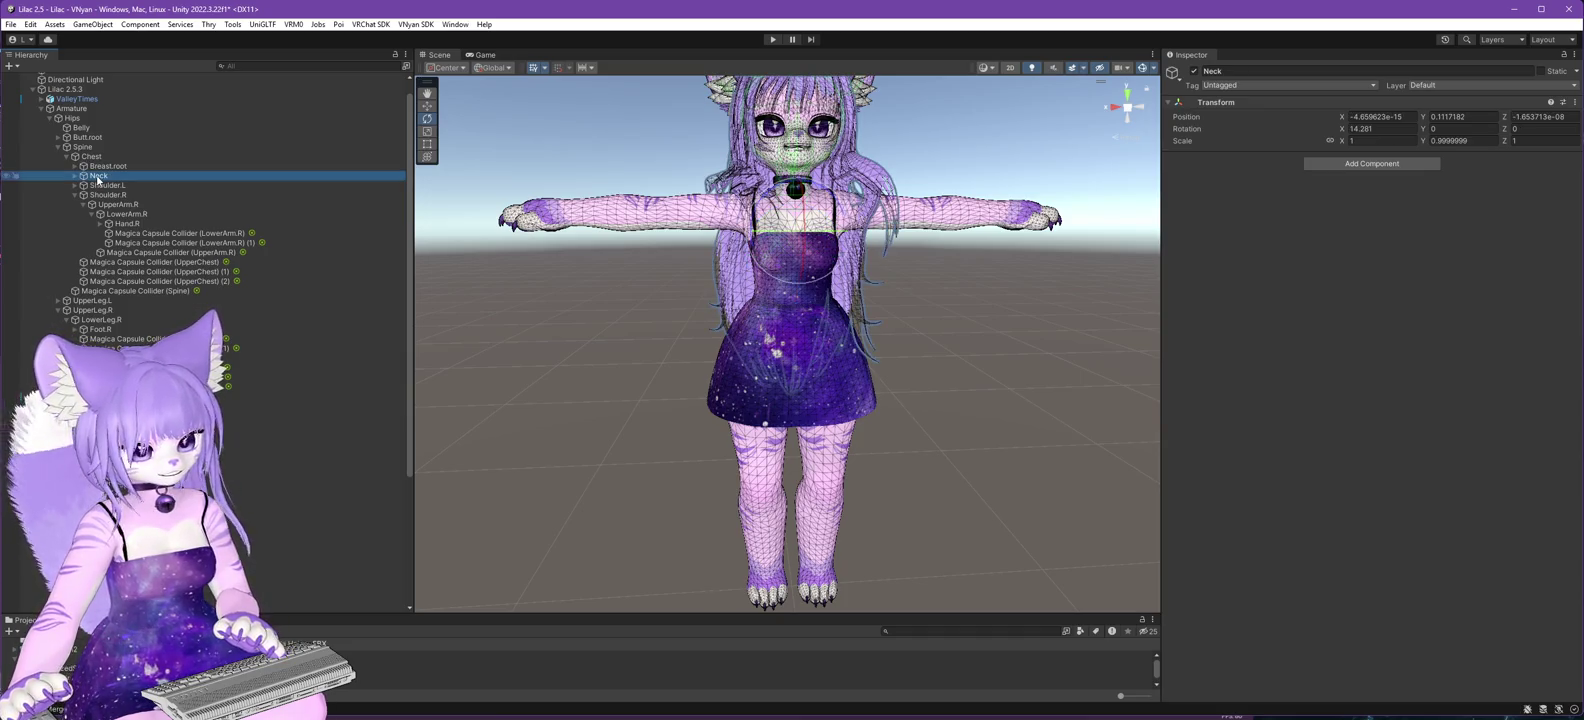
pyautogui.click(104, 186)
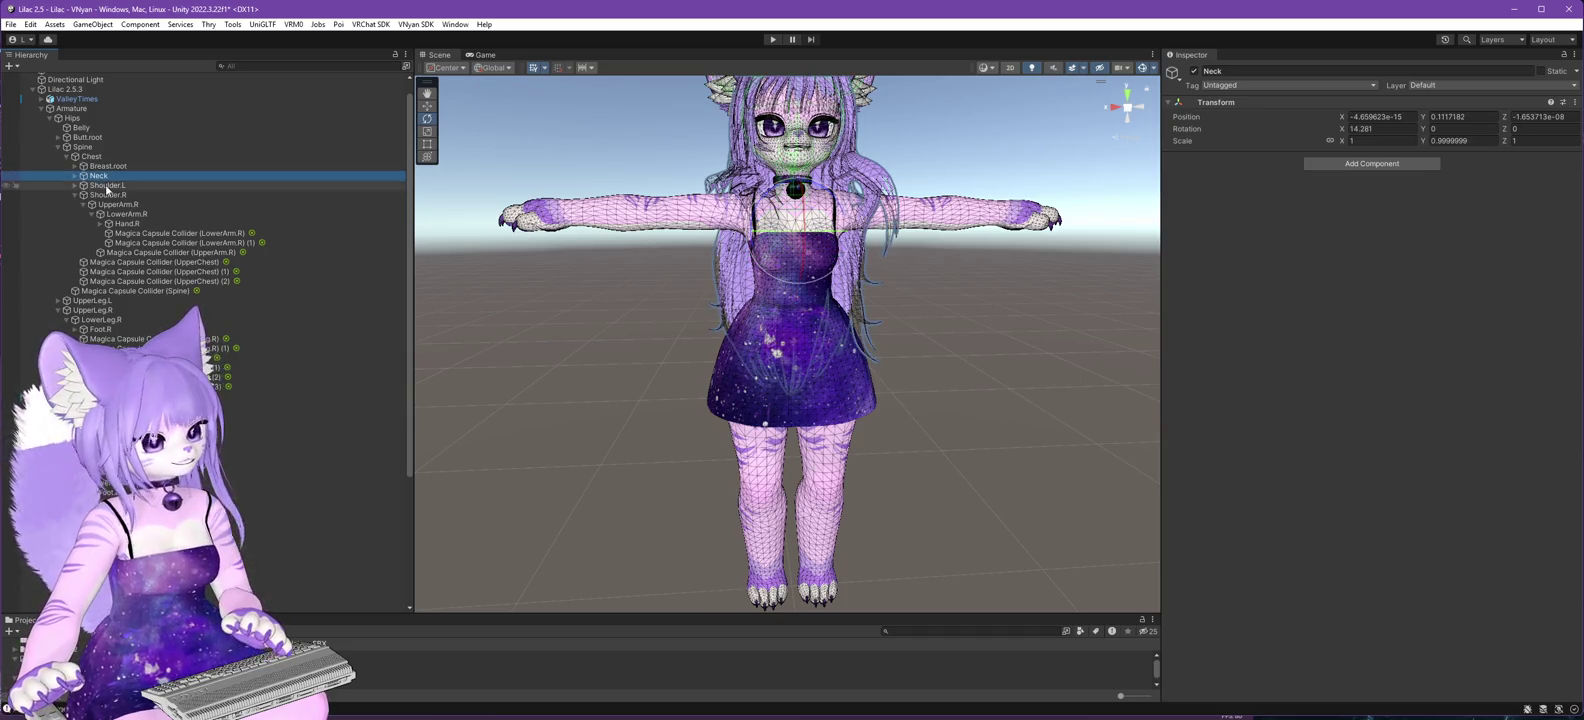
pyautogui.click(111, 195)
pyautogui.click(109, 205)
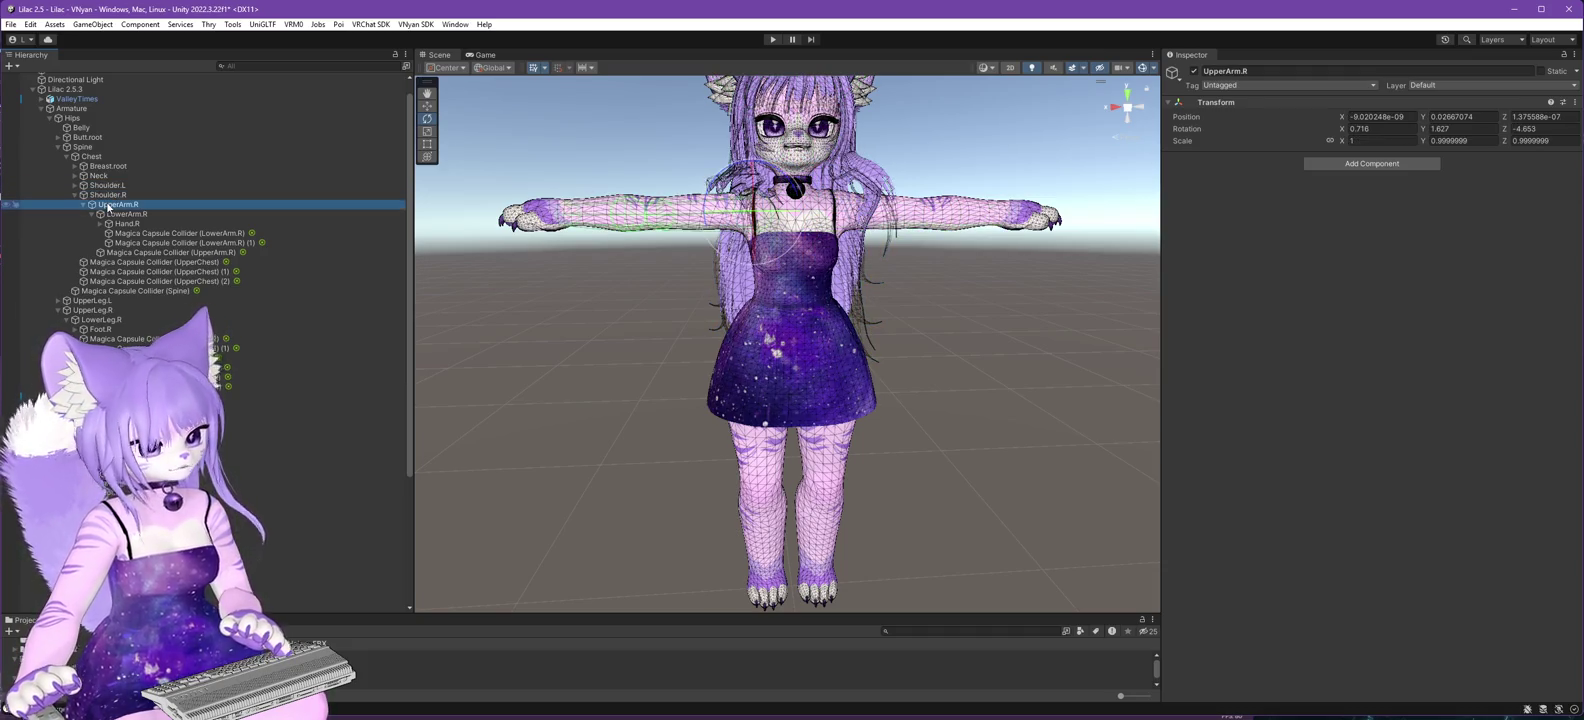
pyautogui.click(113, 215)
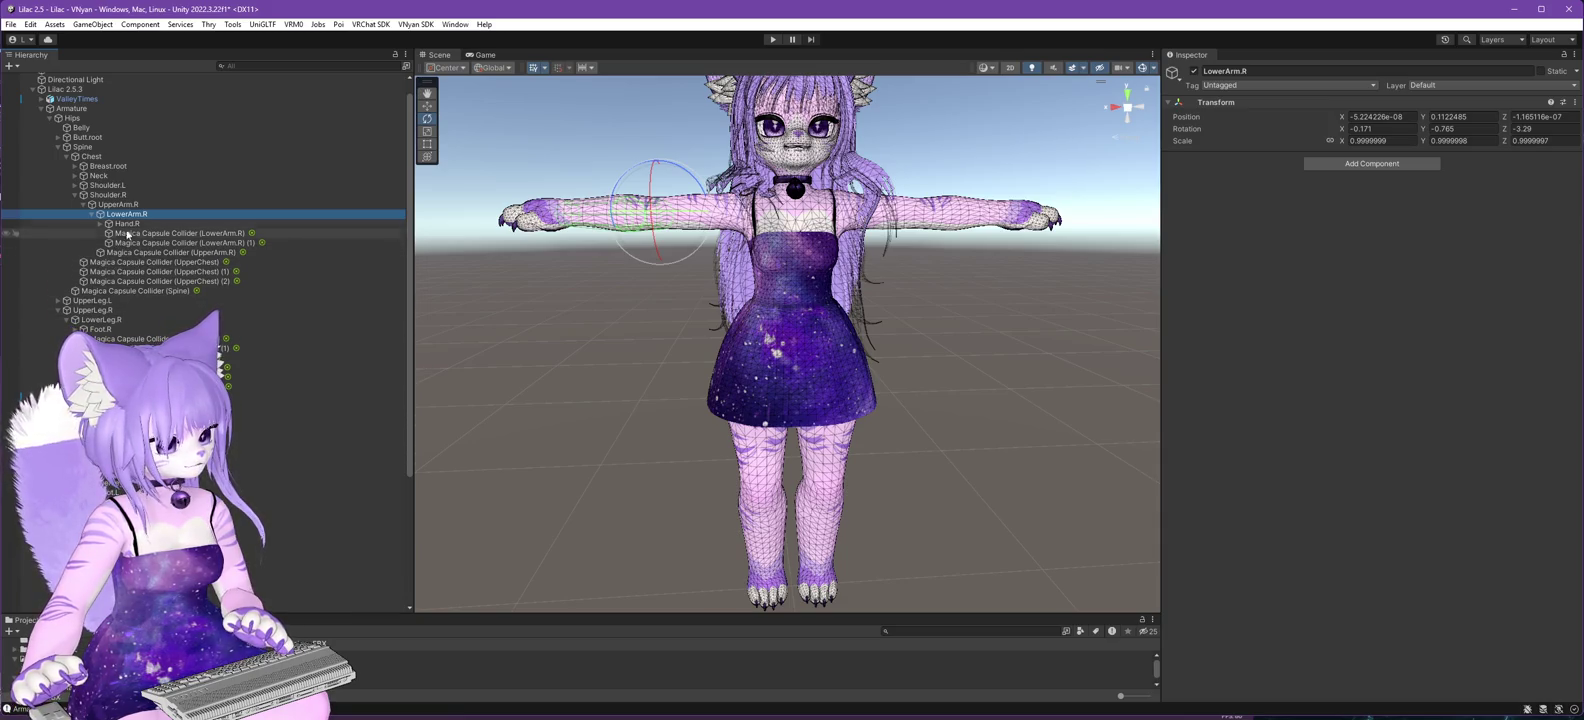
# - Check the UpperArm.L and LowerArm.L bones and switch the Scene view to Wireframe
pyautogui.click(76, 186)
pyautogui.click(112, 195)
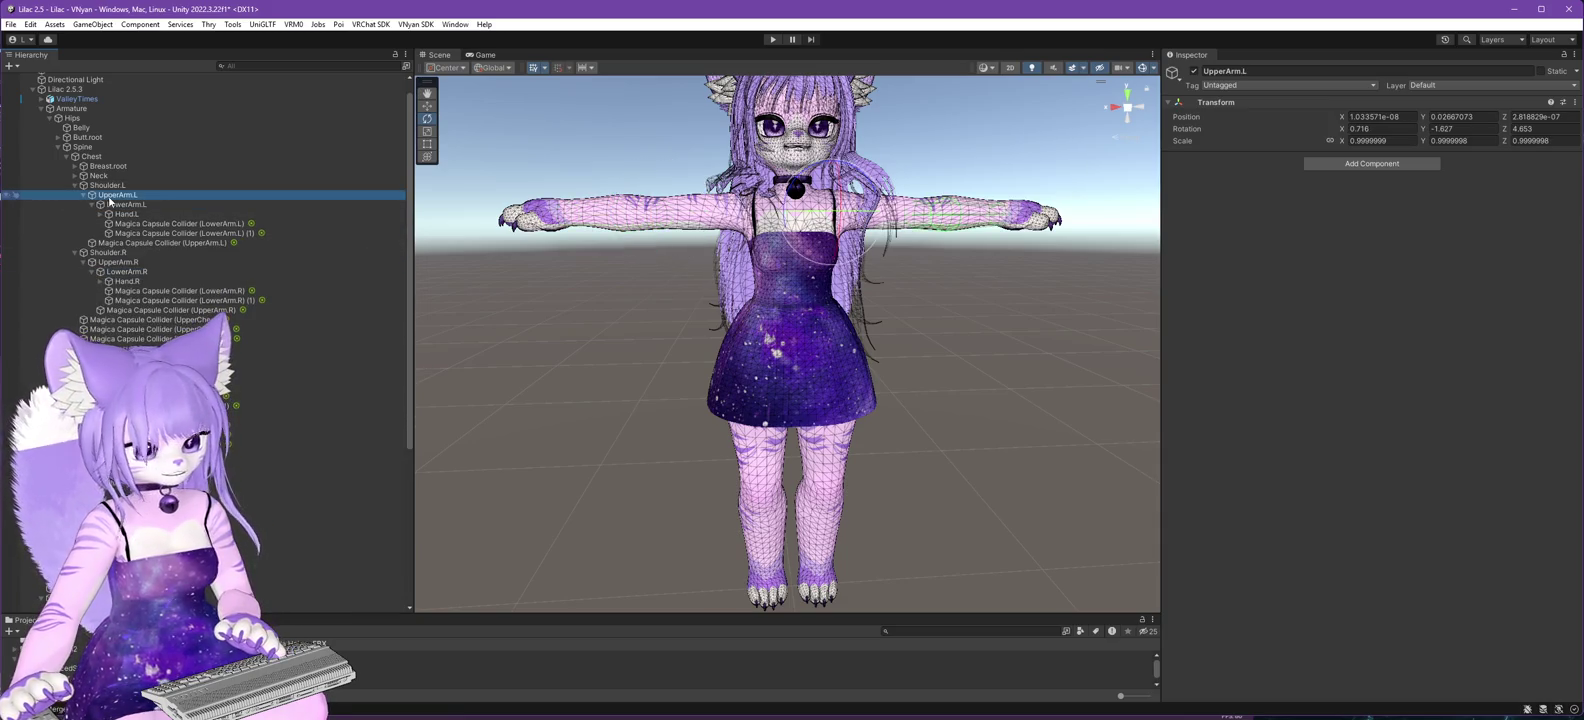
pyautogui.click(114, 204)
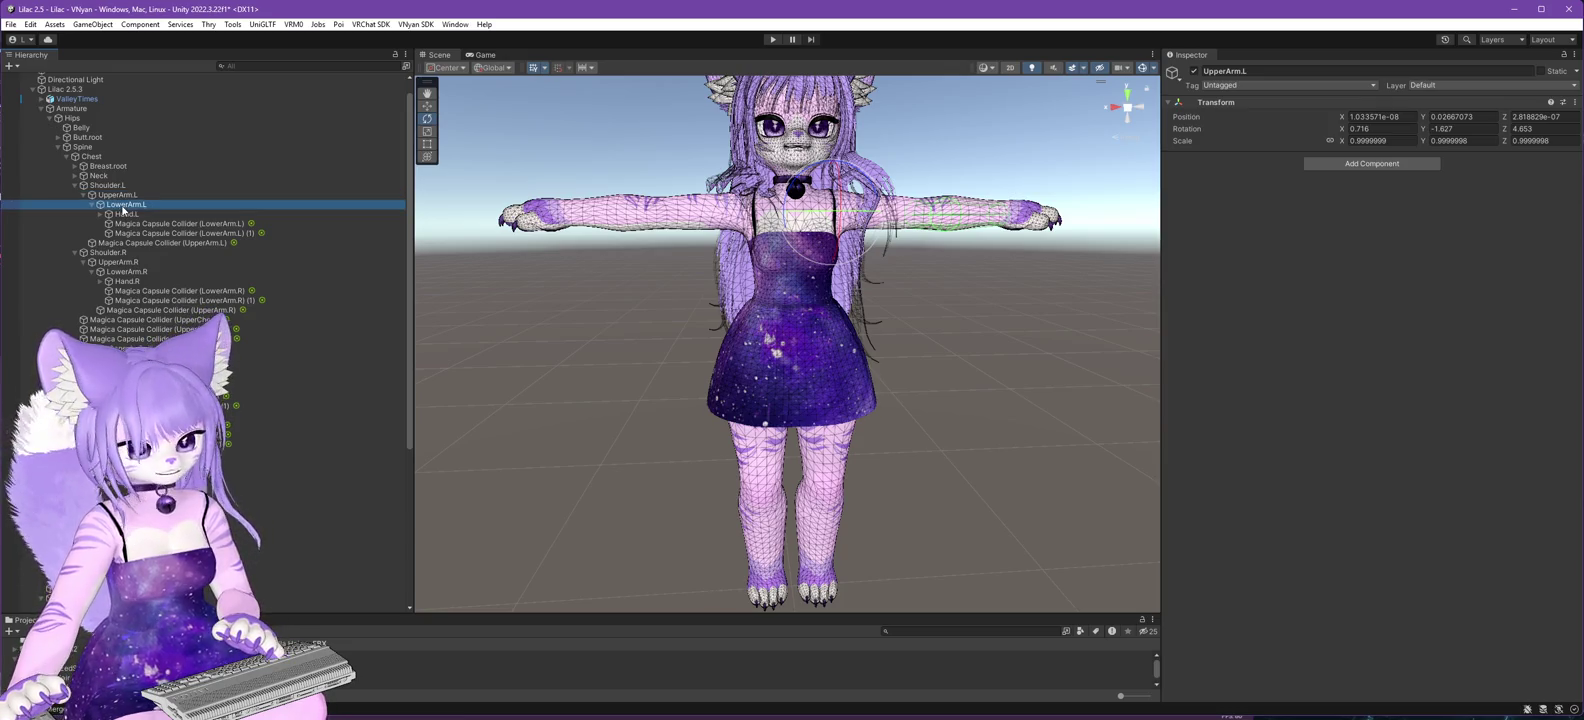
pyautogui.click(993, 68)
pyautogui.click(1008, 100)
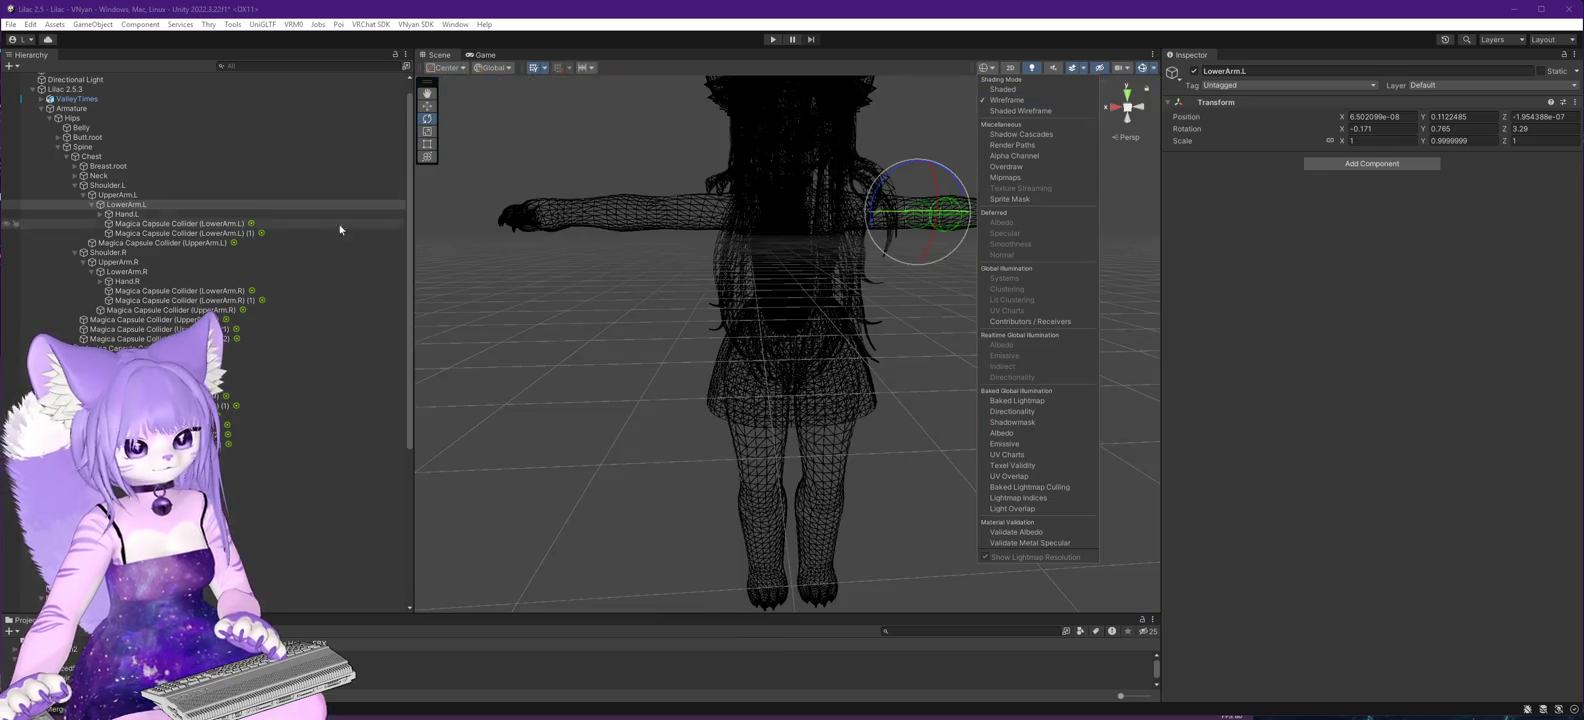
# - Parent the upper-arm capsule collider to UpperArm.L and recheck the left arm bones
pyautogui.click(113, 195)
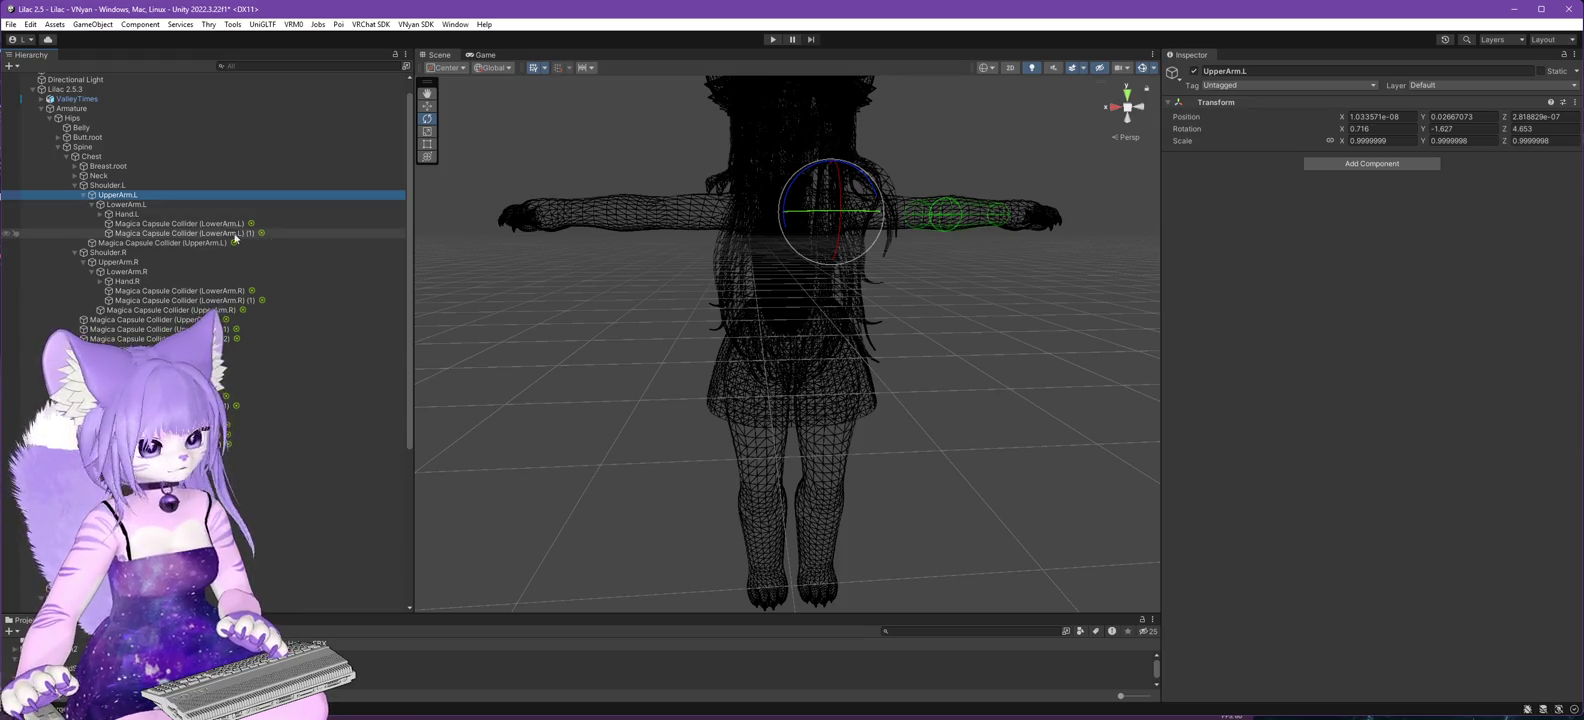
pyautogui.click(120, 245)
pyautogui.moveTo(114, 213); pyautogui.dragTo(117, 198)
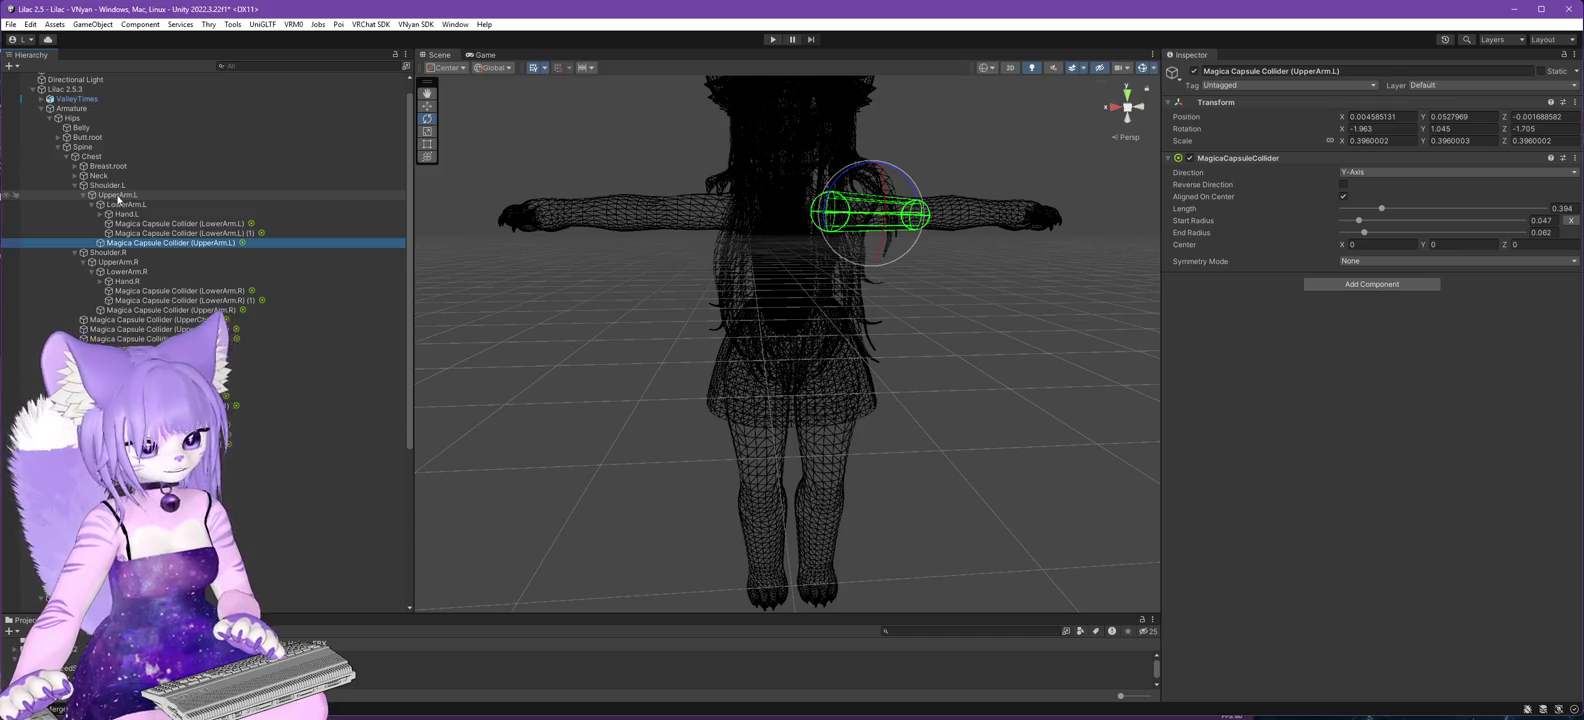
pyautogui.click(126, 205)
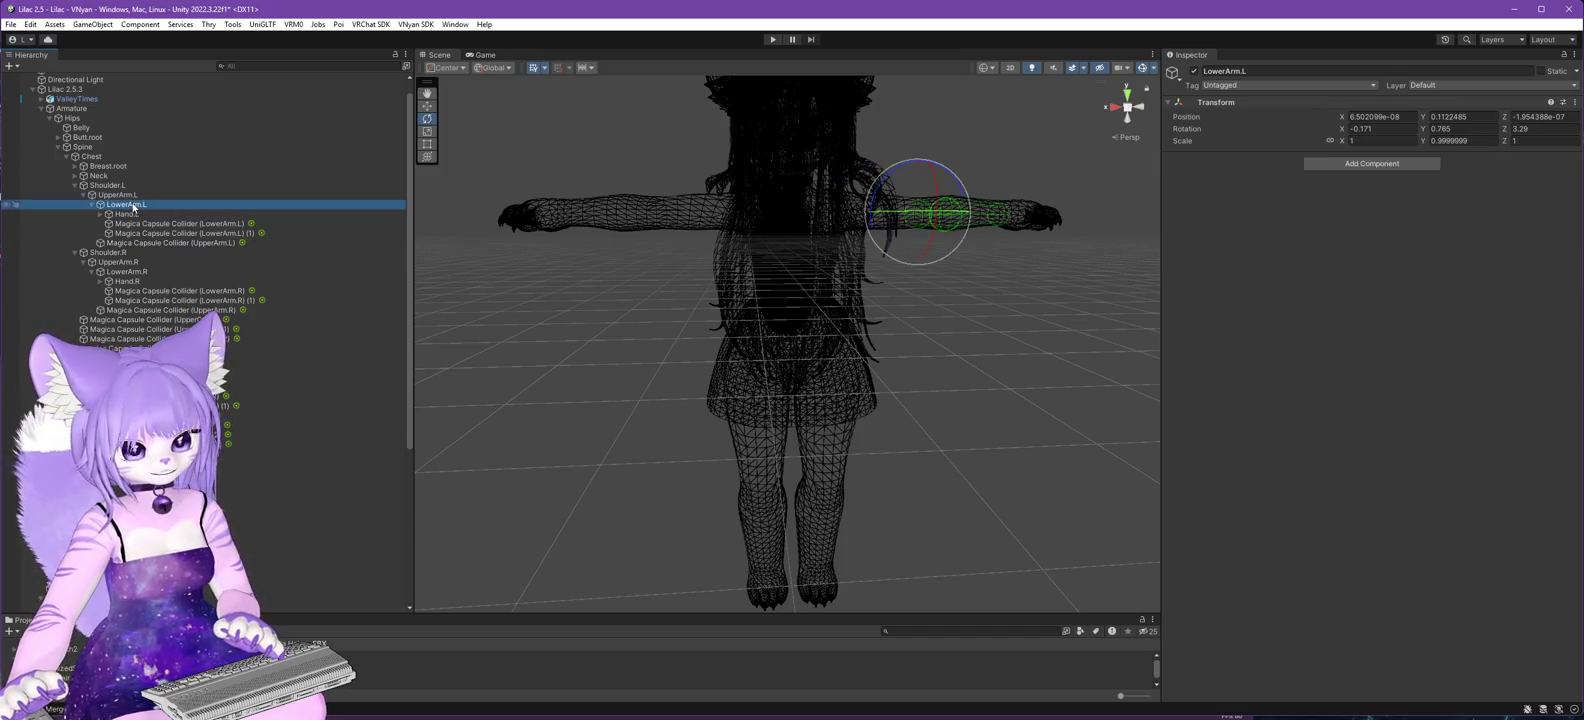
pyautogui.click(127, 196)
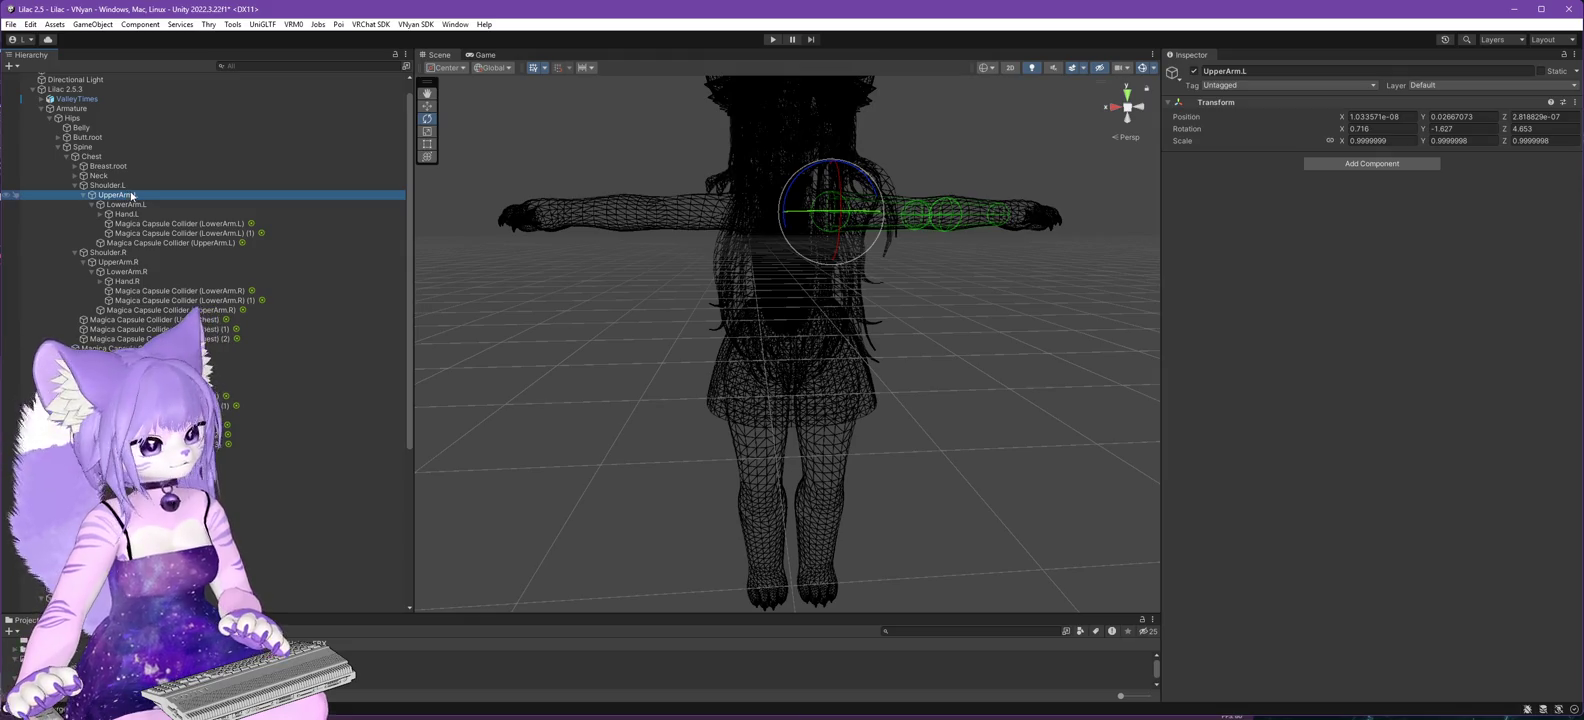
# - Inspect the UpperArm.R, LowerArm.R, UpperLeg.L and UpperLeg.R bones
pyautogui.click(124, 265)
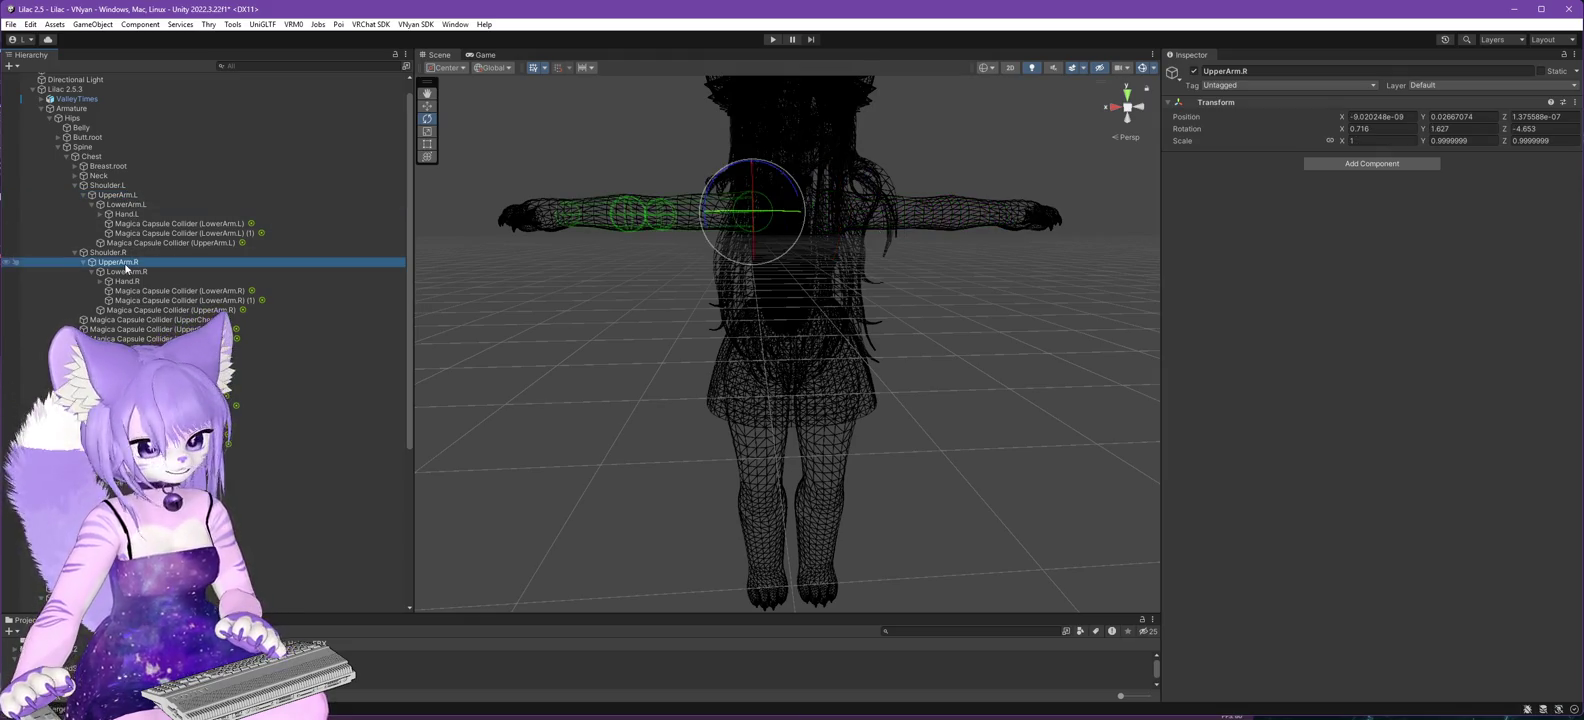
pyautogui.click(134, 273)
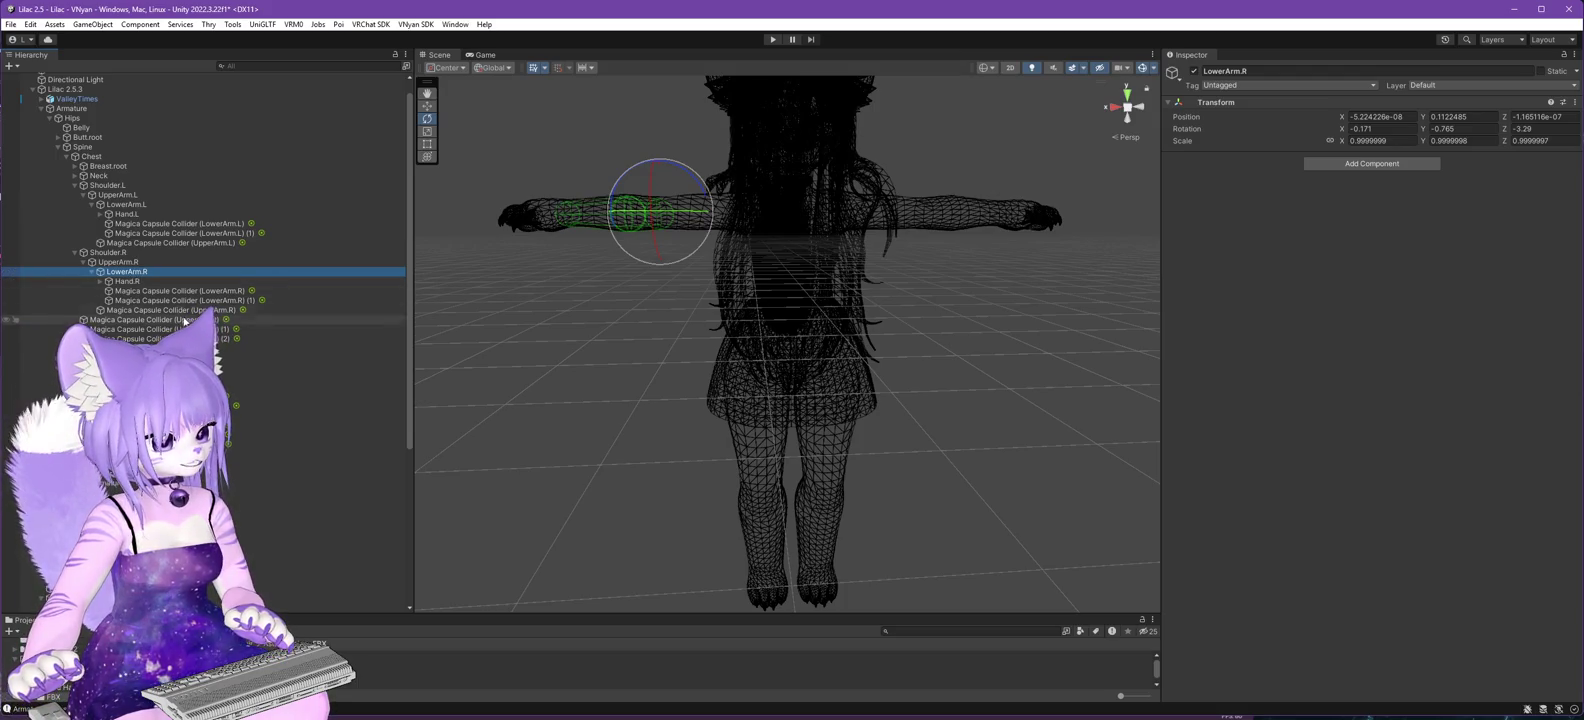
pyautogui.click(130, 358)
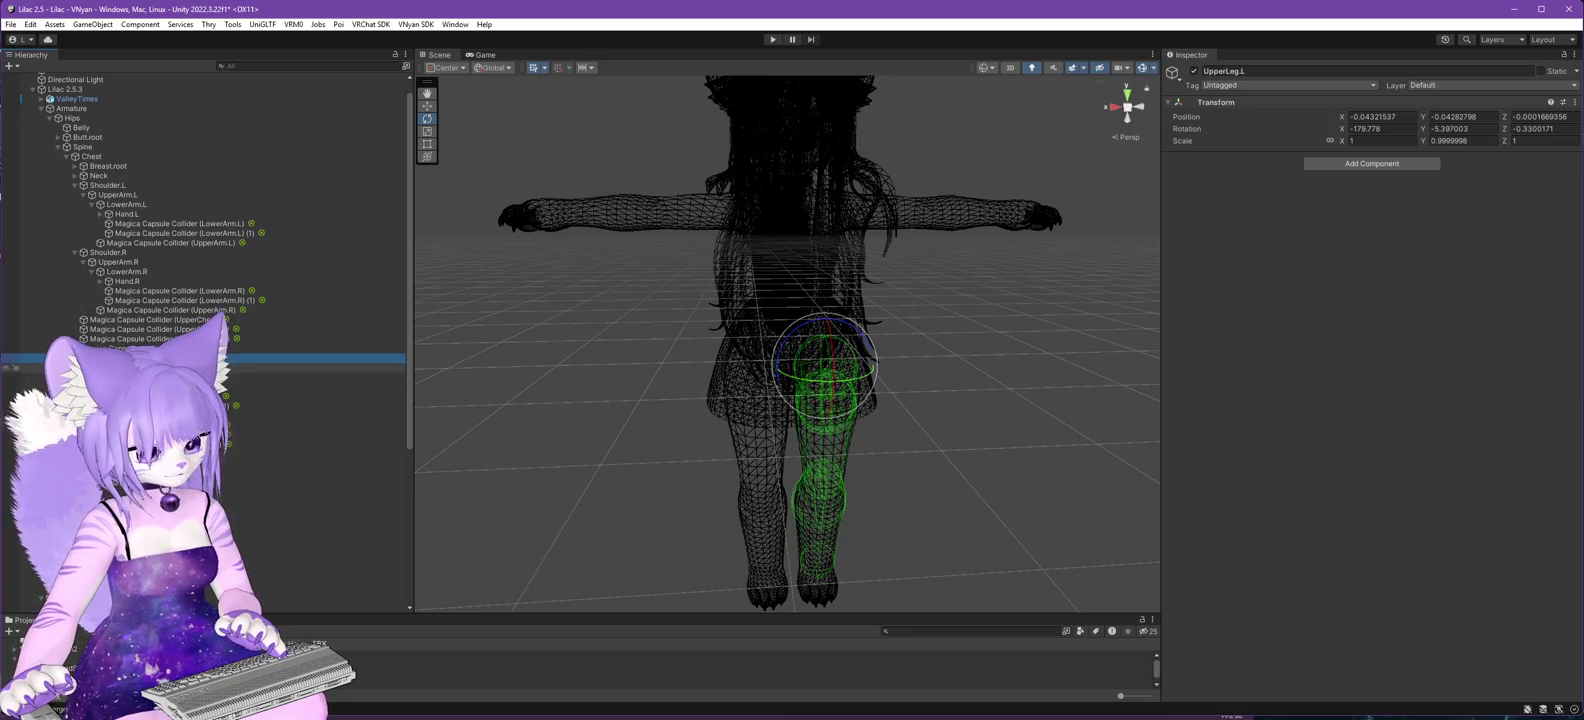
pyautogui.click(130, 367)
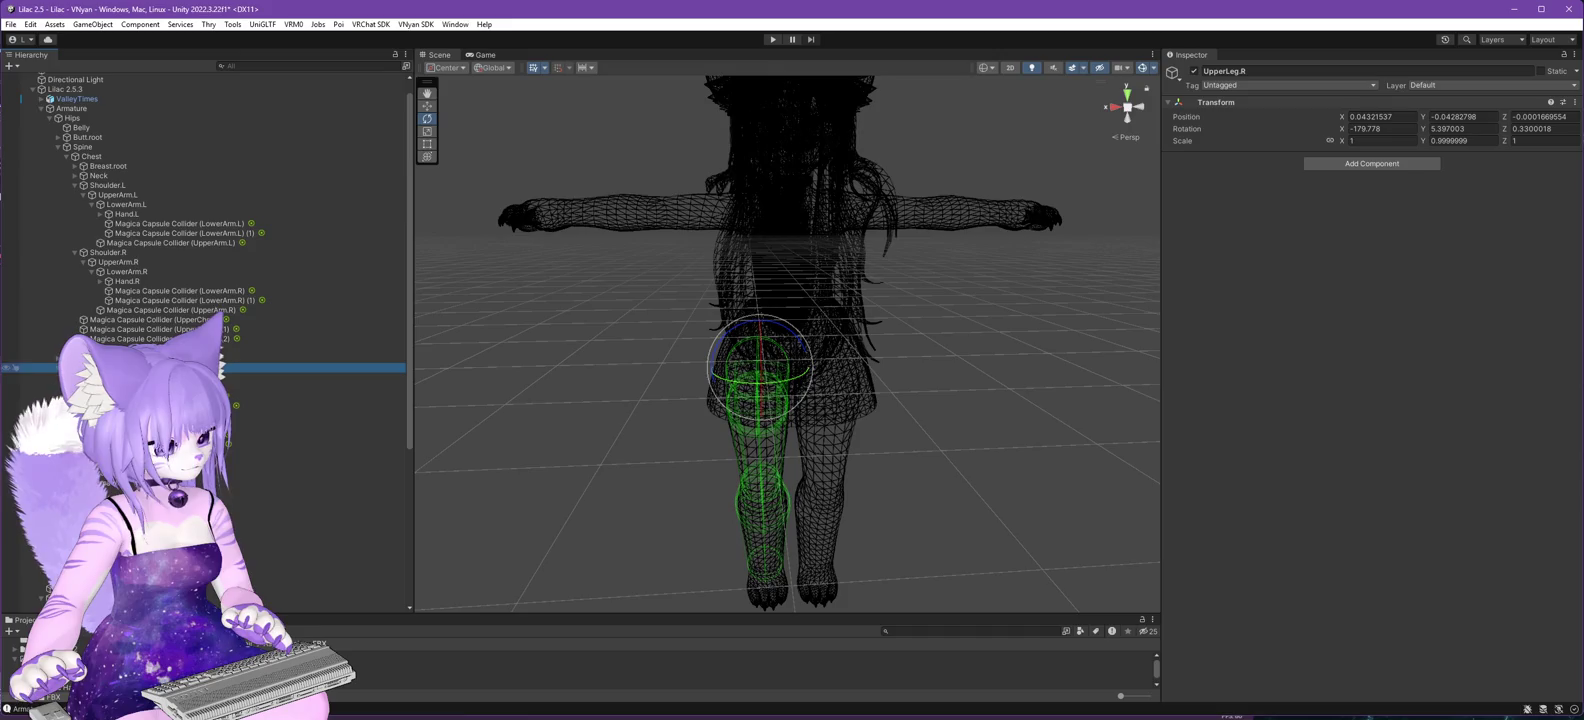
# - Check the Neck and Head bones, framing the head, then select Physics Armature
pyautogui.click(76, 176)
pyautogui.click(101, 180)
pyautogui.scroll(-3, 101, 180)
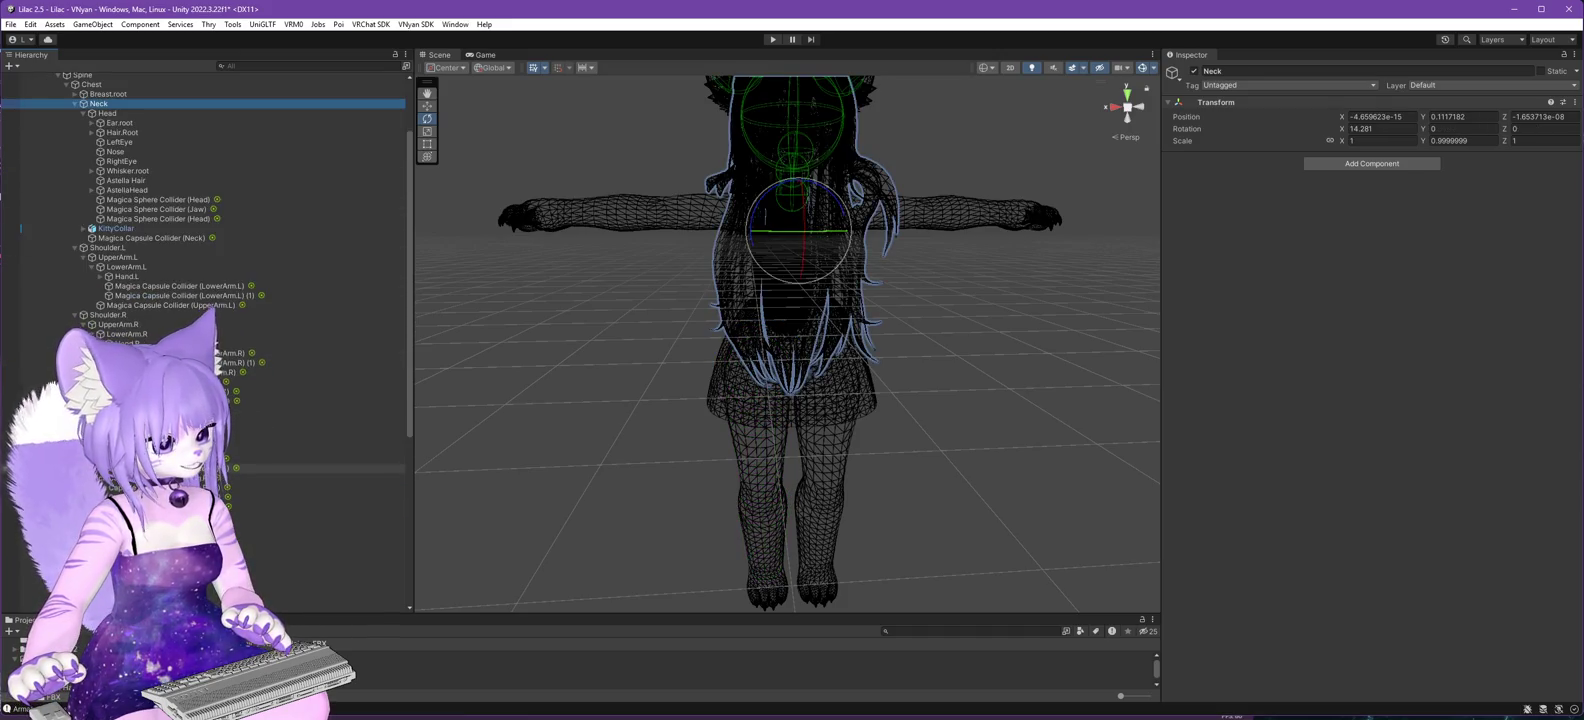
pyautogui.scroll(-3, 101, 180)
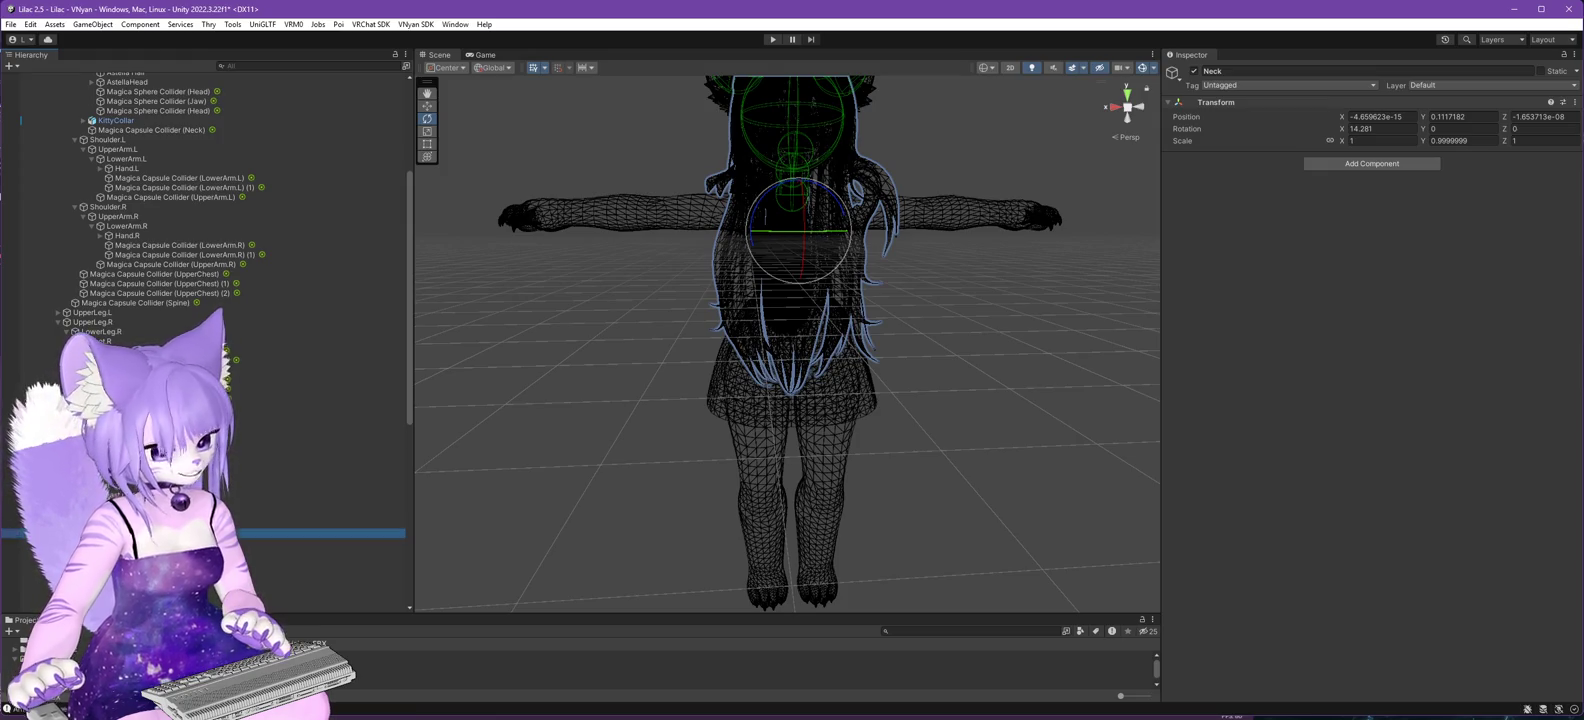
pyautogui.press('Down')
pyautogui.scroll(6, 184, 219)
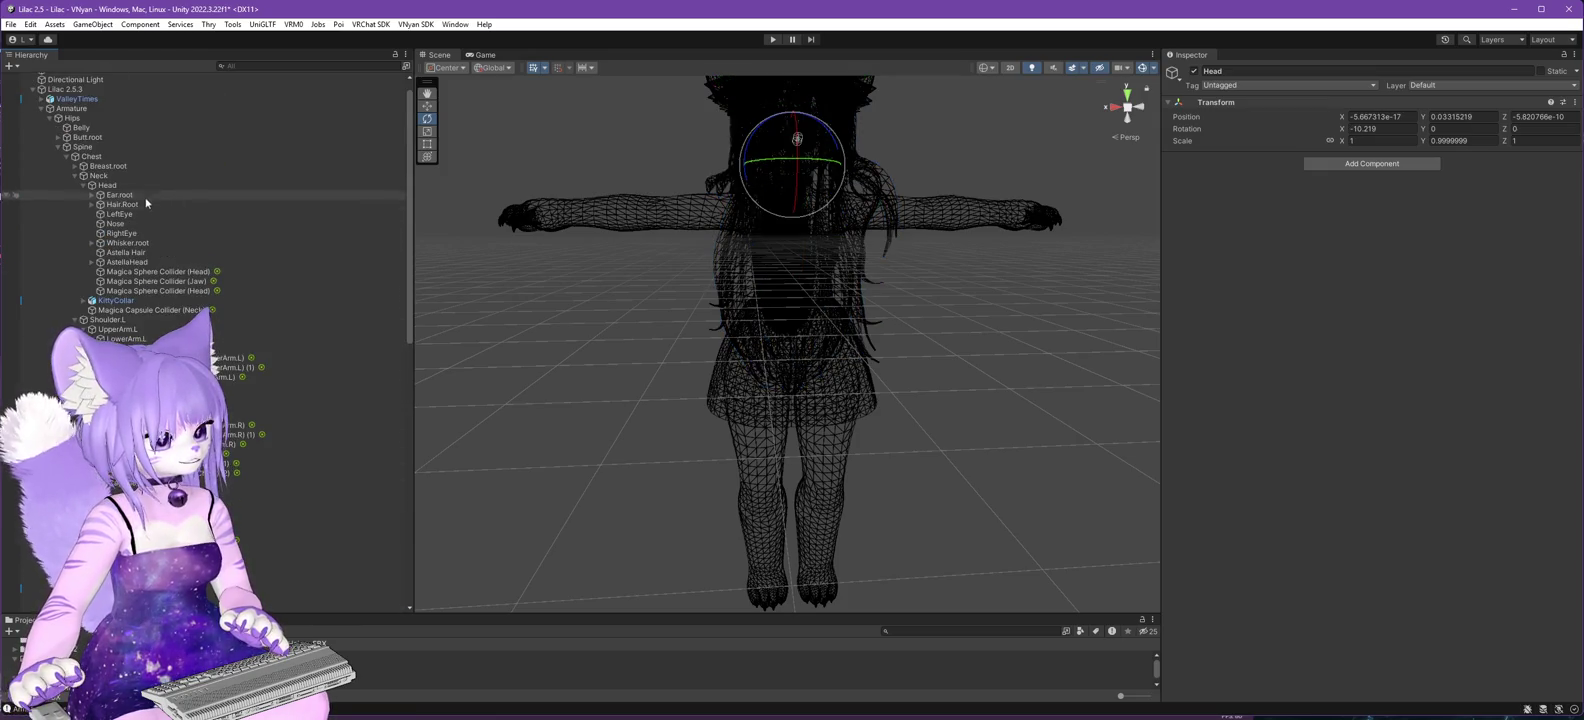
pyautogui.click(106, 186)
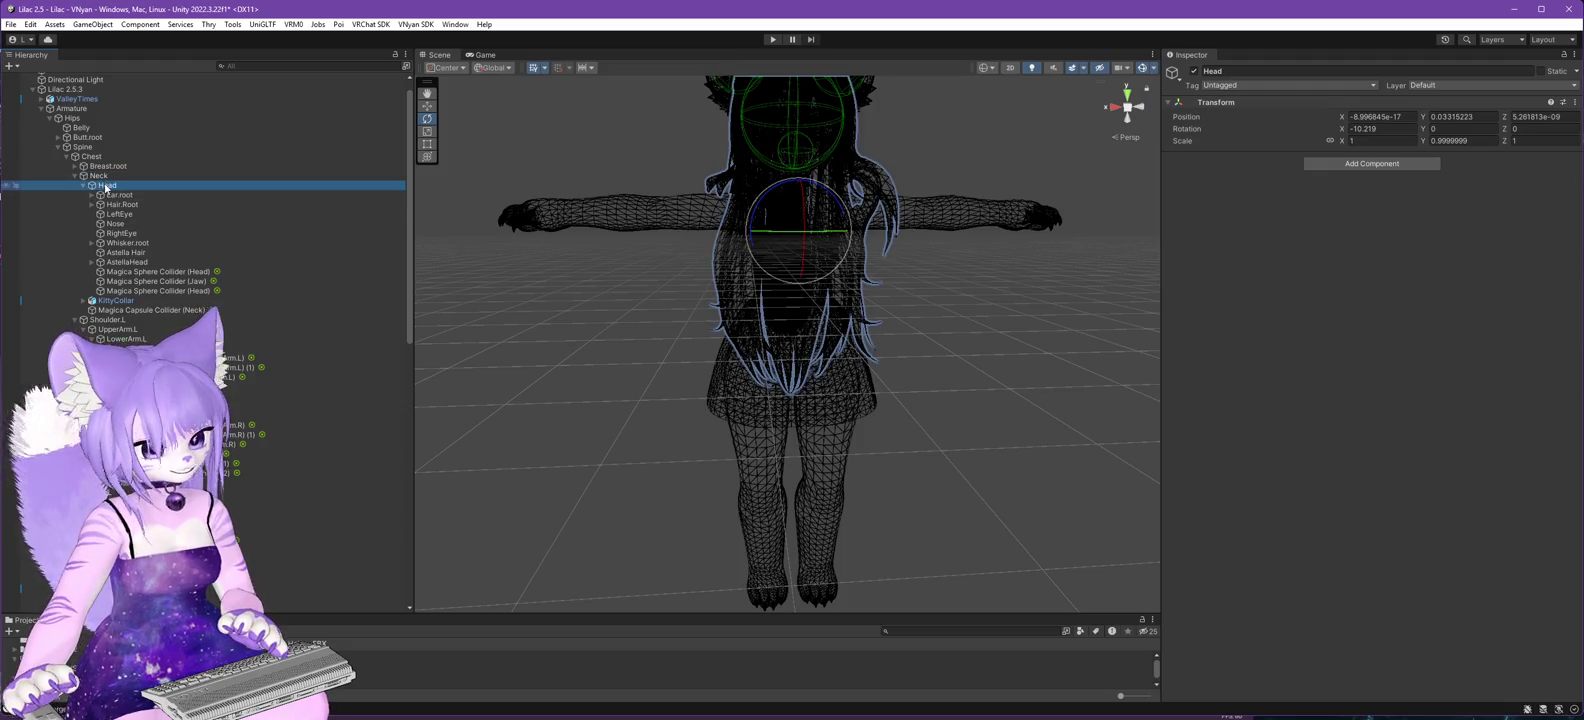
pyautogui.press('f')
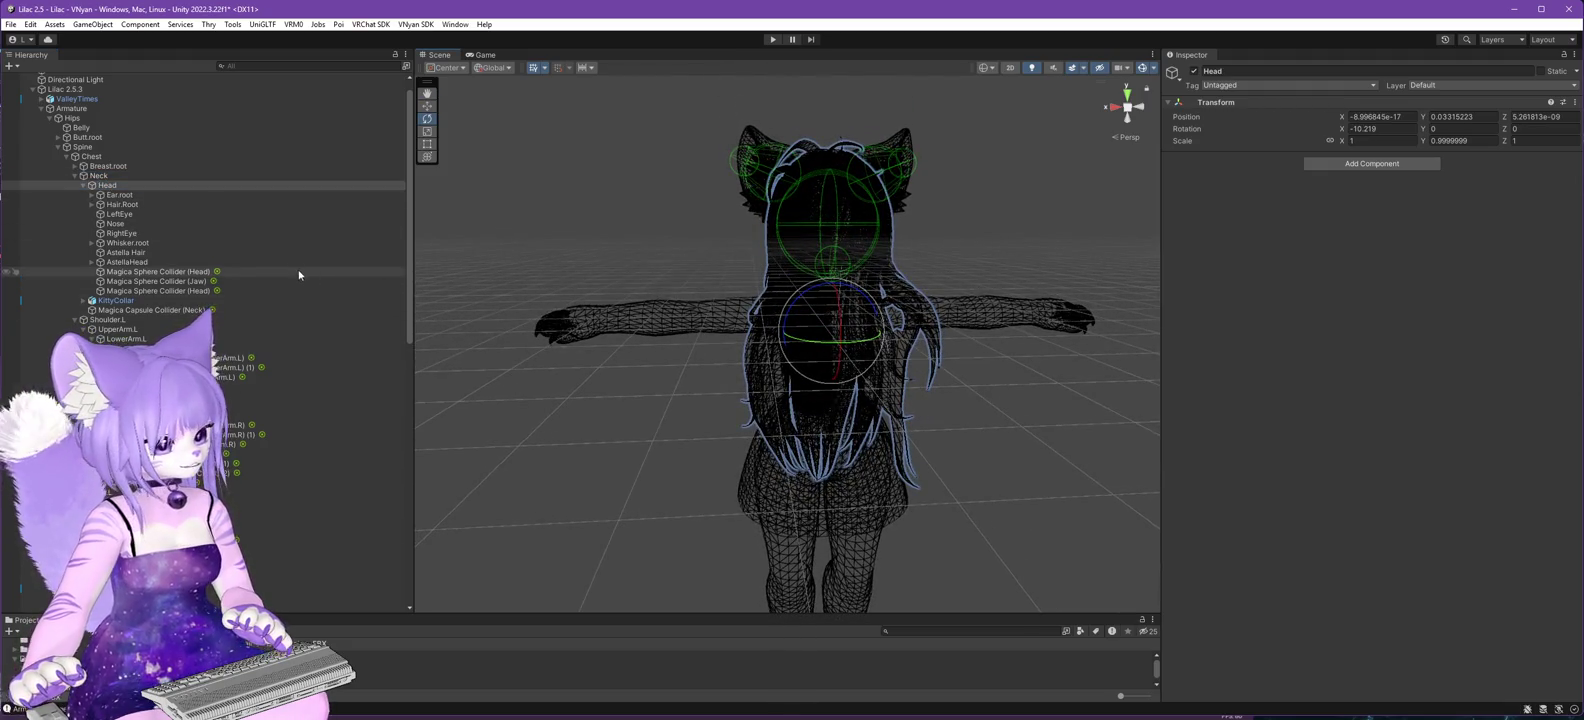
pyautogui.scroll(-3, 200, 340)
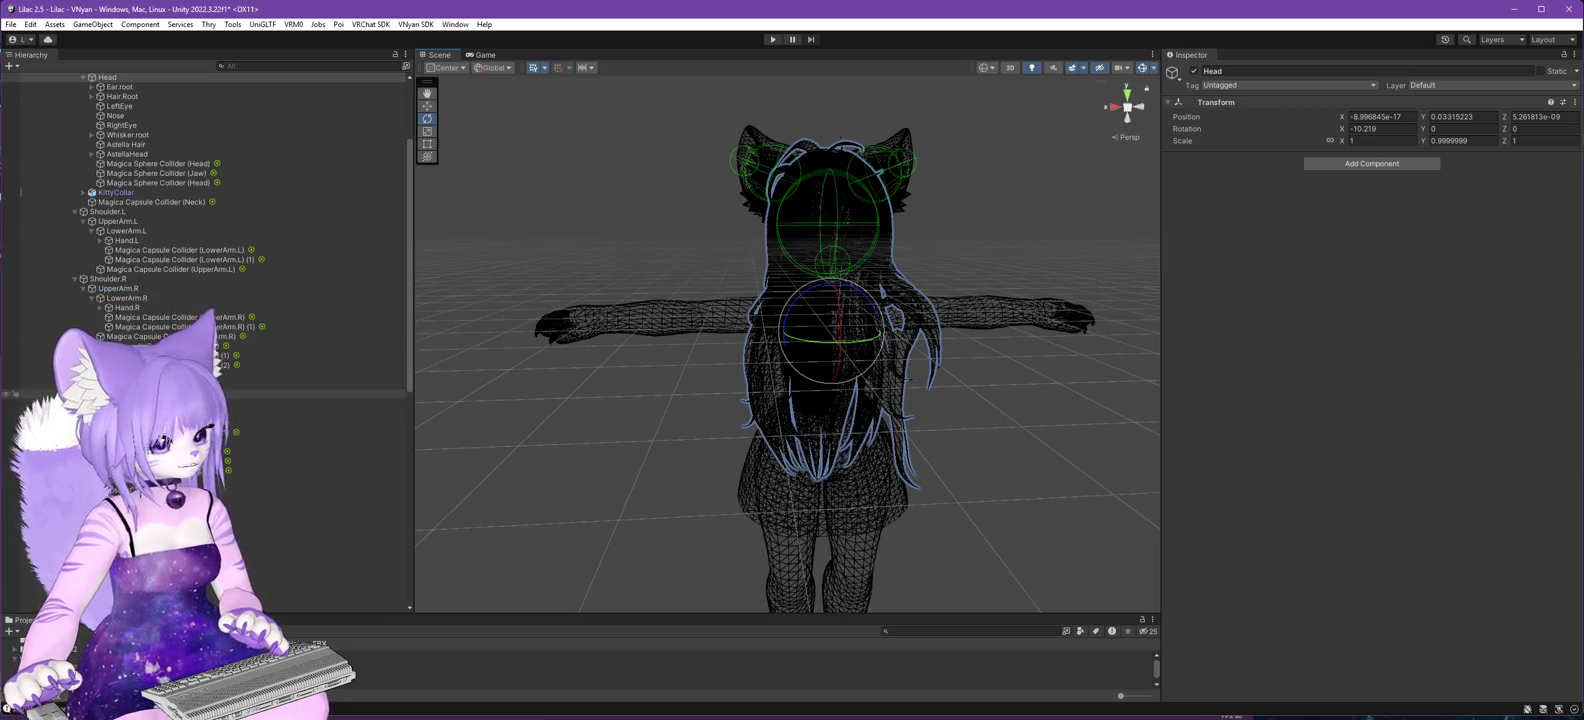
pyautogui.click(300, 509)
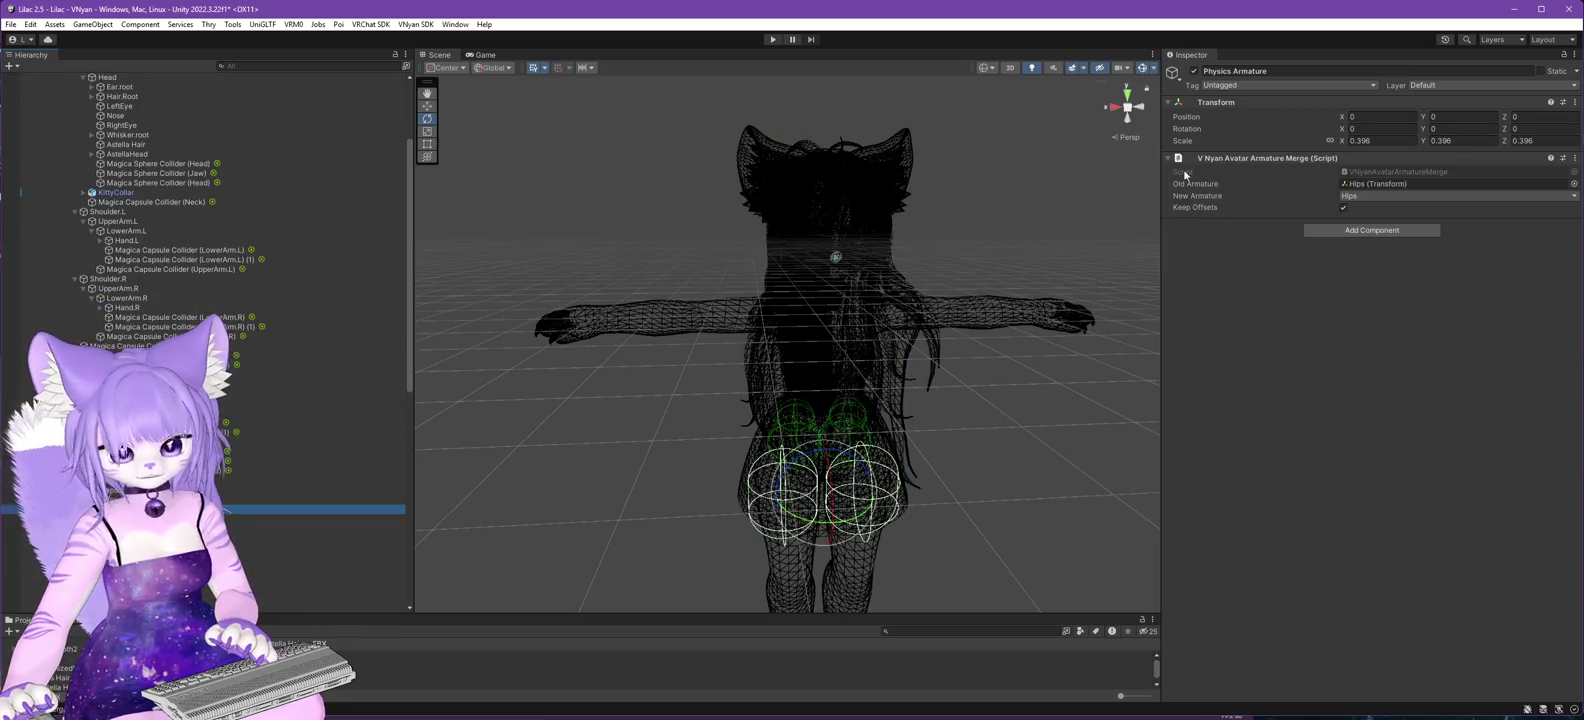
# - Deactivate Physics Armature and remove its V Nyan Avatar Armature Merge component
pyautogui.scroll(-8, 230, 382)
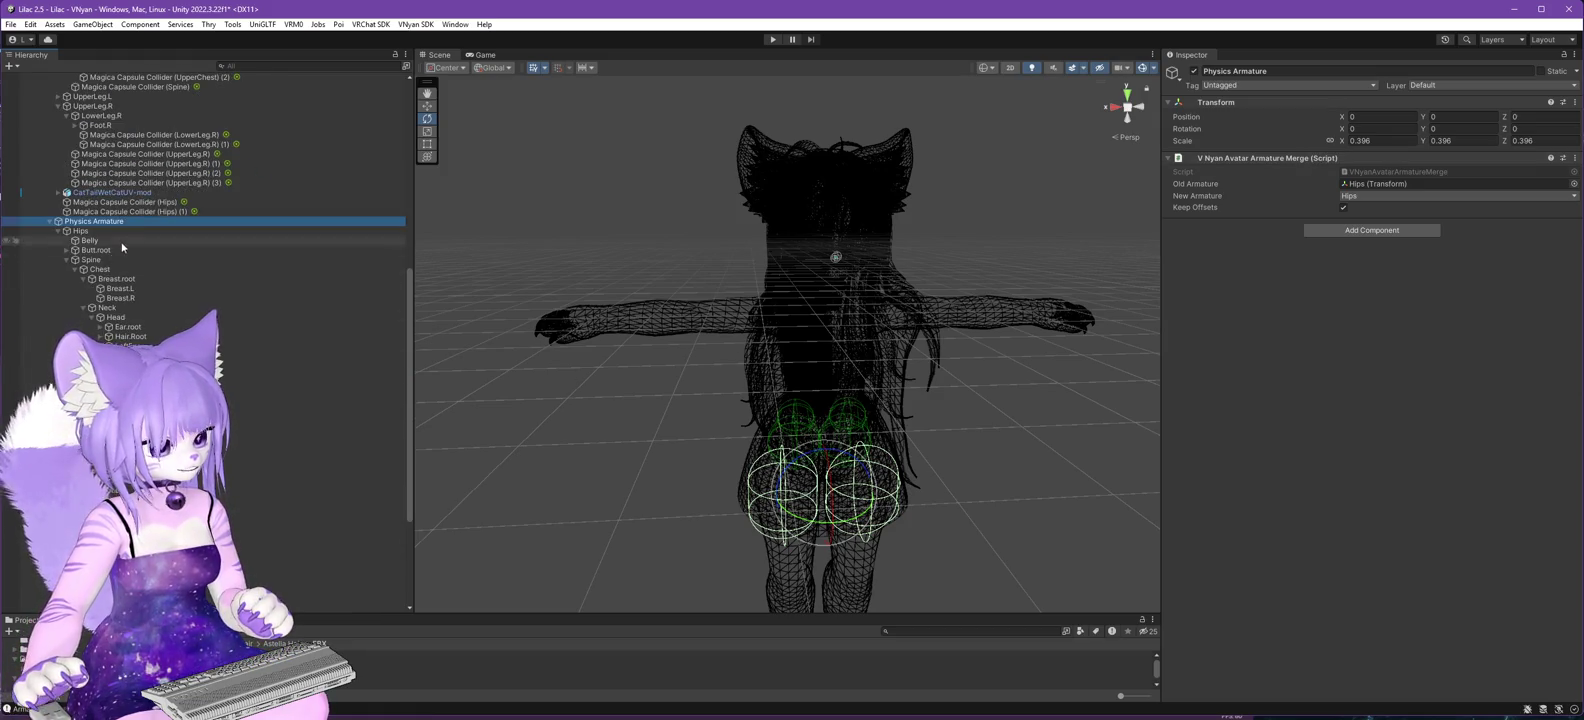
pyautogui.click(1195, 72)
pyautogui.click(1196, 73)
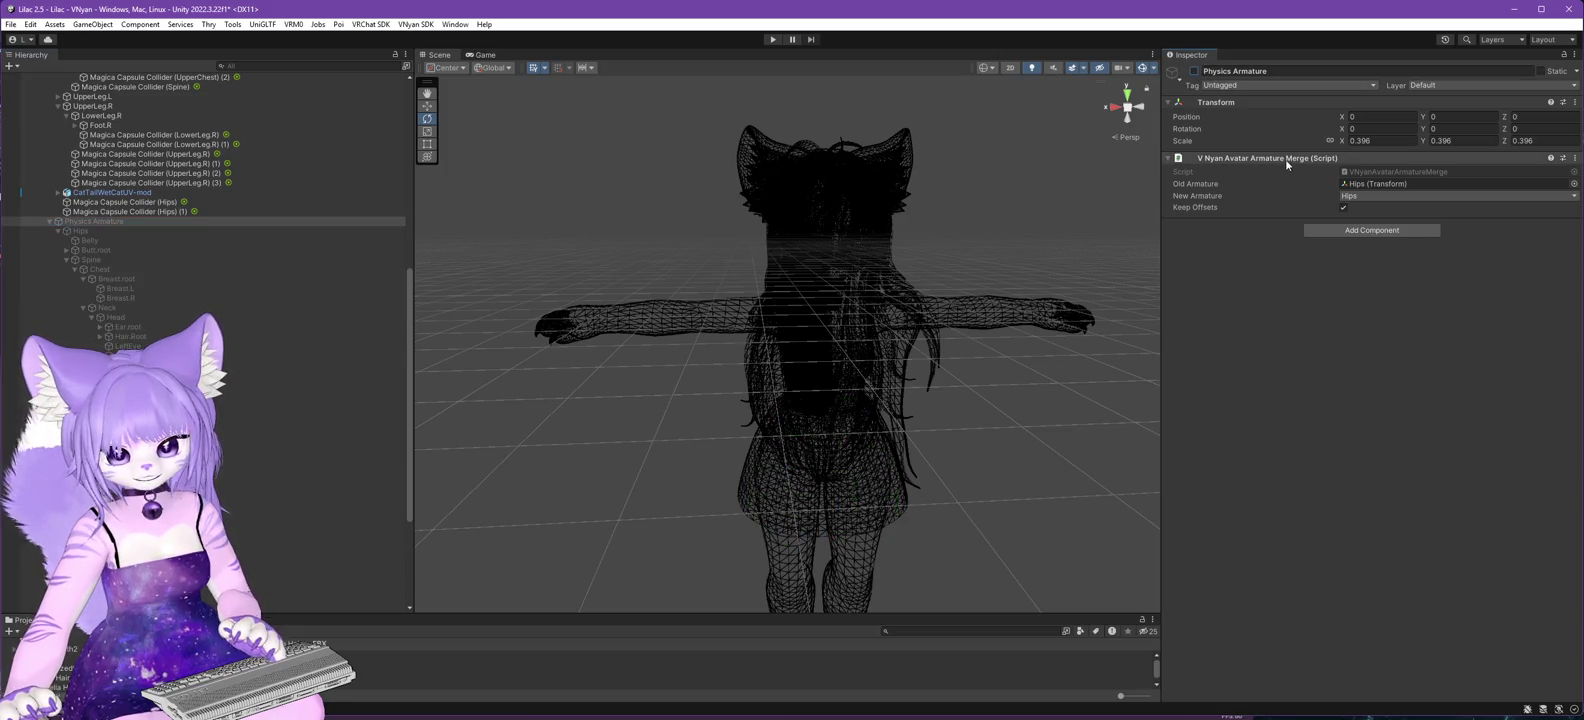
pyautogui.rightClick(1288, 159)
pyautogui.click(1334, 187)
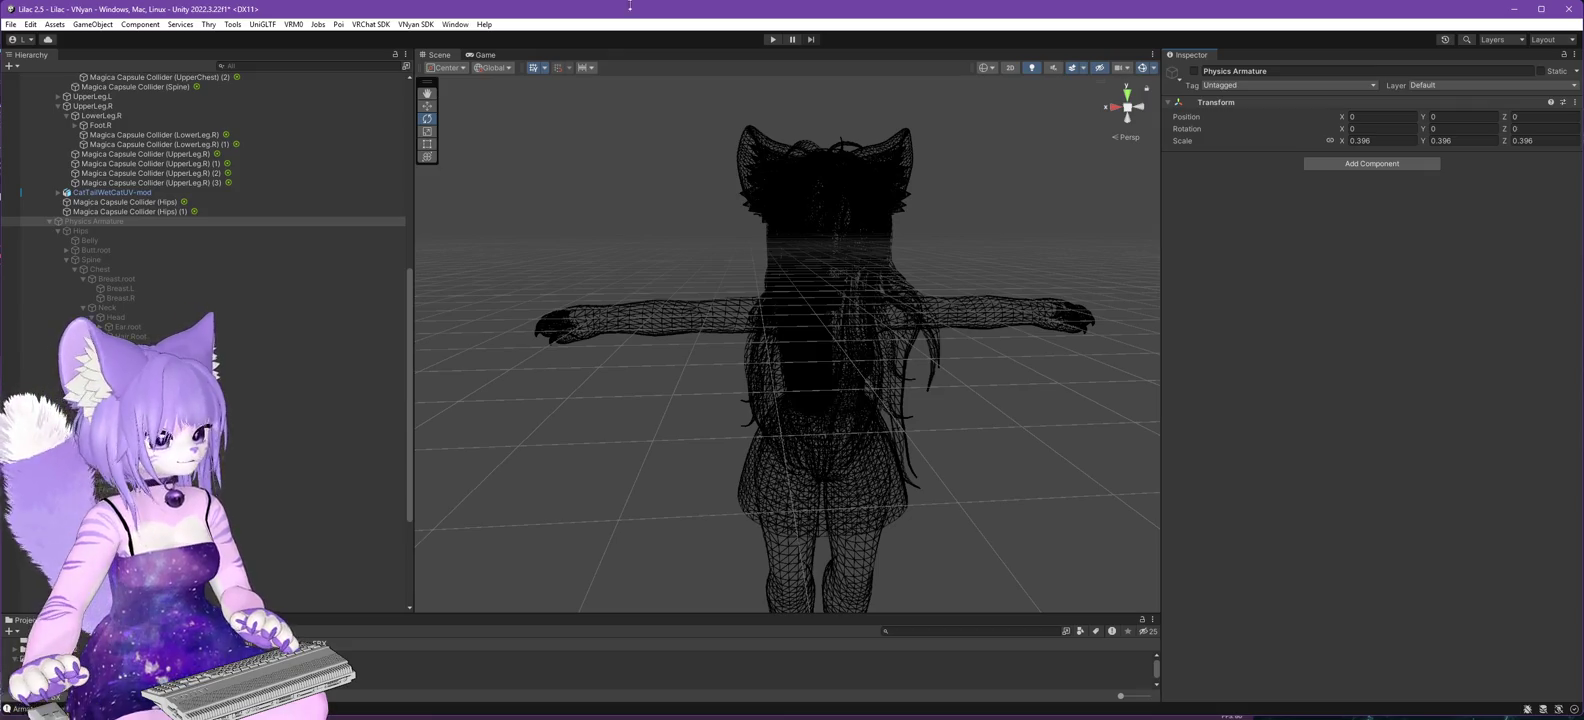
# - Check the Armature and the legs, then reselect the Lilac 2.5.3 avatar root
pyautogui.scroll(15, 269, 303)
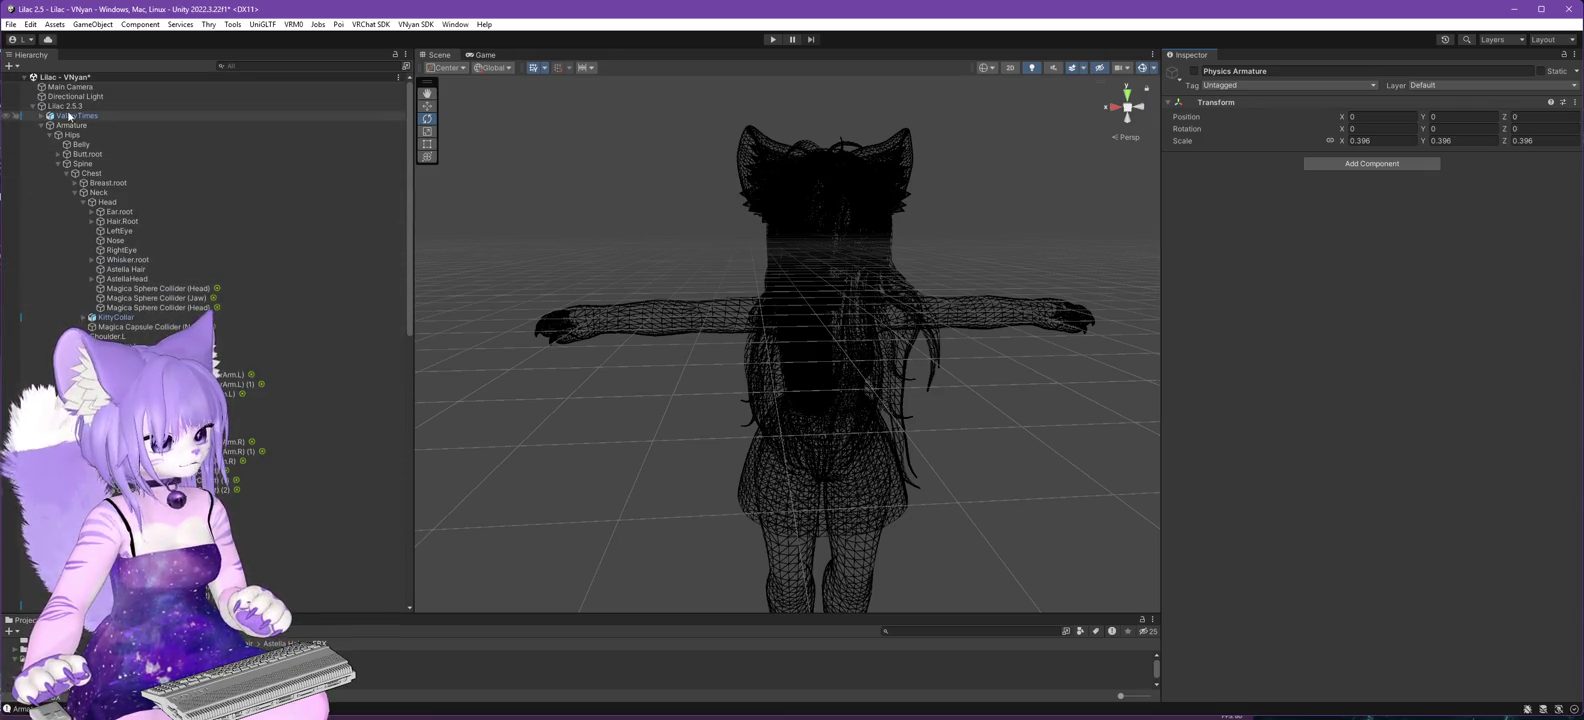
pyautogui.click(71, 107)
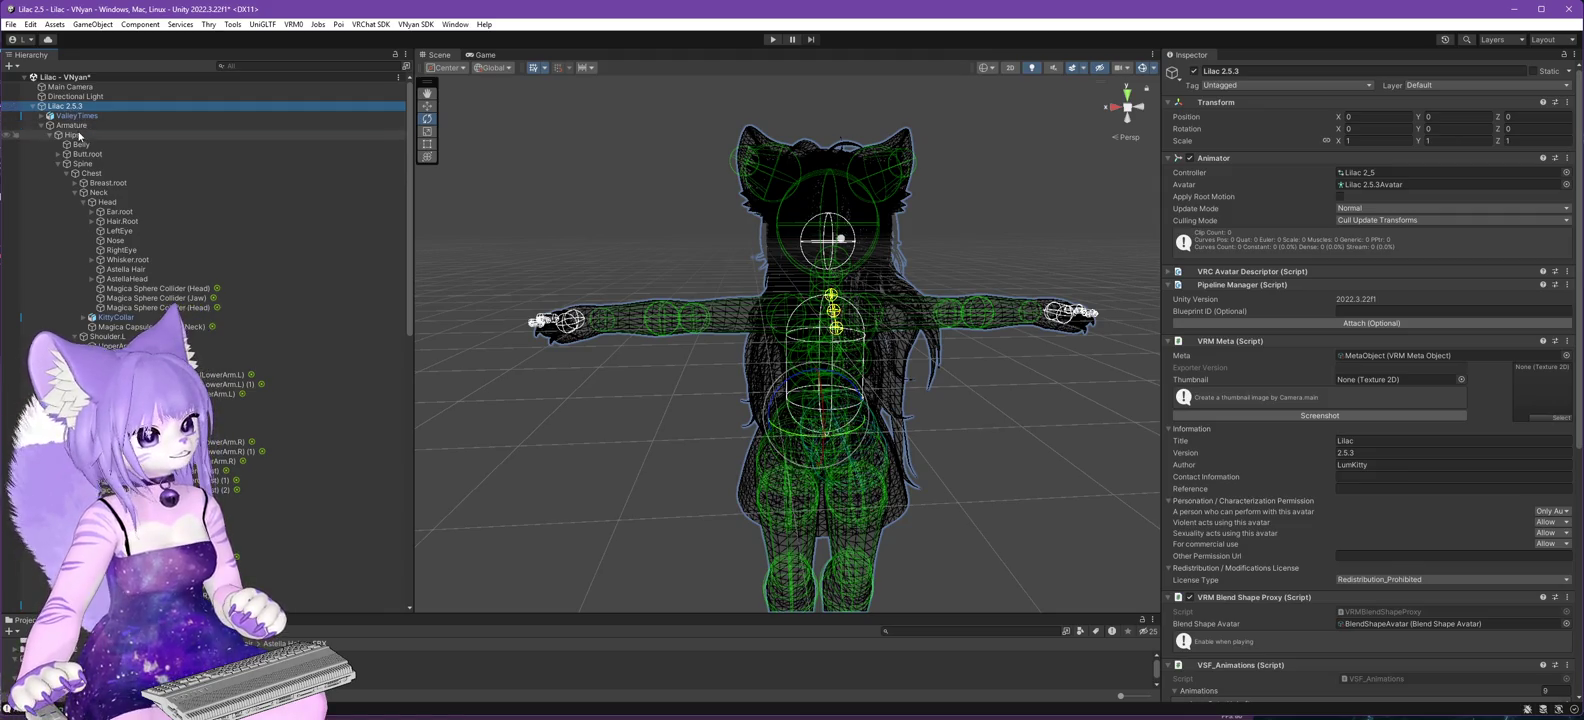
pyautogui.click(72, 125)
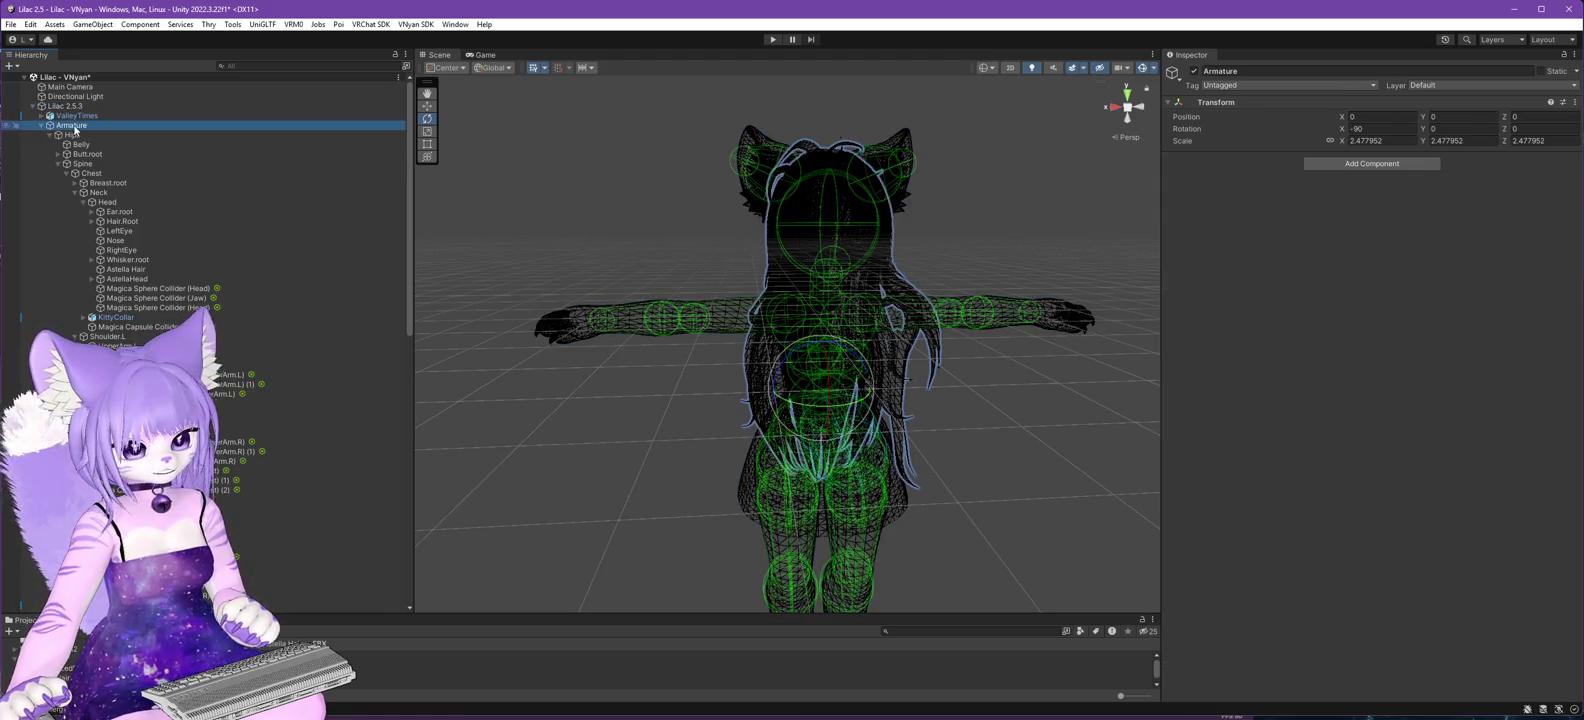
pyautogui.moveTo(576, 390)
pyautogui.mouseDown()
pyautogui.moveTo(601, 350)
pyautogui.moveTo(596, 289)
pyautogui.moveTo(596, 320)
pyautogui.mouseUp()
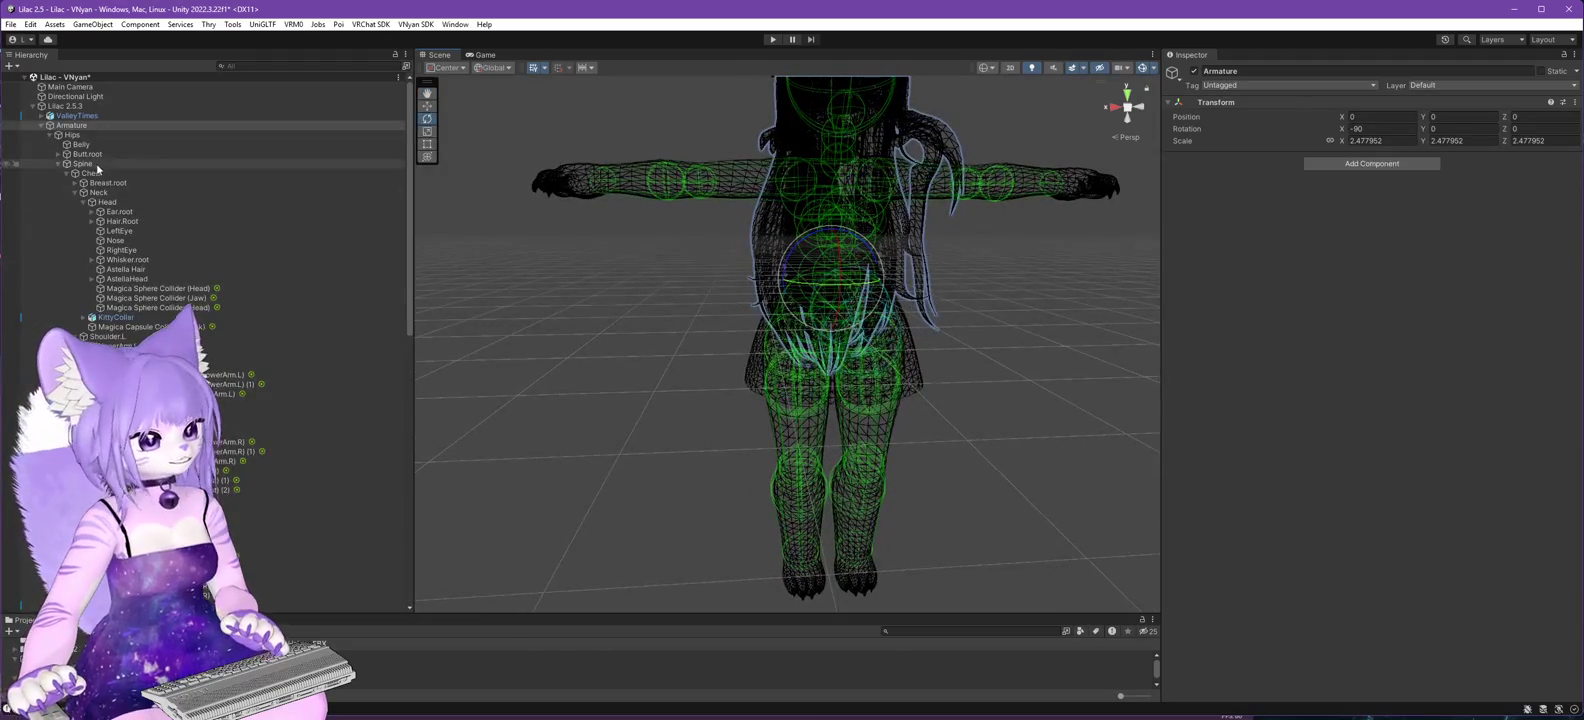
pyautogui.click(70, 106)
pyautogui.click(413, 25)
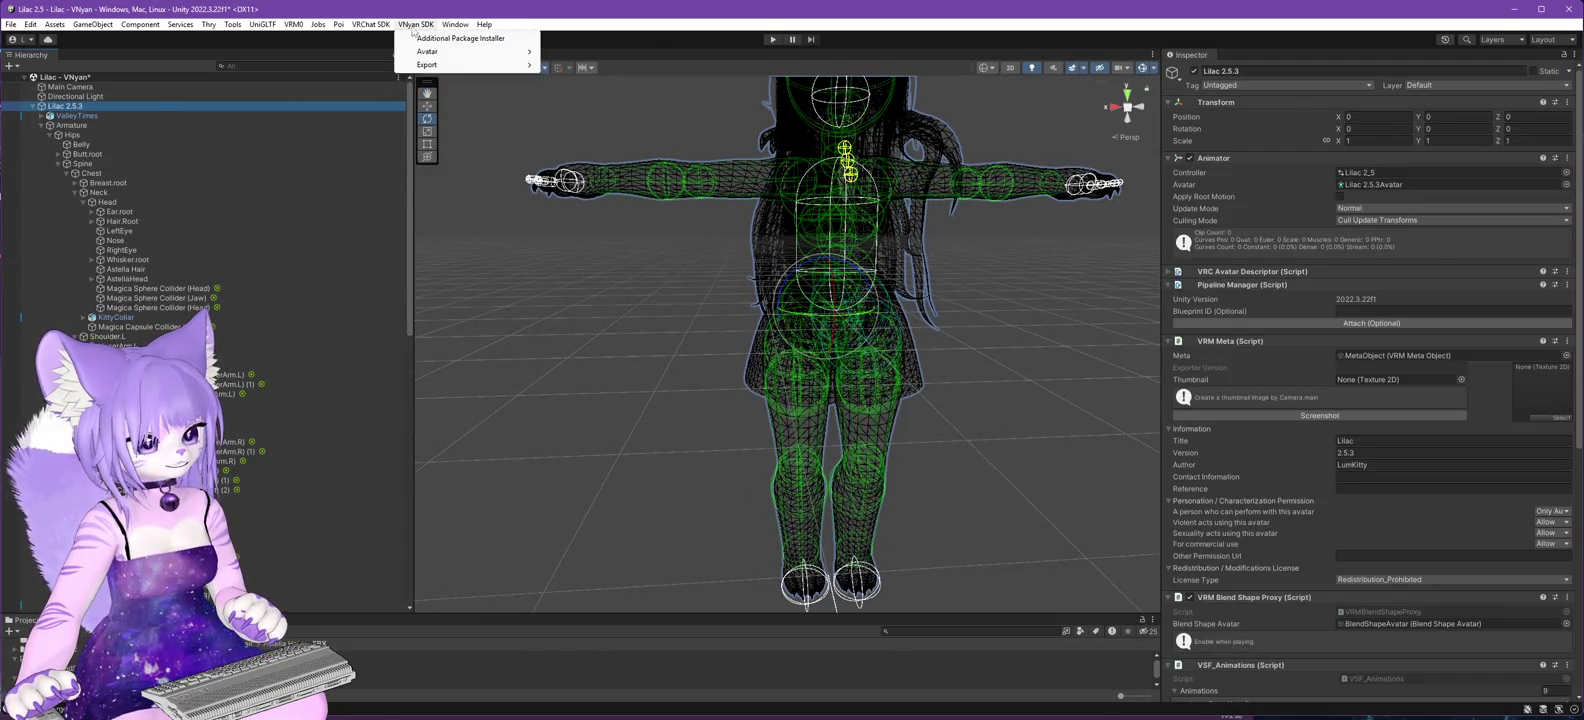
# - Export the avatar with Export VNyan Avatar, replacing Lilac 2.6.0.vsfavatar
pyautogui.moveTo(470, 51)
pyautogui.click(592, 64)
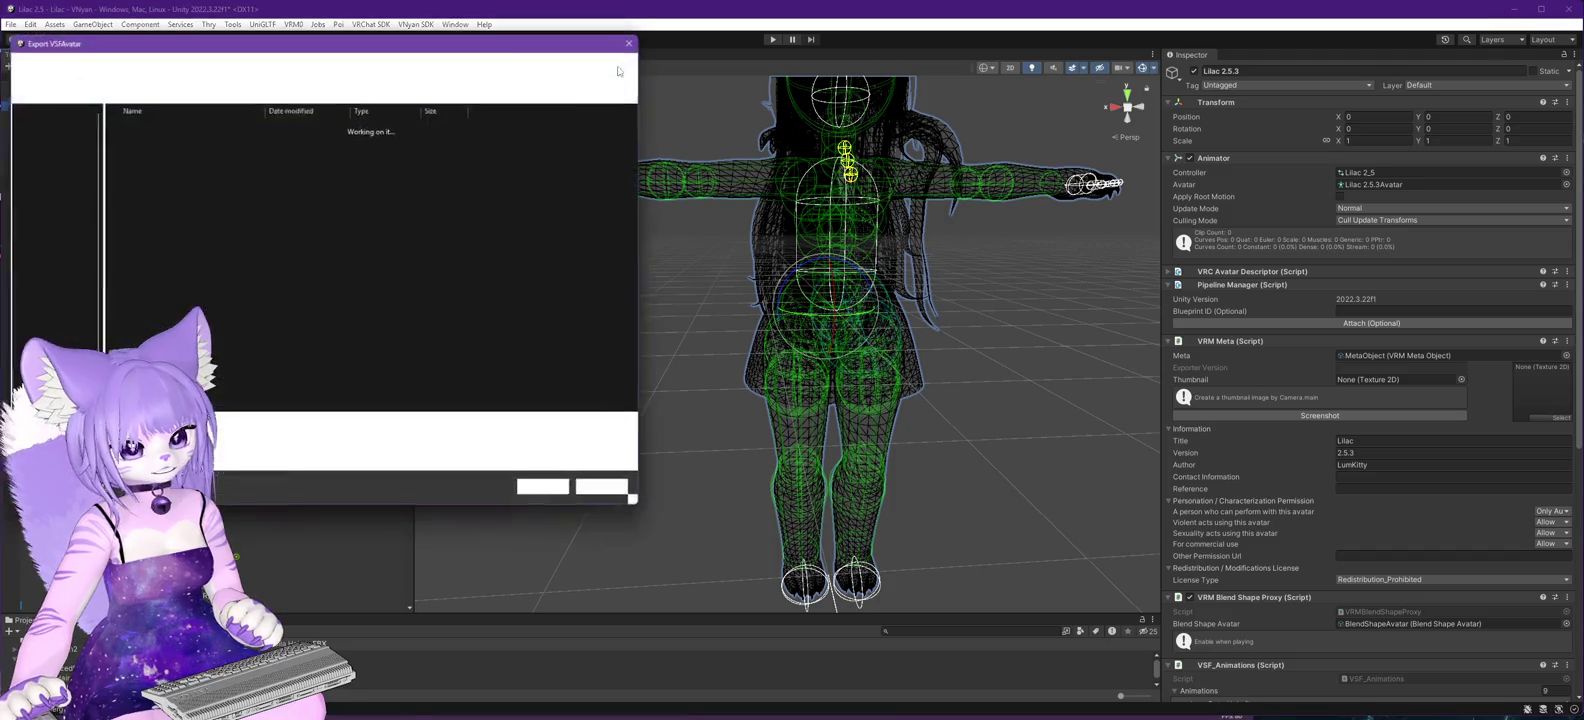
pyautogui.click(158, 265)
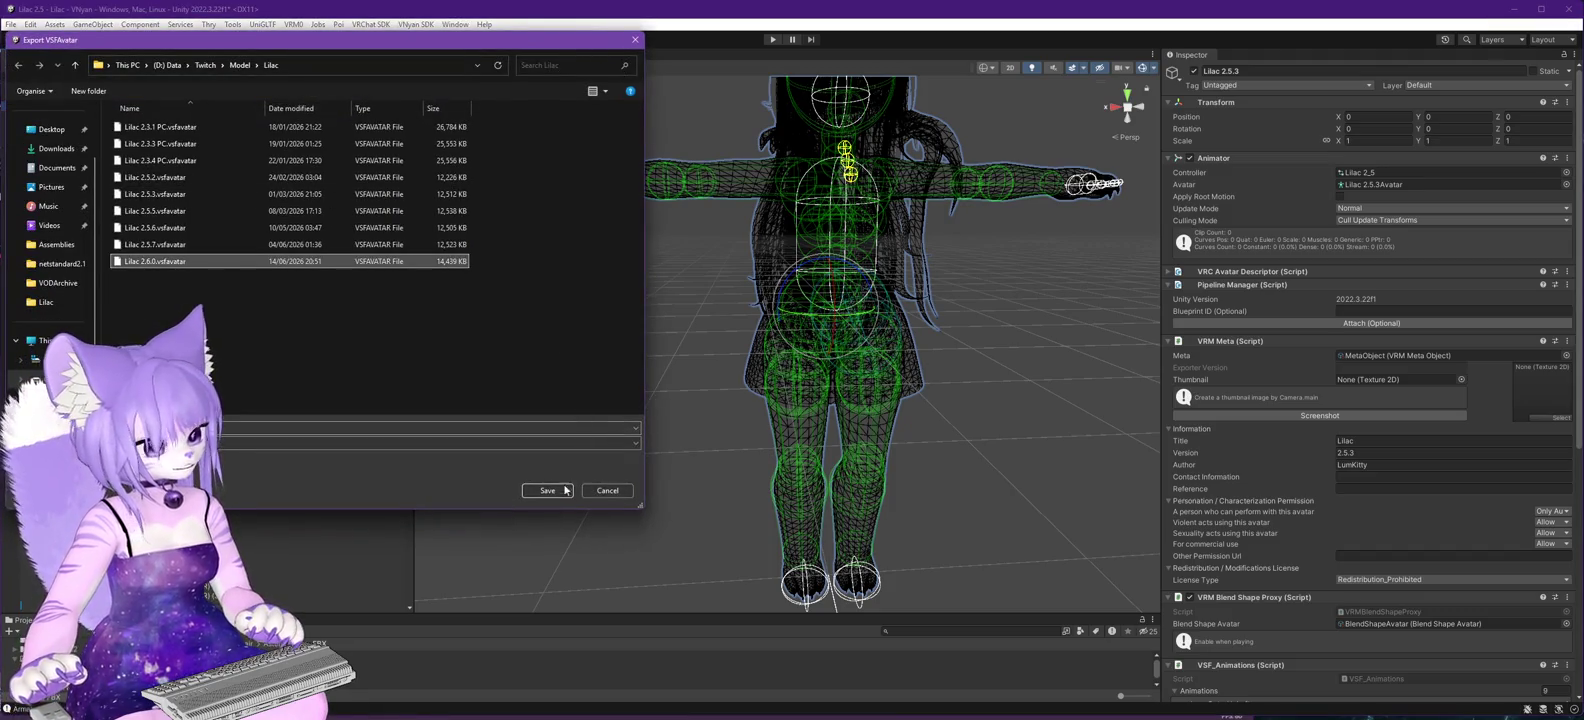
pyautogui.click(547, 491)
pyautogui.click(803, 402)
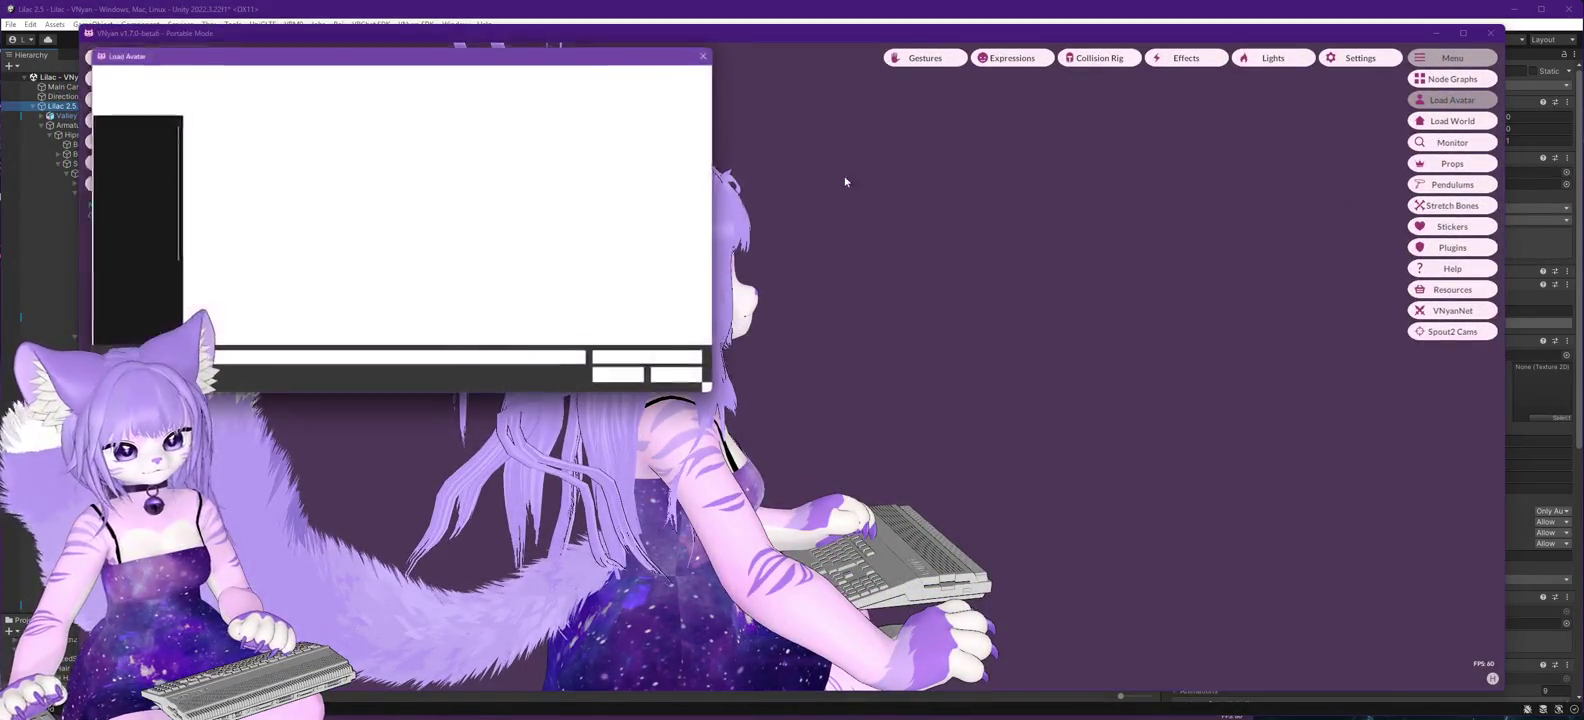
# - Load the exported Lilac 2.6.0.vsfavatar in VNyan, then orbit Unity's Scene view to a rear three-quarter angle
pyautogui.doubleClick(231, 276)
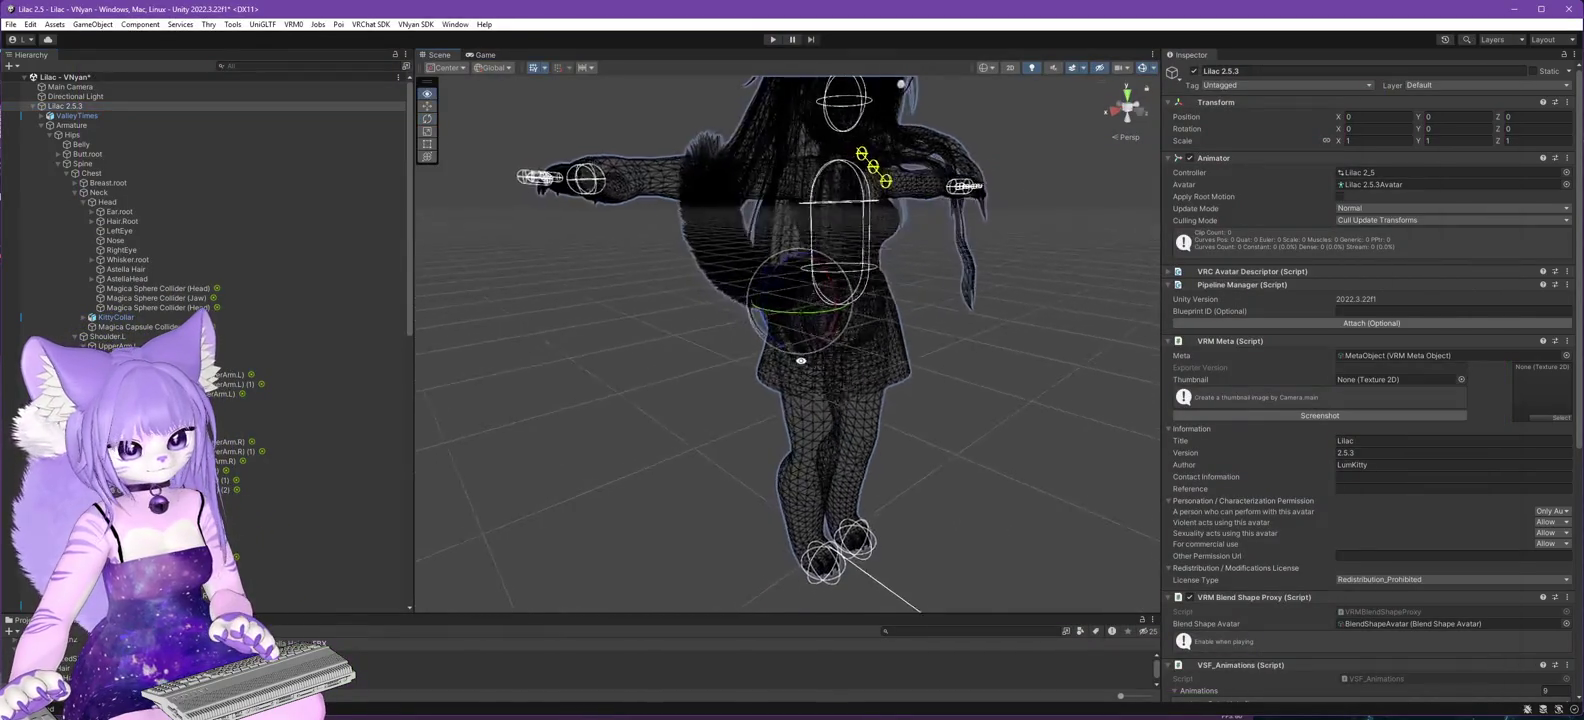
pyautogui.moveTo(801, 360)
pyautogui.mouseDown()
pyautogui.moveTo(604, 303)
pyautogui.moveTo(566, 311)
pyautogui.moveTo(561, 491)
pyautogui.mouseUp()
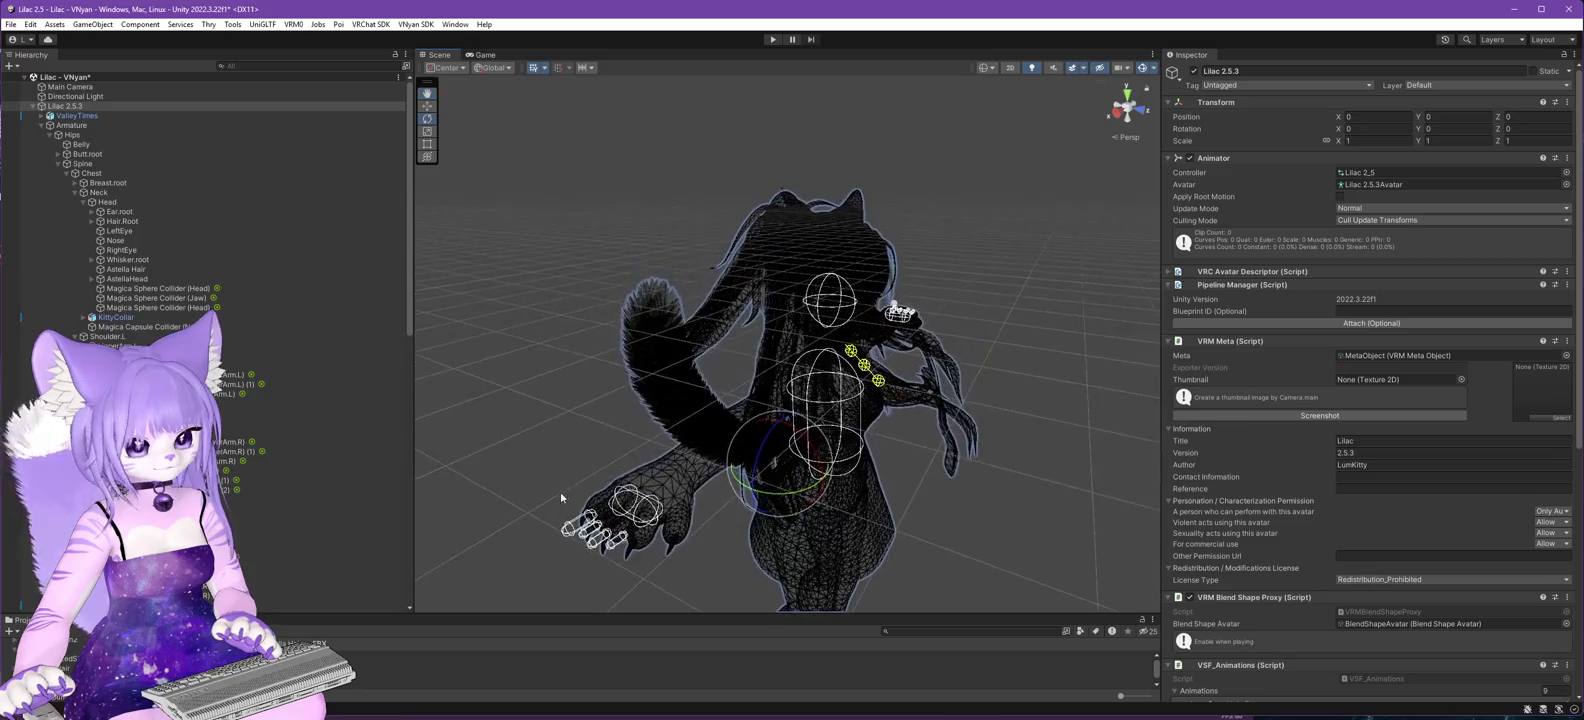
# - Switch the Scene view to shaded display with a wireframe overlay
pyautogui.click(987, 69)
pyautogui.click(1020, 110)
pyautogui.scroll(-3, 163, 251)
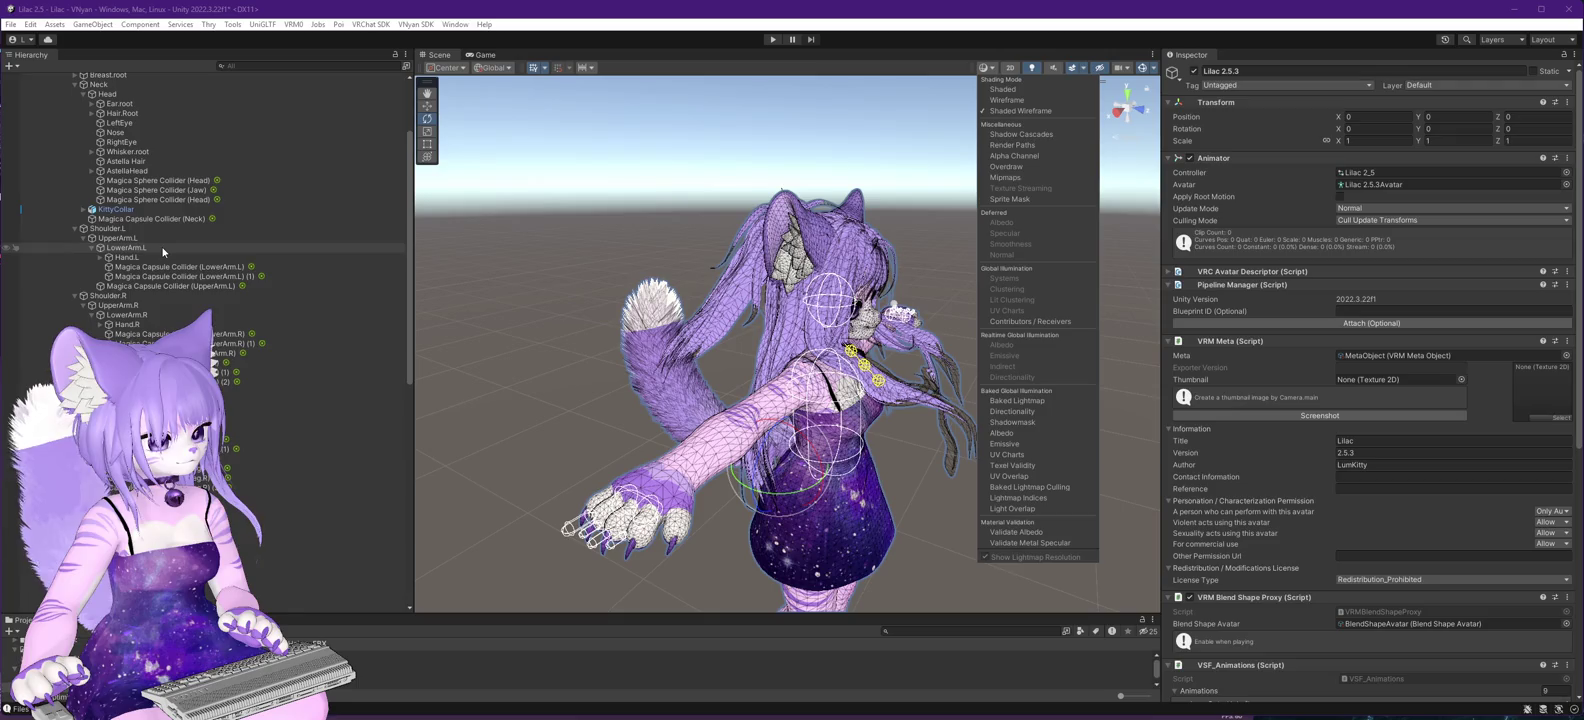
pyautogui.scroll(3, 160, 253)
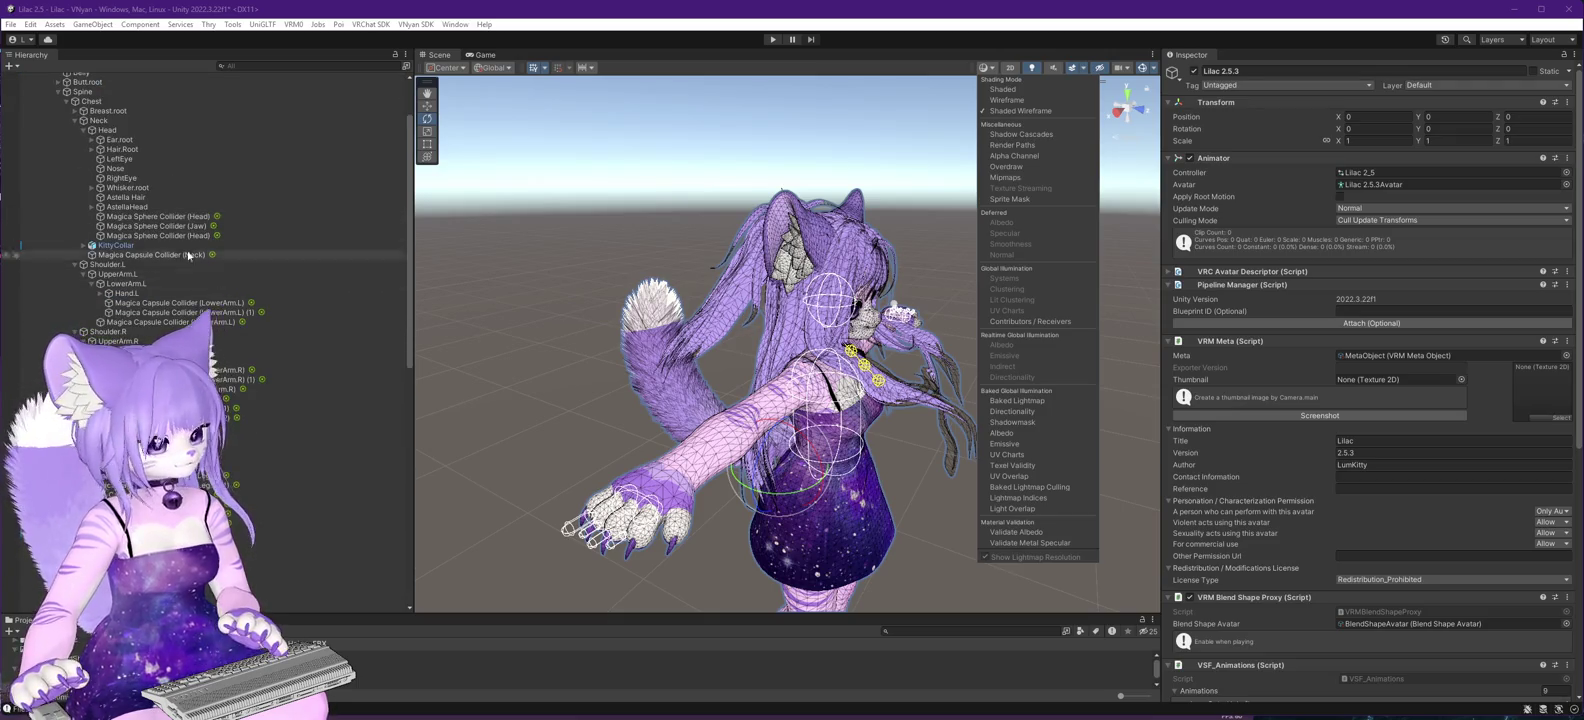
pyautogui.click(82, 201)
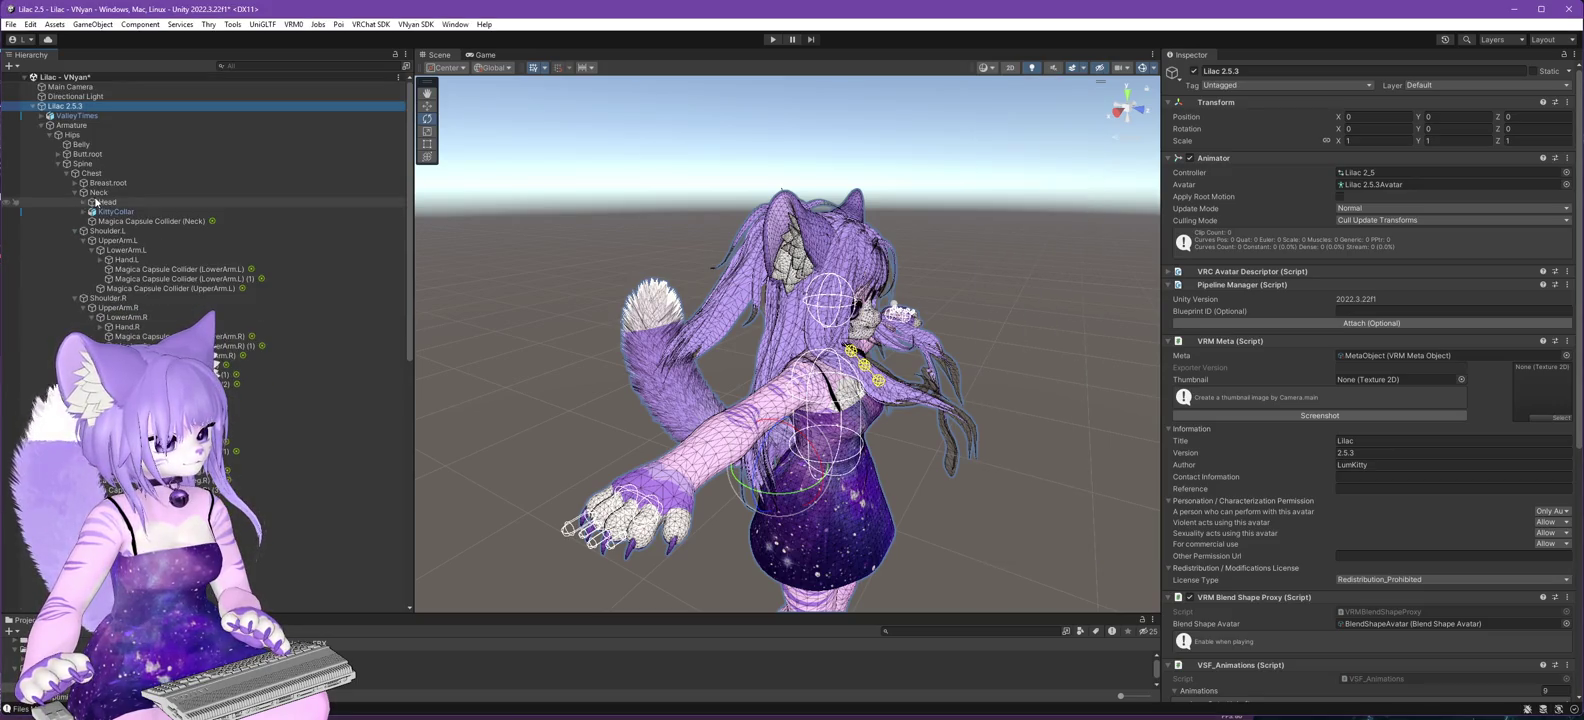
# - Collapse Shoulder.L and Shoulder.R, expand Head and AstellaHead, and select Back_Hair
pyautogui.click(82, 231)
pyautogui.click(76, 231)
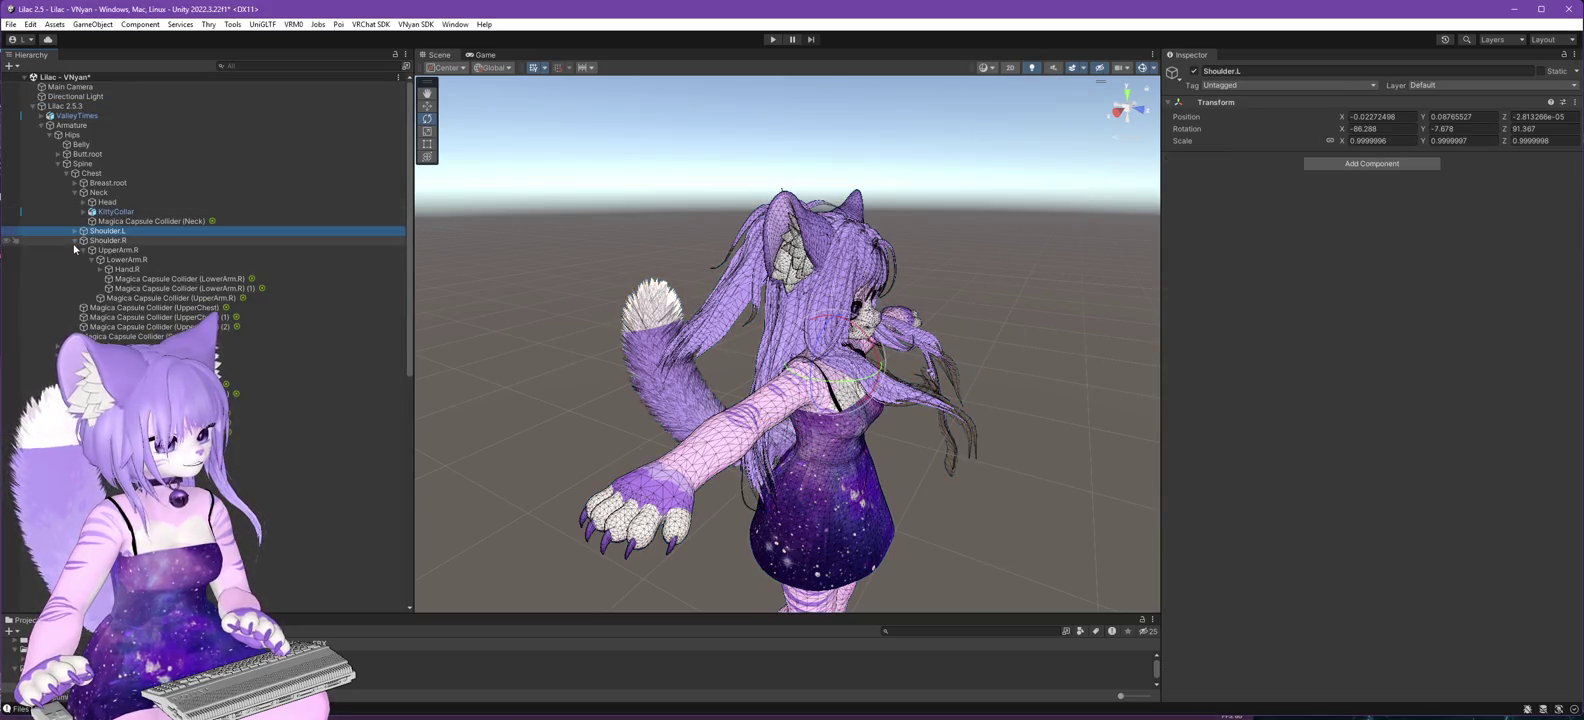
pyautogui.click(75, 241)
pyautogui.click(83, 202)
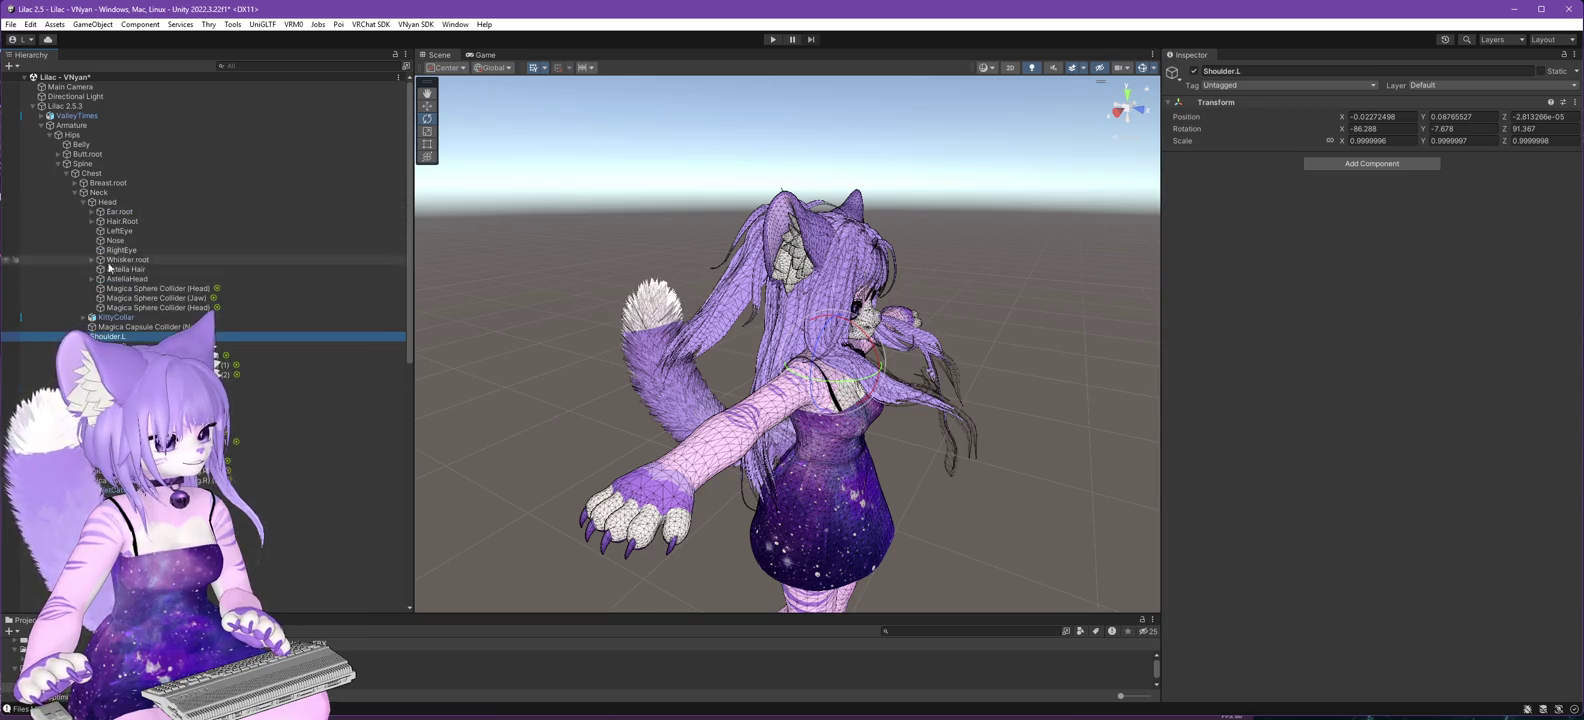
pyautogui.click(91, 279)
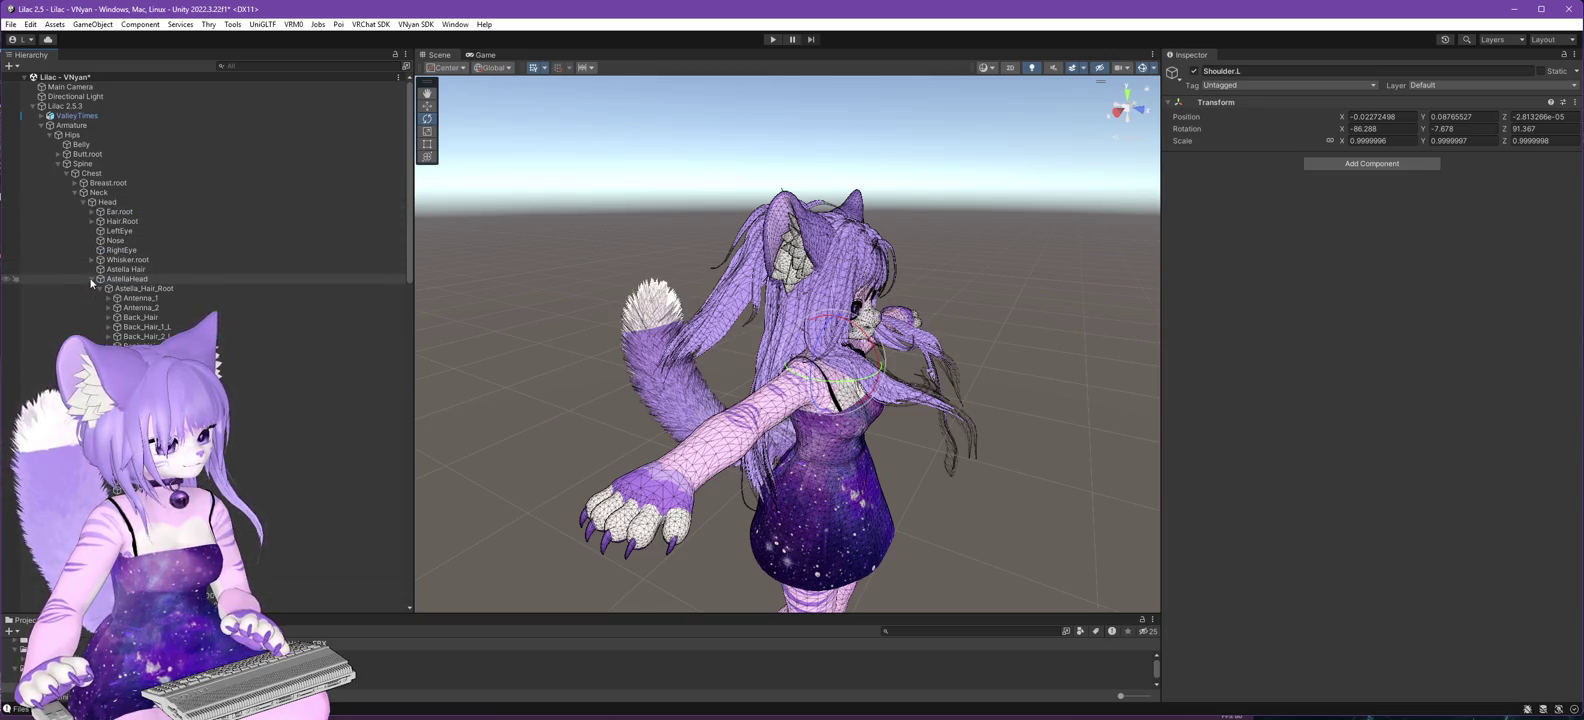
pyautogui.click(145, 320)
# - Rotate Back_Ponytail, Back_Ponytail_2_R and Back_Ponytail_3_R further down (3_R at X -170.56)
pyautogui.moveTo(700, 340)
pyautogui.mouseDown()
pyautogui.moveTo(922, 338)
pyautogui.moveTo(940, 270)
pyautogui.mouseUp()
pyautogui.click(912, 337)
pyautogui.moveTo(730, 220)
pyautogui.mouseDown()
pyautogui.moveTo(685, 198)
pyautogui.moveTo(697, 206)
pyautogui.moveTo(666, 223)
pyautogui.moveTo(628, 219)
pyautogui.mouseUp()
pyautogui.click(699, 228)
pyautogui.click(337, 394)
pyautogui.moveTo(700, 228); pyautogui.dragTo(655, 237)
pyautogui.click(242, 403)
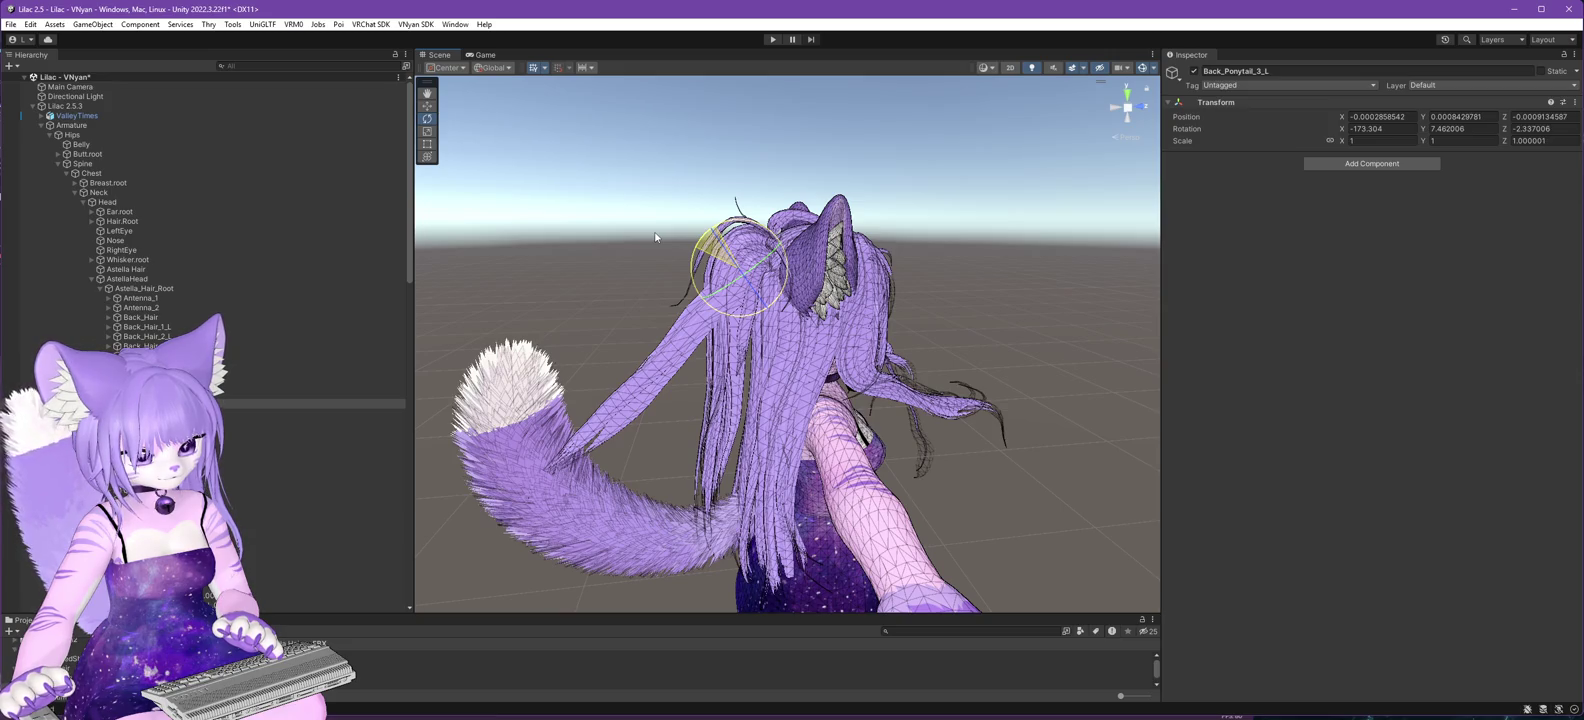
pyautogui.click(242, 413)
pyautogui.moveTo(720, 235); pyautogui.dragTo(662, 240)
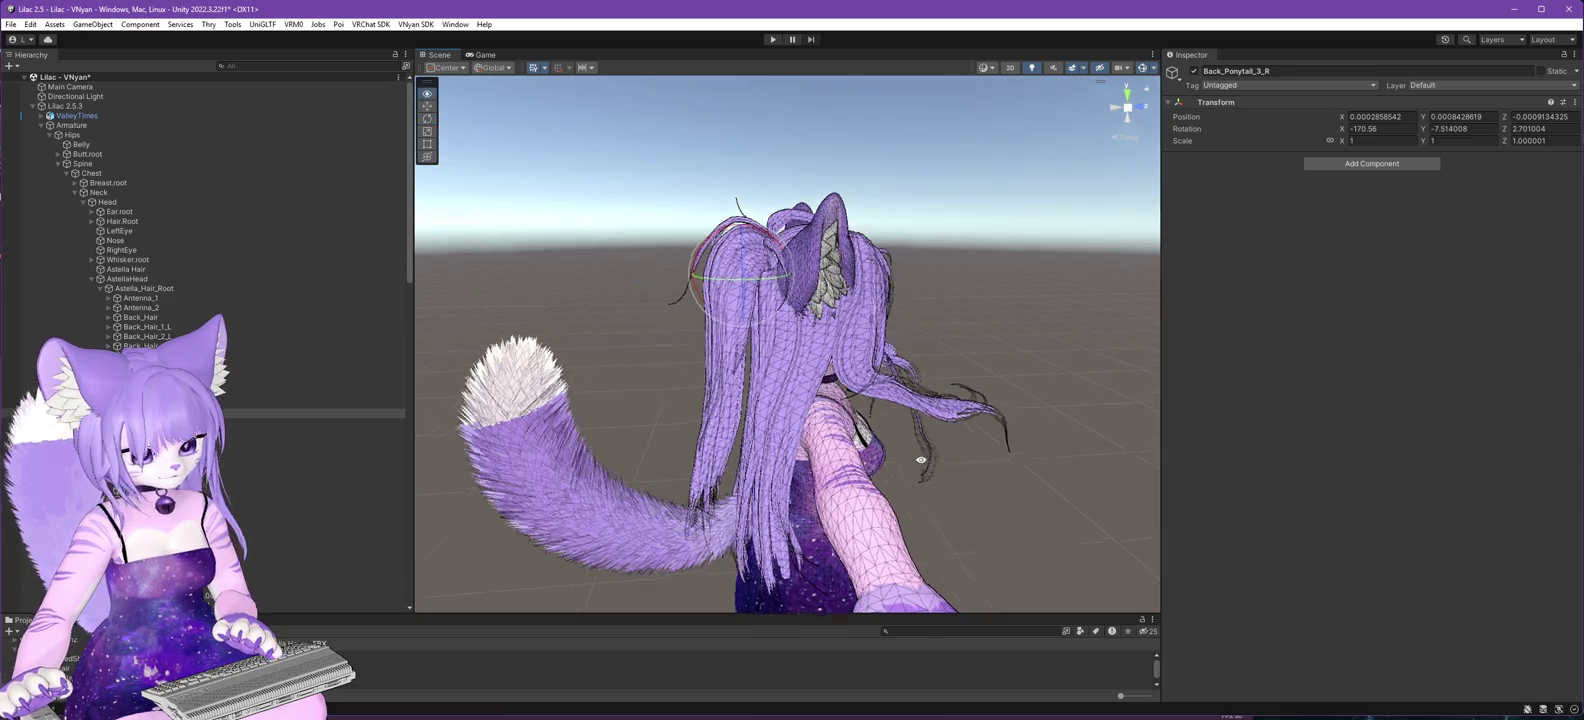
# - Swing Side_Piece_Long_1_L down to rotation X 150.501, Z 1.707001
pyautogui.moveTo(929, 461); pyautogui.dragTo(700, 455)
pyautogui.scroll(-3, 300, 440)
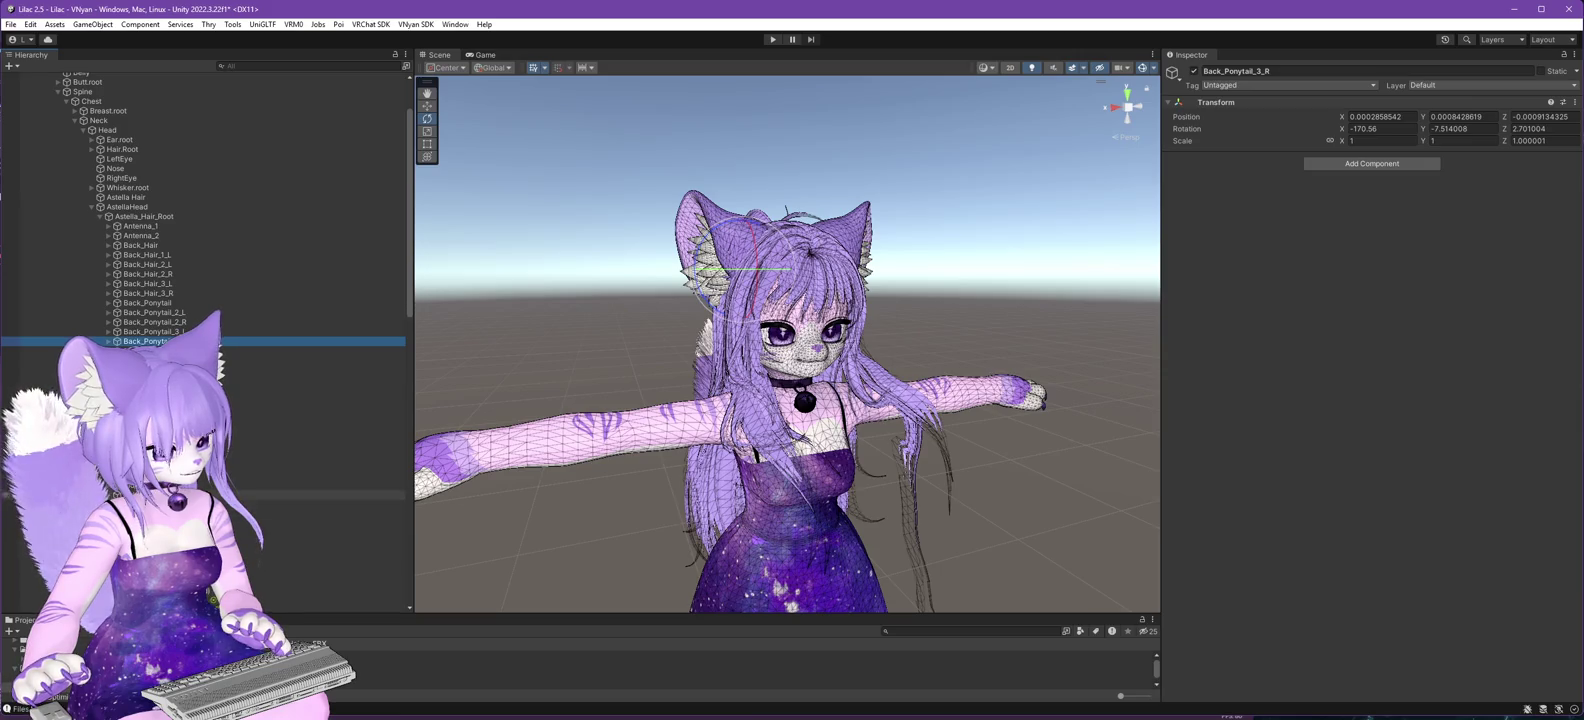
pyautogui.click(850, 340)
pyautogui.moveTo(850, 340)
pyautogui.mouseDown()
pyautogui.moveTo(460, 470)
pyautogui.moveTo(300, 470)
pyautogui.moveTo(637, 397)
pyautogui.mouseUp()
pyautogui.moveTo(775, 305); pyautogui.dragTo(745, 283)
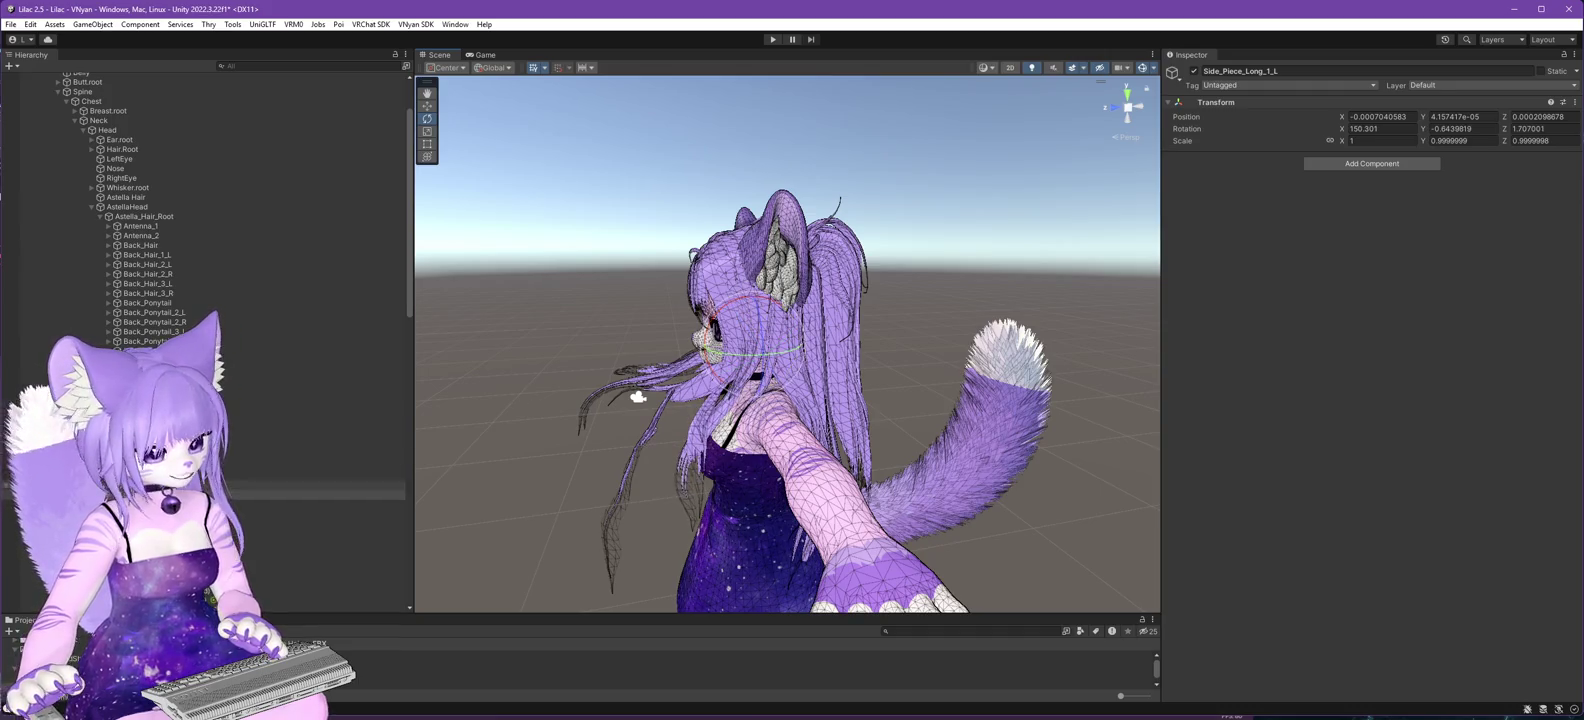
# - Rotate Side_Piece_Long_1_R and Side_Piece_Long_2_L further downward
pyautogui.click(708, 385)
pyautogui.moveTo(742, 293)
pyautogui.mouseDown()
pyautogui.moveTo(705, 272)
pyautogui.moveTo(1111, 350)
pyautogui.mouseUp()
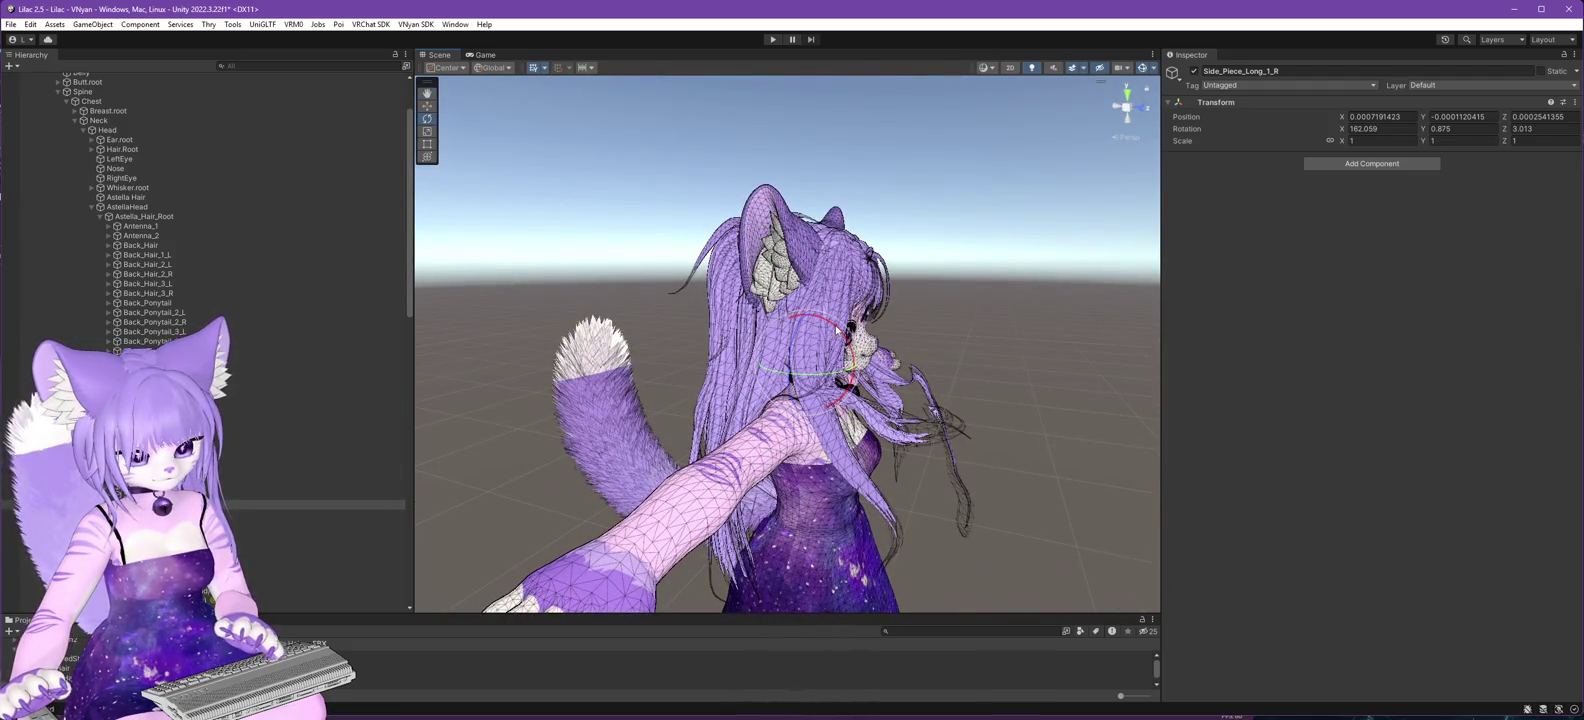
pyautogui.hotkey('ctrl', 'z')
pyautogui.moveTo(837, 330)
pyautogui.mouseDown()
pyautogui.moveTo(861, 382)
pyautogui.moveTo(563, 361)
pyautogui.mouseUp()
pyautogui.press('Down')
pyautogui.moveTo(724, 313); pyautogui.dragTo(679, 311)
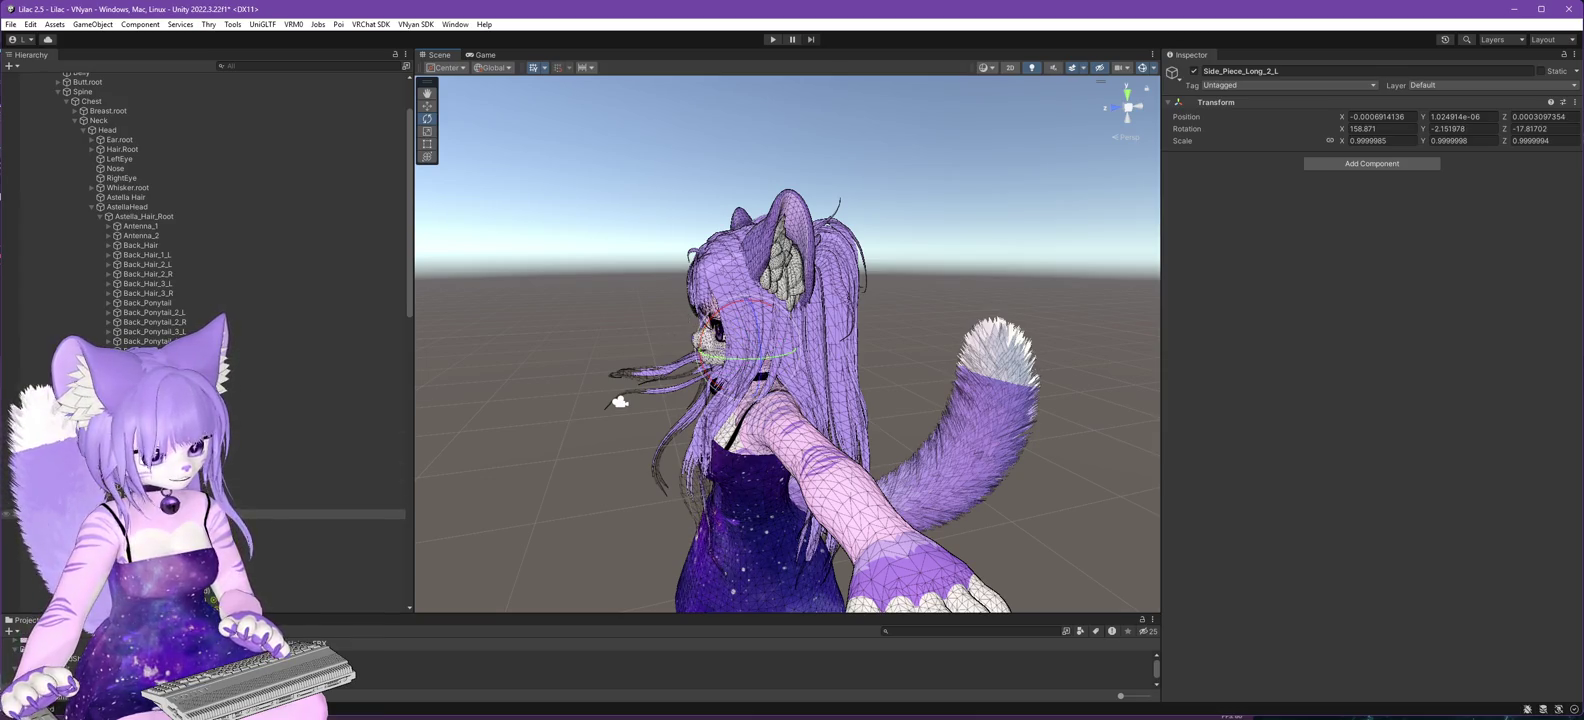
# - Tilt Side_Piece_Long_2_L.002, leaving Side_Piece_Long_2_L.001 at rotation X -20.554, Y -1.182, Z 10.33
pyautogui.moveTo(620, 401)
pyautogui.mouseDown()
pyautogui.moveTo(1054, 374)
pyautogui.moveTo(811, 343)
pyautogui.moveTo(862, 425)
pyautogui.moveTo(479, 419)
pyautogui.moveTo(705, 406)
pyautogui.mouseUp()
pyautogui.click(811, 343)
pyautogui.click(748, 374)
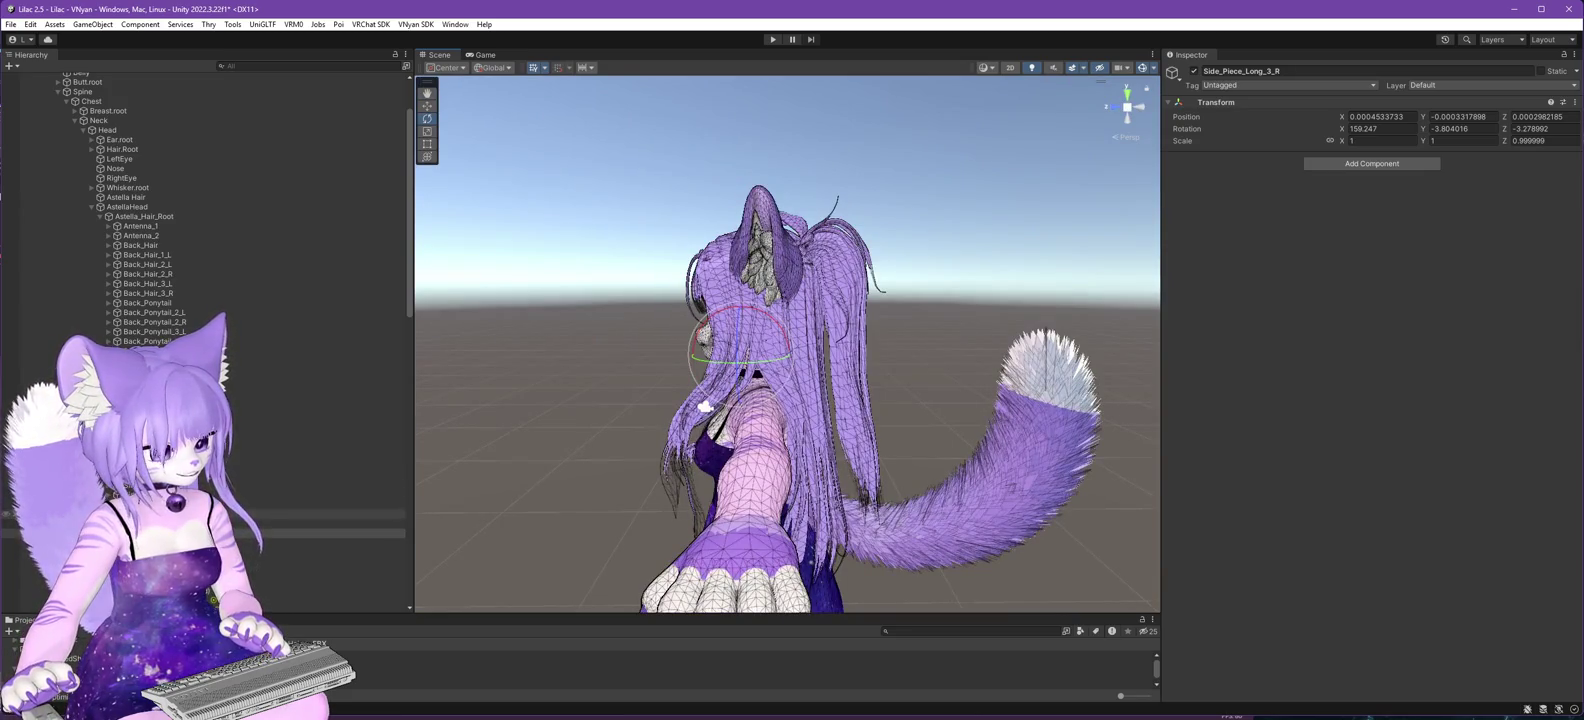
pyautogui.click(705, 406)
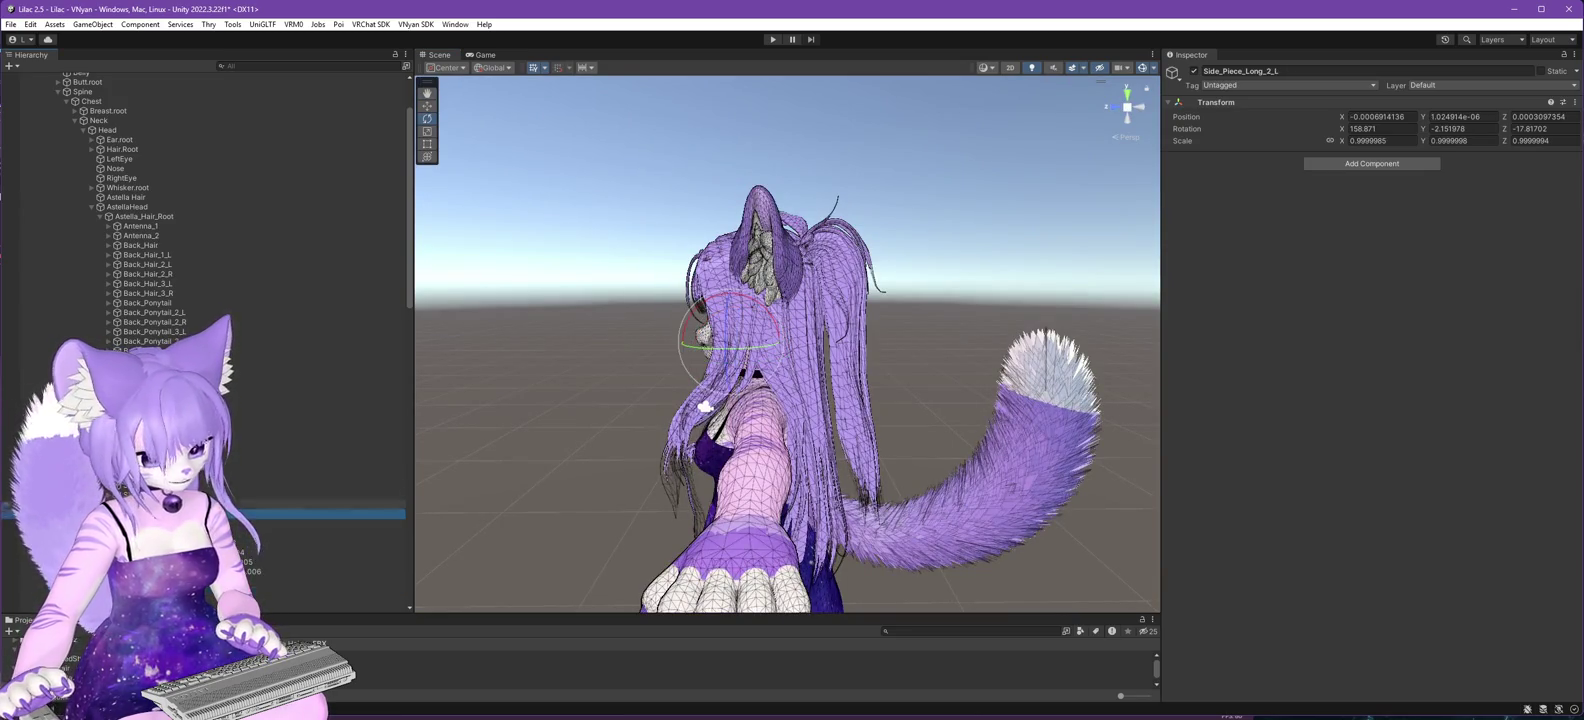
pyautogui.moveTo(705, 407)
pyautogui.mouseDown()
pyautogui.moveTo(520, 449)
pyautogui.moveTo(676, 422)
pyautogui.mouseUp()
pyautogui.click(150, 533)
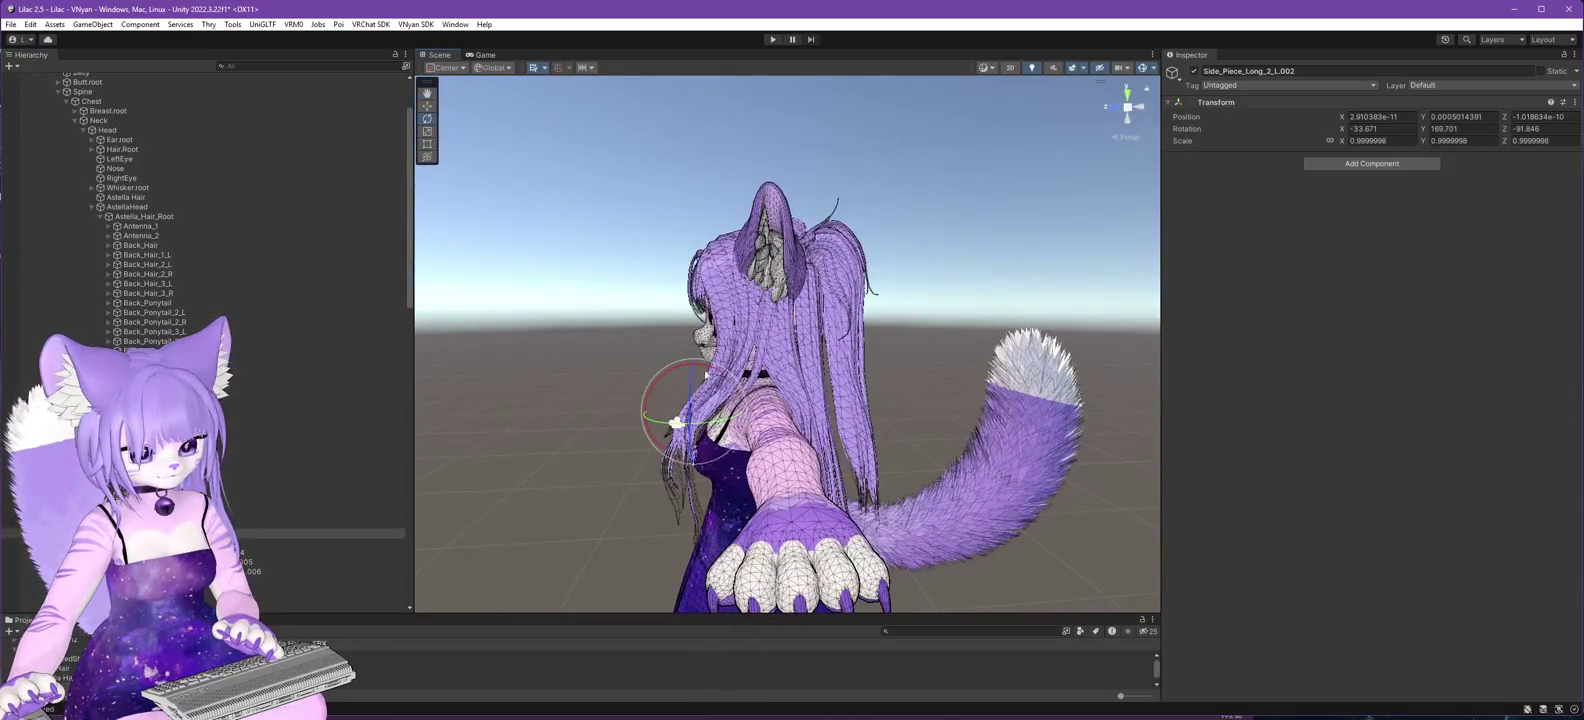
pyautogui.moveTo(693, 365)
pyautogui.mouseDown()
pyautogui.moveTo(723, 374)
pyautogui.moveTo(730, 336)
pyautogui.moveTo(781, 350)
pyautogui.moveTo(760, 302)
pyautogui.mouseUp()
pyautogui.click(723, 366)
pyautogui.moveTo(502, 400); pyautogui.dragTo(815, 405)
pyautogui.moveTo(701, 410)
pyautogui.mouseDown()
pyautogui.moveTo(968, 405)
pyautogui.moveTo(710, 409)
pyautogui.mouseUp()
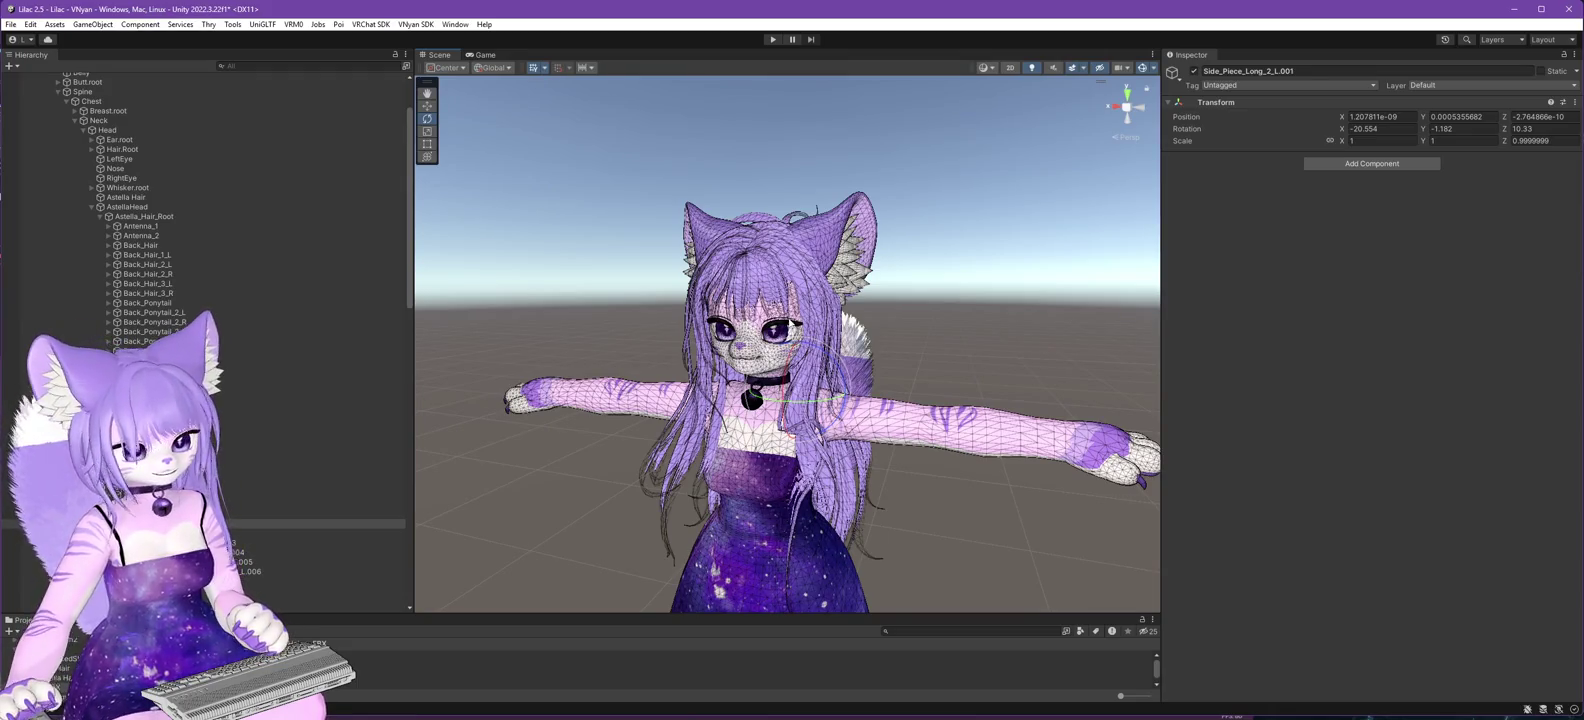
# - Select the Lilac 2.5.3 avatar root and bring up the VNyan SDK avatar menu
pyautogui.scroll(3, 150, 180)
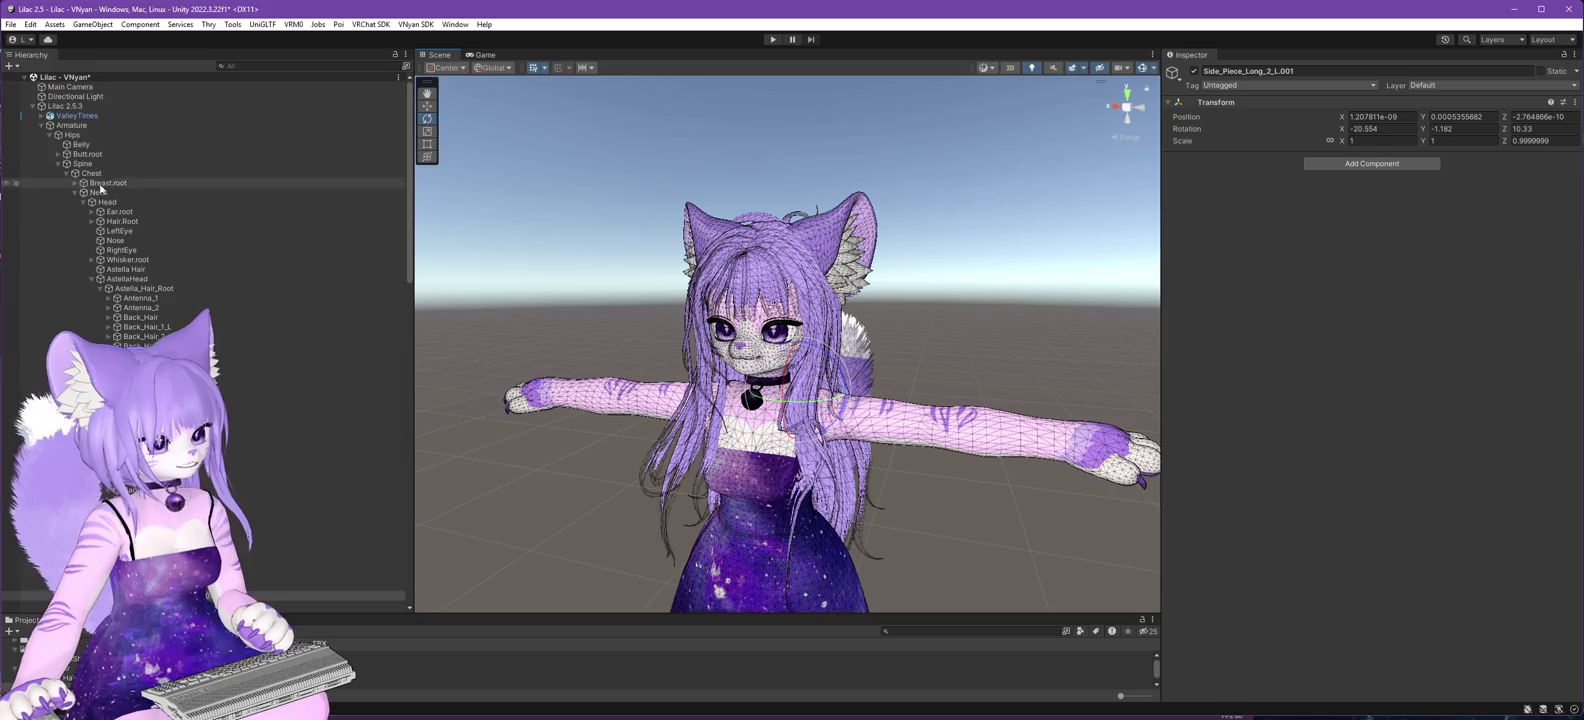
pyautogui.click(68, 107)
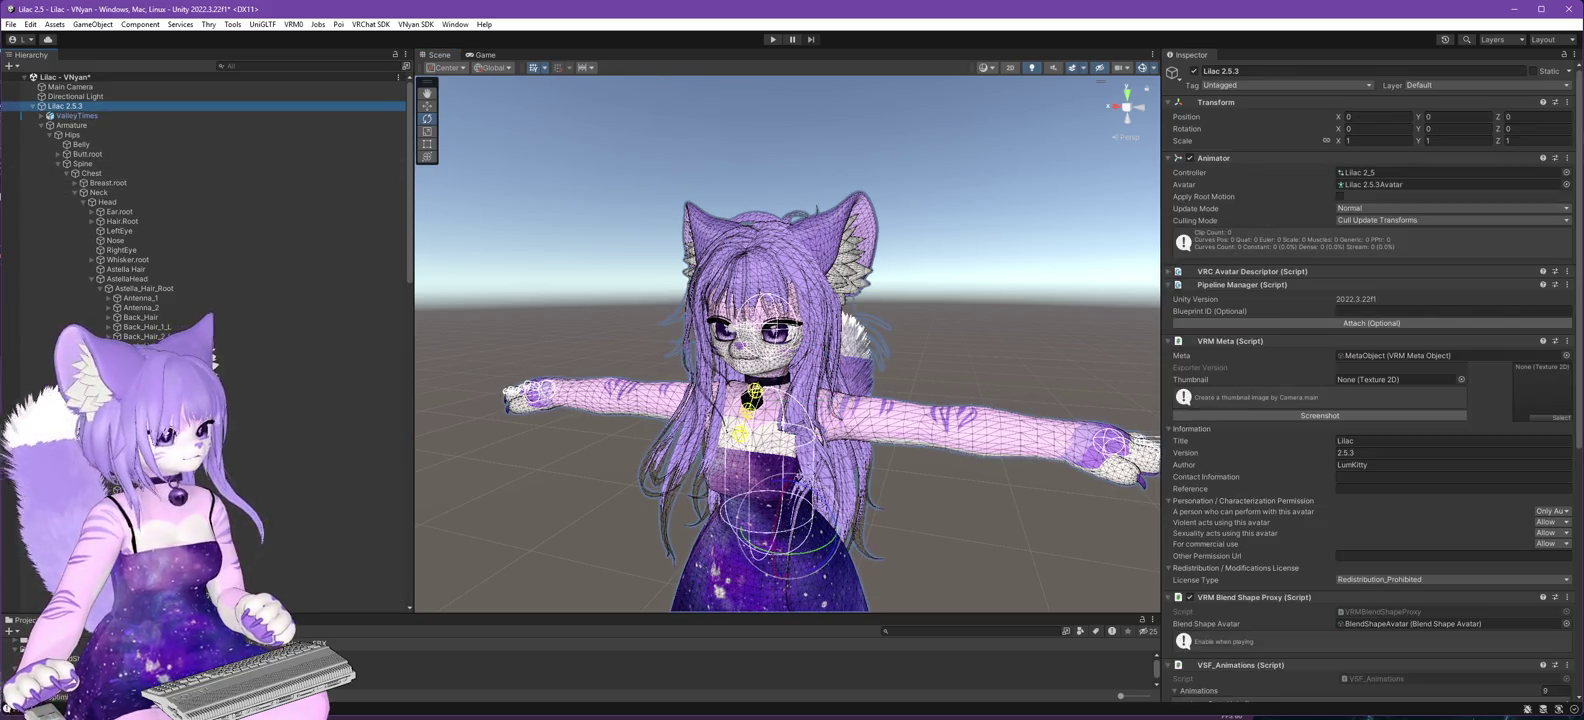
pyautogui.hotkey('alt', 'Tab')
pyautogui.hotkey('alt', 'Tab')
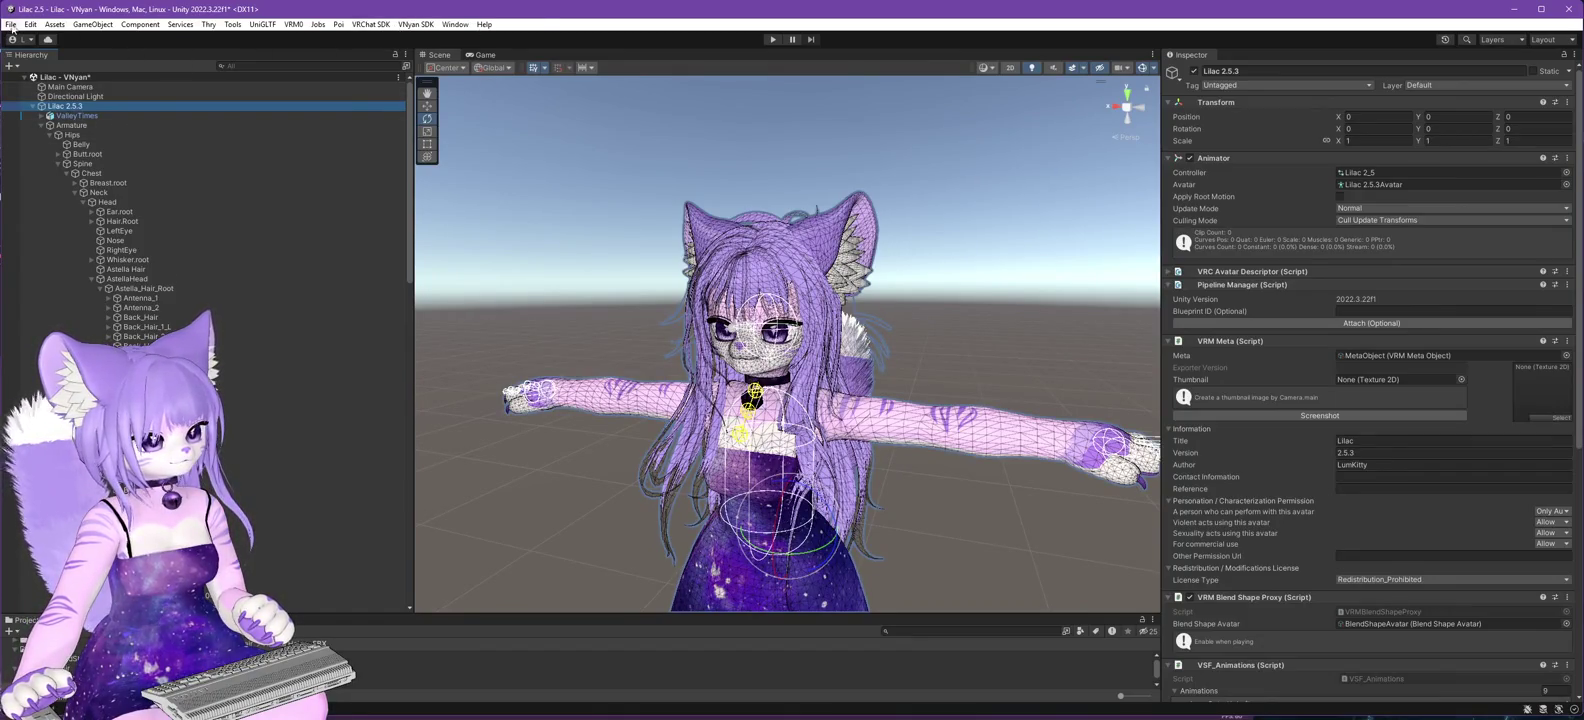
pyautogui.click(416, 24)
# - Re-export the avatar over Lilac 2.6.0.vsfavatar, acknowledge Export complete, and switch to VNyan
pyautogui.moveTo(522, 55)
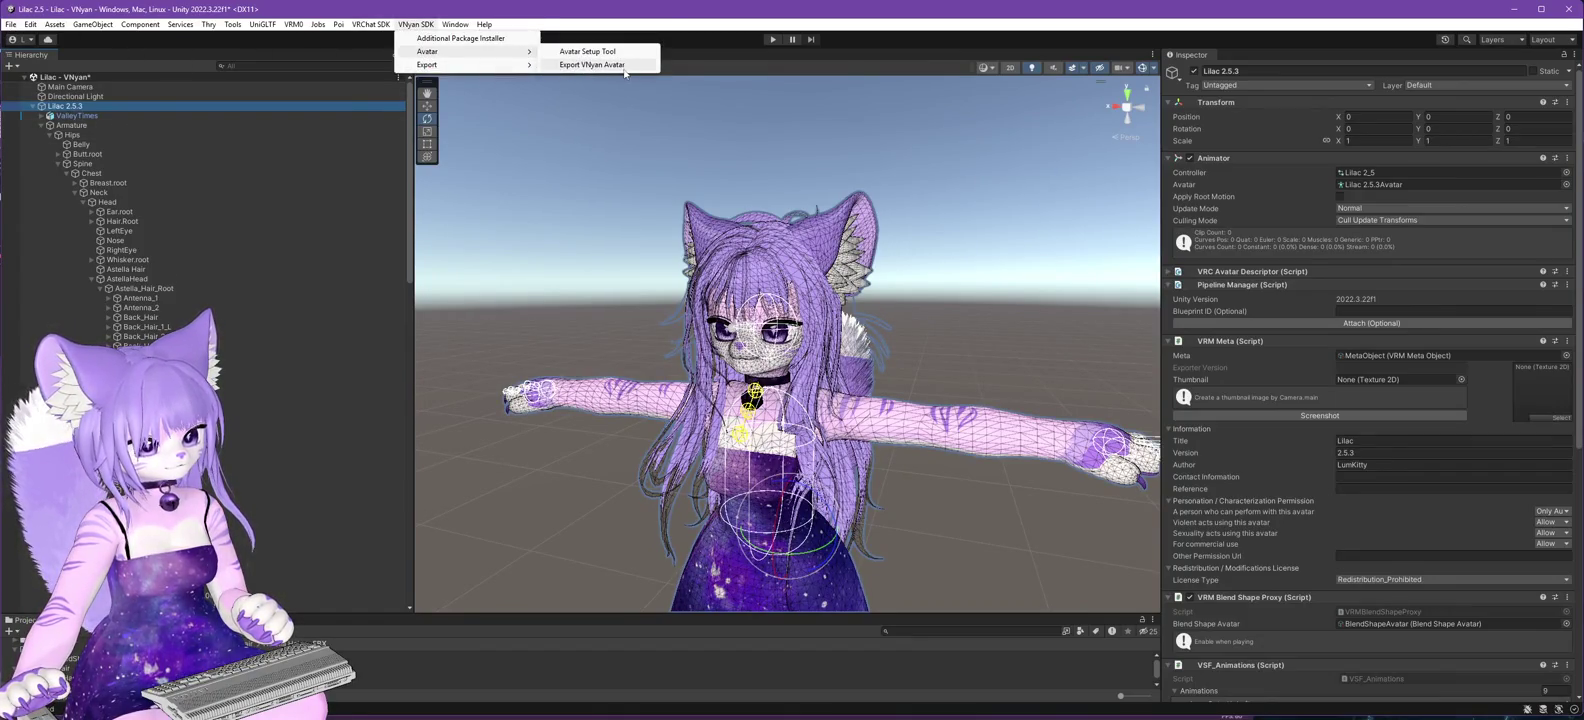
pyautogui.click(592, 64)
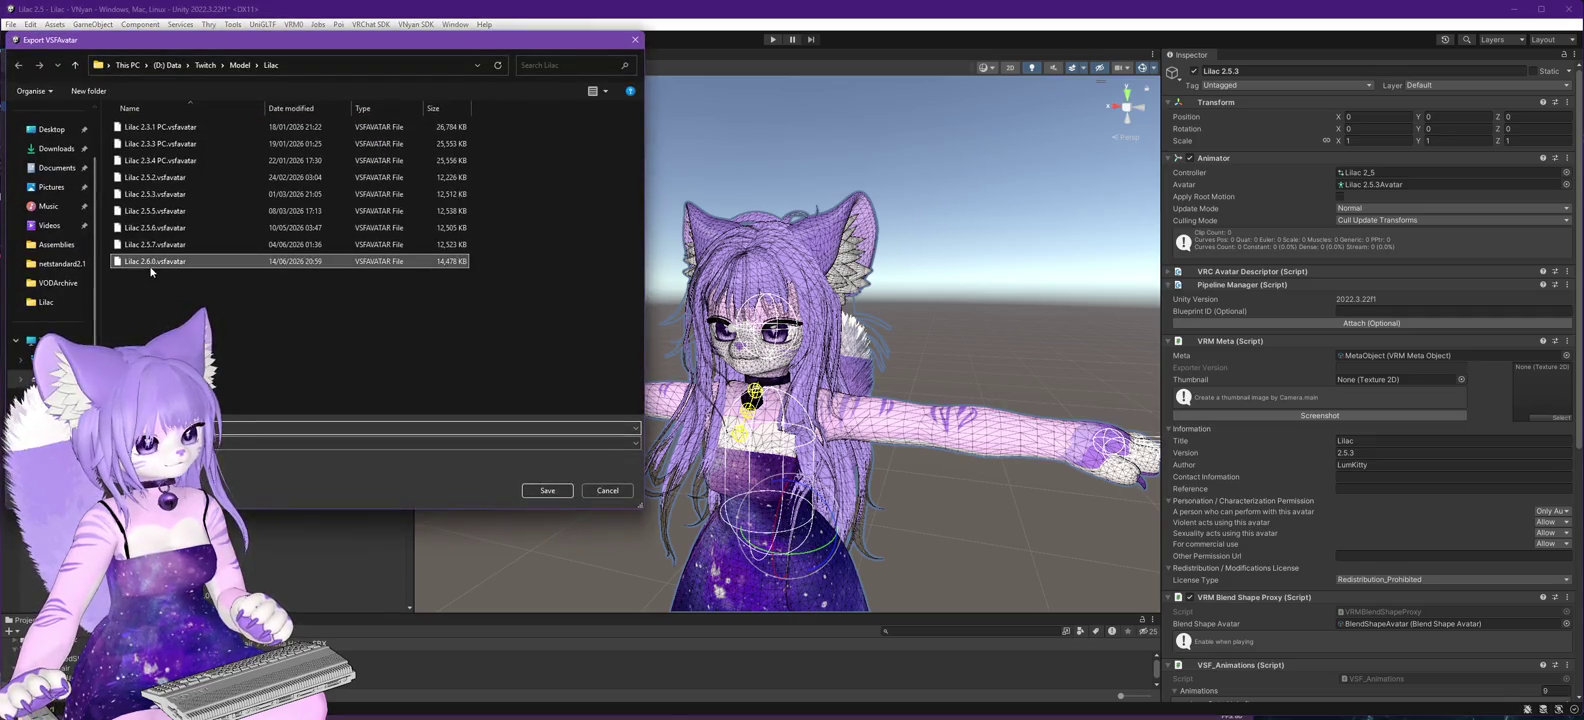
pyautogui.click(548, 490)
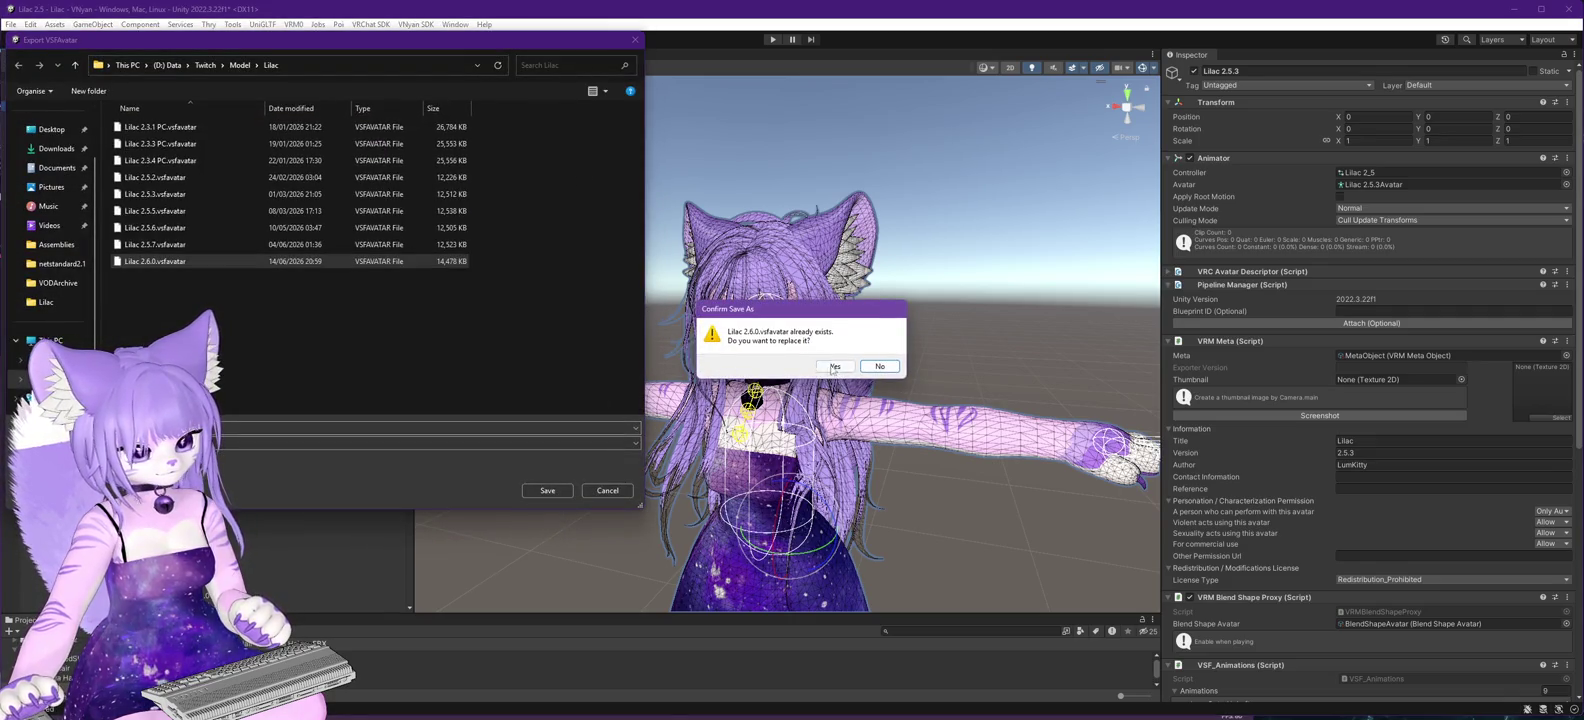
pyautogui.click(834, 366)
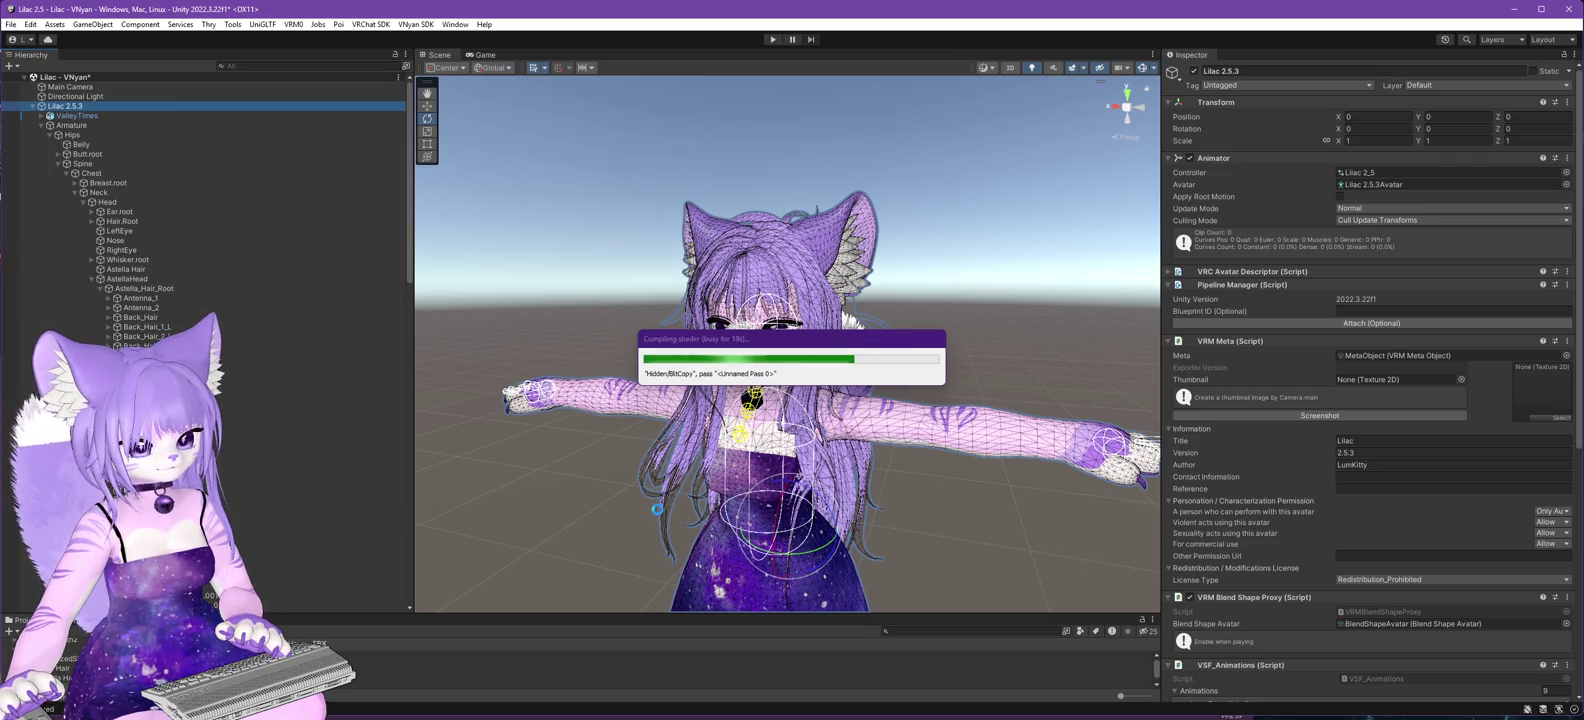
pyautogui.click(882, 389)
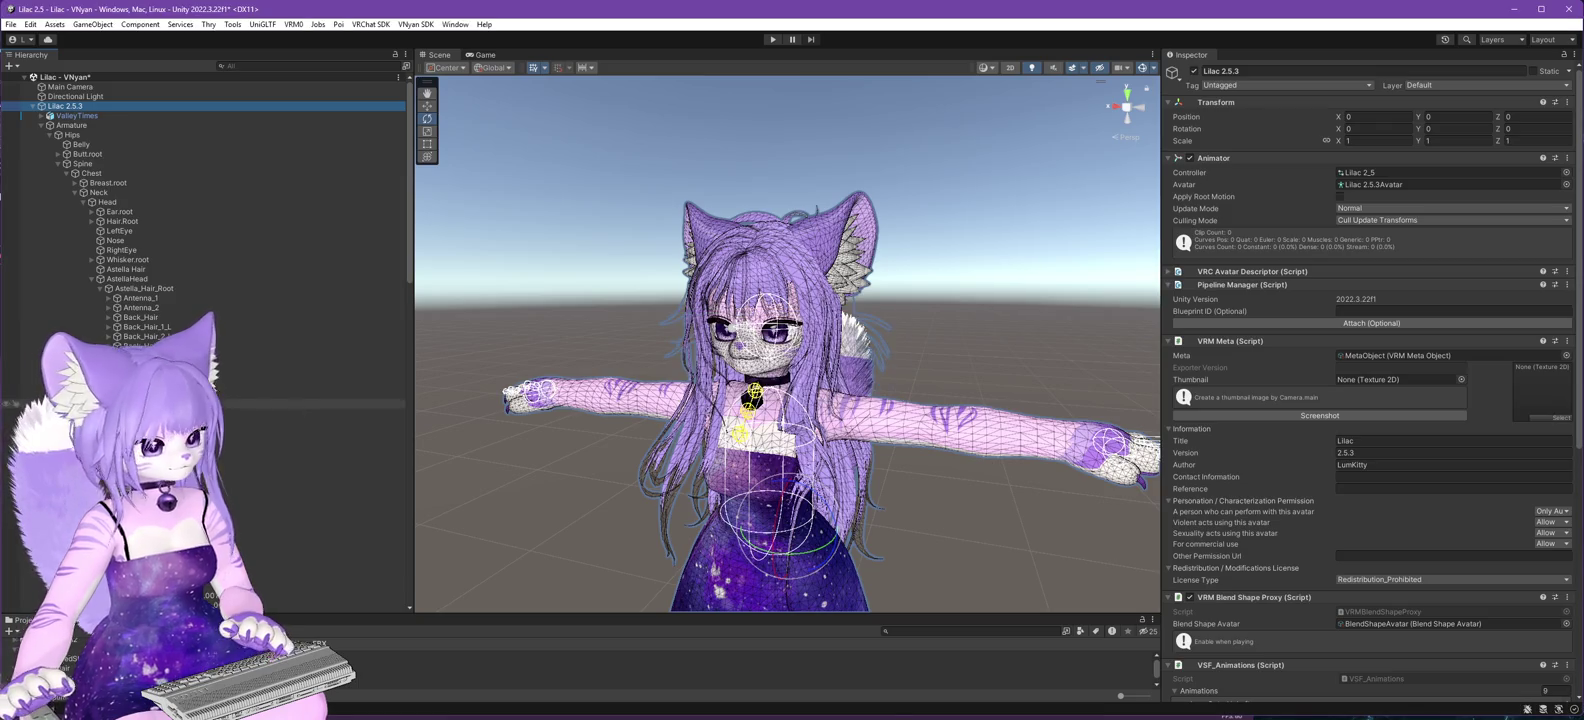
pyautogui.hotkey('alt', 'Tab')
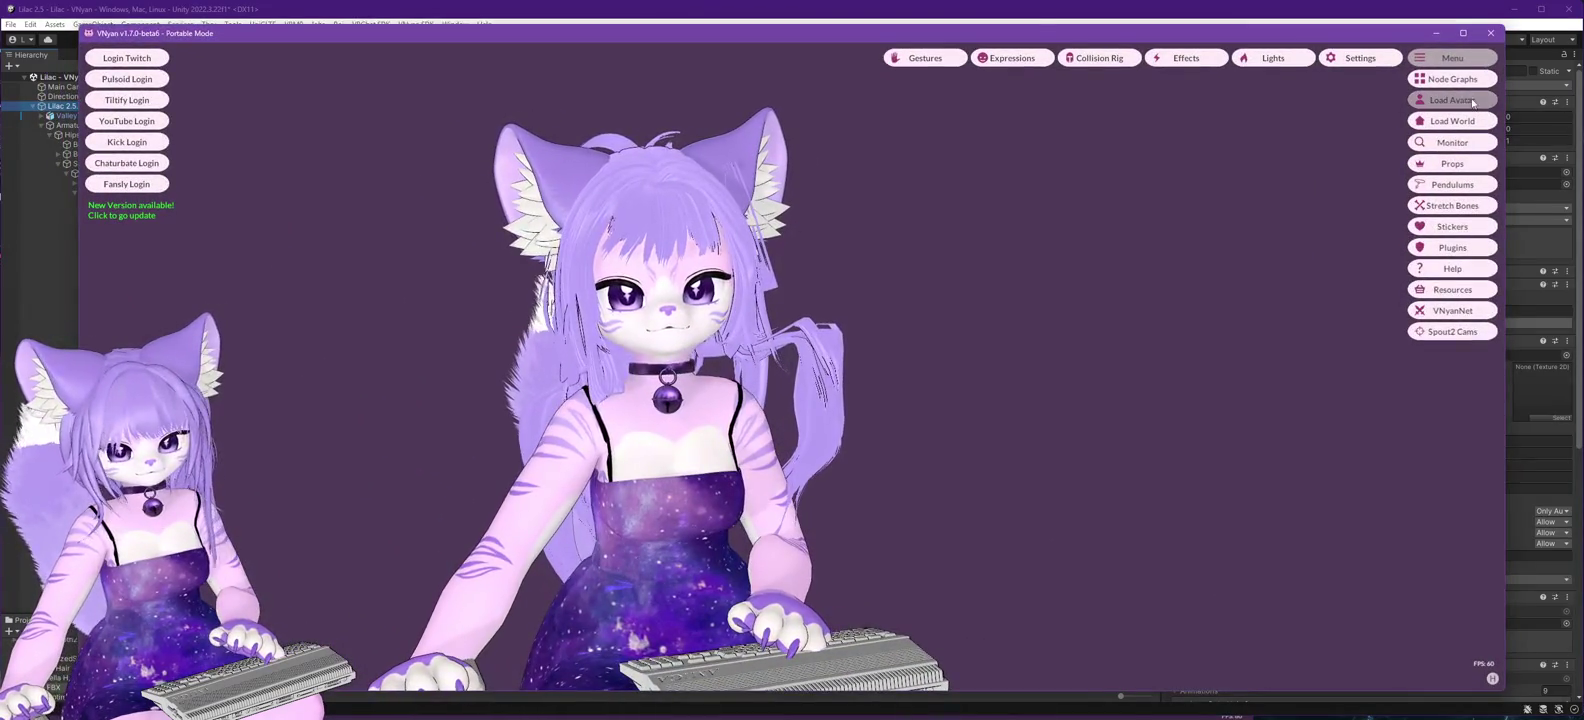
# - Load Lilac 2.6.0.vsfavatar in VNyan and orbit to inspect its back and side
pyautogui.click(1452, 99)
pyautogui.doubleClick(205, 272)
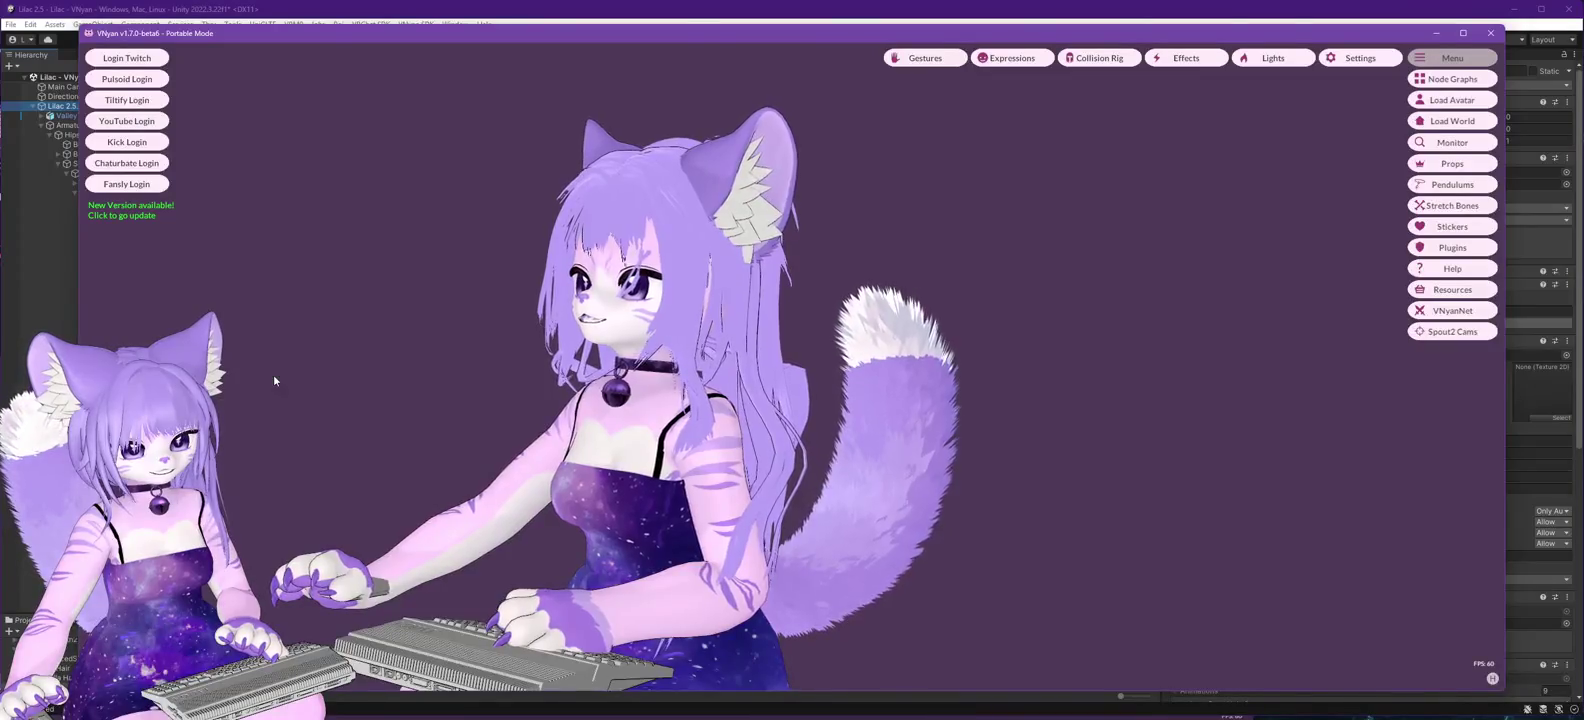
pyautogui.moveTo(415, 394); pyautogui.dragTo(567, 408)
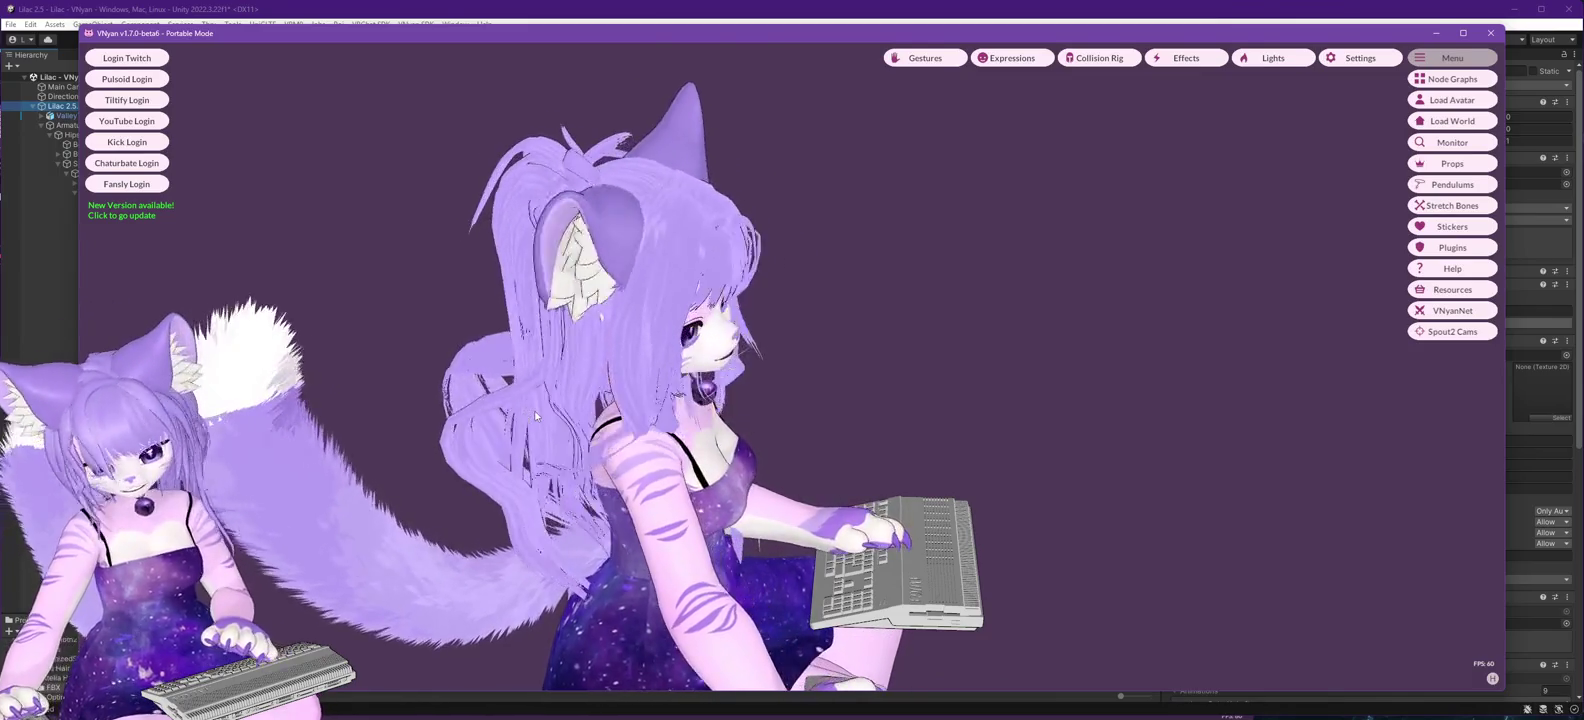
pyautogui.moveTo(535, 411)
pyautogui.mouseDown()
pyautogui.moveTo(676, 328)
pyautogui.moveTo(936, 343)
pyautogui.moveTo(257, 423)
pyautogui.moveTo(0, 430)
pyautogui.moveTo(245, 421)
pyautogui.moveTo(255, 515)
pyautogui.moveTo(287, 437)
pyautogui.mouseUp()
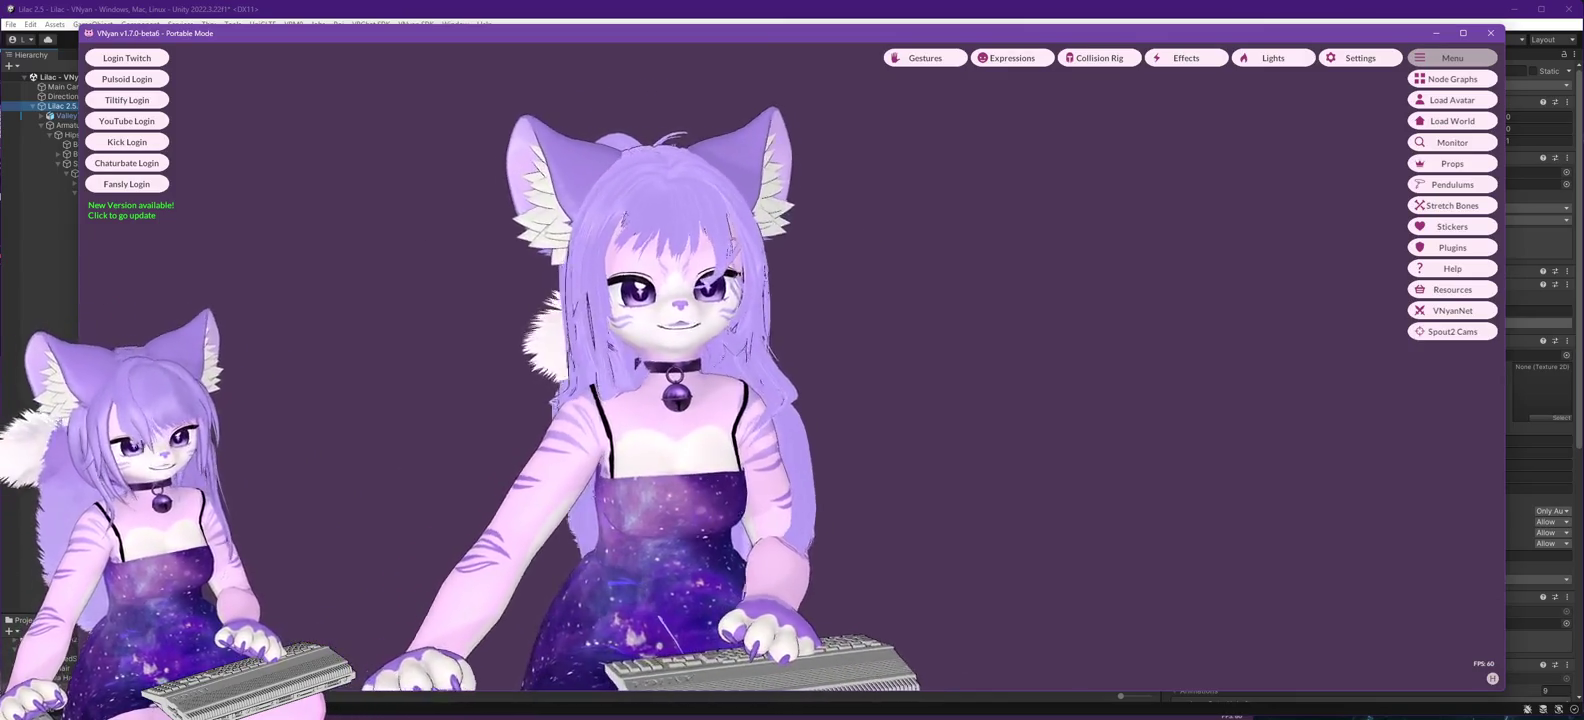
pyautogui.click(1452, 99)
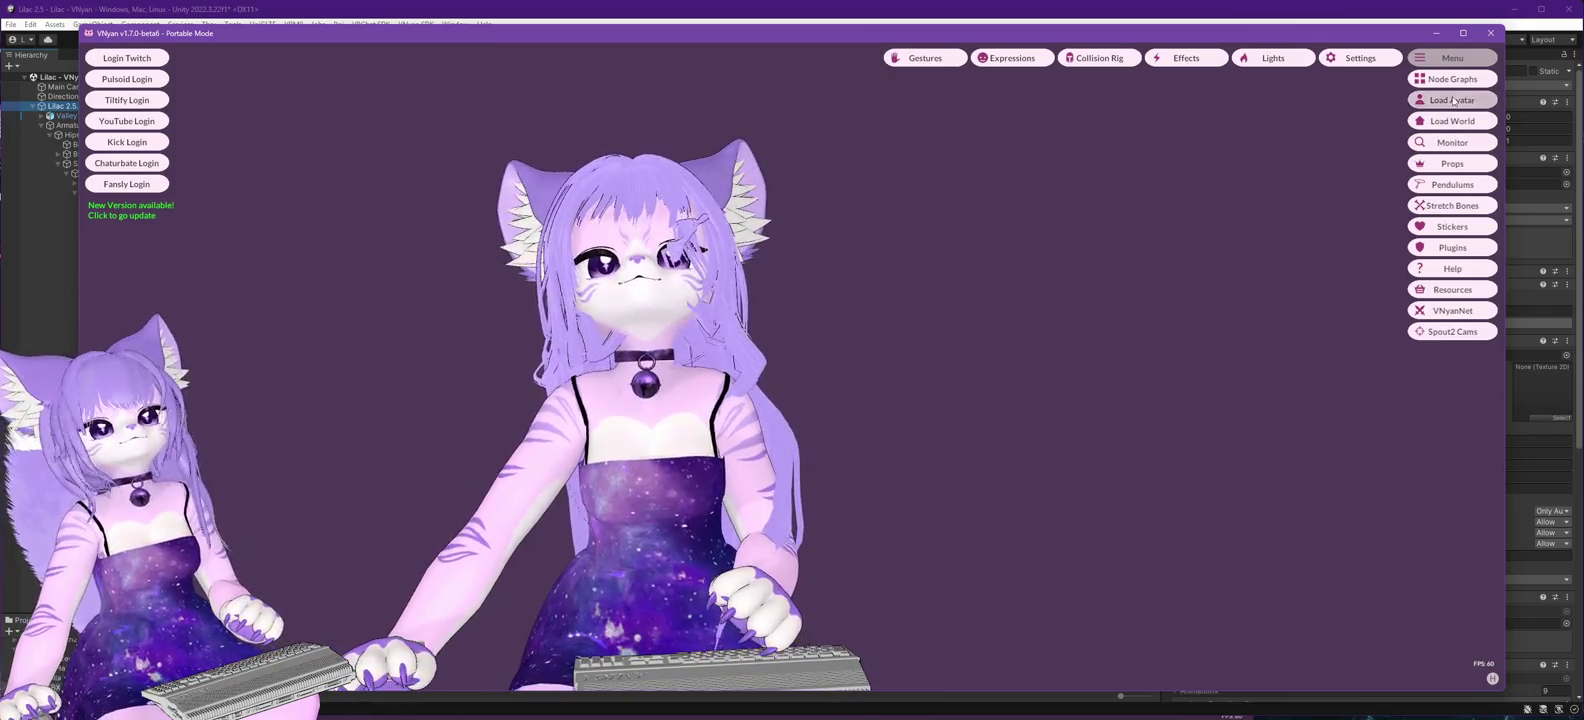
pyautogui.doubleClick(245, 273)
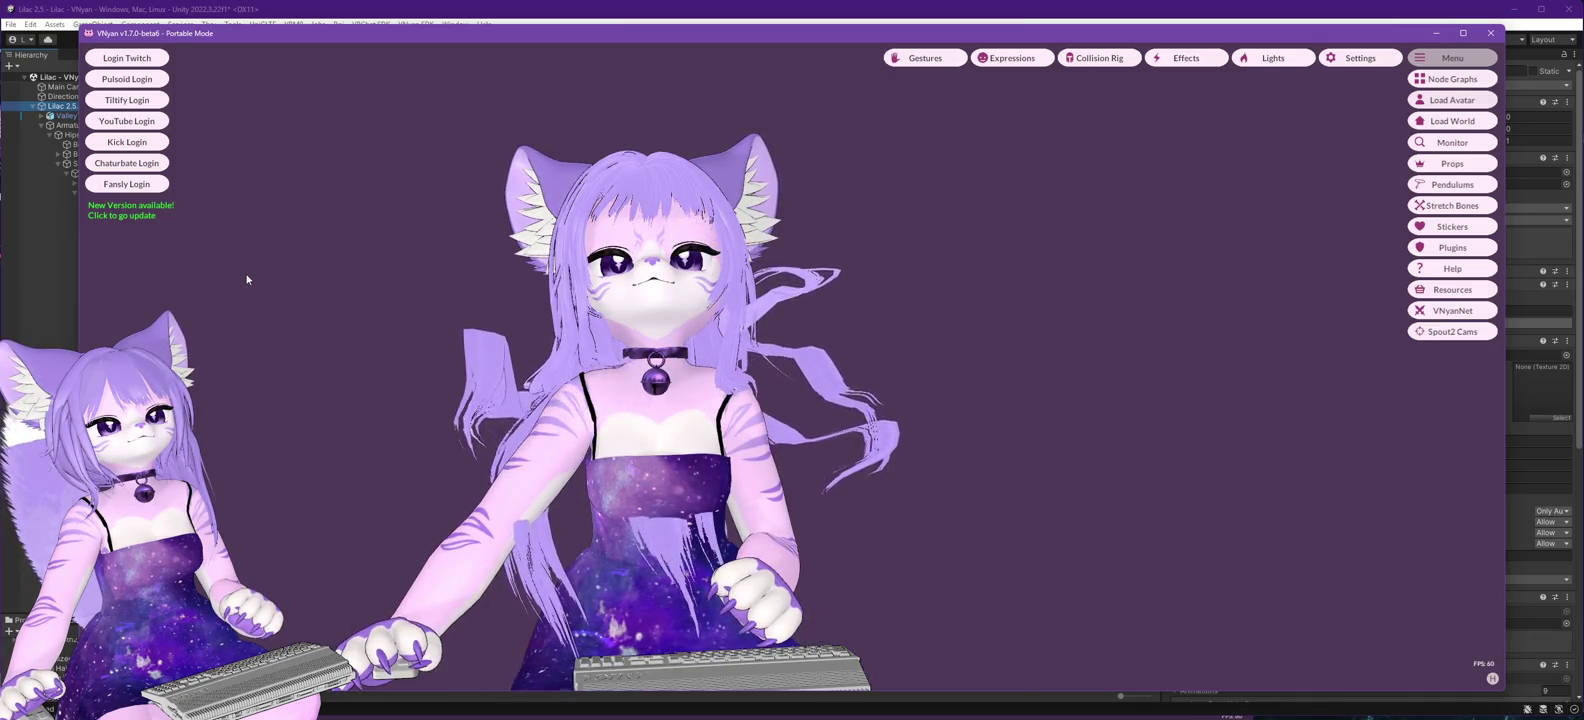
pyautogui.moveTo(272, 364)
pyautogui.mouseDown()
pyautogui.moveTo(318, 452)
pyautogui.moveTo(639, 465)
pyautogui.moveTo(150, 467)
pyautogui.moveTo(528, 481)
pyautogui.mouseUp()
pyautogui.moveTo(567, 525)
pyautogui.mouseDown()
pyautogui.moveTo(385, 521)
pyautogui.moveTo(687, 523)
pyautogui.moveTo(792, 502)
pyautogui.moveTo(413, 530)
pyautogui.mouseUp()
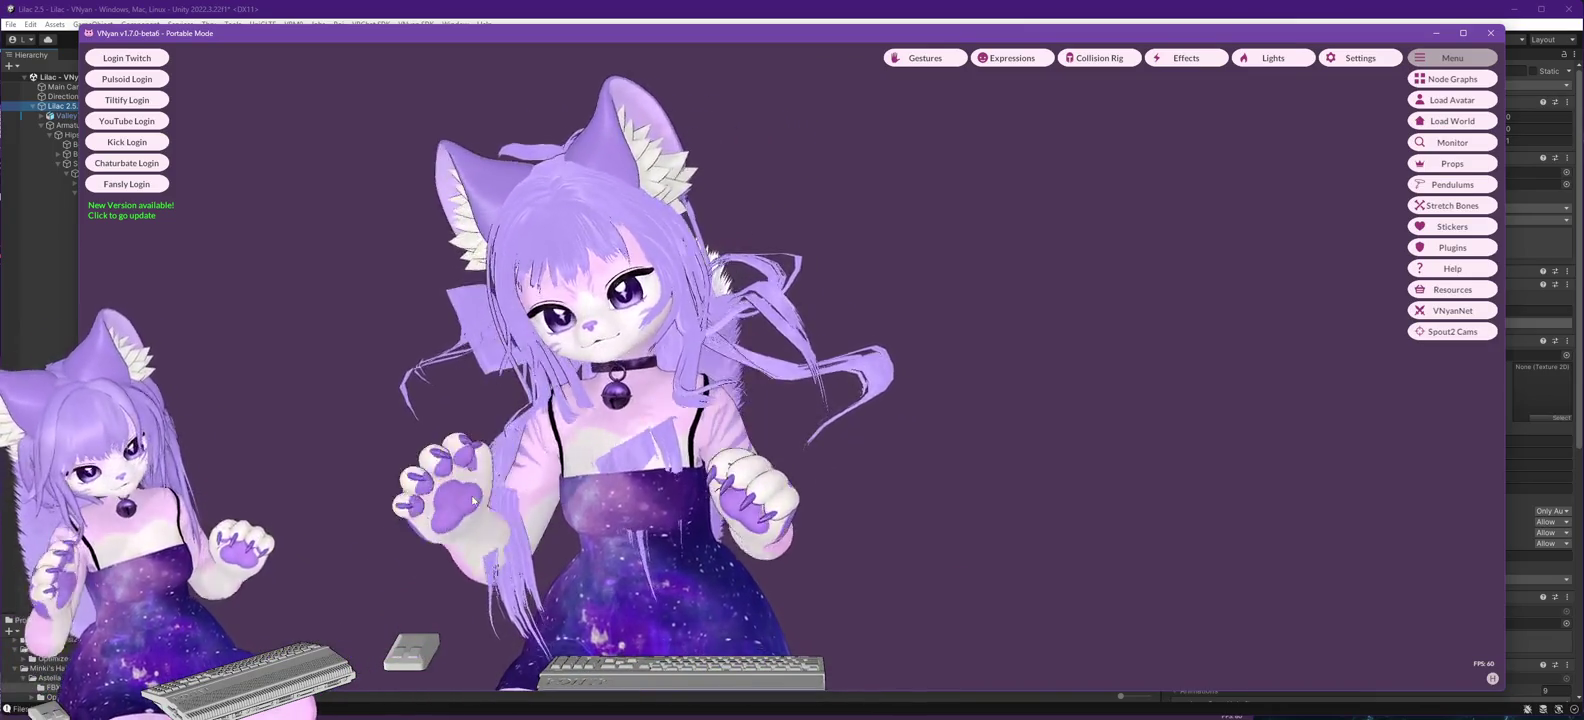
pyautogui.moveTo(866, 552)
pyautogui.mouseDown()
pyautogui.moveTo(612, 489)
pyautogui.moveTo(694, 531)
pyautogui.moveTo(918, 531)
pyautogui.moveTo(1129, 559)
pyautogui.mouseUp()
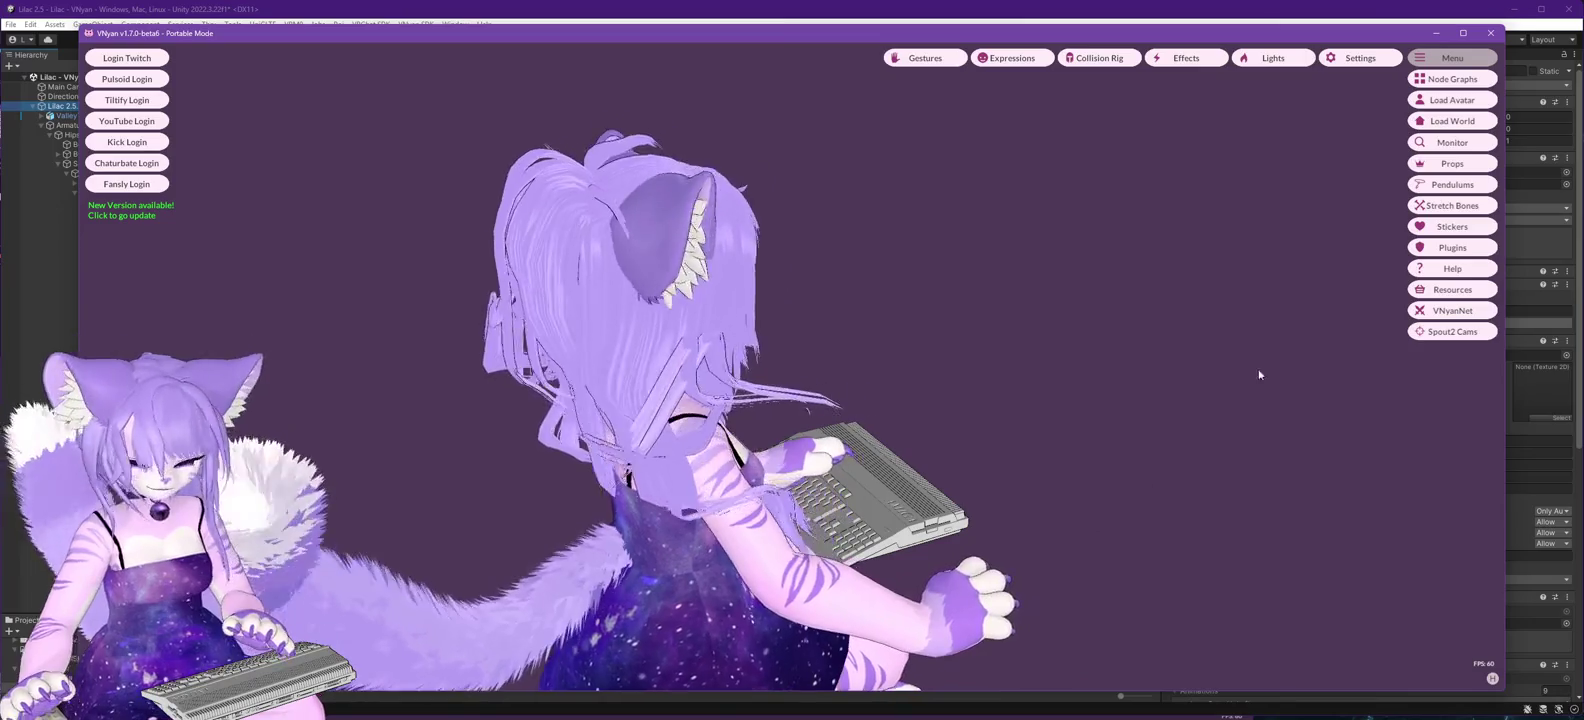
# - Reload Lilac 2.6.0.vsfavatar in VNyan, then return to Unity and orbit the Scene view
pyautogui.click(1453, 101)
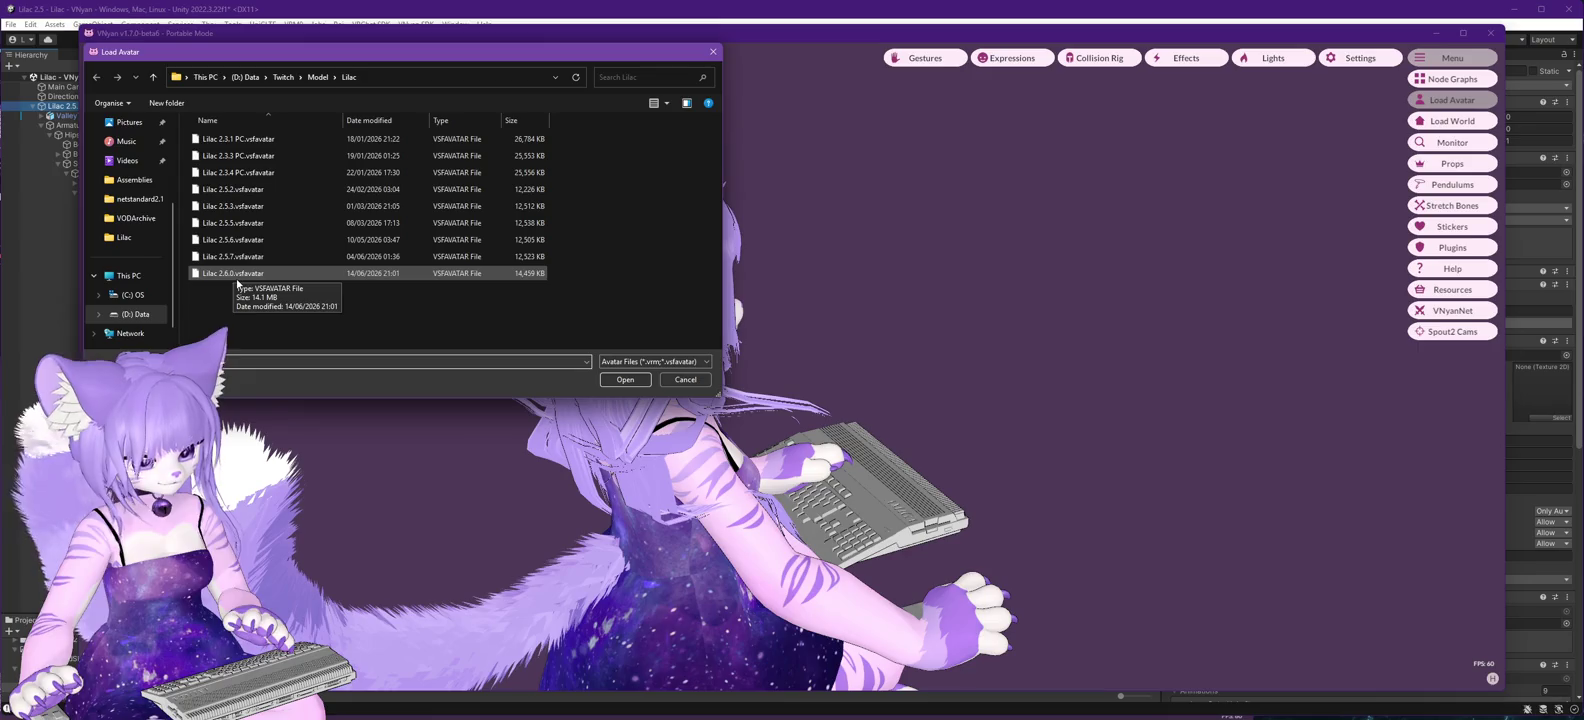
pyautogui.doubleClick(235, 276)
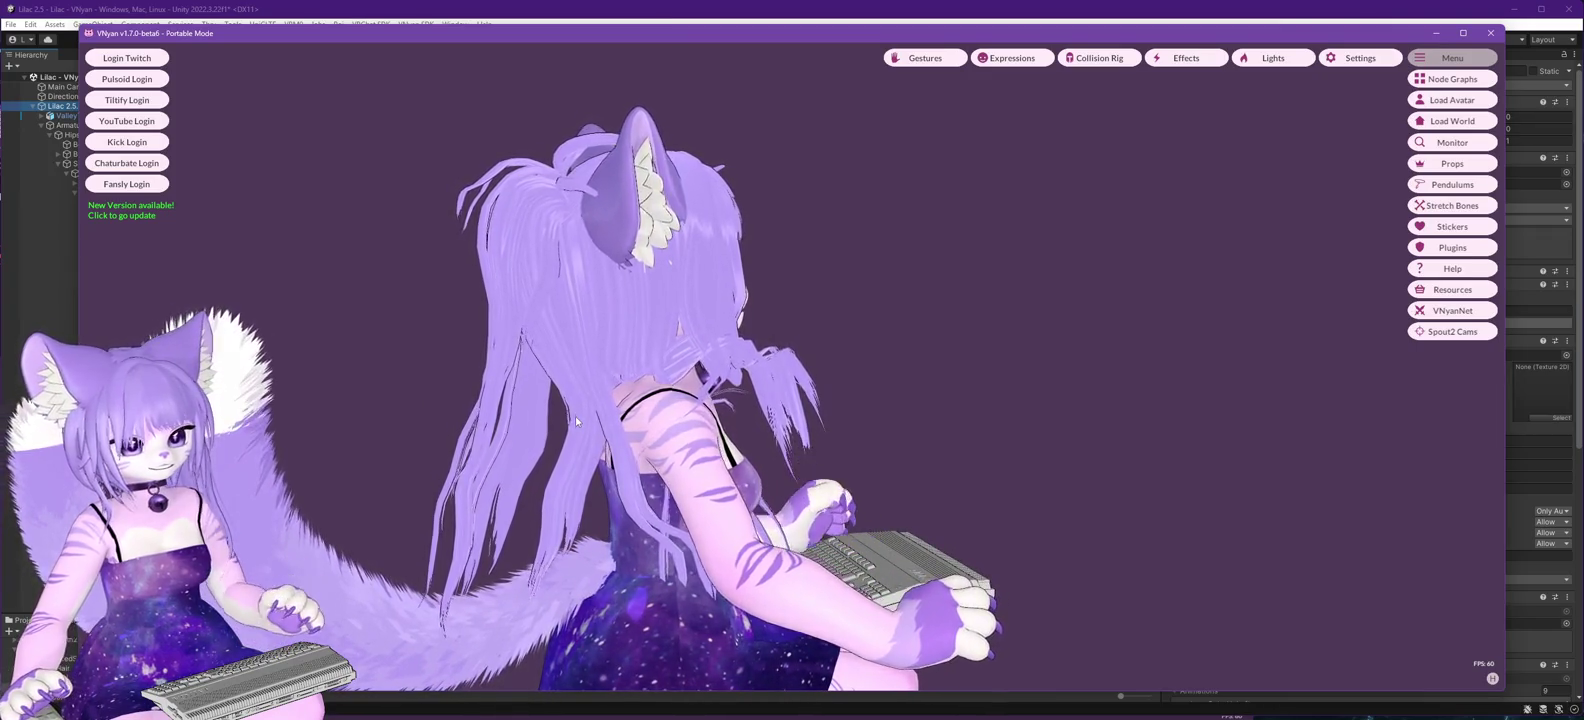
pyautogui.click(479, 14)
pyautogui.moveTo(600, 470); pyautogui.dragTo(1027, 478)
pyautogui.click(987, 68)
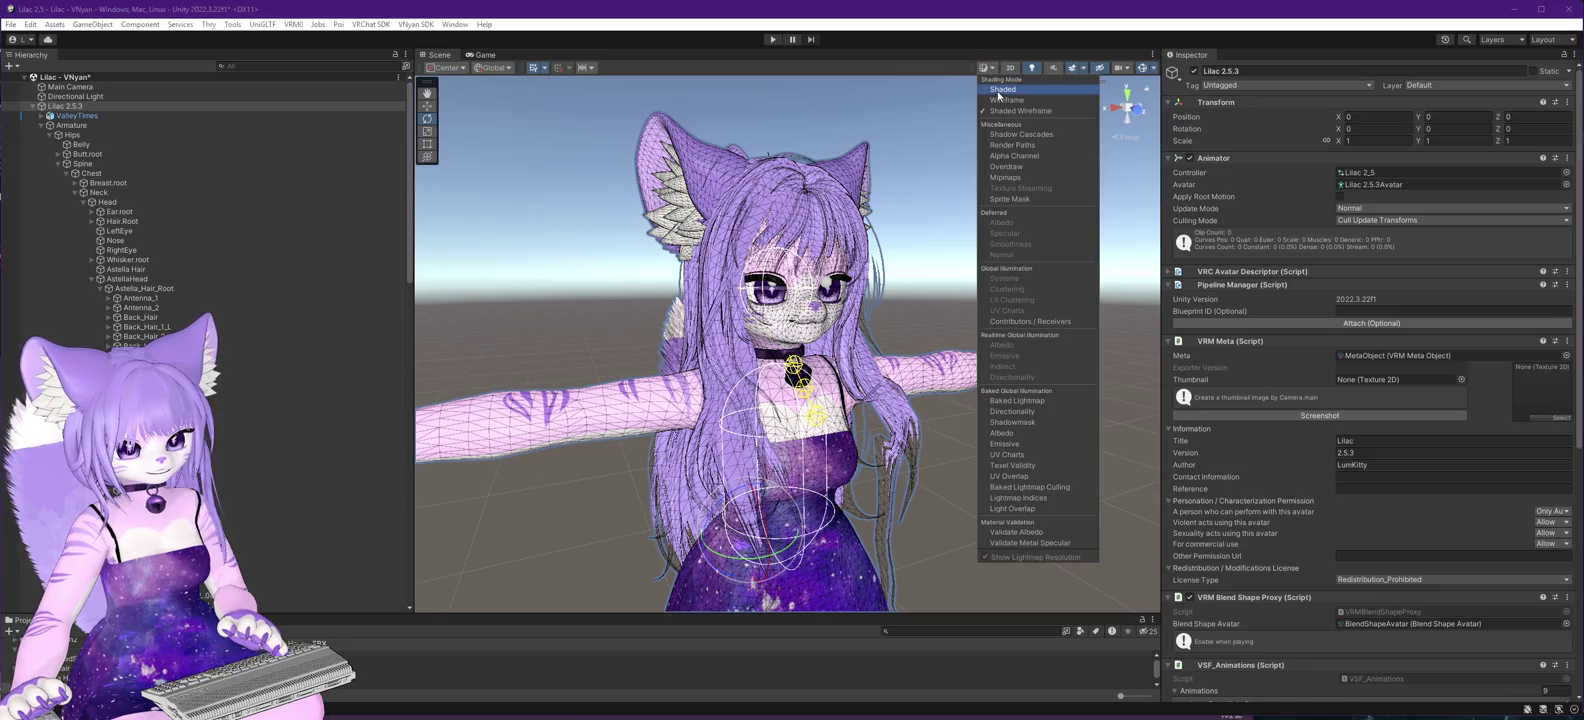
# - Set the Scene Draw Mode to Shaded and orbit to the avatar's back
pyautogui.click(998, 92)
pyautogui.moveTo(958, 266)
pyautogui.mouseDown()
pyautogui.moveTo(1013, 476)
pyautogui.moveTo(960, 490)
pyautogui.moveTo(948, 520)
pyautogui.moveTo(933, 475)
pyautogui.moveTo(962, 477)
pyautogui.moveTo(480, 470)
pyautogui.moveTo(1060, 498)
pyautogui.moveTo(856, 505)
pyautogui.moveTo(933, 528)
pyautogui.moveTo(919, 532)
pyautogui.mouseUp()
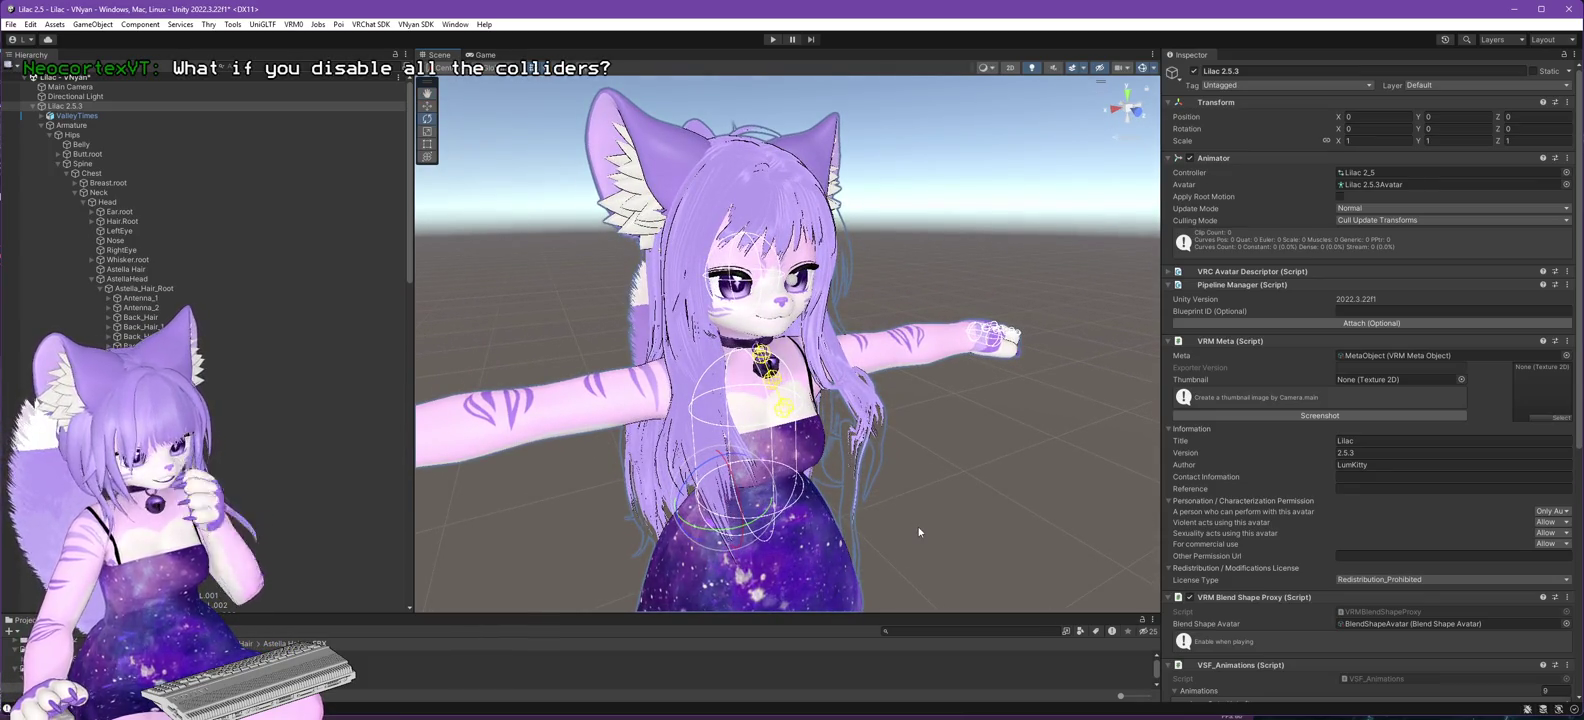
# - Locate the Astella Hair and long back hair cloth objects in the hierarchy
pyautogui.scroll(-10, 273, 439)
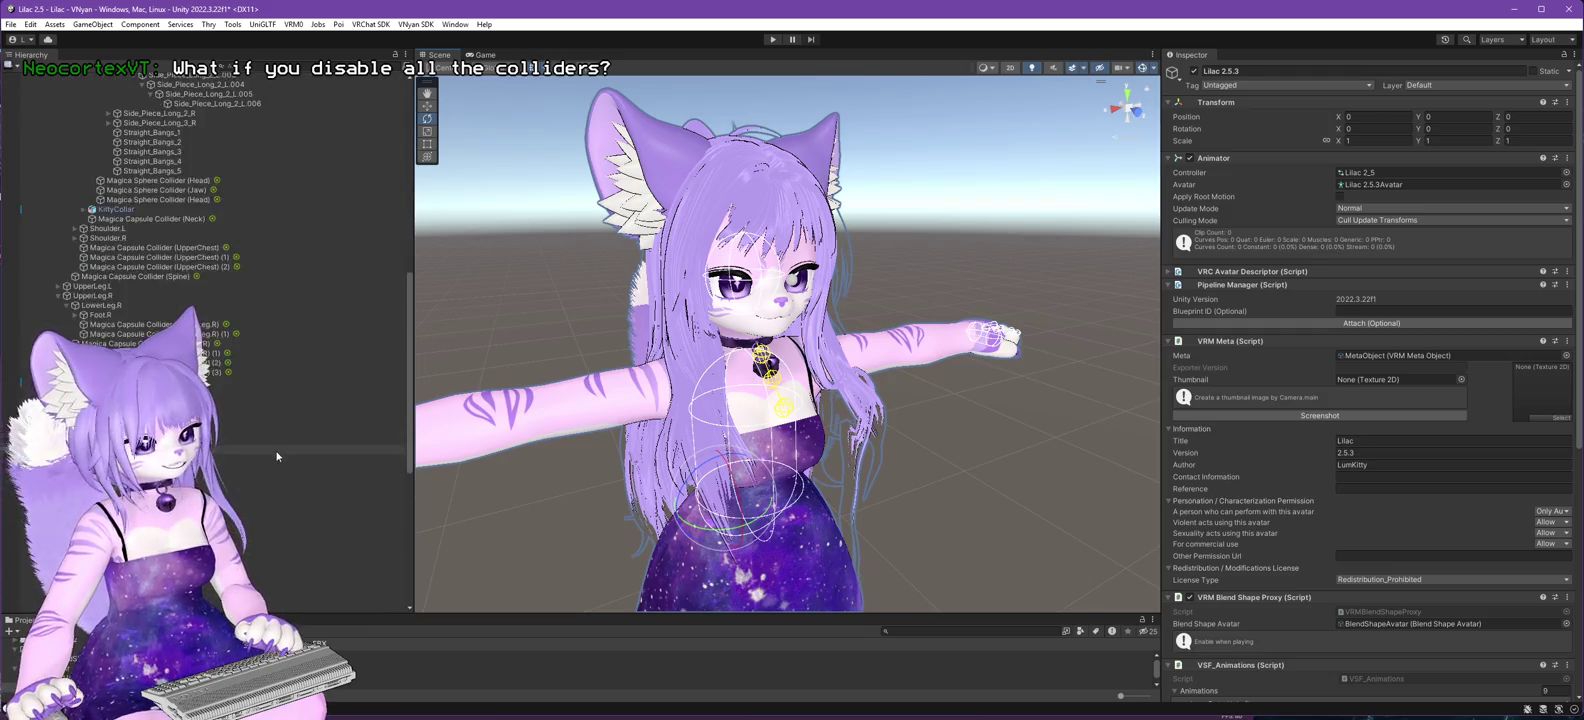
pyautogui.scroll(-3, 253, 560)
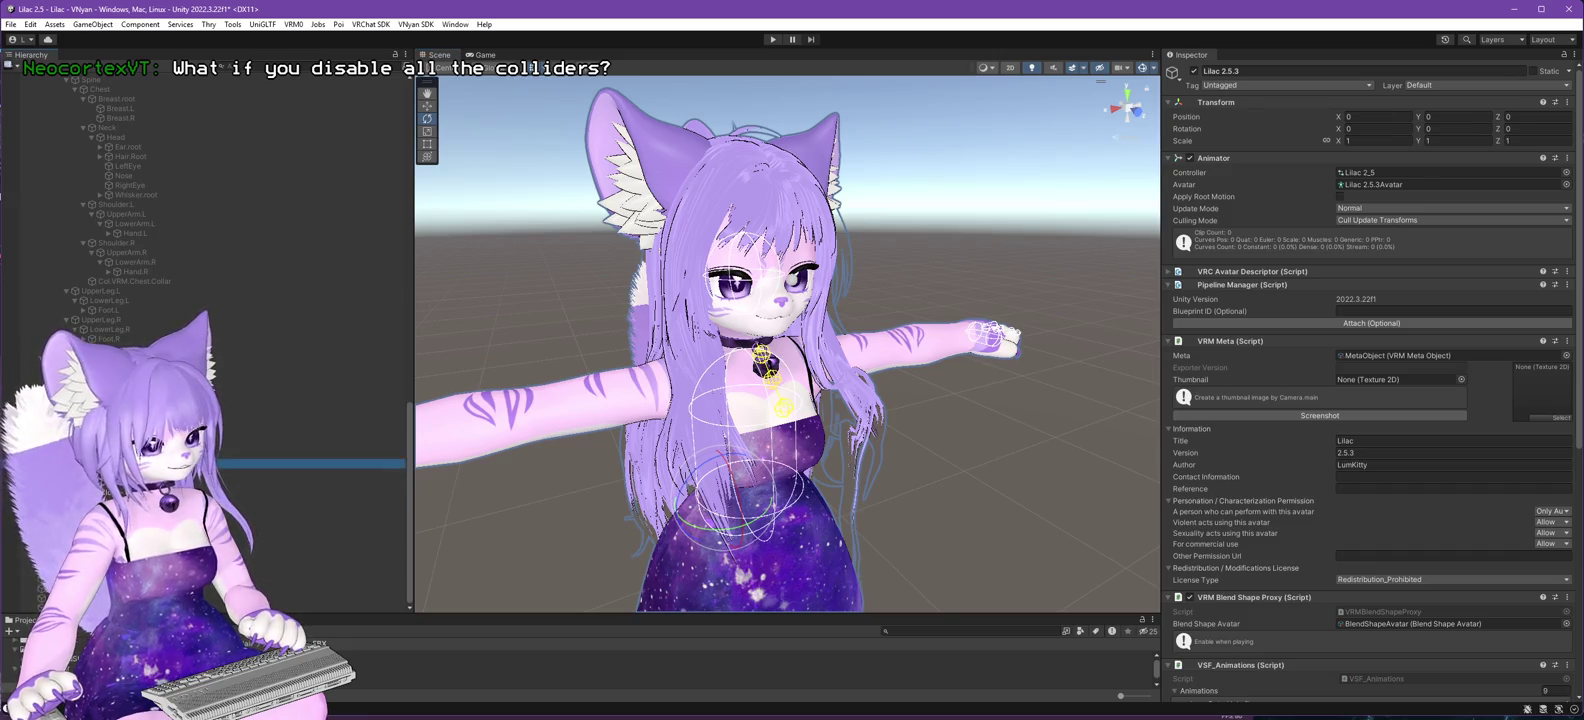
pyautogui.click(300, 463)
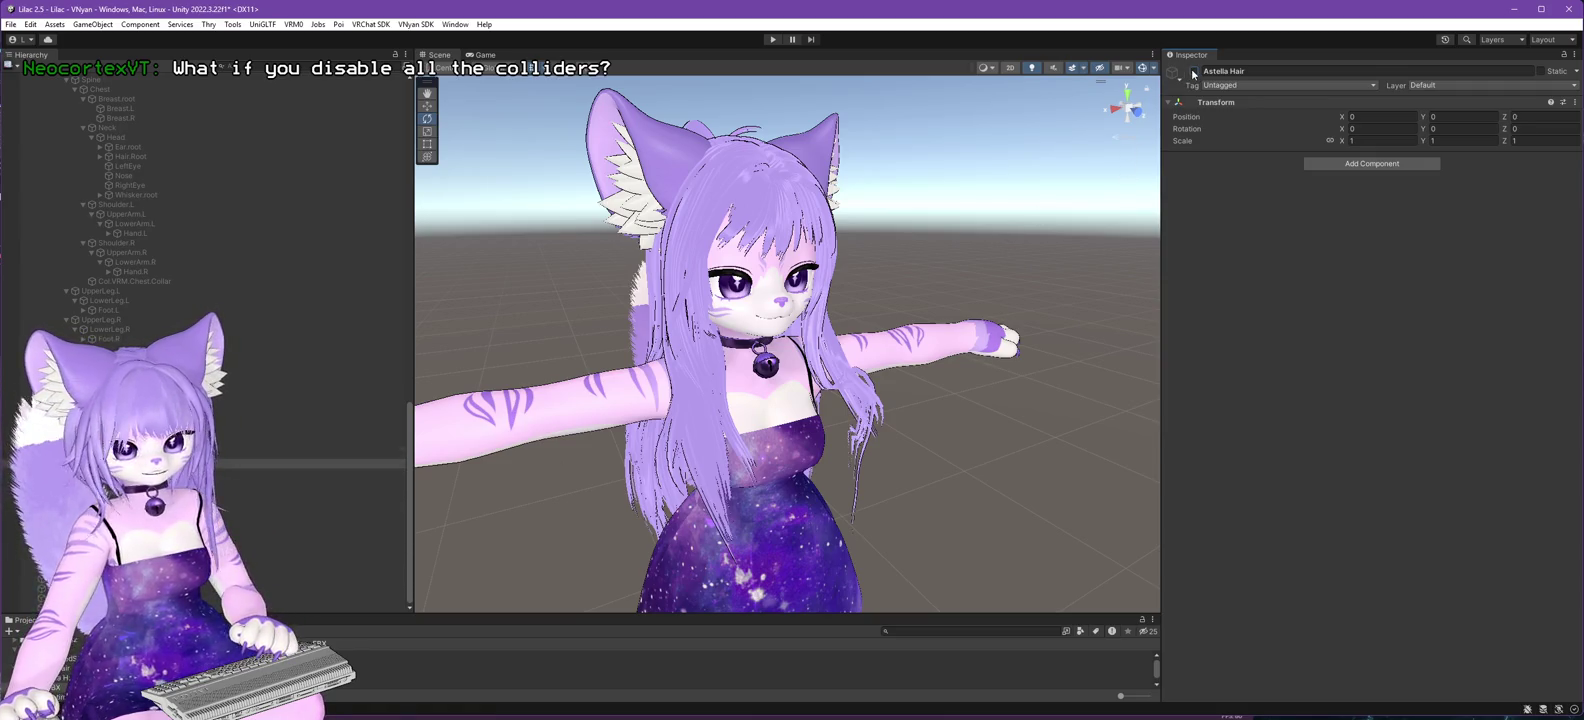
pyautogui.click(150, 472)
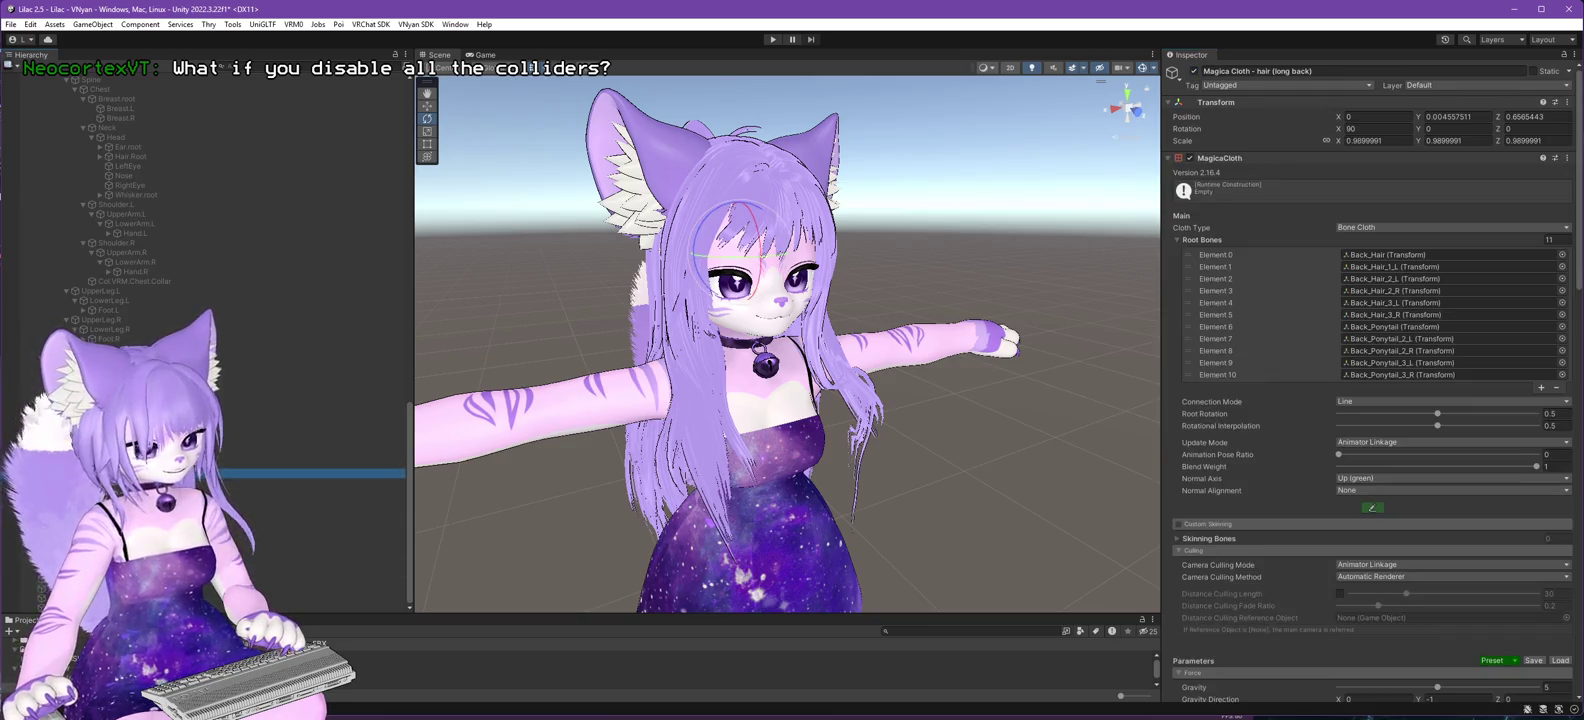
pyautogui.scroll(-5, 1355, 494)
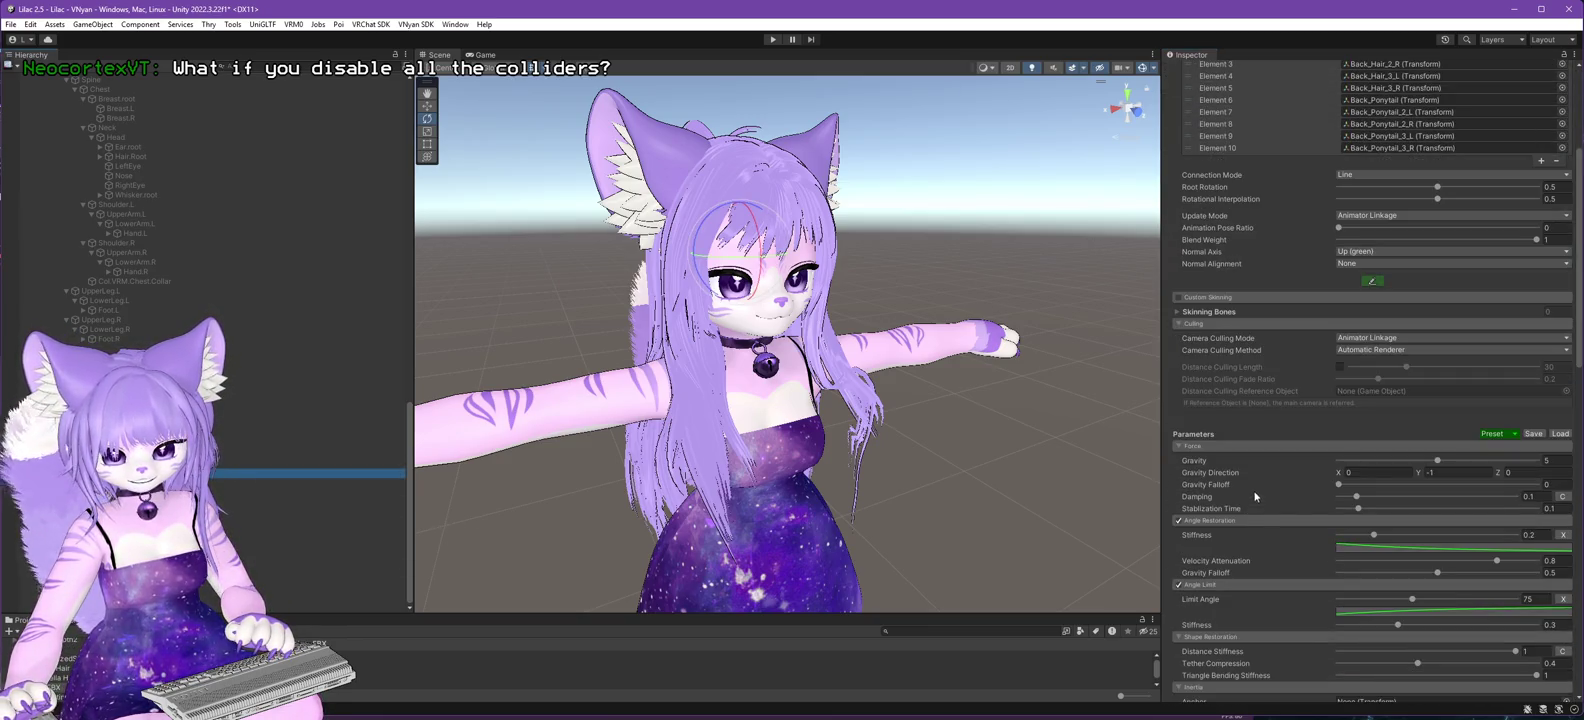
pyautogui.scroll(-13, 1254, 479)
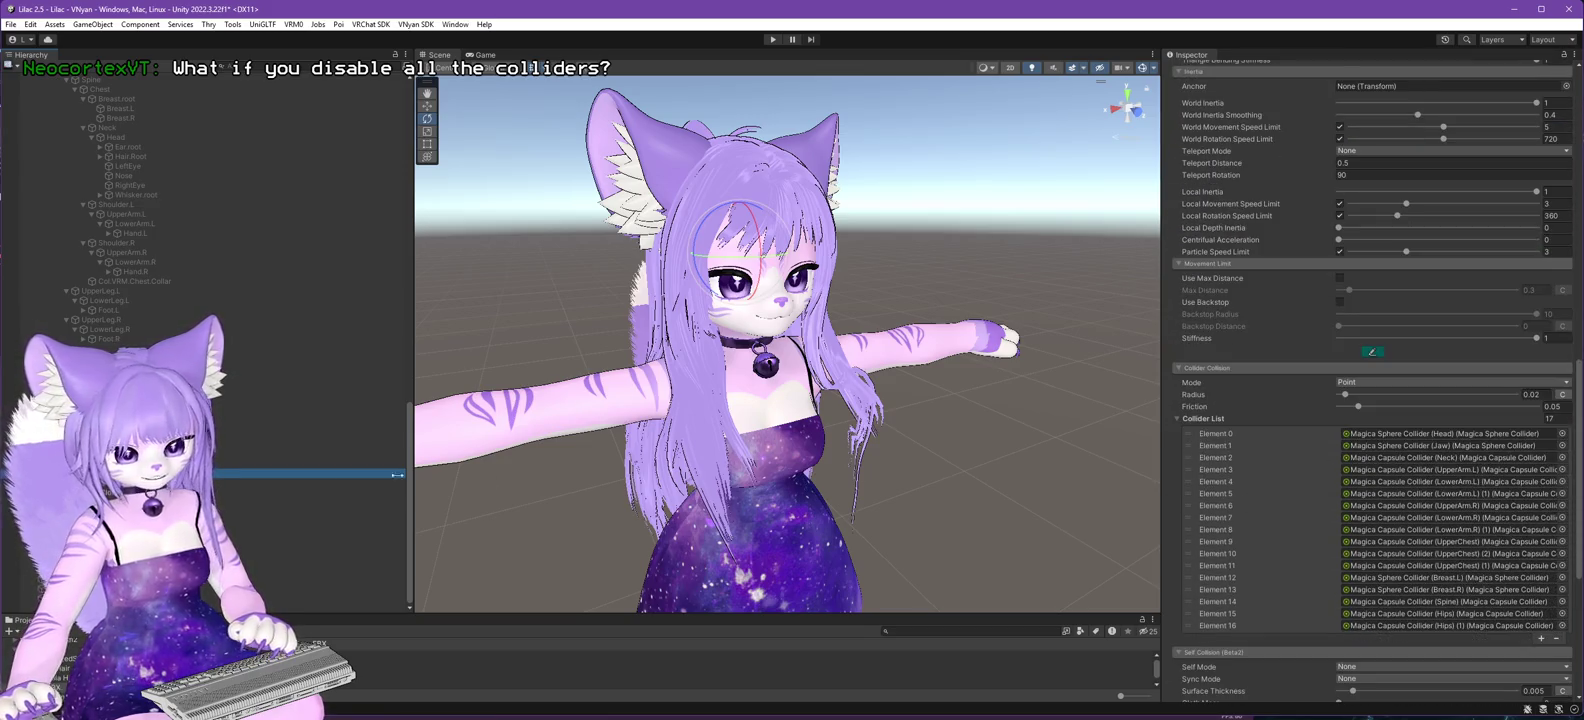
# - Reduce the second Astella Hair cloth's Collider List size from 17 to 14
pyautogui.click(310, 463)
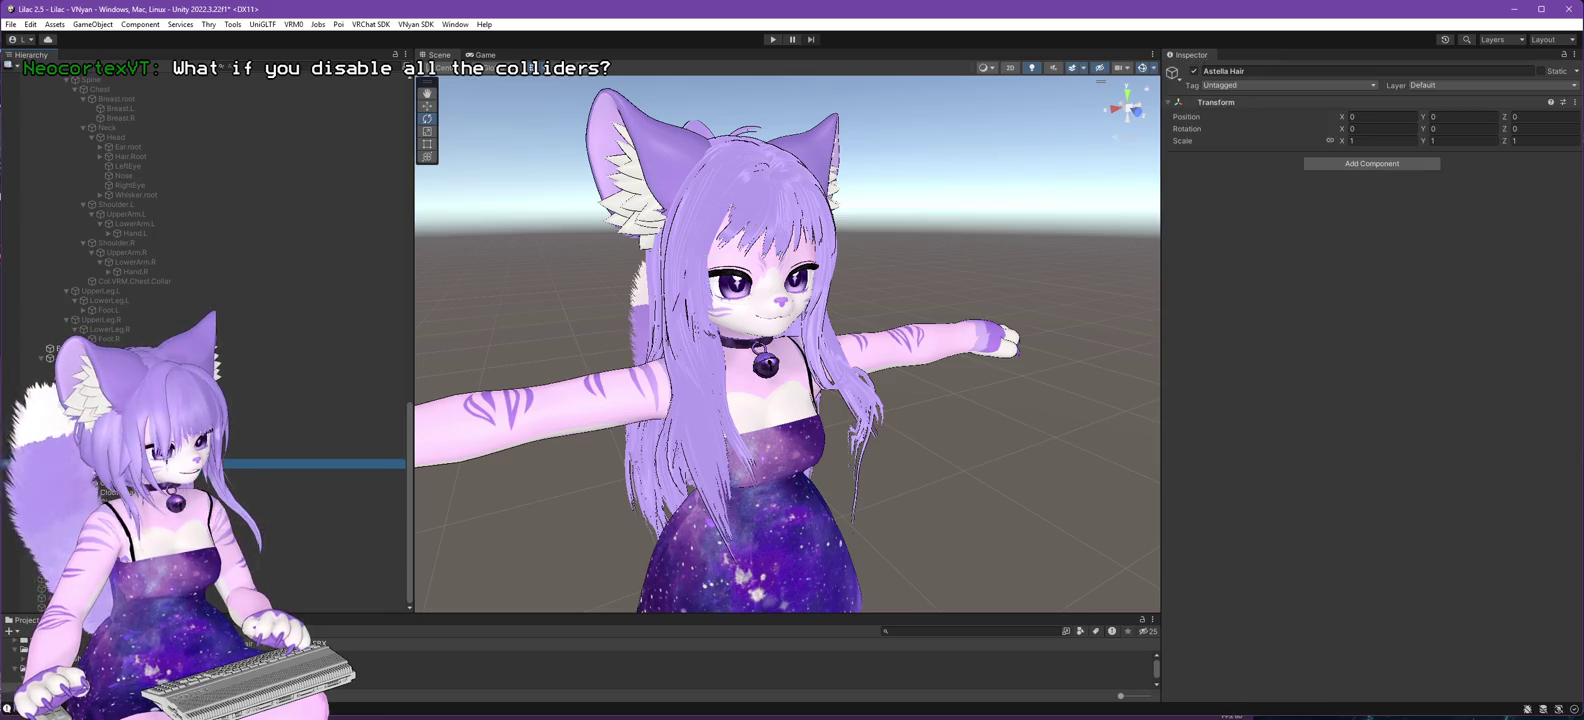
pyautogui.click(300, 531)
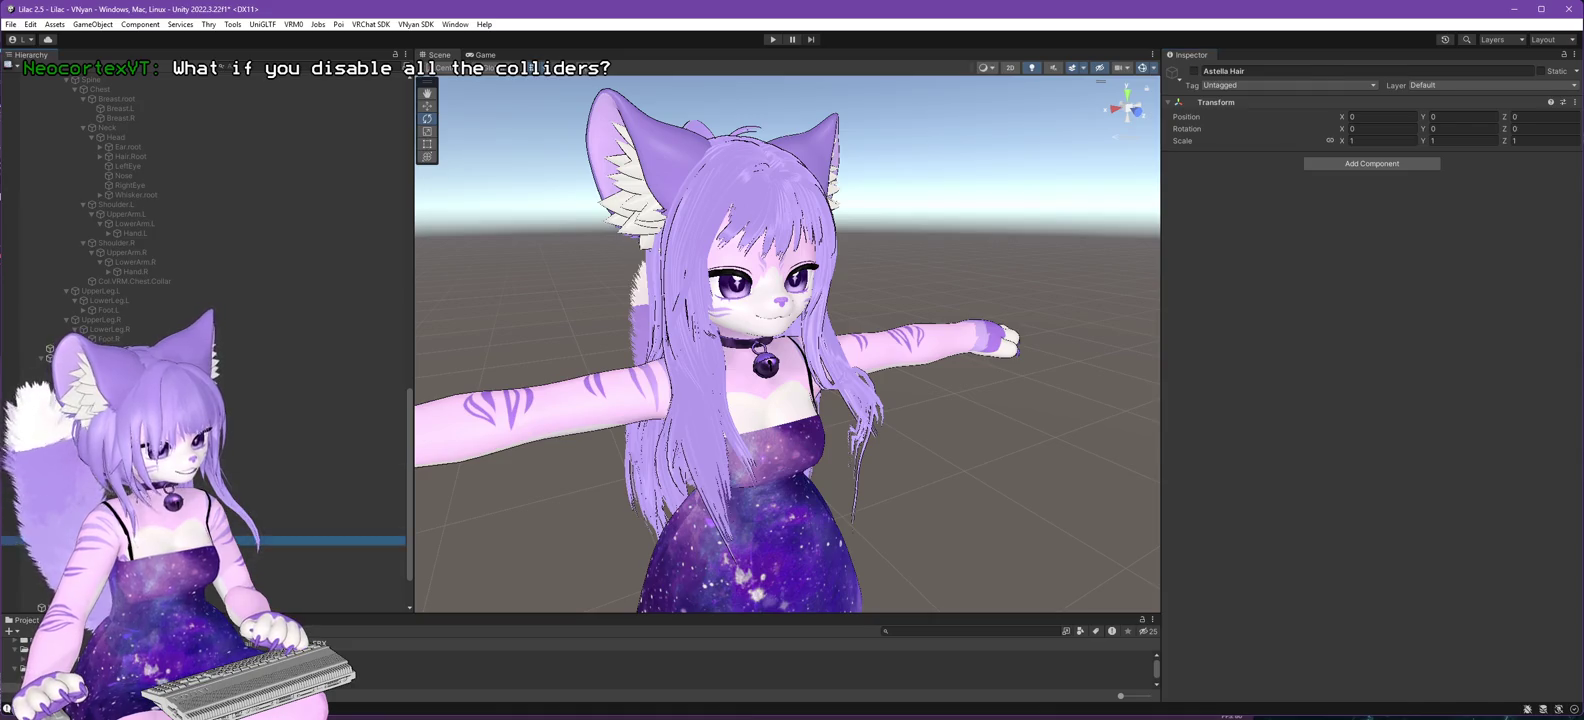
pyautogui.scroll(-15, 1461, 328)
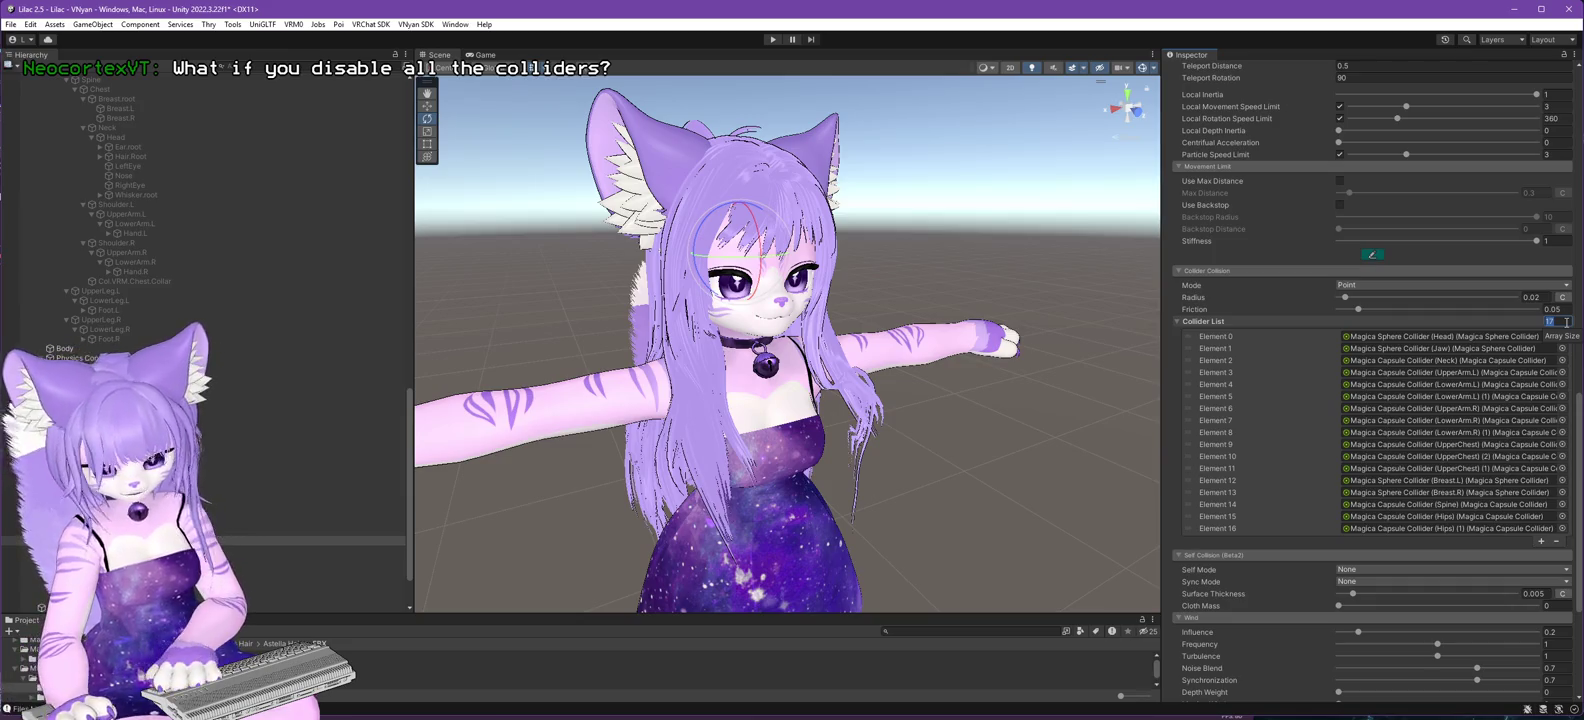
pyautogui.press('BackSpace')
pyautogui.write('14')
pyautogui.press('Return')
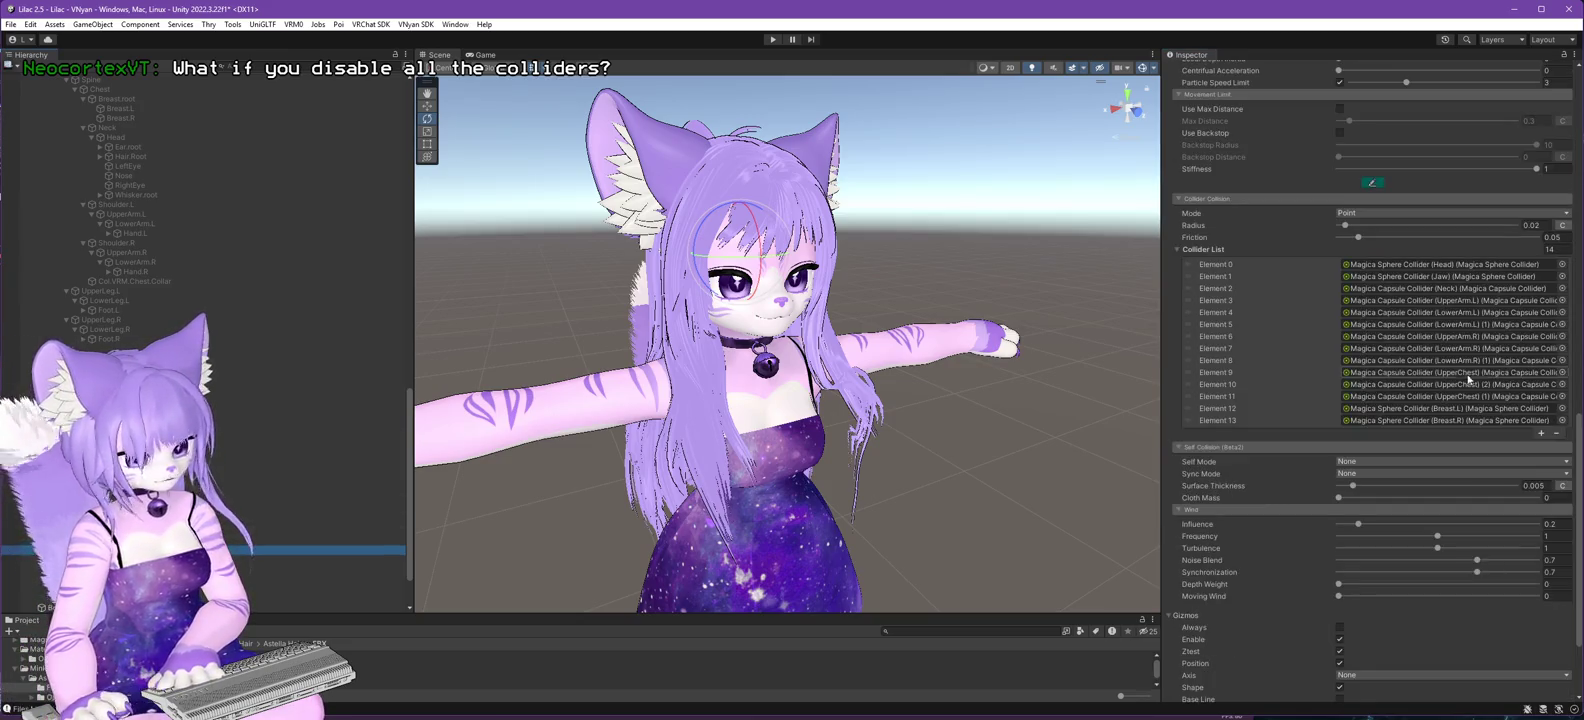
pyautogui.scroll(-3, 1505, 364)
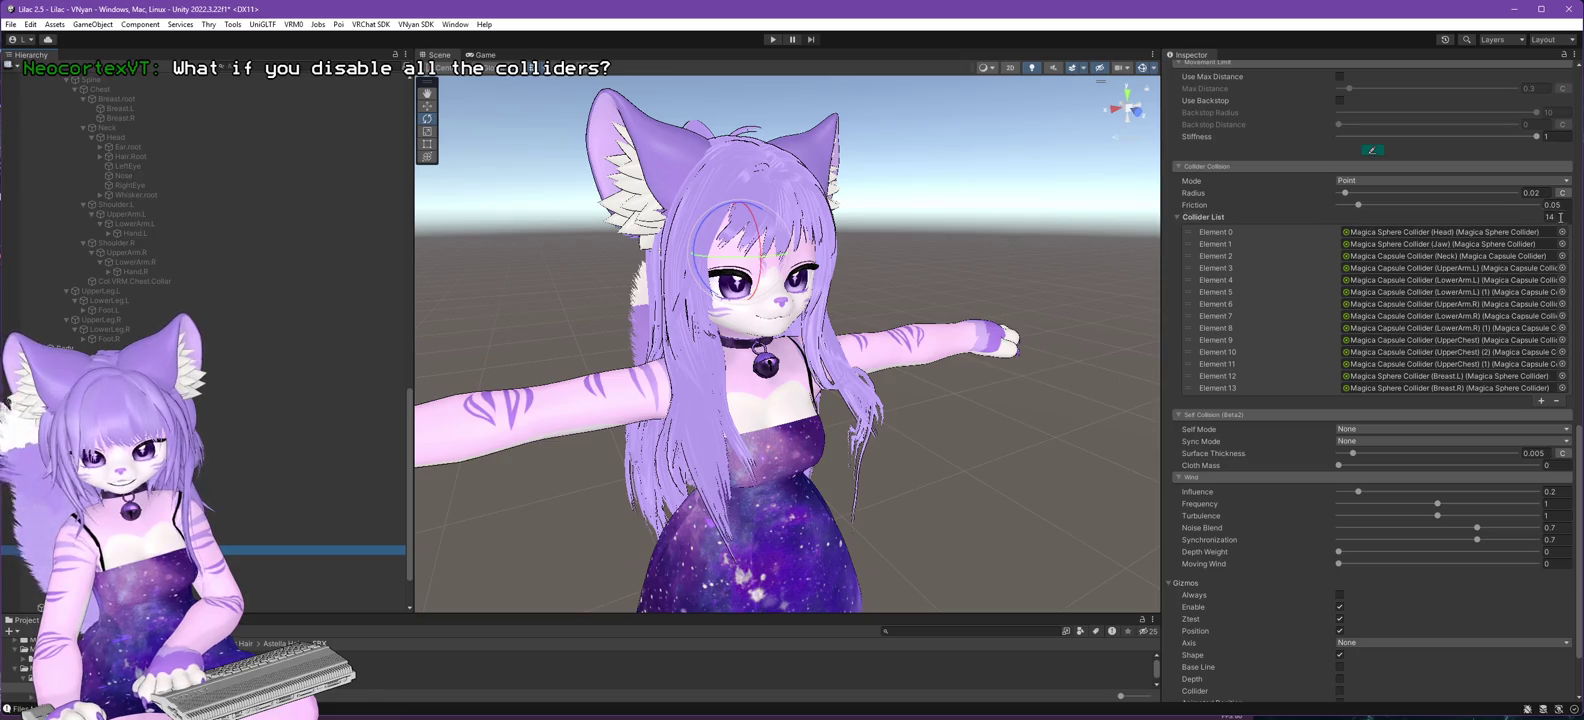
# - Check the other cloth components' colliders, then delete the Magica Cloth - hair (all) object
pyautogui.click(300, 559)
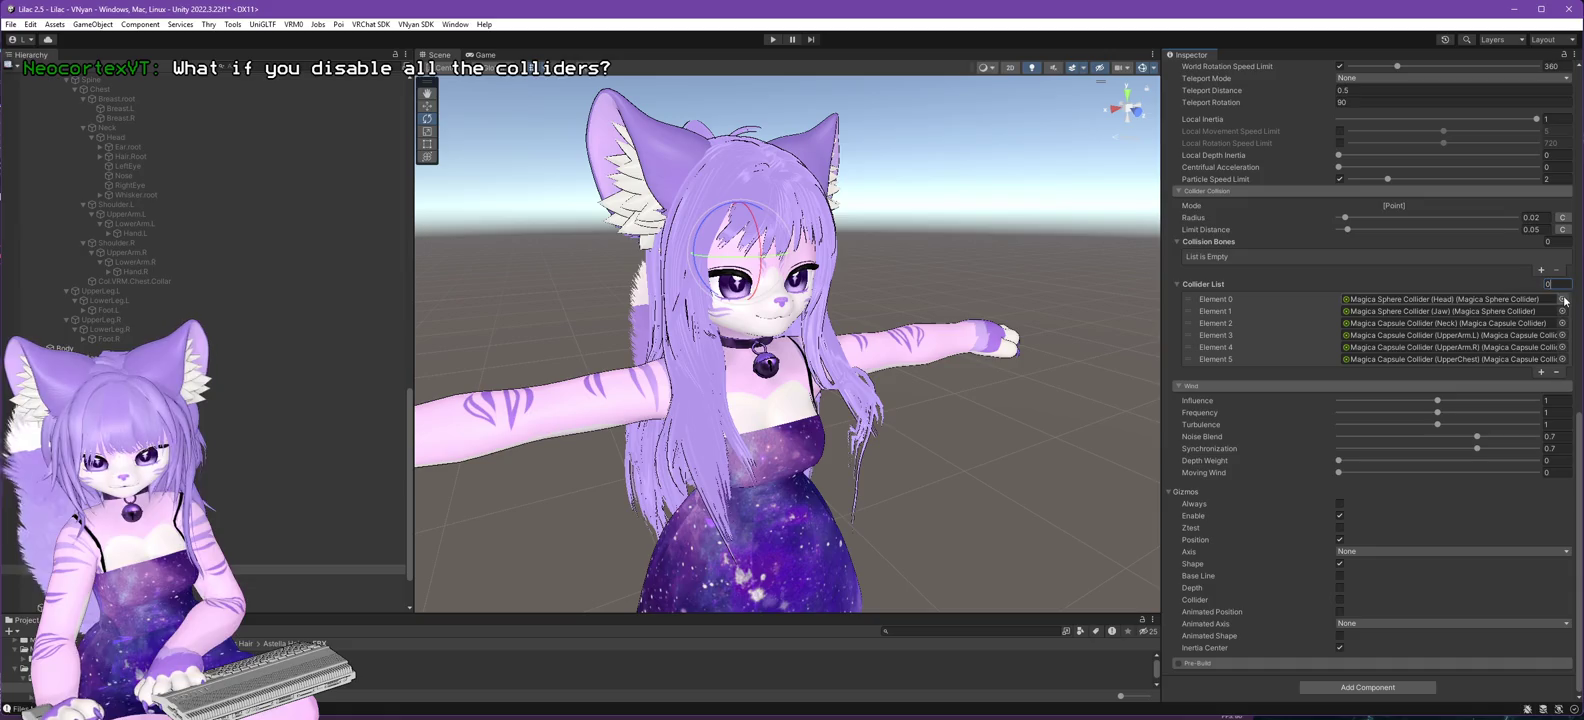
pyautogui.click(300, 578)
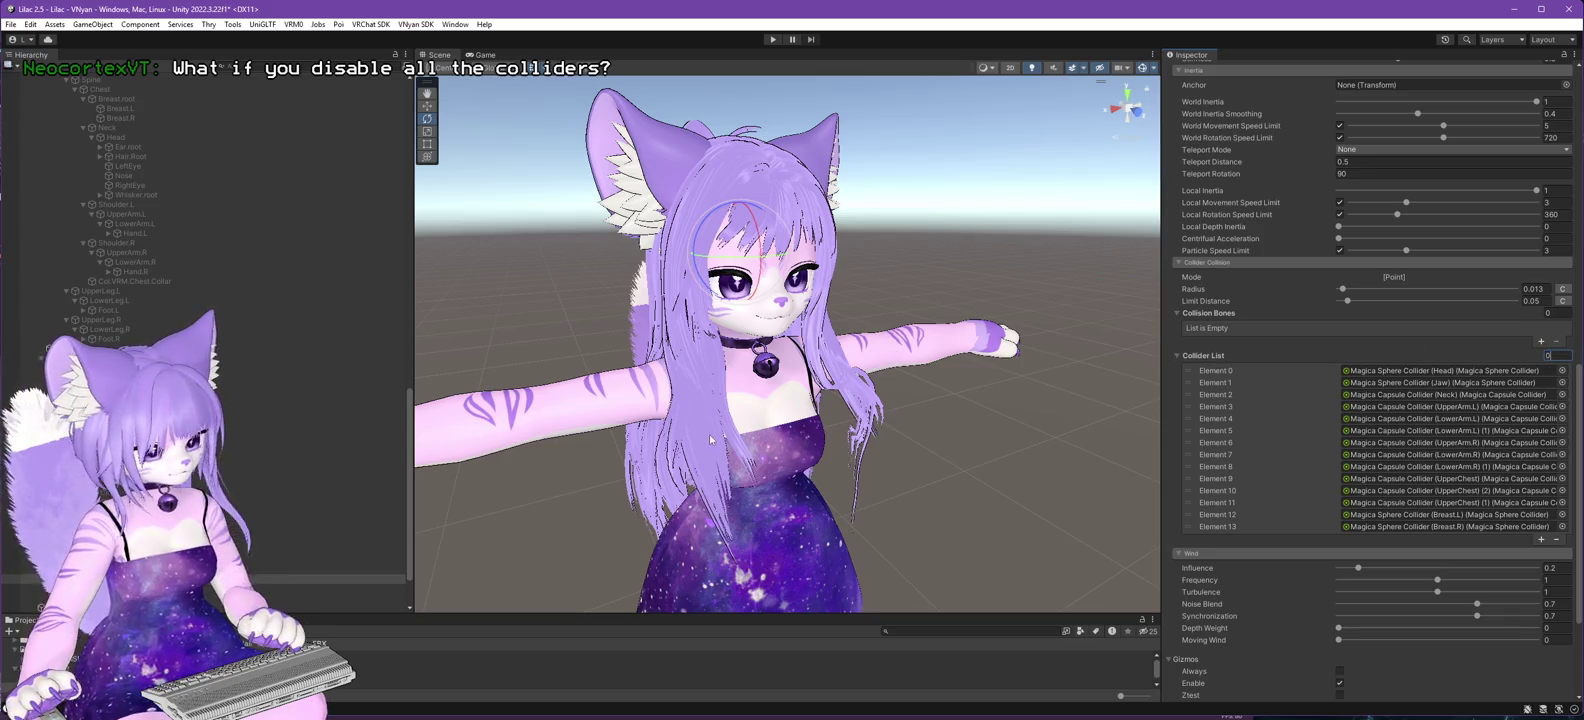
pyautogui.click(607, 522)
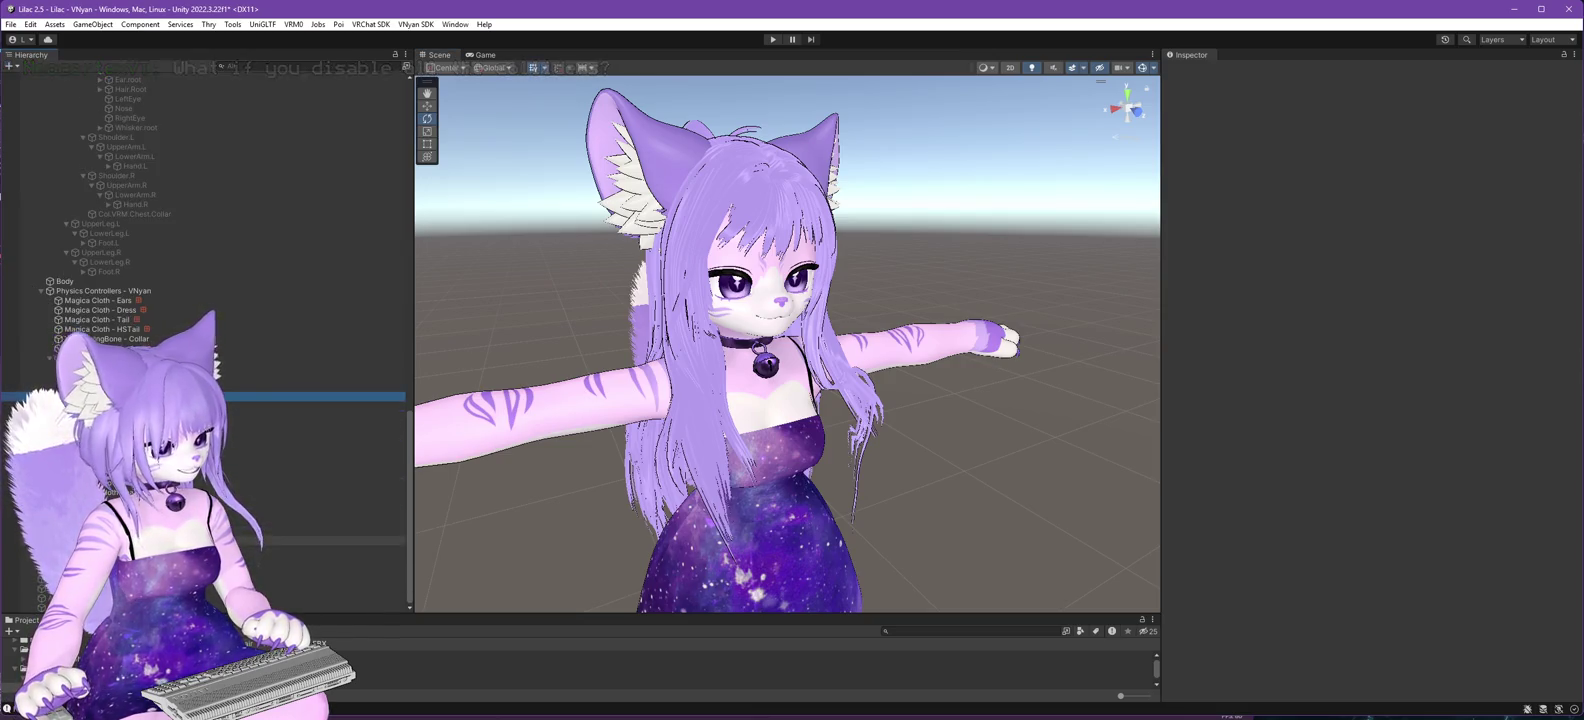
pyautogui.click(300, 482)
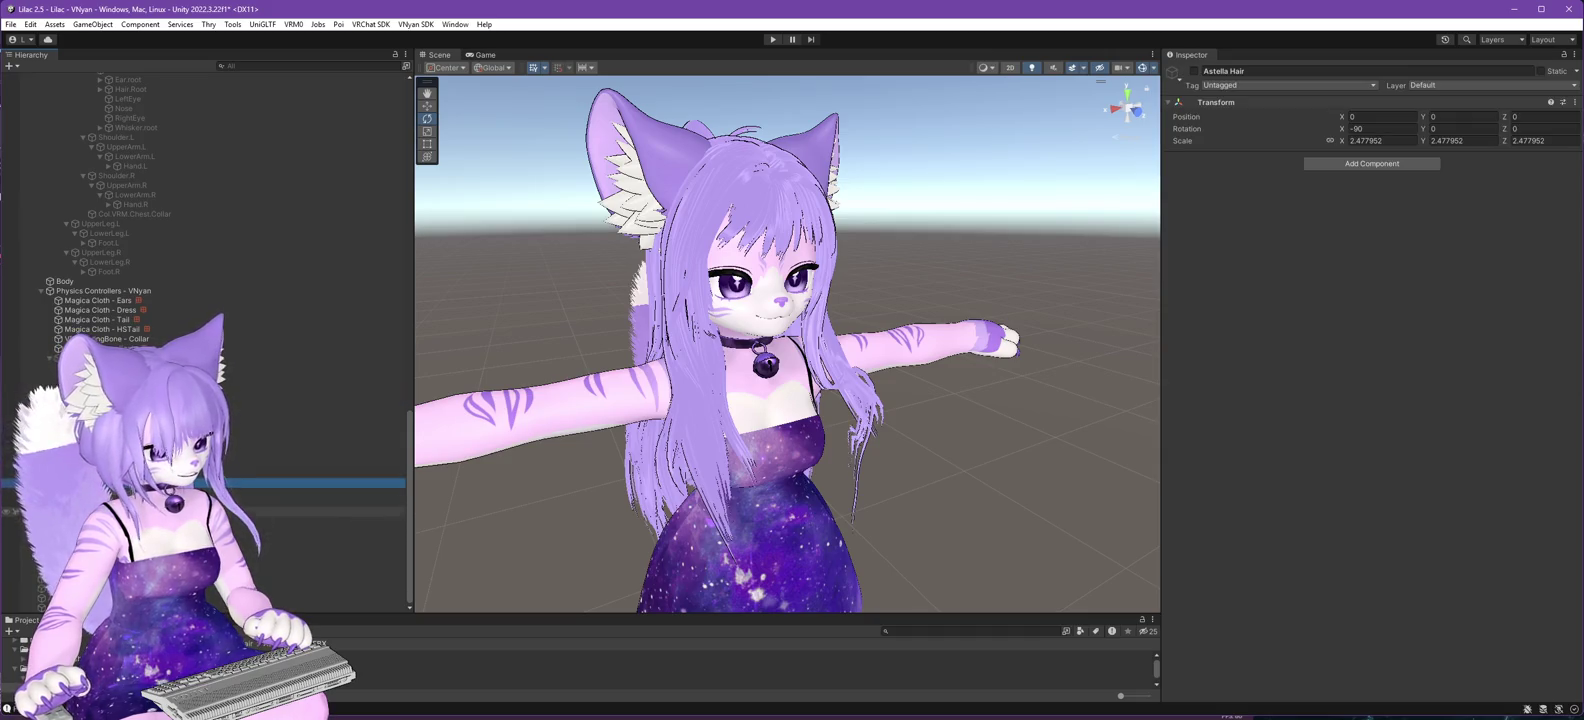
pyautogui.click(300, 453)
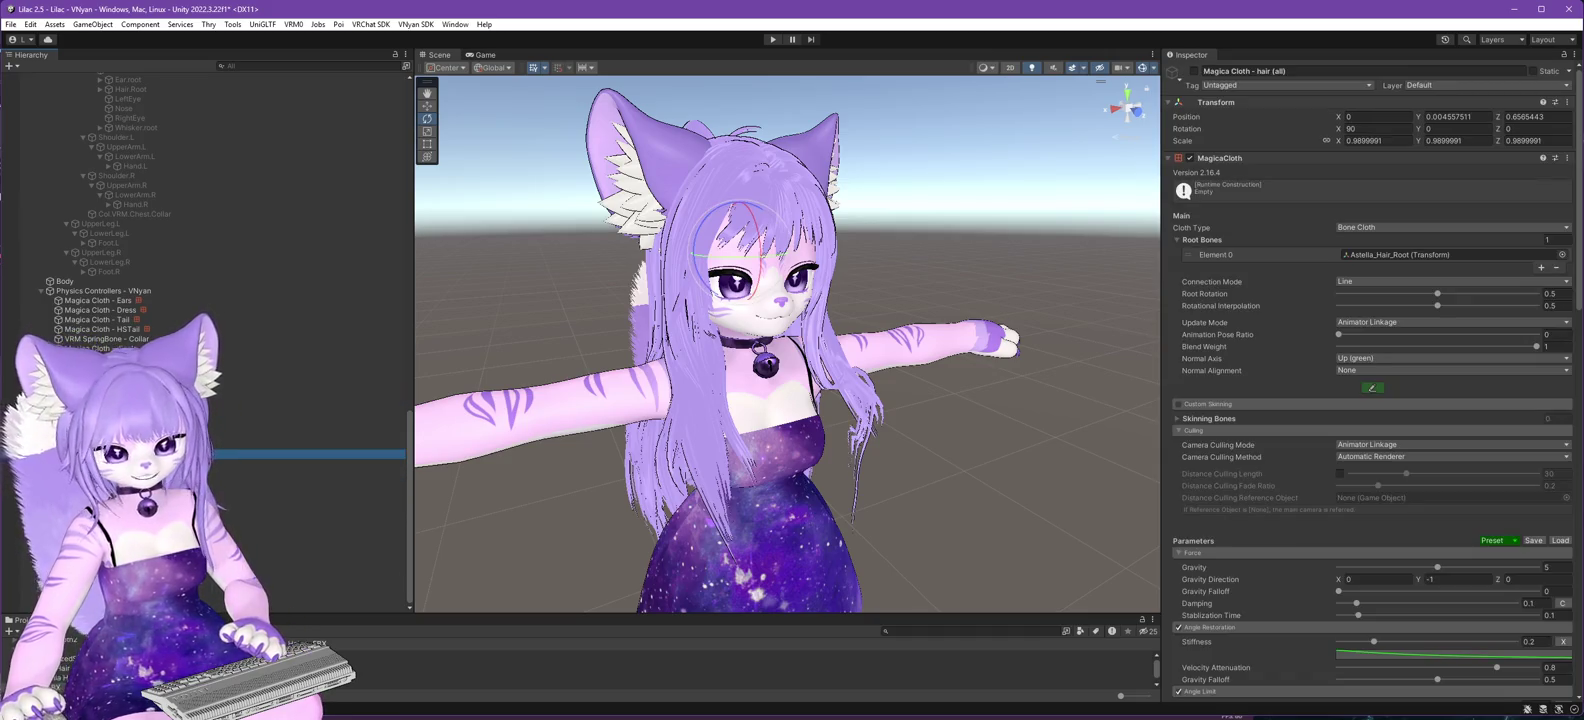
pyautogui.press('Delete')
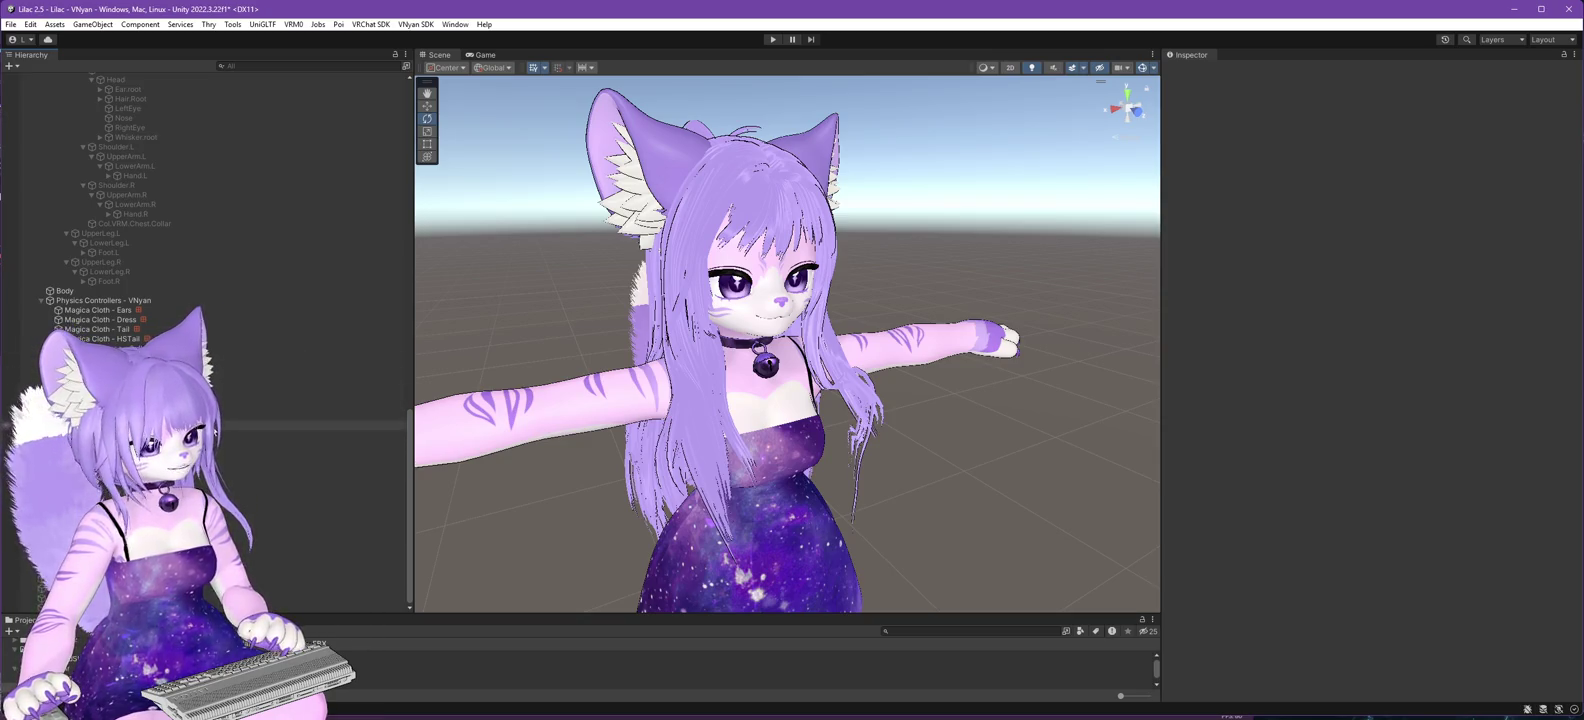
pyautogui.click(200, 540)
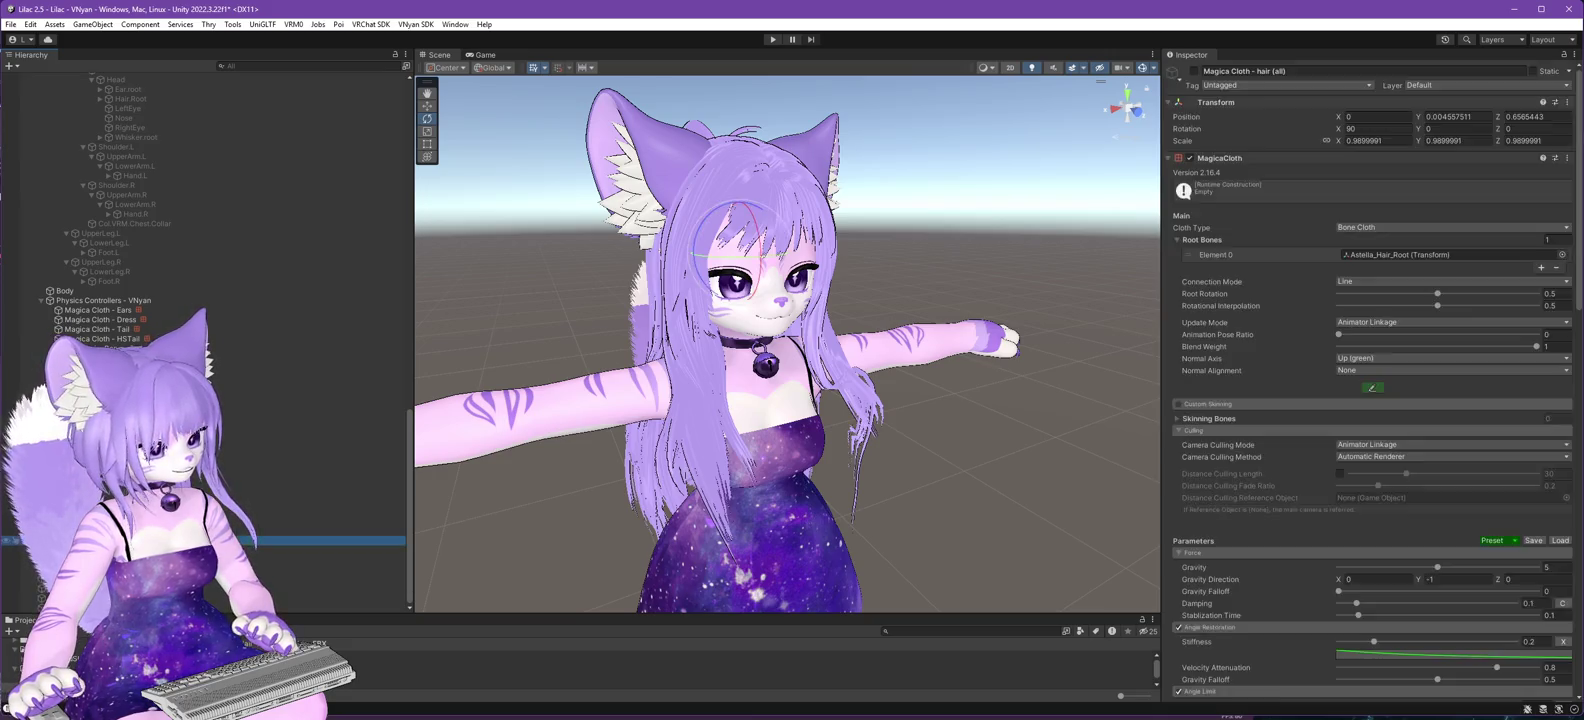
# - Select the Lilac 2.5.3 avatar root and start the VSFAvatar export
pyautogui.scroll(10, 134, 304)
pyautogui.scroll(10, 145, 311)
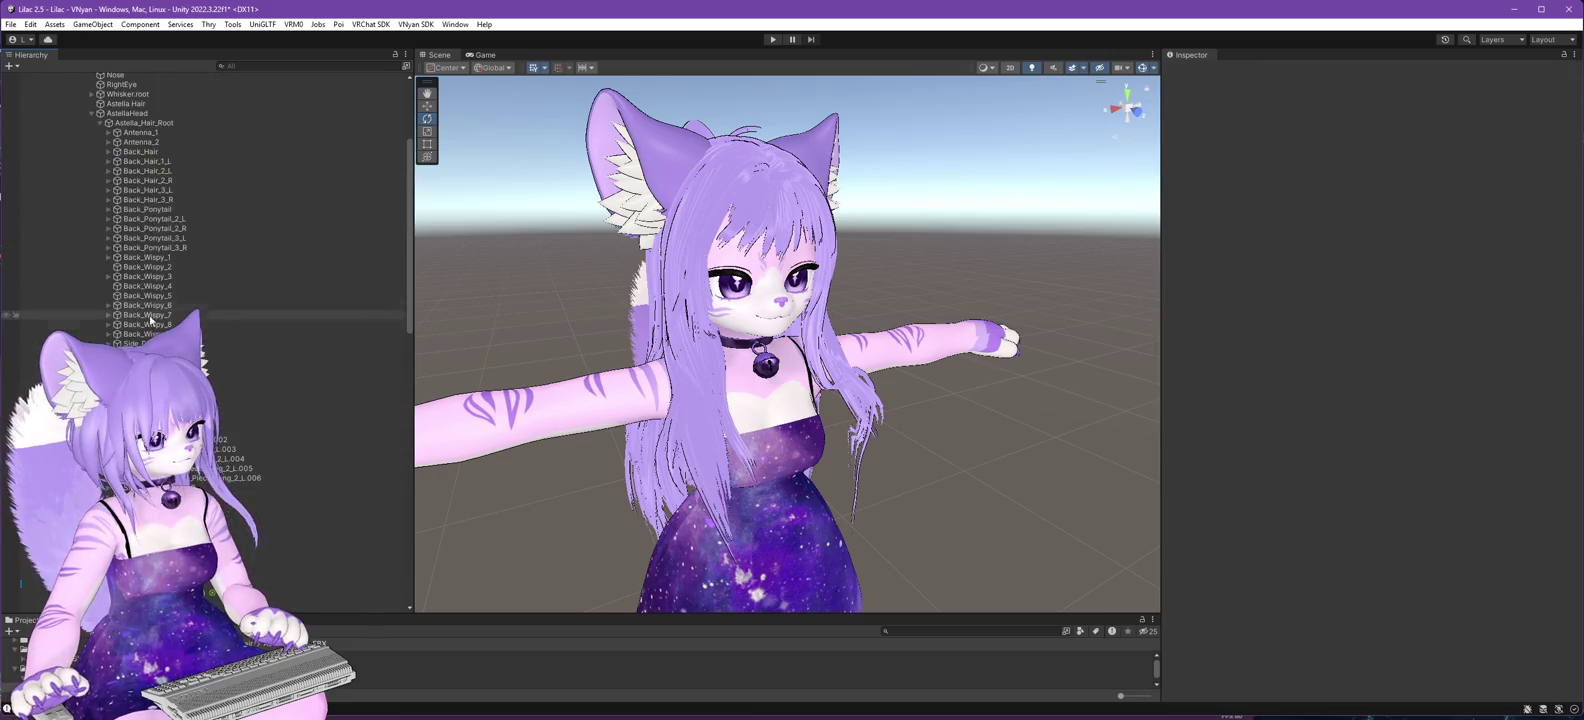
pyautogui.click(57, 106)
pyautogui.click(415, 24)
pyautogui.moveTo(480, 51)
pyautogui.click(598, 65)
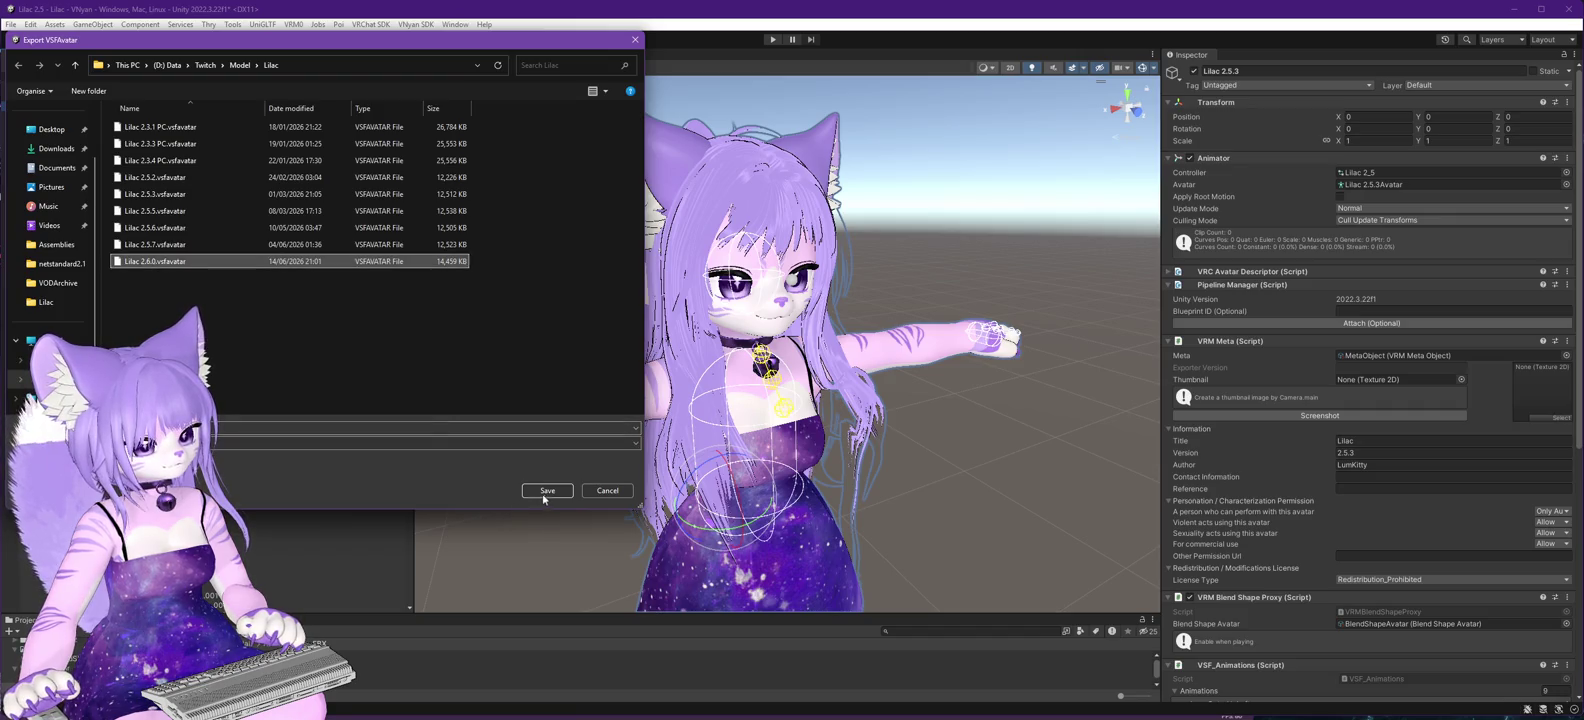
# - Export the avatar over Lilac 2.6.0.vsfavatar, confirming the overwrite
pyautogui.click(547, 490)
pyautogui.press('y')
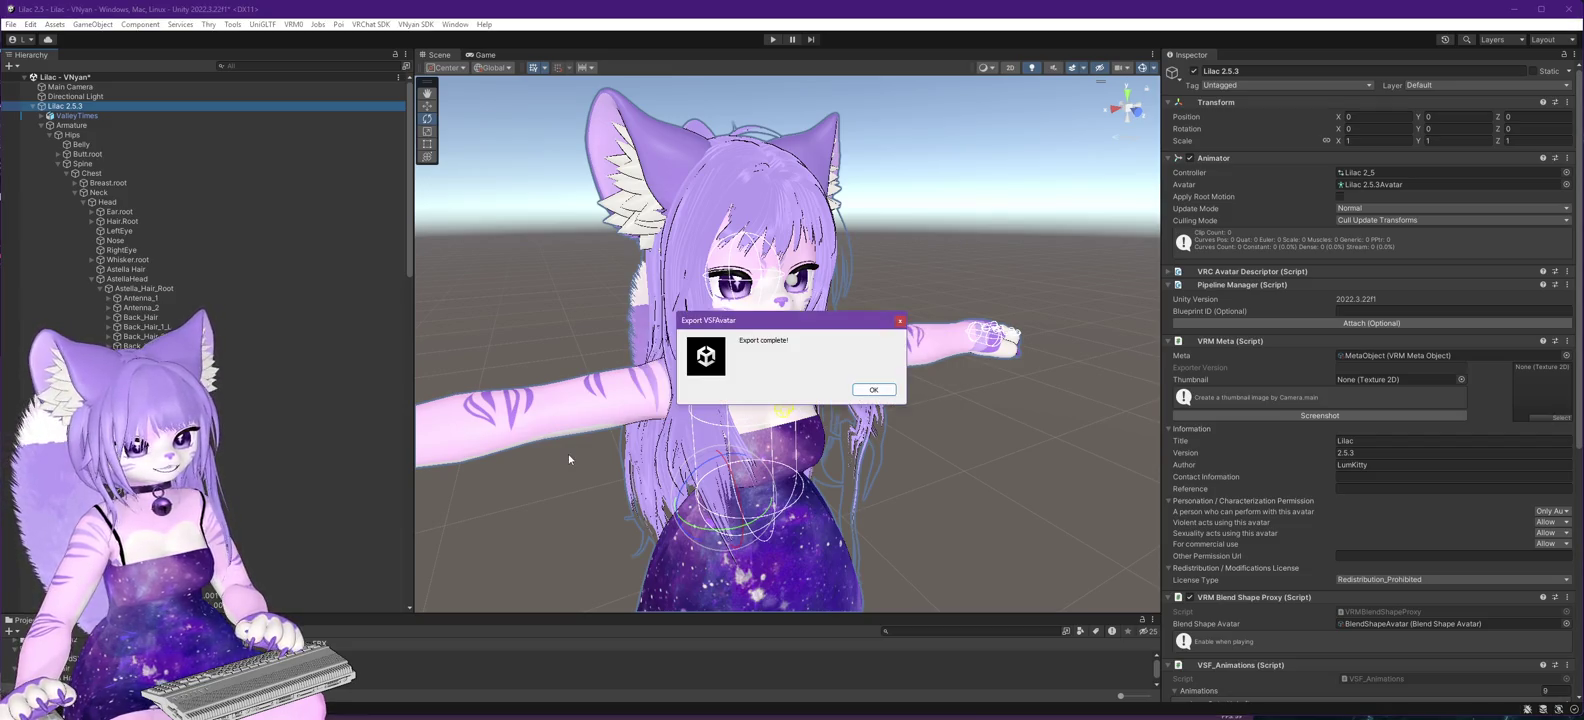
pyautogui.click(873, 390)
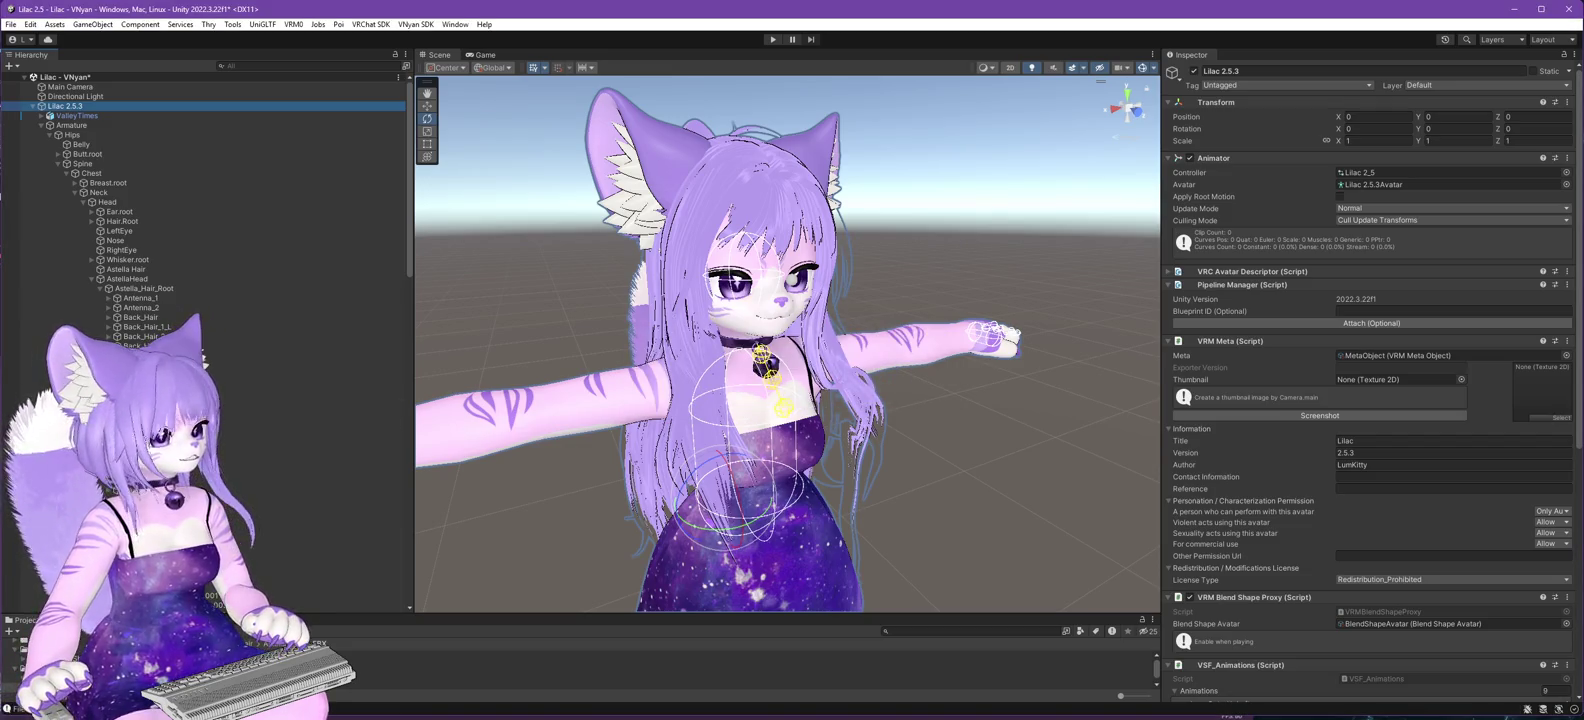
# - Load the freshly exported Lilac 2.6.0 avatar in VNyan
pyautogui.hotkey('alt', 'Tab')
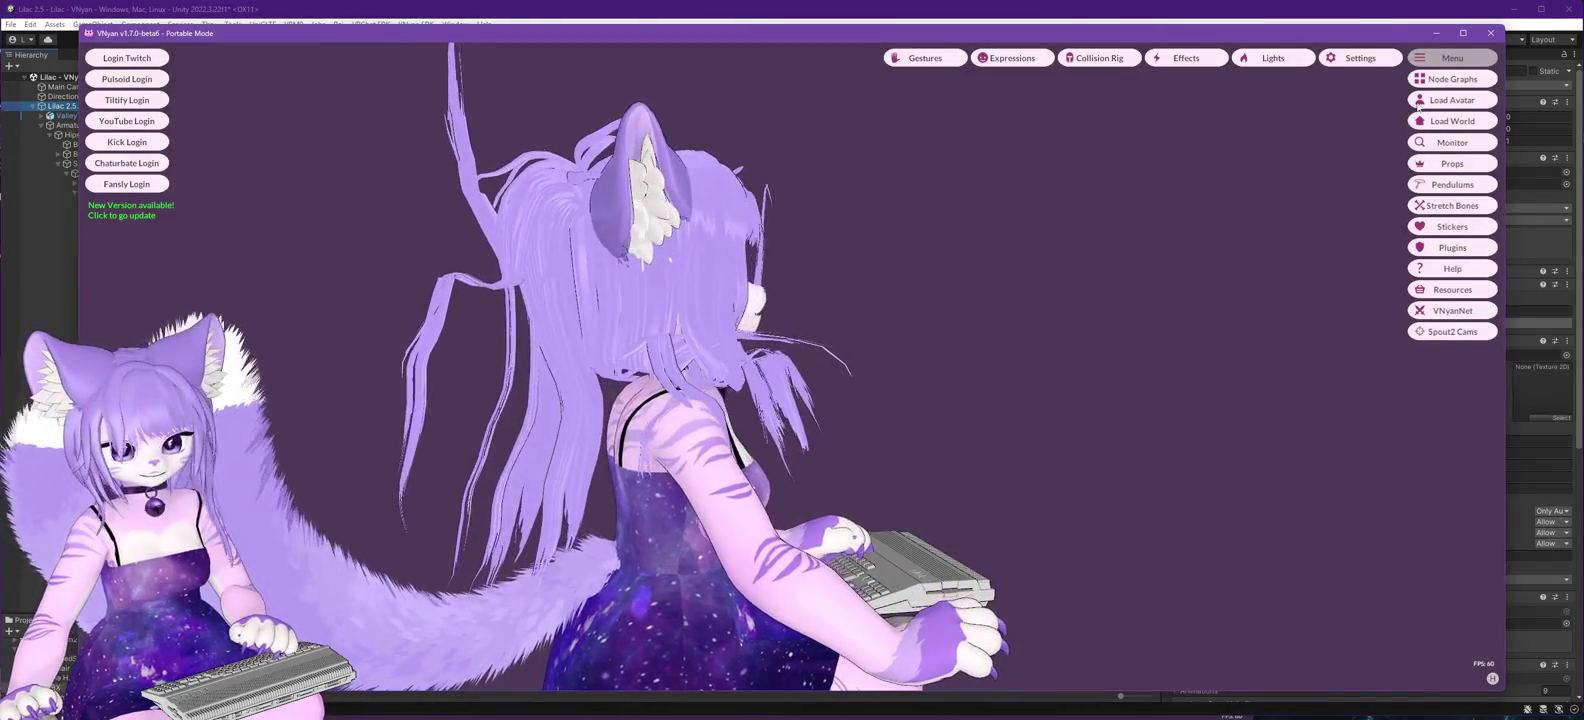
pyautogui.click(1452, 99)
pyautogui.doubleClick(239, 272)
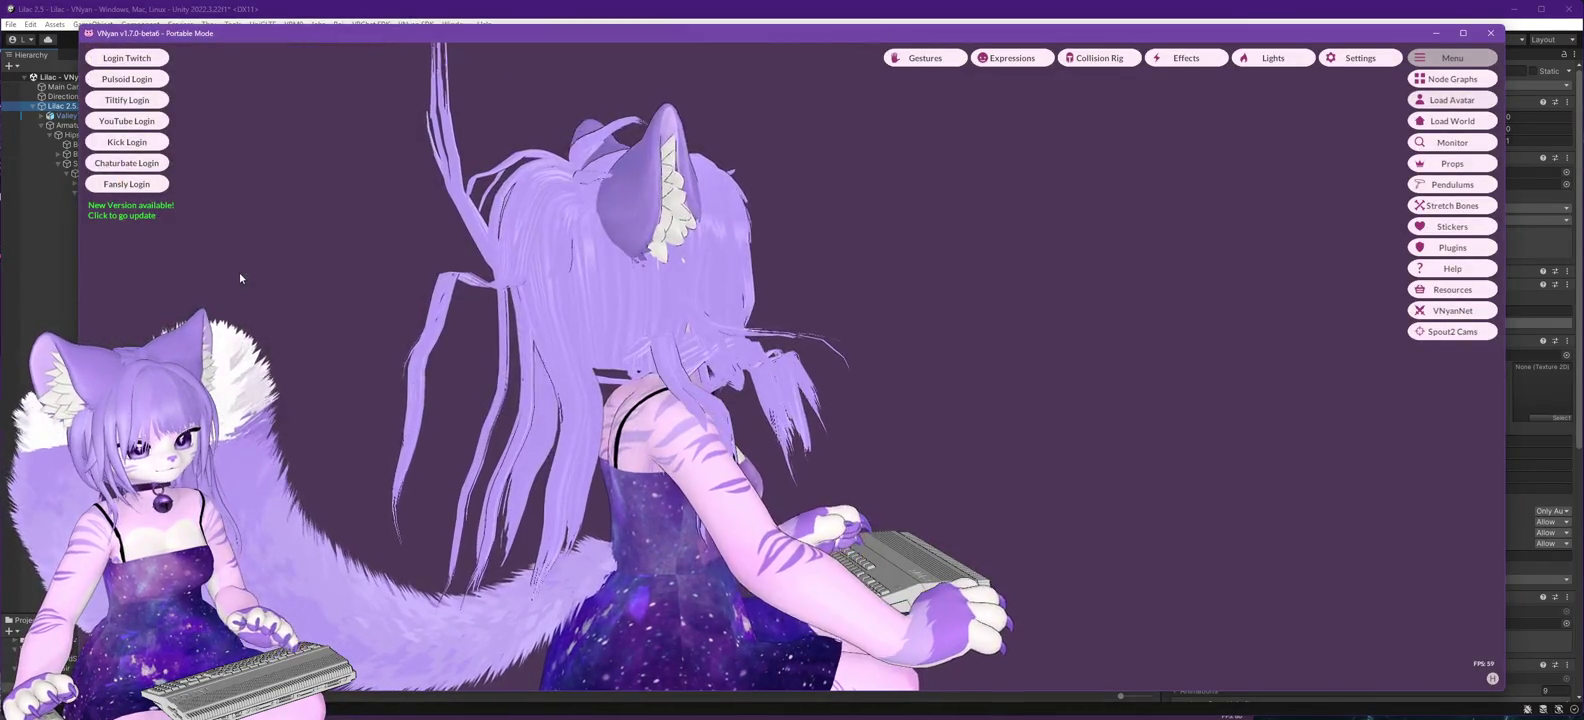
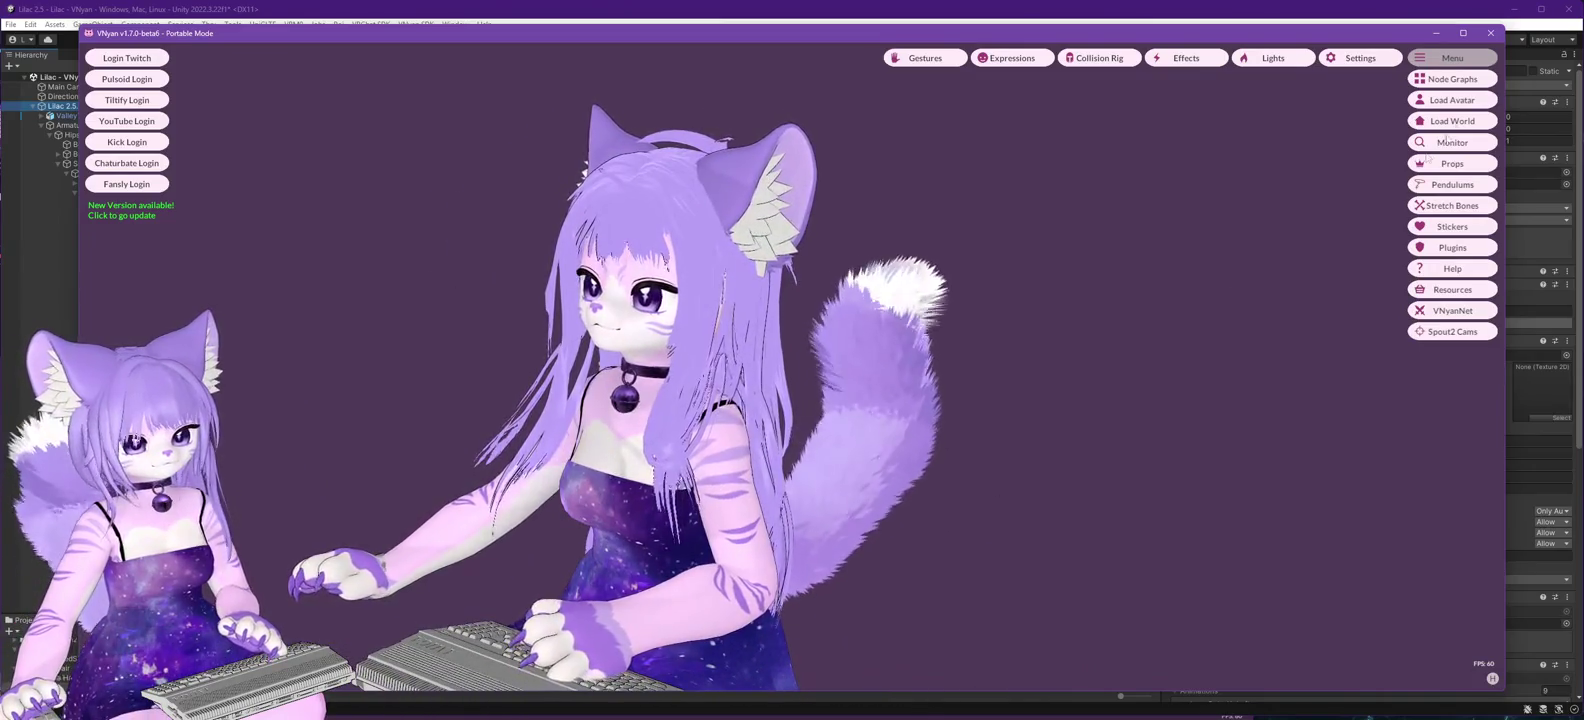
# - Back in Unity, select the Astella Hair and Old Hair objects and nudge a hair object in the hierarchy
pyautogui.click(1435, 32)
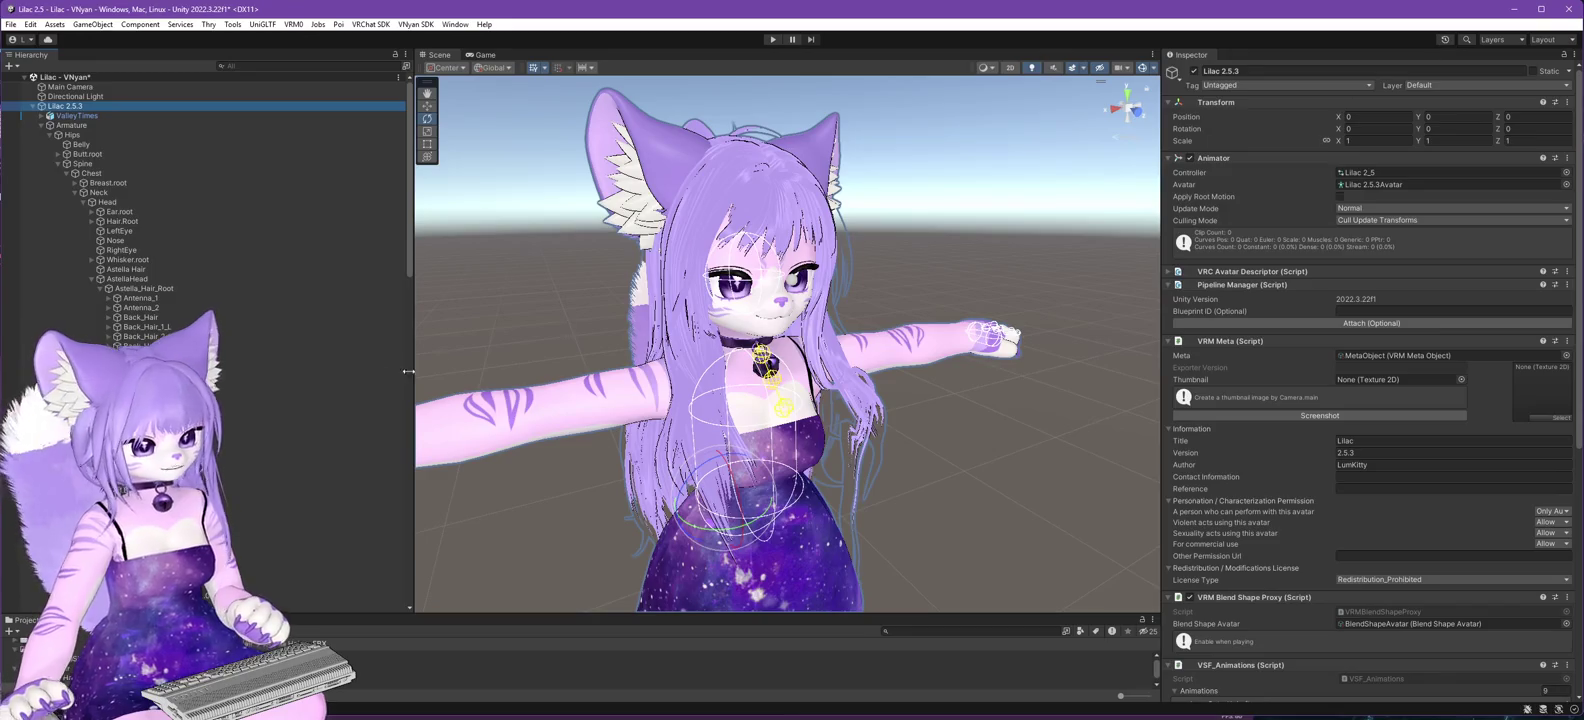
pyautogui.scroll(-5, 285, 493)
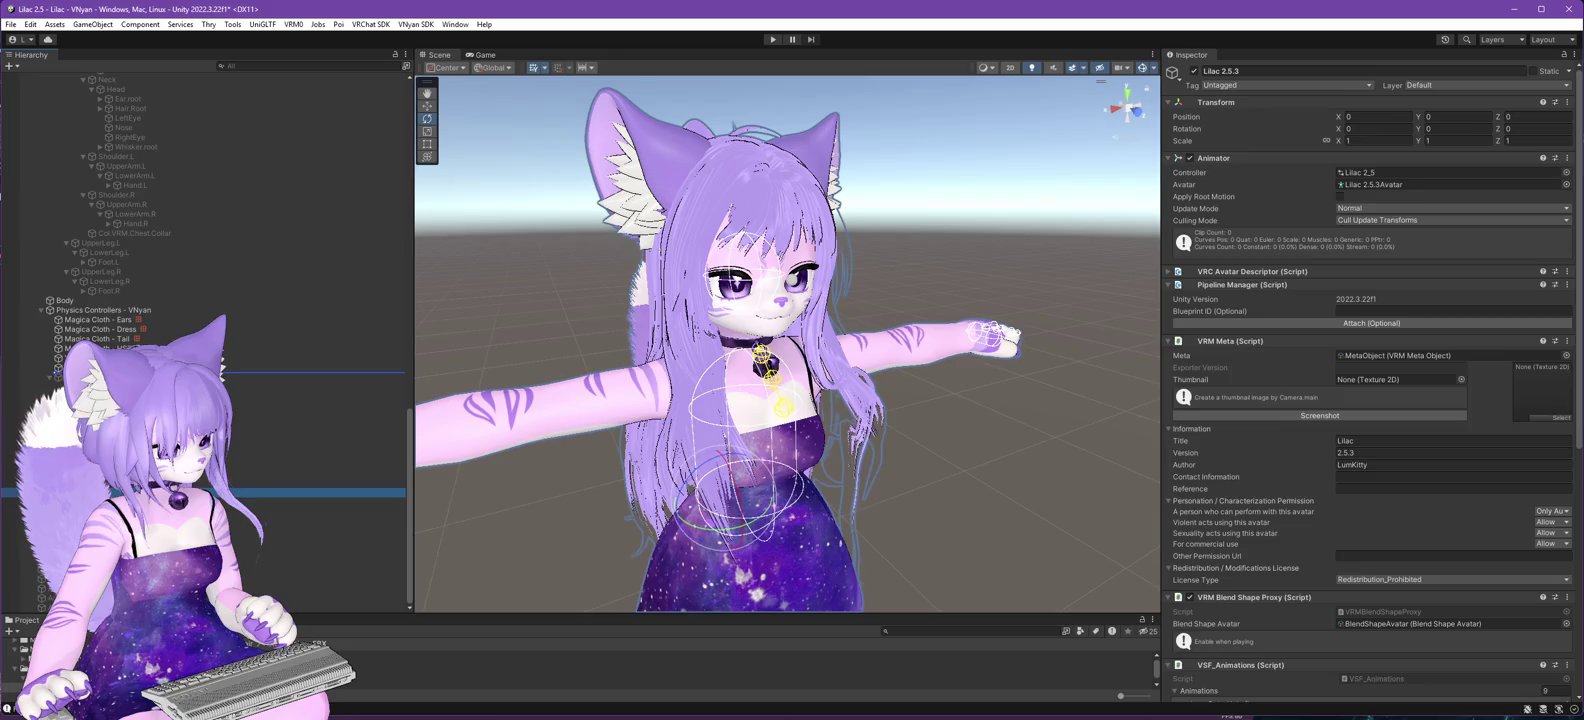
pyautogui.click(250, 377)
pyautogui.click(250, 473)
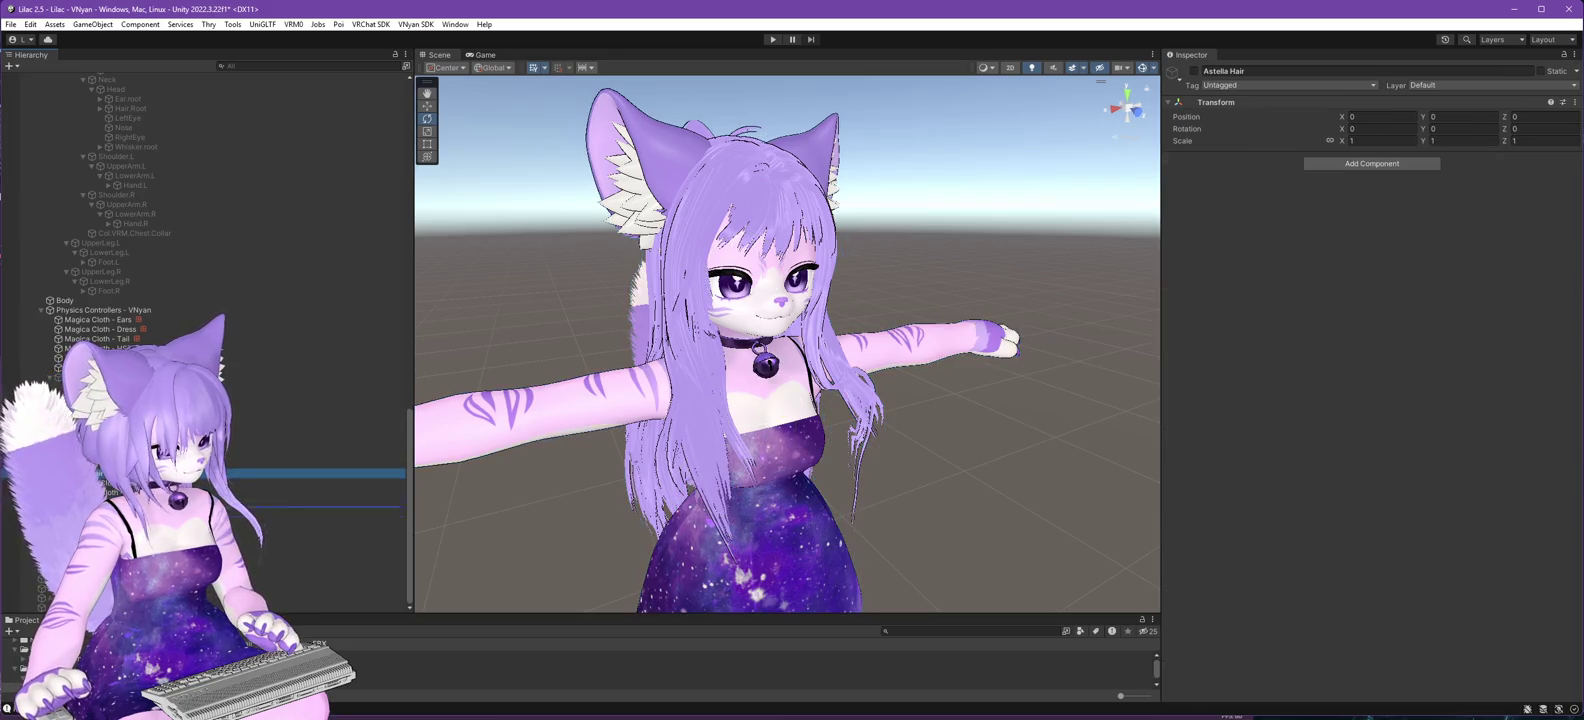
pyautogui.moveTo(250, 555); pyautogui.dragTo(250, 553)
pyautogui.click(588, 319)
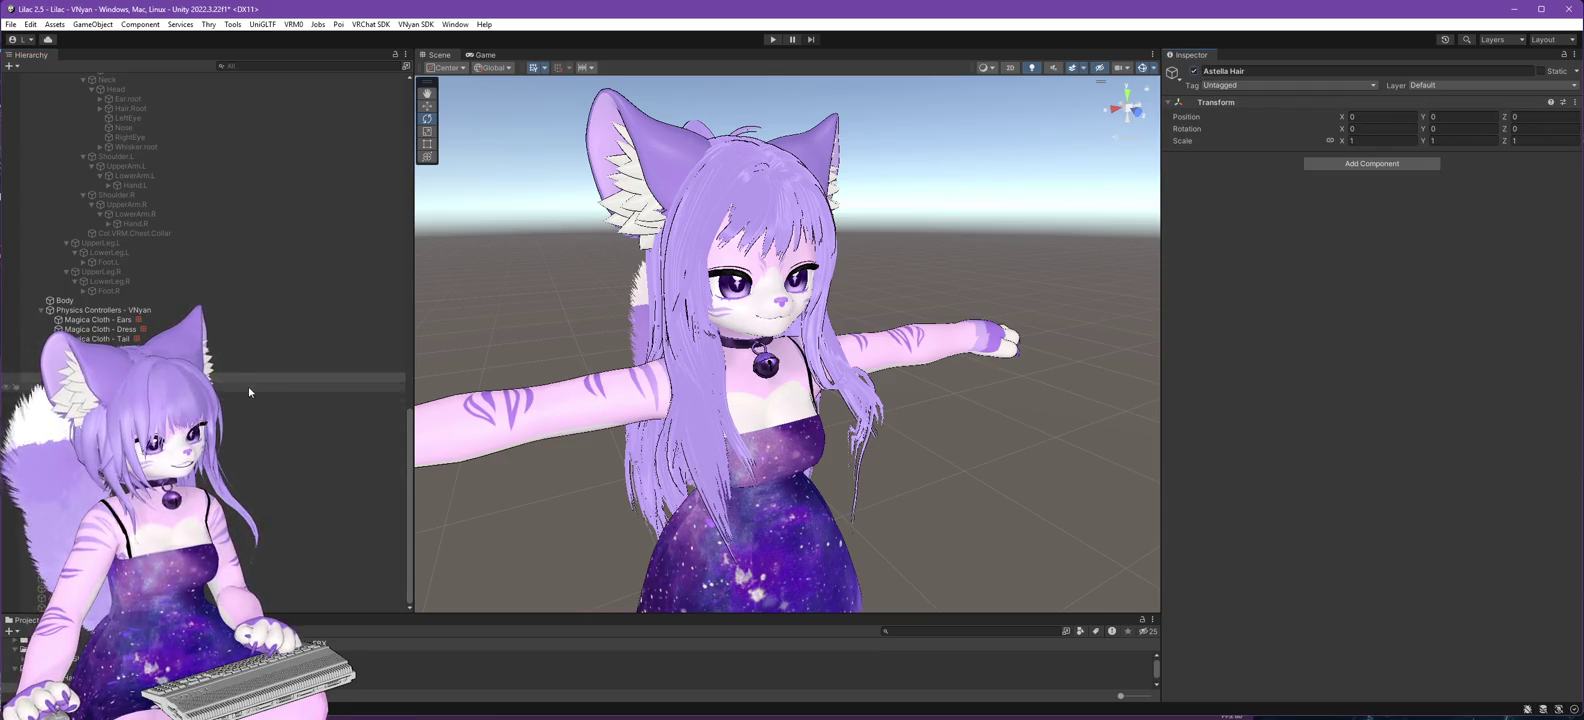
# - Move Astella Hair under the Head bone and drop Old Hair onto Lilac 2.5.3
pyautogui.moveTo(248, 389); pyautogui.dragTo(248, 434)
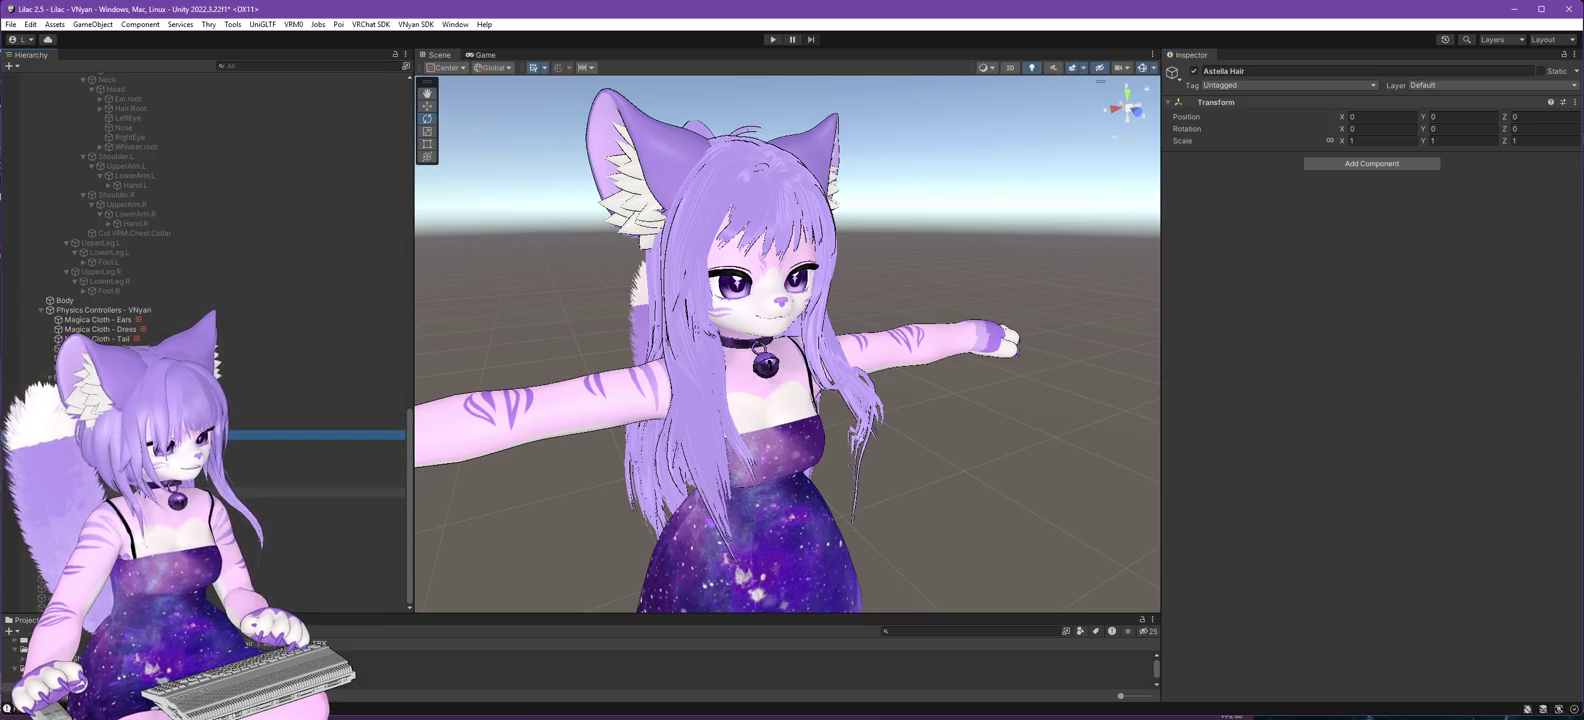
pyautogui.click(250, 458)
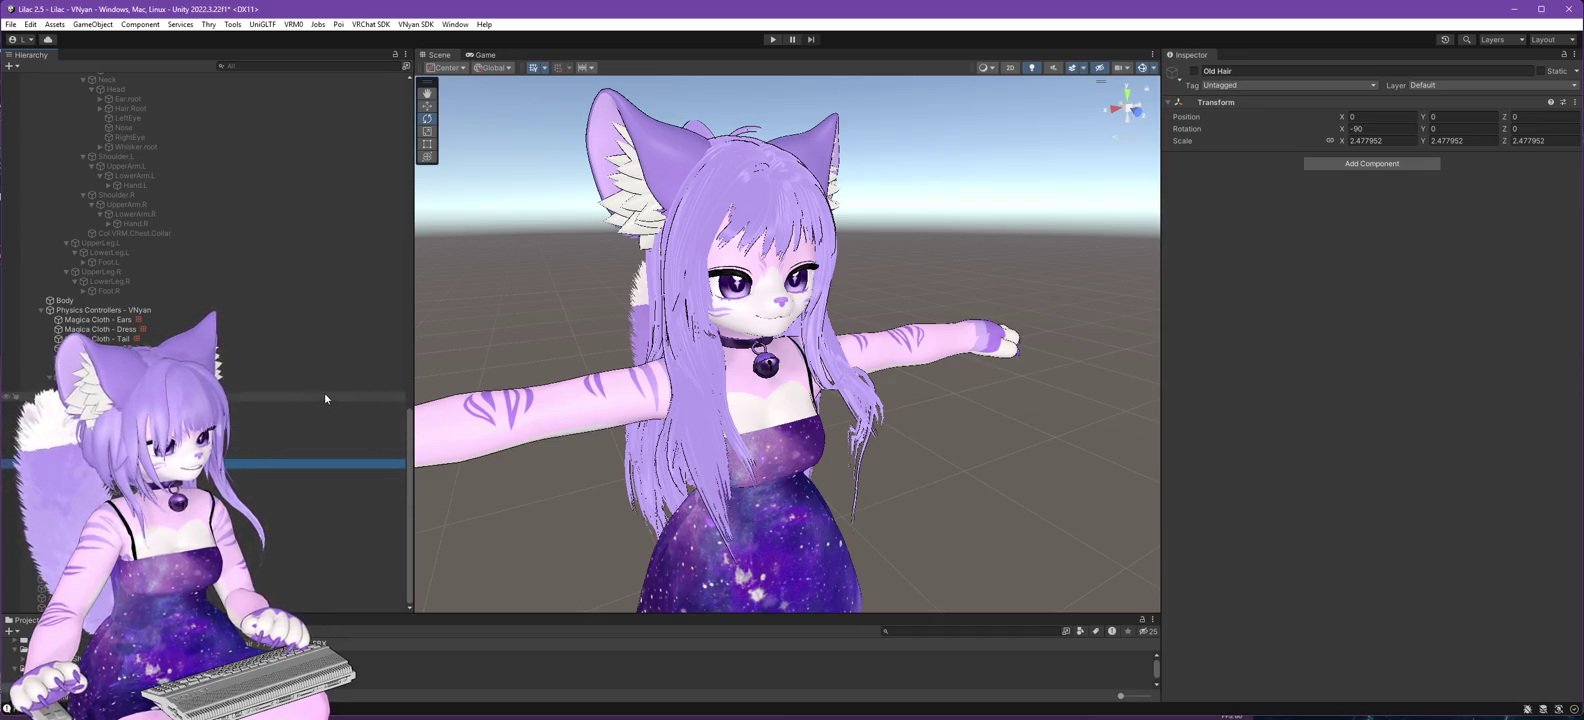
pyautogui.moveTo(75, 179)
pyautogui.mouseDown()
pyautogui.moveTo(77, 82)
pyautogui.moveTo(79, 112)
pyautogui.mouseUp()
pyautogui.click(79, 108)
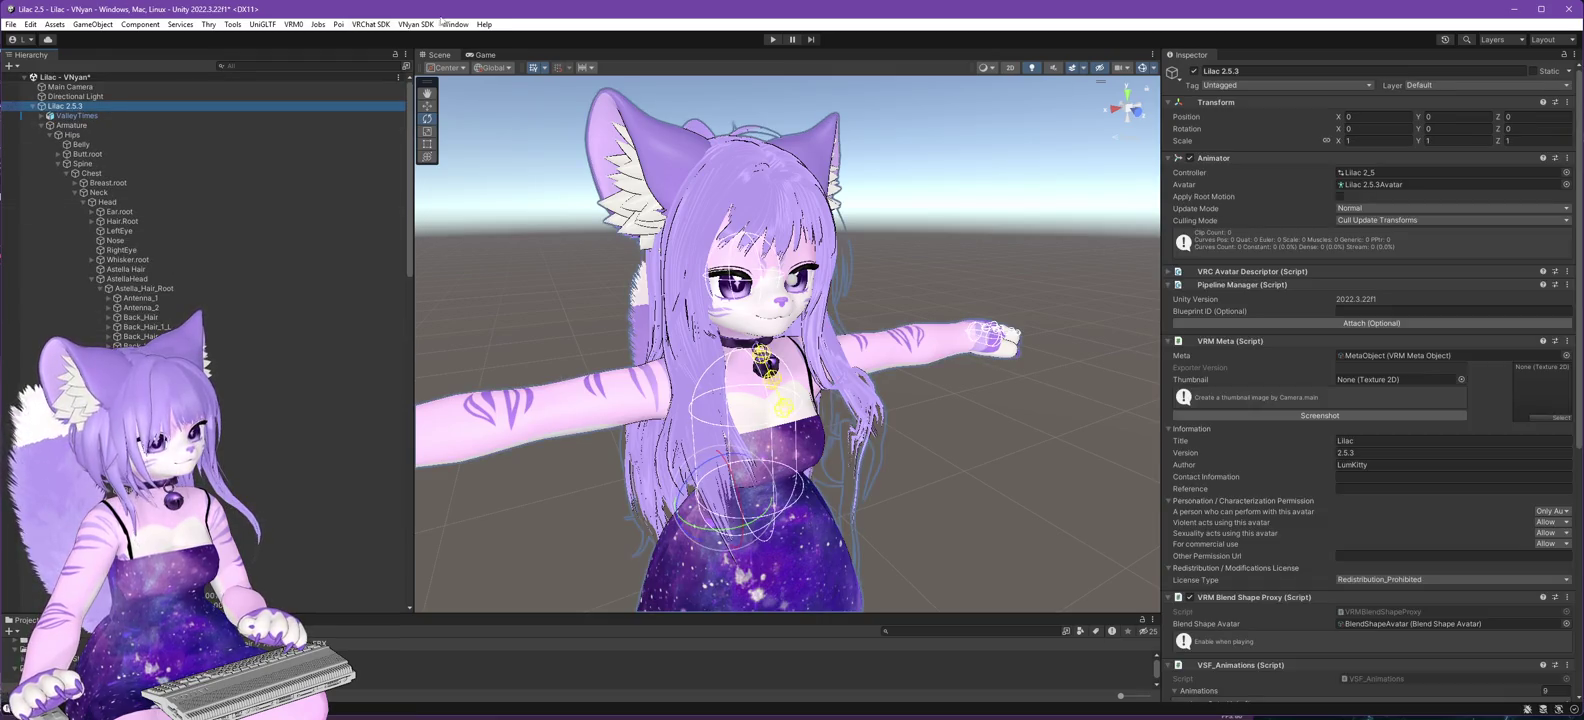
# - Export the avatar through VNyan SDK > Export VNyan Avatar, overwriting Lilac 2.6.0.vsfavatar
pyautogui.click(415, 24)
pyautogui.moveTo(450, 47)
pyautogui.click(605, 64)
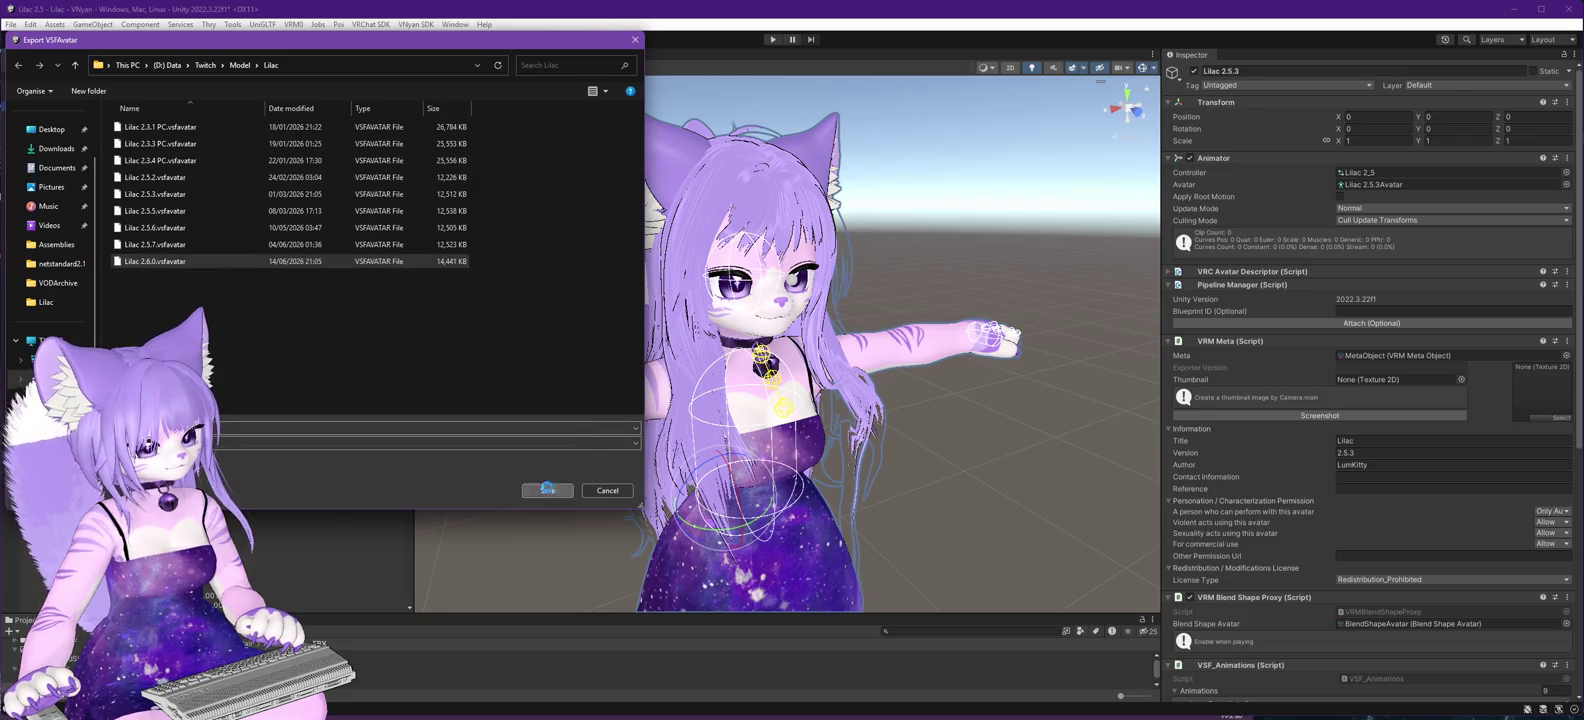
pyautogui.click(547, 490)
pyautogui.click(838, 362)
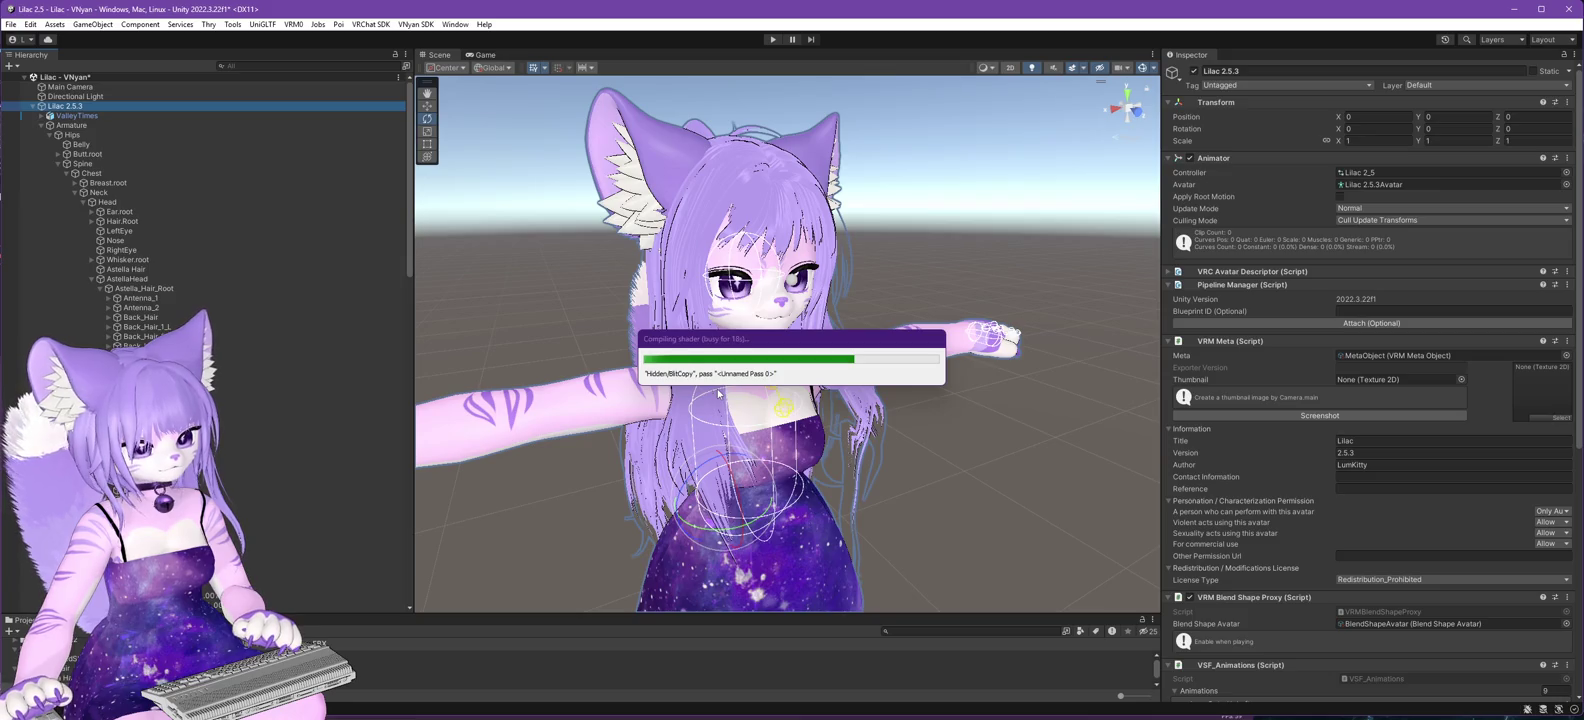
pyautogui.click(865, 390)
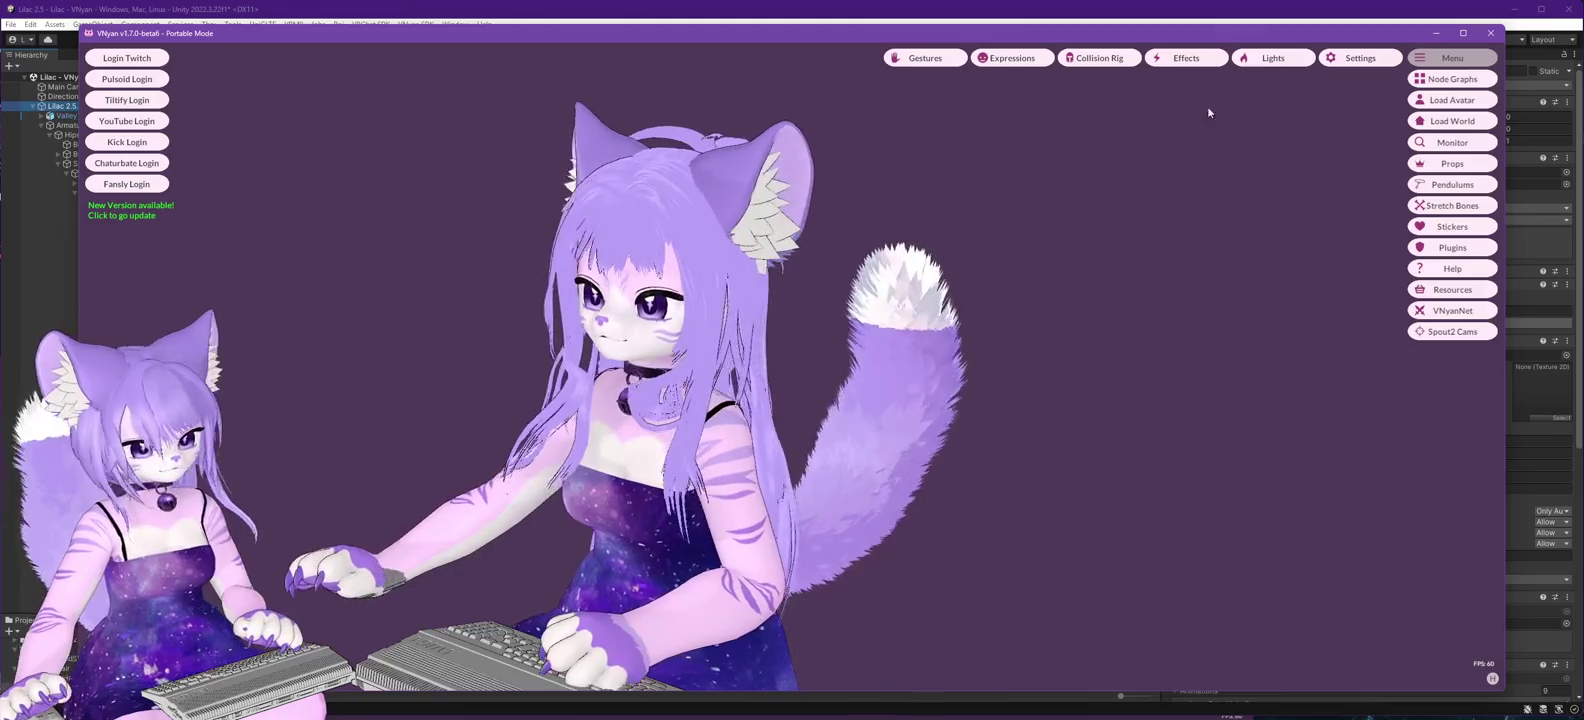
# - Load Lilac 2.6.0.vsfavatar in VNyan, orbit to view the hair from behind, then return to Unity
pyautogui.doubleClick(307, 266)
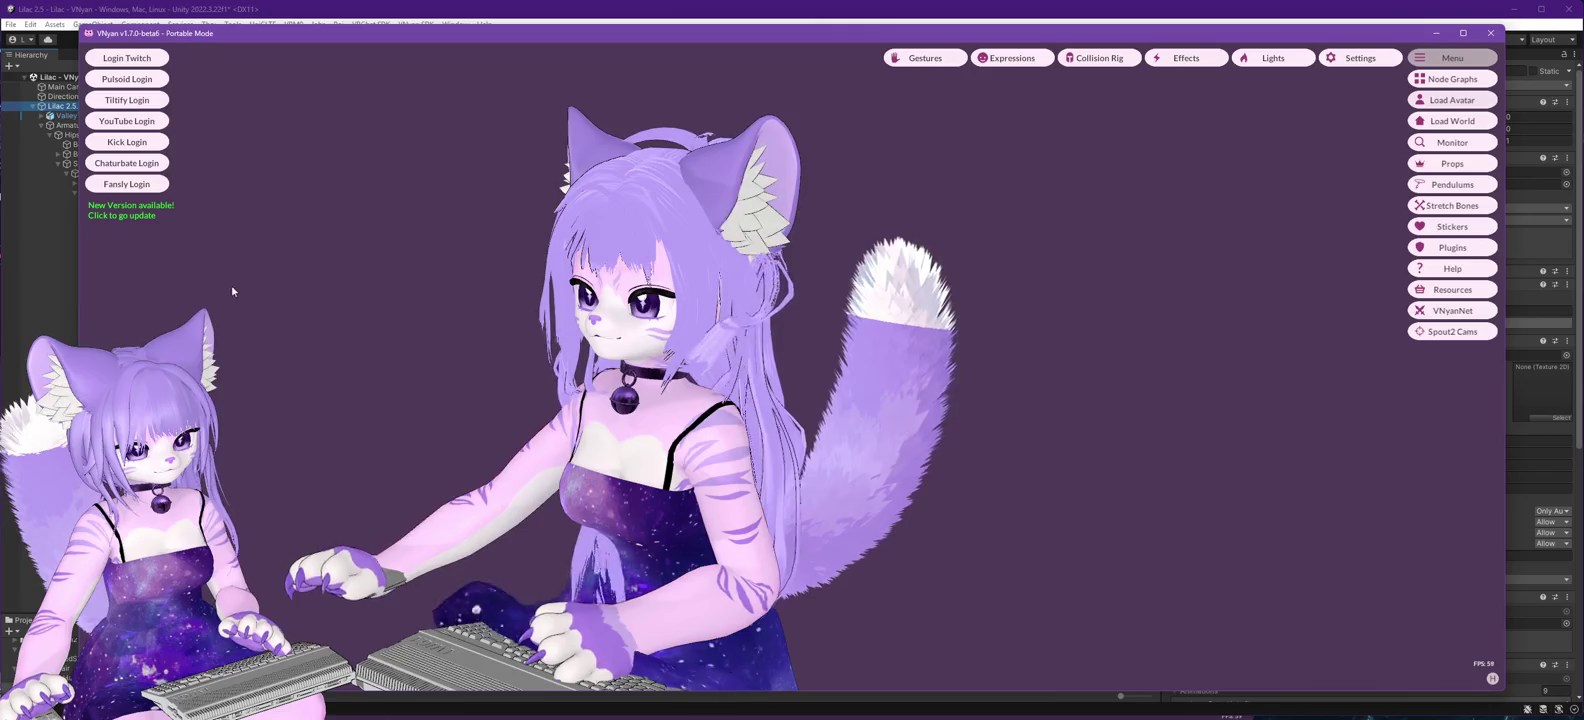
pyautogui.moveTo(465, 436); pyautogui.dragTo(856, 439)
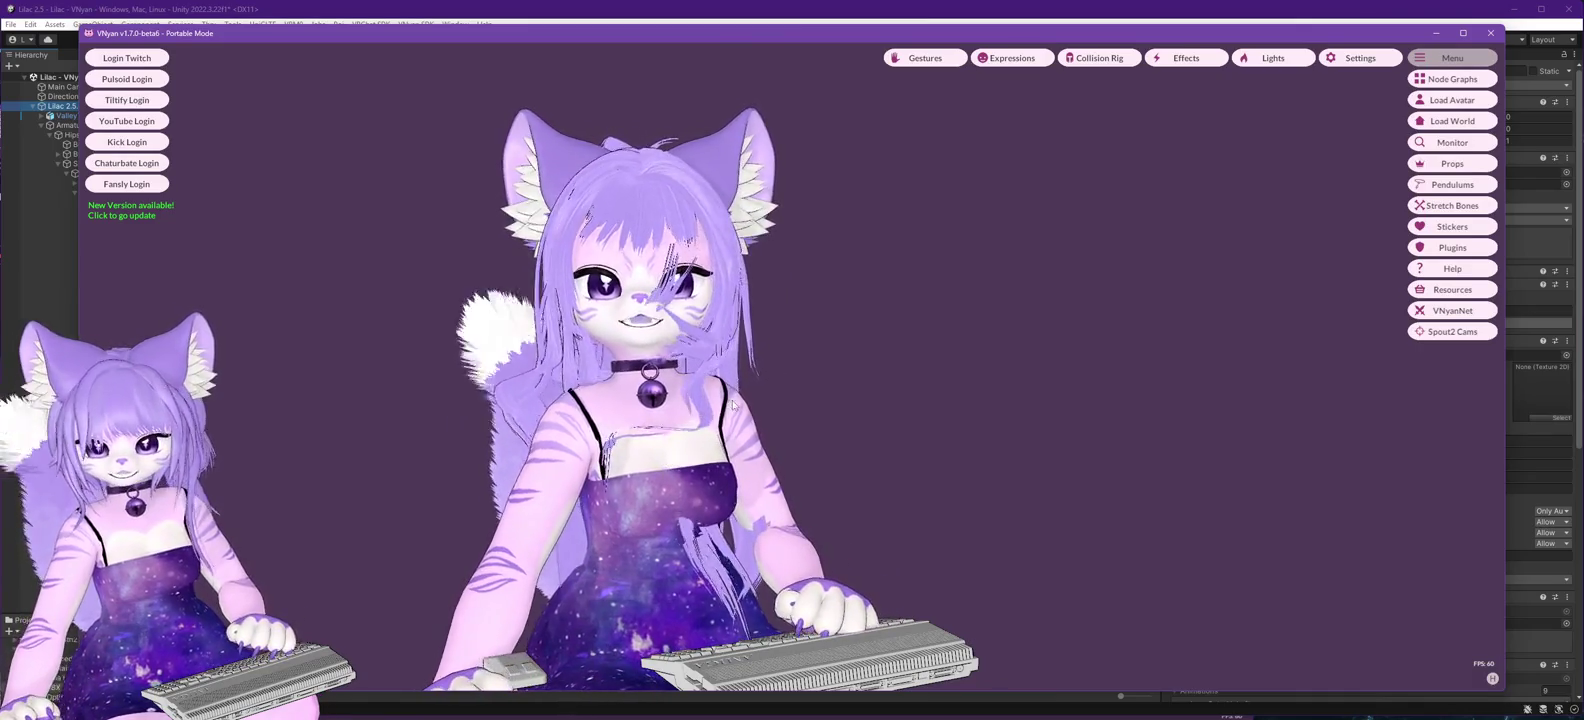
pyautogui.click(484, 12)
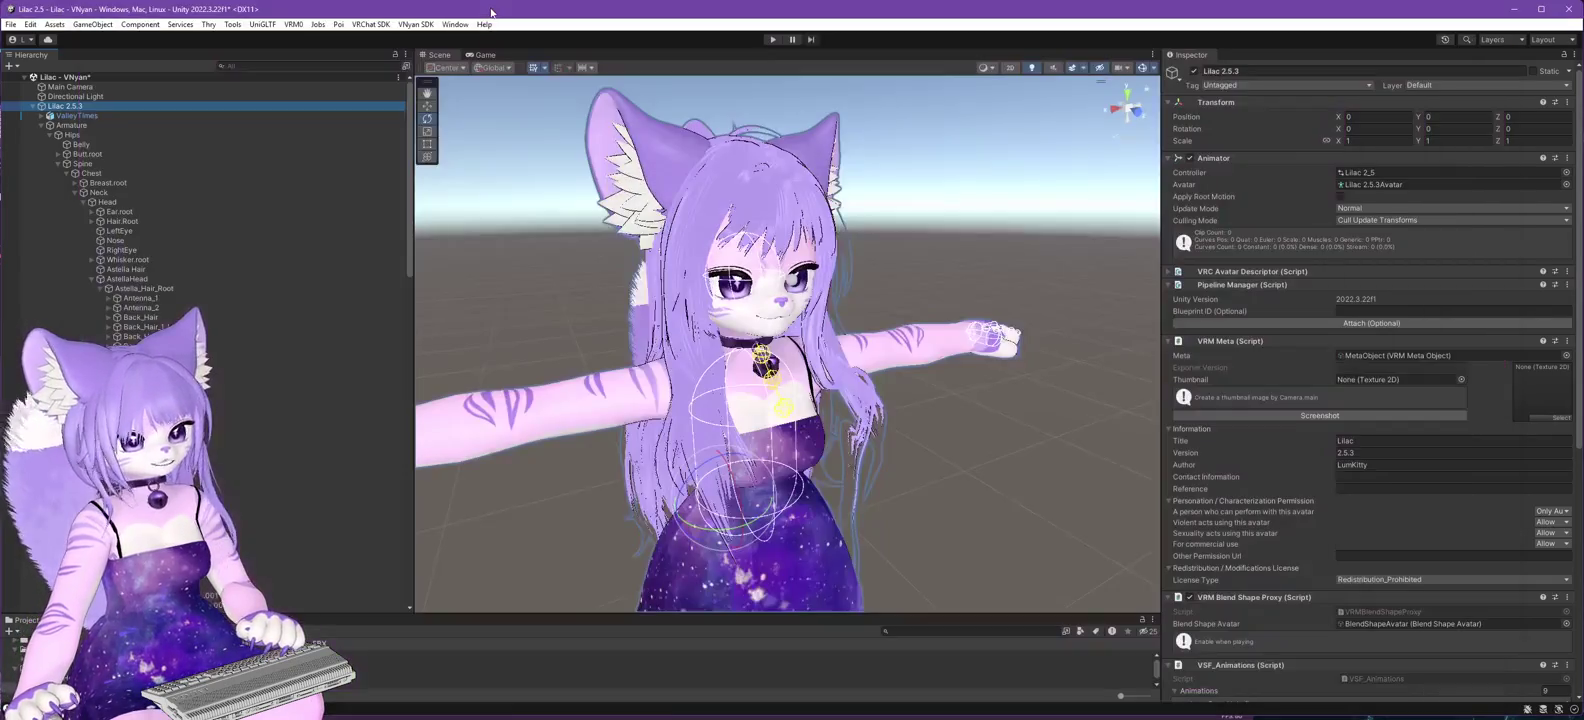
# - Drag Astella Hair into the Physics Controllers - VNyan group
pyautogui.scroll(-10, 200, 300)
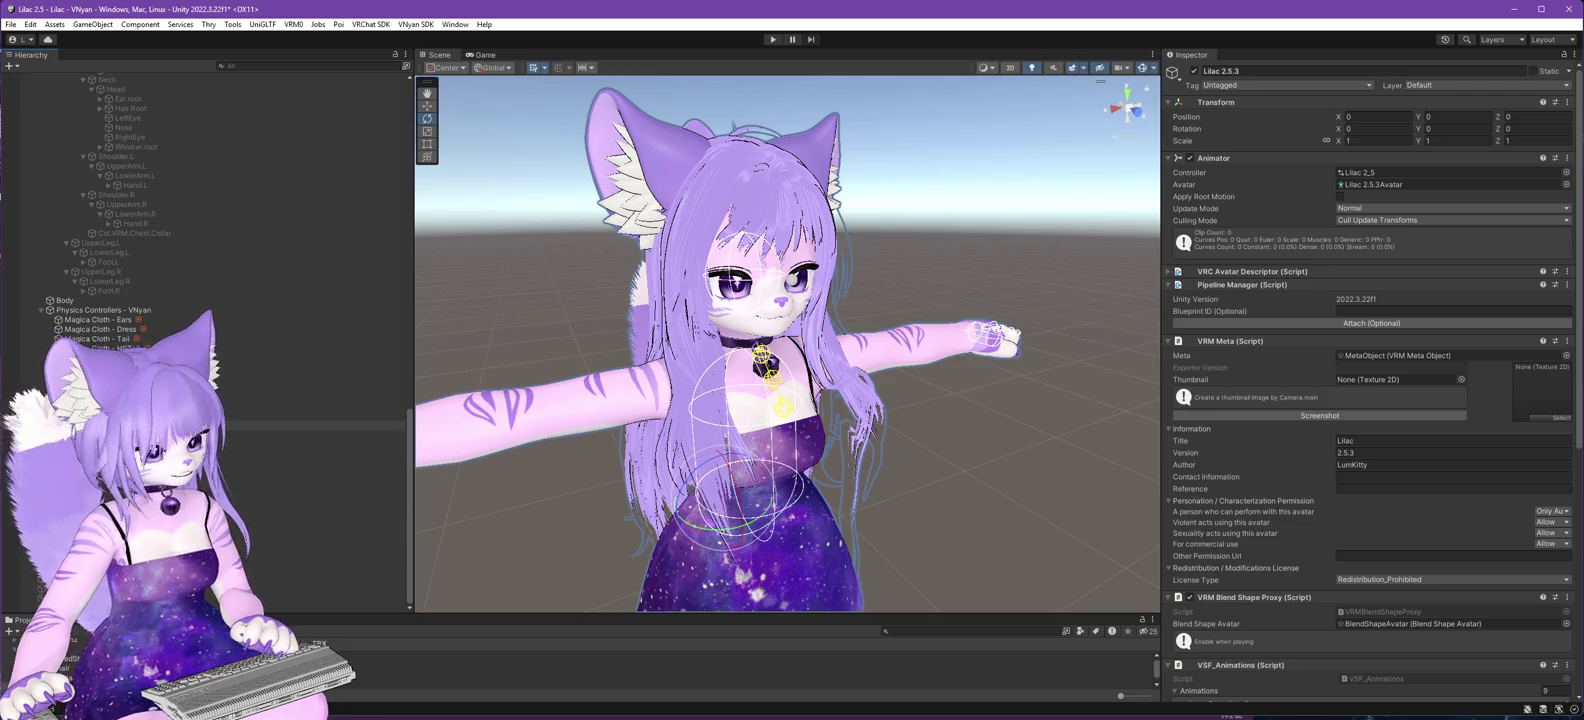
pyautogui.click(200, 377)
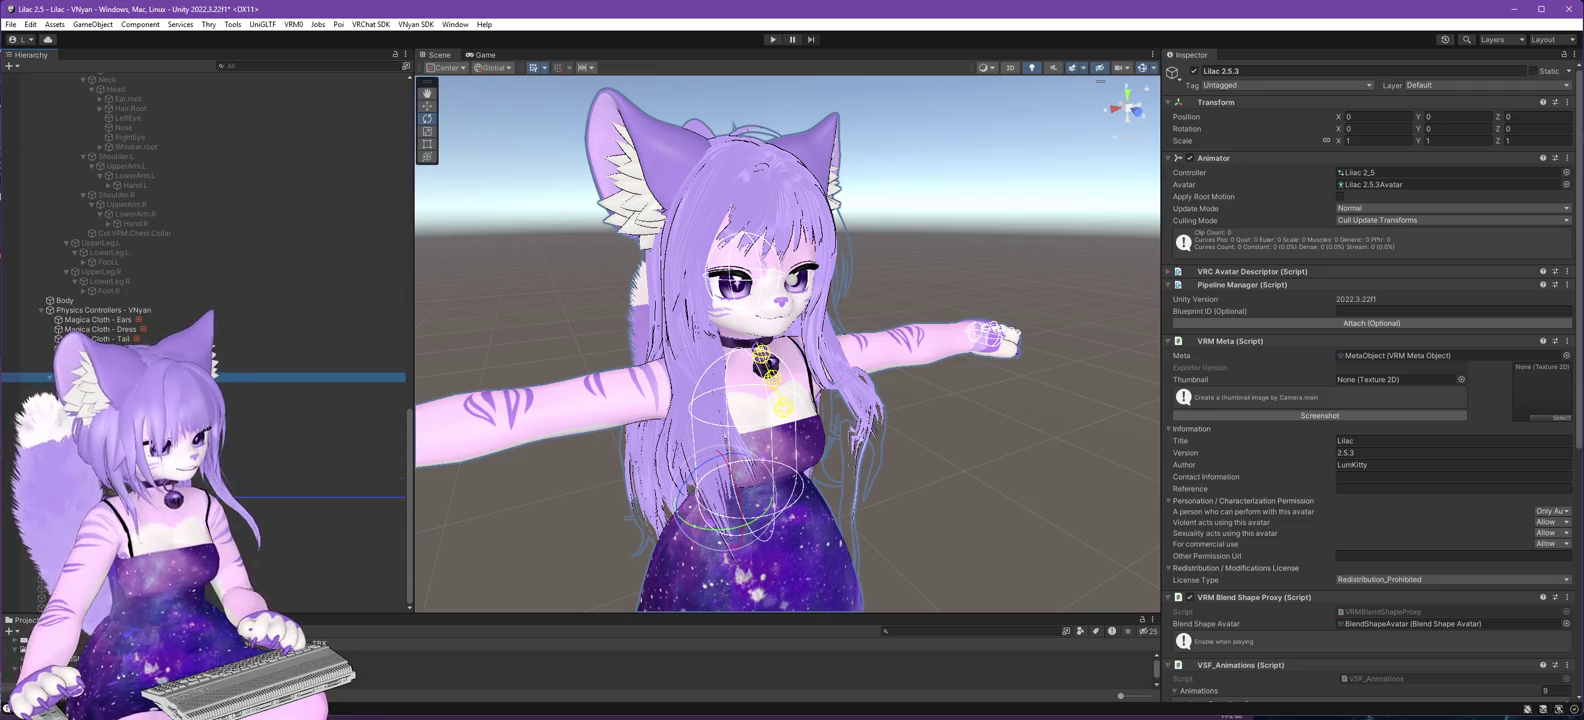
pyautogui.click(300, 511)
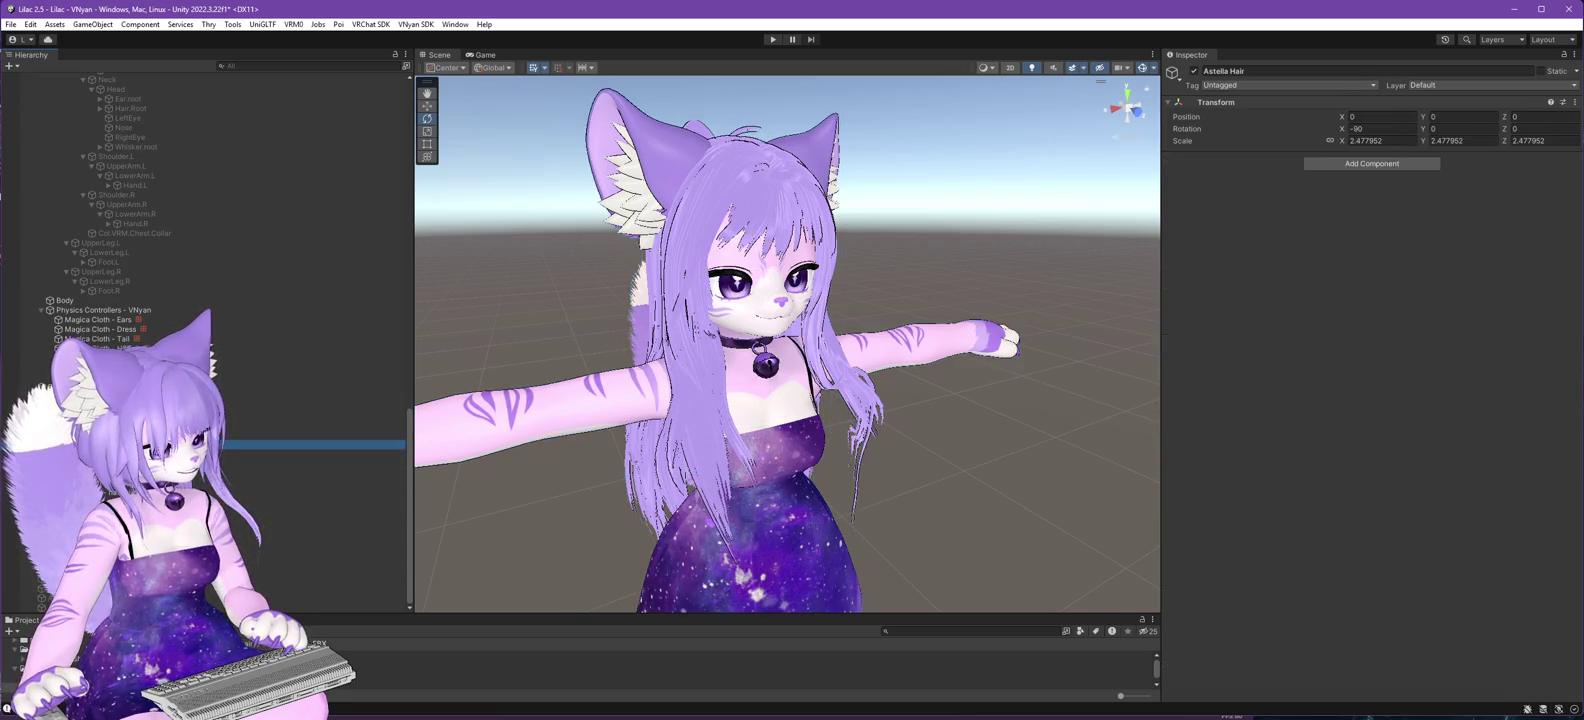
pyautogui.moveTo(95, 318); pyautogui.dragTo(96, 318)
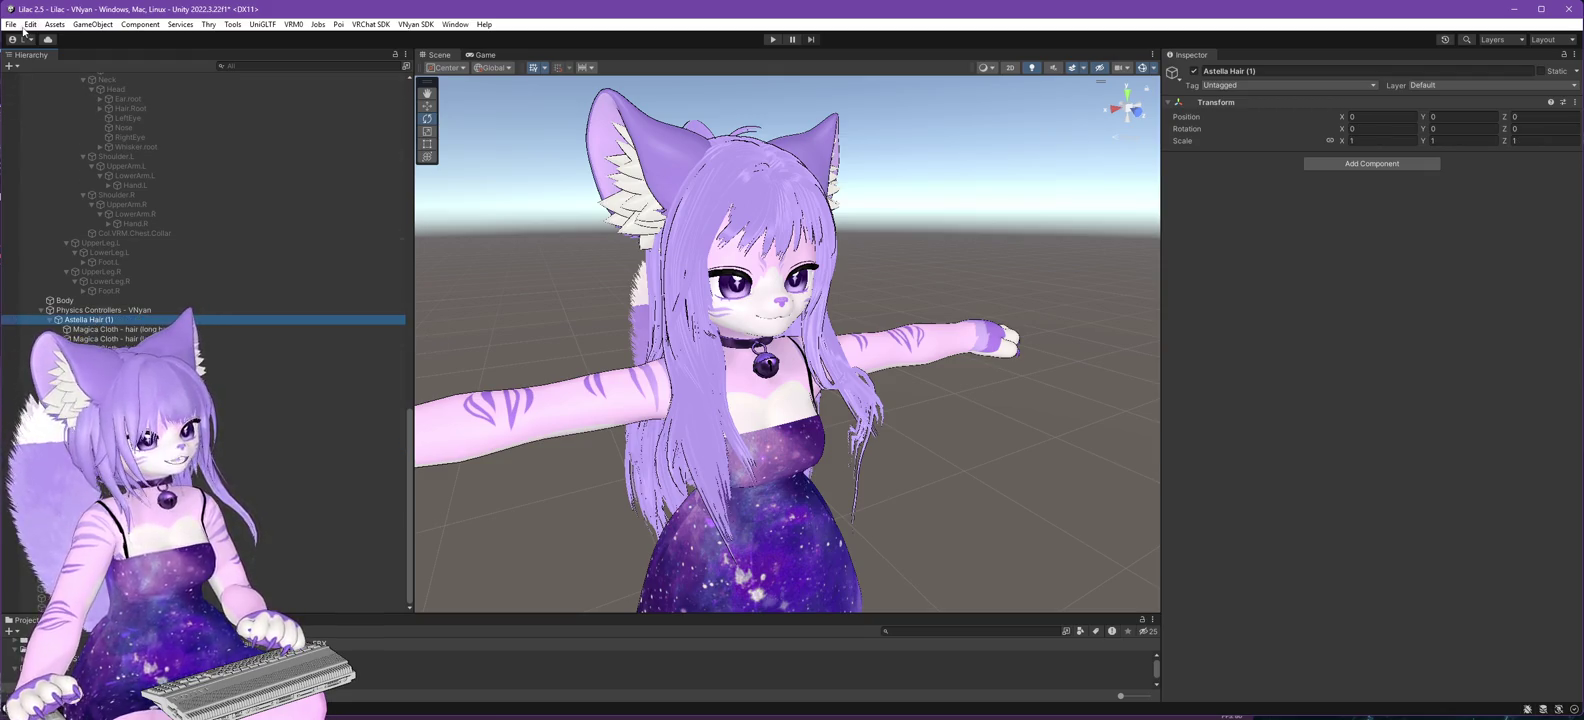
# - Select the Lilac 2.5.3 avatar root and bring up the VNyan SDK menu
pyautogui.scroll(10, 77, 233)
pyautogui.scroll(10, 75, 233)
pyautogui.click(66, 105)
pyautogui.click(415, 24)
pyautogui.moveTo(440, 51)
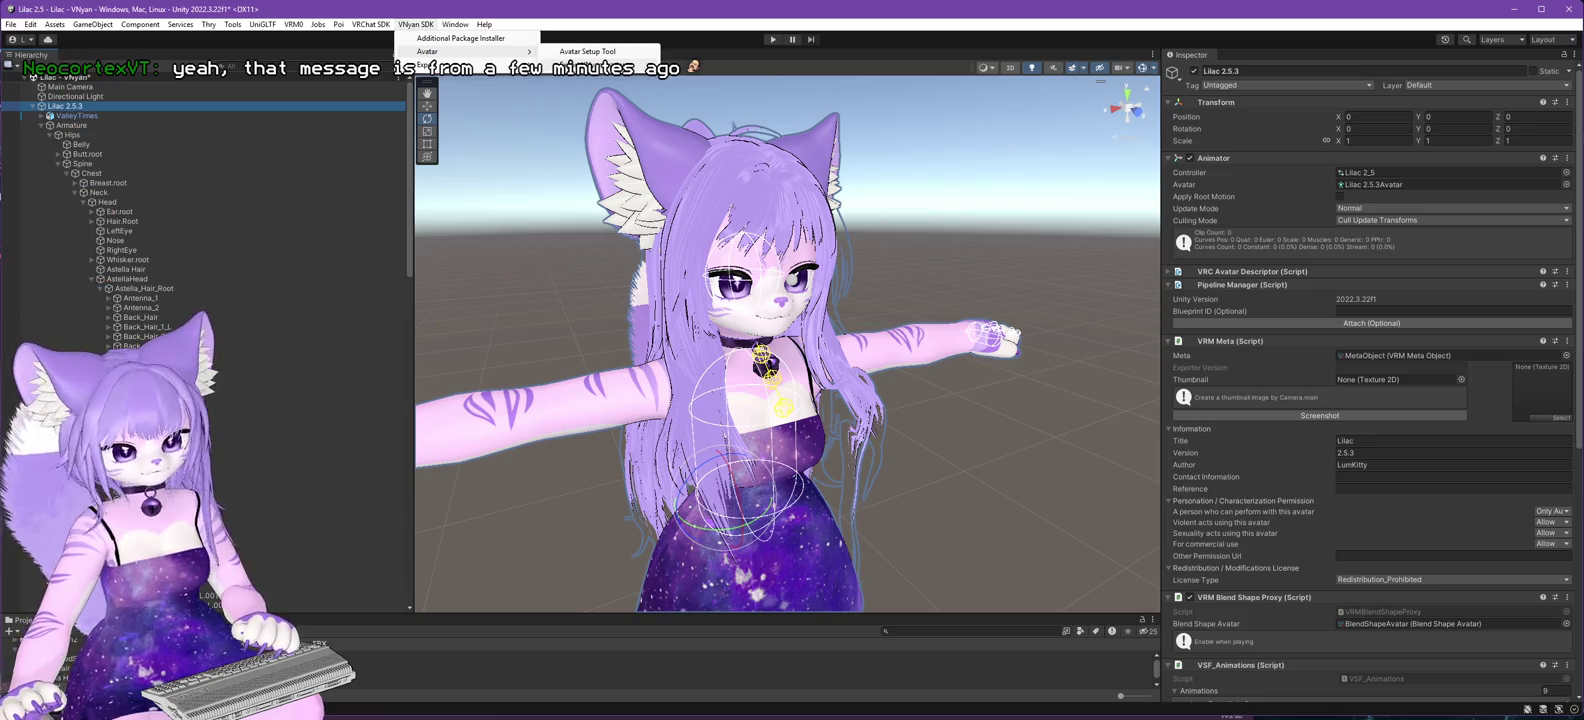
# - Re-export the VSFAvatar over Lilac 2.6.0.vsfavatar, then switch to VNyan
pyautogui.click(435, 64)
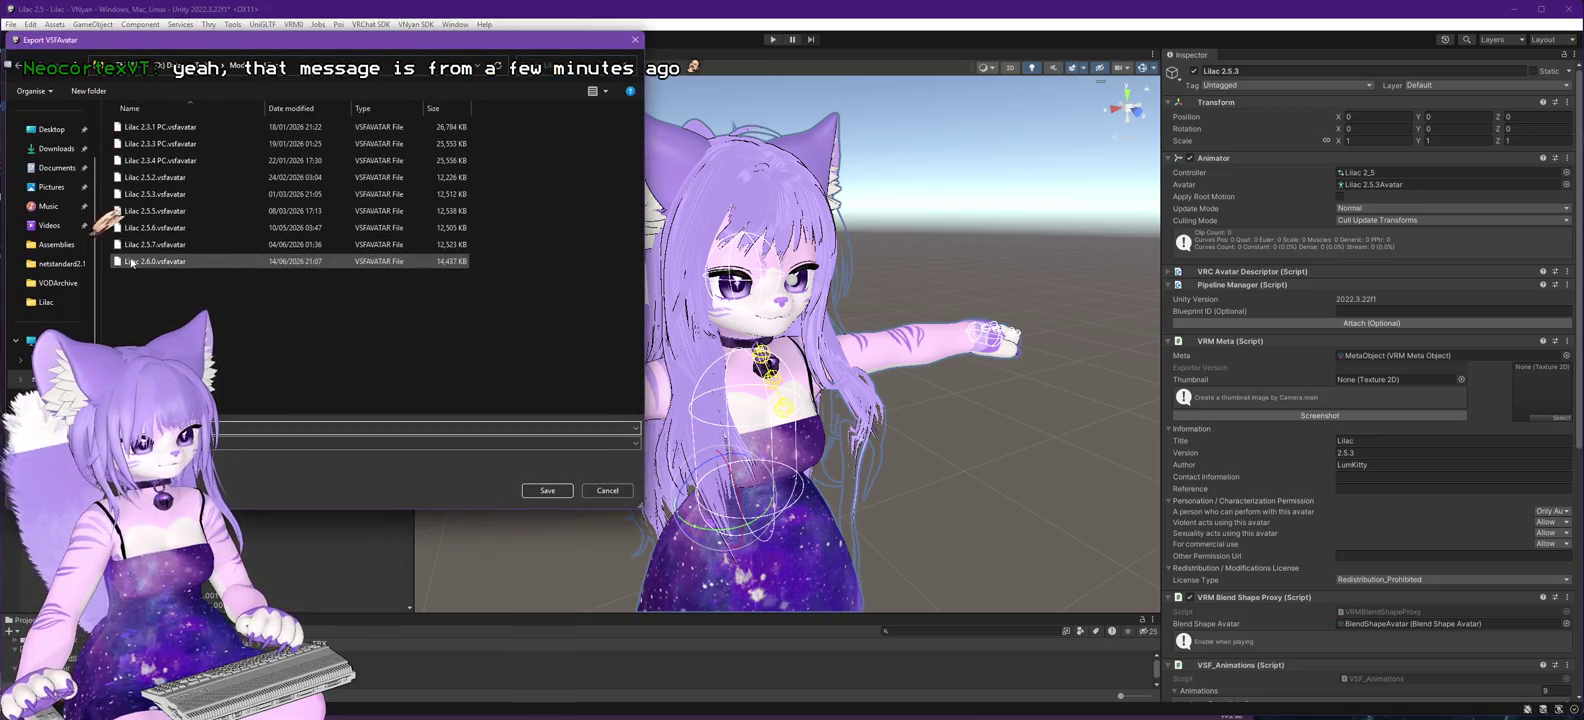
pyautogui.click(547, 490)
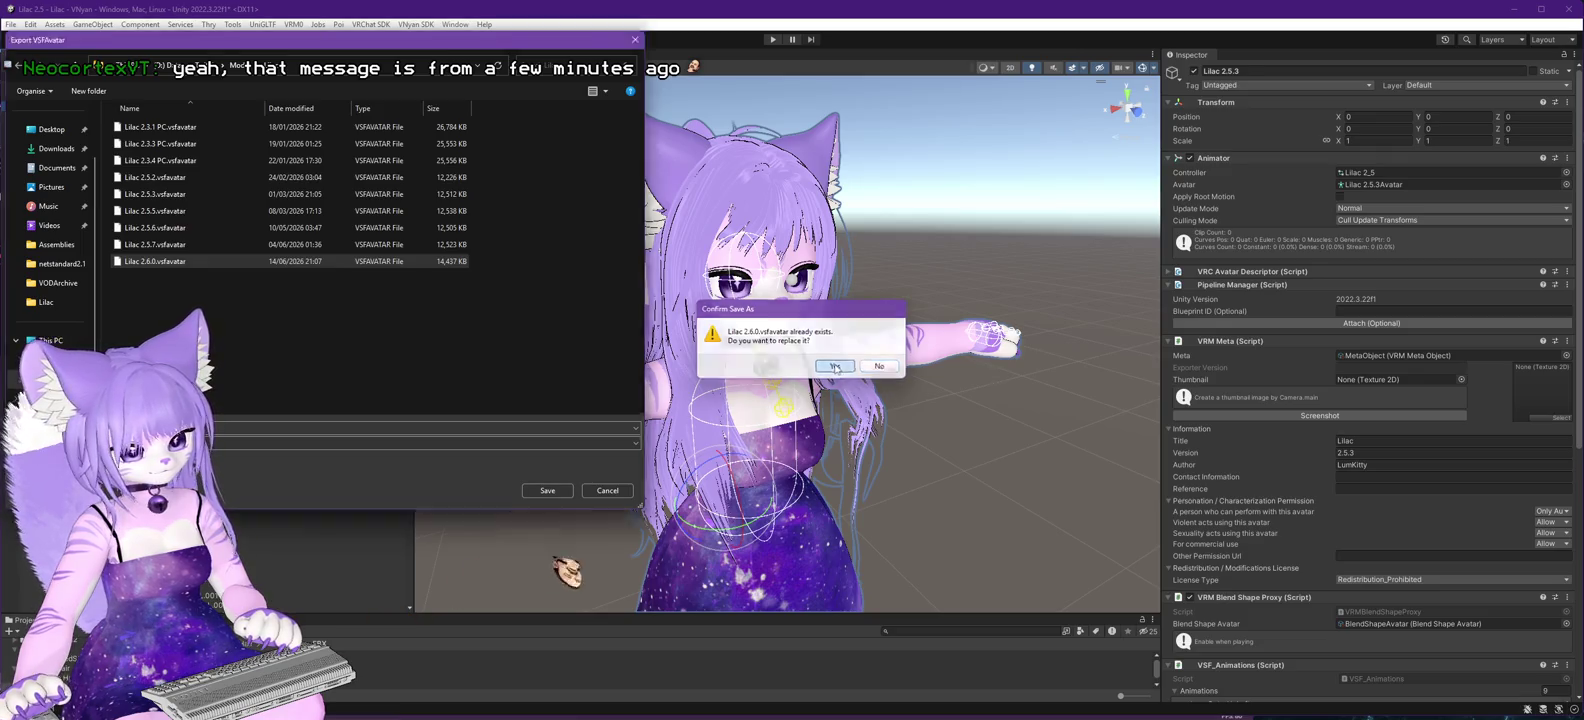
pyautogui.click(820, 396)
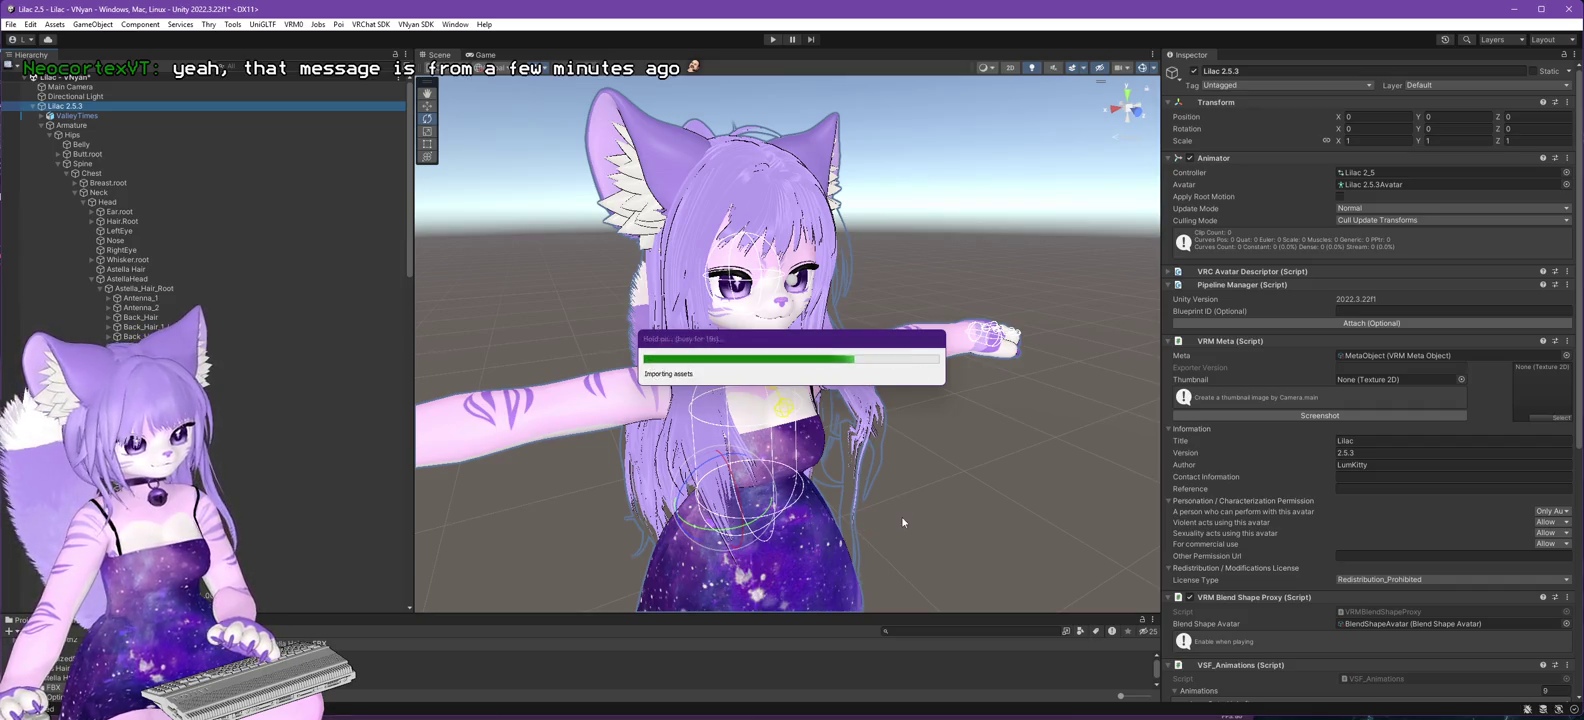
pyautogui.press('Return')
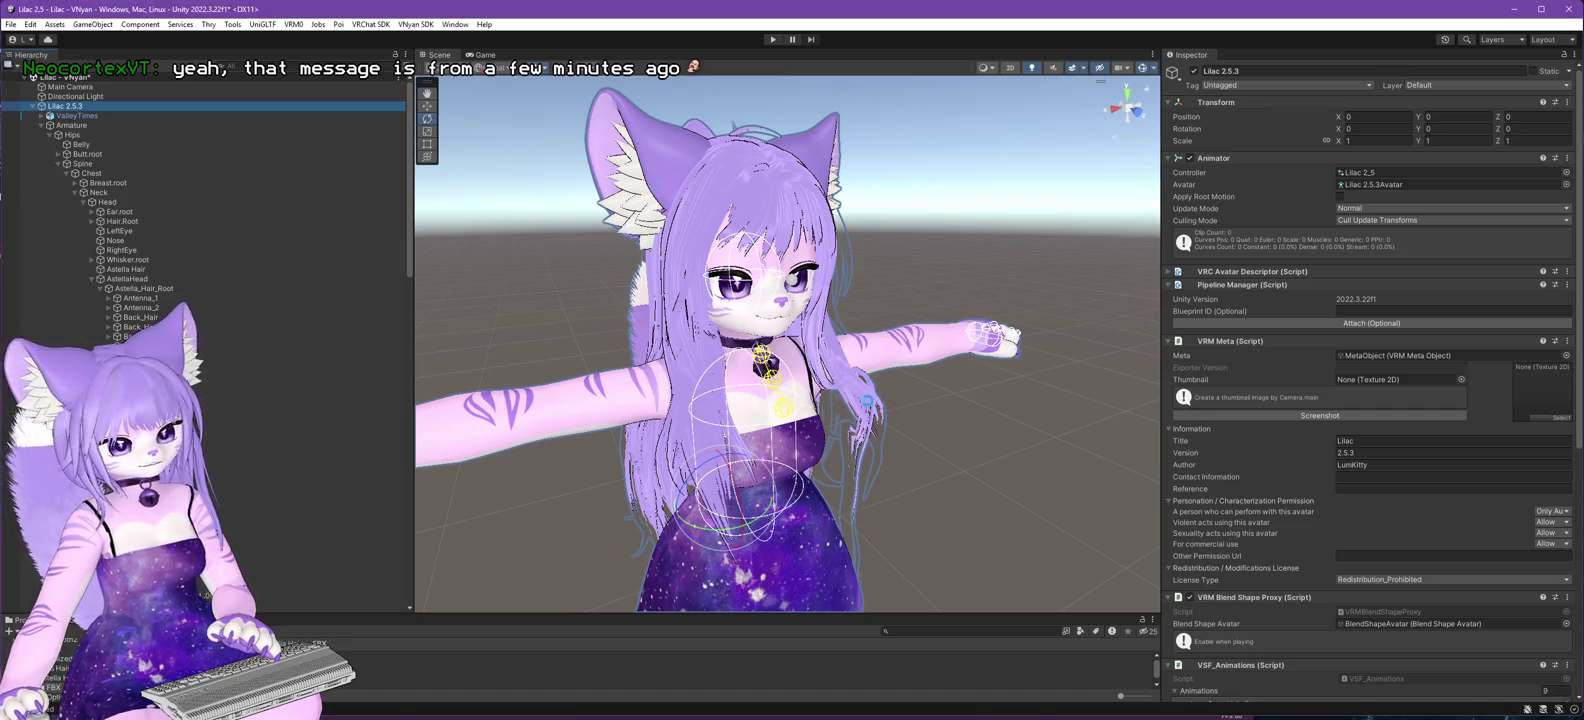
pyautogui.hotkey('alt', 'Tab')
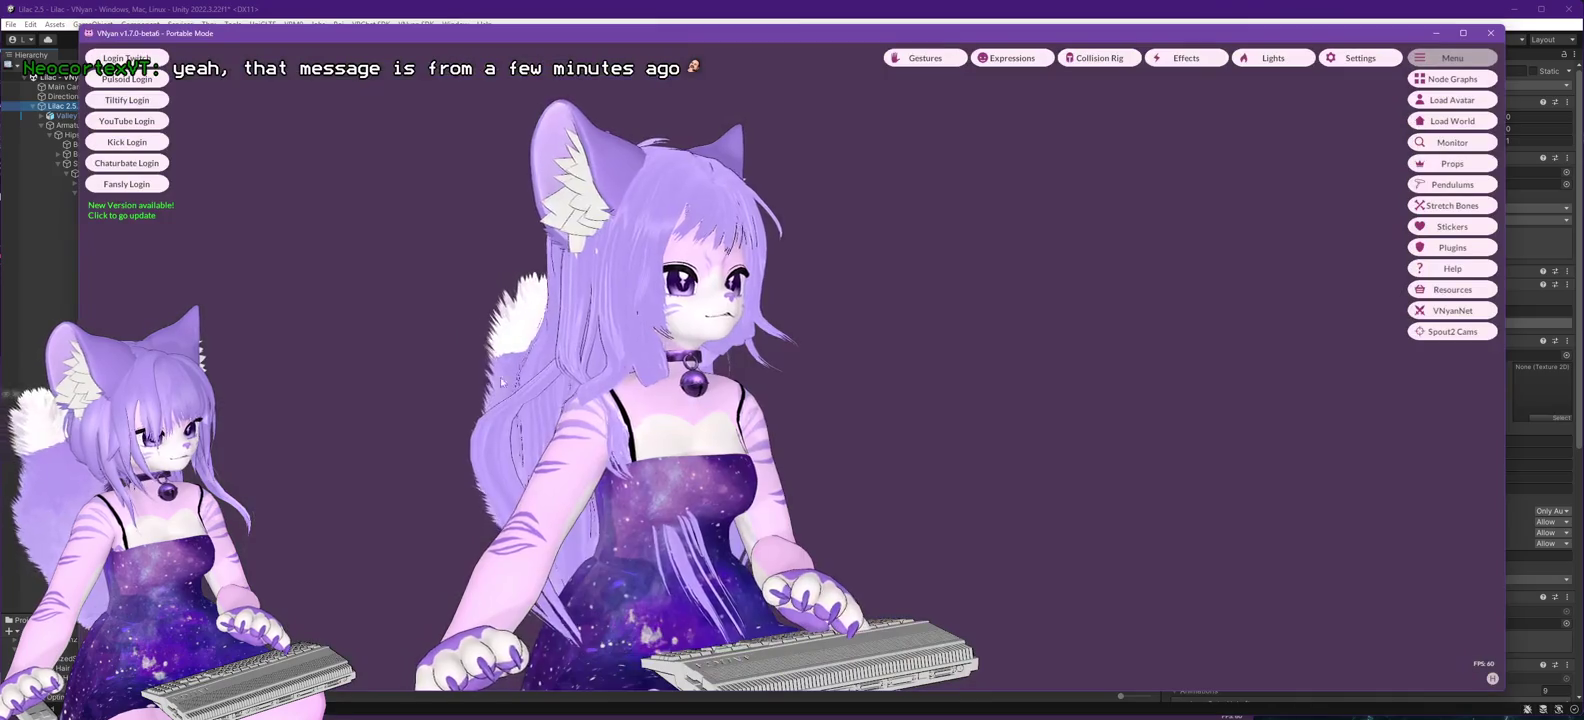
# - Load Lilac 2.6.0.vsfavatar and orbit the camera to see the hair from the side and back
pyautogui.doubleClick(232, 273)
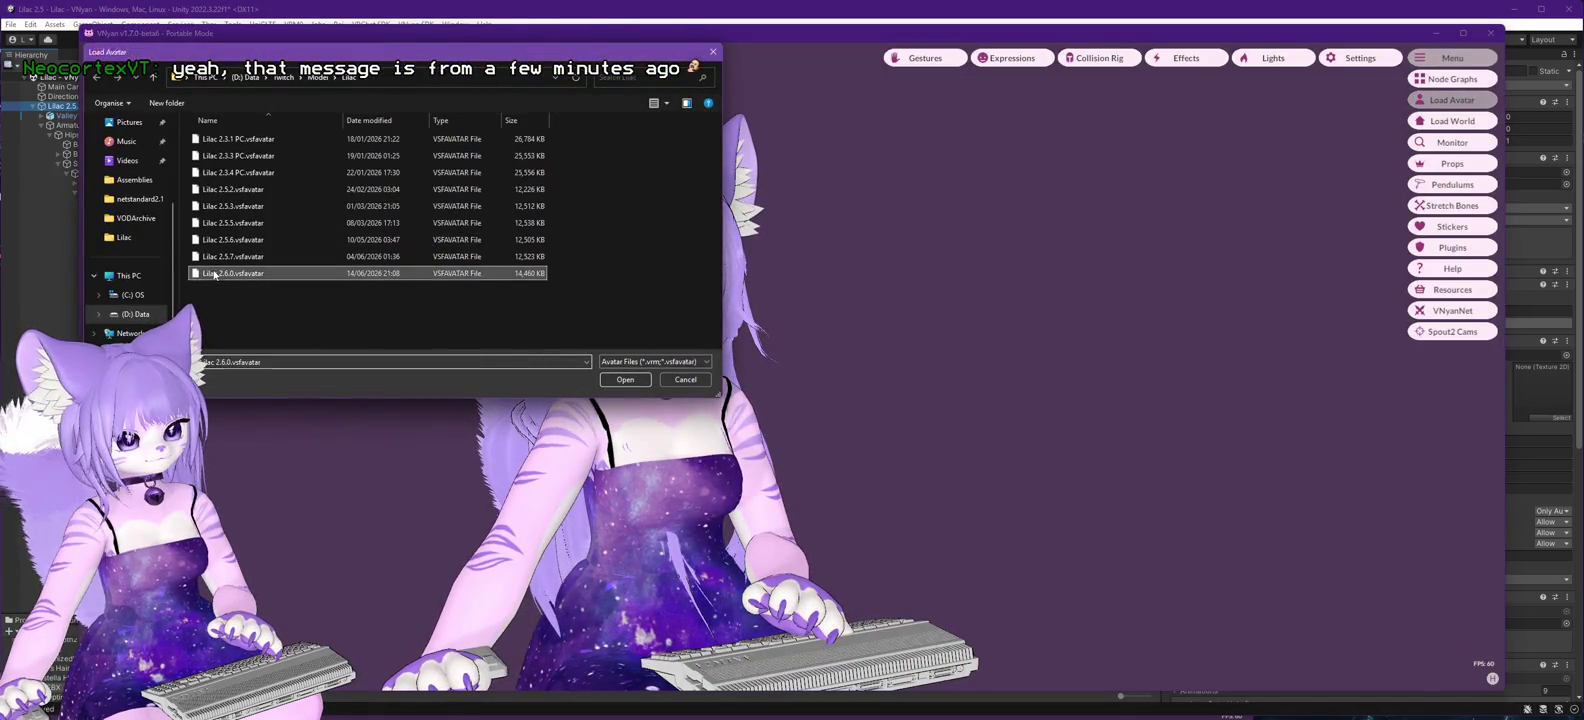
pyautogui.moveTo(342, 354); pyautogui.dragTo(601, 492)
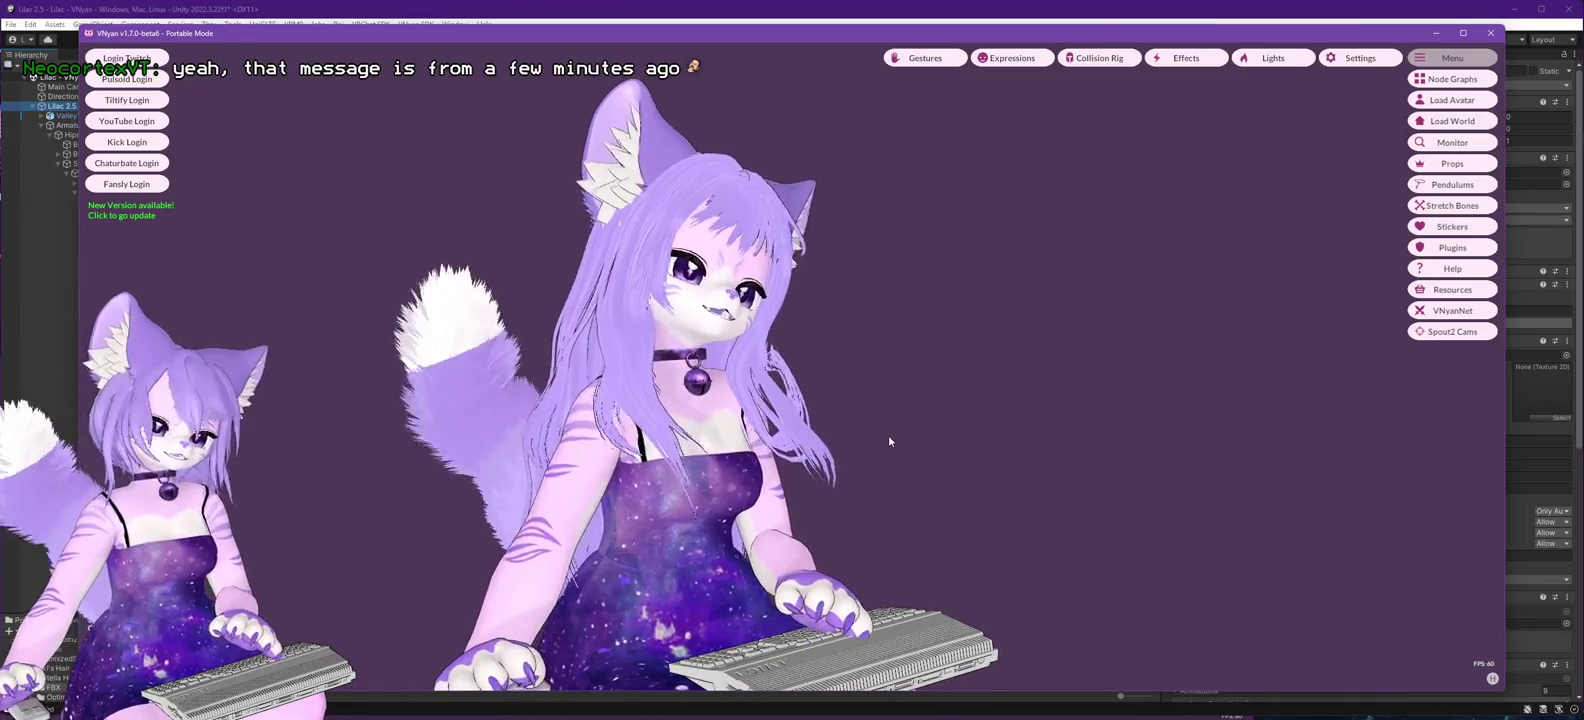
pyautogui.moveTo(720, 435)
pyautogui.mouseDown()
pyautogui.moveTo(1085, 435)
pyautogui.moveTo(976, 397)
pyautogui.moveTo(816, 434)
pyautogui.mouseUp()
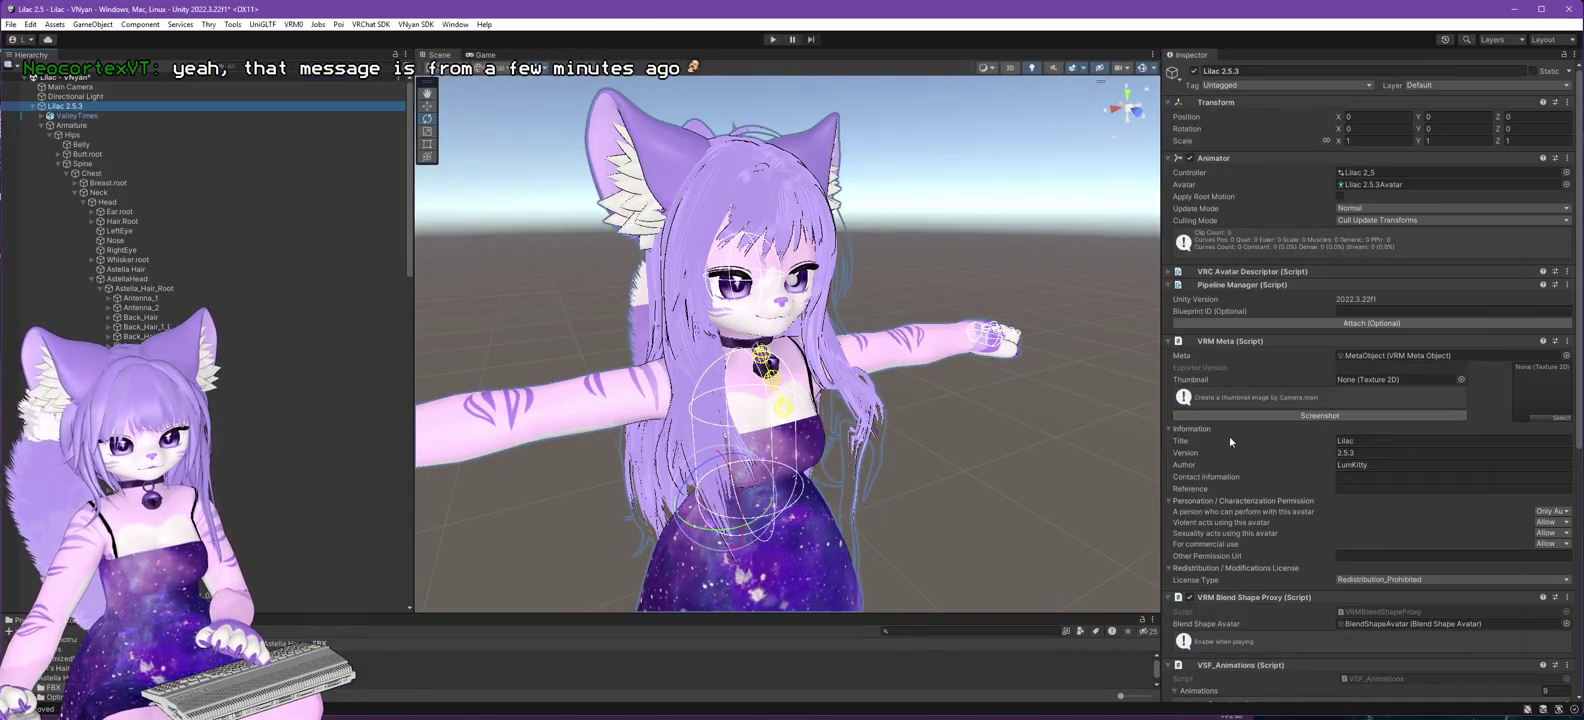
# - Reshape the Magica Cloth hair's Stiffness curve into a smooth, steady decline with a flat, lowered tail
pyautogui.scroll(-5, 1235, 423)
pyautogui.scroll(-5, 305, 403)
pyautogui.scroll(5, 287, 398)
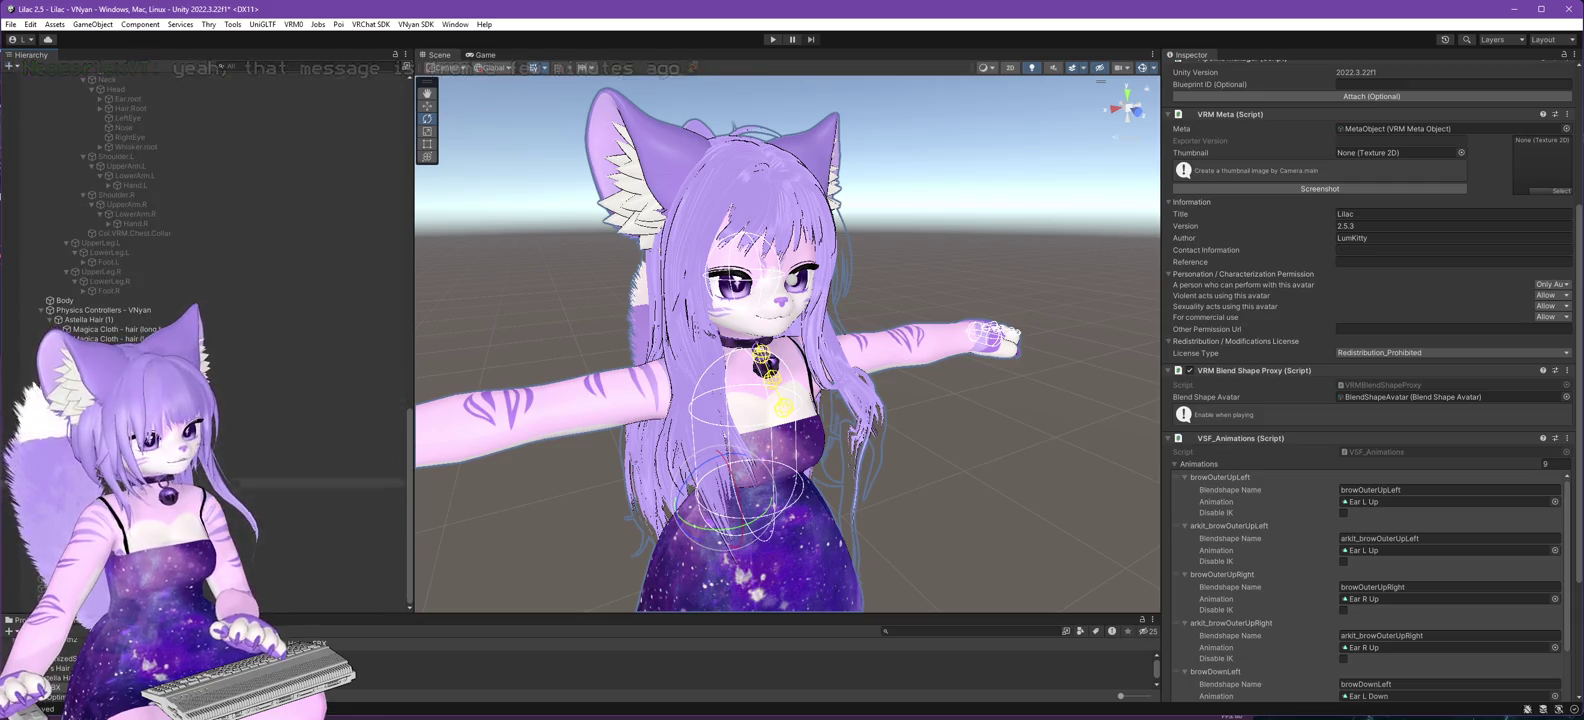
pyautogui.click(360, 532)
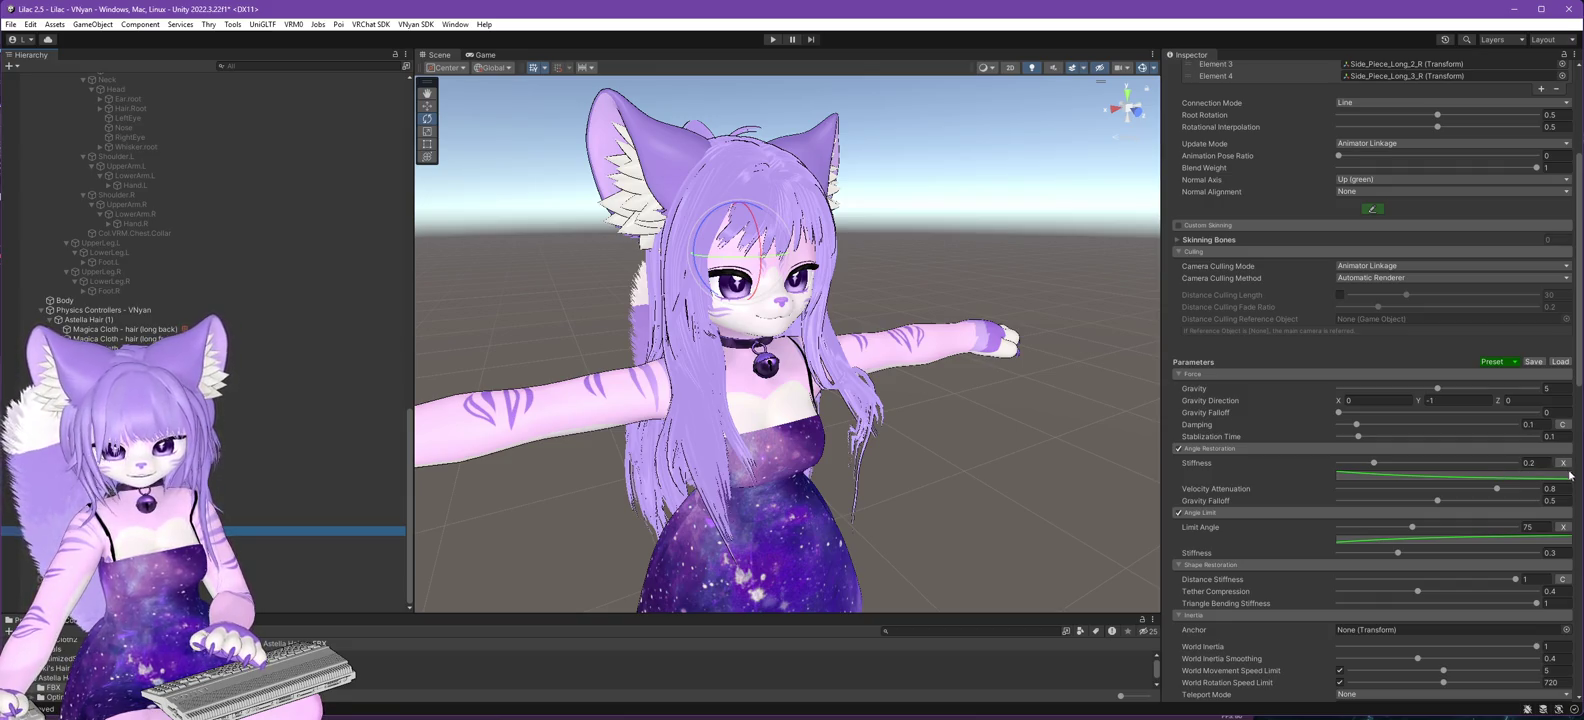
pyautogui.click(1556, 475)
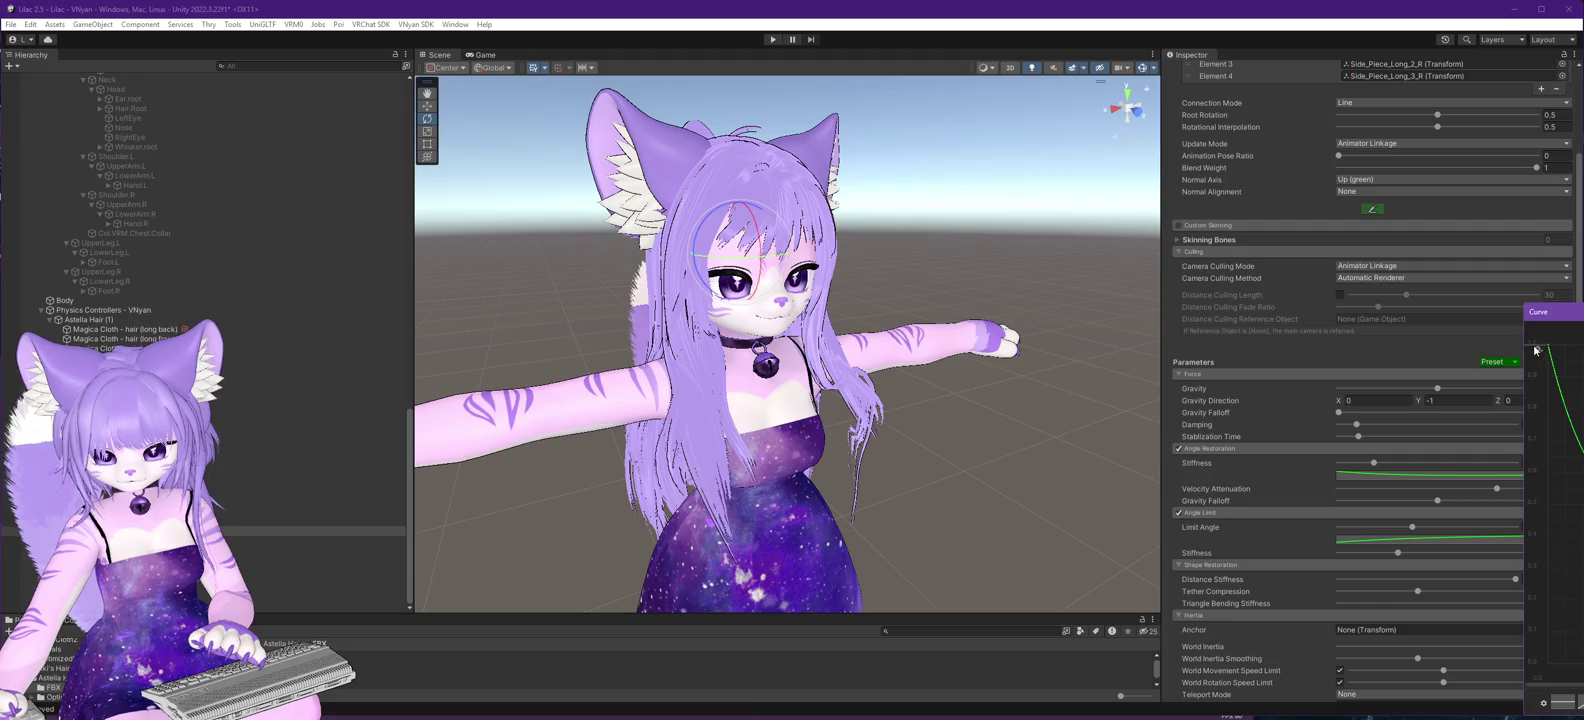
pyautogui.moveTo(1521, 497); pyautogui.dragTo(1261, 491)
pyautogui.moveTo(1455, 316); pyautogui.dragTo(1066, 232)
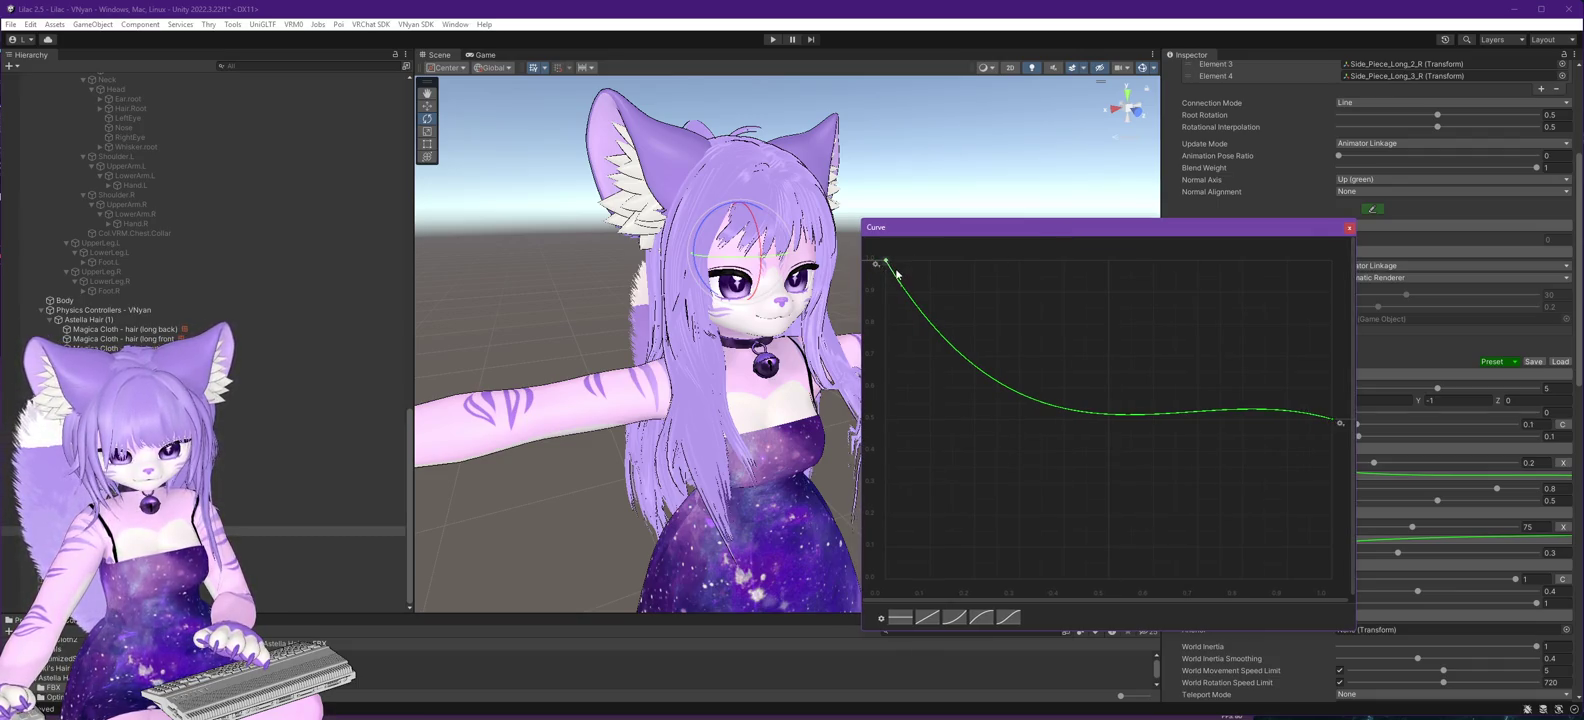
pyautogui.moveTo(902, 289); pyautogui.dragTo(914, 290)
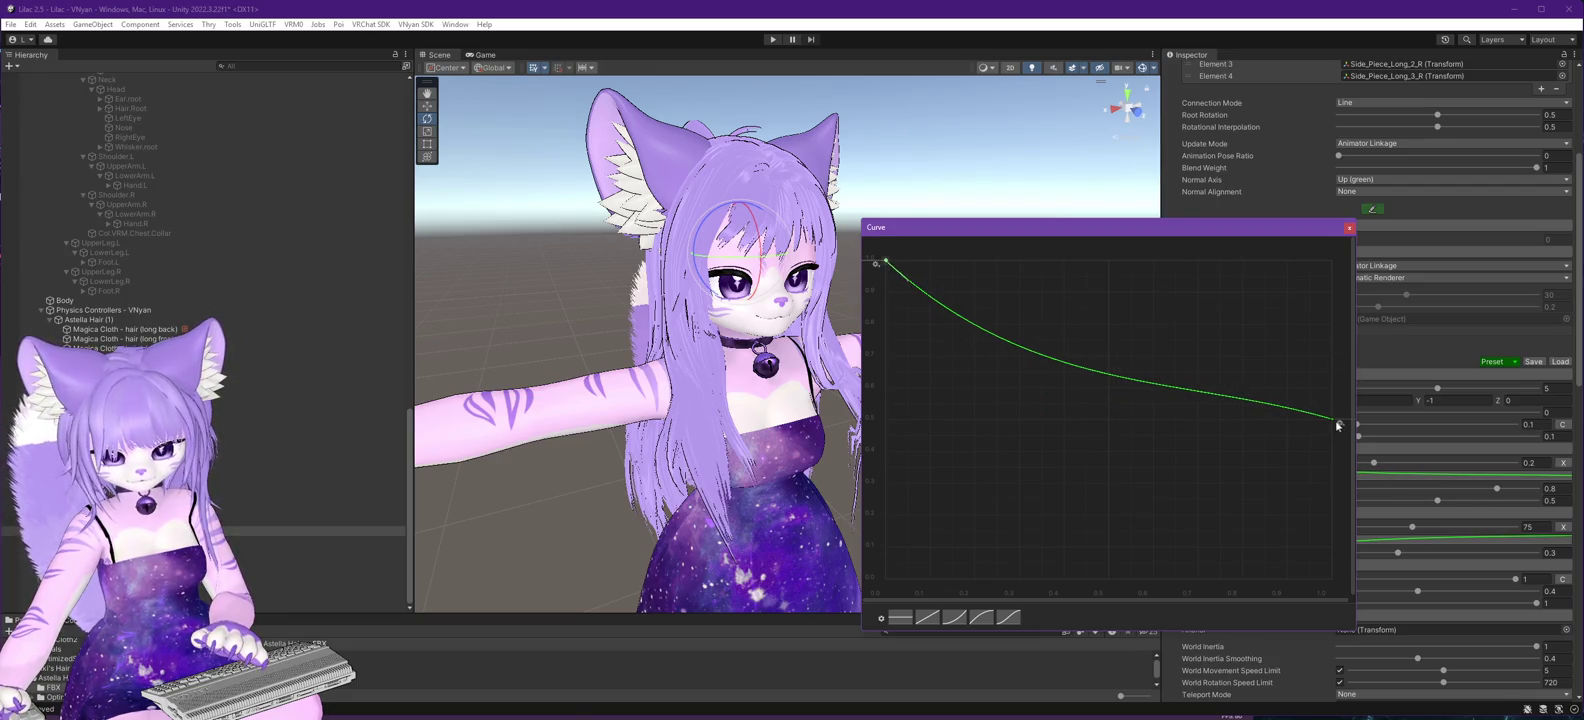
pyautogui.moveTo(1305, 413); pyautogui.dragTo(1304, 421)
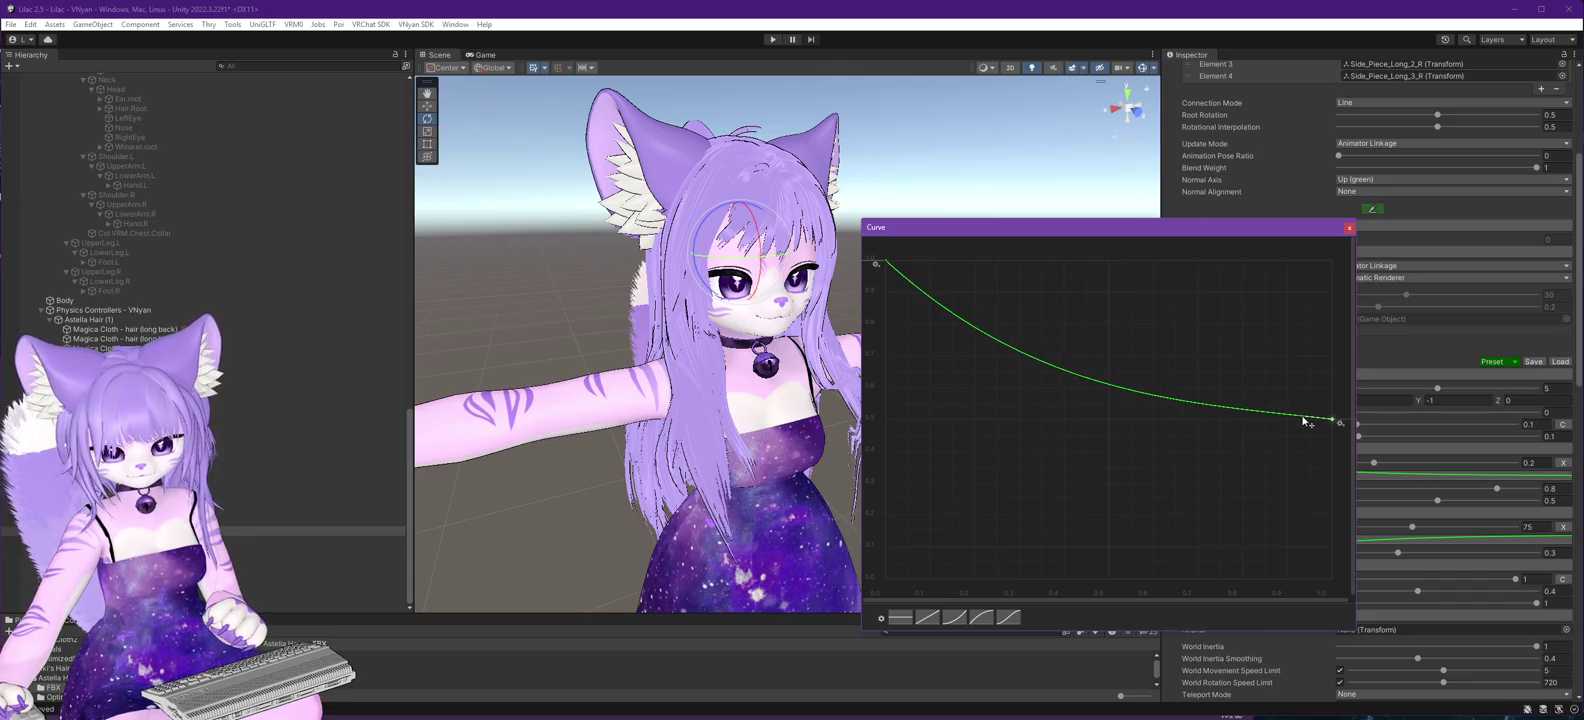
pyautogui.click(1349, 227)
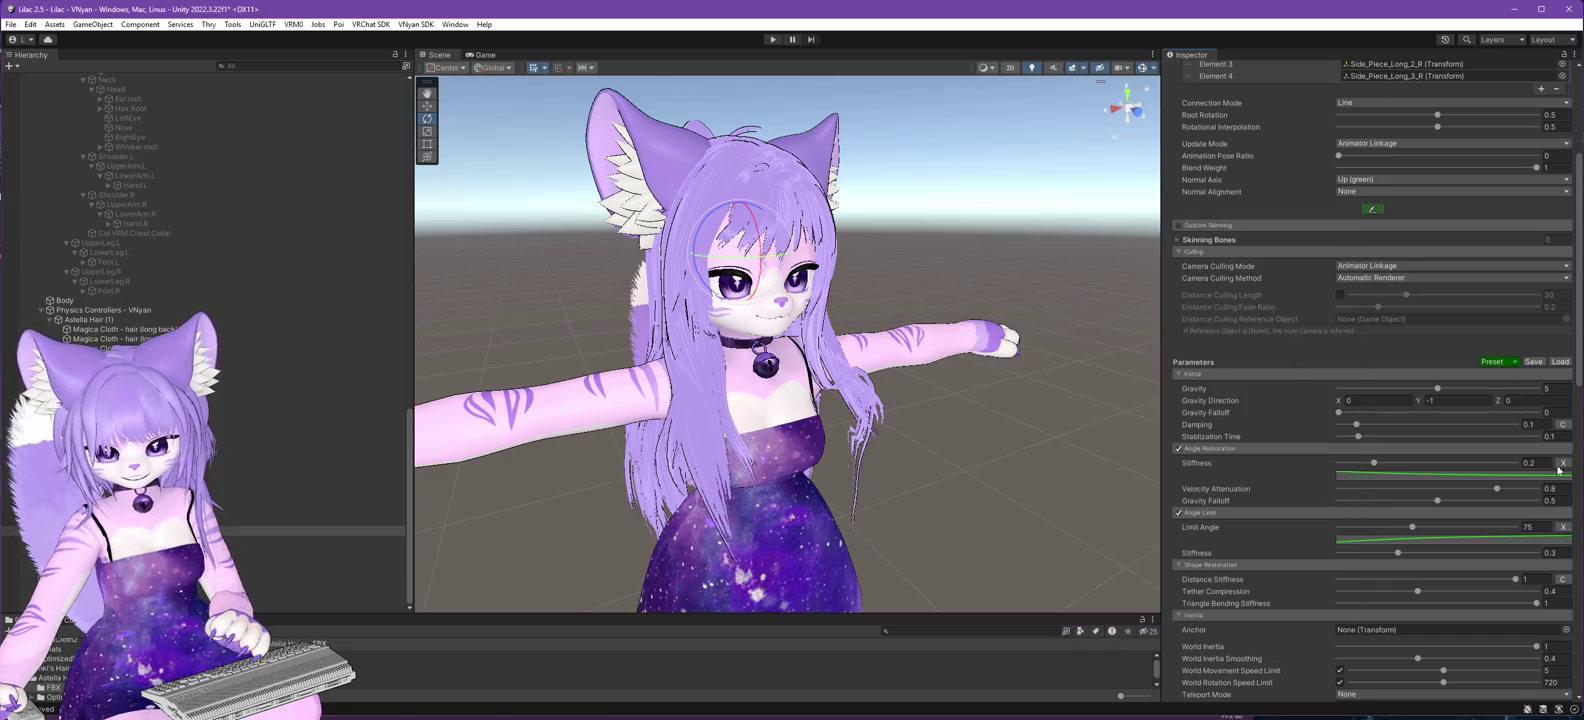
# - Raise Angle Restoration Stiffness from 0.2 to 0.5
pyautogui.click(1528, 463)
pyautogui.write('0.5')
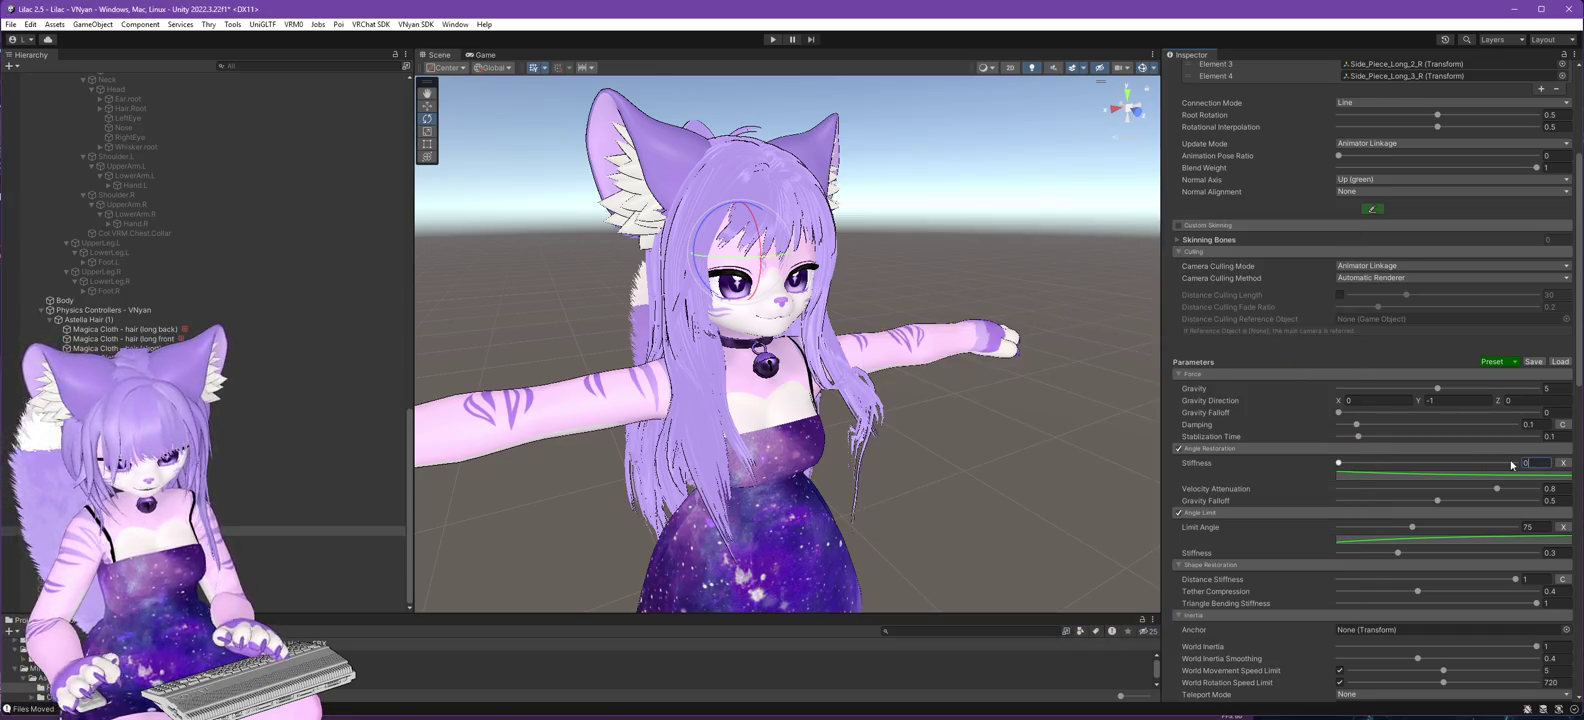
pyautogui.press('Return')
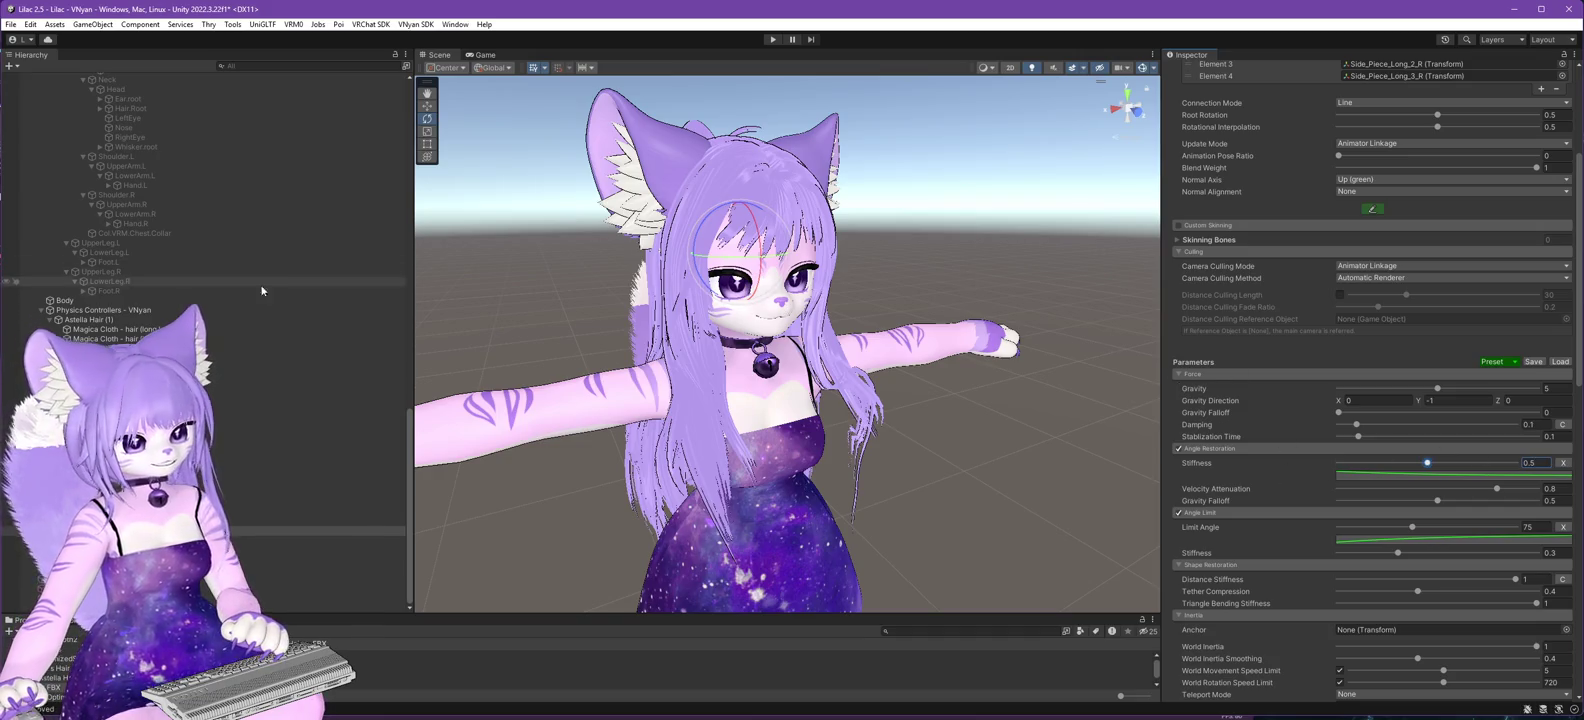
pyautogui.scroll(10, 114, 229)
pyautogui.scroll(10, 114, 229)
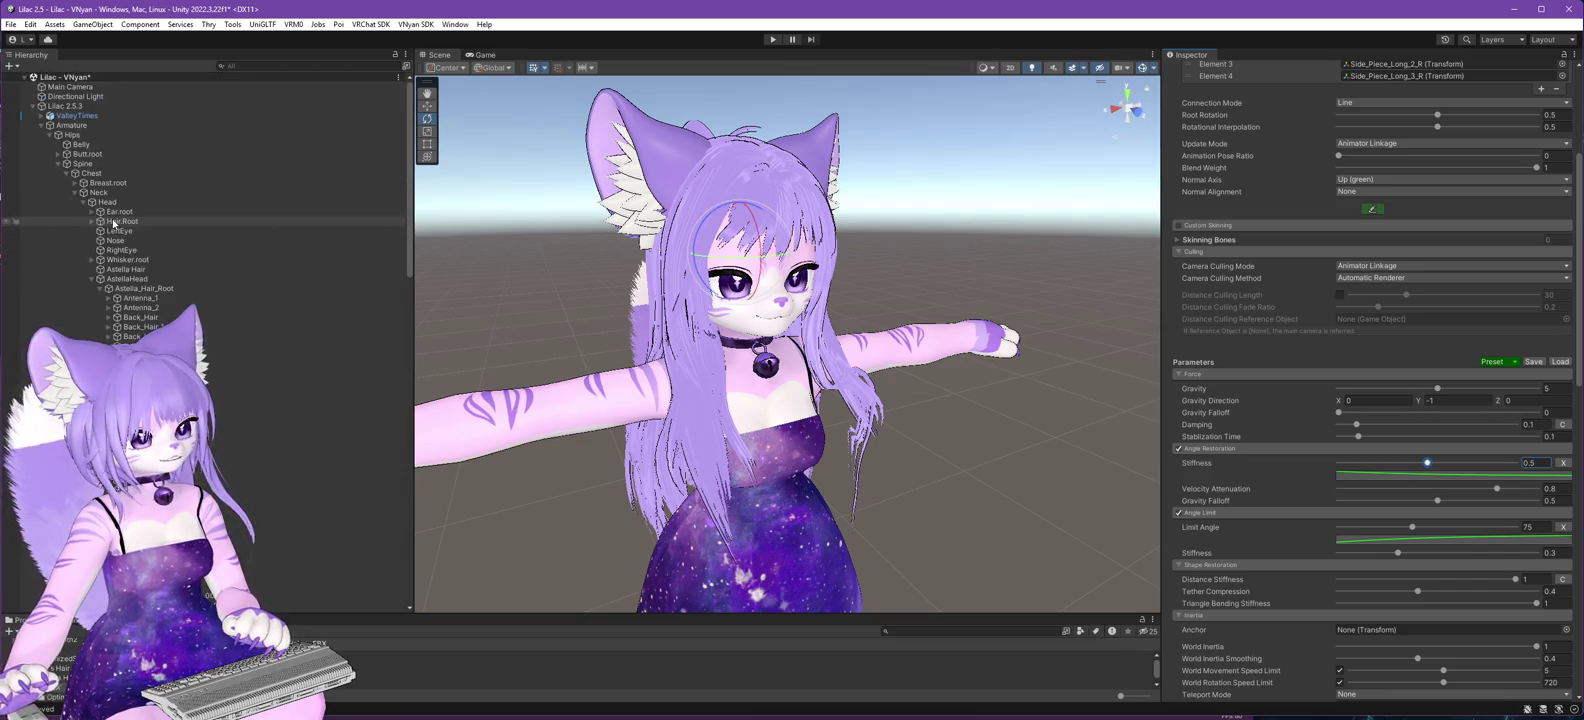
pyautogui.click(70, 77)
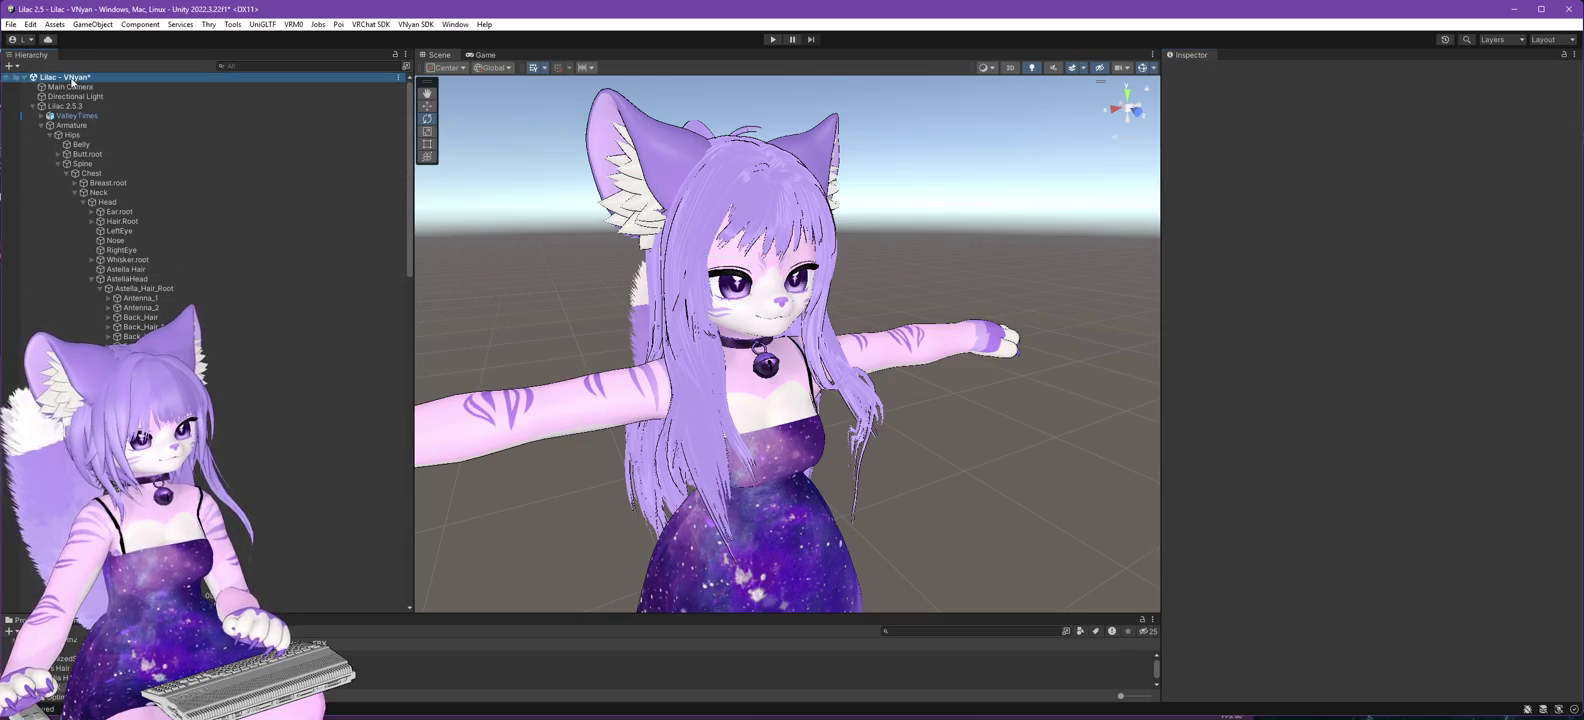
# - Export the avatar as a VSFAvatar, replacing the existing Lilac 2.6.0.vsfavatar
pyautogui.click(416, 26)
pyautogui.click(440, 38)
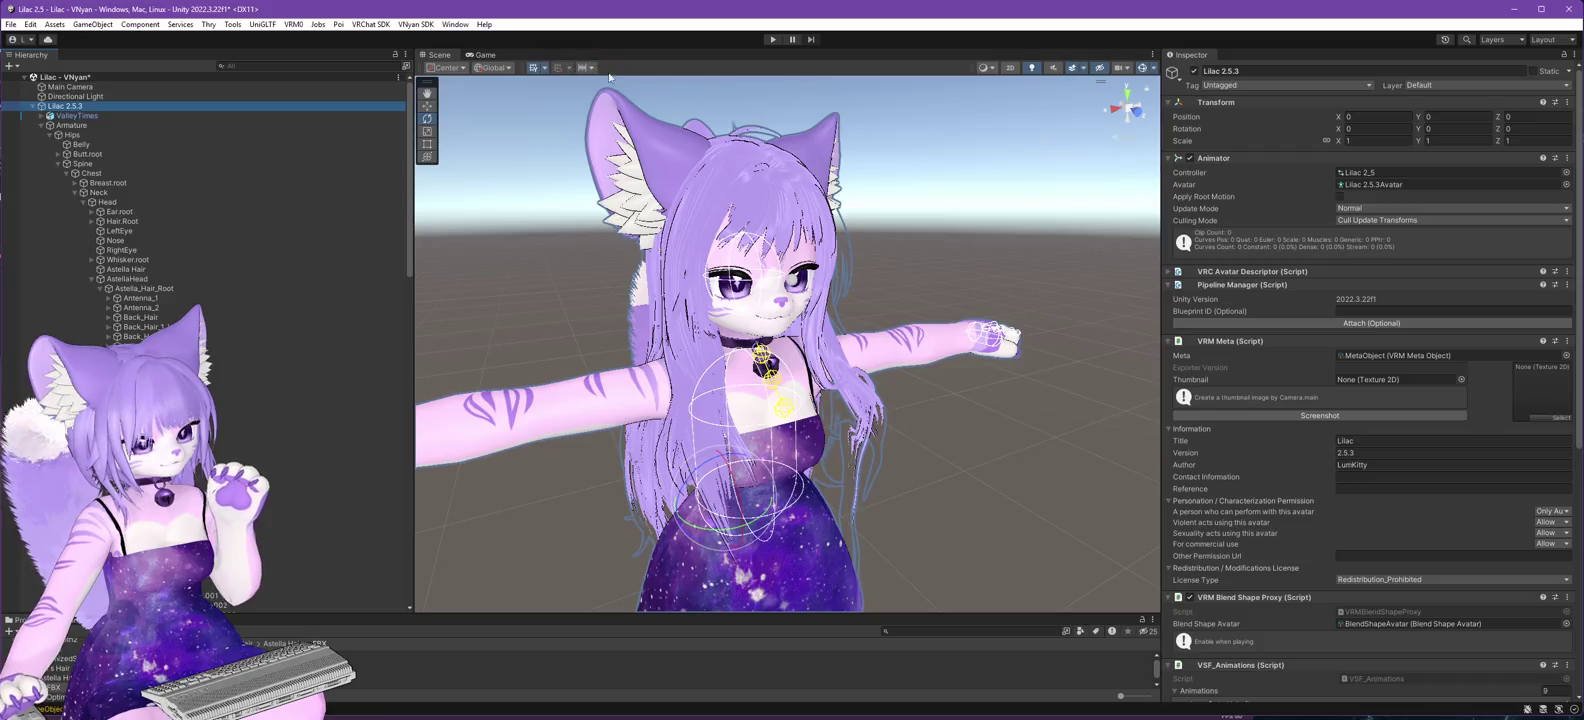
pyautogui.click(173, 265)
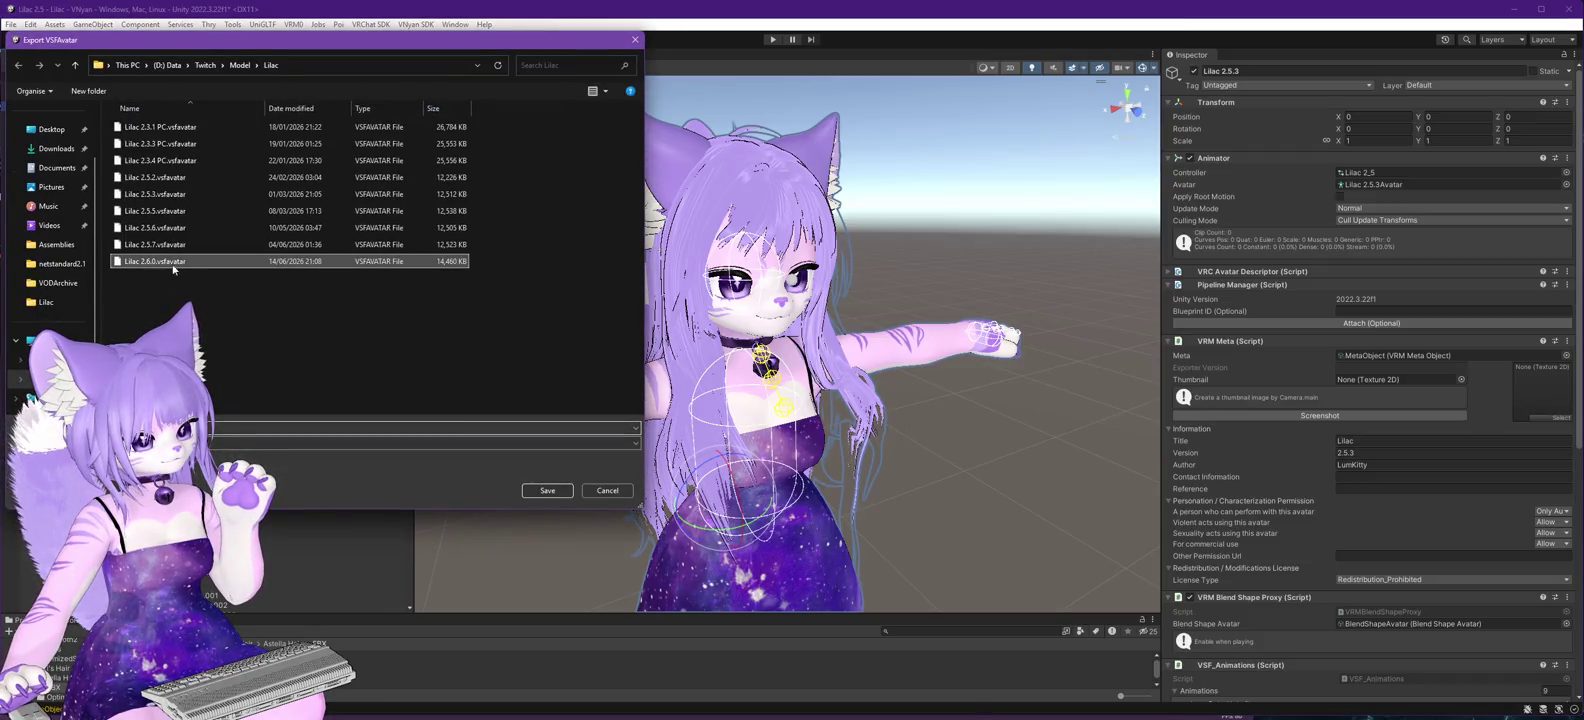
pyautogui.click(547, 490)
pyautogui.click(845, 366)
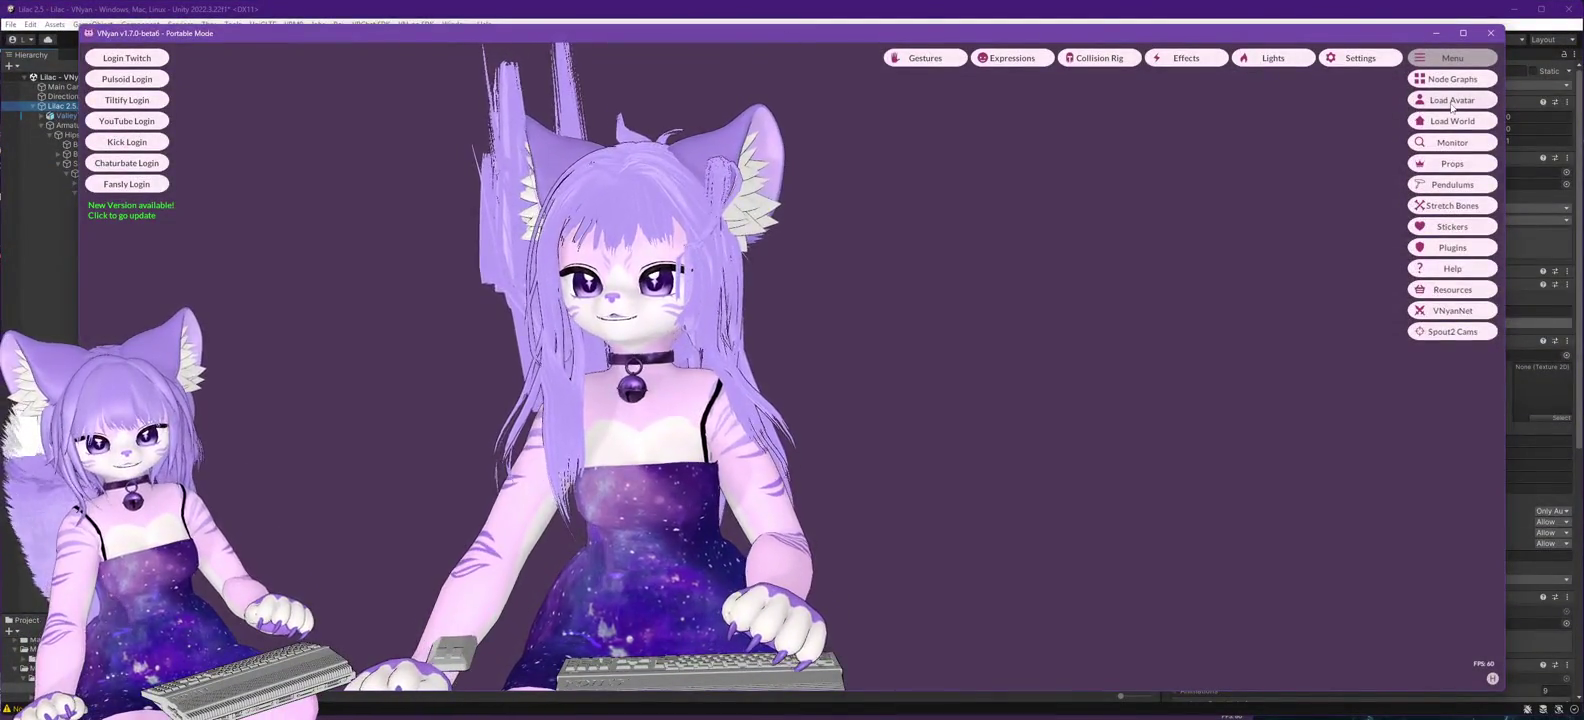
# - Load the new export in VNyan, orbit around its hair from the side, then return to Unity
pyautogui.click(1445, 101)
pyautogui.doubleClick(214, 268)
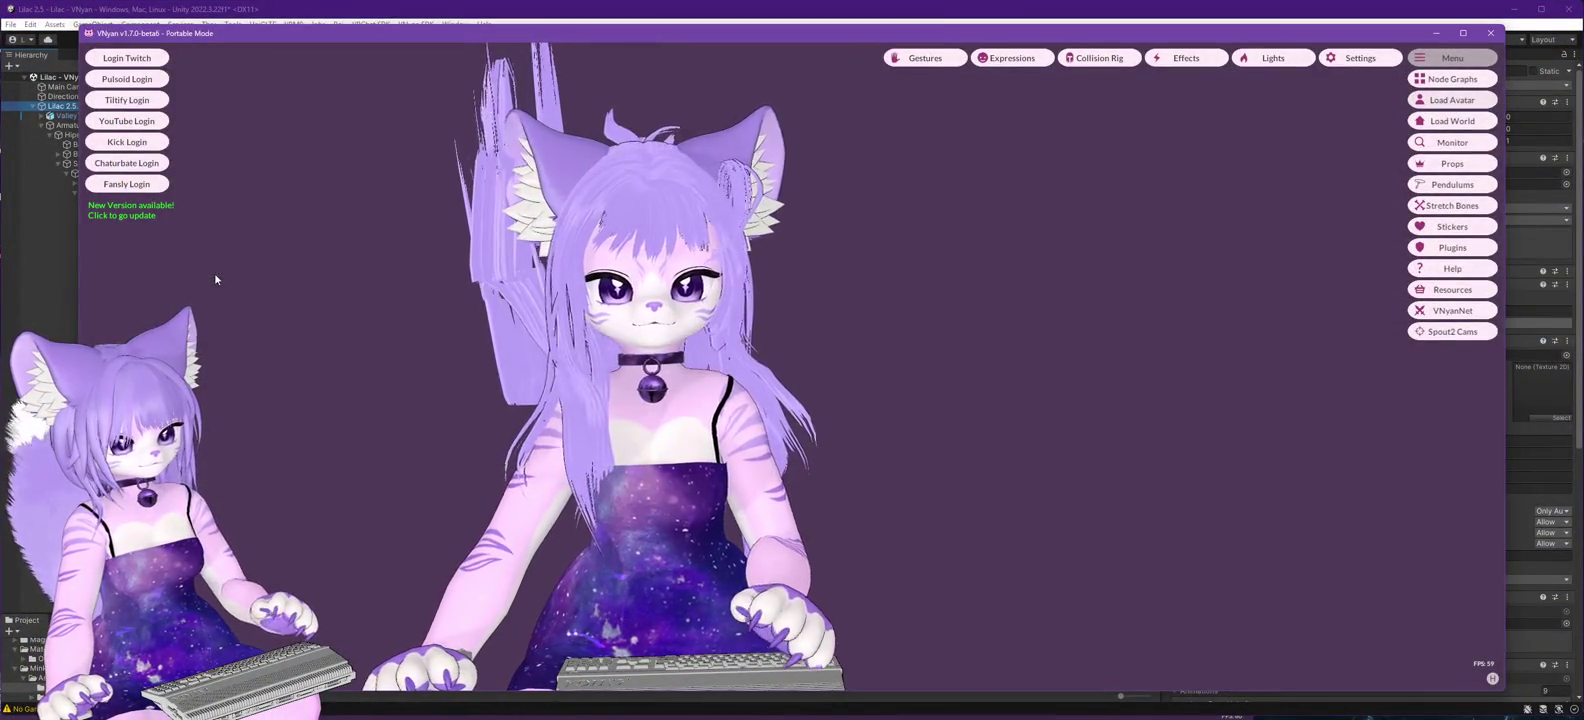
pyautogui.moveTo(462, 476); pyautogui.dragTo(625, 482)
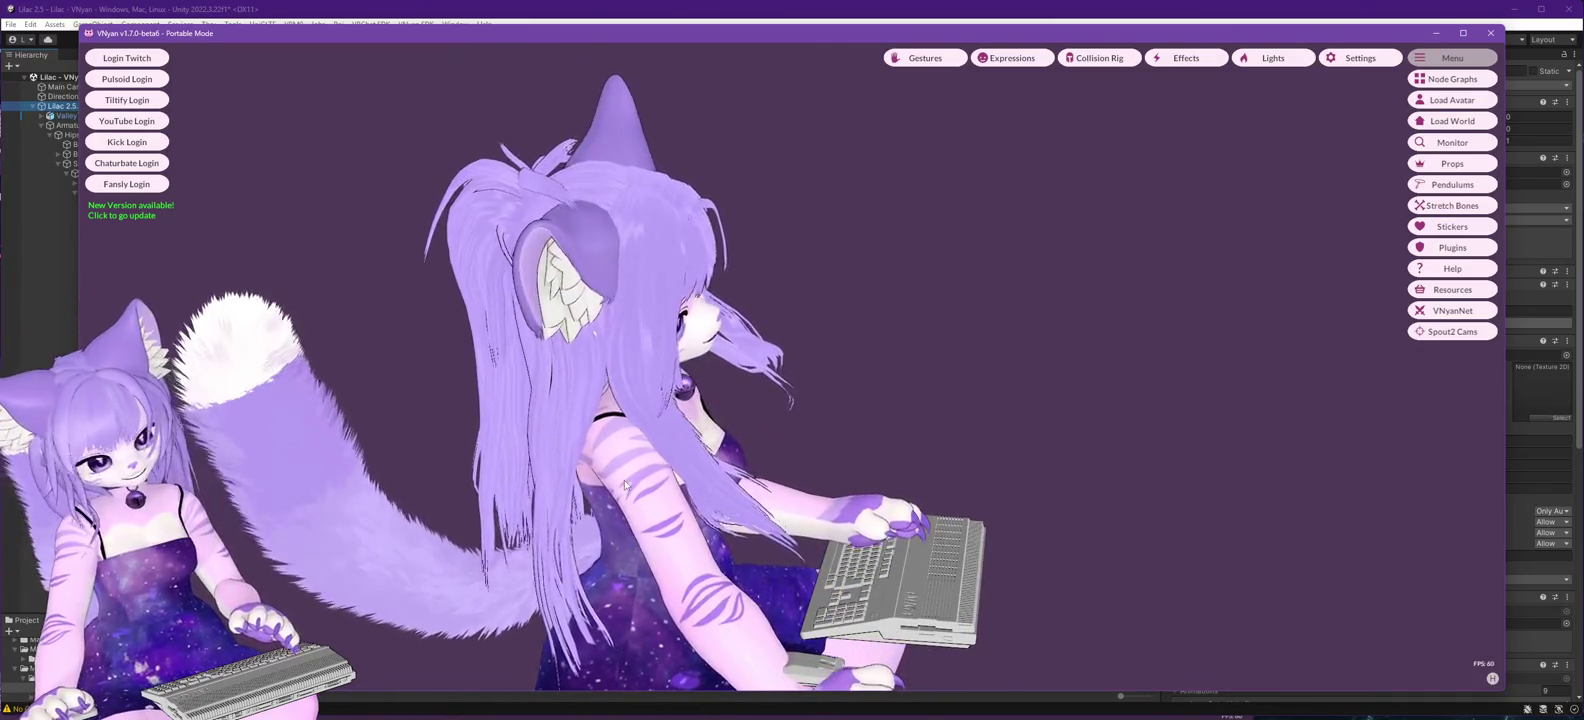
pyautogui.moveTo(625, 482)
pyautogui.mouseDown()
pyautogui.moveTo(245, 473)
pyautogui.moveTo(520, 500)
pyautogui.moveTo(450, 440)
pyautogui.moveTo(323, 509)
pyautogui.mouseUp()
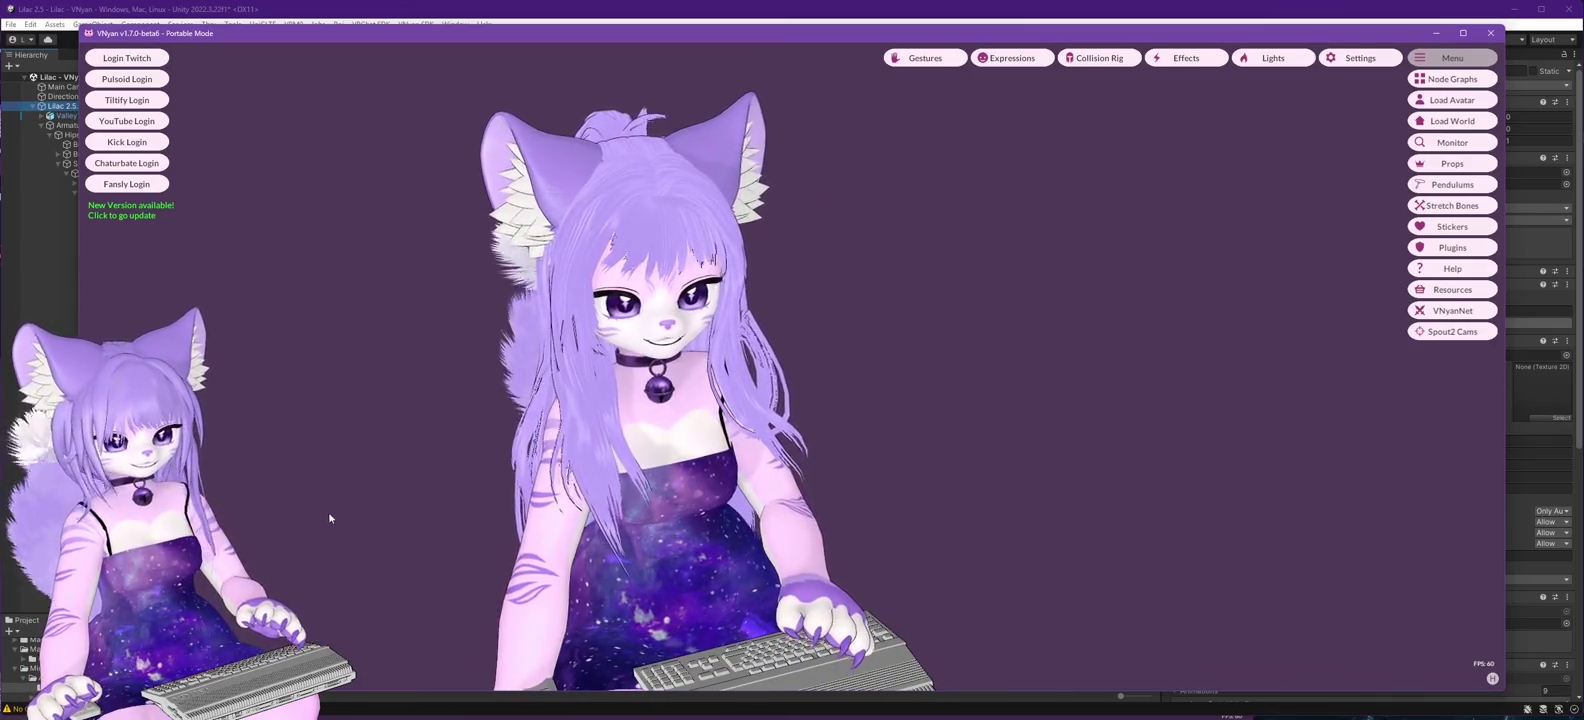
pyautogui.click(477, 11)
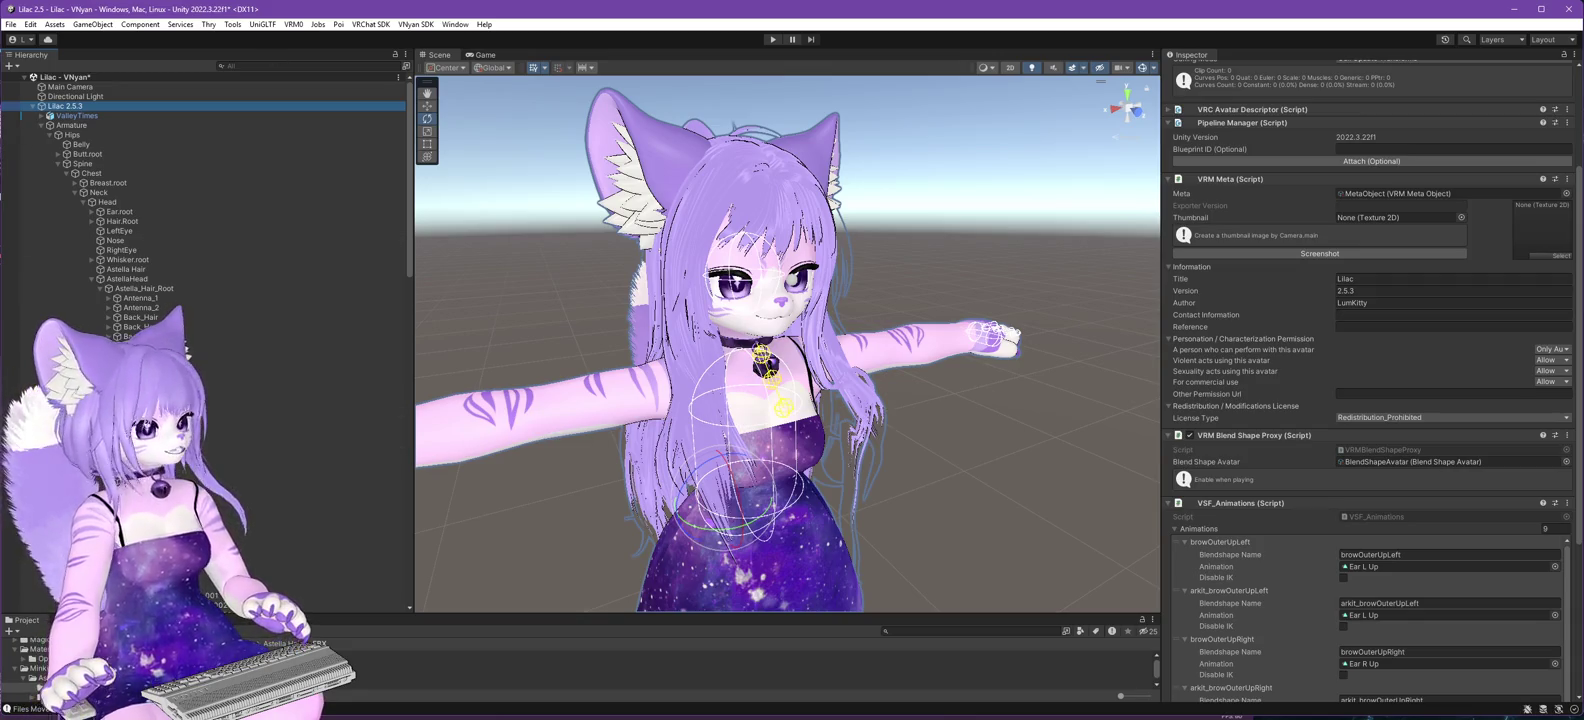
# - Check VNyan briefly, then back in Unity select the Magica Cloth hair object
pyautogui.hotkey('alt', 'Tab')
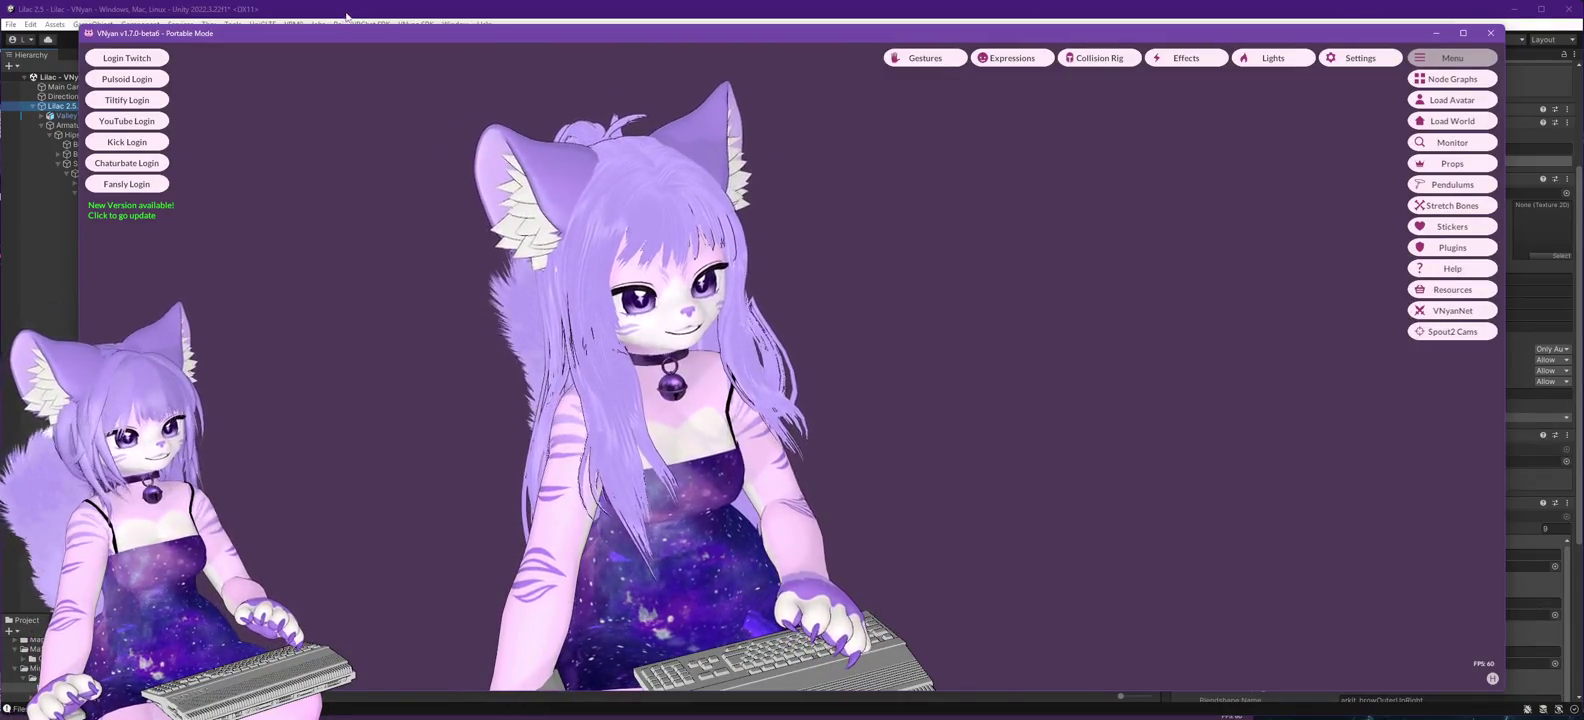
pyautogui.hotkey('alt', 'Tab')
pyautogui.scroll(-10, 1372, 502)
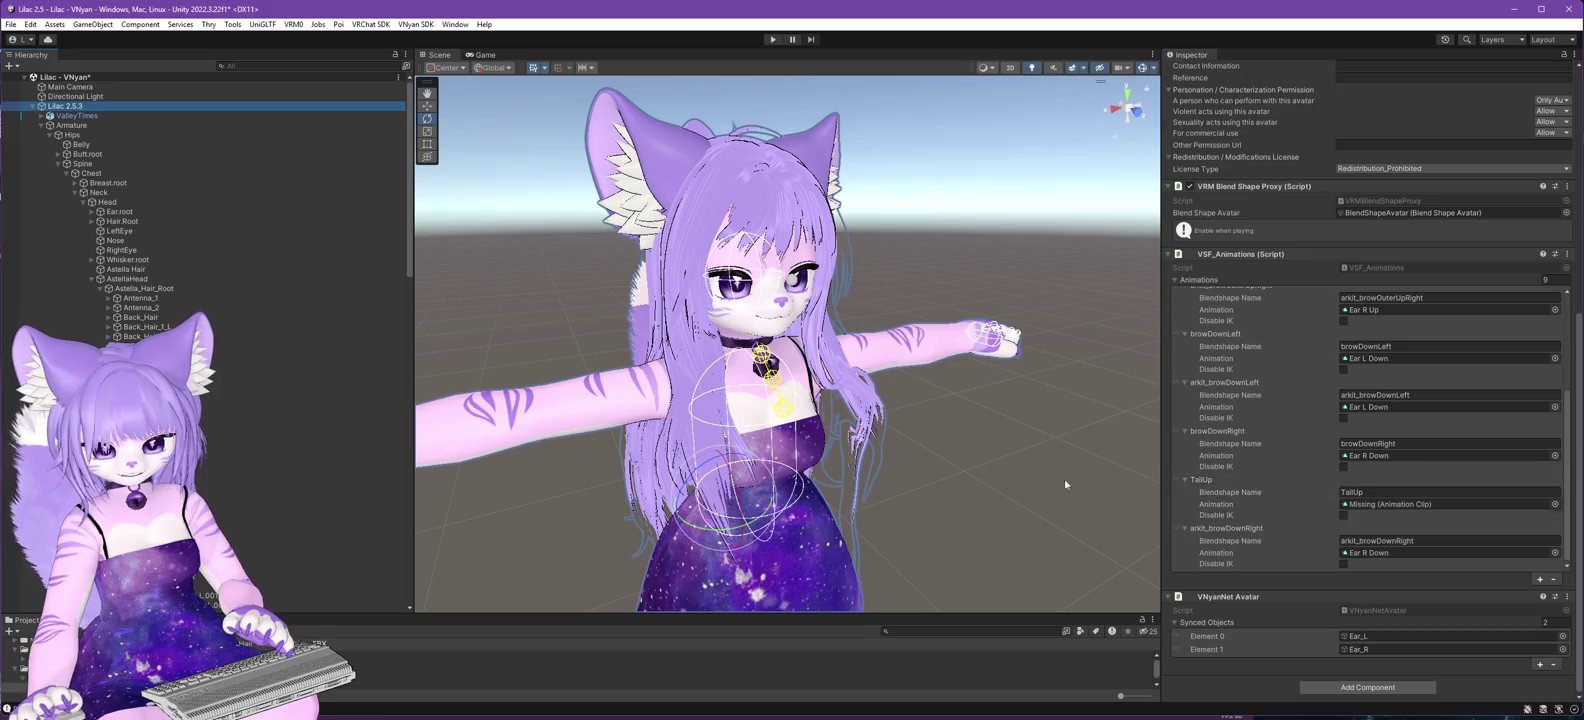
pyautogui.scroll(-10, 288, 520)
pyautogui.scroll(-15, 290, 518)
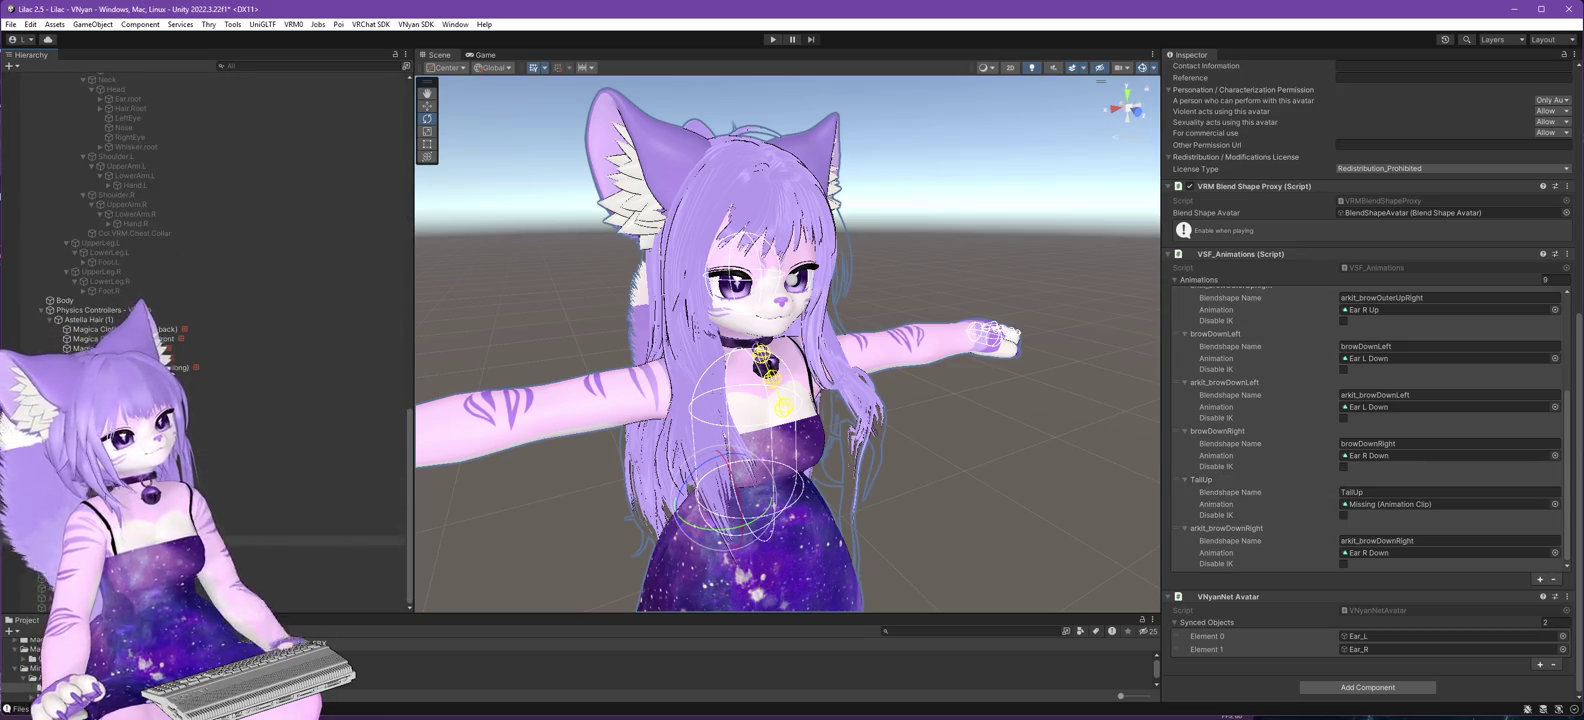
pyautogui.click(300, 531)
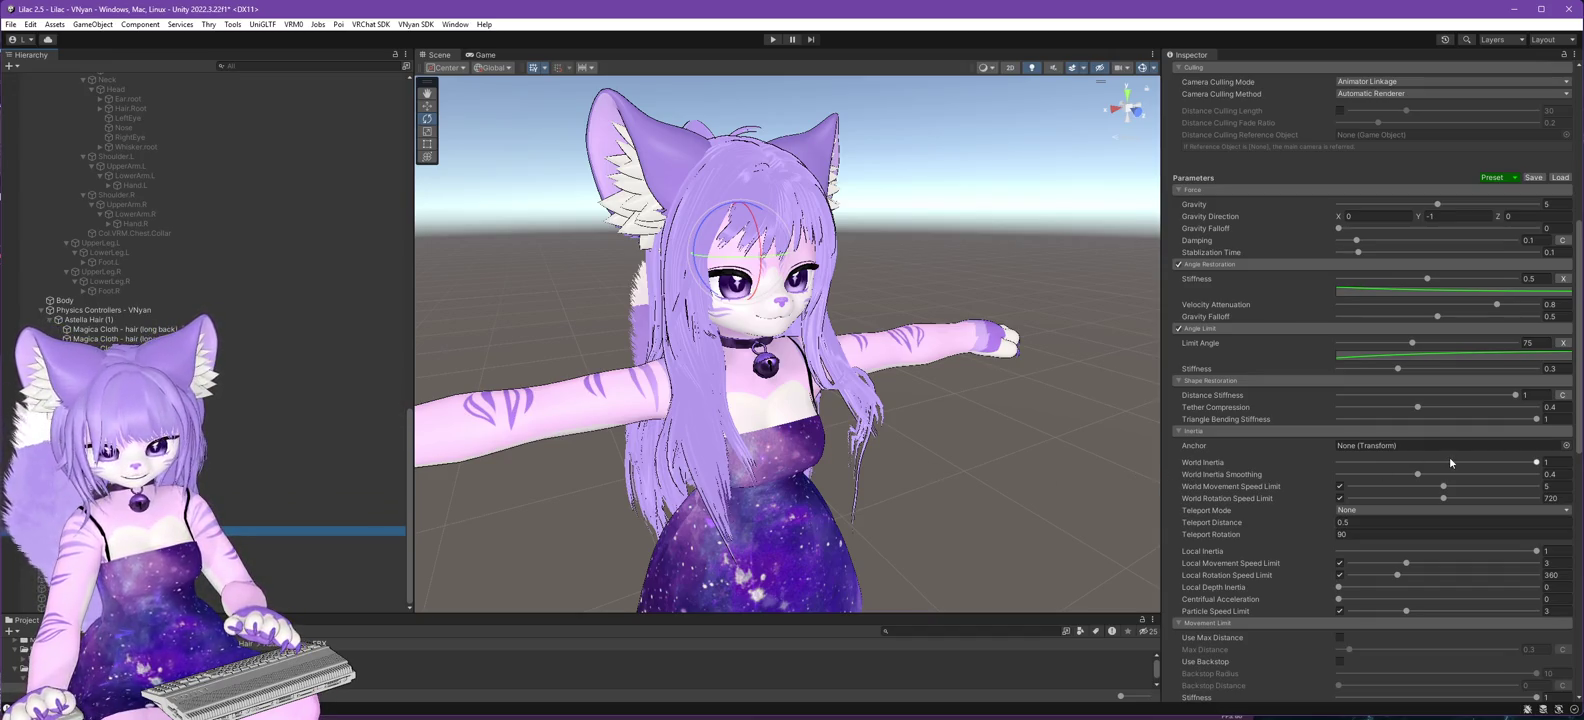
# - Leave the hair cloth with no anchor and stiffness at 0.5, then switch to VNyan
pyautogui.click(1567, 445)
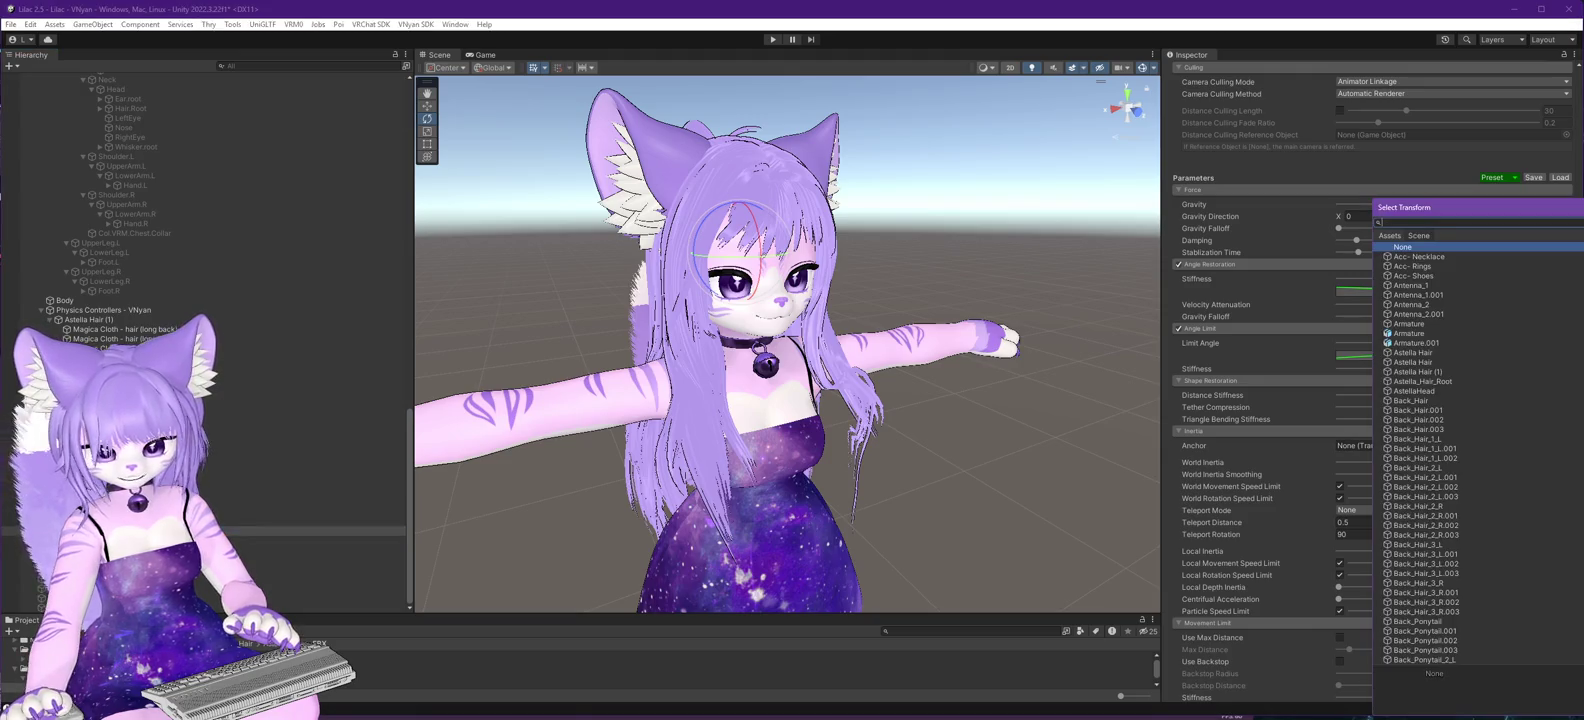
pyautogui.press('Escape')
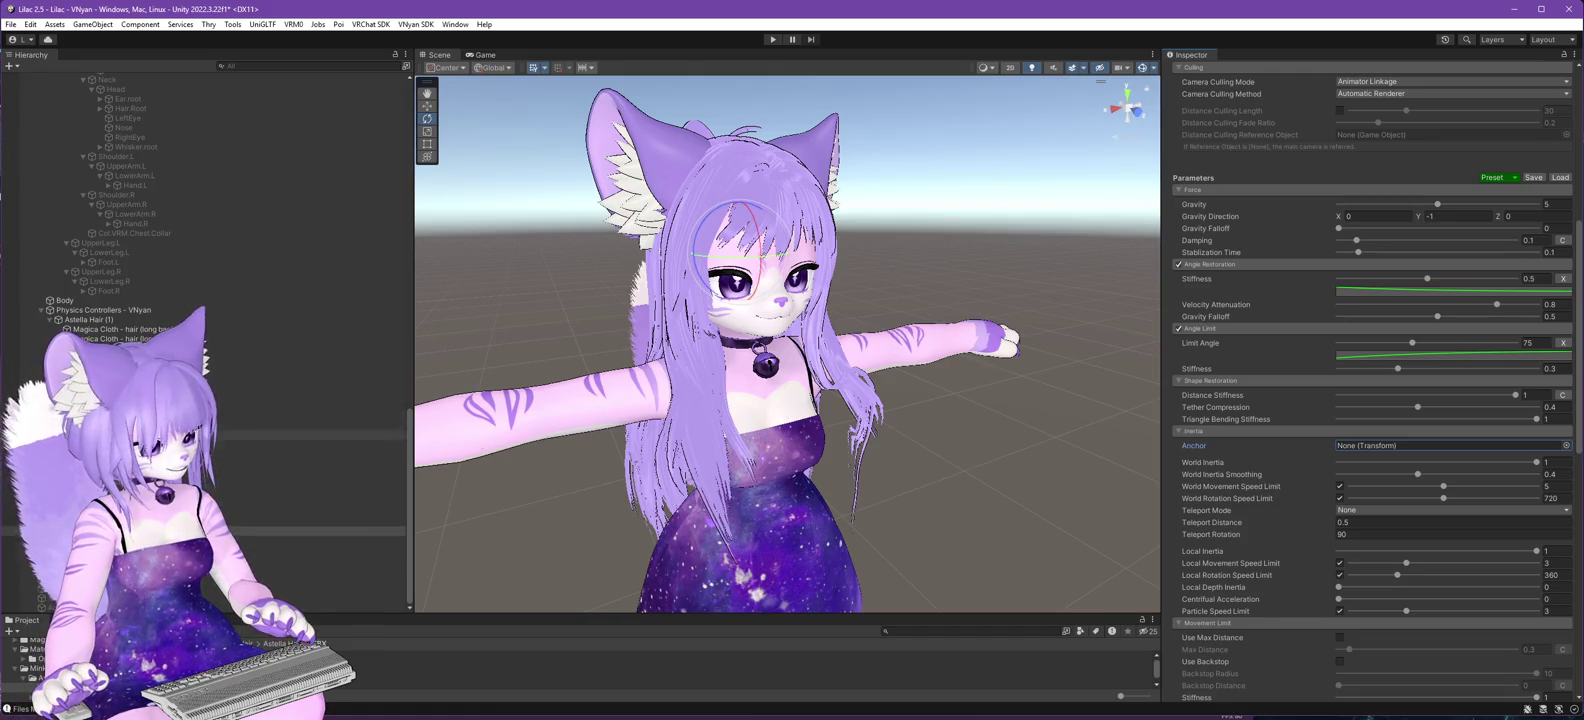
pyautogui.hotkey('ctrl', 'z')
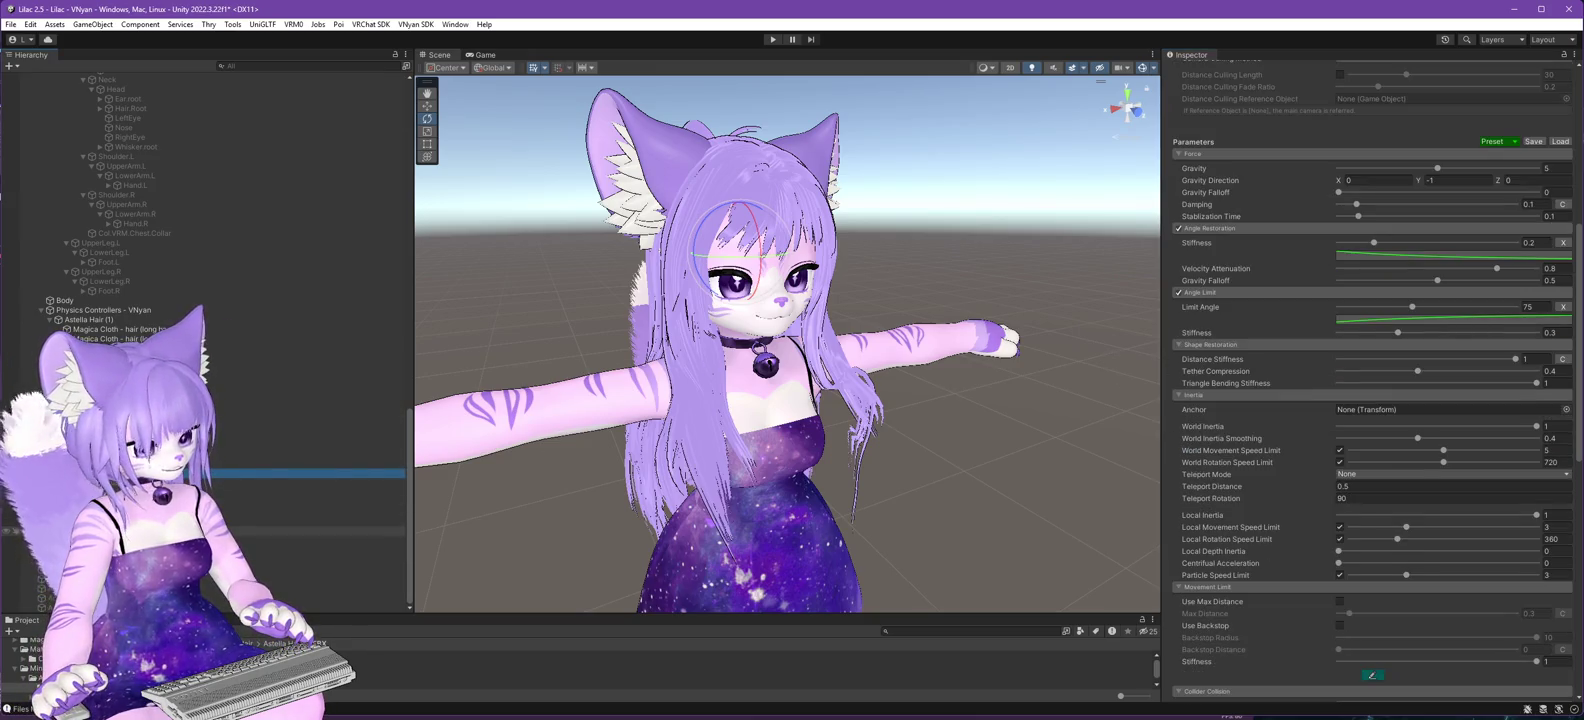
pyautogui.hotkey('ctrl', 'y')
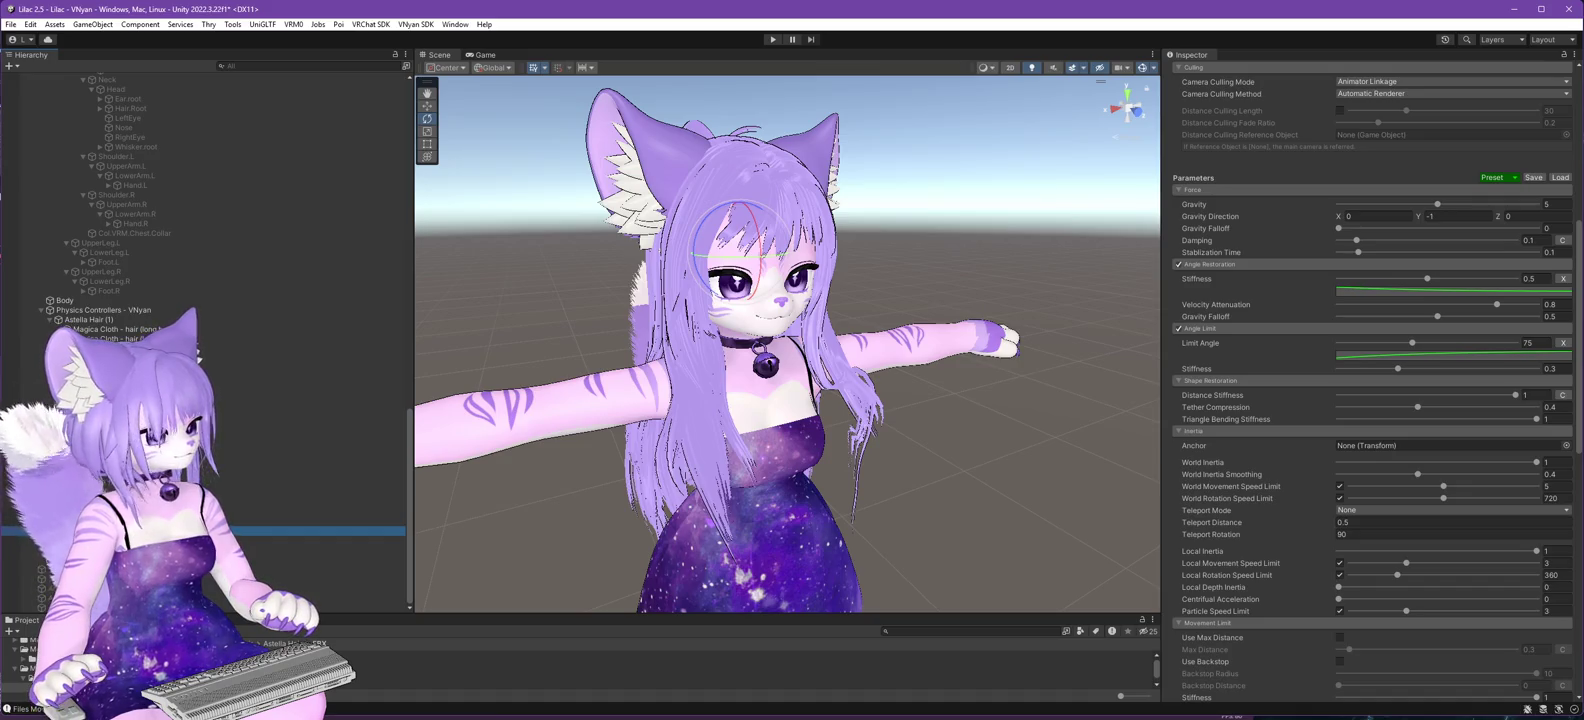
pyautogui.hotkey('alt', 'Tab')
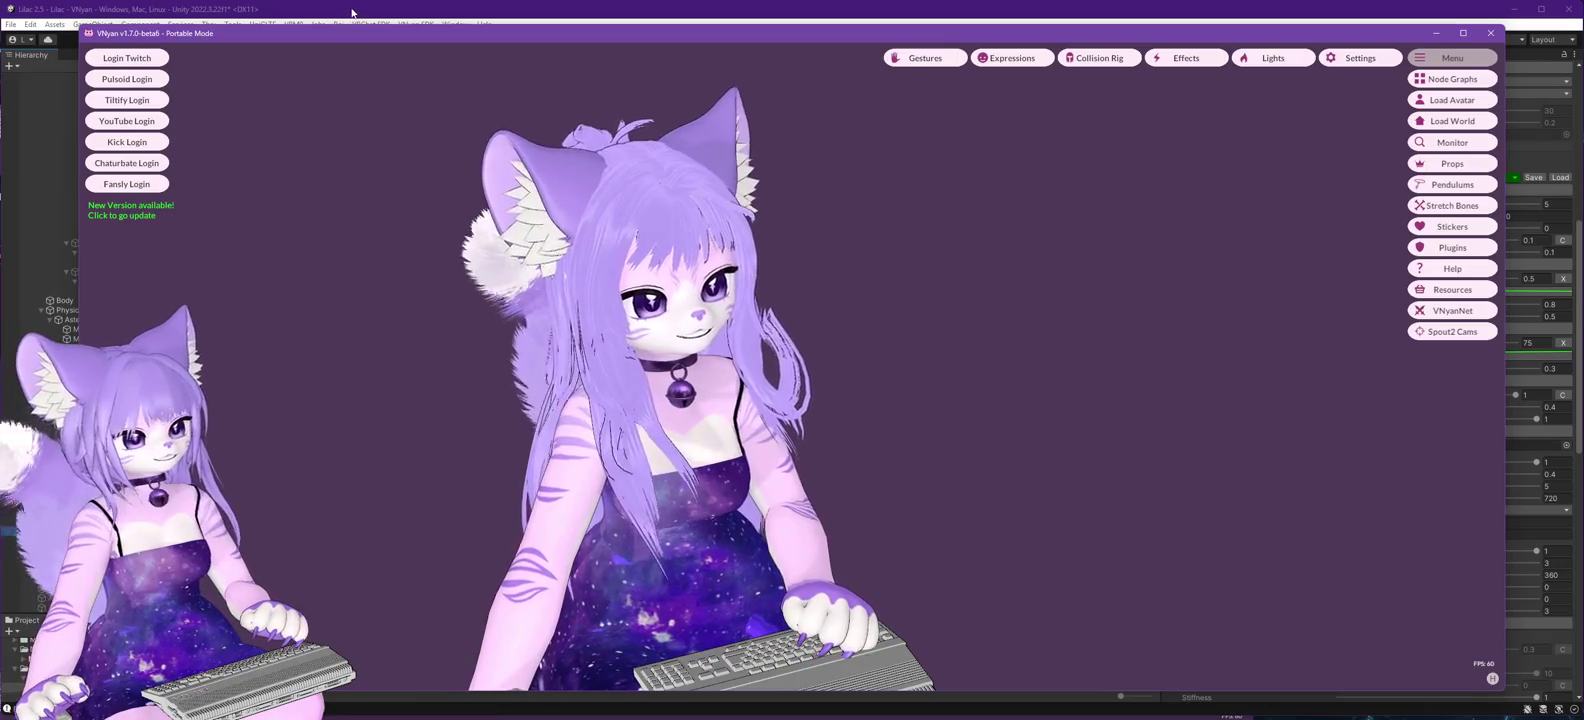
# - Orbit the VNyan camera to view the avatar's back, tail and side, then return to Unity
pyautogui.moveTo(965, 479); pyautogui.dragTo(486, 408)
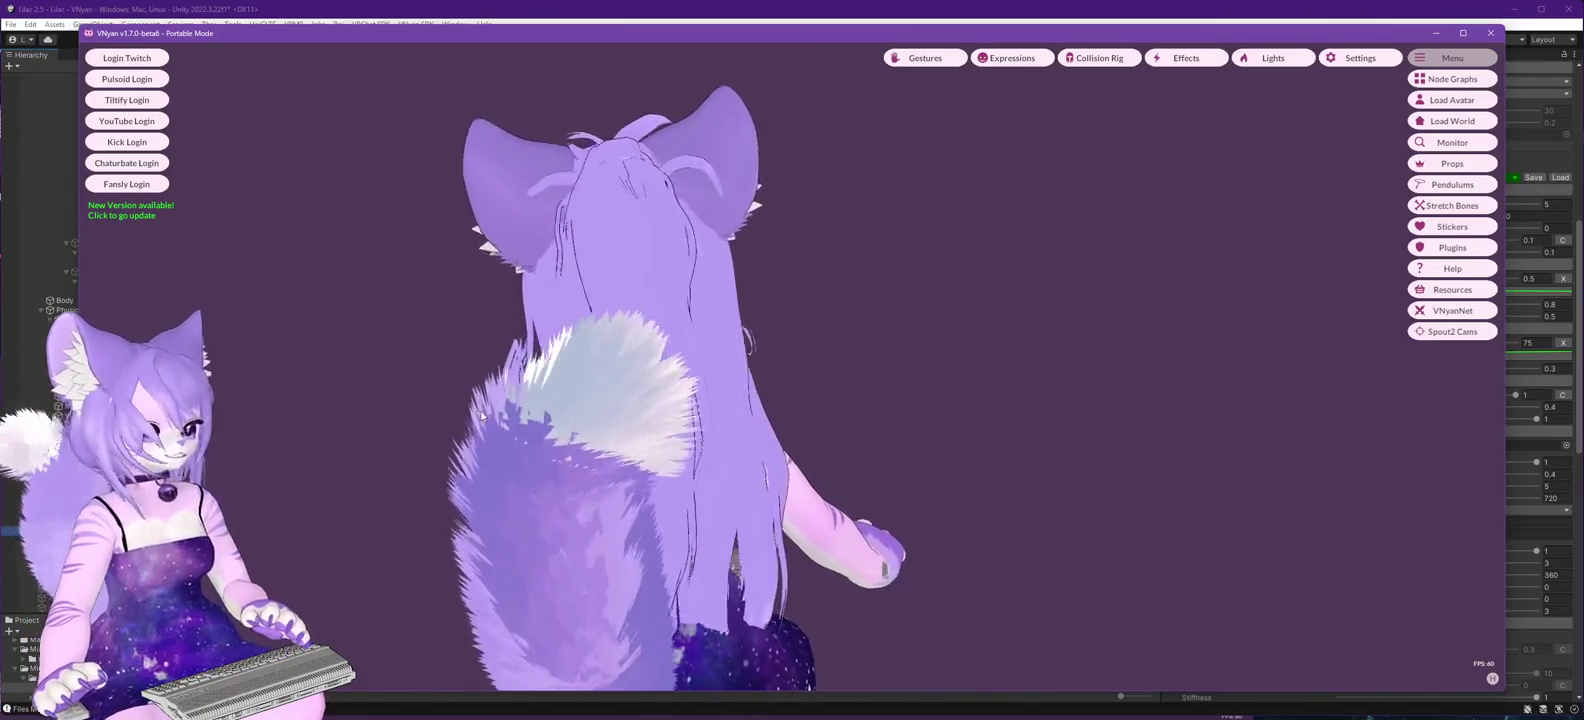
pyautogui.moveTo(482, 416); pyautogui.dragTo(150, 440)
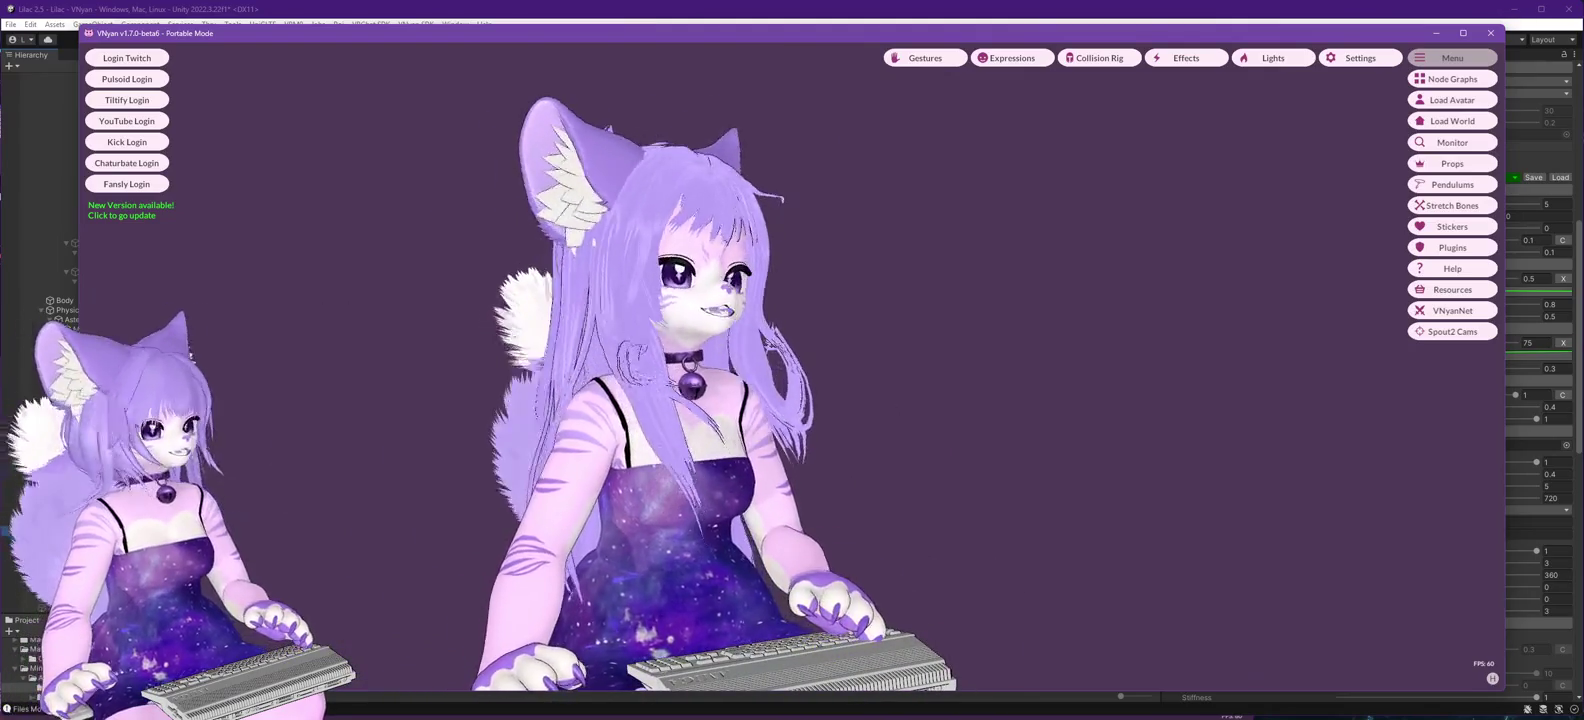
pyautogui.click(335, 12)
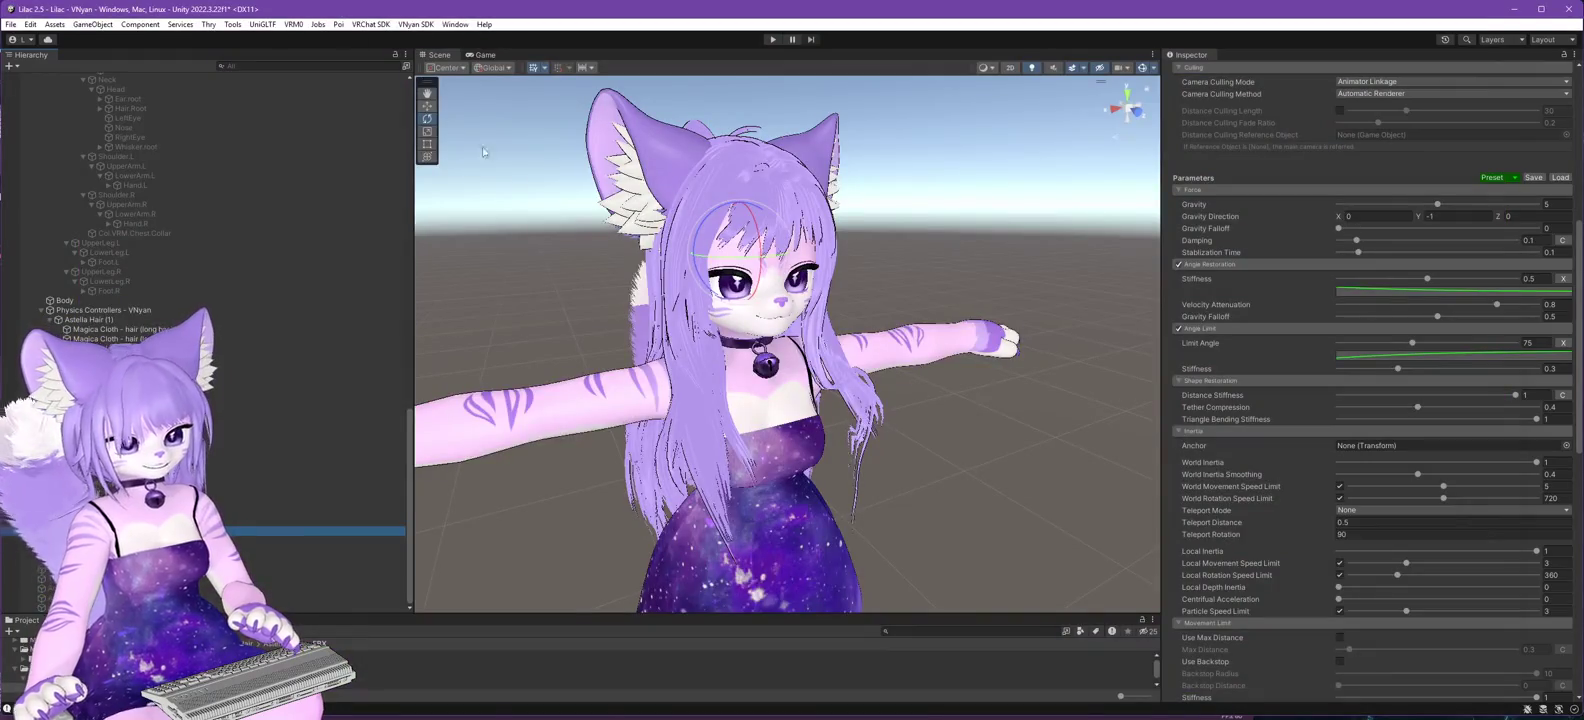
# - Select the long back hair cloth object, then the long front hair cloth object
pyautogui.scroll(5, 1285, 502)
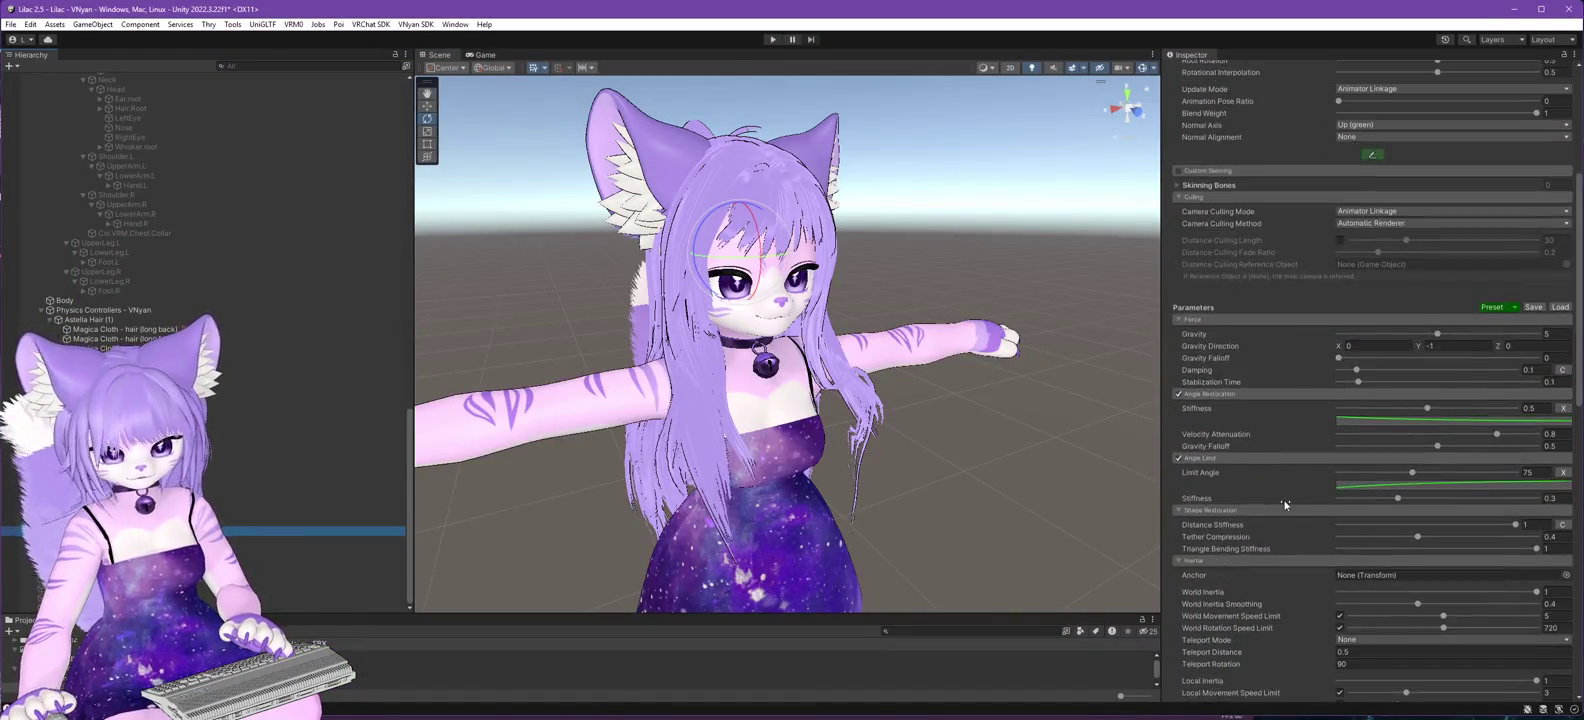
pyautogui.scroll(2, 1270, 470)
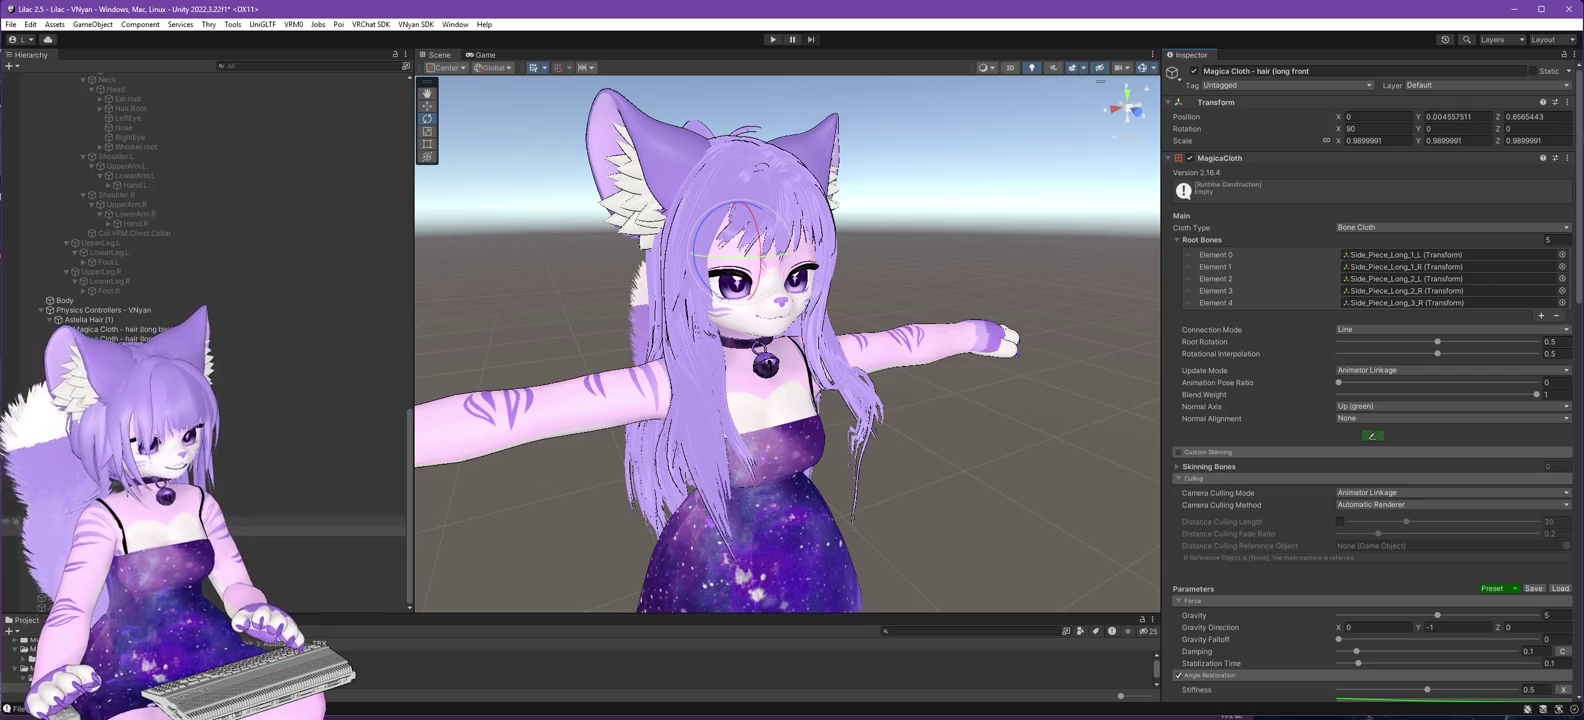
pyautogui.click(300, 521)
pyautogui.click(300, 531)
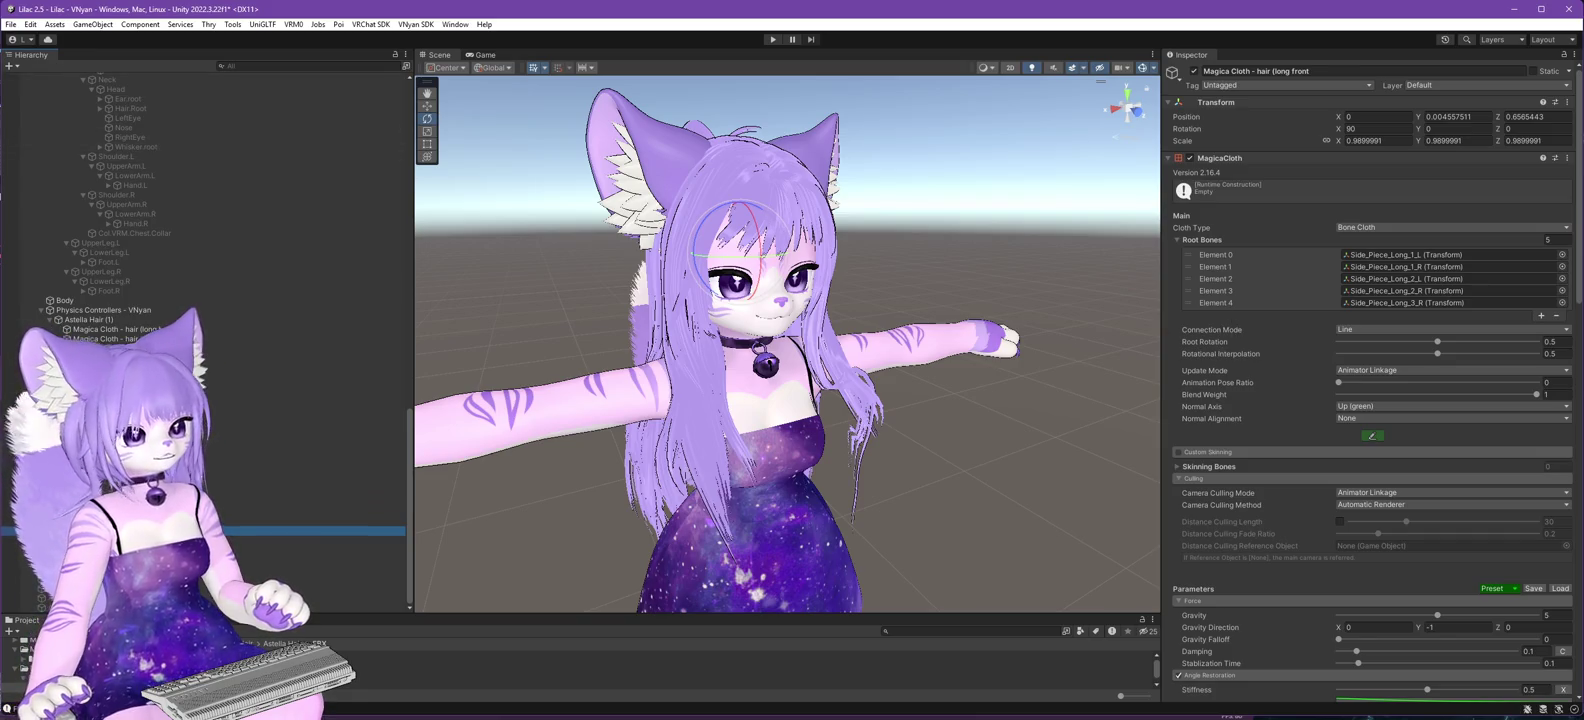
# - Quit the Unity editor through File > Exit
pyautogui.click(11, 25)
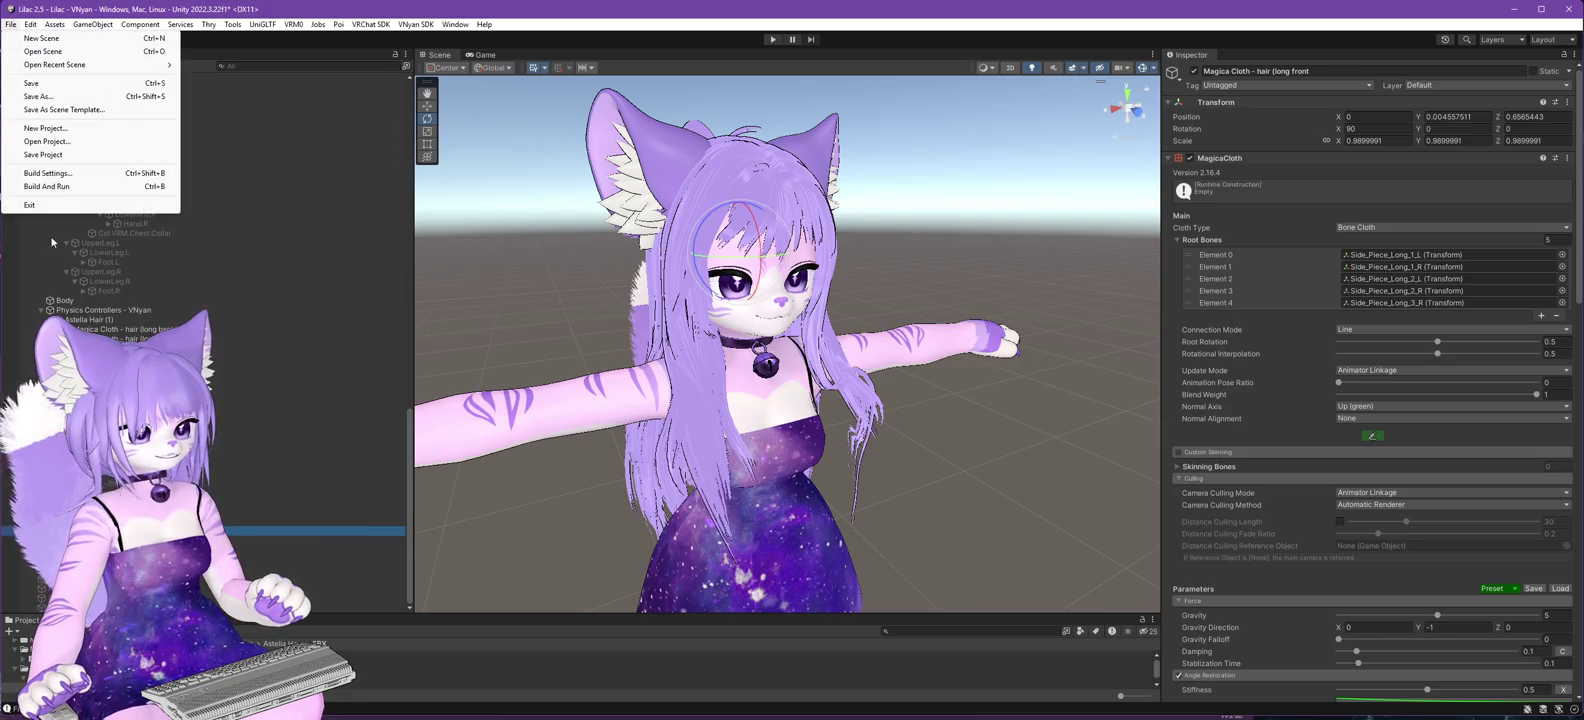
pyautogui.click(42, 84)
pyautogui.click(11, 24)
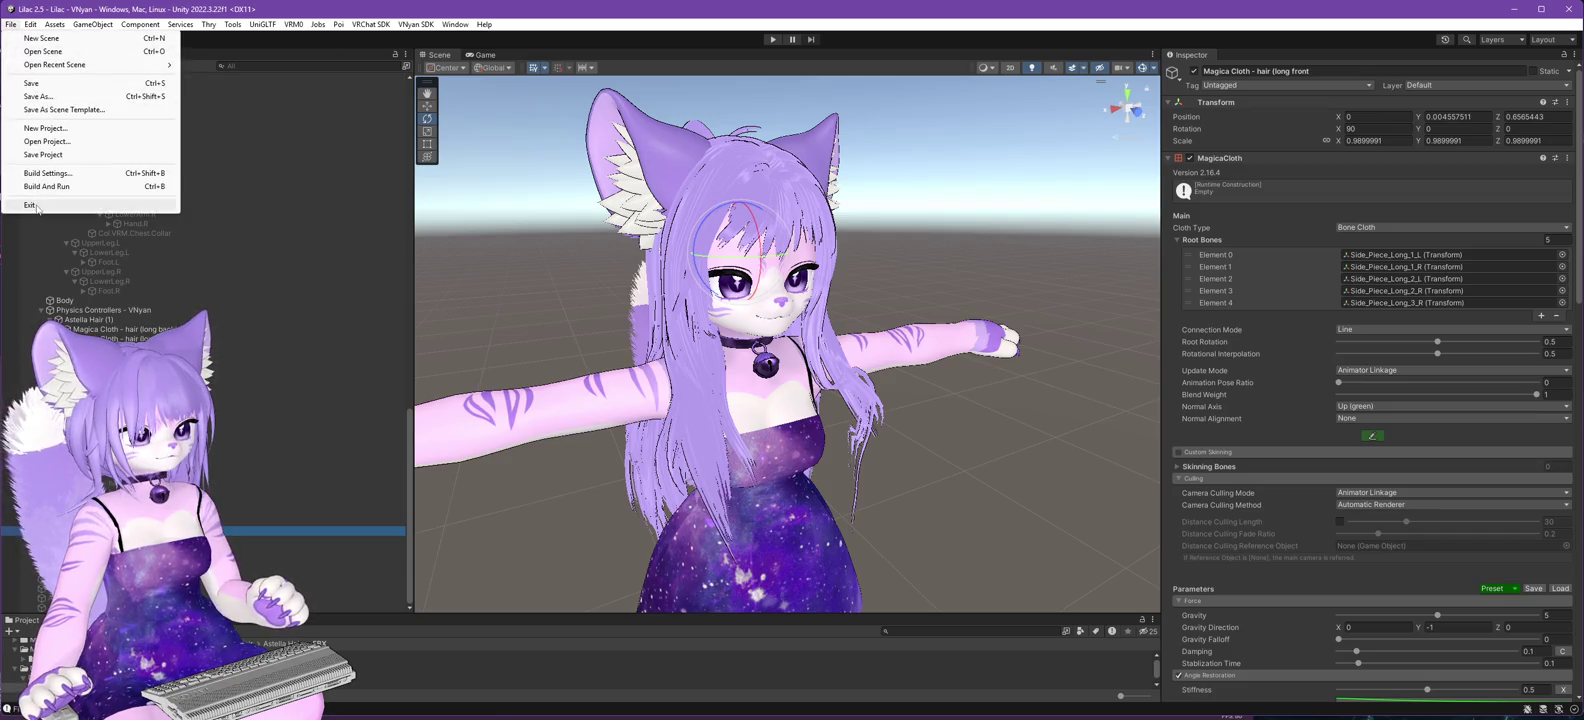
pyautogui.click(741, 318)
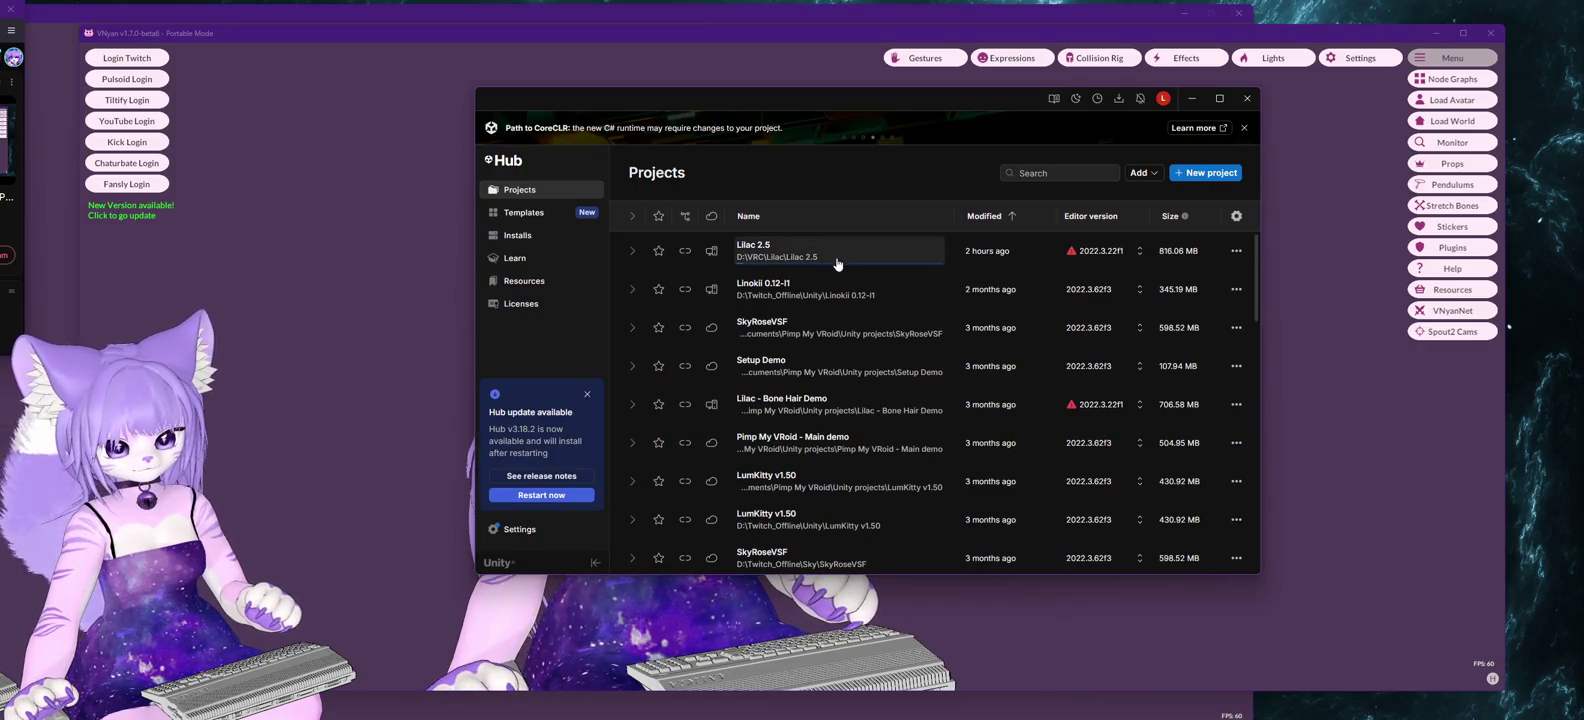
# - Reopen the Lilac 2.5 project from Unity Hub
pyautogui.click(902, 253)
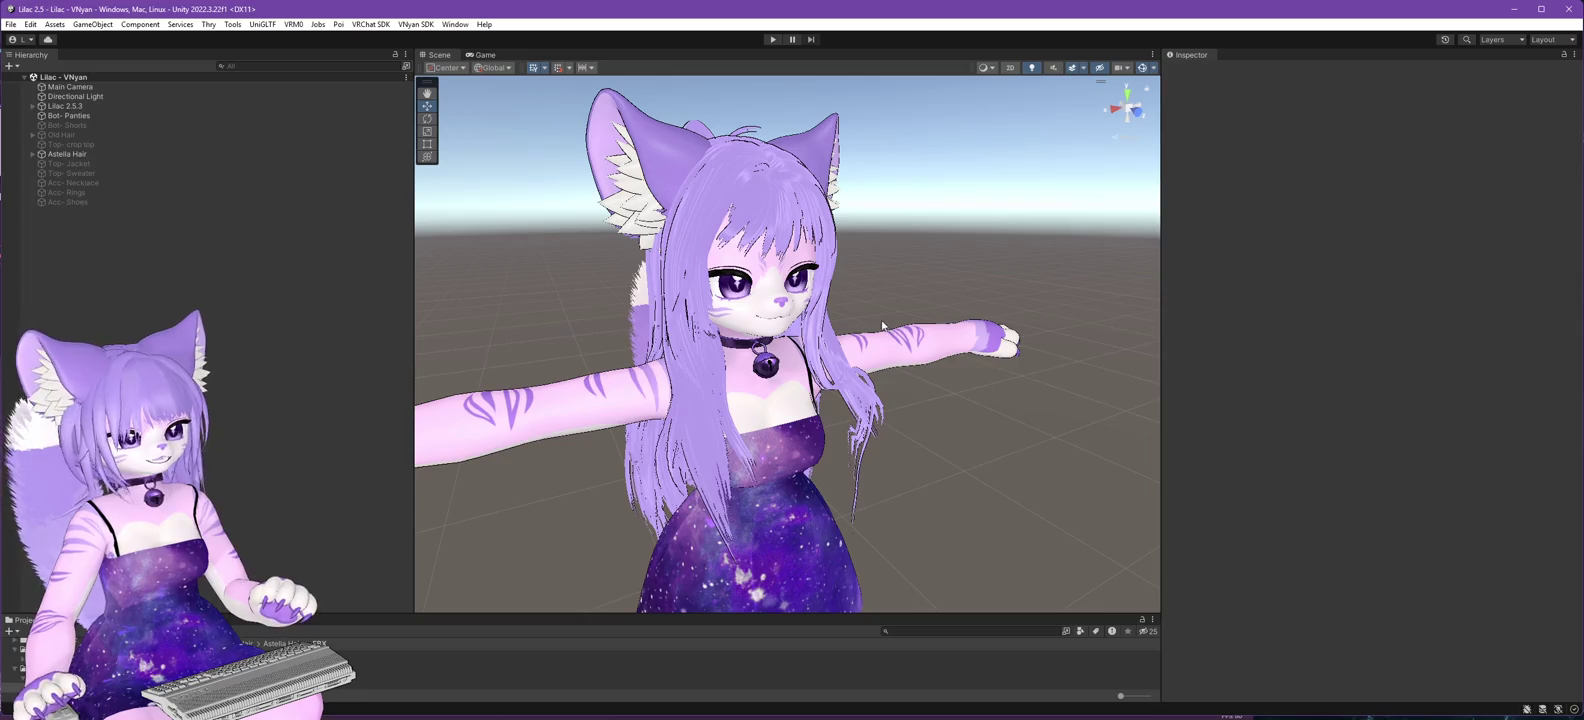
# - Expand Astelia Hair, select the long front hair cloth object and copy its MagicaCloth component
pyautogui.click(33, 155)
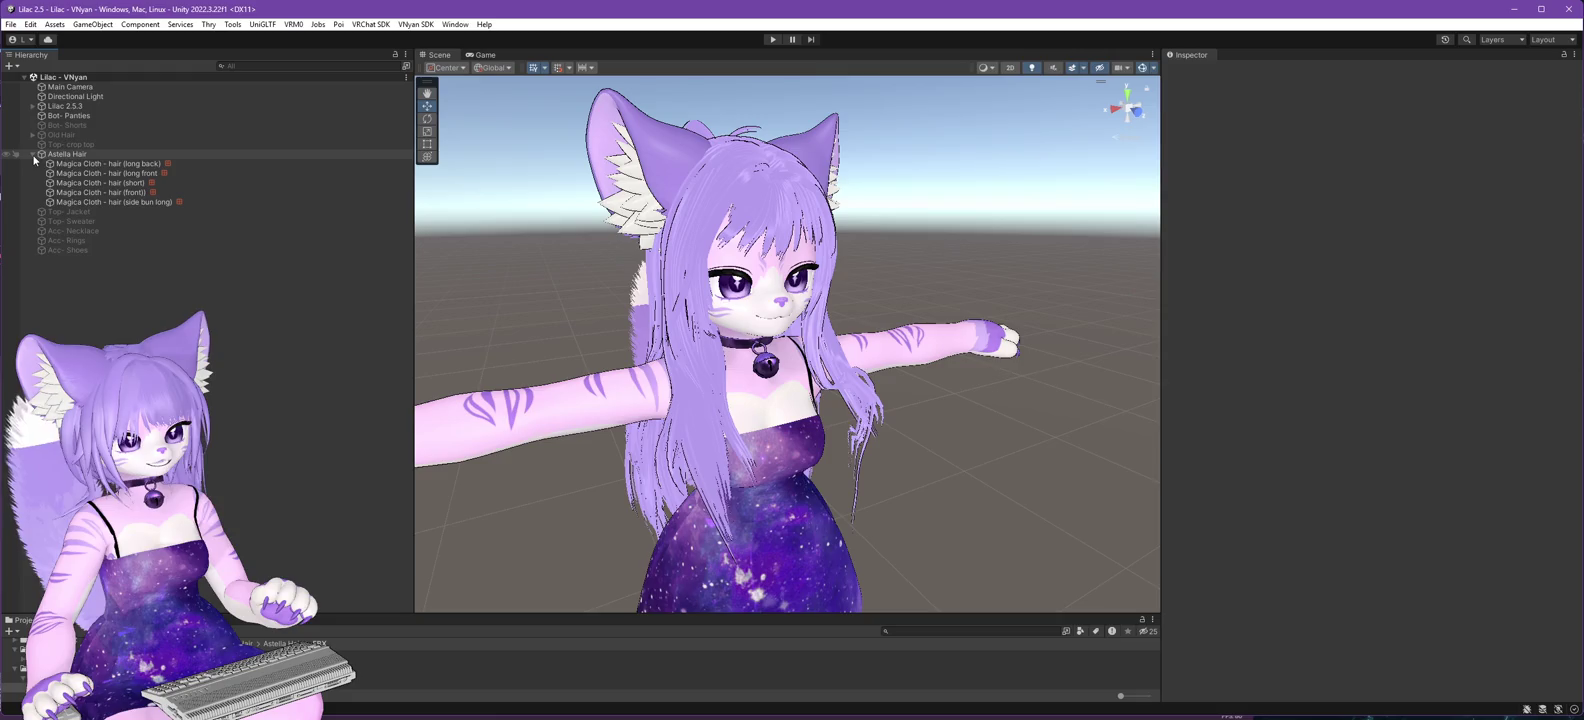
pyautogui.click(96, 173)
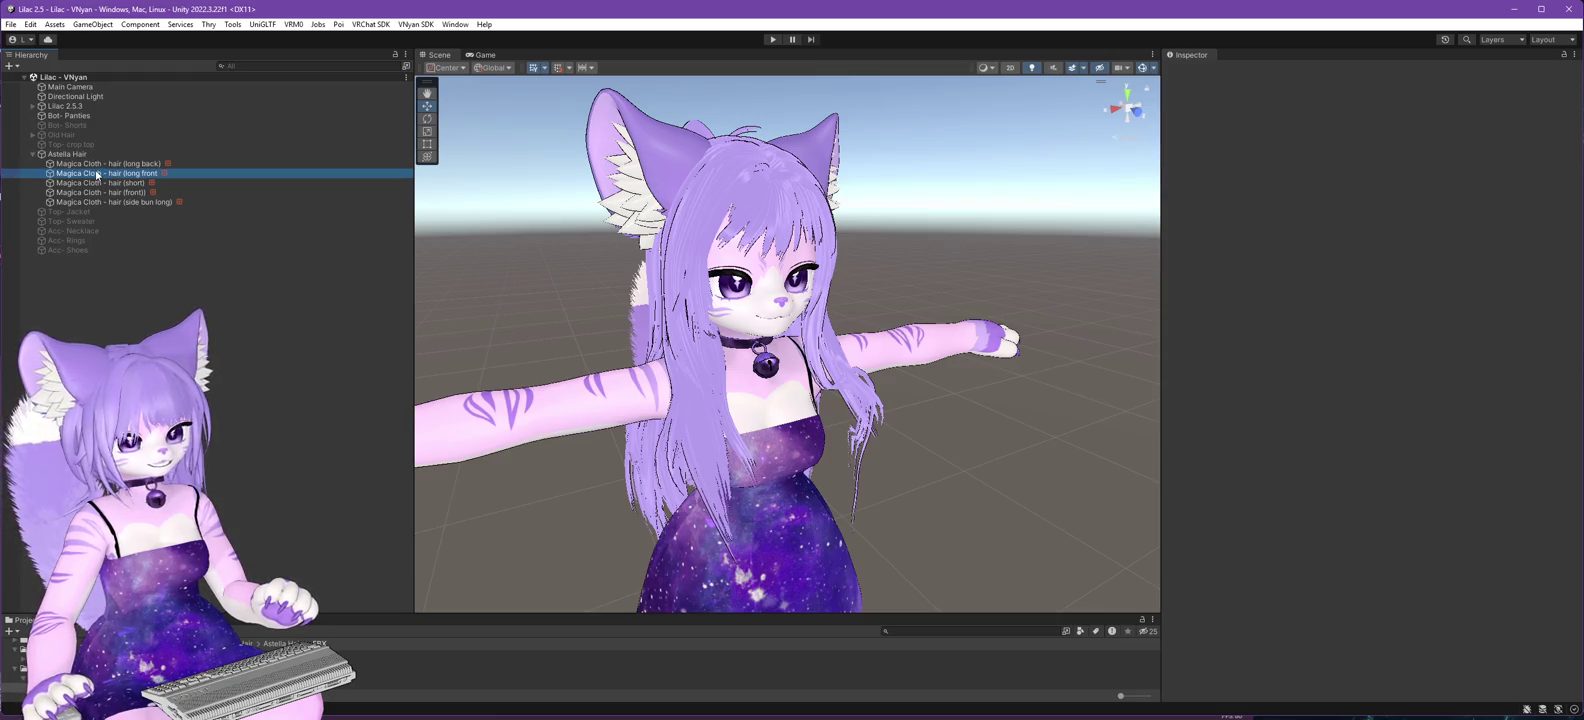
pyautogui.click(1212, 176)
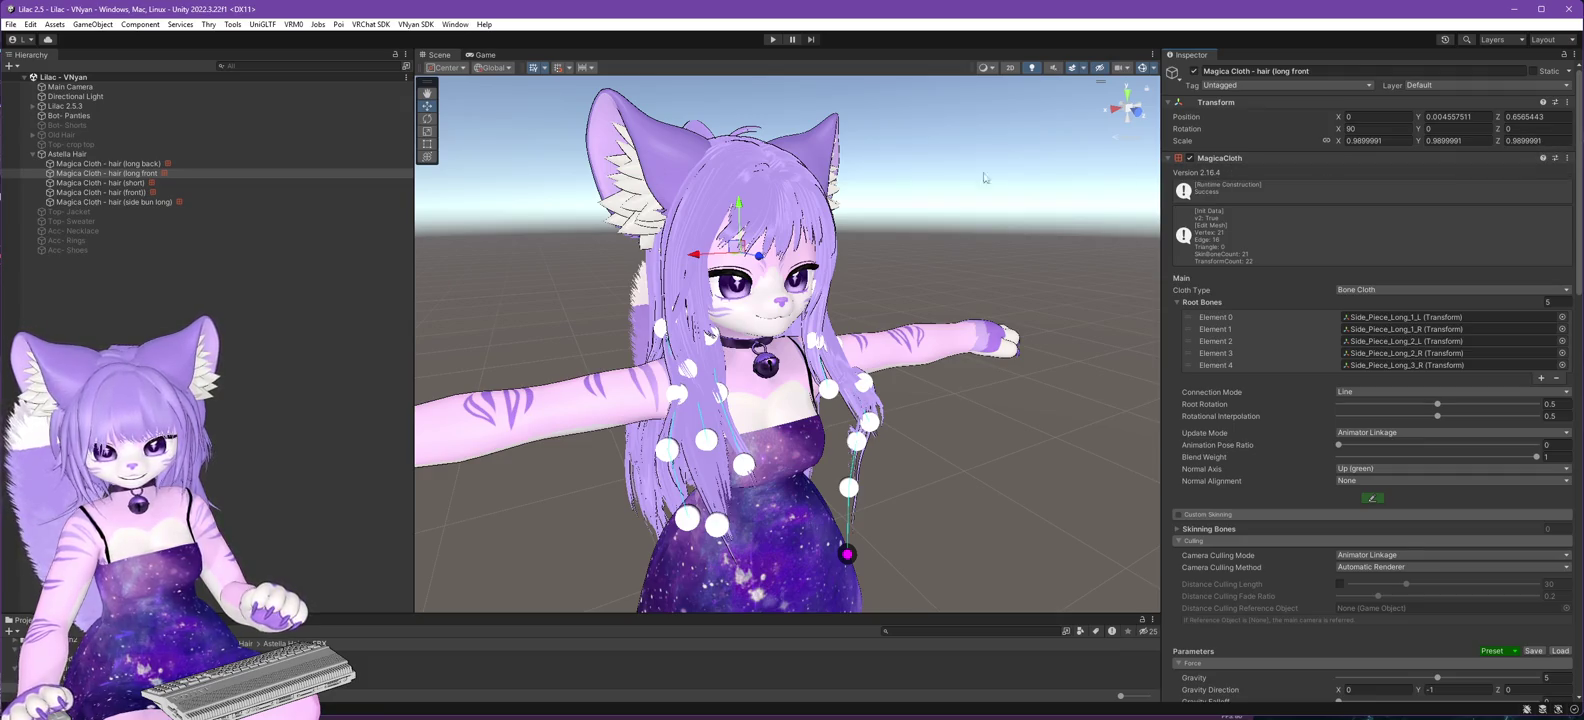
pyautogui.rightClick(1269, 158)
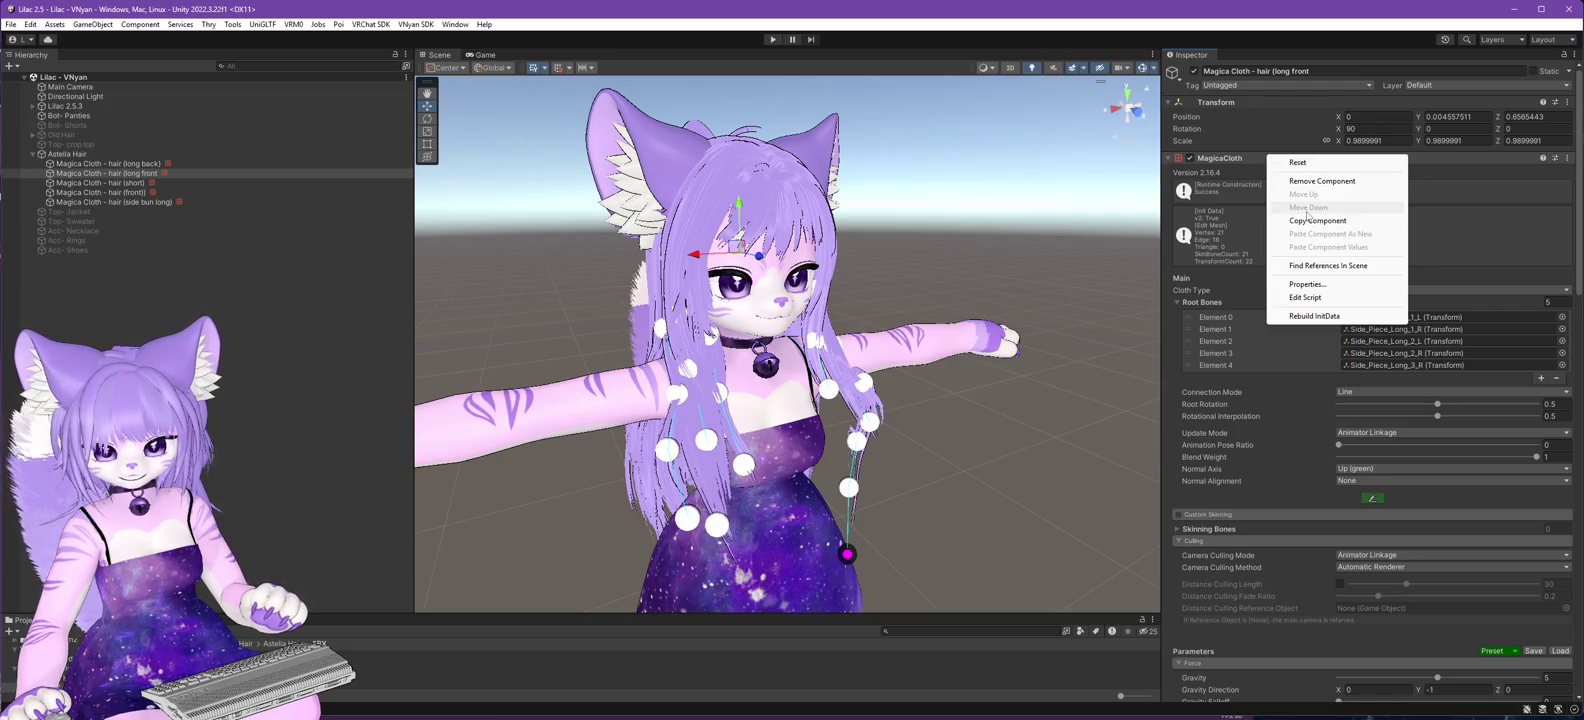
pyautogui.click(1310, 221)
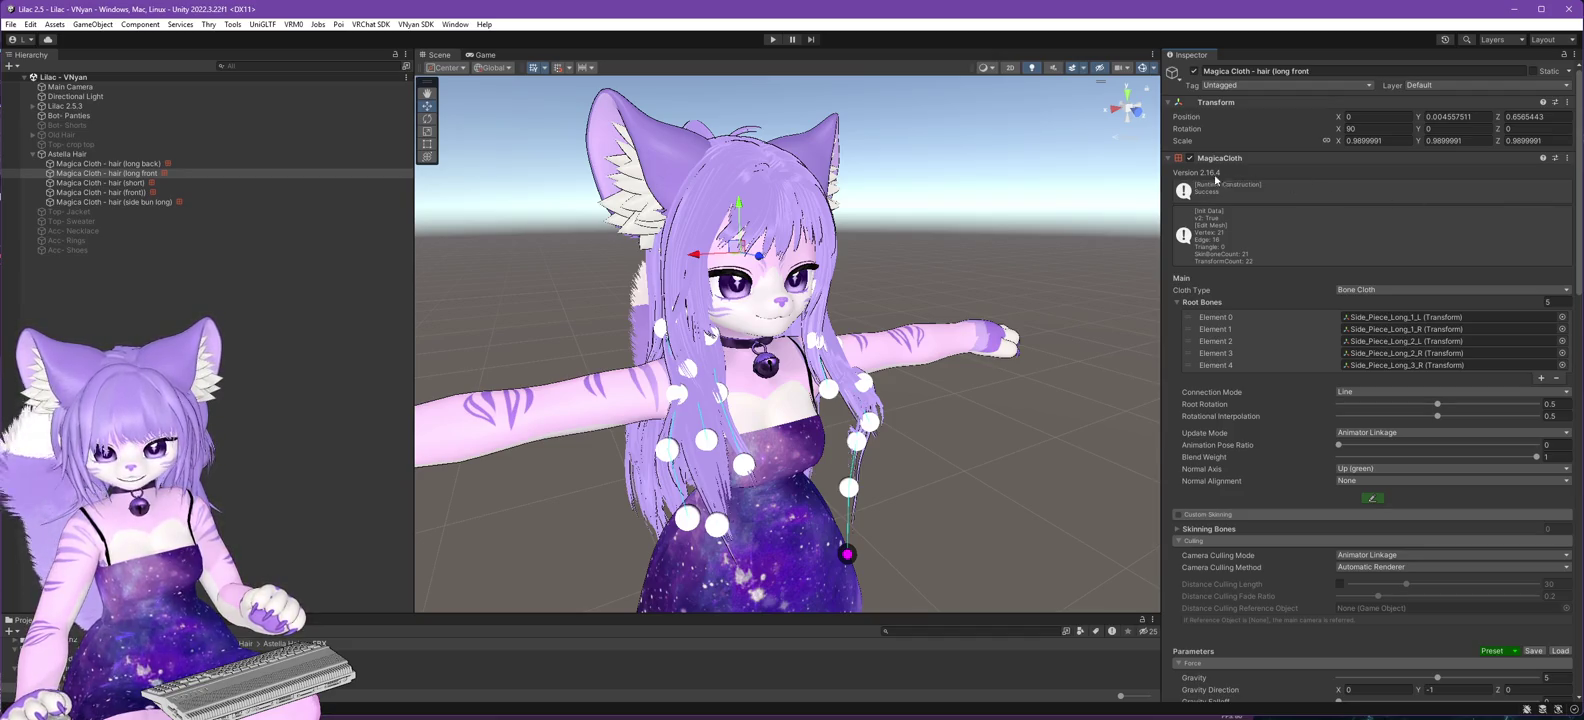
# - Copy the MagicaCloth component once more, then remove it from the long front hair
pyautogui.click(1567, 159)
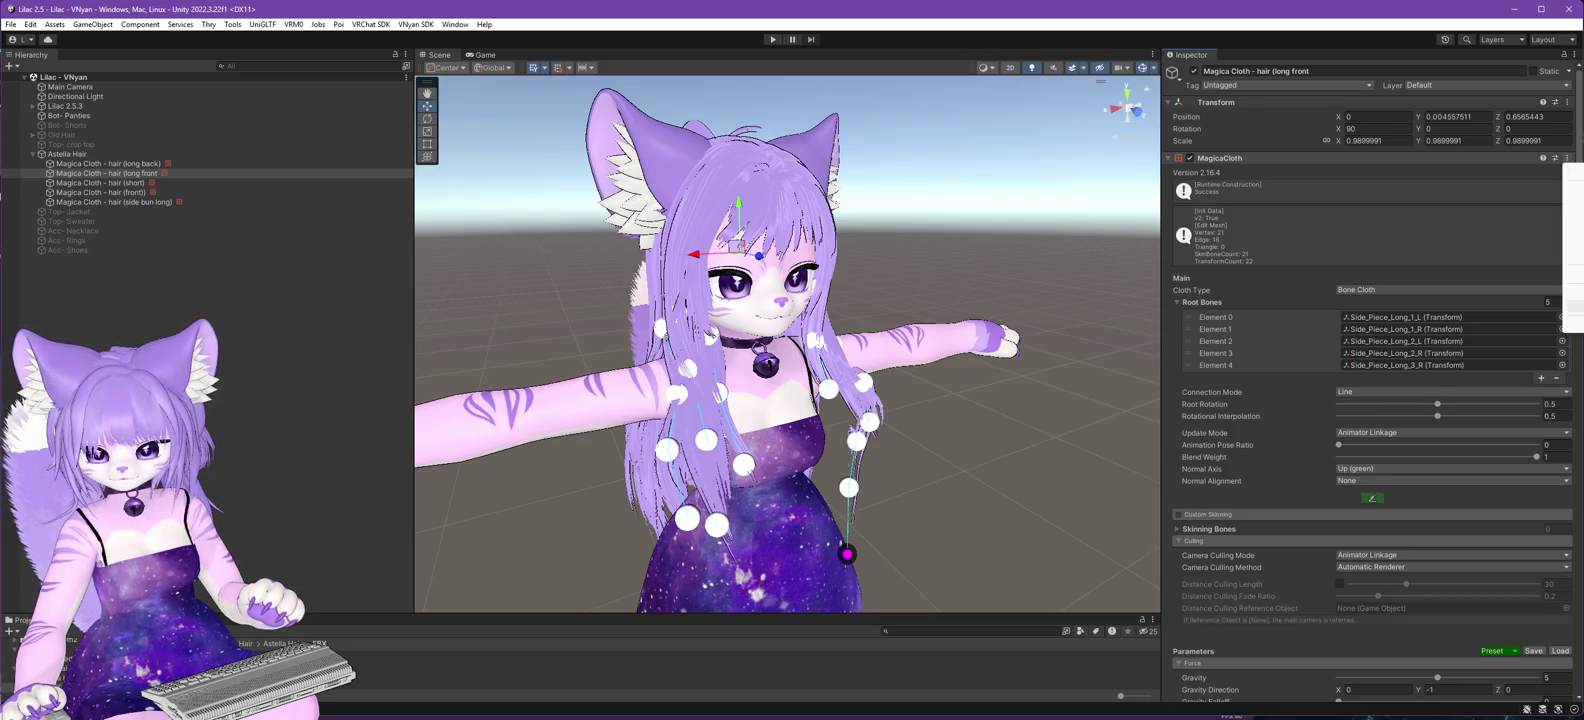
pyautogui.click(1272, 162)
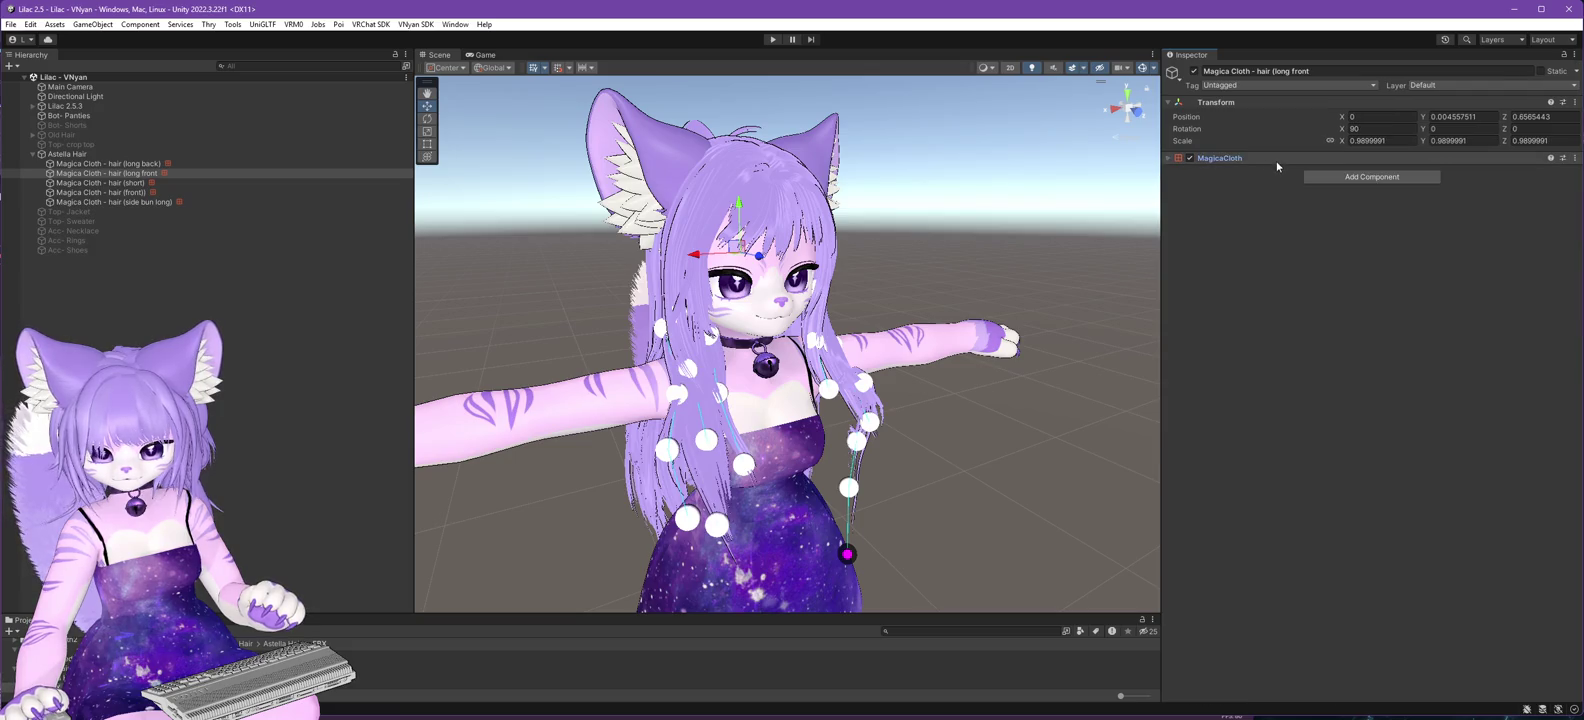
pyautogui.click(1176, 161)
pyautogui.rightClick(1212, 160)
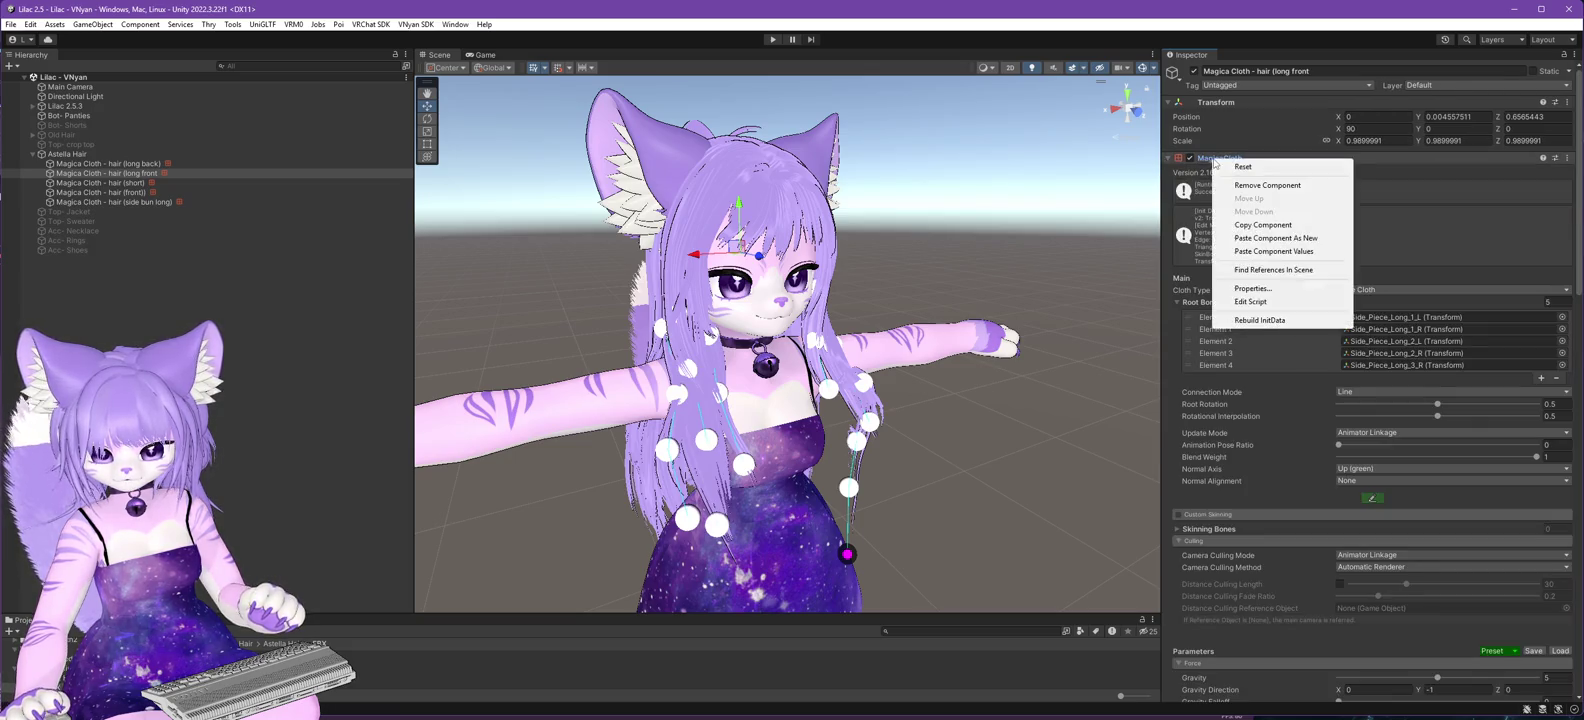
pyautogui.click(1265, 226)
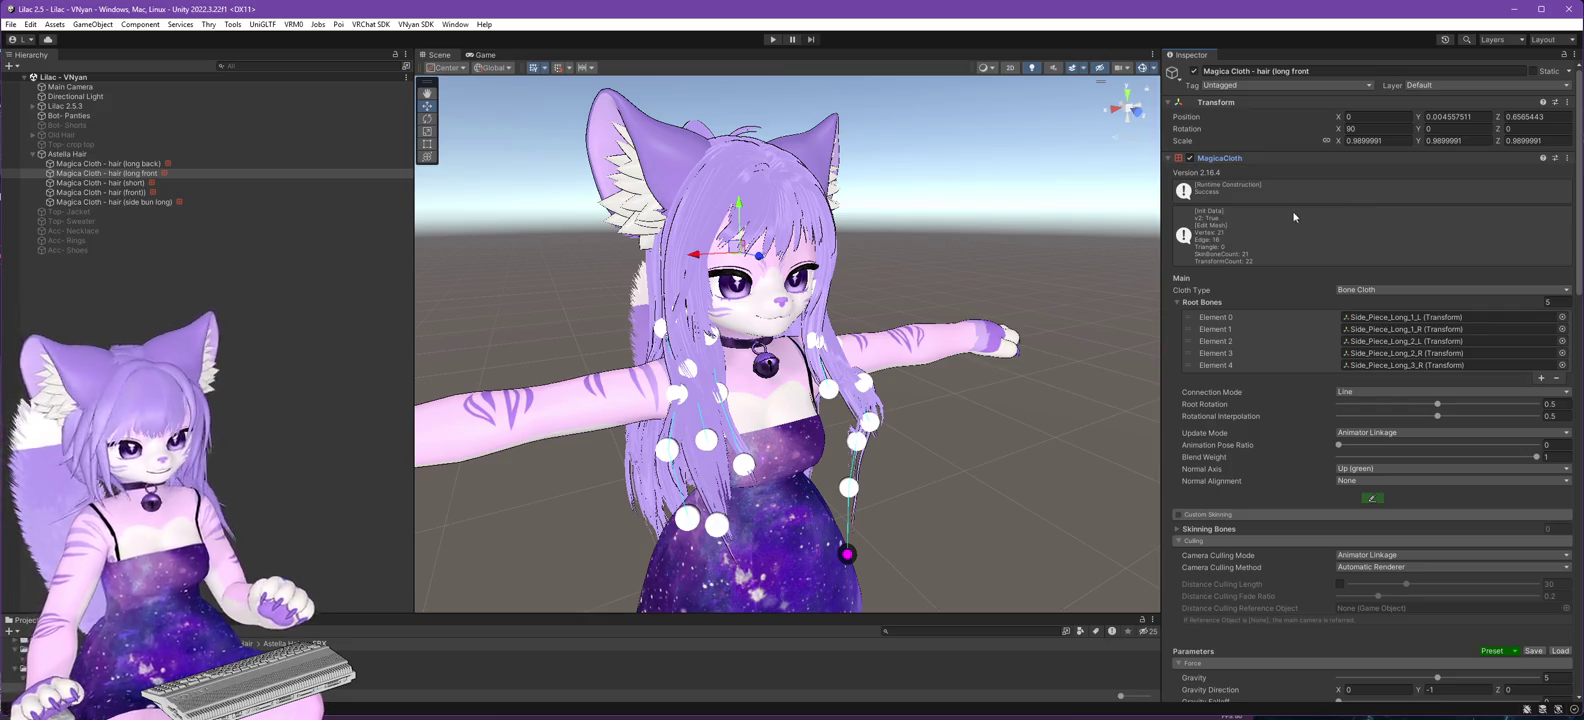
pyautogui.rightClick(1233, 160)
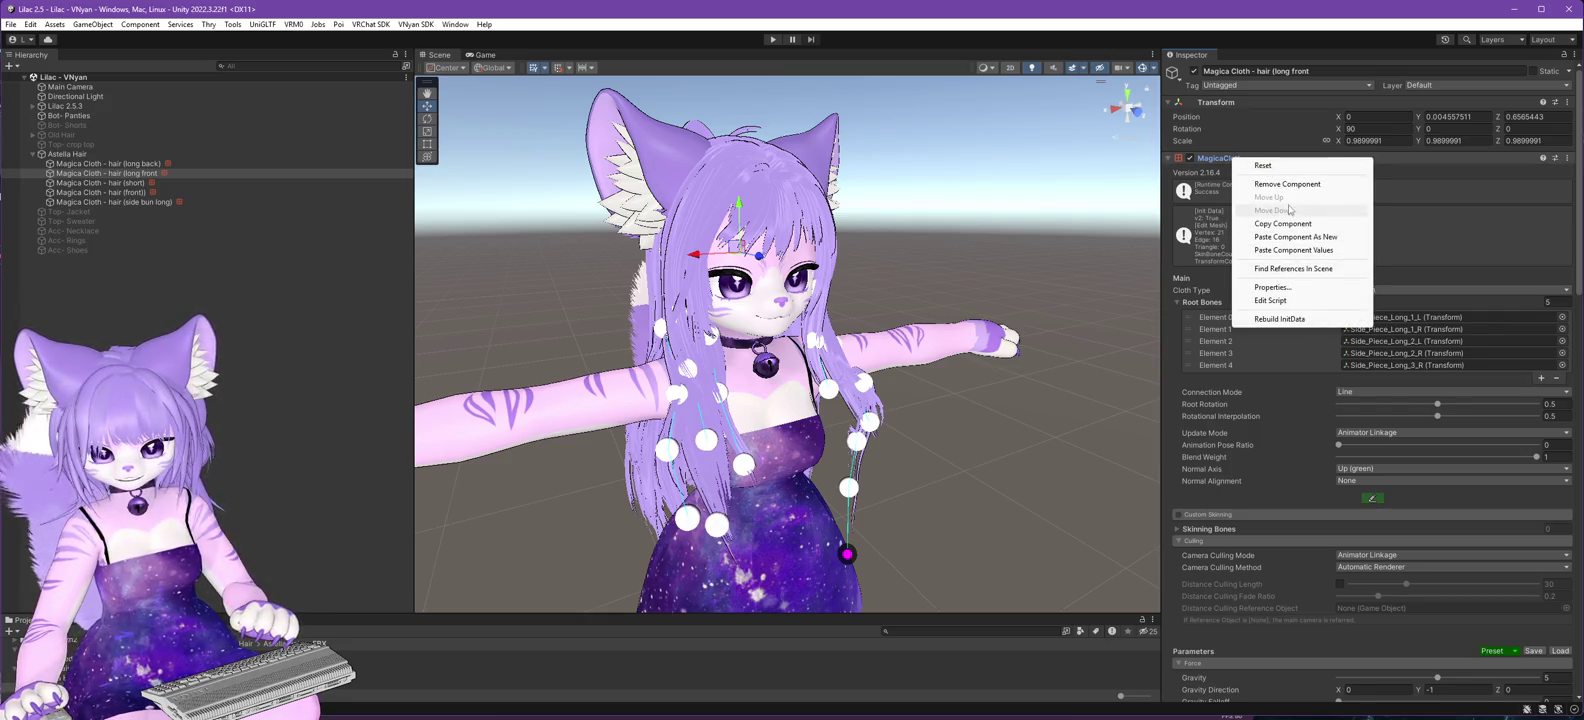
pyautogui.click(1286, 185)
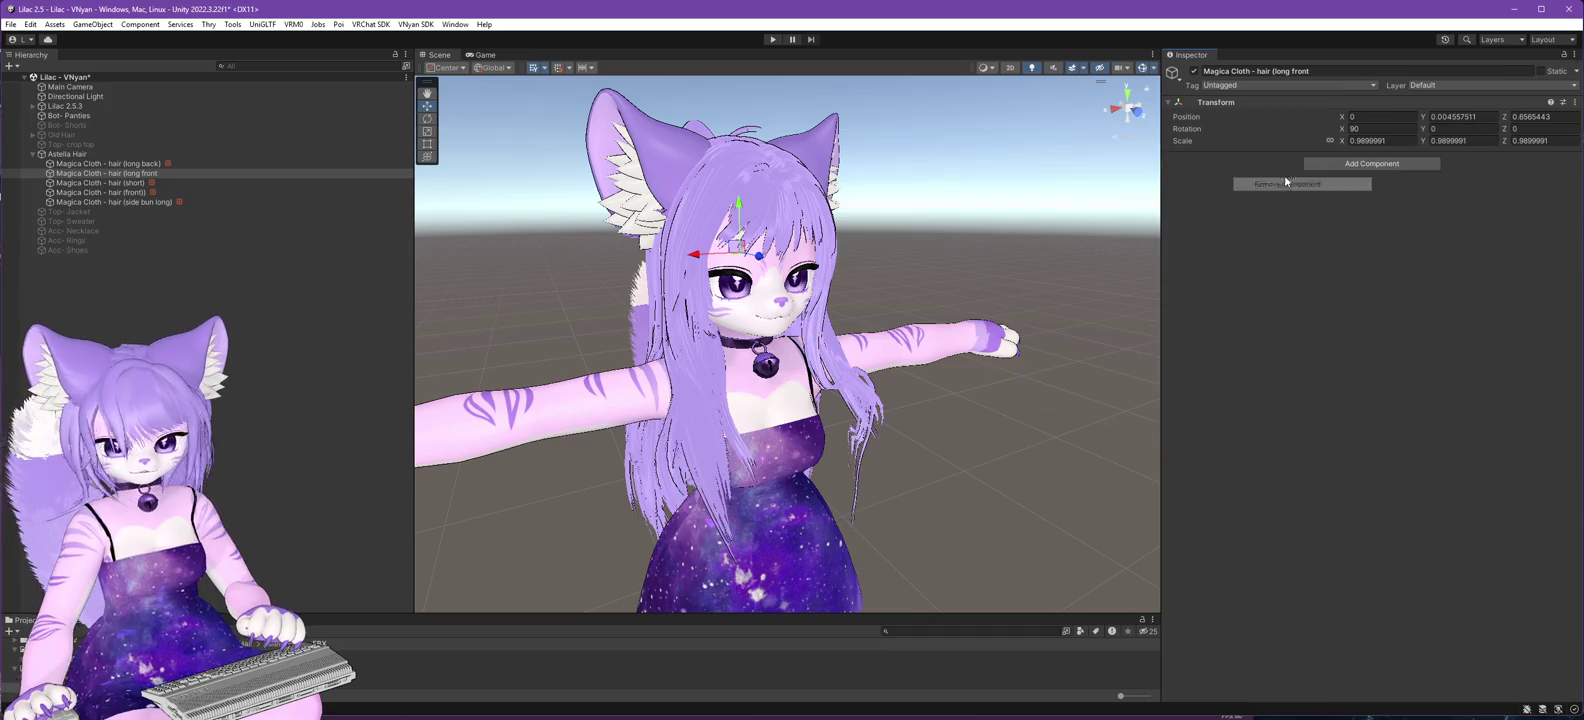
# - Add a new MagicaCloth component to the long front hair by searching 'magica clo'
pyautogui.click(1400, 163)
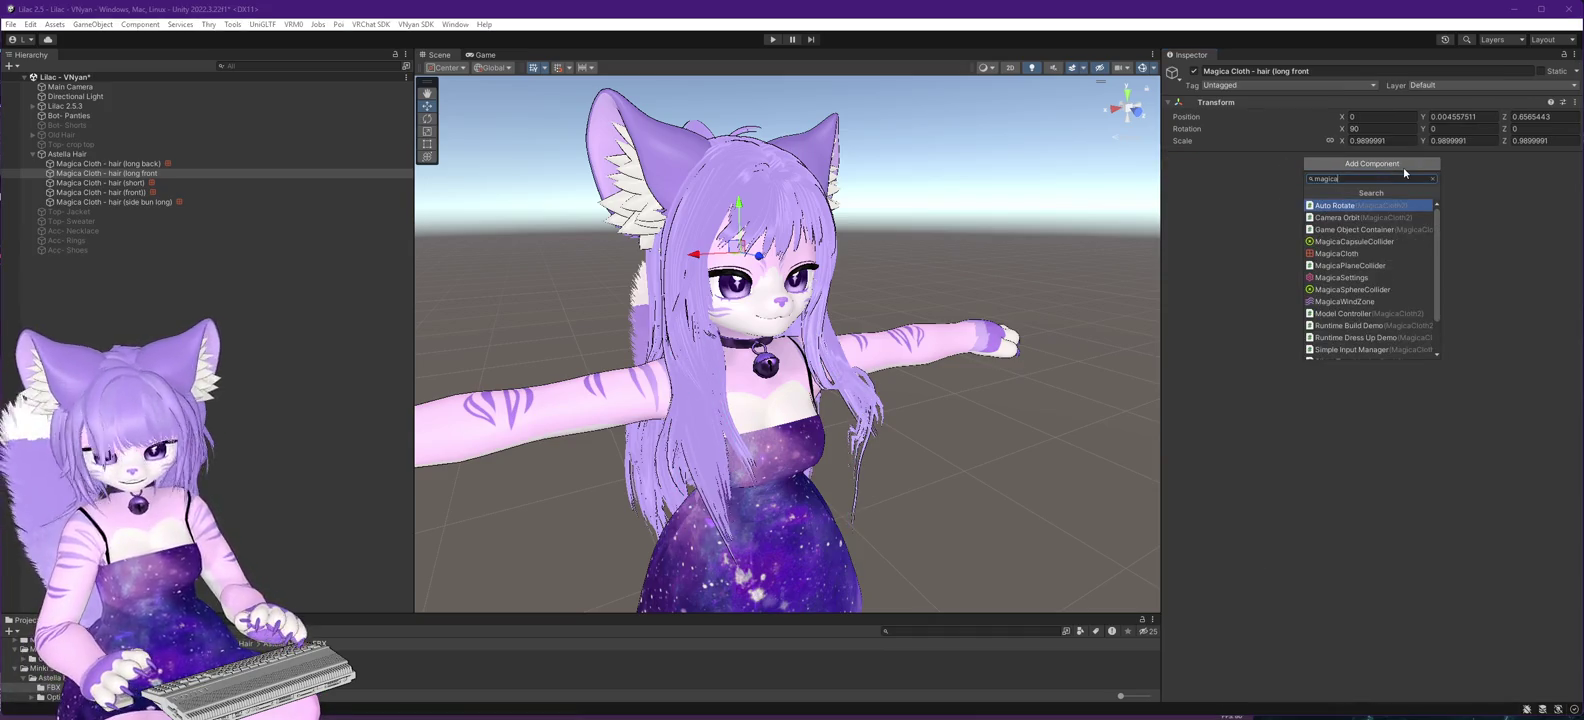
pyautogui.write('magica clo')
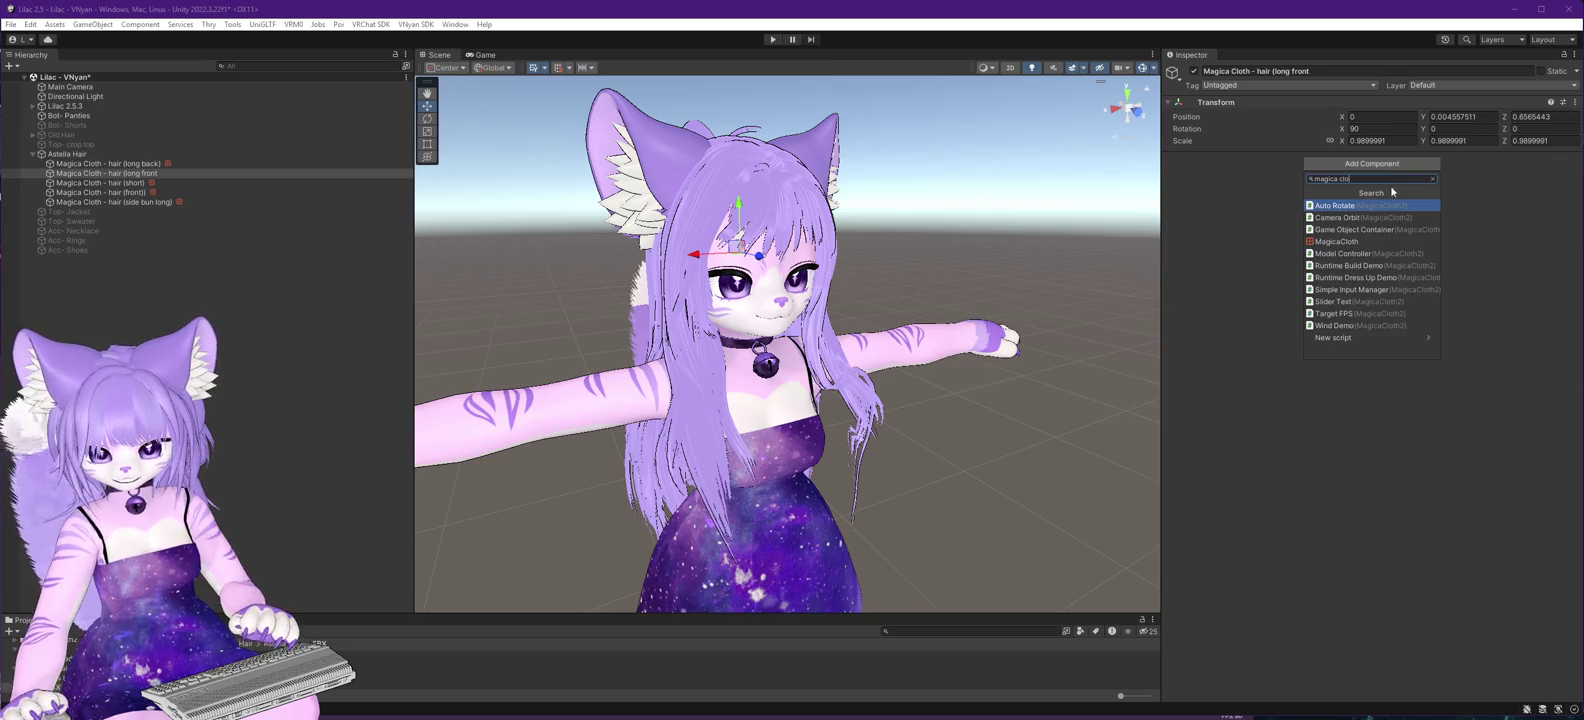
pyautogui.click(1336, 241)
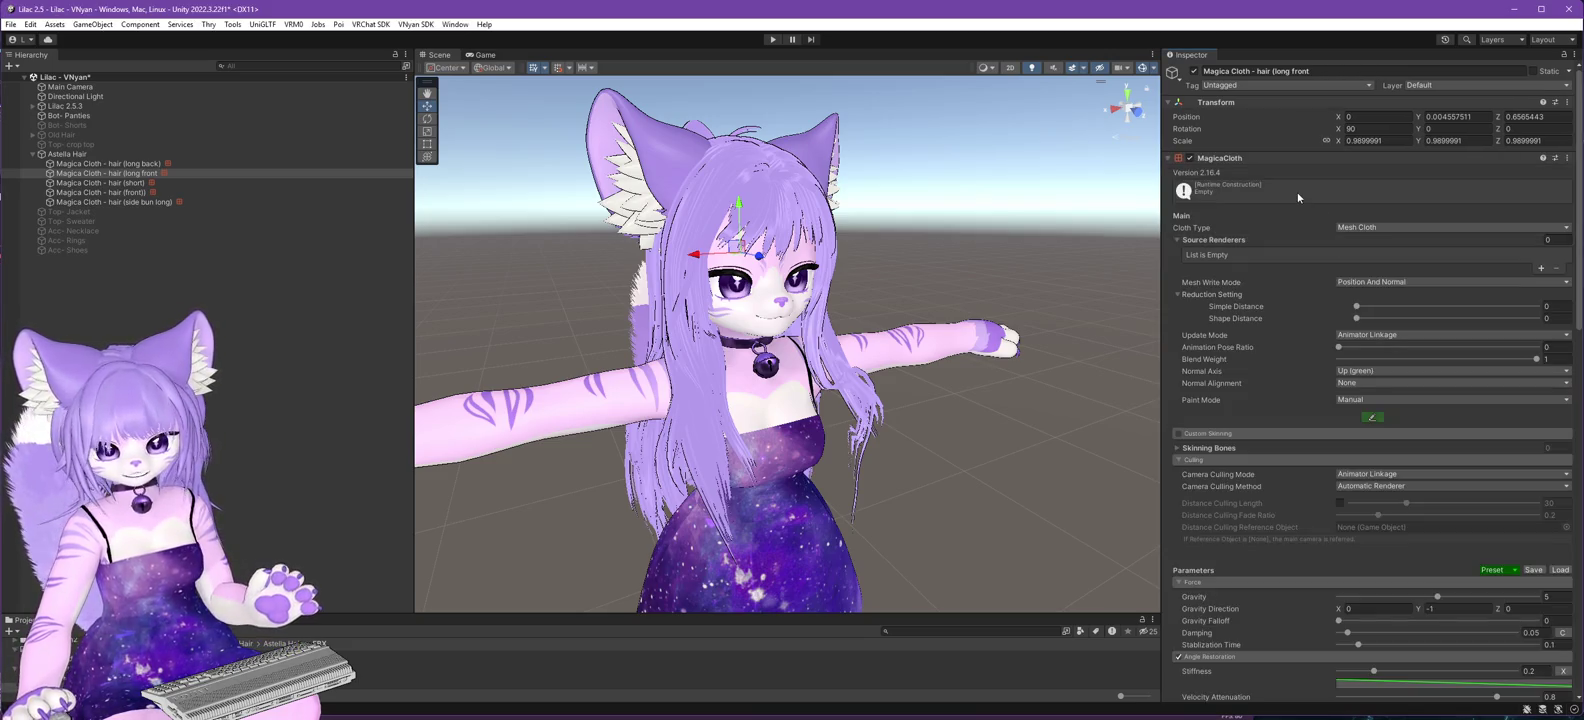
# - Enlarge the Project panel and open the MagicaCloth2 asset folder
pyautogui.click(455, 24)
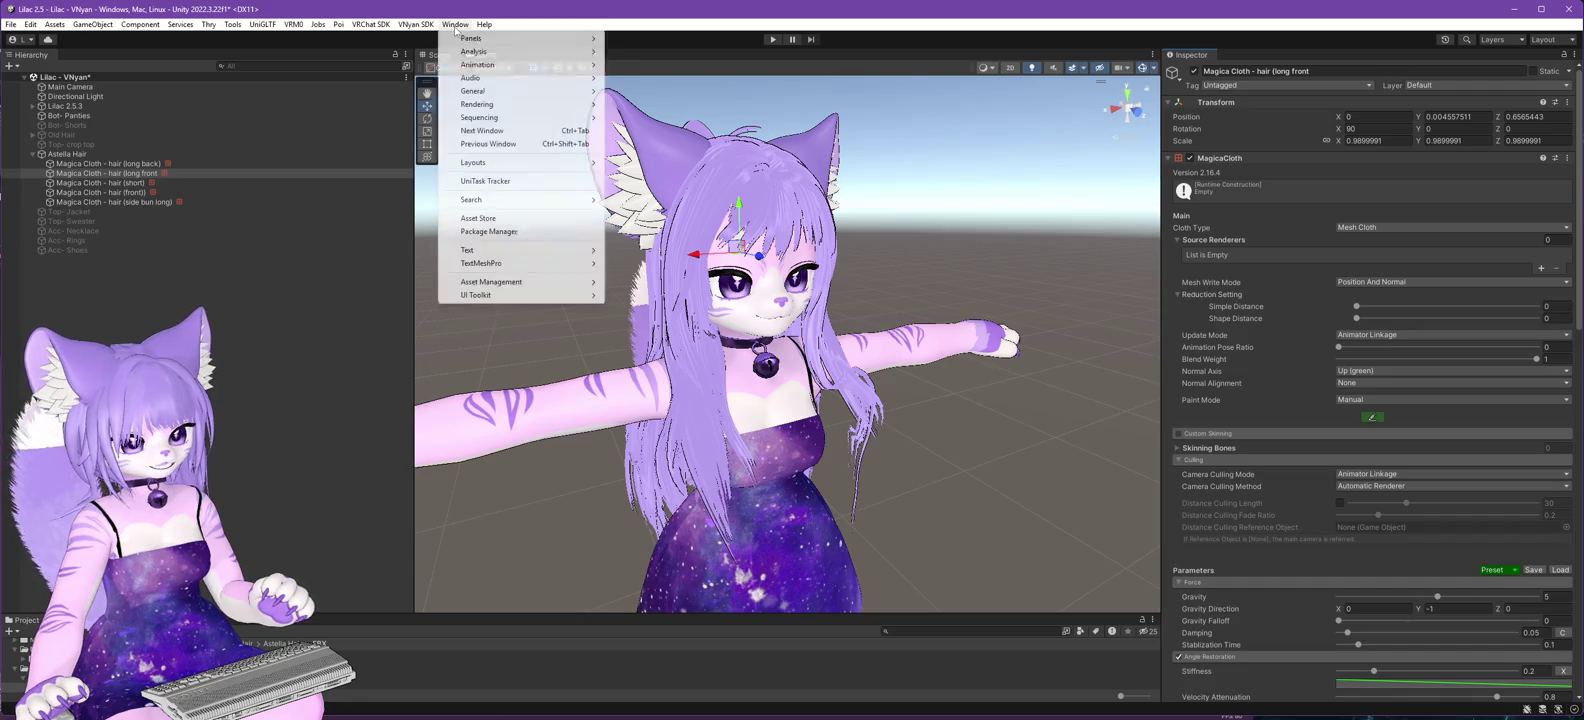
pyautogui.moveTo(474, 51)
pyautogui.click(443, 474)
pyautogui.moveTo(316, 614); pyautogui.dragTo(336, 393)
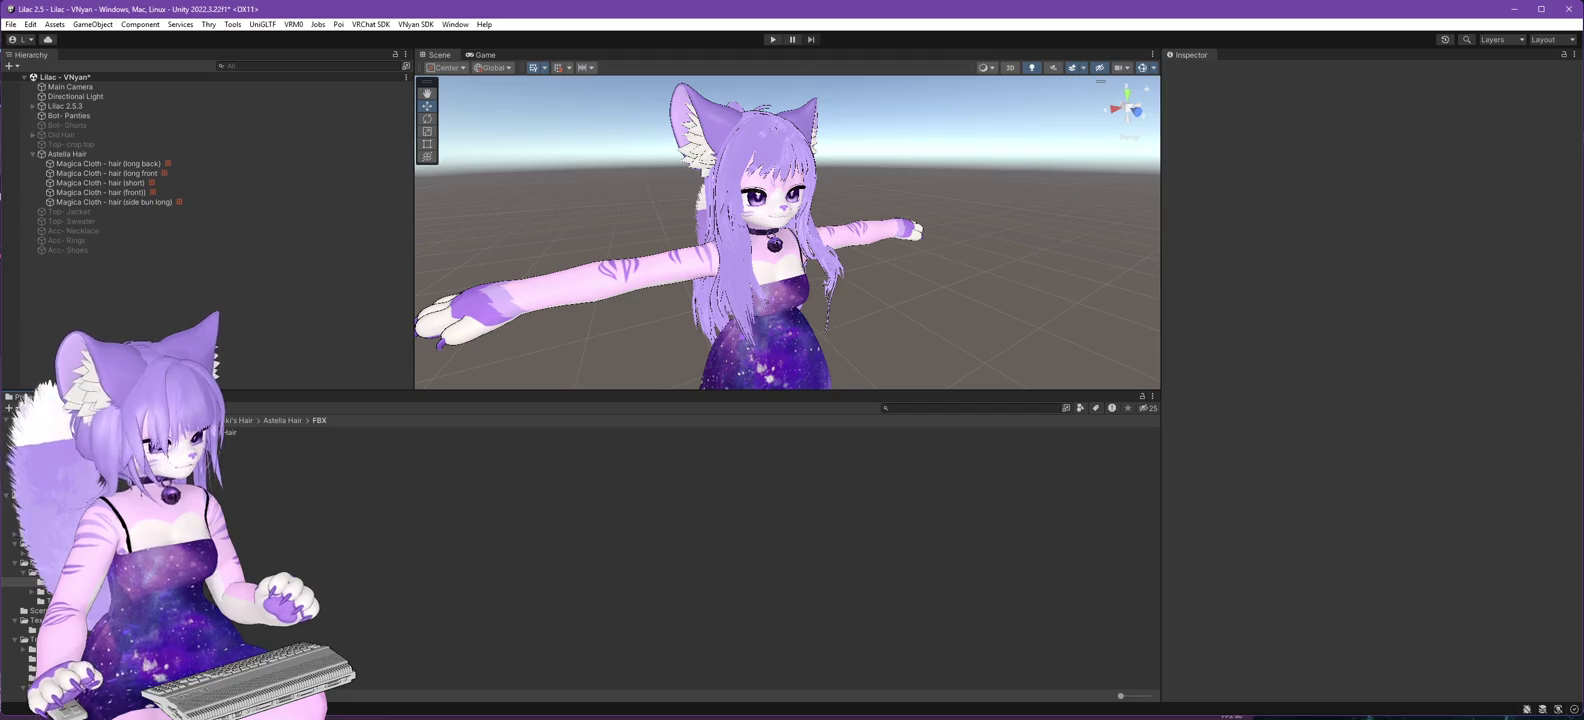
pyautogui.click(14, 534)
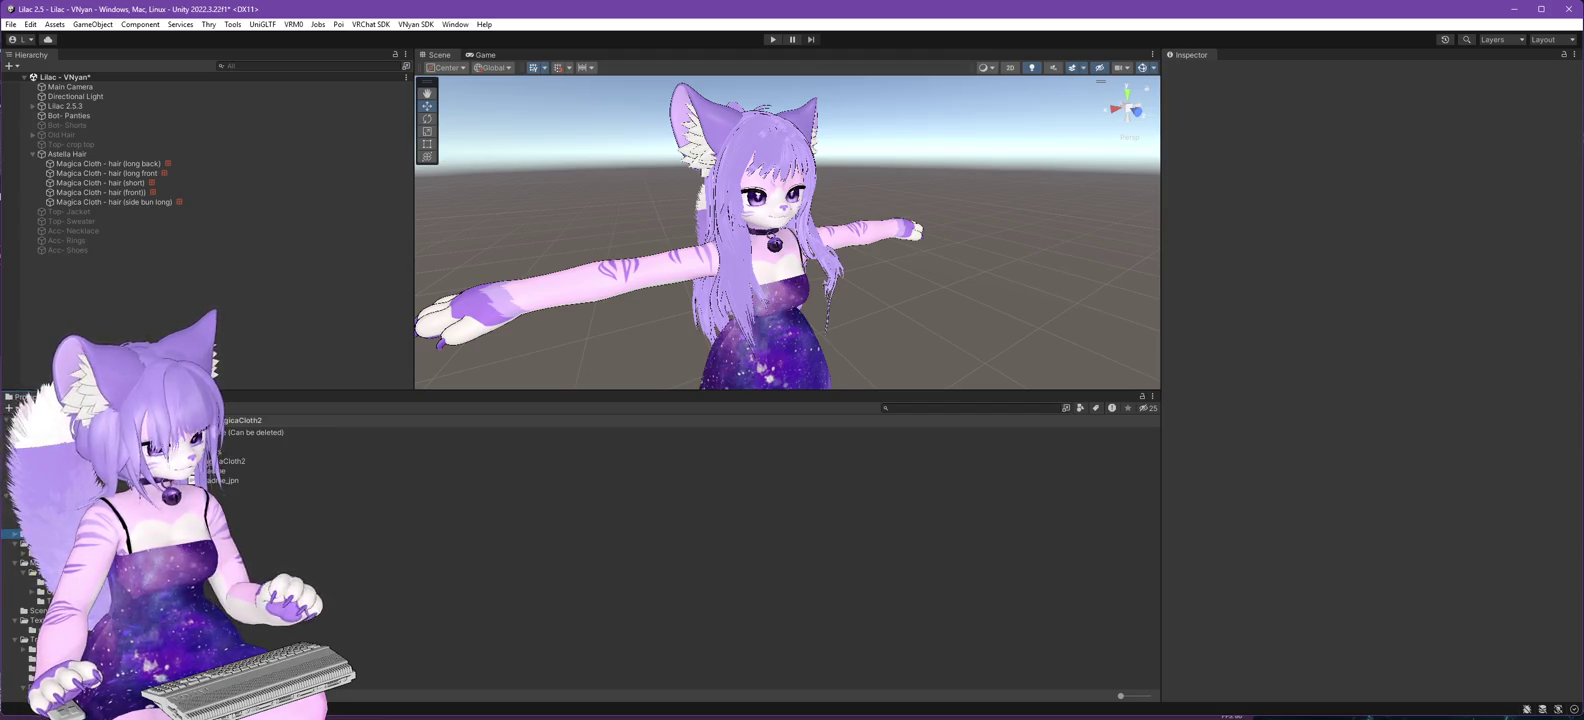
# - Check the MagicaCloth2 assembly definition and readme, then delete the whole MagicaCloth2 folder
pyautogui.click(218, 461)
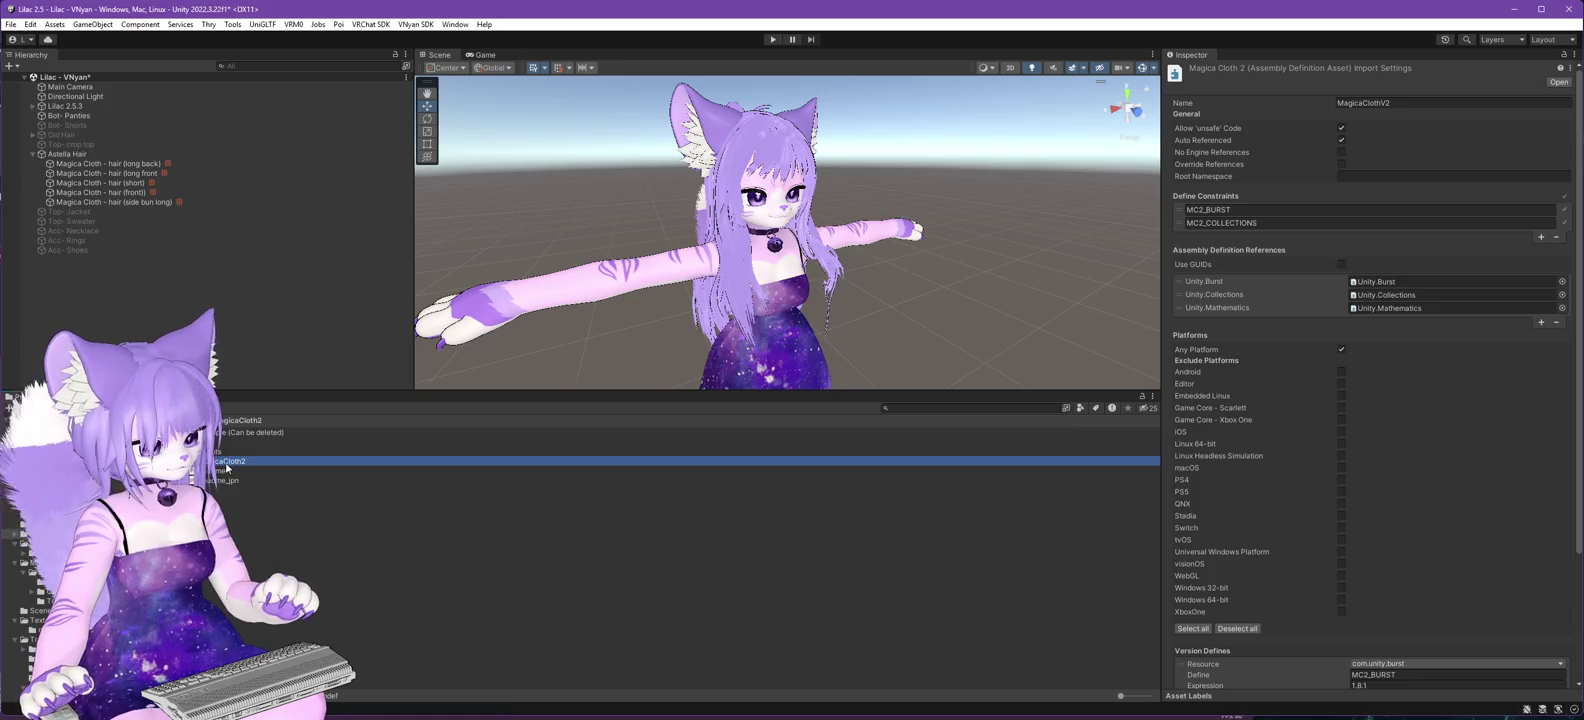
pyautogui.click(225, 470)
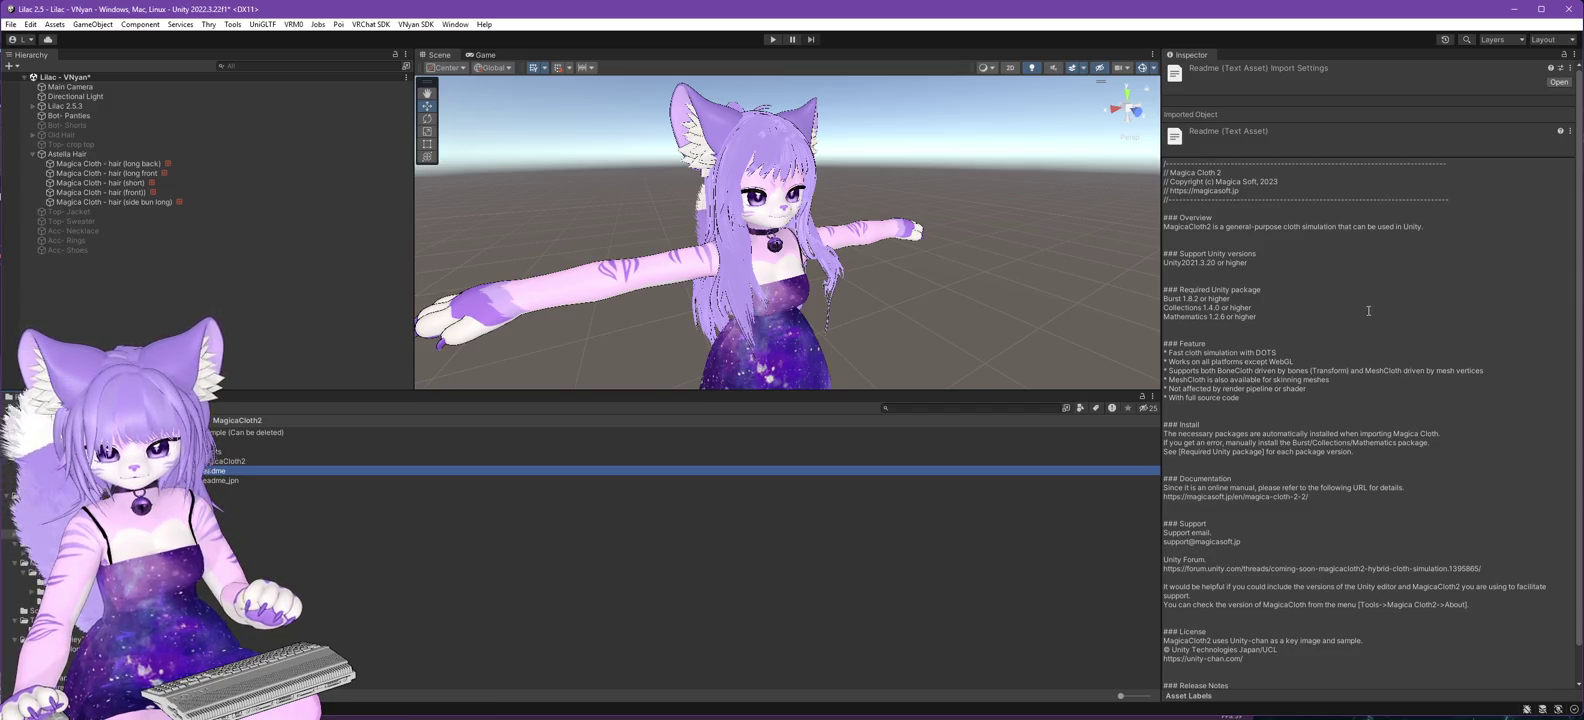
pyautogui.click(18, 533)
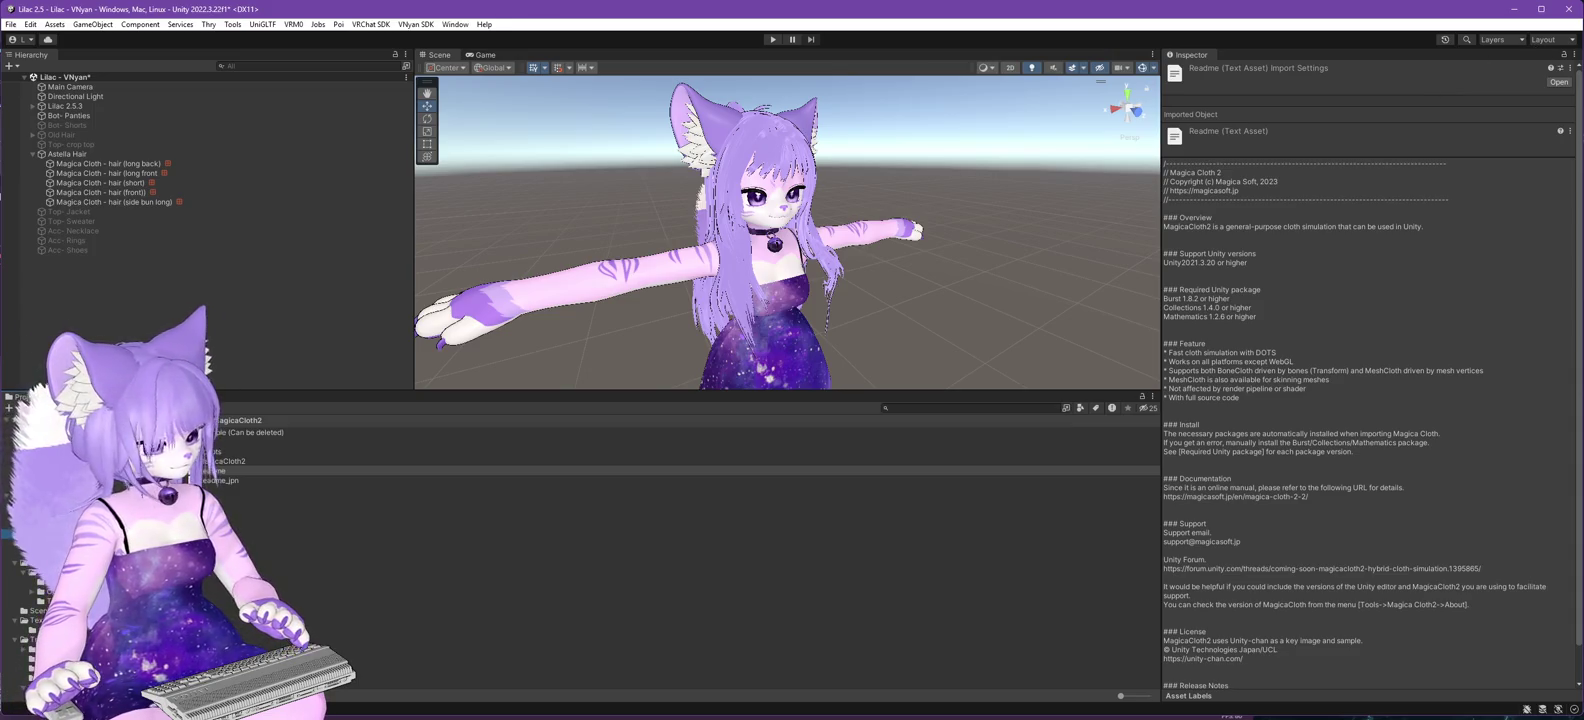
pyautogui.press('Delete')
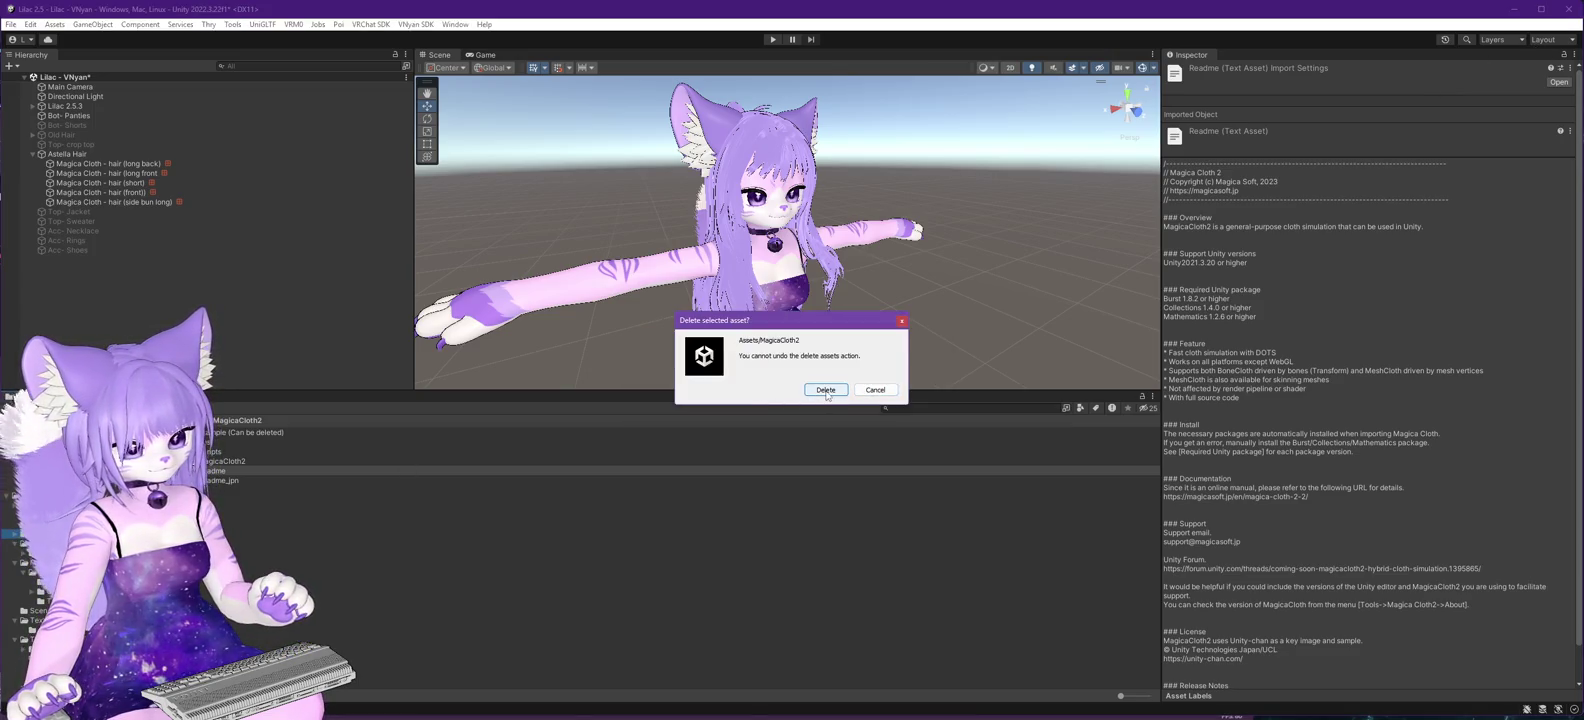
pyautogui.click(826, 390)
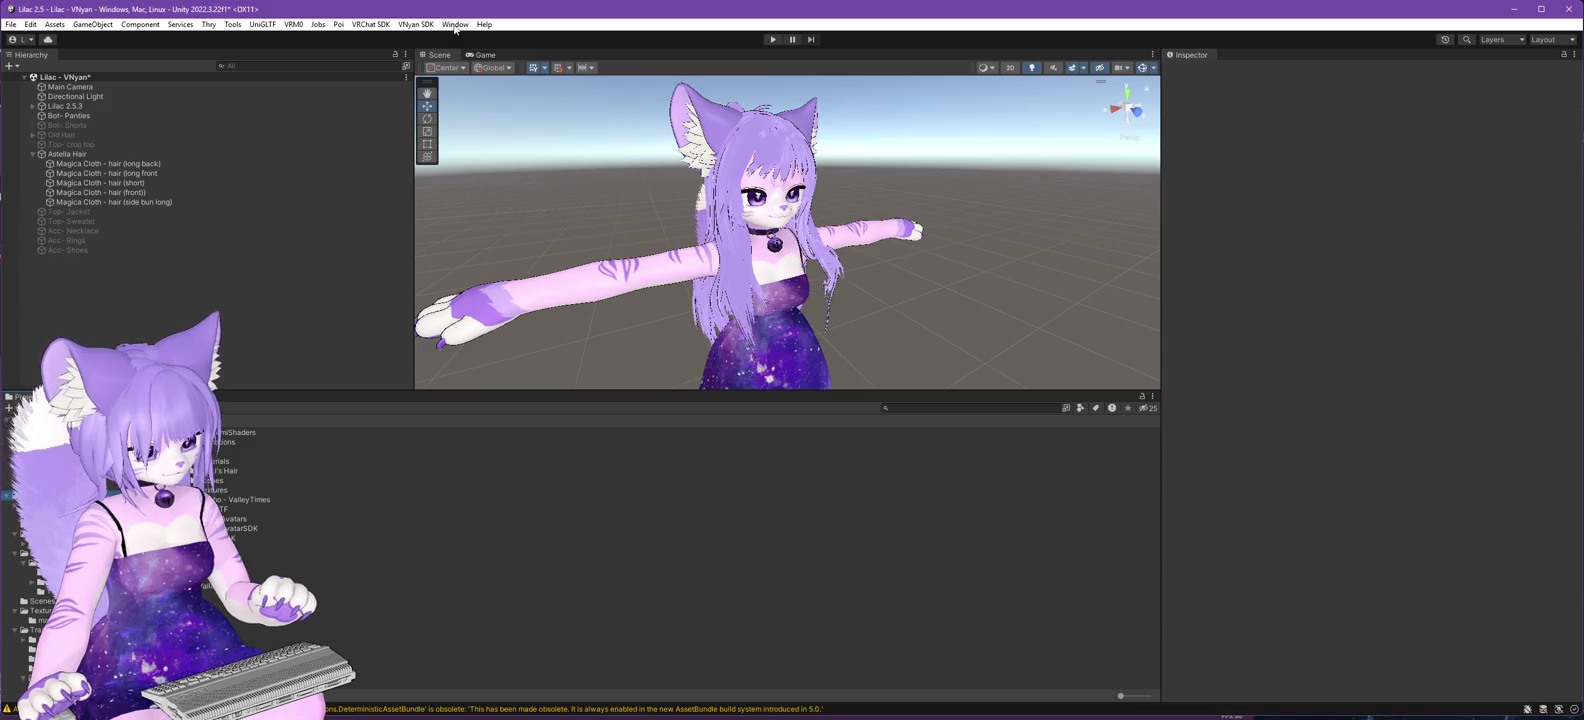
# - Reselect the long front hair cloth object and bring up the Package Manager
pyautogui.click(144, 172)
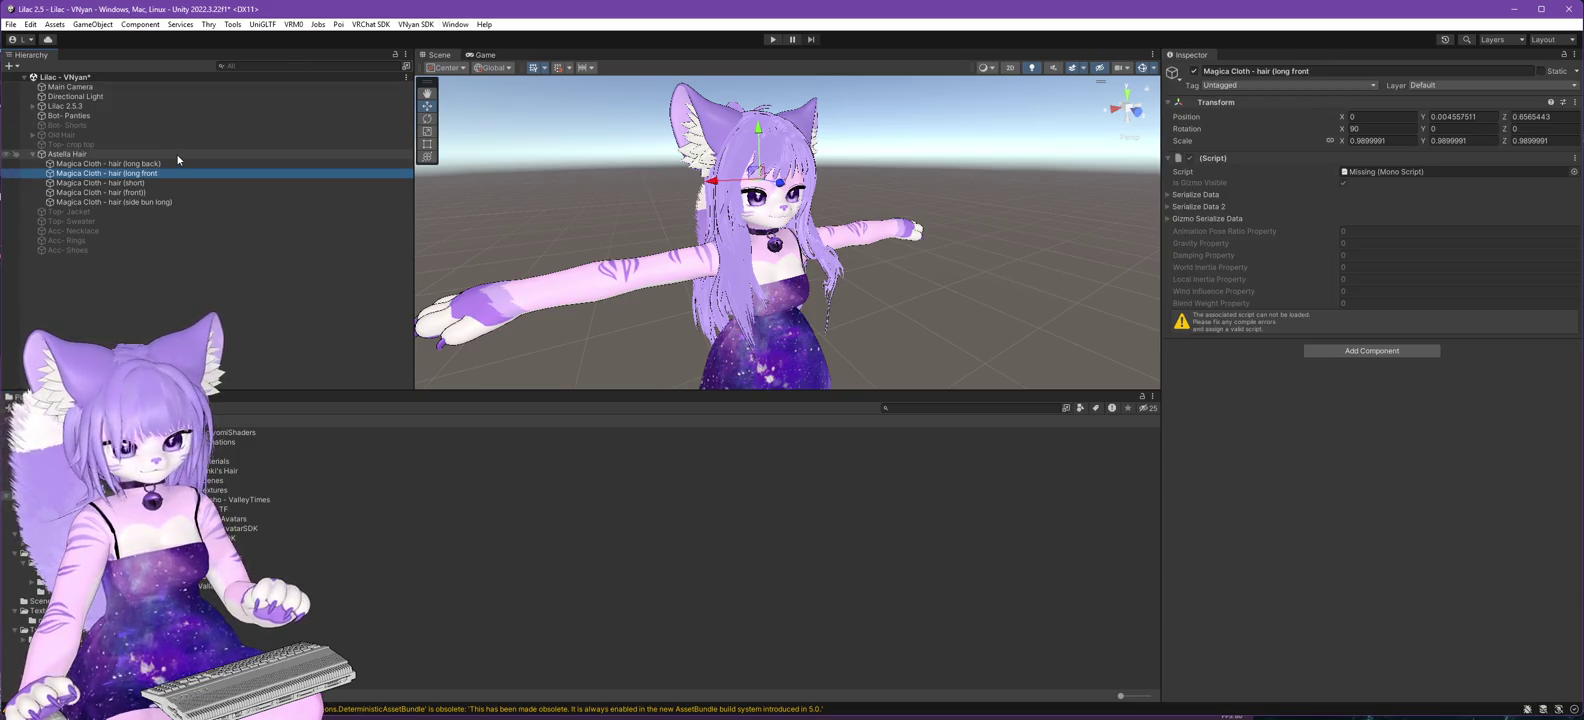
pyautogui.click(415, 24)
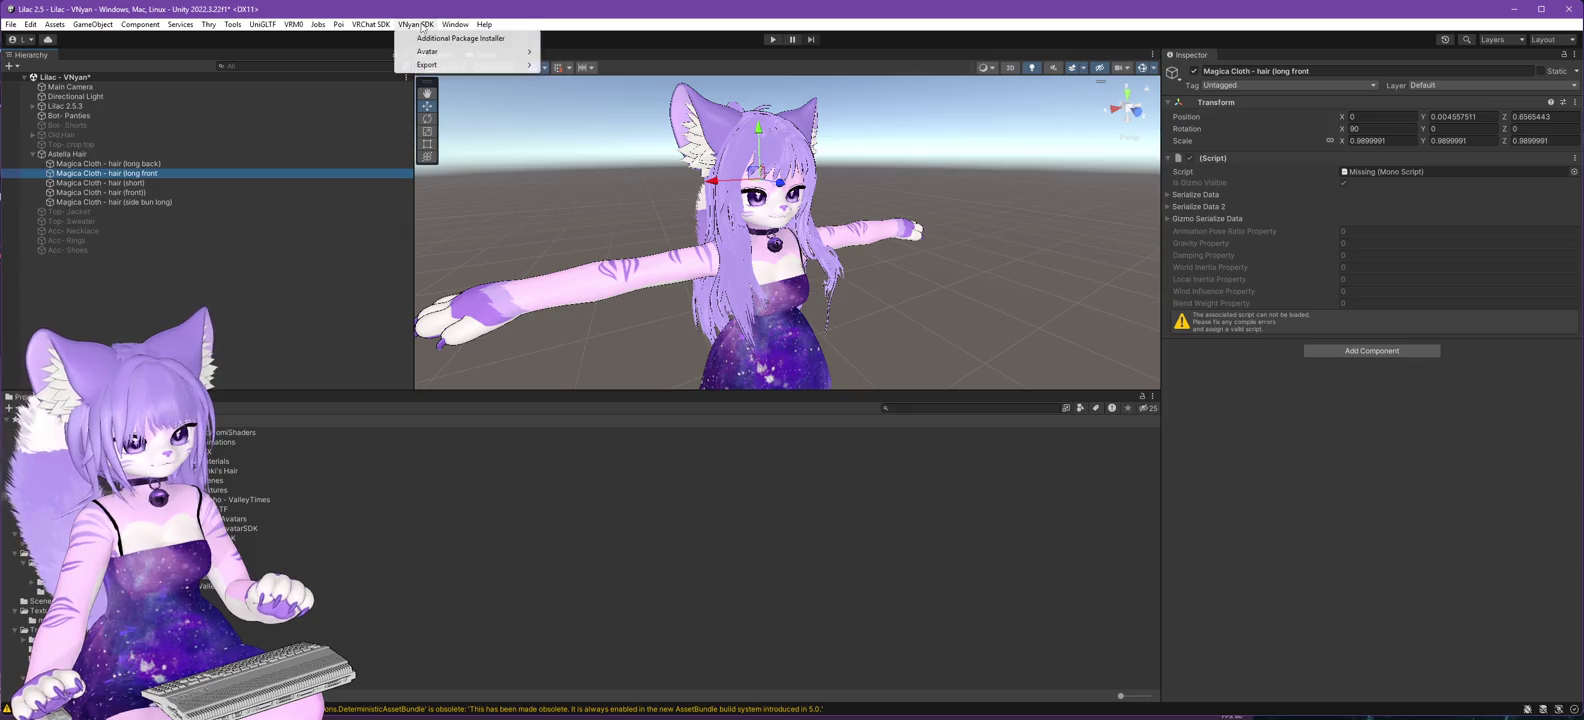
pyautogui.moveTo(455, 24)
pyautogui.moveTo(498, 93)
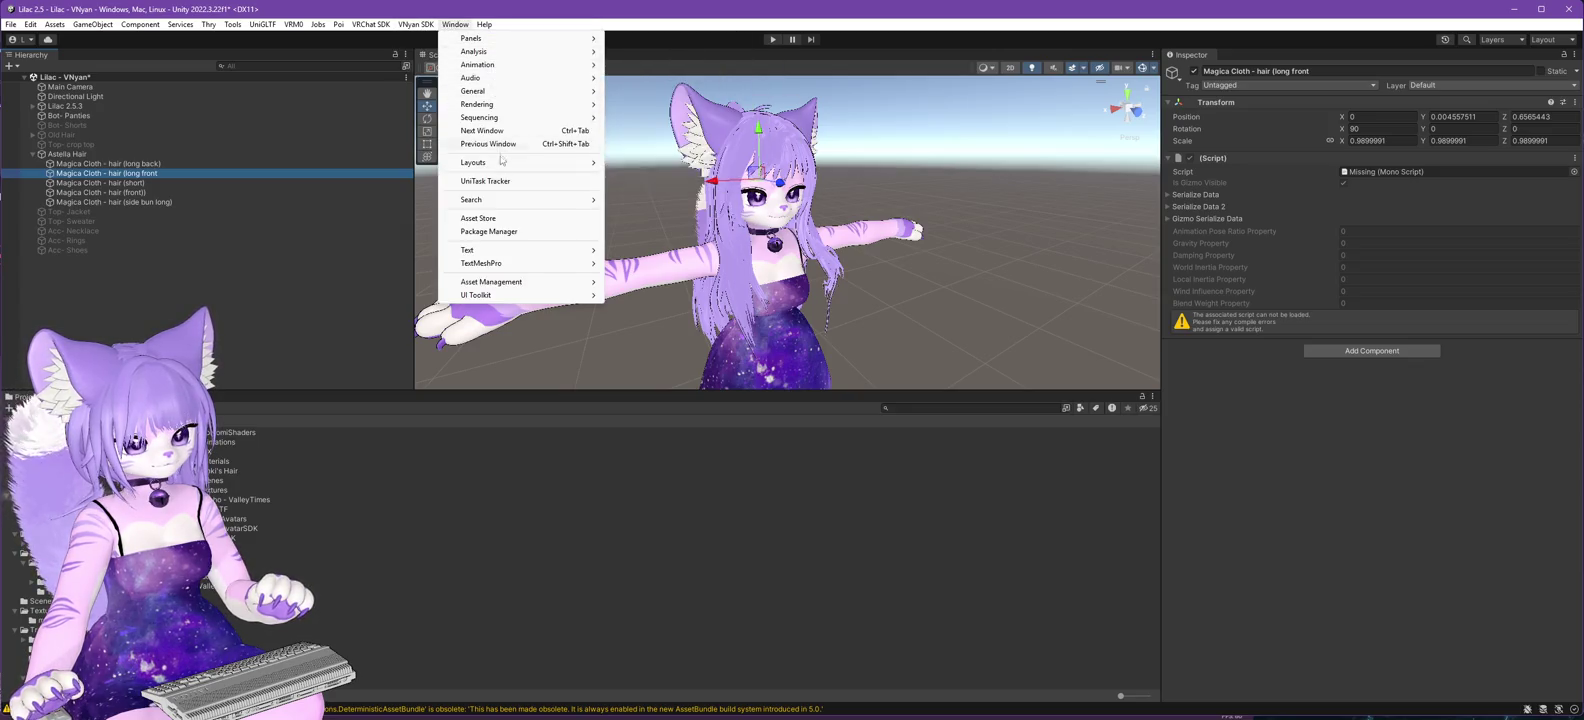
pyautogui.click(500, 231)
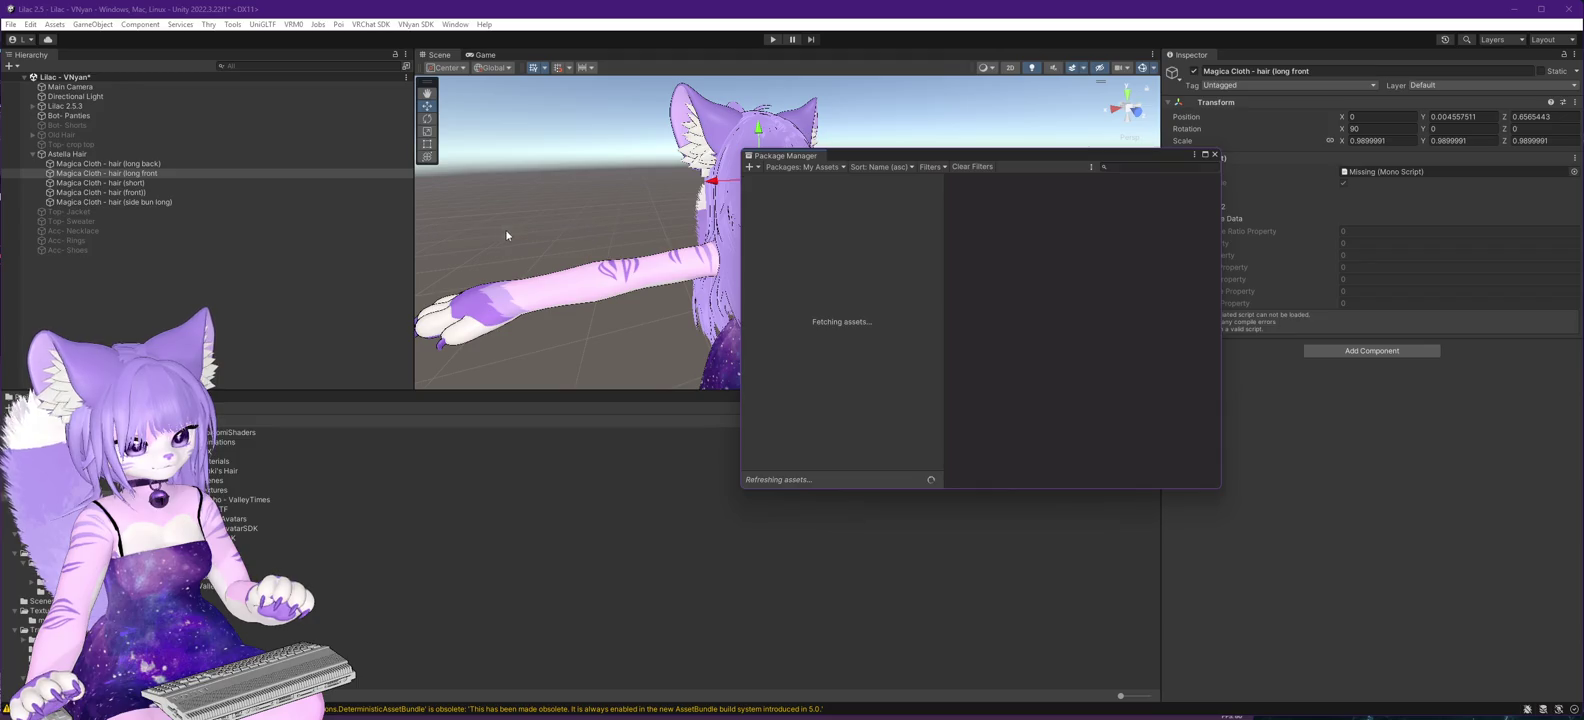
# - Switch the package list to My Assets and import all files of Magica Cloth 2
pyautogui.click(790, 166)
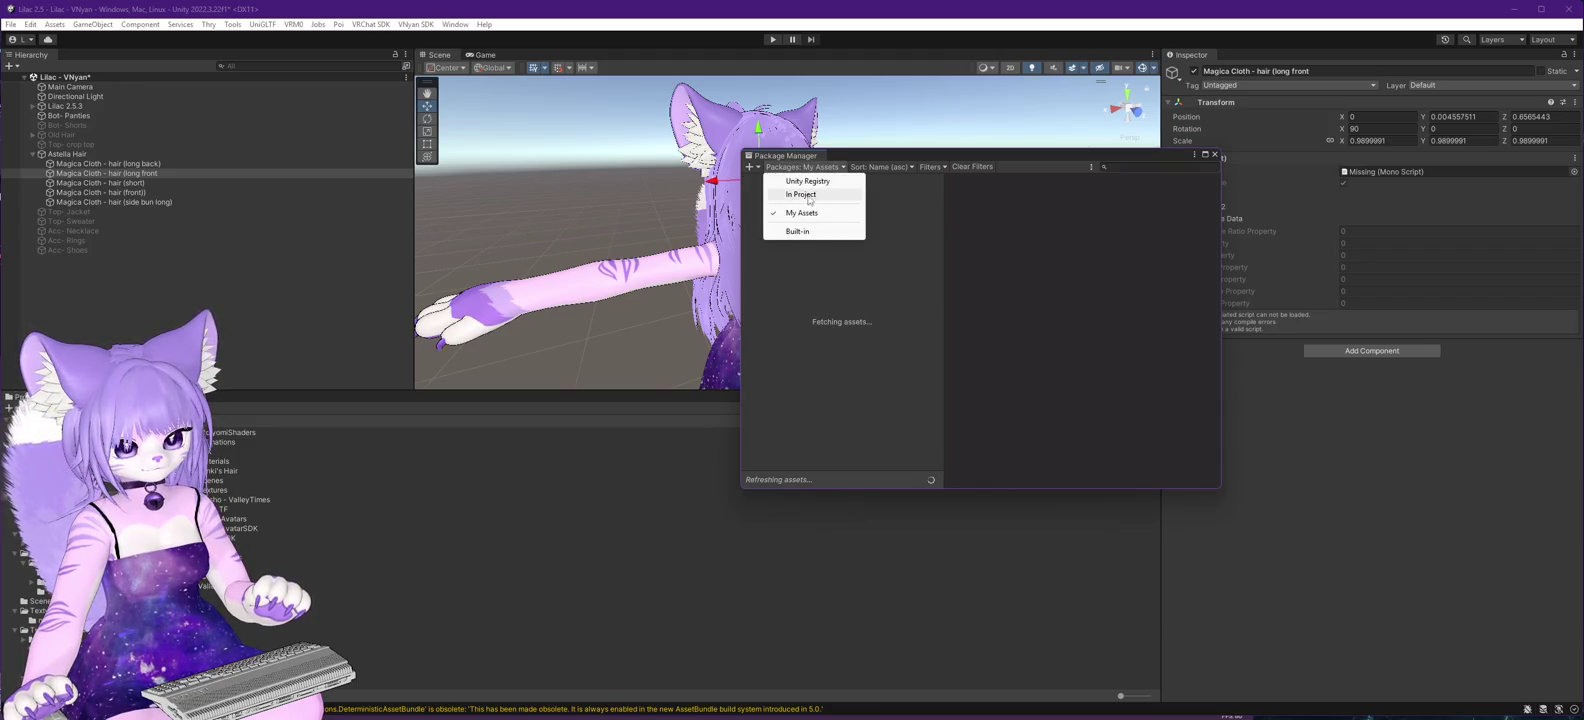
pyautogui.click(842, 186)
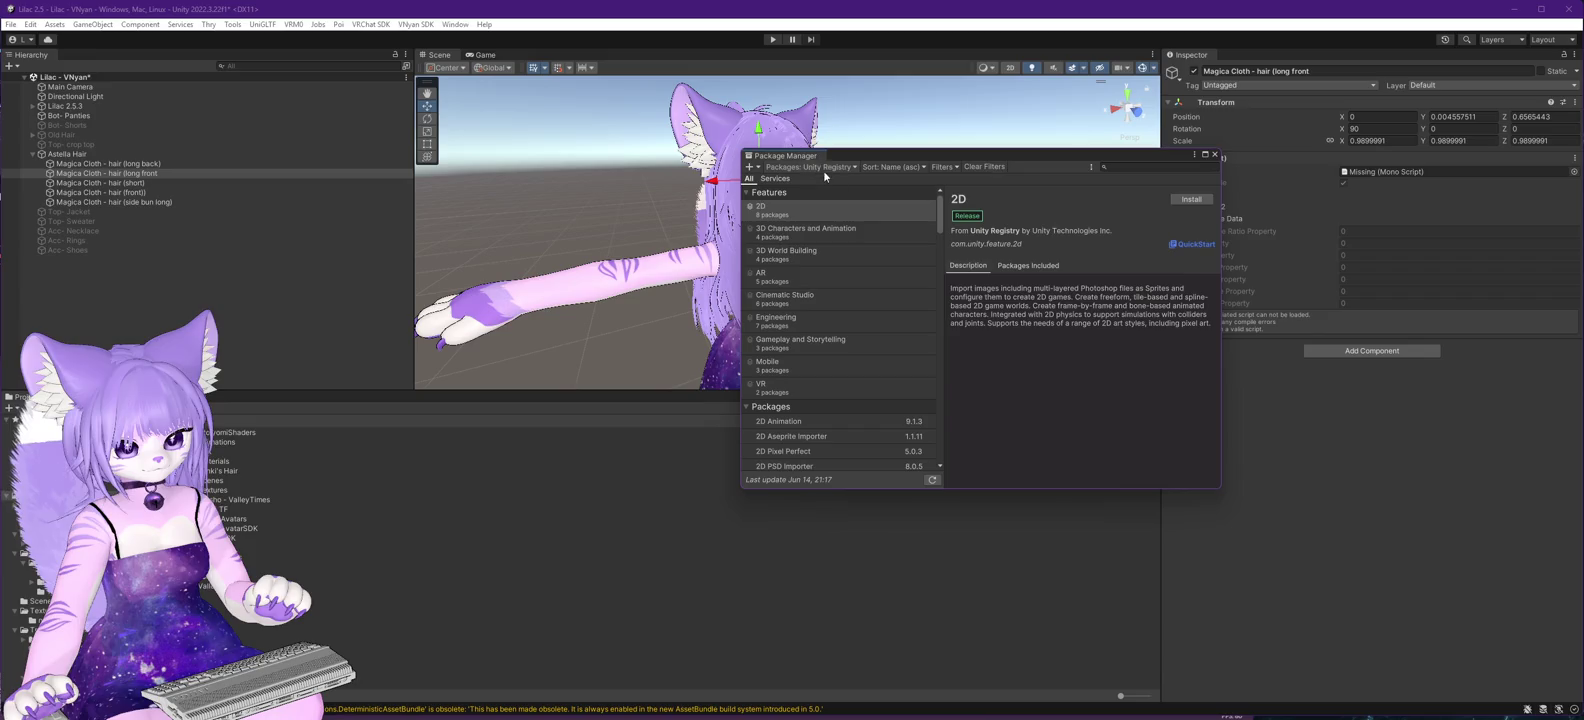
pyautogui.click(808, 167)
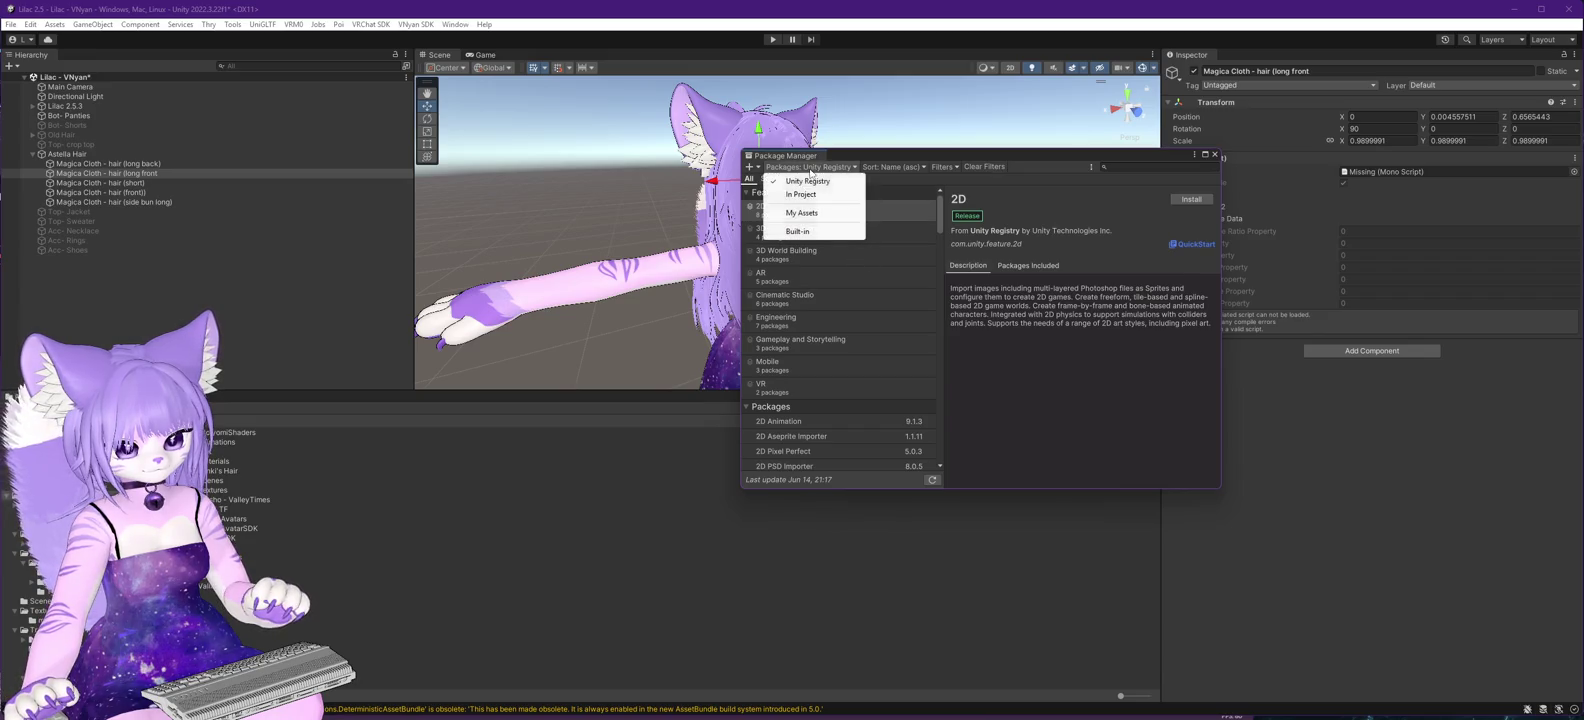
pyautogui.click(808, 213)
pyautogui.click(842, 196)
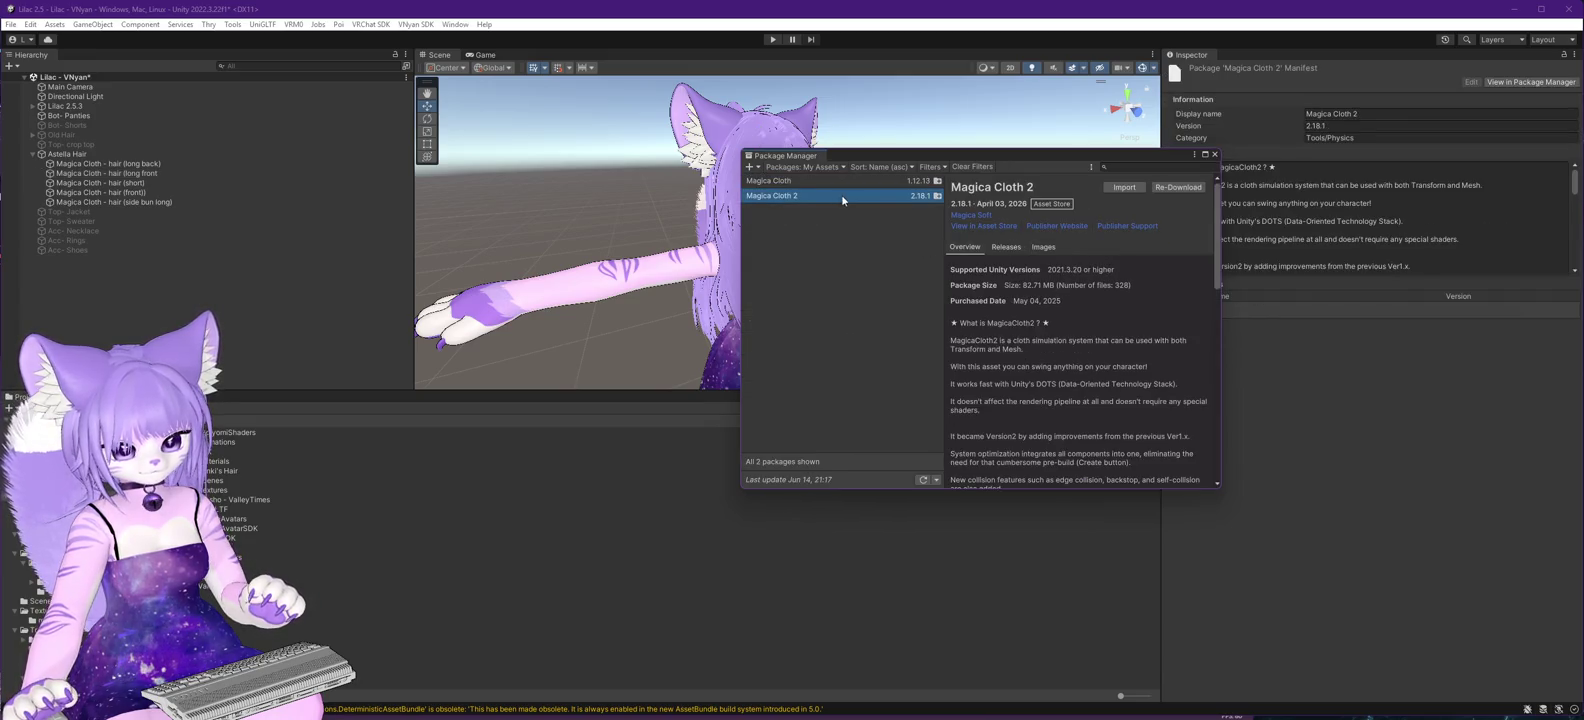
pyautogui.click(1125, 188)
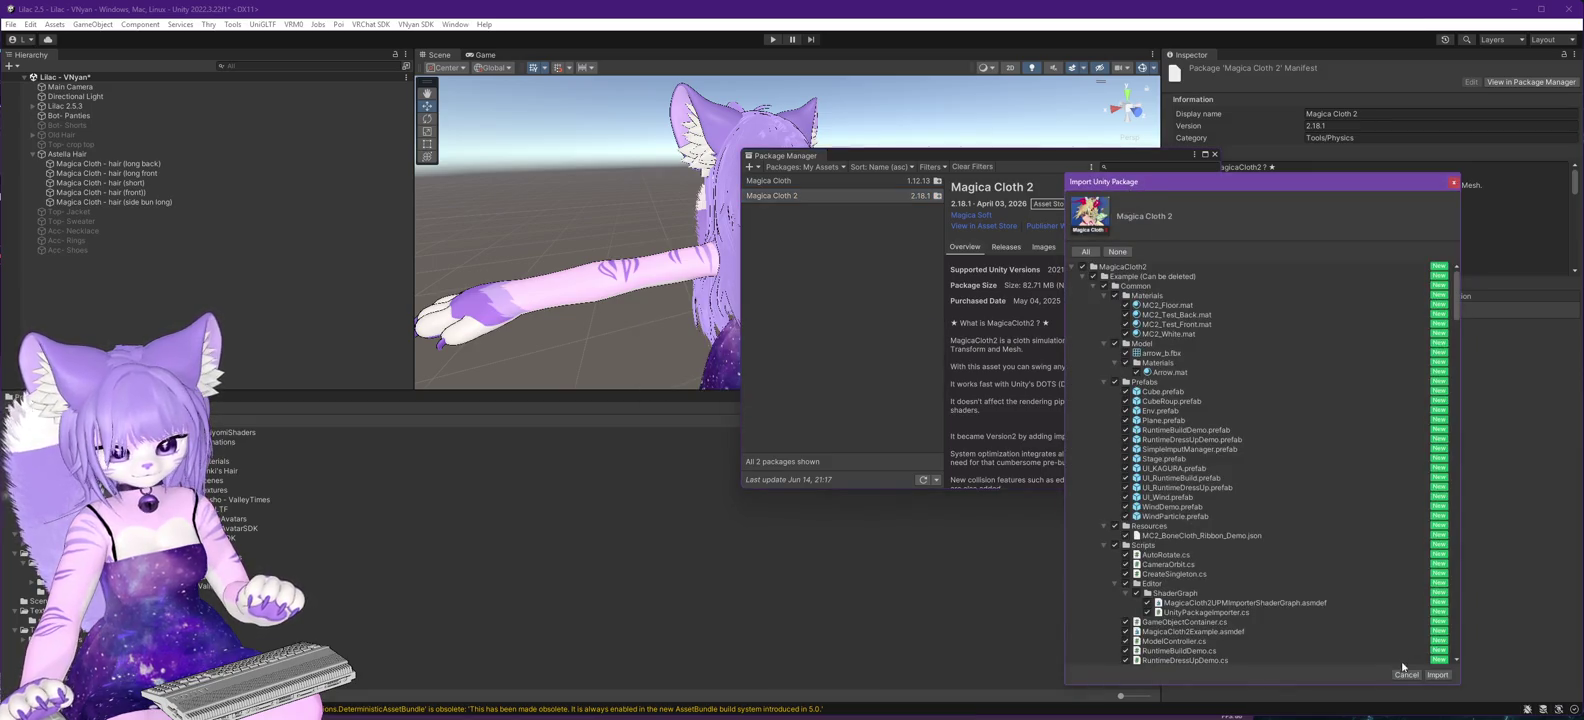
pyautogui.click(1437, 675)
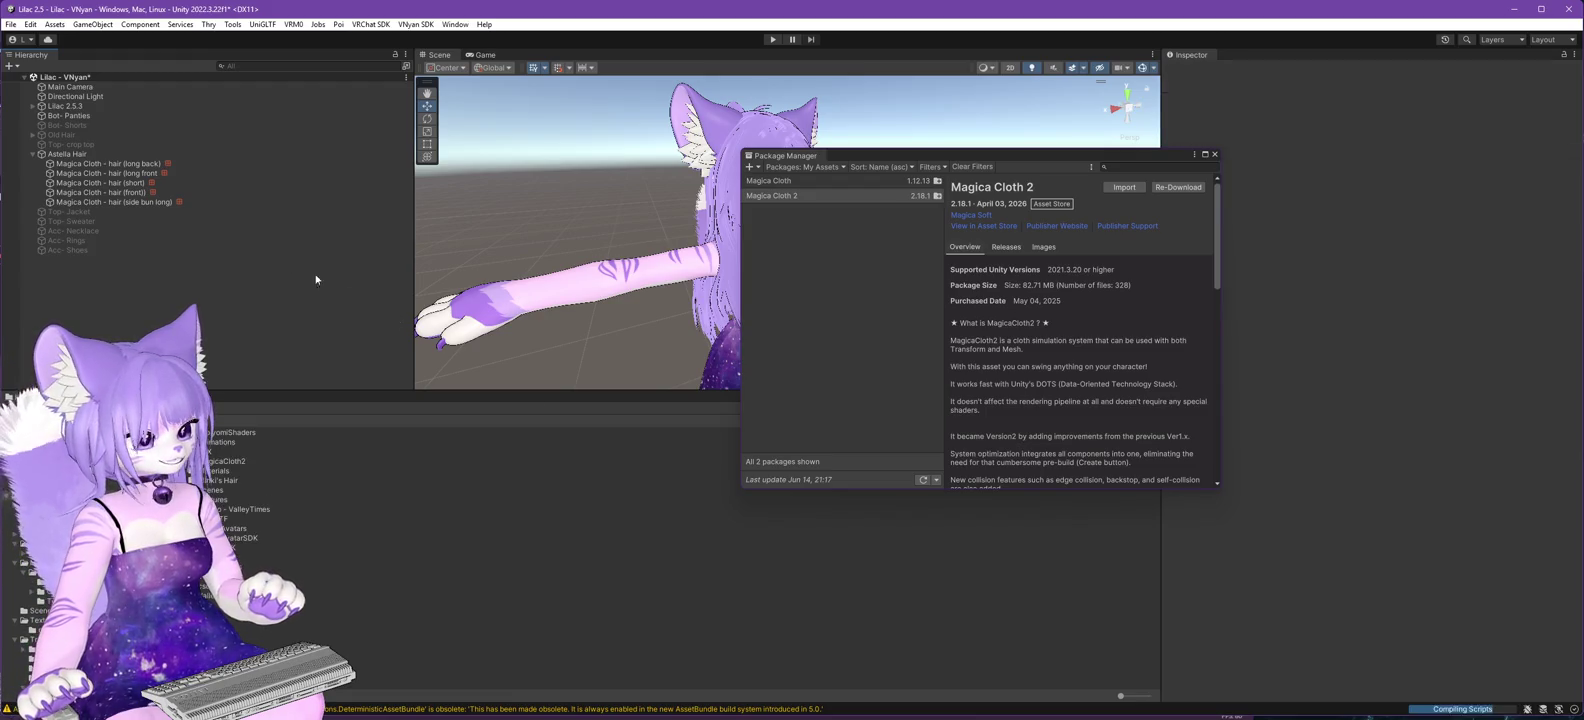
# - Check the long front hair cloth object, close Package Manager and select the Lilac - VNyan scene root
pyautogui.click(139, 174)
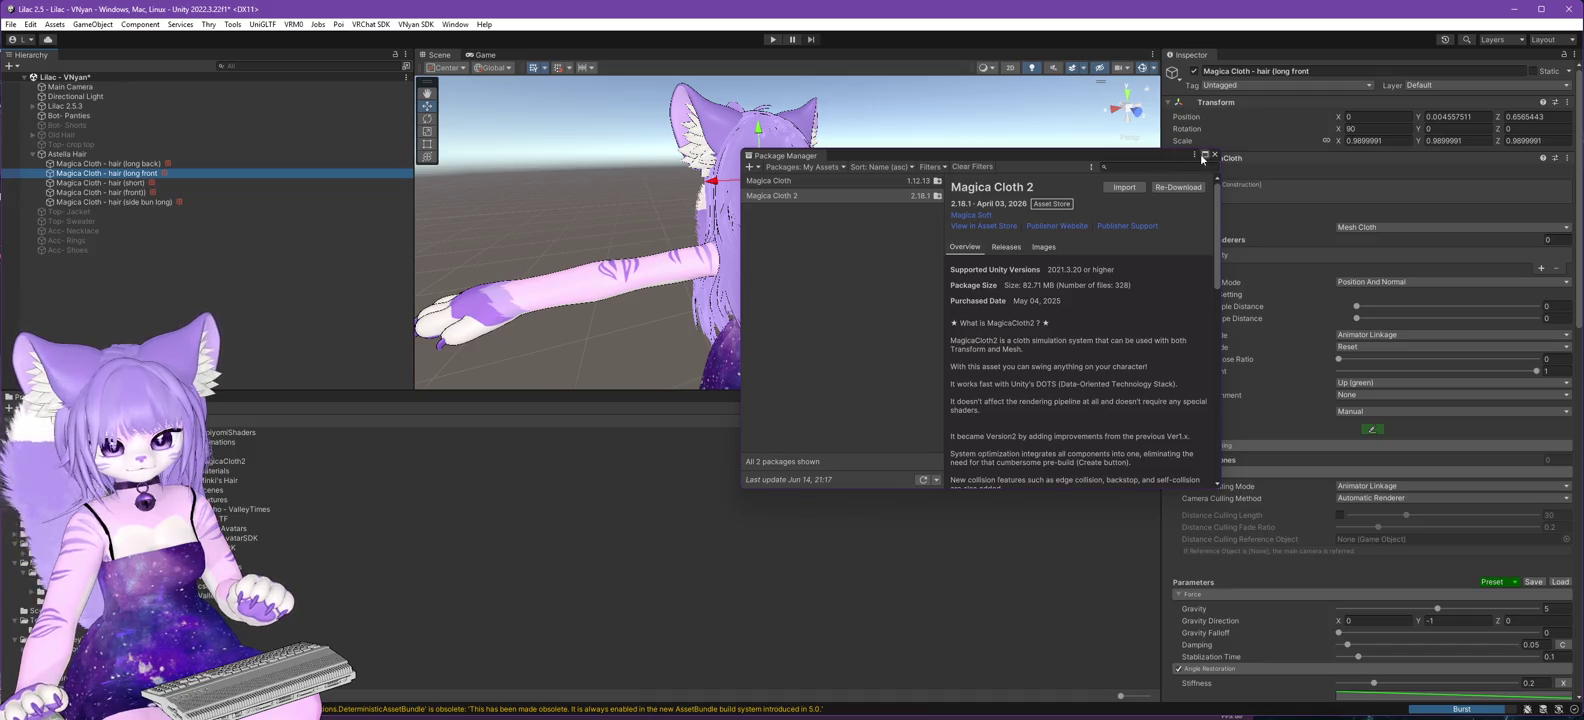
pyautogui.click(1215, 155)
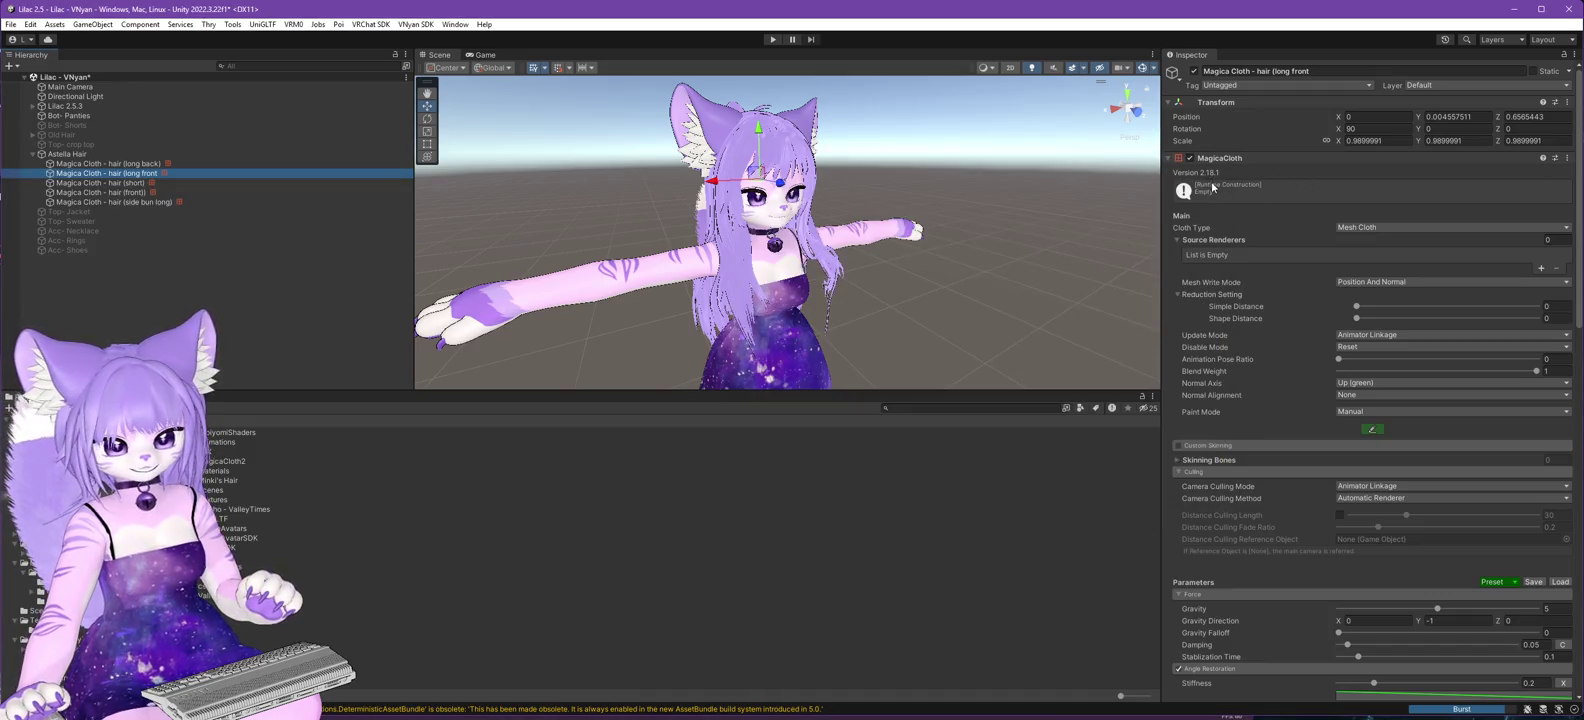
pyautogui.click(68, 80)
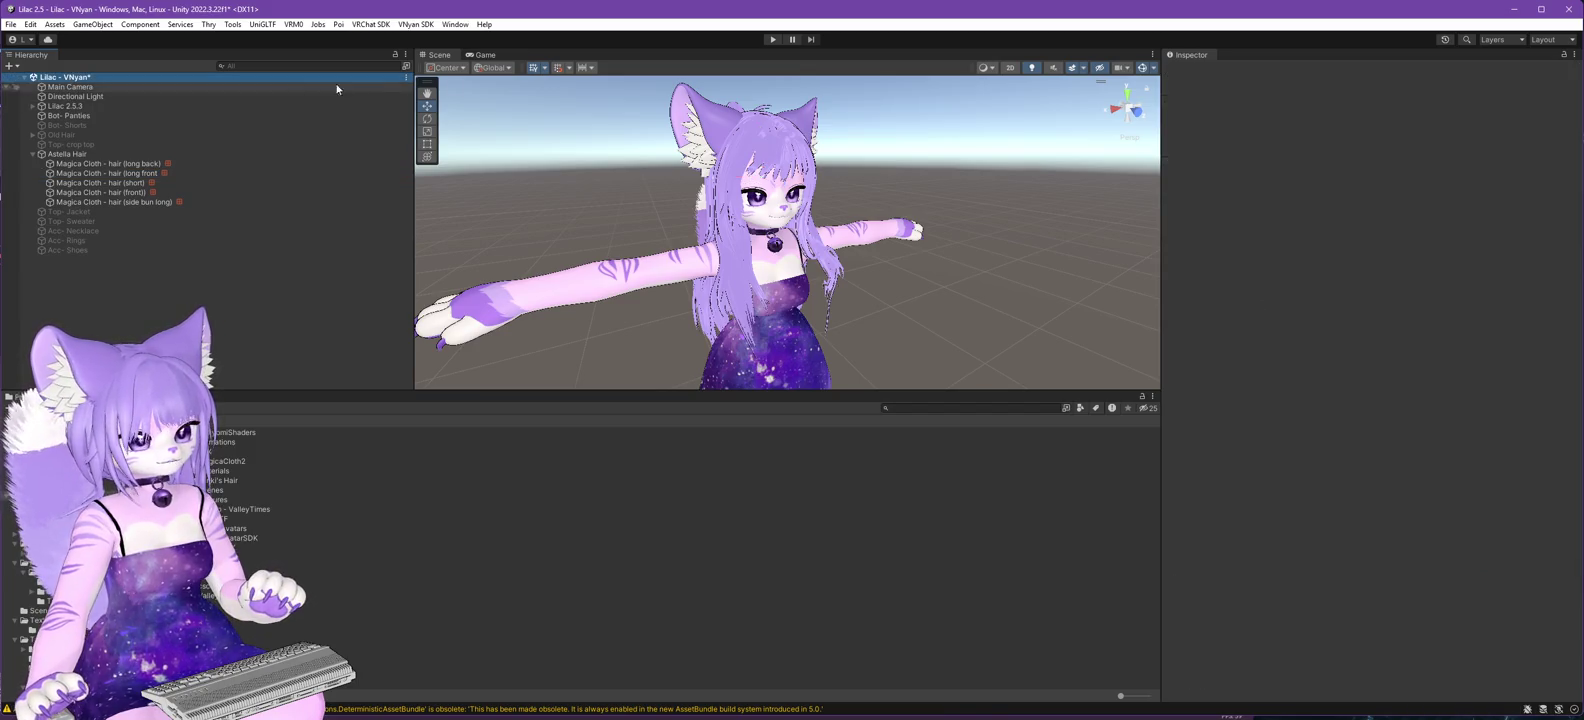
# - Select the Lilac 2.5.3 avatar in the Hierarchy for export
pyautogui.click(415, 24)
pyautogui.moveTo(436, 52)
pyautogui.click(590, 65)
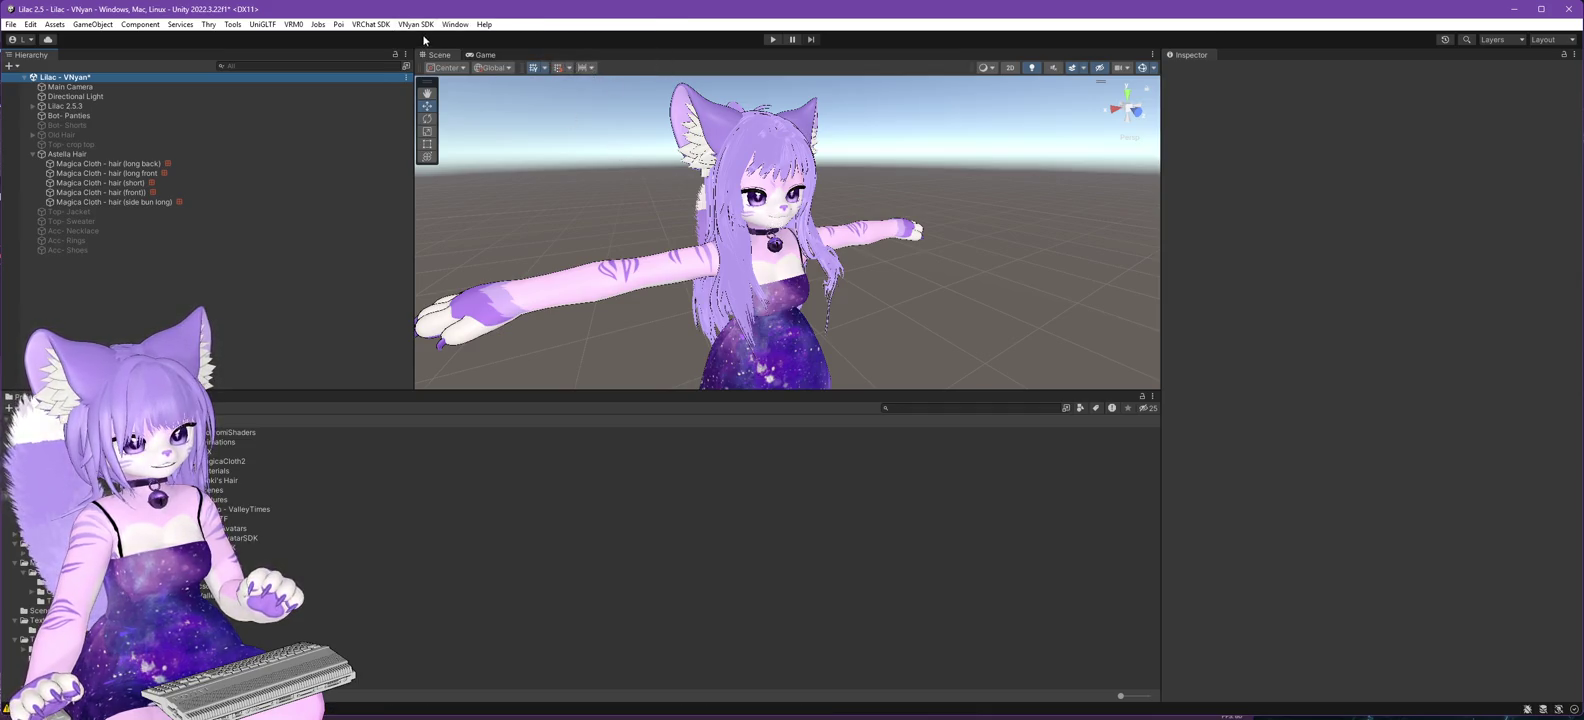
pyautogui.click(355, 106)
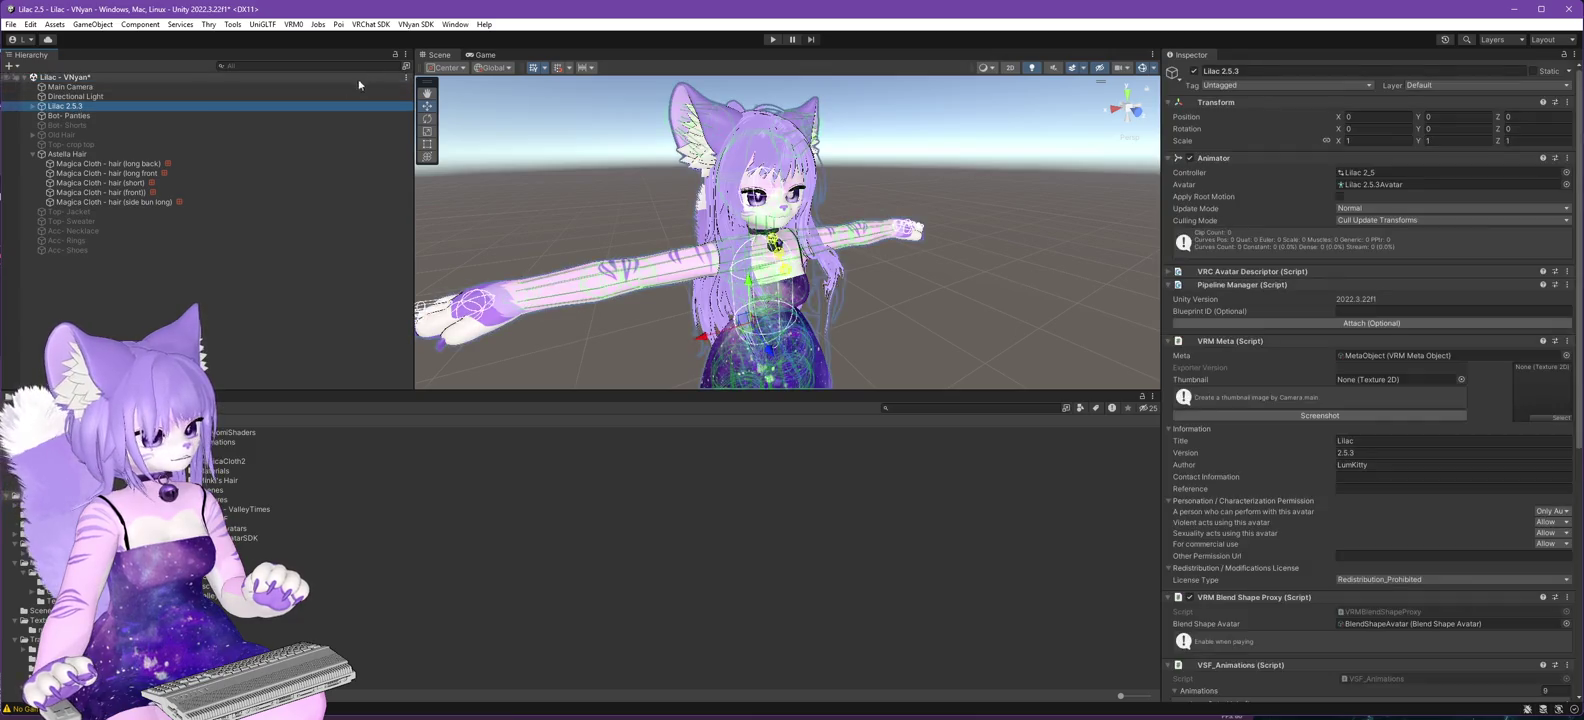
# - Export the avatar with Export VNyan Avatar, overwriting Lilac 2.6.0.vsfavatar, then switch to VNyan
pyautogui.click(415, 24)
pyautogui.moveTo(436, 51)
pyautogui.click(592, 65)
pyautogui.click(159, 266)
pyautogui.click(545, 490)
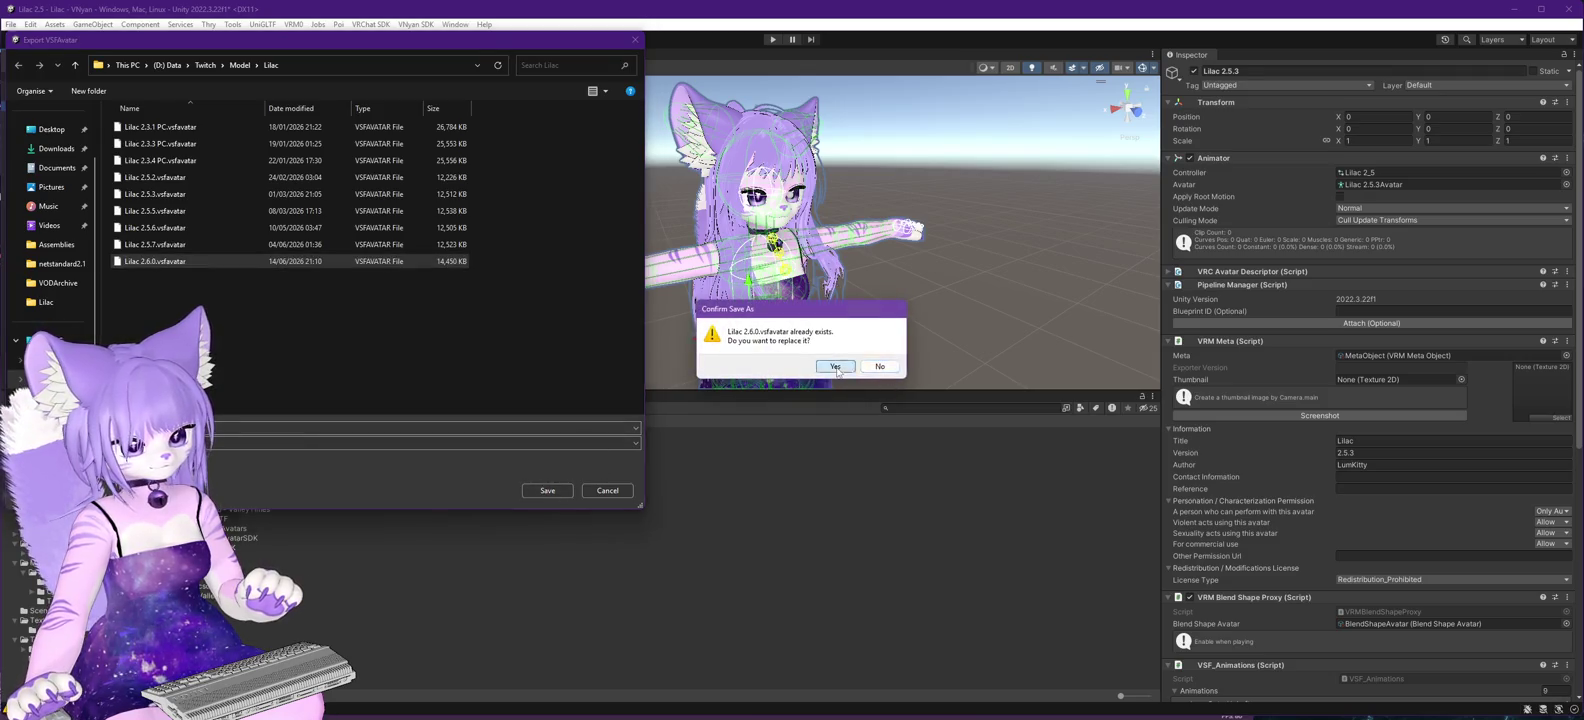
pyautogui.click(836, 367)
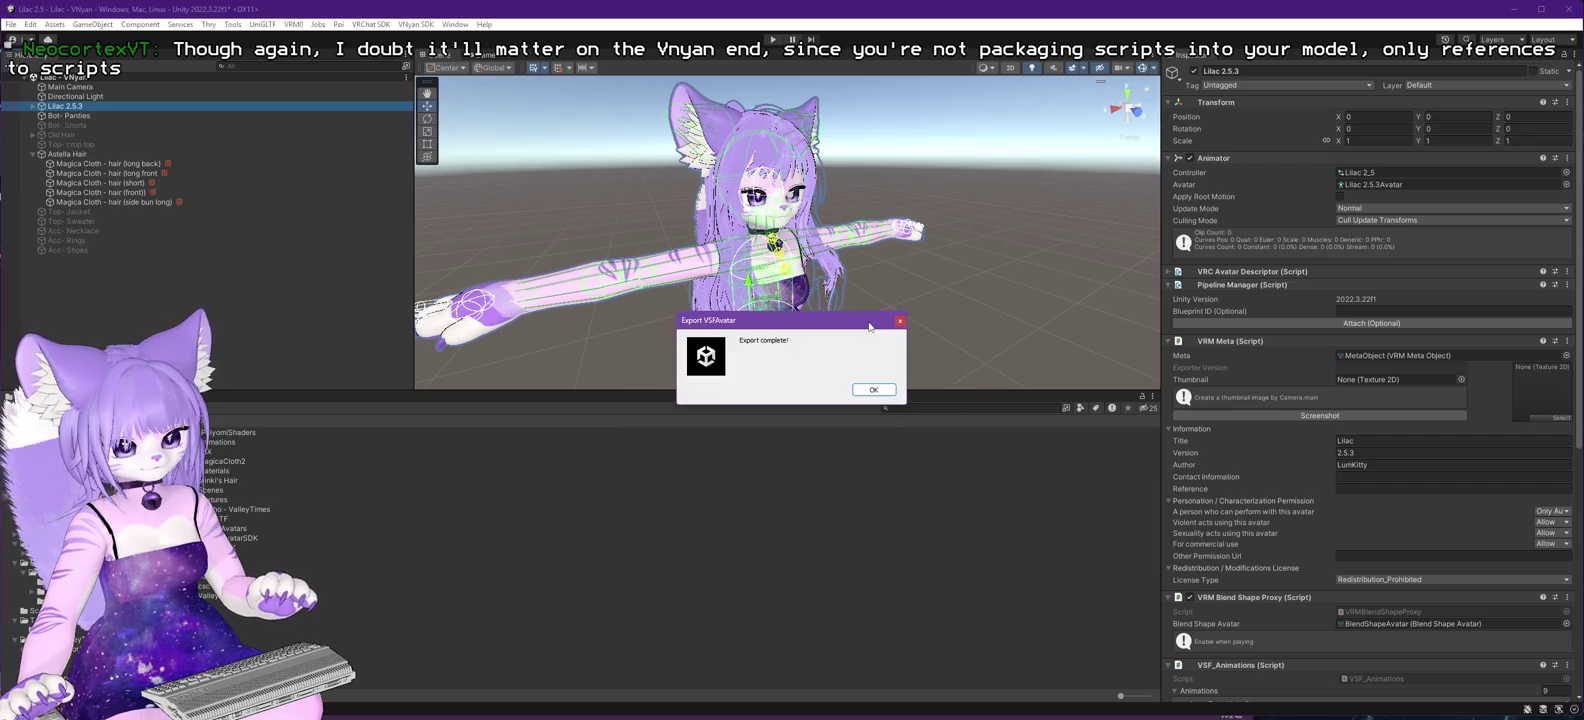
pyautogui.click(876, 396)
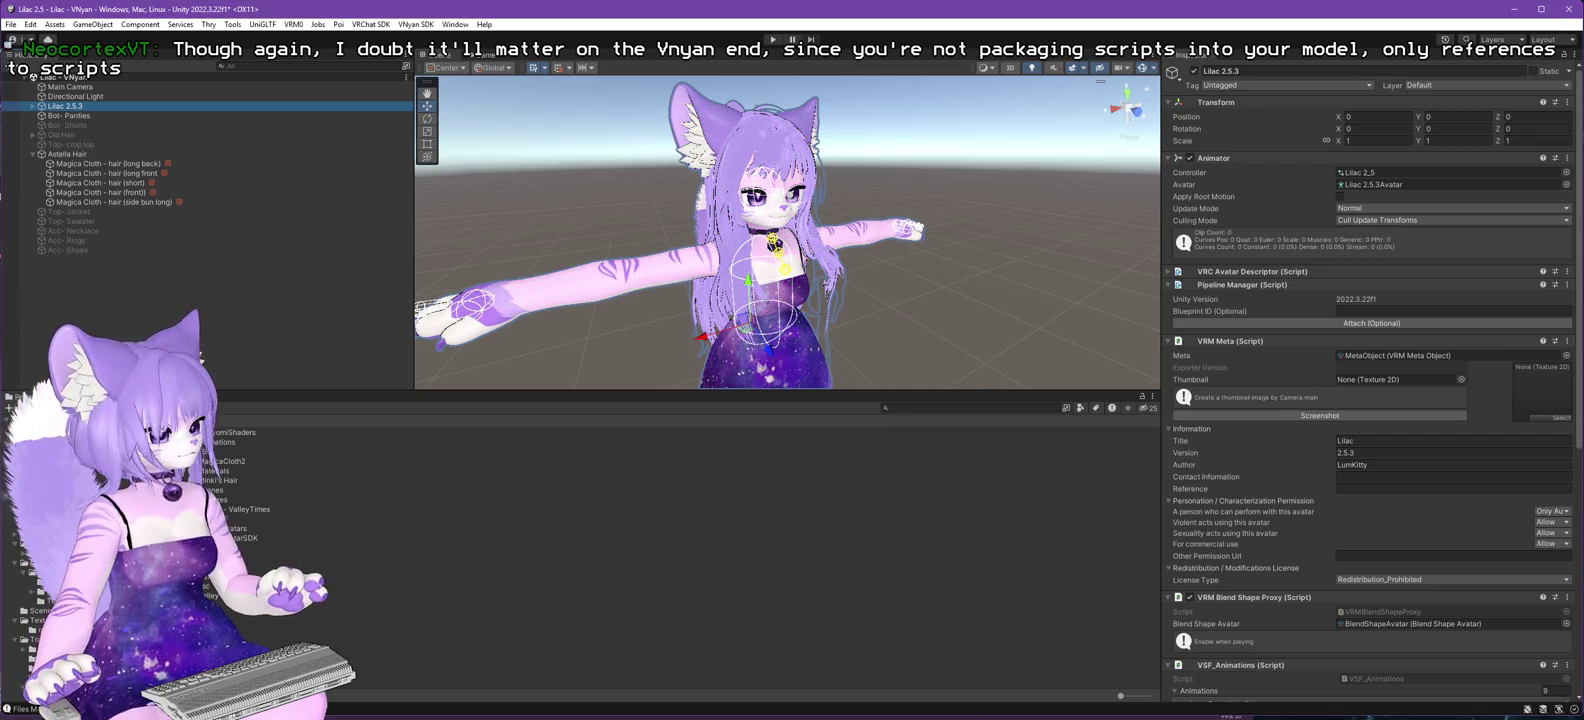
pyautogui.hotkey('alt', 'Tab')
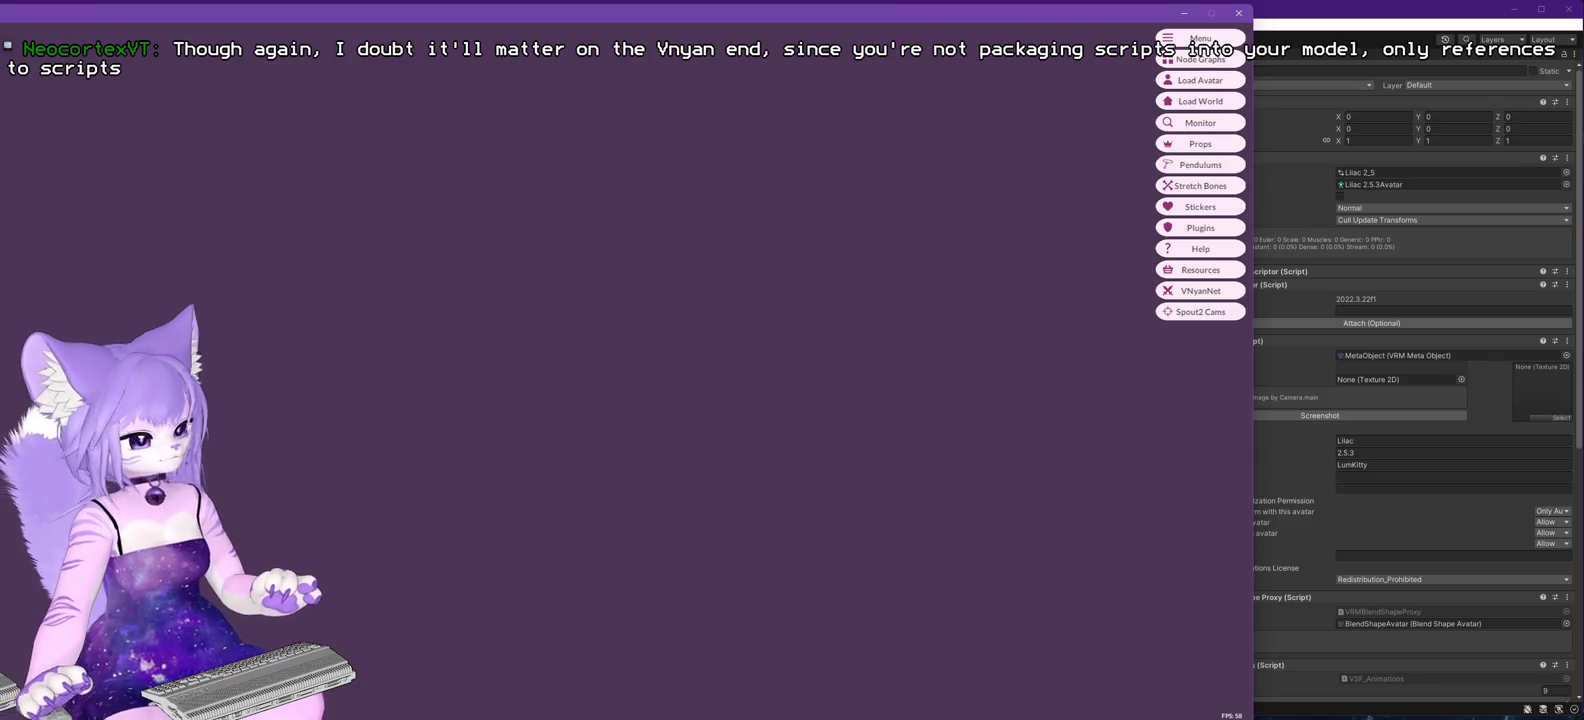
# - Load Lilac 2.6.0.vsfavatar into VNyan
pyautogui.click(1183, 16)
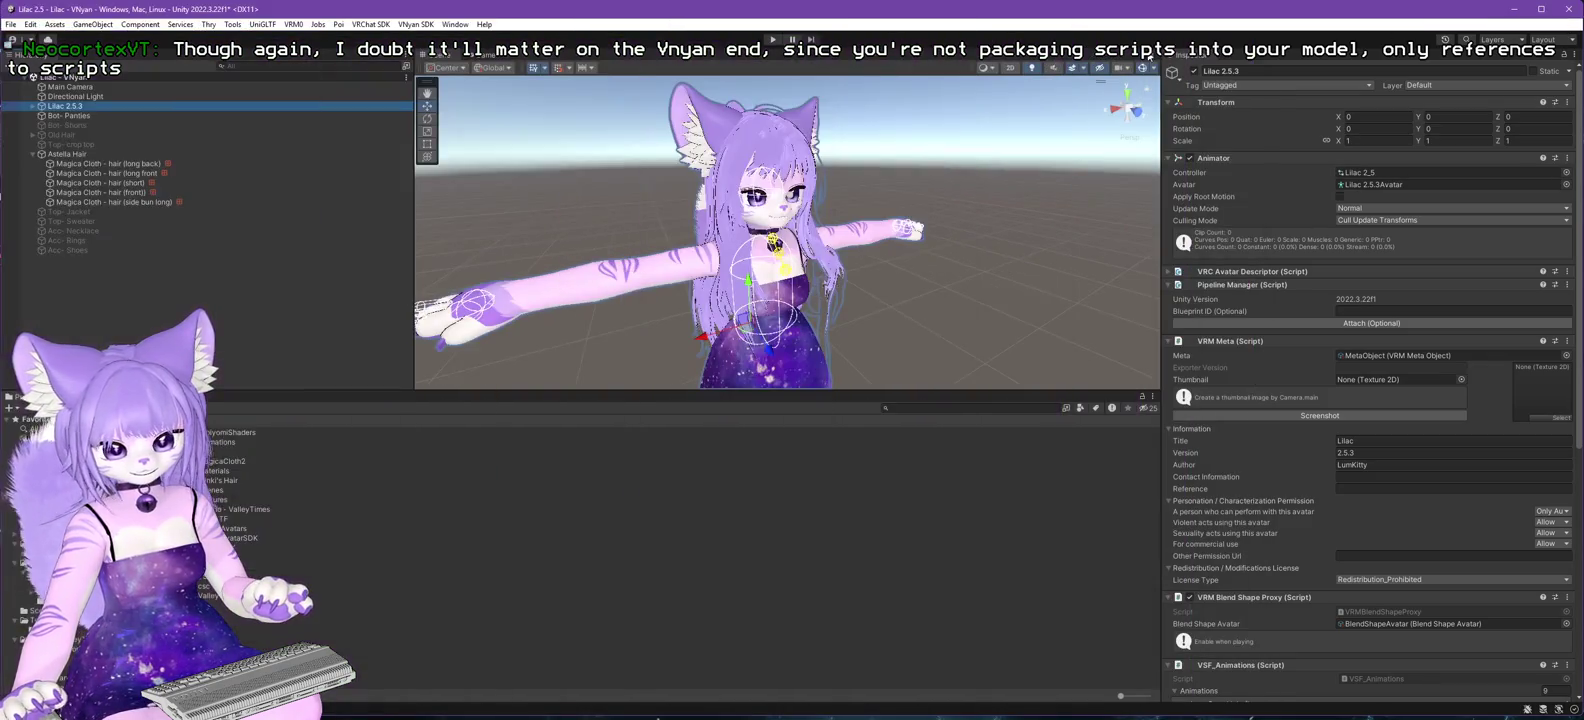
pyautogui.hotkey('alt', 'Tab')
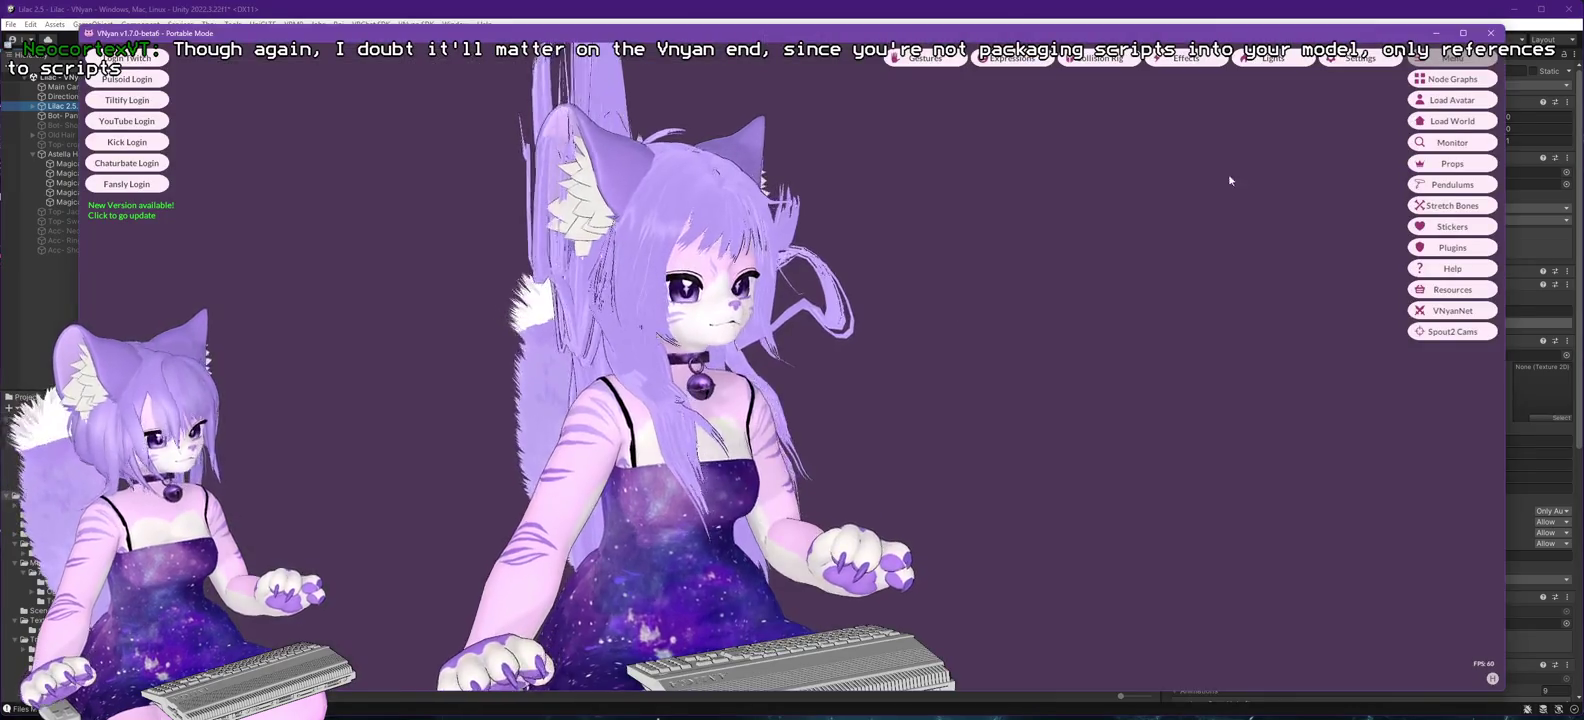
pyautogui.click(1452, 100)
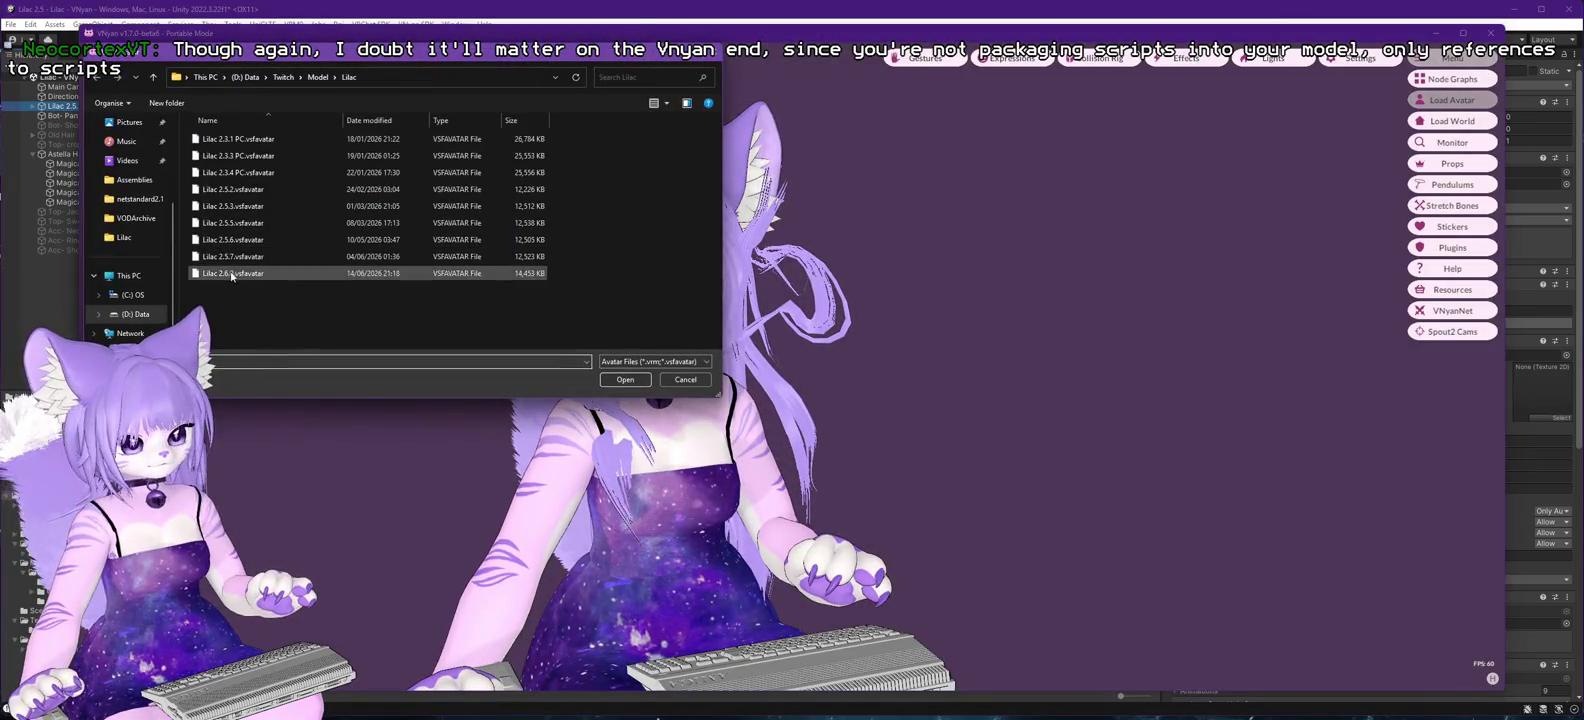
pyautogui.doubleClick(229, 273)
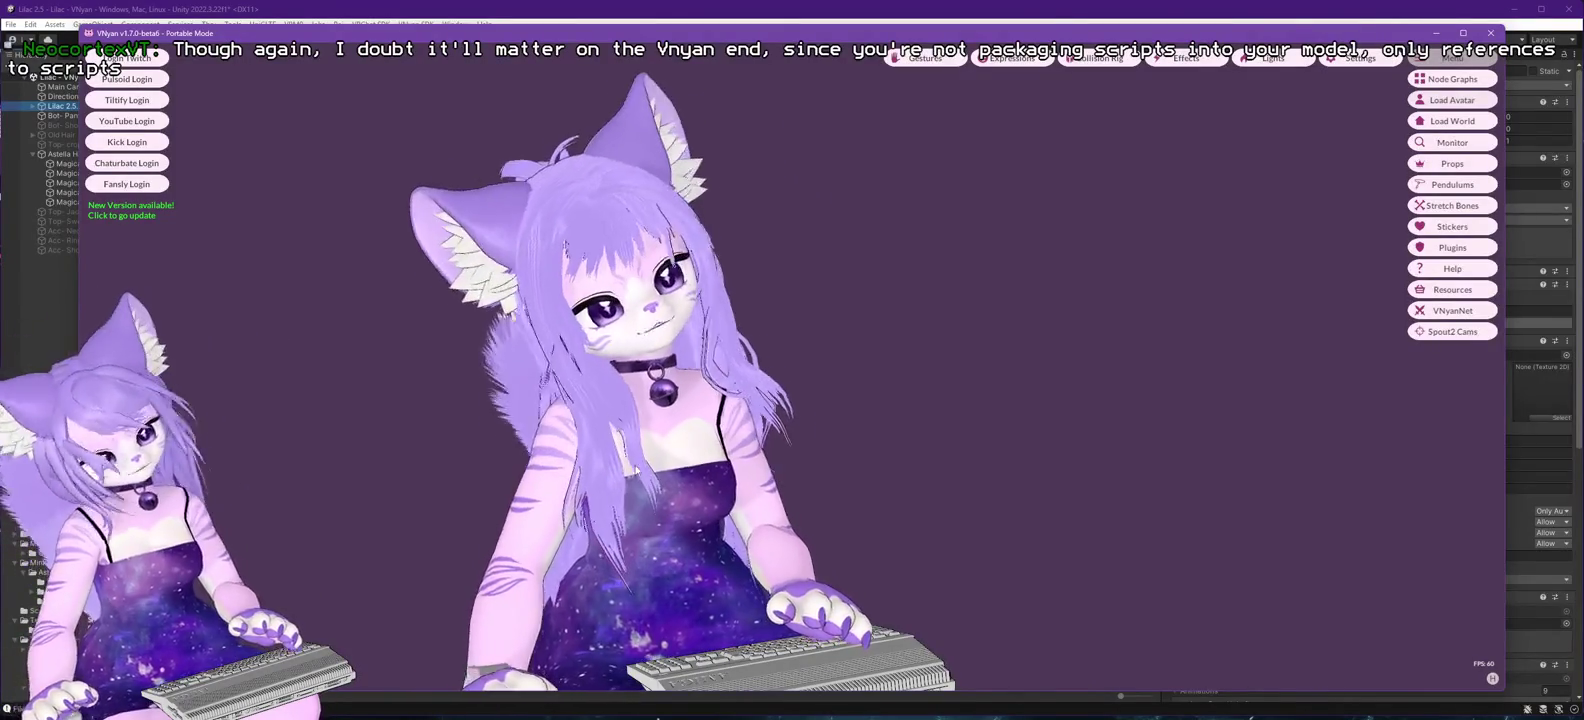
# - Orbit around the avatar to check its hair from behind and in front, then return to Unity
pyautogui.moveTo(630, 455); pyautogui.dragTo(854, 494)
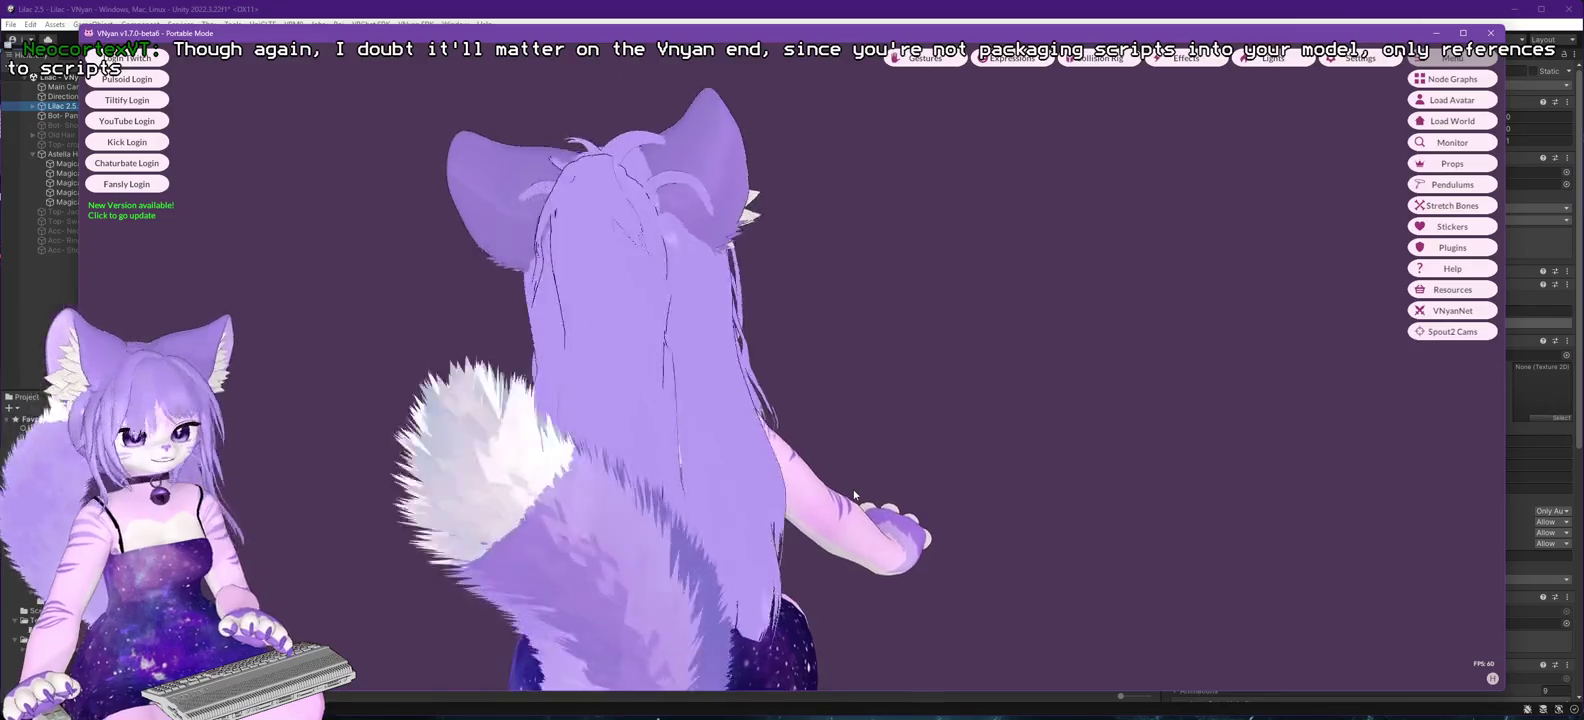
pyautogui.moveTo(854, 494)
pyautogui.mouseDown()
pyautogui.moveTo(312, 488)
pyautogui.moveTo(402, 502)
pyautogui.moveTo(405, 517)
pyautogui.moveTo(937, 439)
pyautogui.moveTo(859, 459)
pyautogui.moveTo(954, 461)
pyautogui.moveTo(940, 461)
pyautogui.mouseUp()
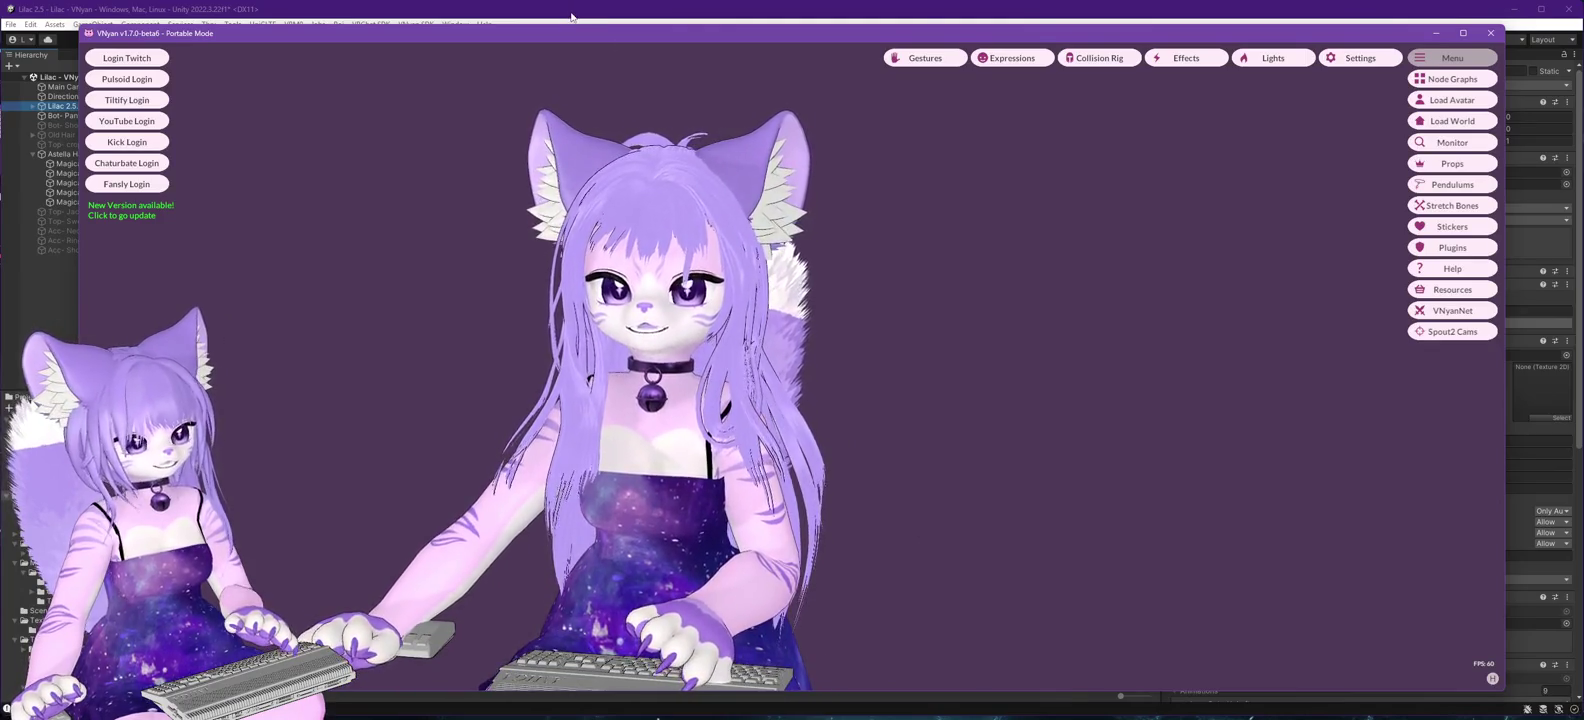
pyautogui.click(571, 16)
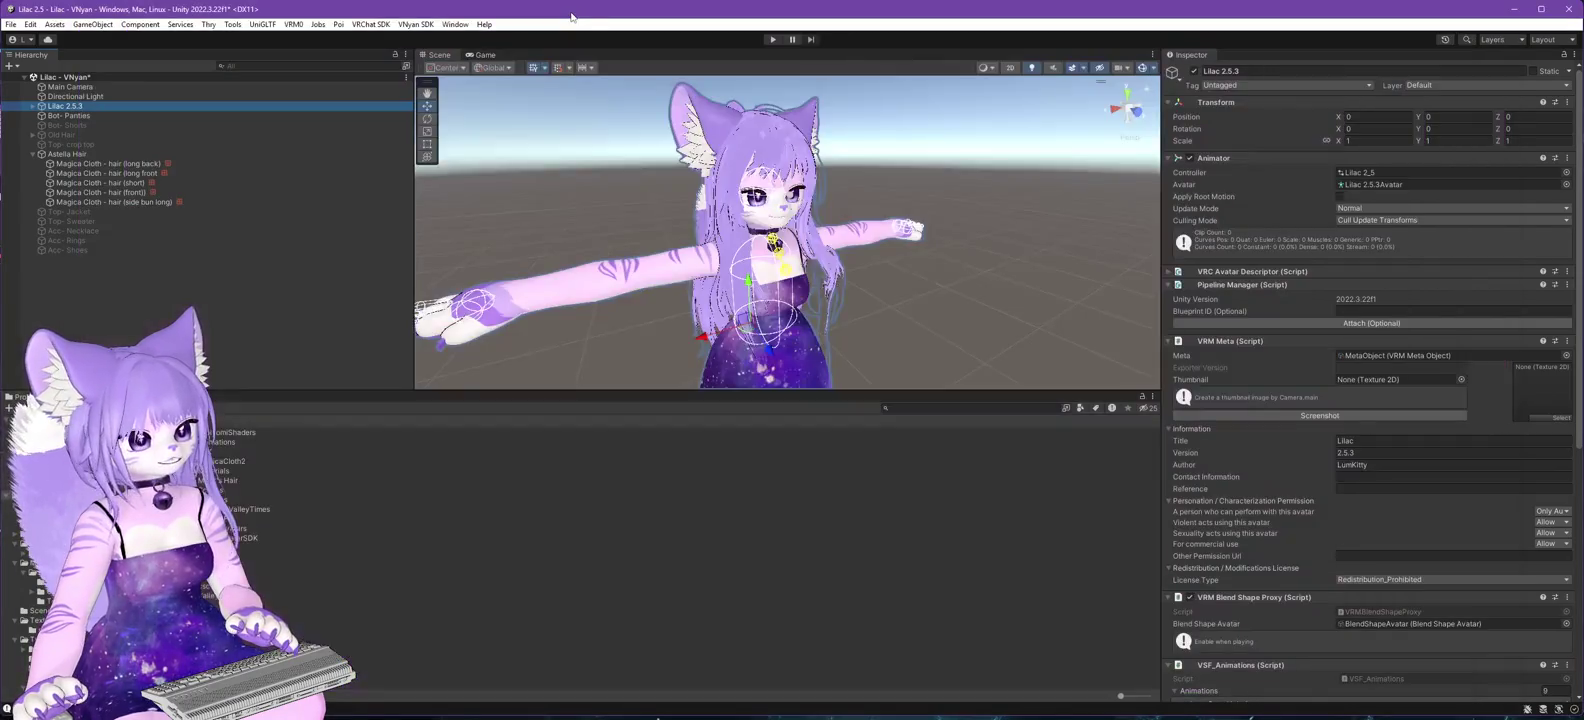
# - On the long front hair cloth, keep Teleport Mode at None and set Collider Collision Mode to Edge
pyautogui.click(150, 173)
pyautogui.scroll(-10, 1457, 547)
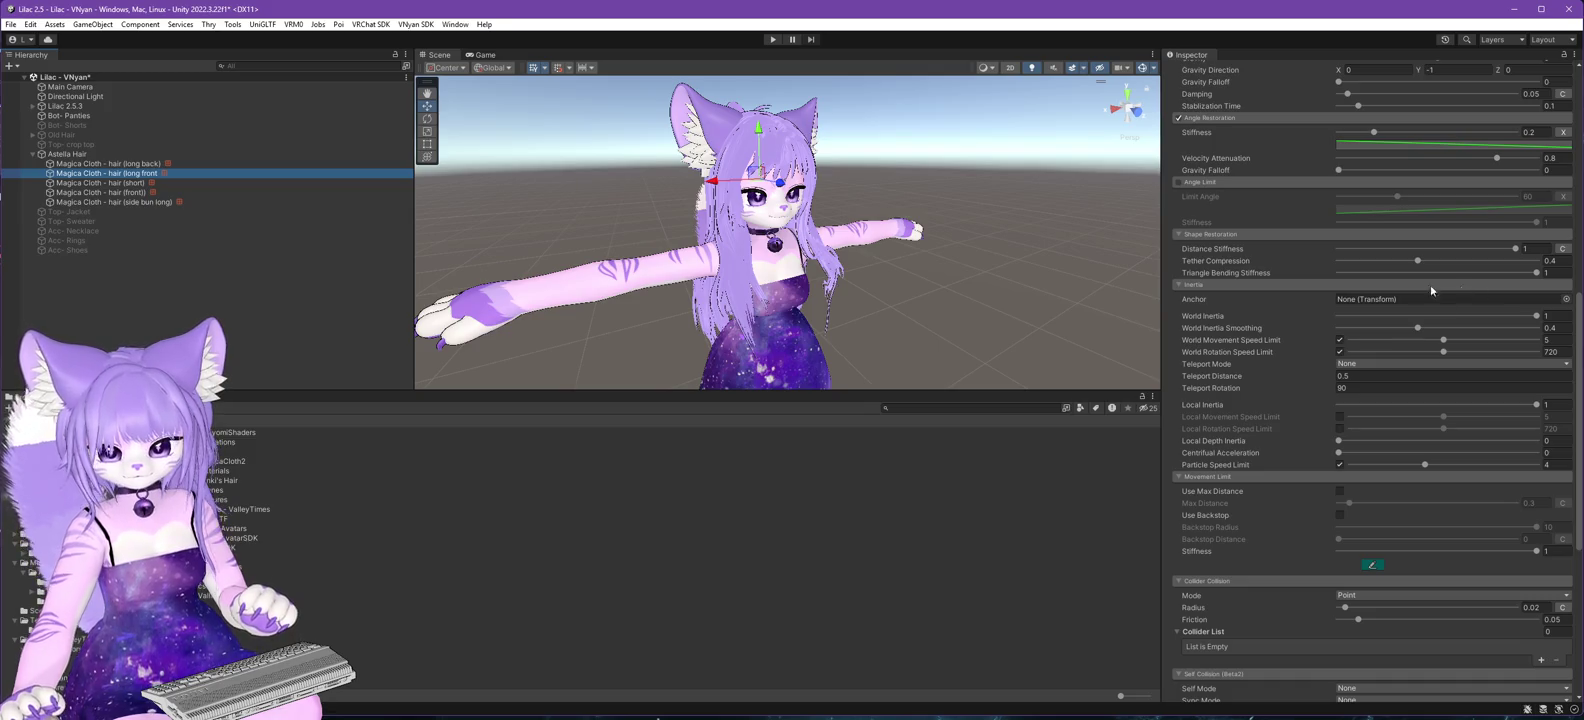
pyautogui.scroll(10, 1418, 291)
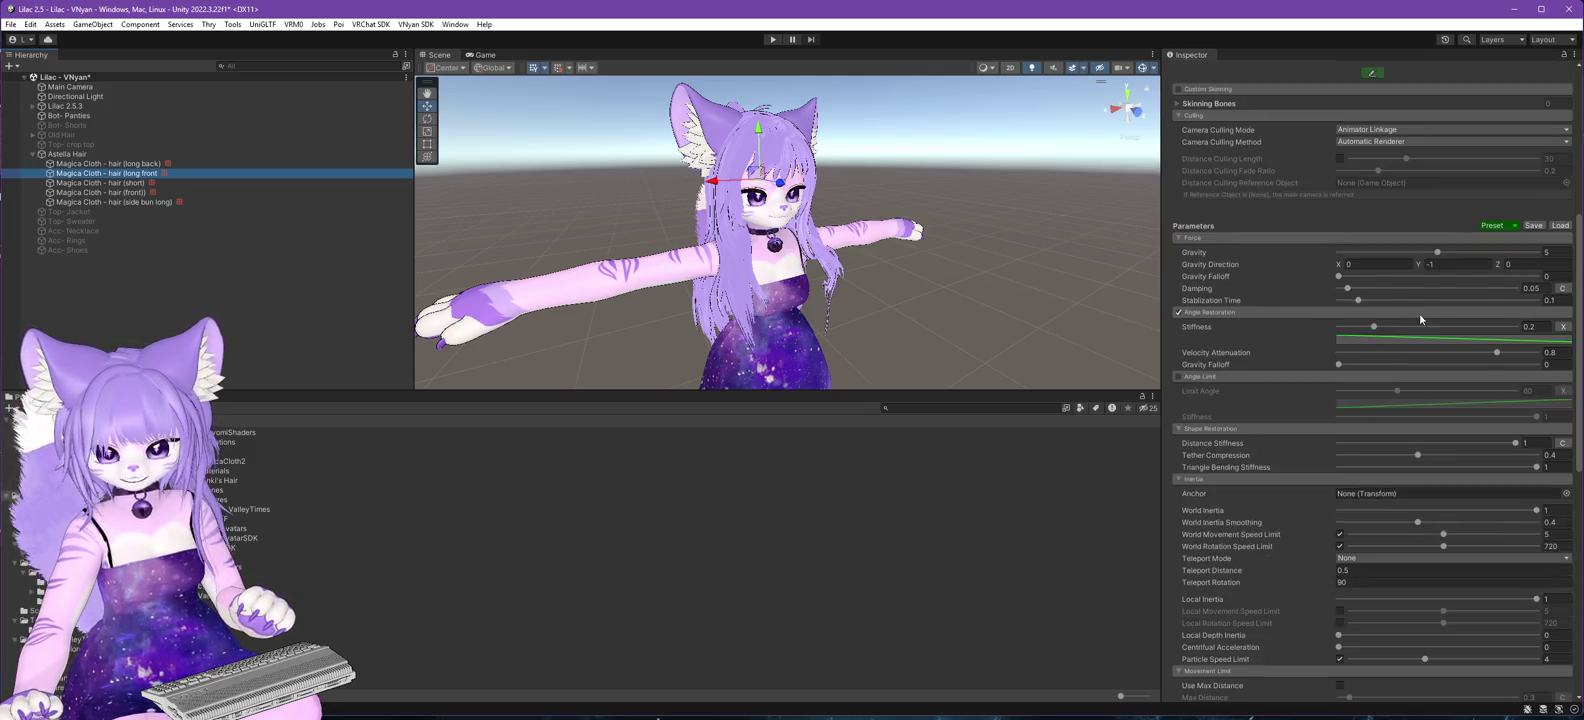
pyautogui.scroll(-9, 1402, 330)
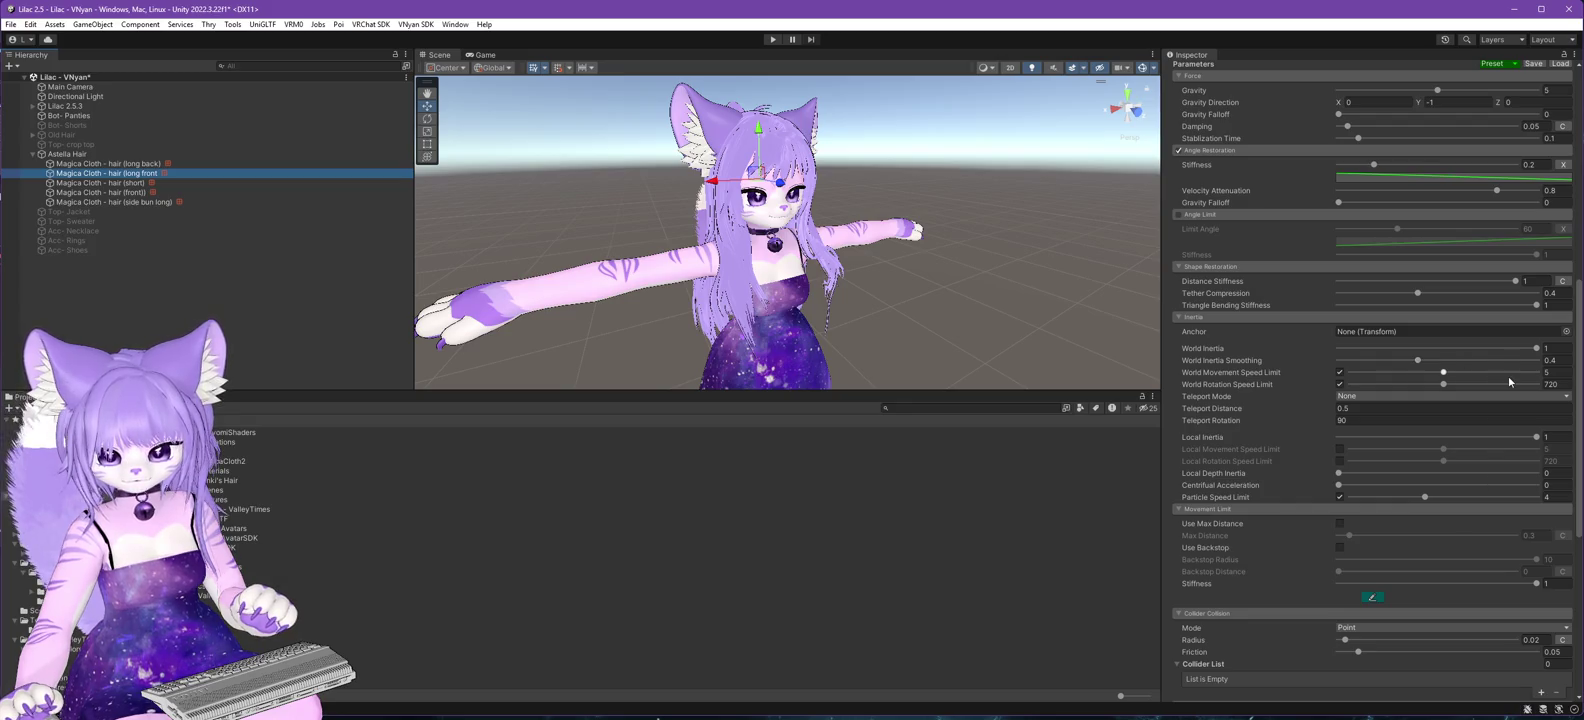
pyautogui.click(1386, 396)
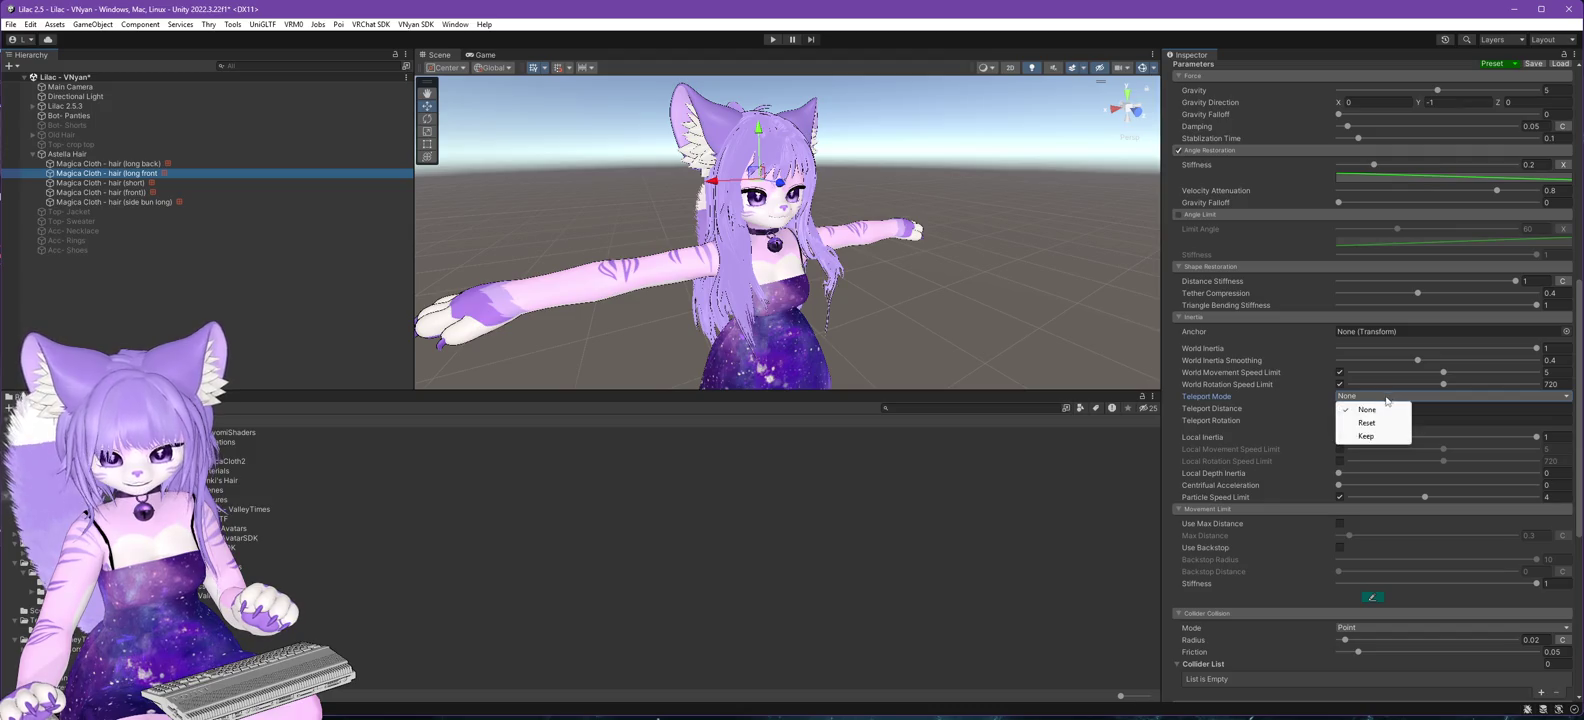
pyautogui.click(1163, 441)
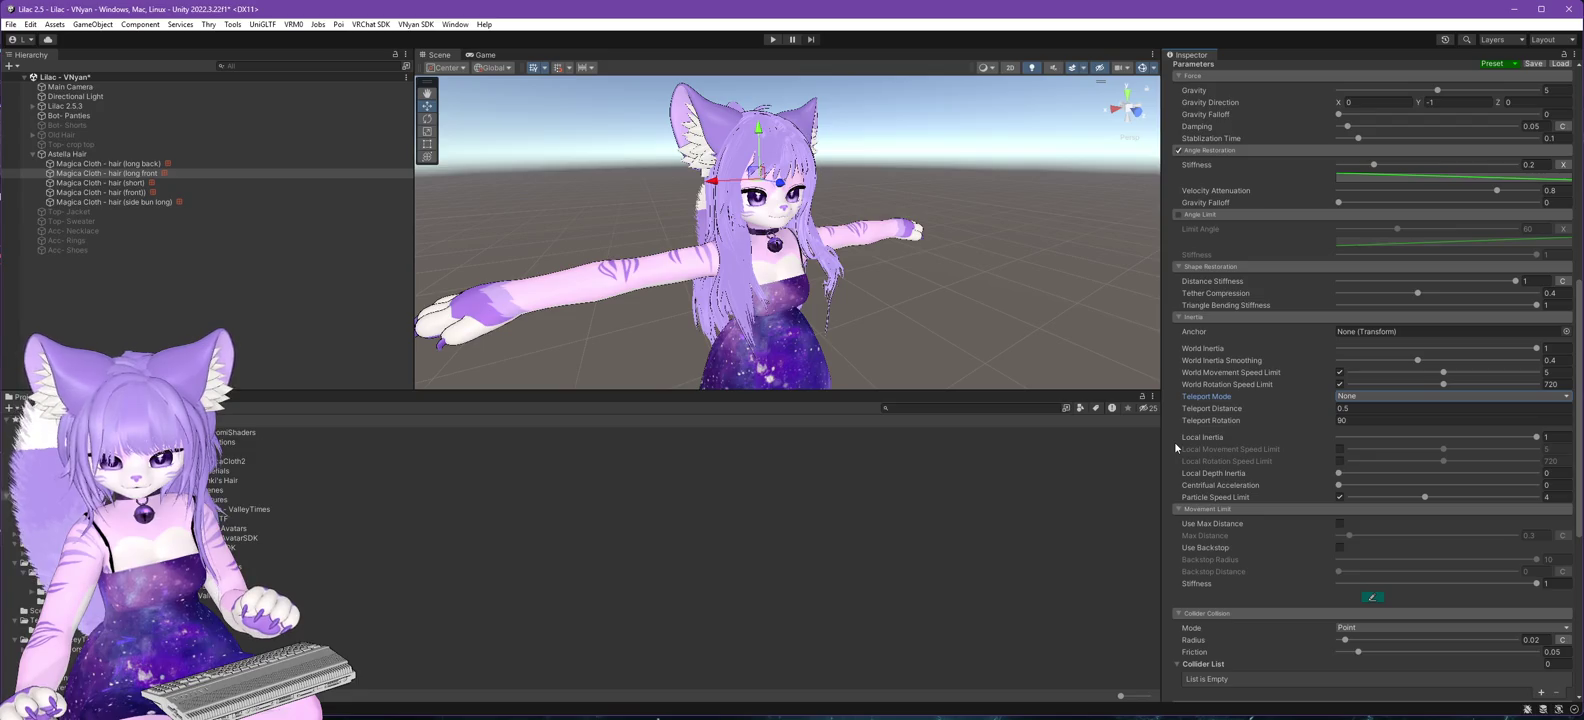
pyautogui.scroll(-5, 1174, 441)
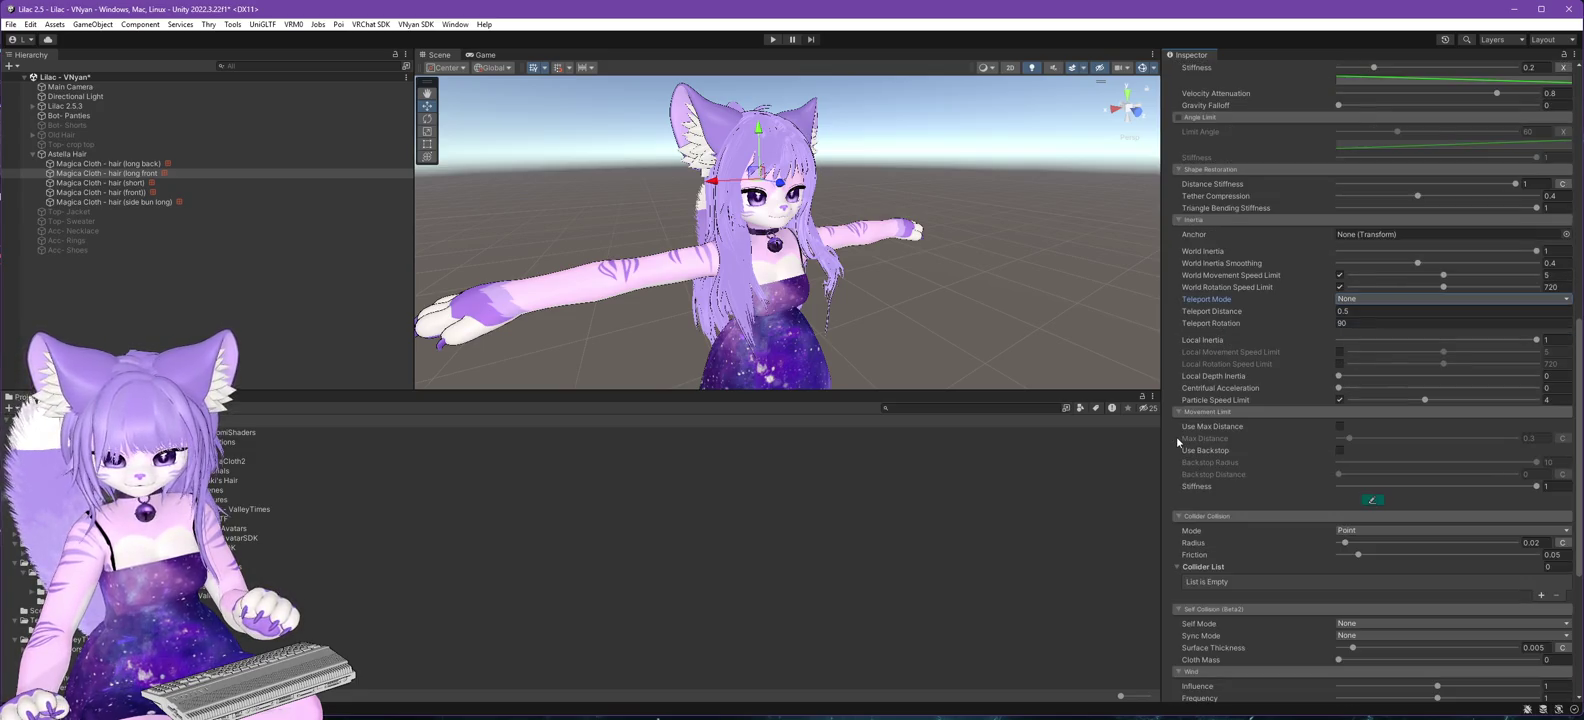
pyautogui.scroll(-3, 1176, 436)
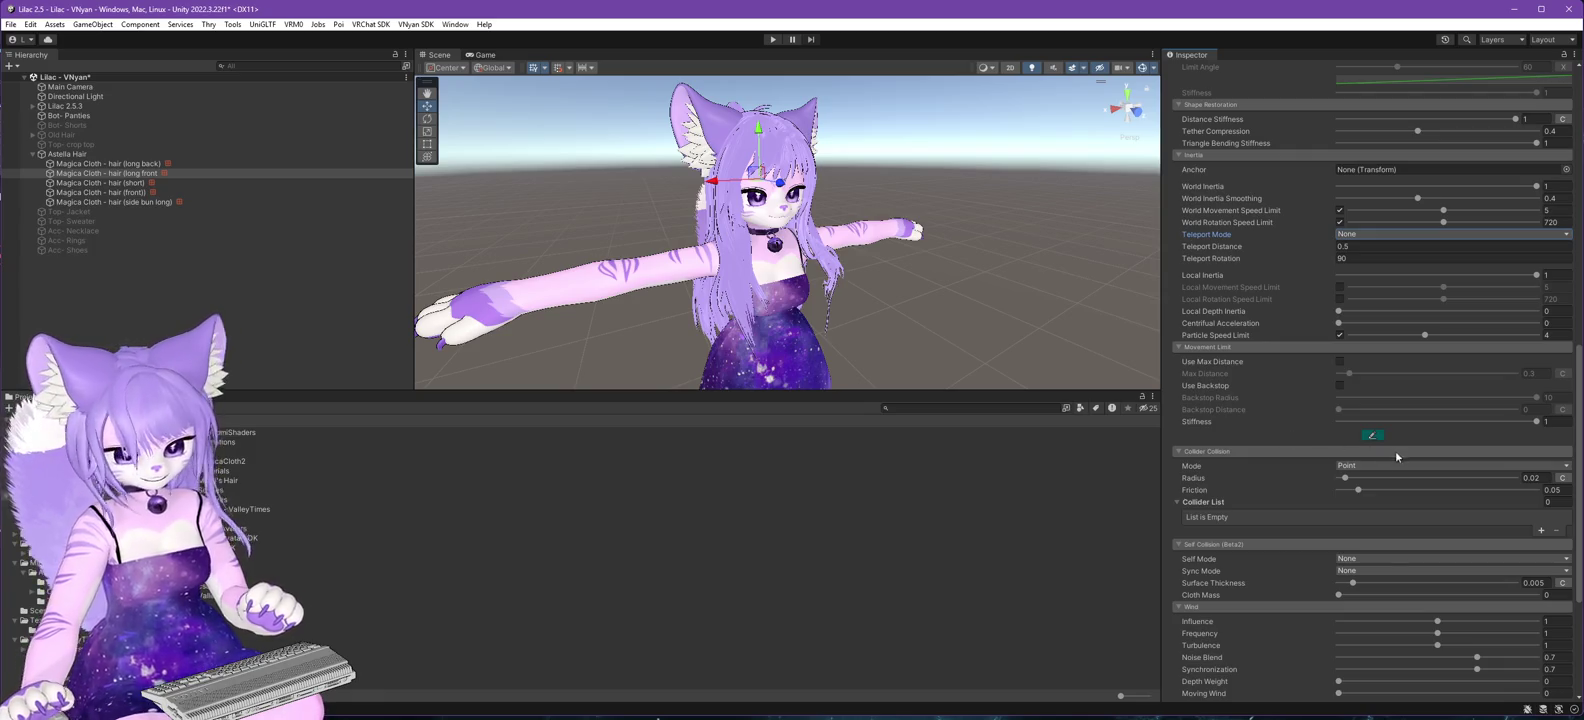
pyautogui.click(1349, 467)
pyautogui.click(1366, 505)
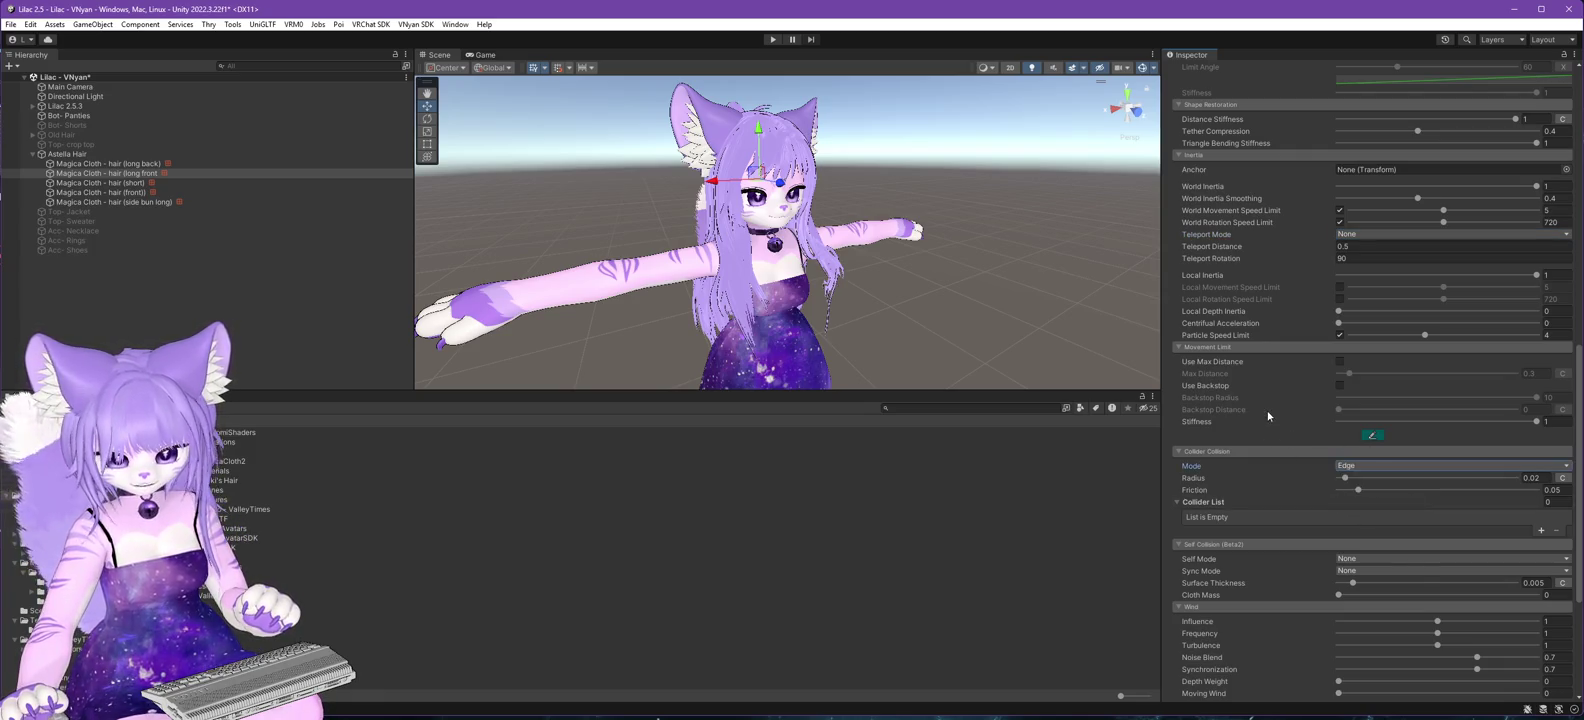
# - Lower the Angle Restoration stiffness from 0.2 to 0.071
pyautogui.scroll(-3, 1268, 416)
pyautogui.scroll(-3, 1268, 416)
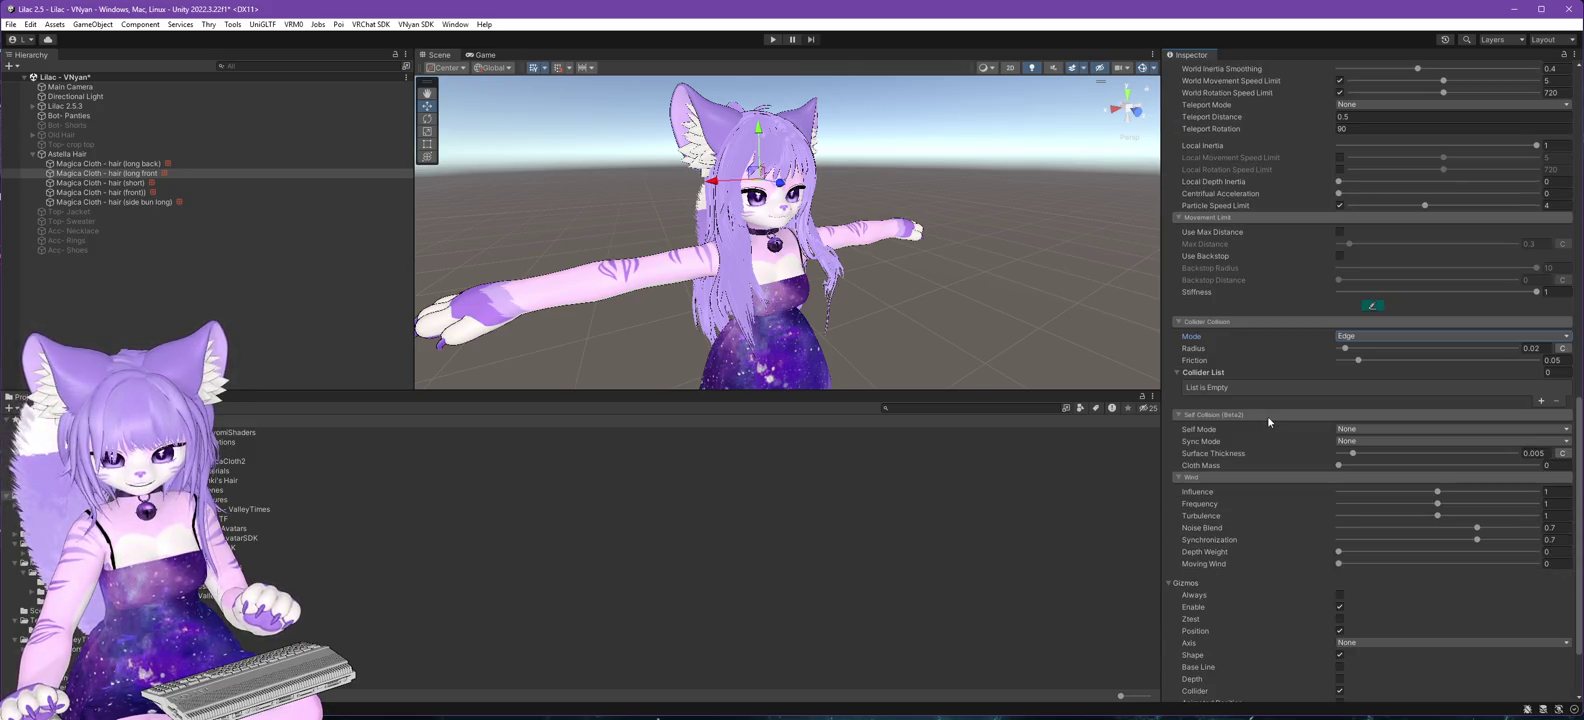
pyautogui.scroll(-3, 1267, 415)
pyautogui.scroll(10, 1273, 424)
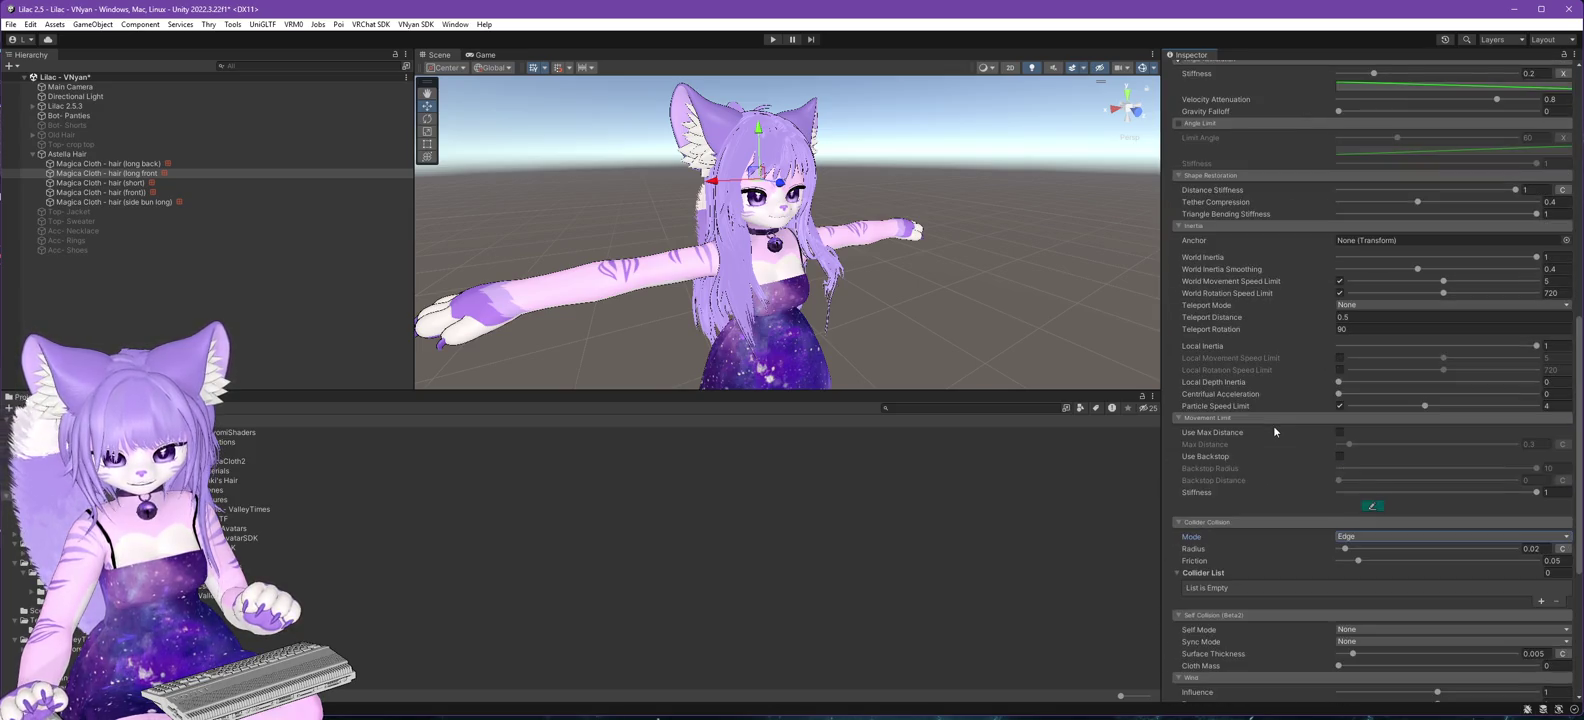
pyautogui.scroll(5, 1273, 430)
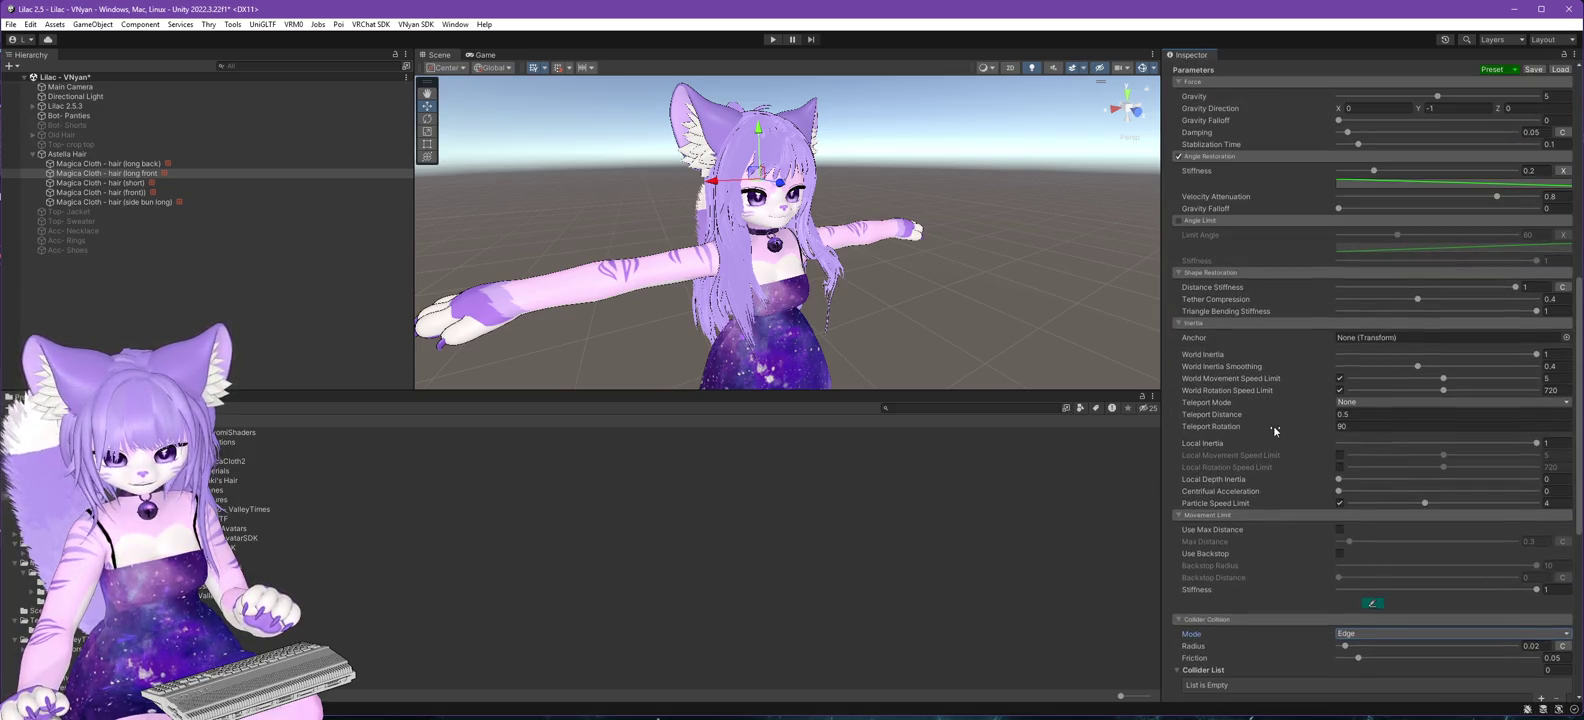
pyautogui.scroll(5, 1277, 418)
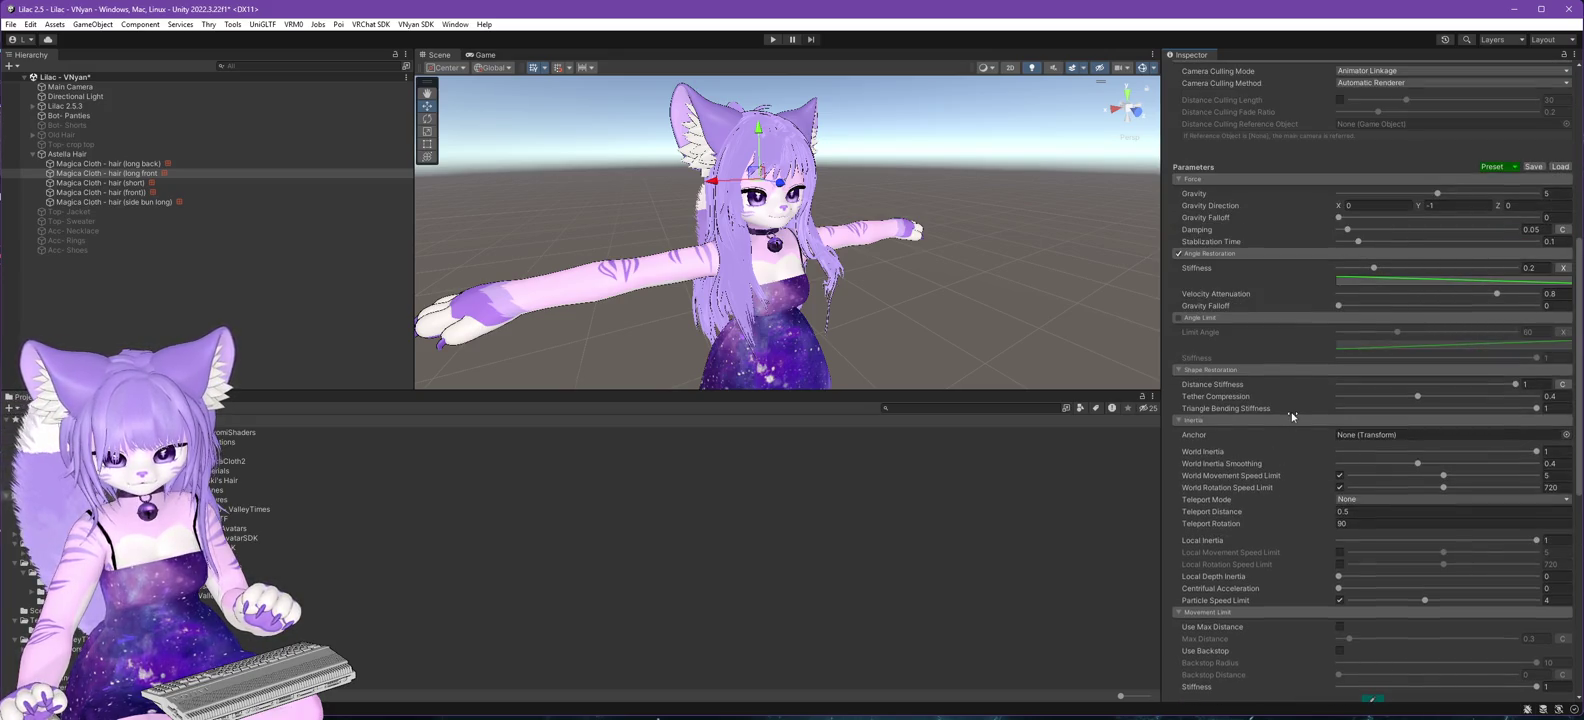
pyautogui.scroll(10, 1277, 411)
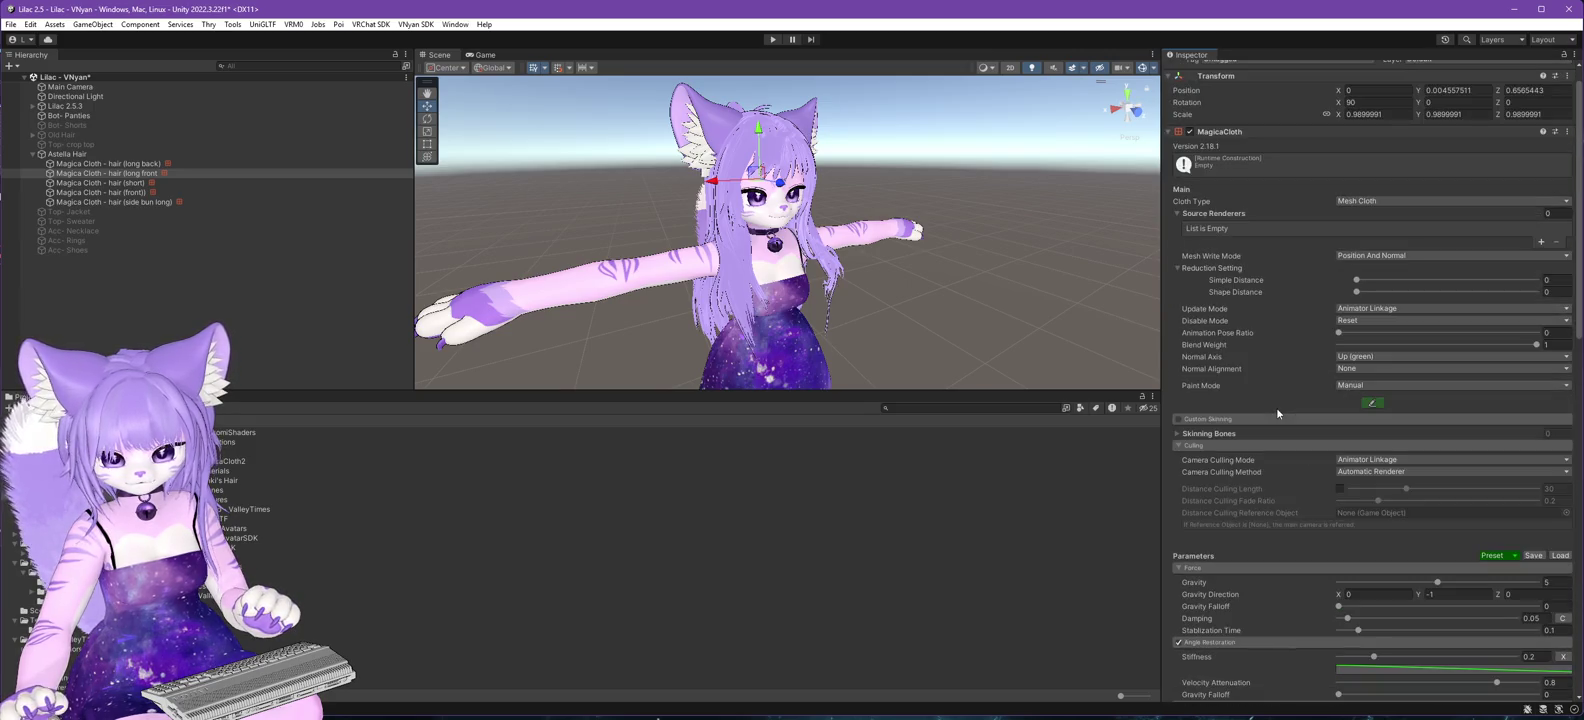
pyautogui.scroll(-3, 1277, 413)
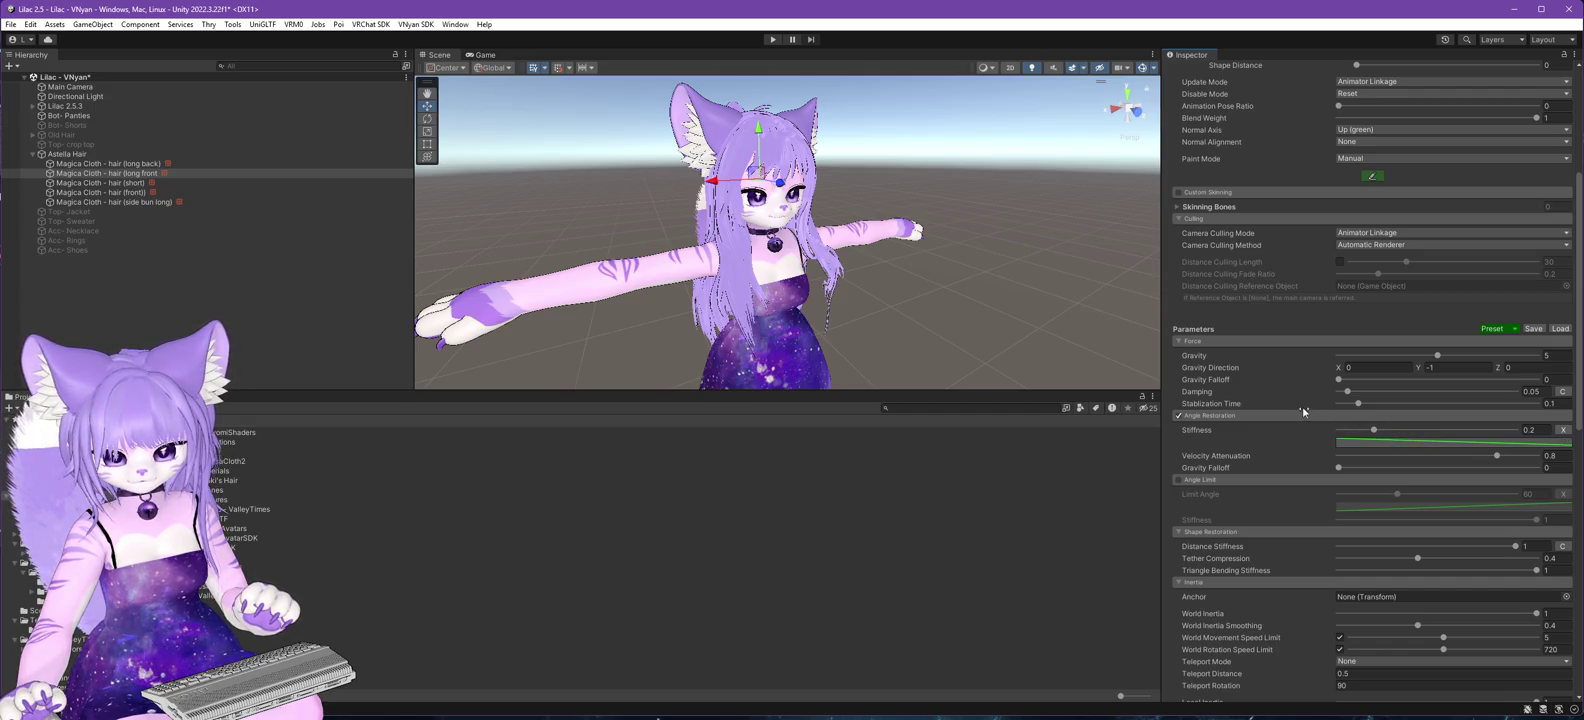
pyautogui.scroll(4, 1301, 410)
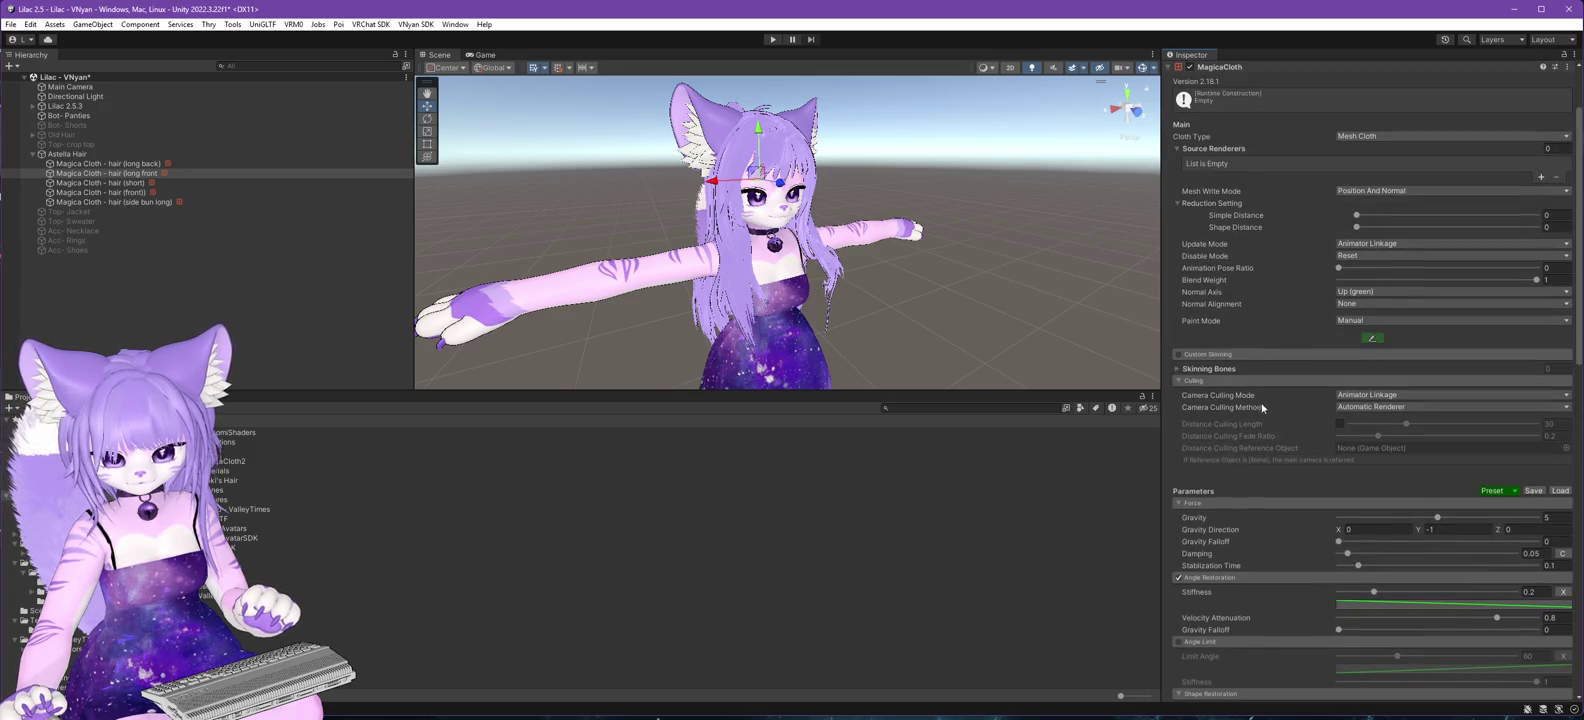
pyautogui.scroll(-5, 1256, 398)
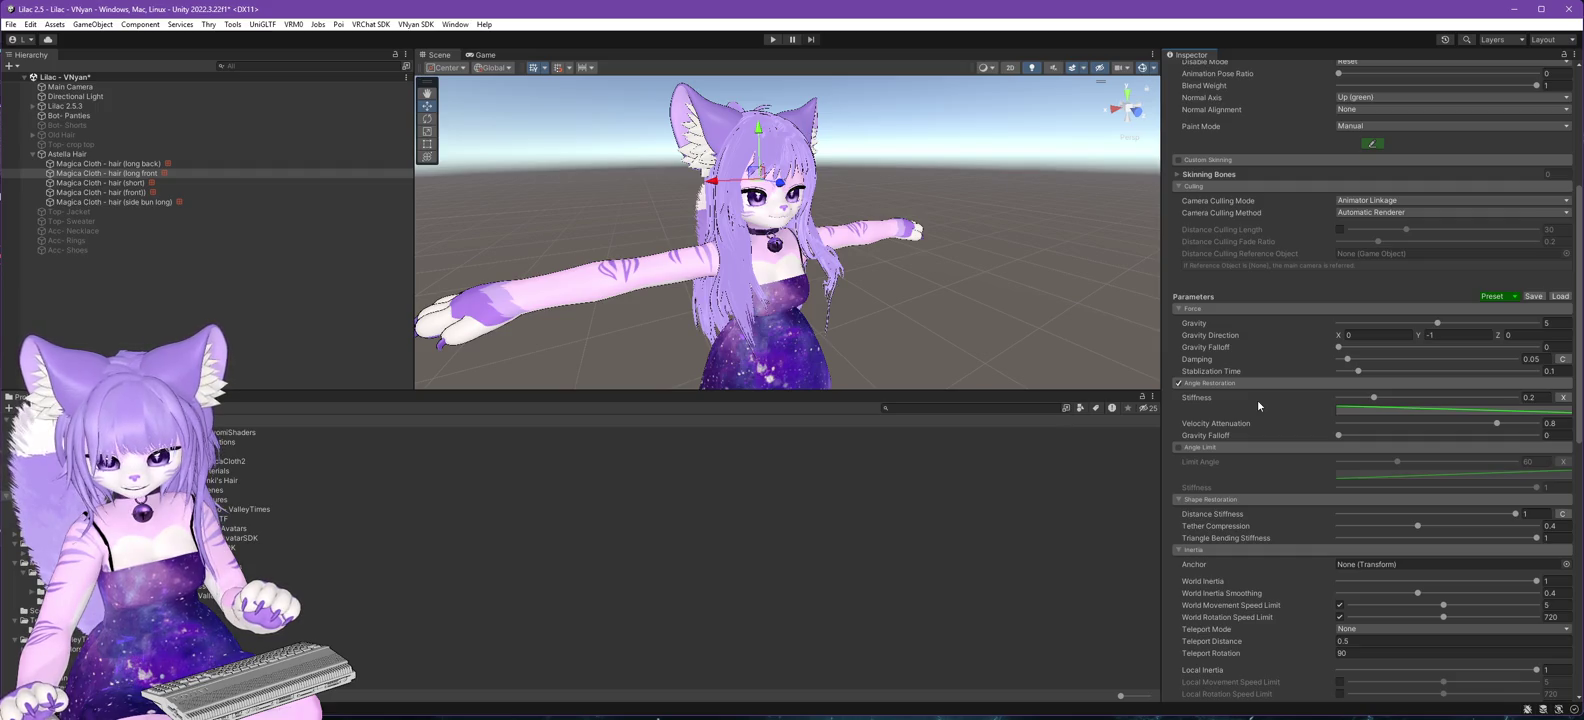
pyautogui.scroll(-13, 1257, 398)
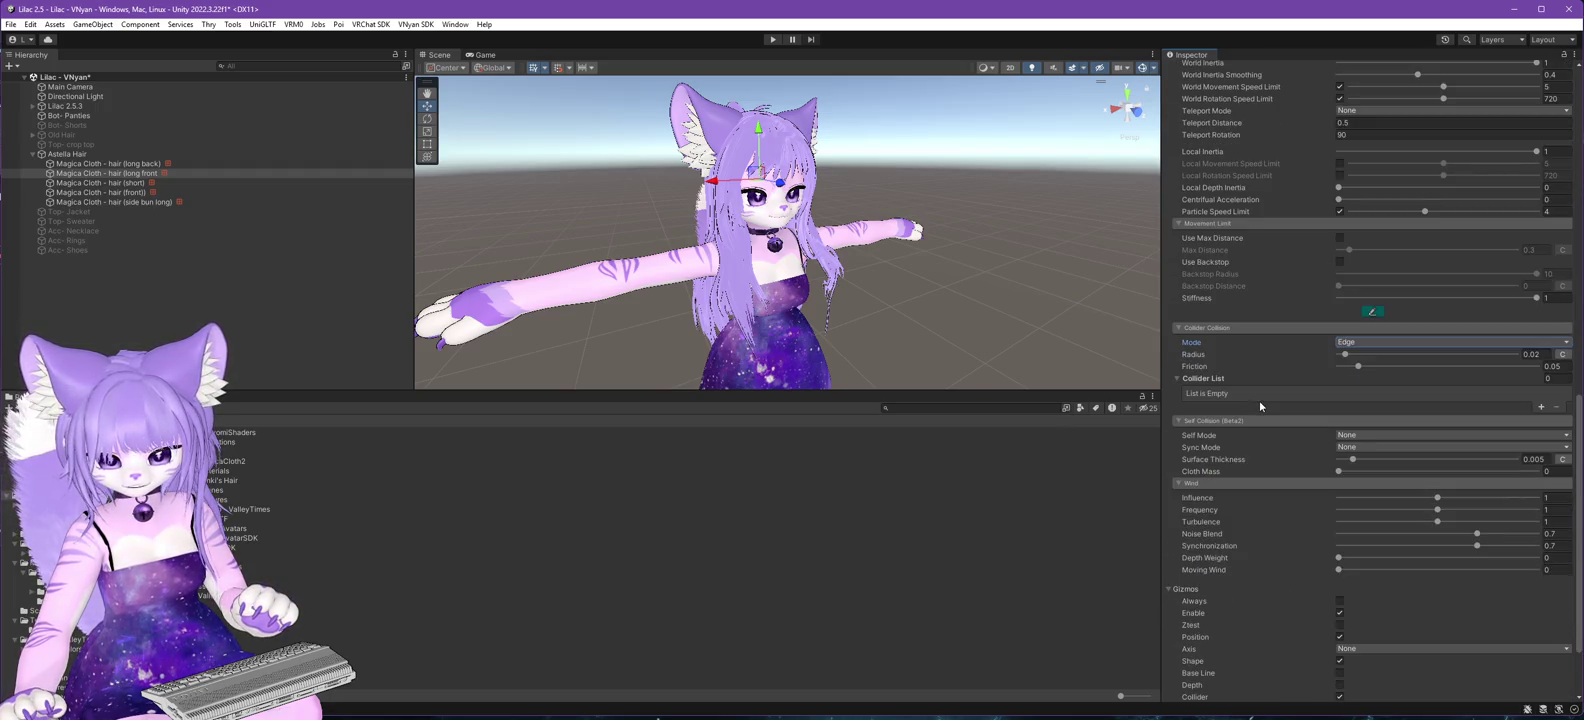
pyautogui.scroll(-3, 1260, 405)
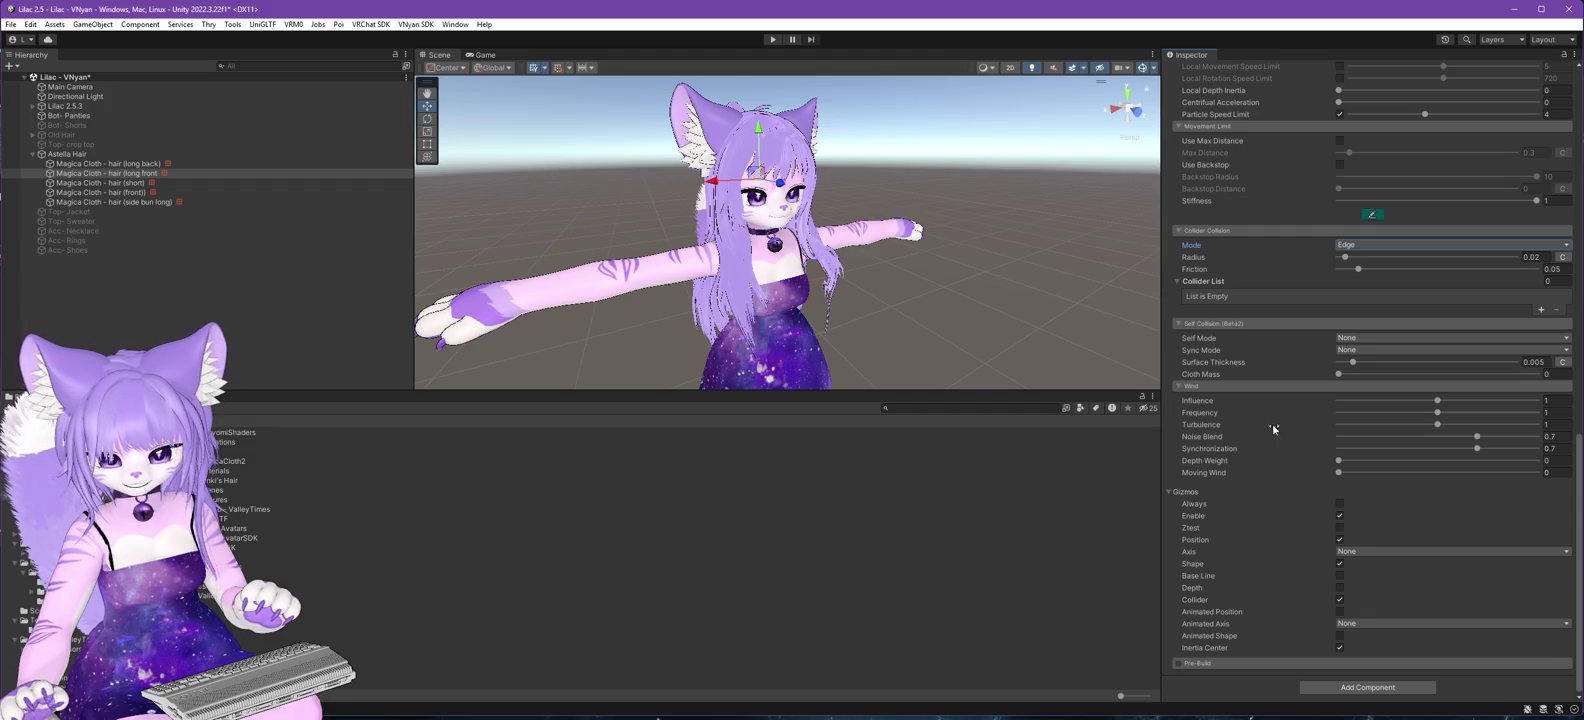
pyautogui.scroll(11, 1272, 423)
pyautogui.scroll(1, 1279, 431)
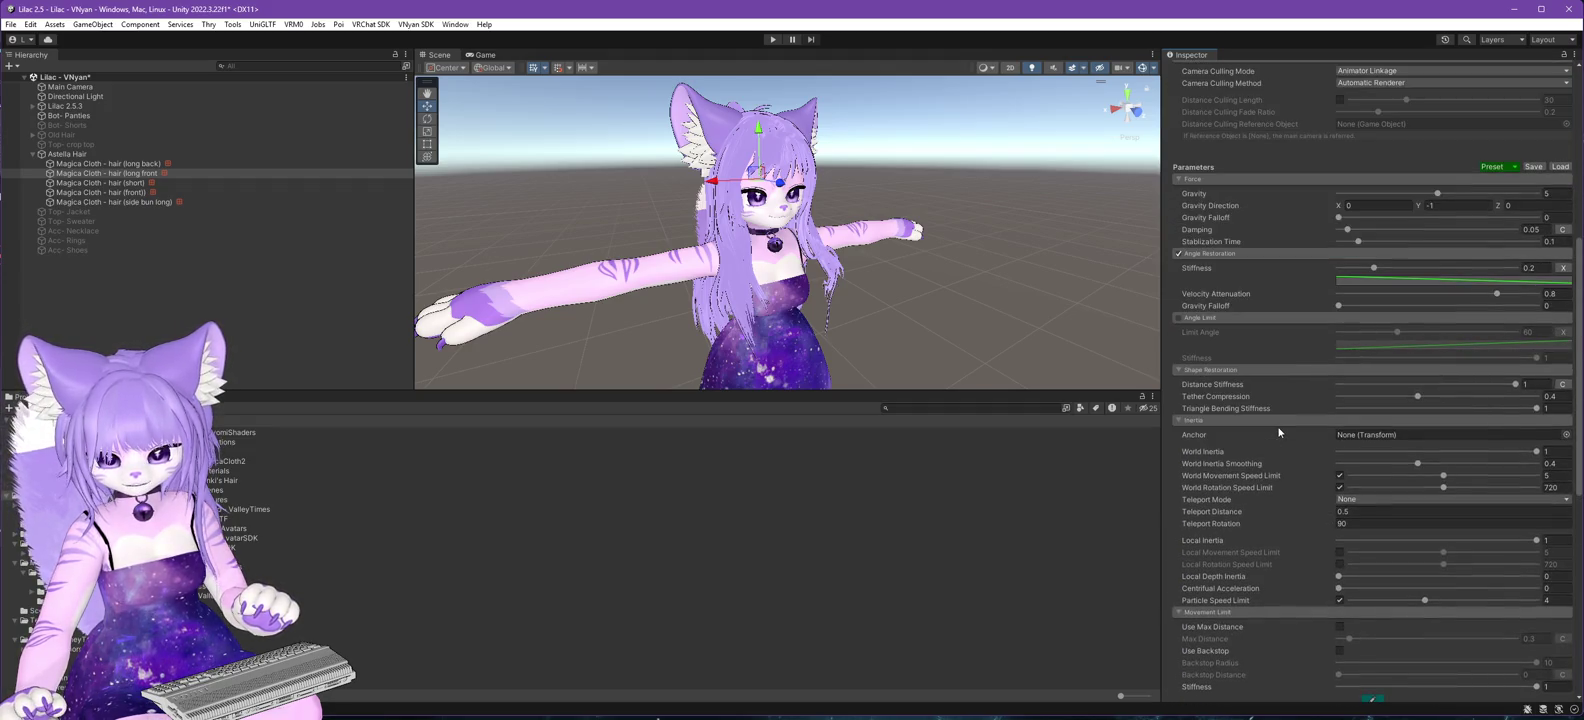
pyautogui.scroll(-1, 1259, 338)
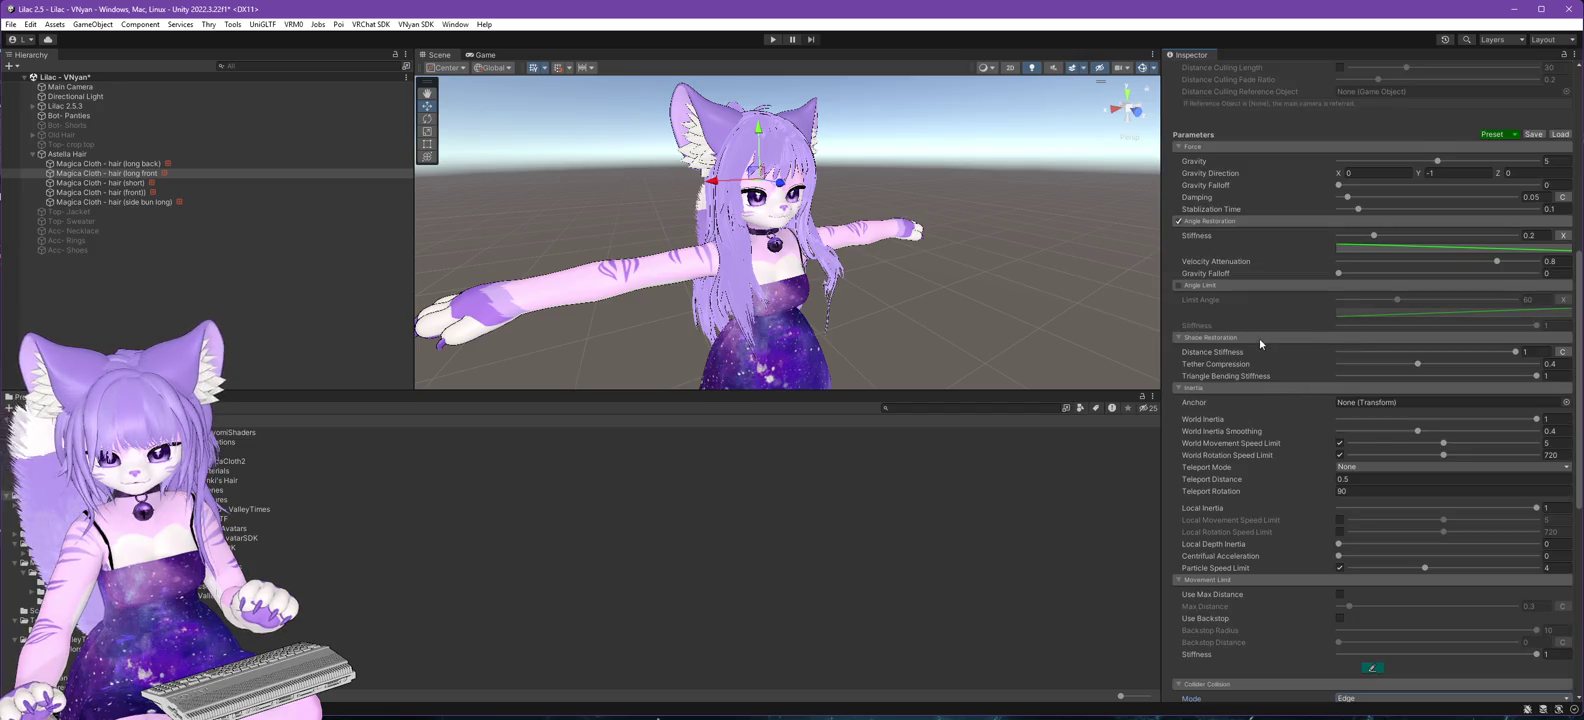
pyautogui.moveTo(1374, 237); pyautogui.dragTo(1351, 236)
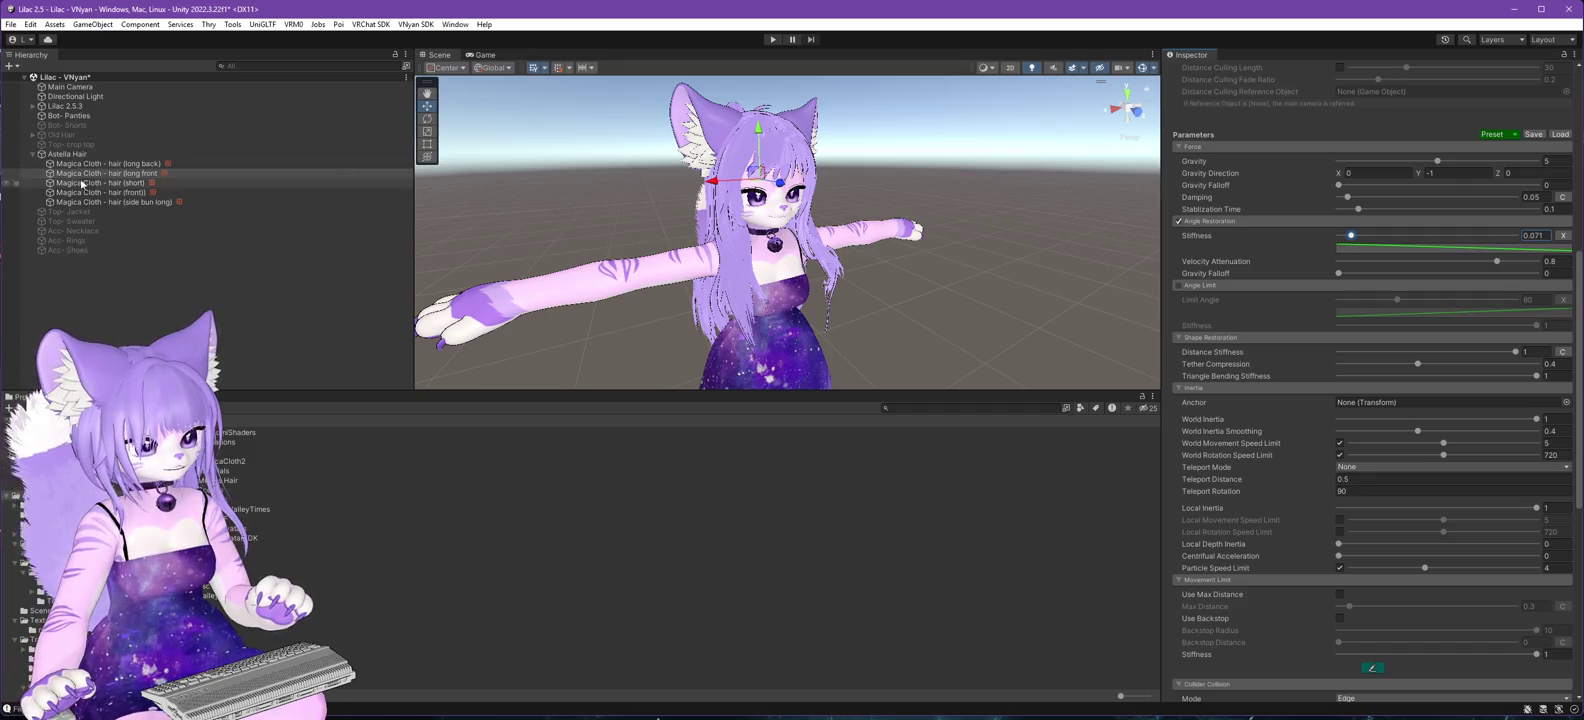
# - On the long back hair Magica Cloth, raise the angle curve's first key to 0.51 and set stiffness 0.092
pyautogui.click(143, 165)
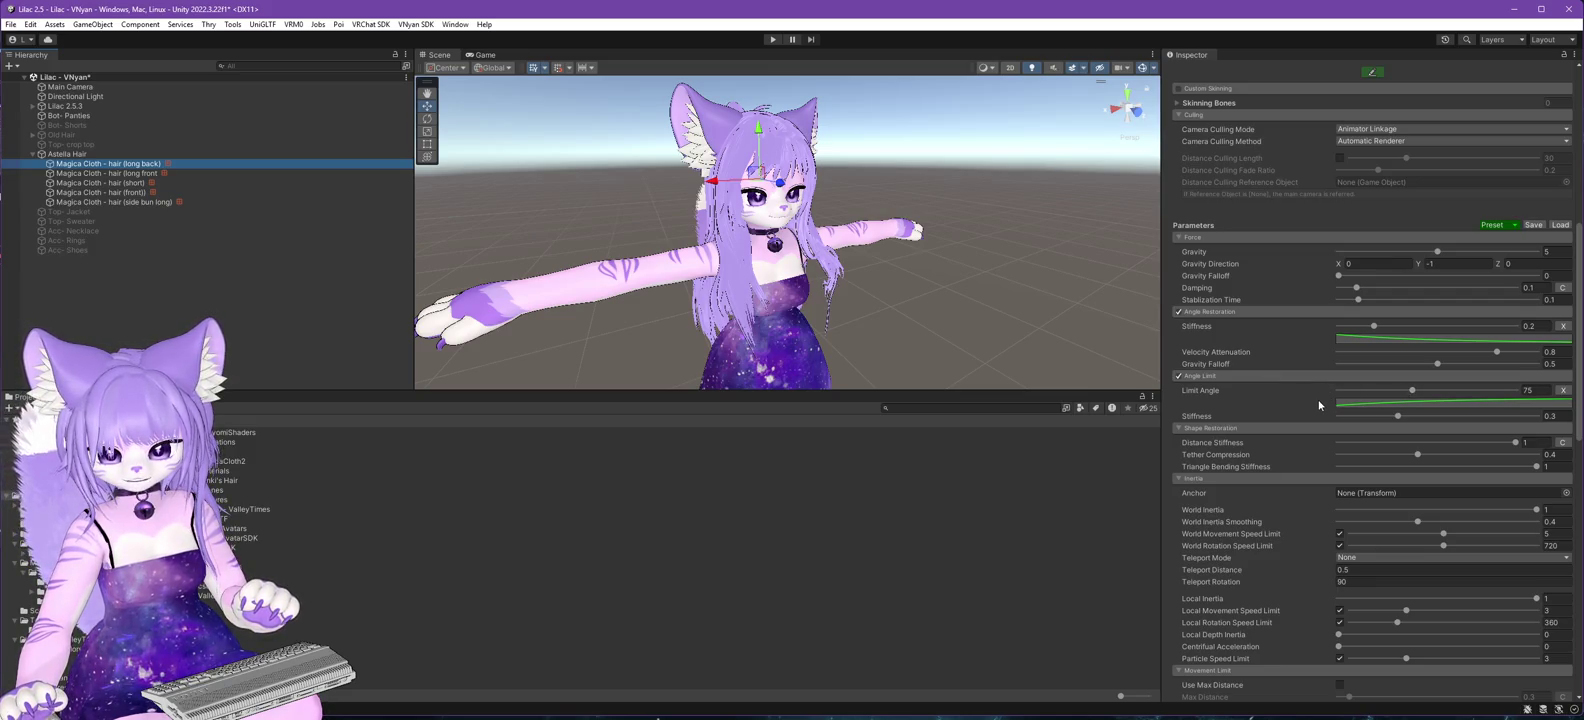
pyautogui.click(1529, 405)
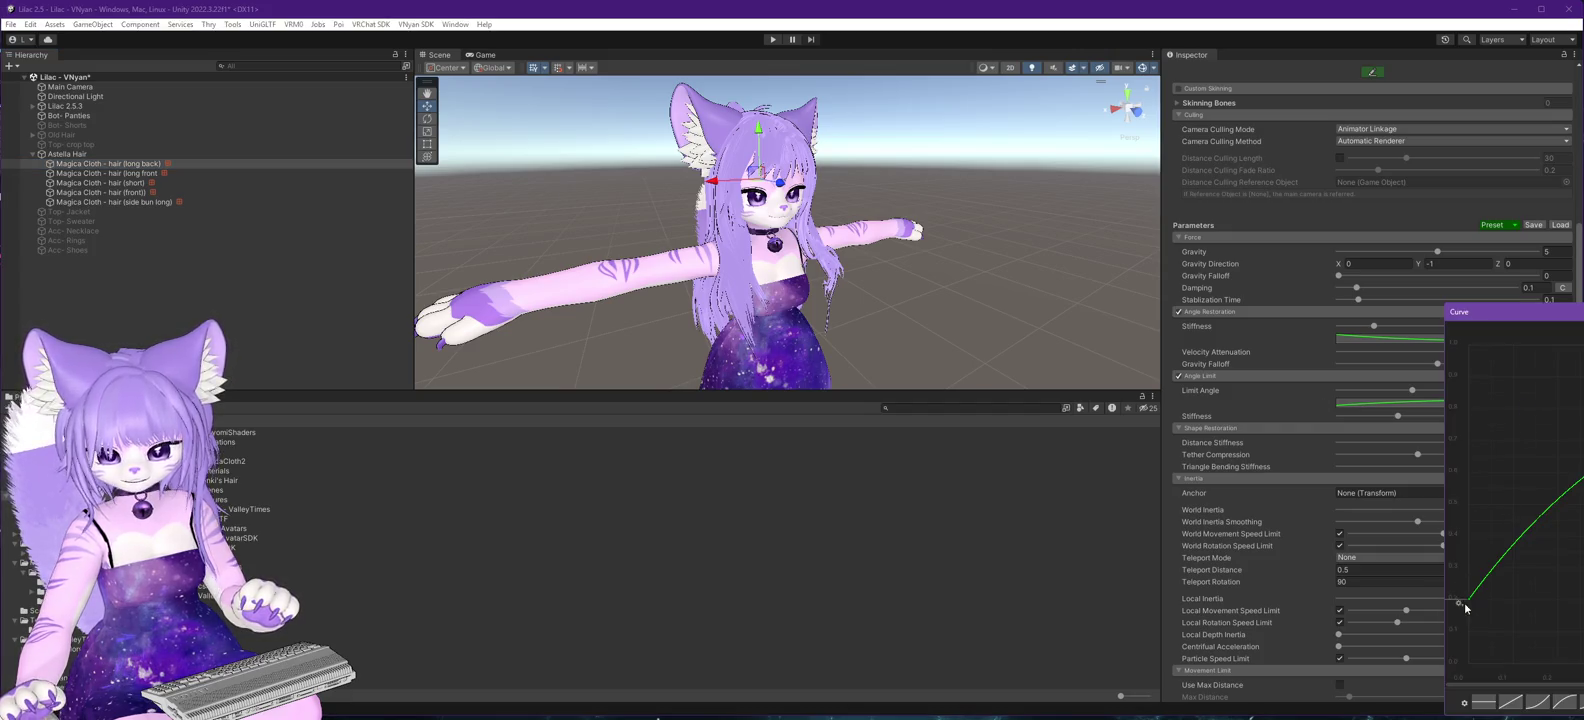
pyautogui.moveTo(1468, 603)
pyautogui.mouseDown()
pyautogui.moveTo(1465, 512)
pyautogui.moveTo(1494, 487)
pyautogui.mouseUp()
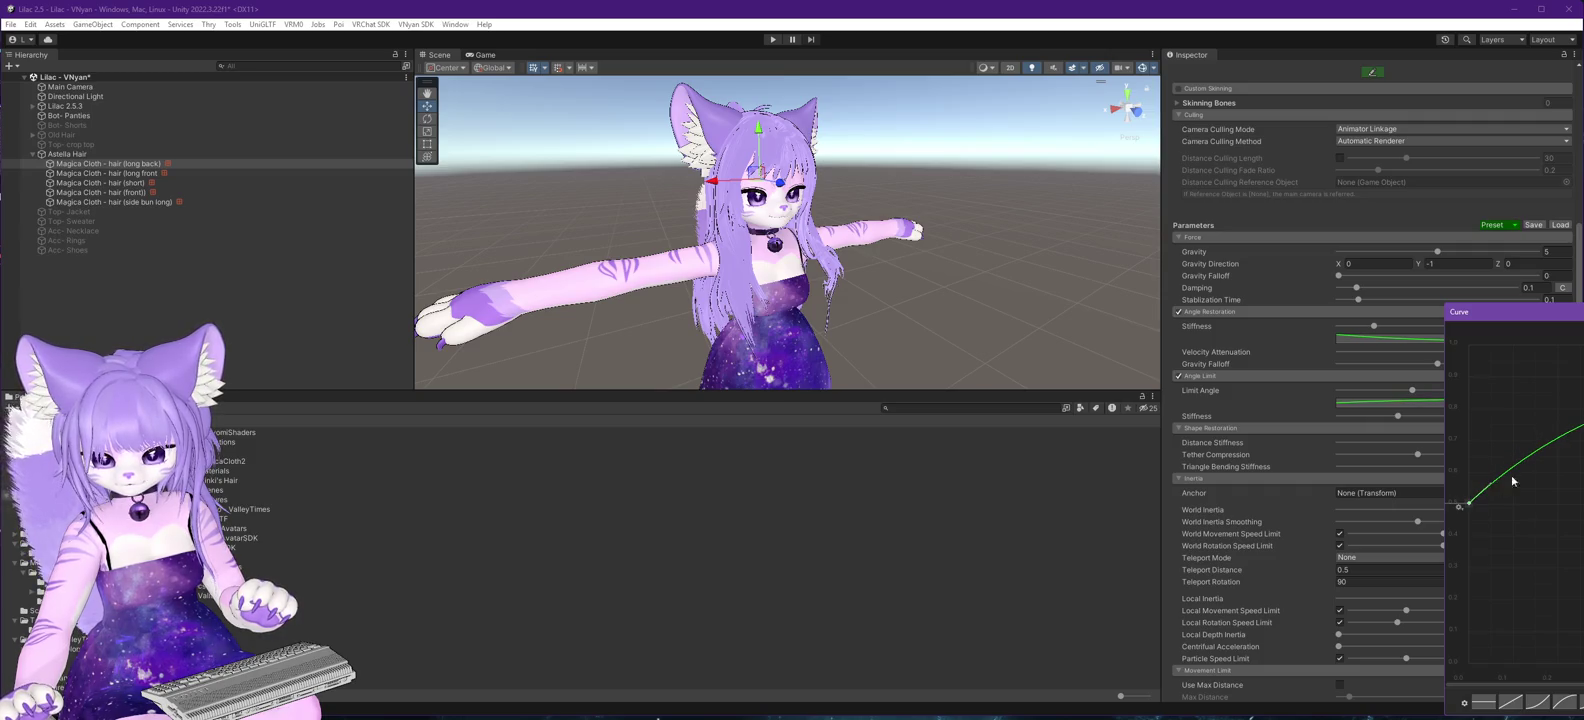
pyautogui.press('Escape')
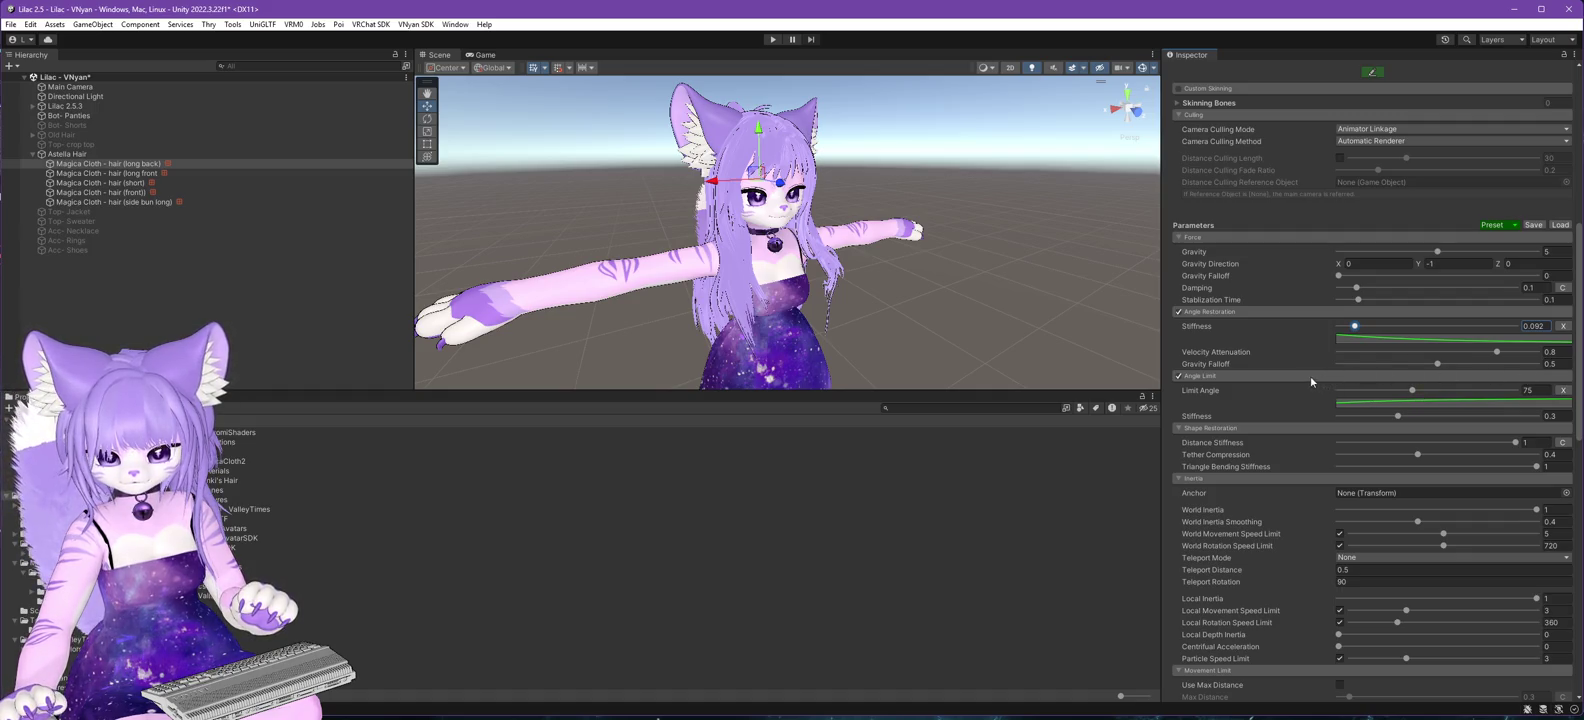
pyautogui.scroll(-1, 1286, 372)
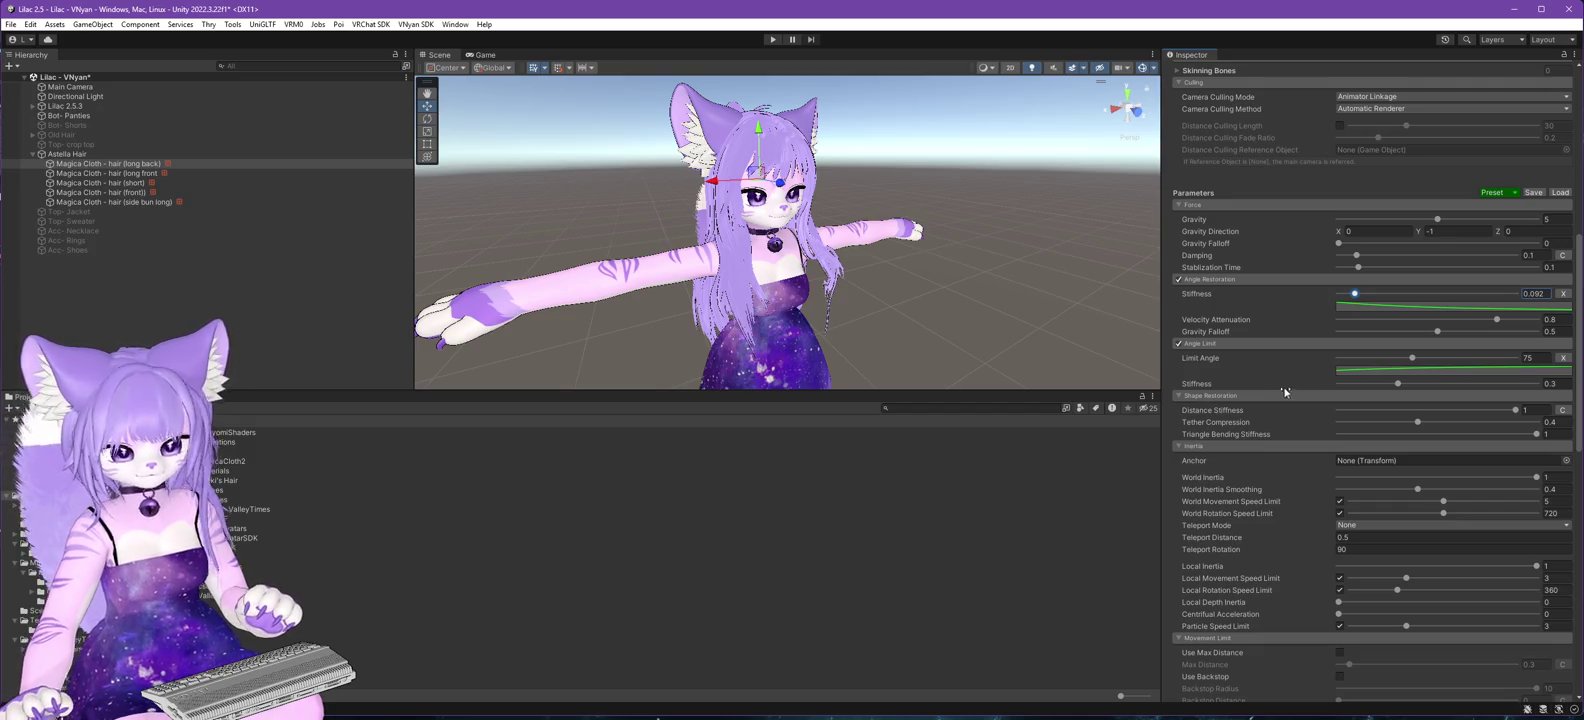
pyautogui.click(68, 106)
# - Export a VSFAvatar with the VNyan SDK, overwriting Lilac 2.6.0.vsfavatar, and close the Export complete notice
pyautogui.click(400, 24)
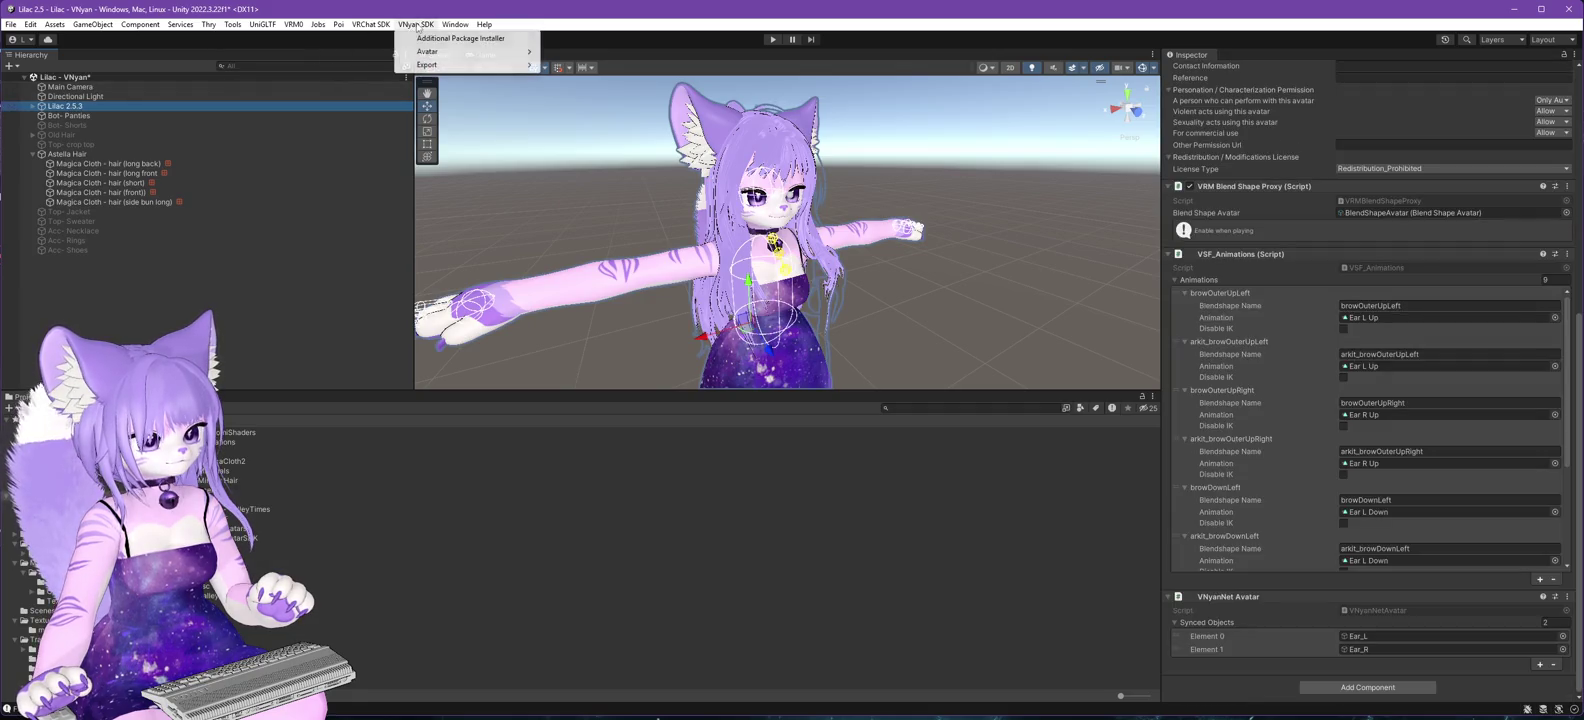
pyautogui.click(588, 187)
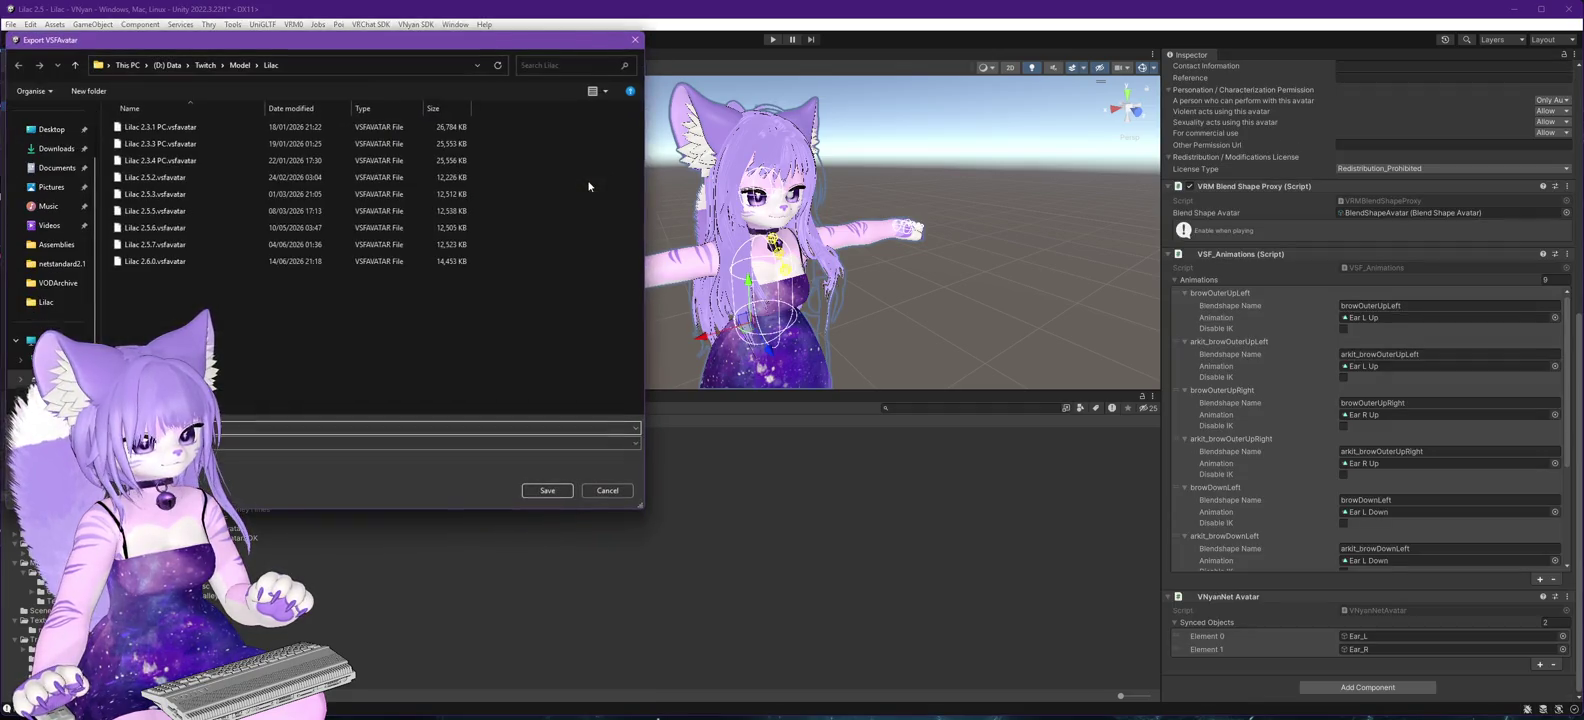
pyautogui.doubleClick(155, 261)
pyautogui.click(835, 367)
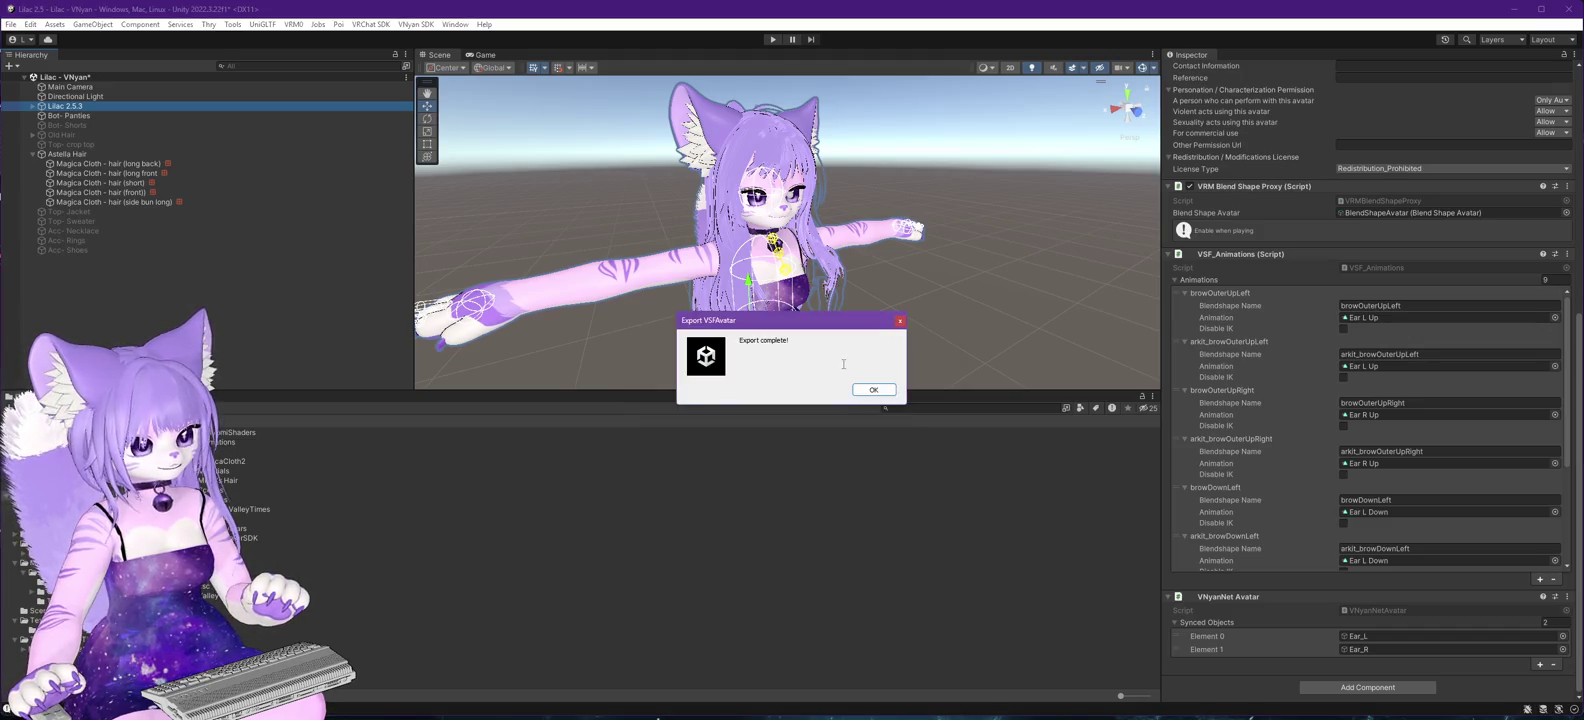
pyautogui.click(872, 394)
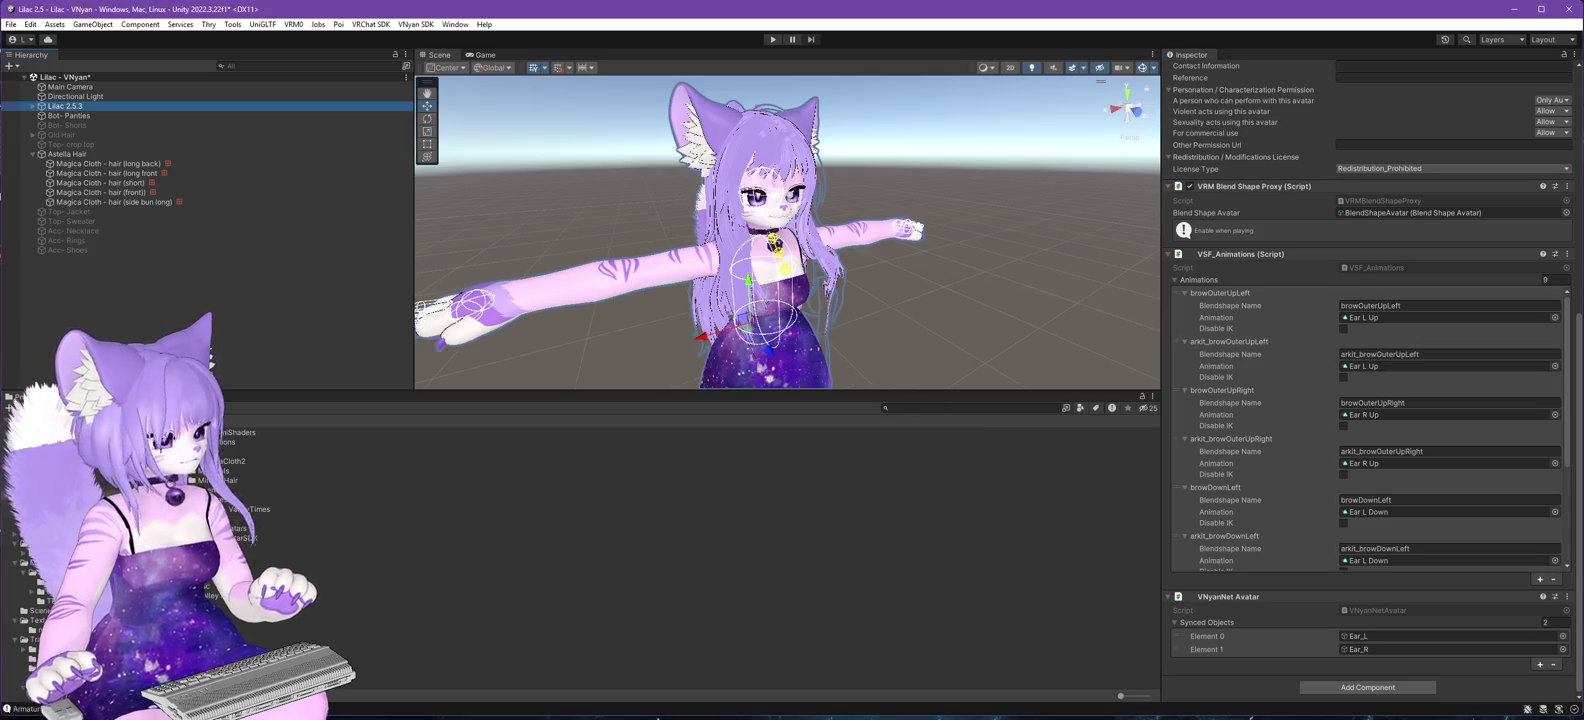
# - Bring VNyan forward and orbit the currently loaded avatar from its side round to the front
pyautogui.click(657, 718)
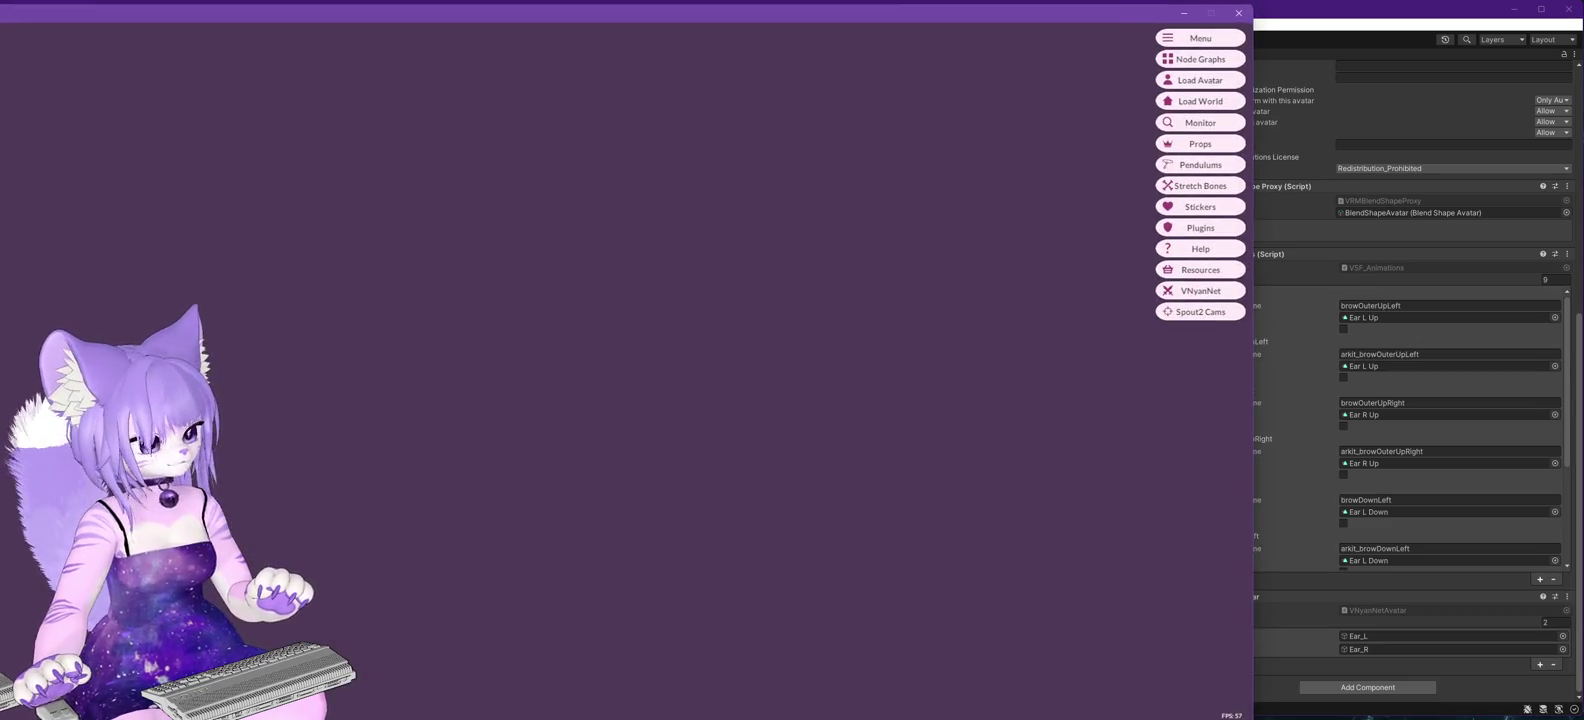
pyautogui.click(1185, 17)
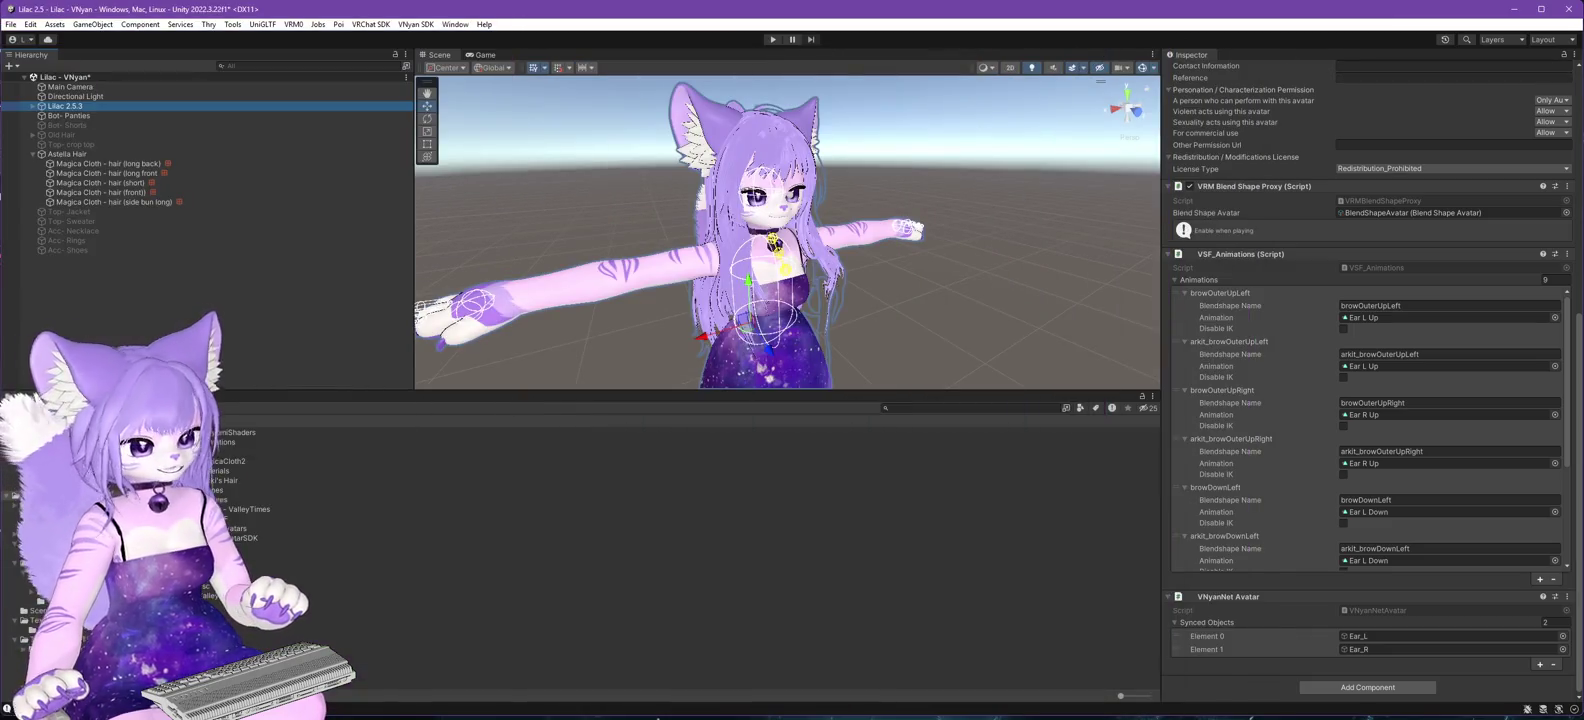
pyautogui.click(657, 717)
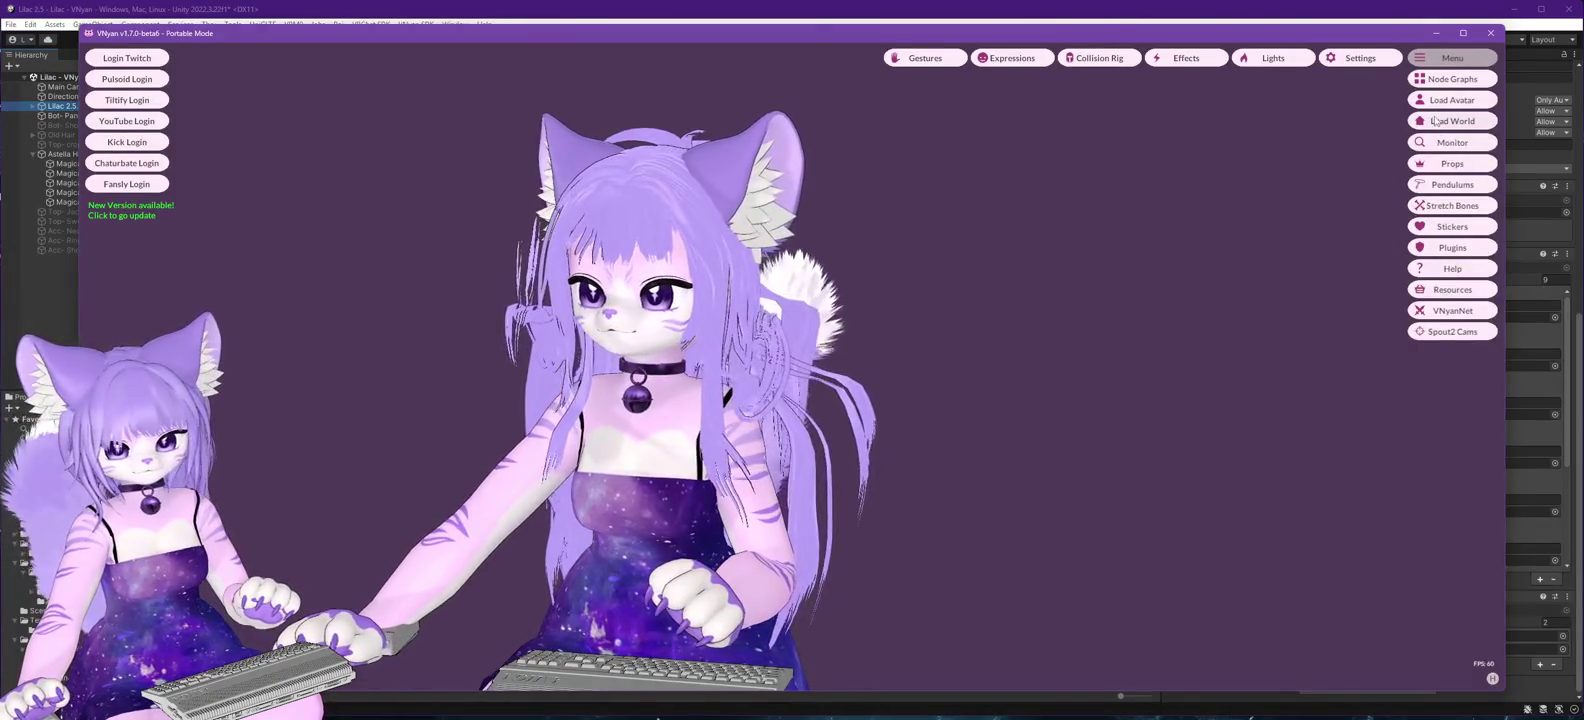
pyautogui.moveTo(956, 452)
pyautogui.mouseDown()
pyautogui.moveTo(705, 544)
pyautogui.moveTo(760, 545)
pyautogui.moveTo(470, 550)
pyautogui.mouseUp()
pyautogui.moveTo(200, 530)
pyautogui.mouseDown()
pyautogui.moveTo(764, 532)
pyautogui.moveTo(559, 547)
pyautogui.mouseUp()
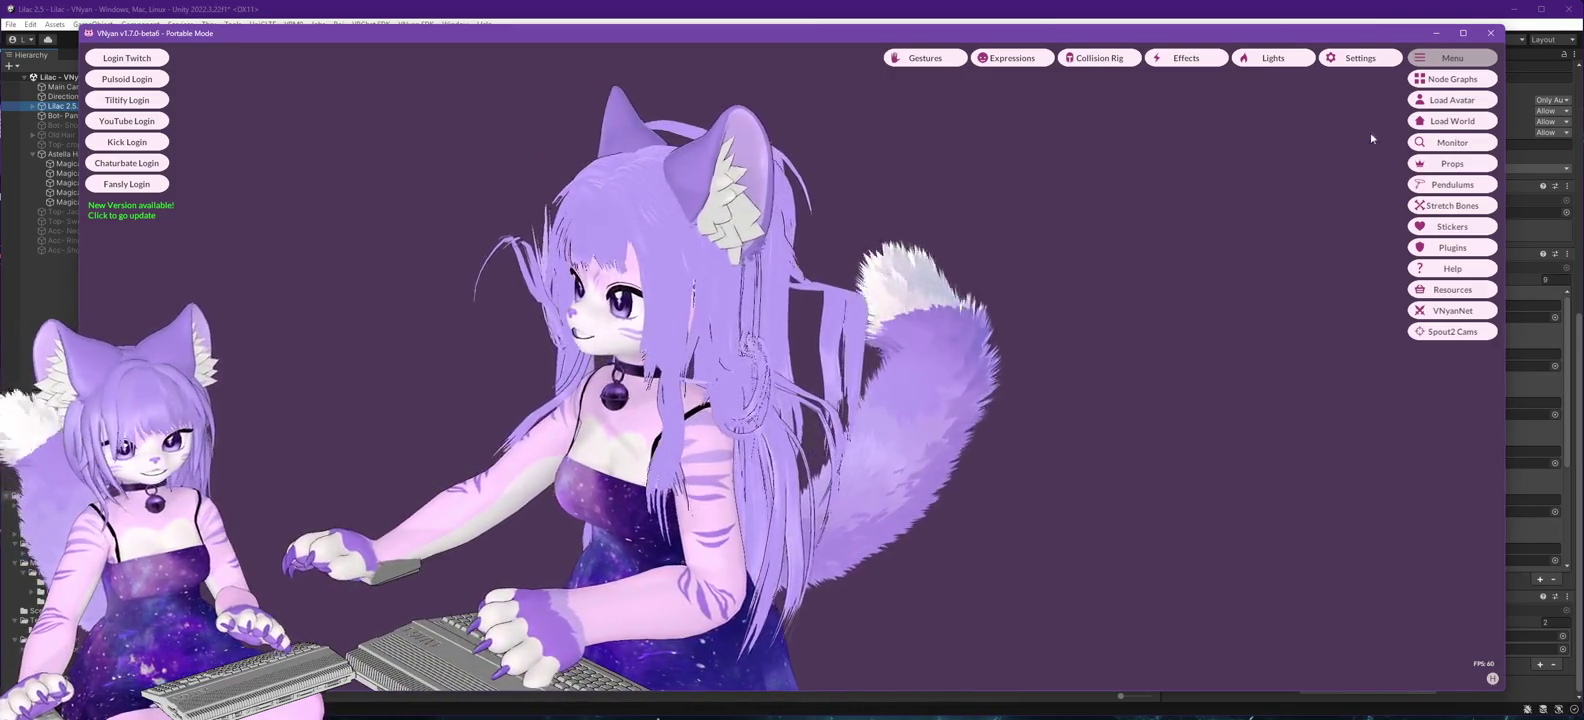
# - Load the newly exported Lilac .vsfavatar and orbit it to check the hair from back, front and back-left
pyautogui.click(1452, 100)
pyautogui.doubleClick(250, 274)
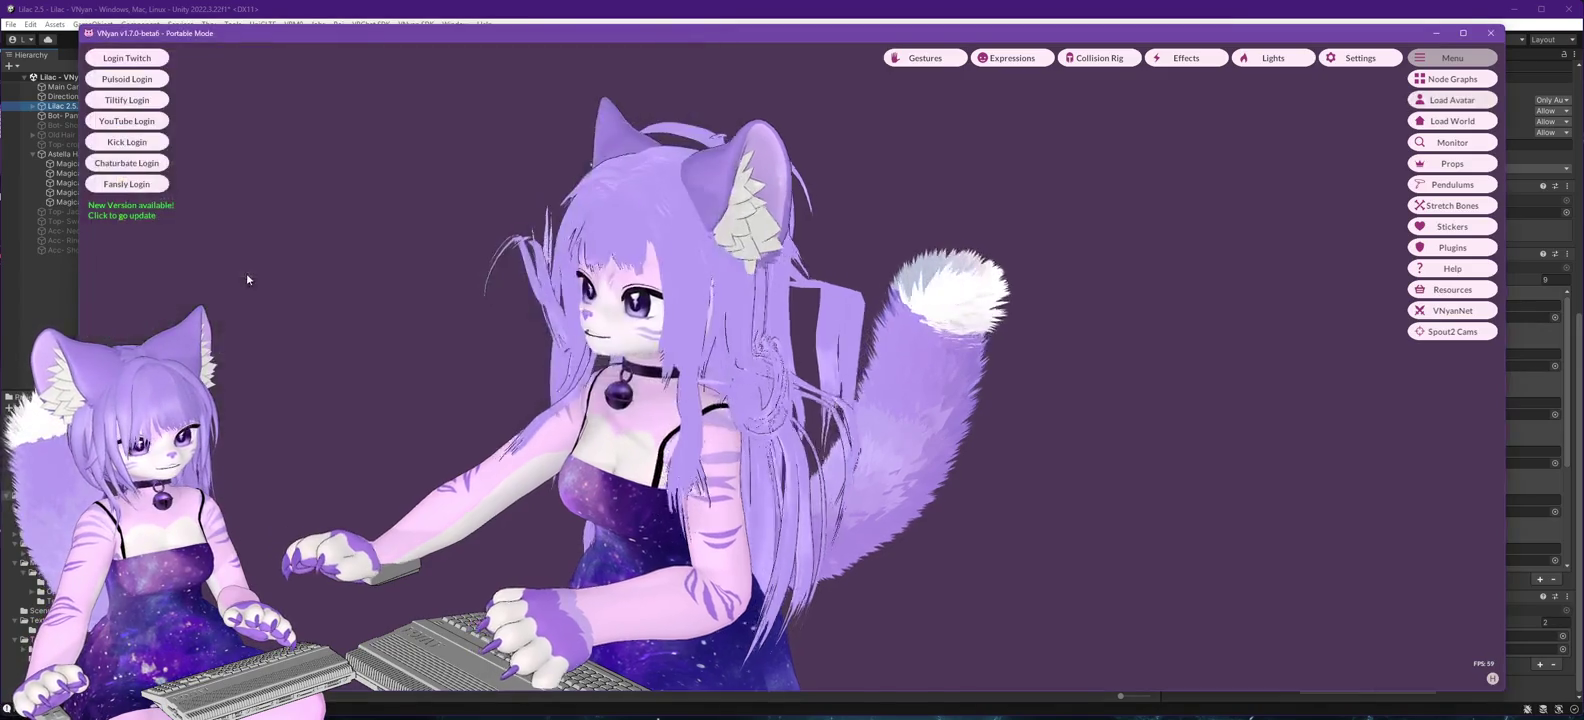
pyautogui.moveTo(328, 388)
pyautogui.mouseDown()
pyautogui.moveTo(400, 421)
pyautogui.moveTo(845, 417)
pyautogui.moveTo(1078, 394)
pyautogui.mouseUp()
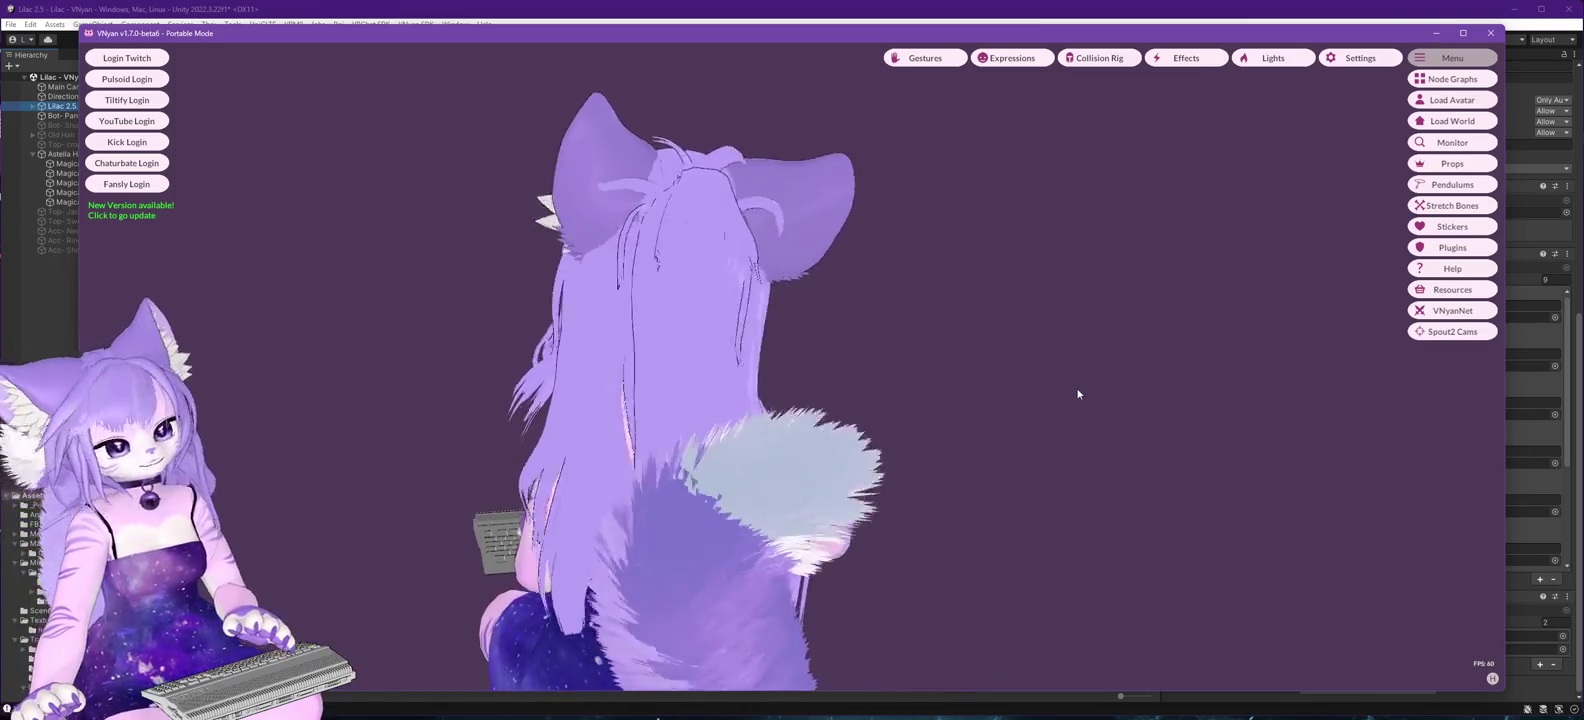
pyautogui.moveTo(1071, 396)
pyautogui.mouseDown()
pyautogui.moveTo(587, 440)
pyautogui.moveTo(368, 417)
pyautogui.moveTo(687, 428)
pyautogui.moveTo(376, 427)
pyautogui.moveTo(738, 405)
pyautogui.moveTo(560, 418)
pyautogui.moveTo(739, 440)
pyautogui.moveTo(548, 428)
pyautogui.mouseUp()
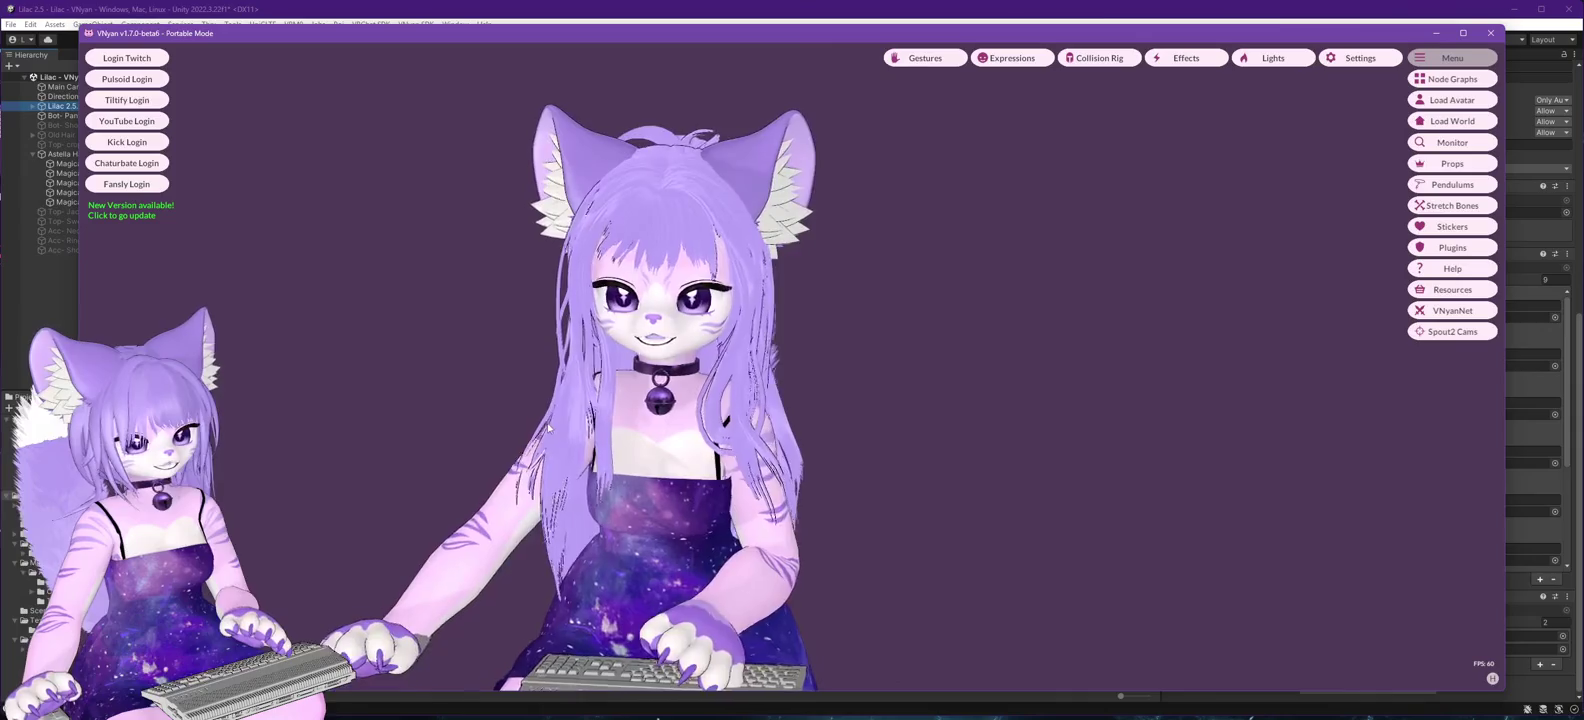
pyautogui.moveTo(785, 486)
pyautogui.mouseDown()
pyautogui.moveTo(613, 475)
pyautogui.moveTo(965, 452)
pyautogui.mouseUp()
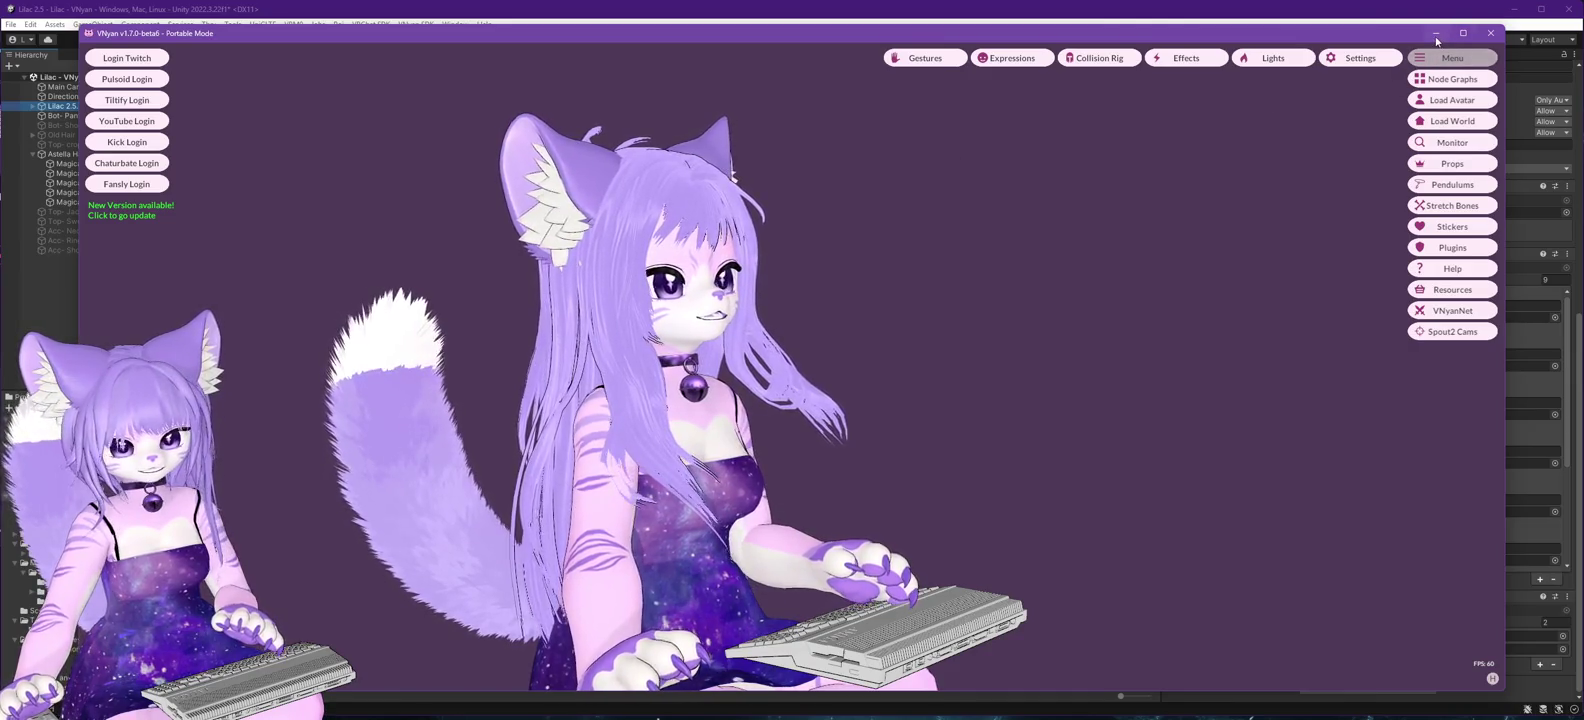
pyautogui.click(1436, 33)
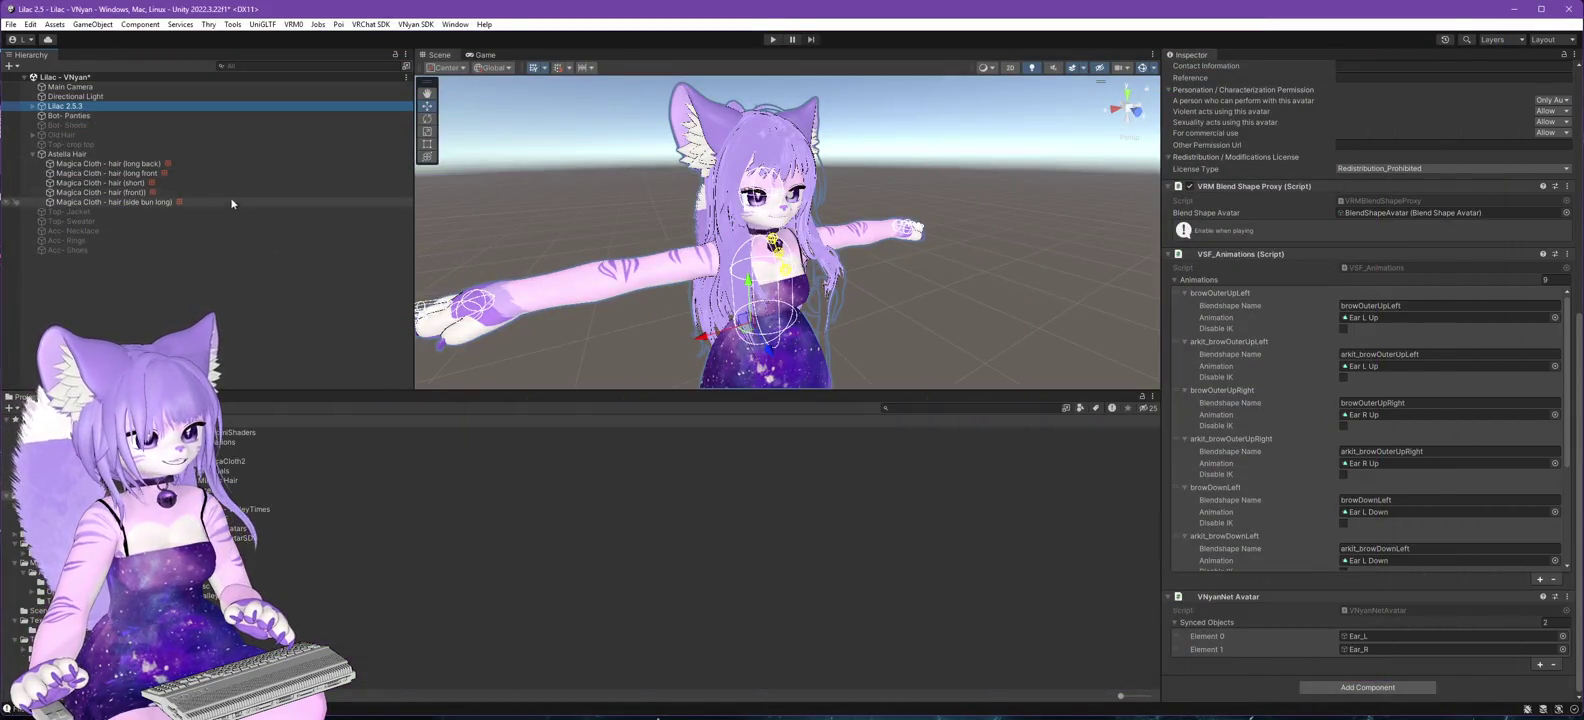
# - Expand the Hierarchy through Armature > Hips > Spine > Chest > Neck > Head
pyautogui.click(33, 107)
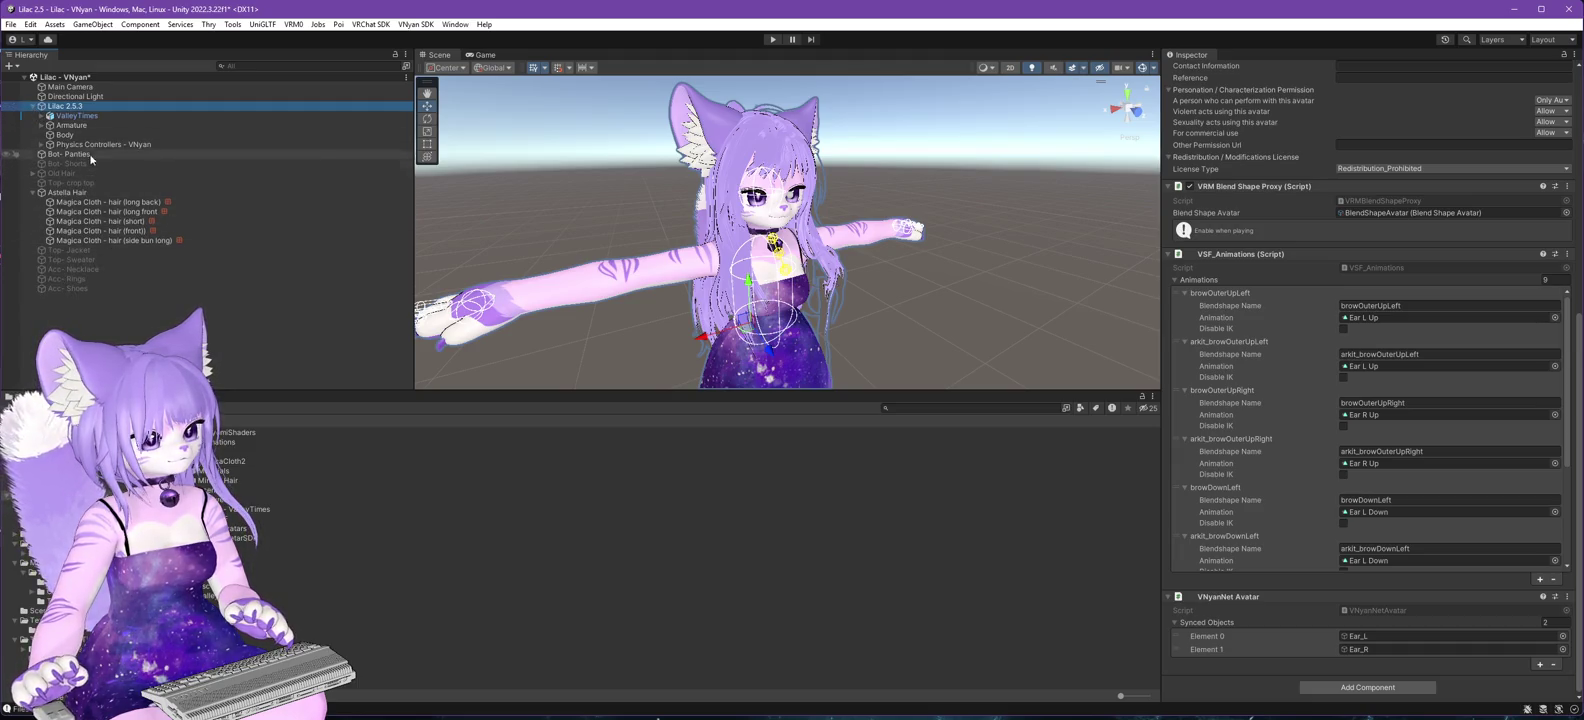
pyautogui.click(41, 125)
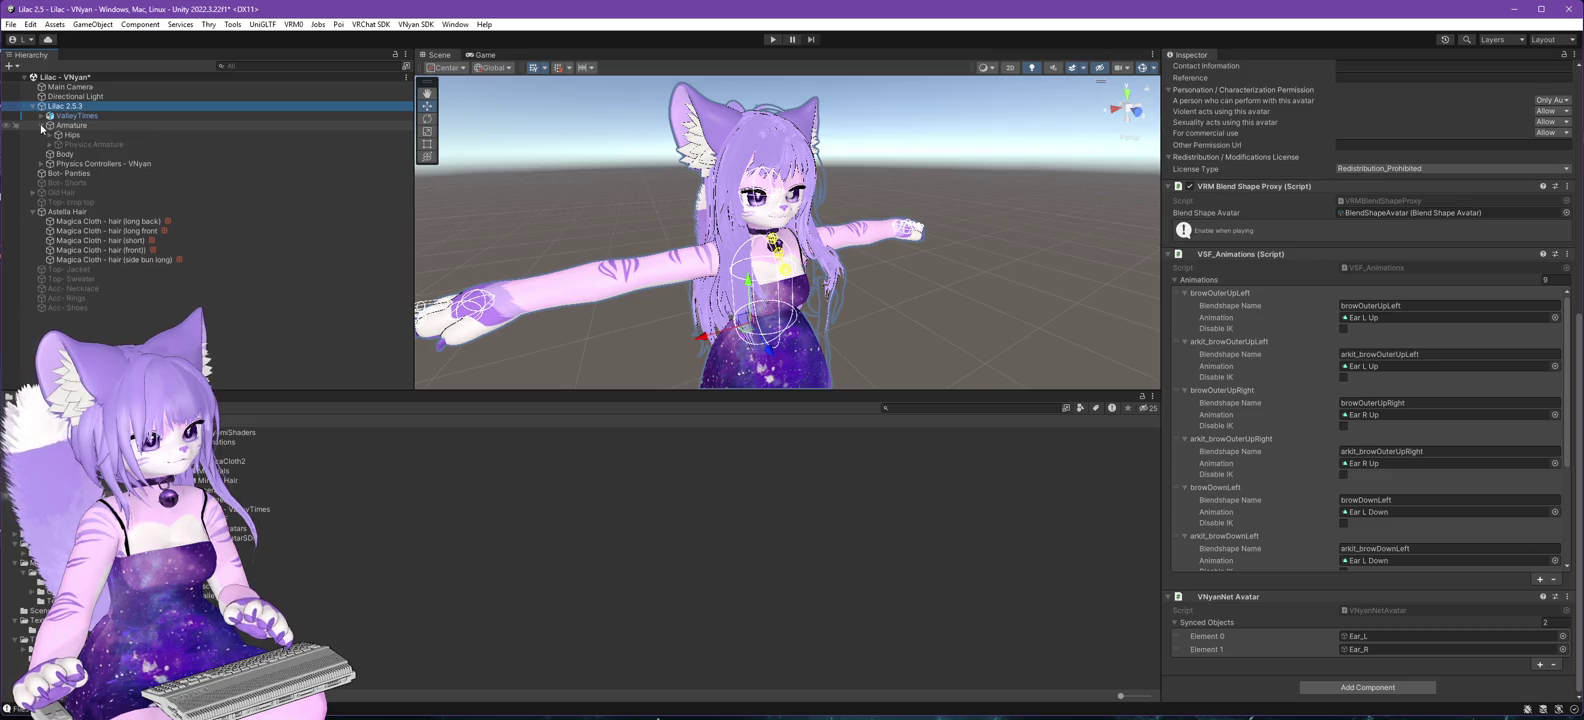
pyautogui.click(49, 135)
pyautogui.scroll(2, 982, 182)
pyautogui.scroll(5, 980, 176)
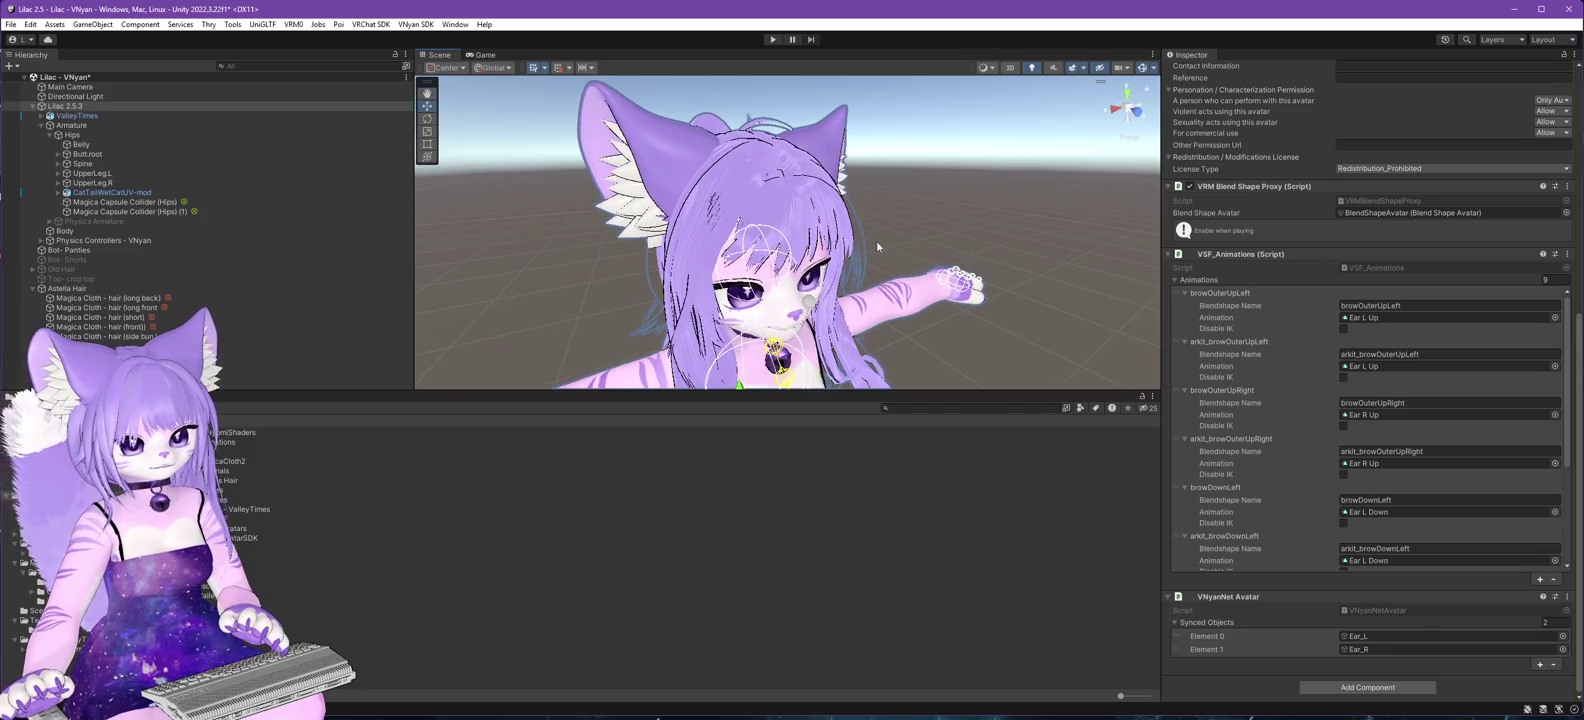
pyautogui.moveTo(876, 246); pyautogui.dragTo(840, 250)
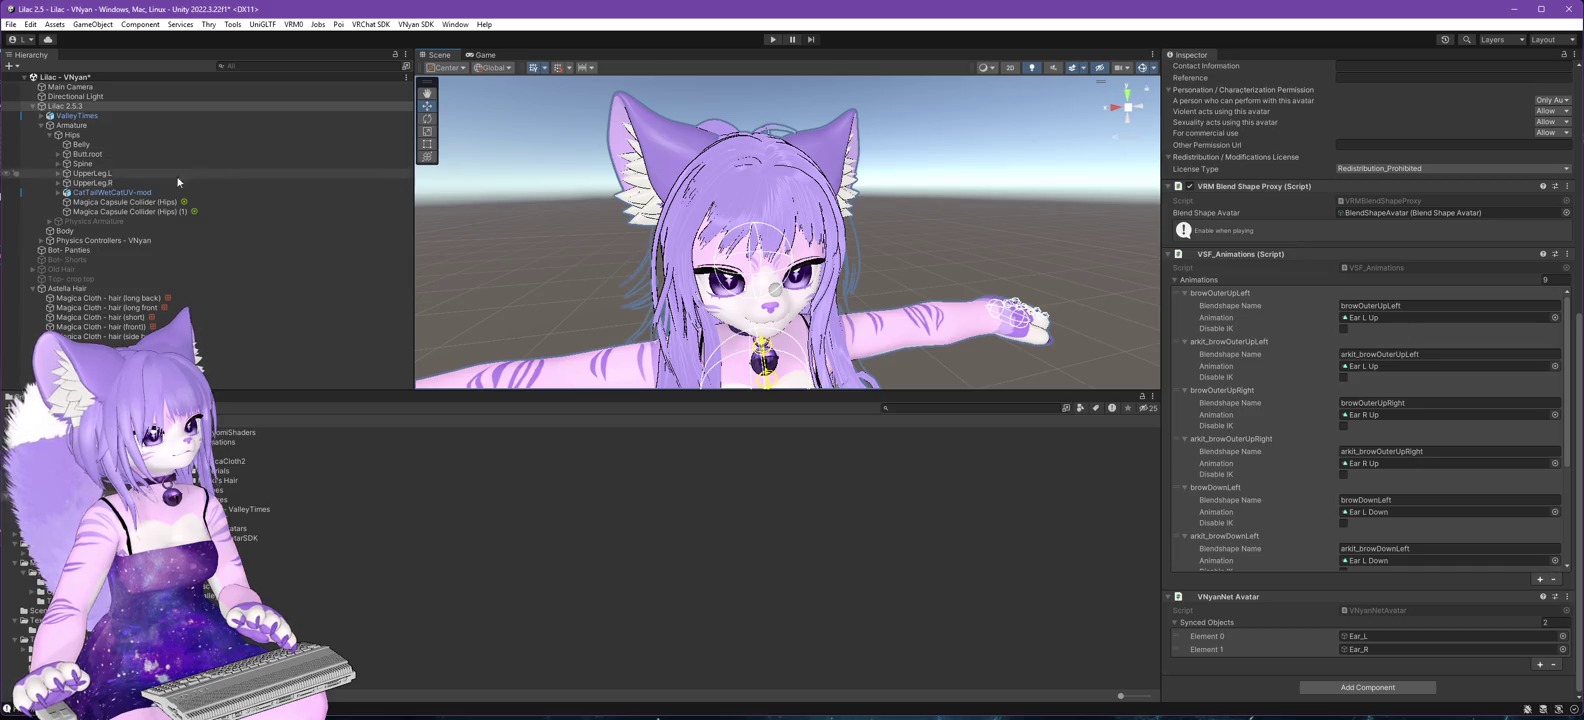
pyautogui.click(58, 163)
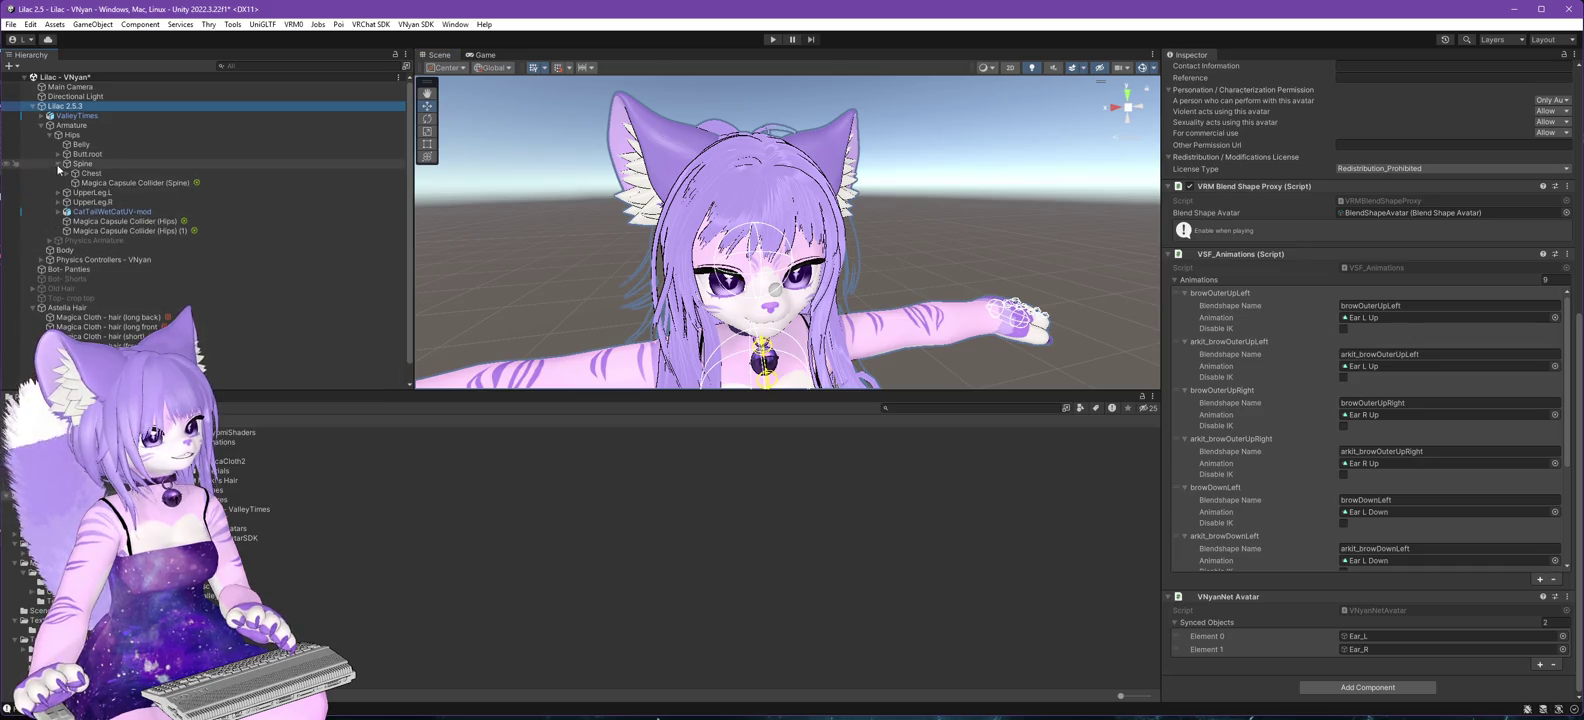
pyautogui.click(66, 173)
pyautogui.click(75, 193)
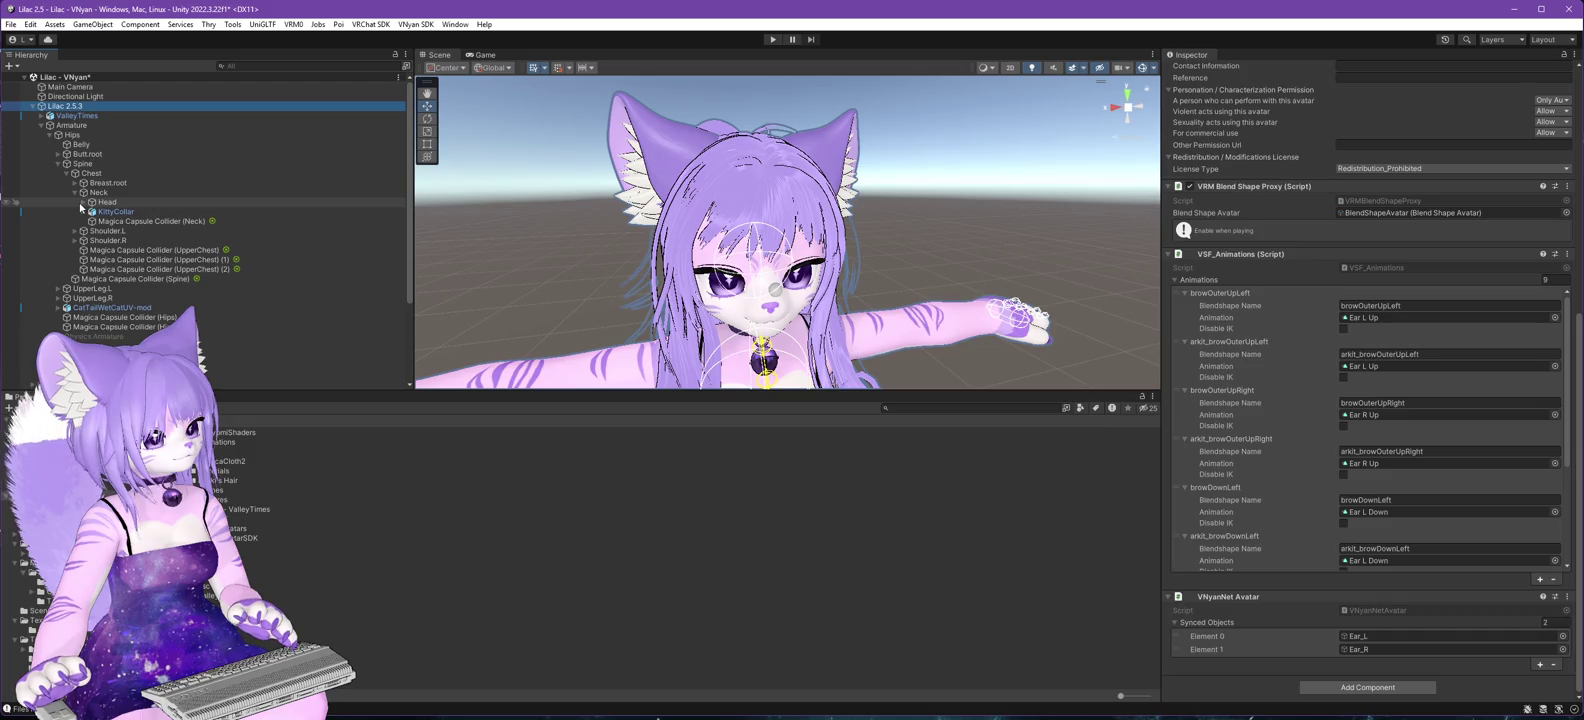
pyautogui.click(84, 202)
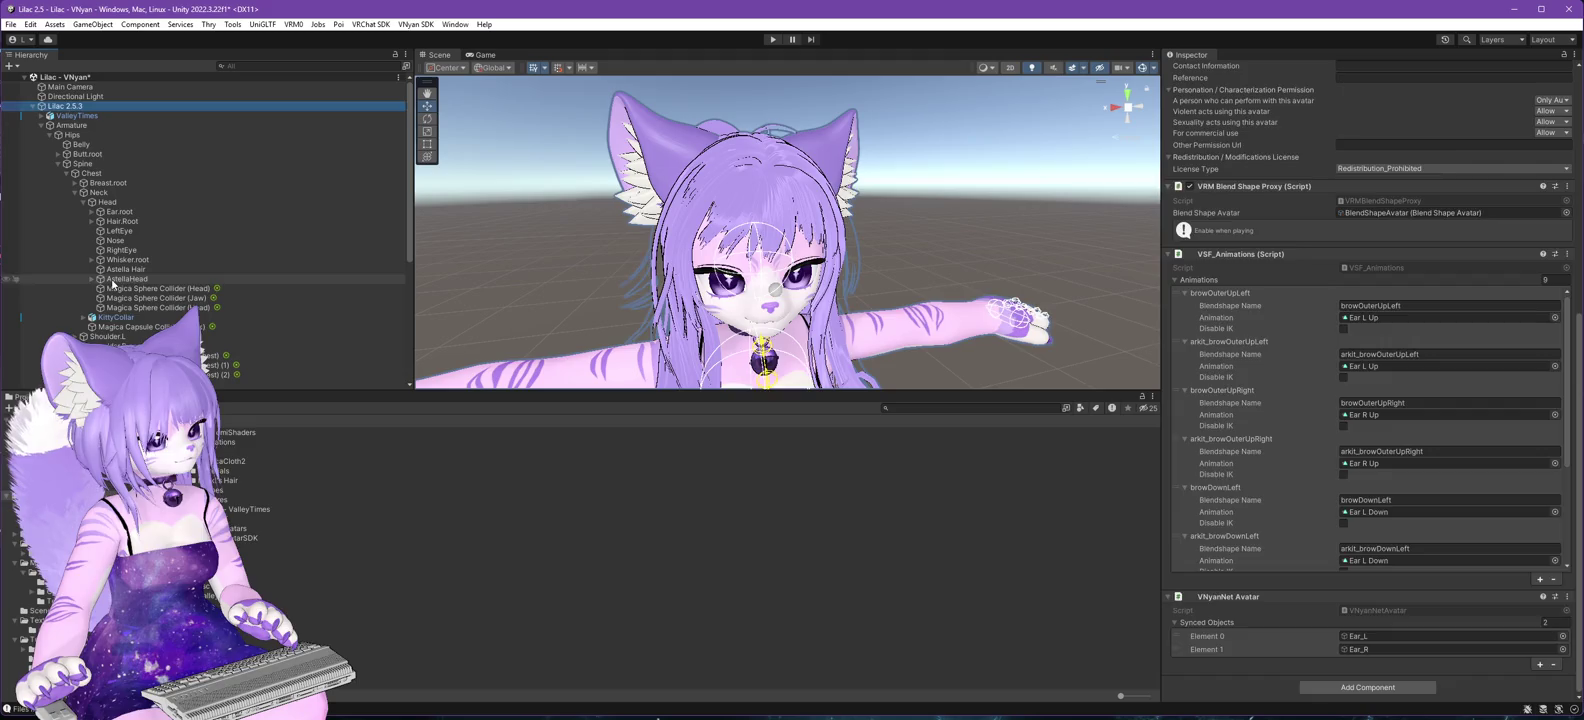
# - Move the AstellaHead hair root slightly down on the head
pyautogui.click(124, 279)
pyautogui.moveTo(757, 268); pyautogui.dragTo(759, 276)
pyautogui.moveTo(542, 337)
pyautogui.mouseDown()
pyautogui.moveTo(640, 326)
pyautogui.moveTo(434, 313)
pyautogui.moveTo(548, 283)
pyautogui.mouseUp()
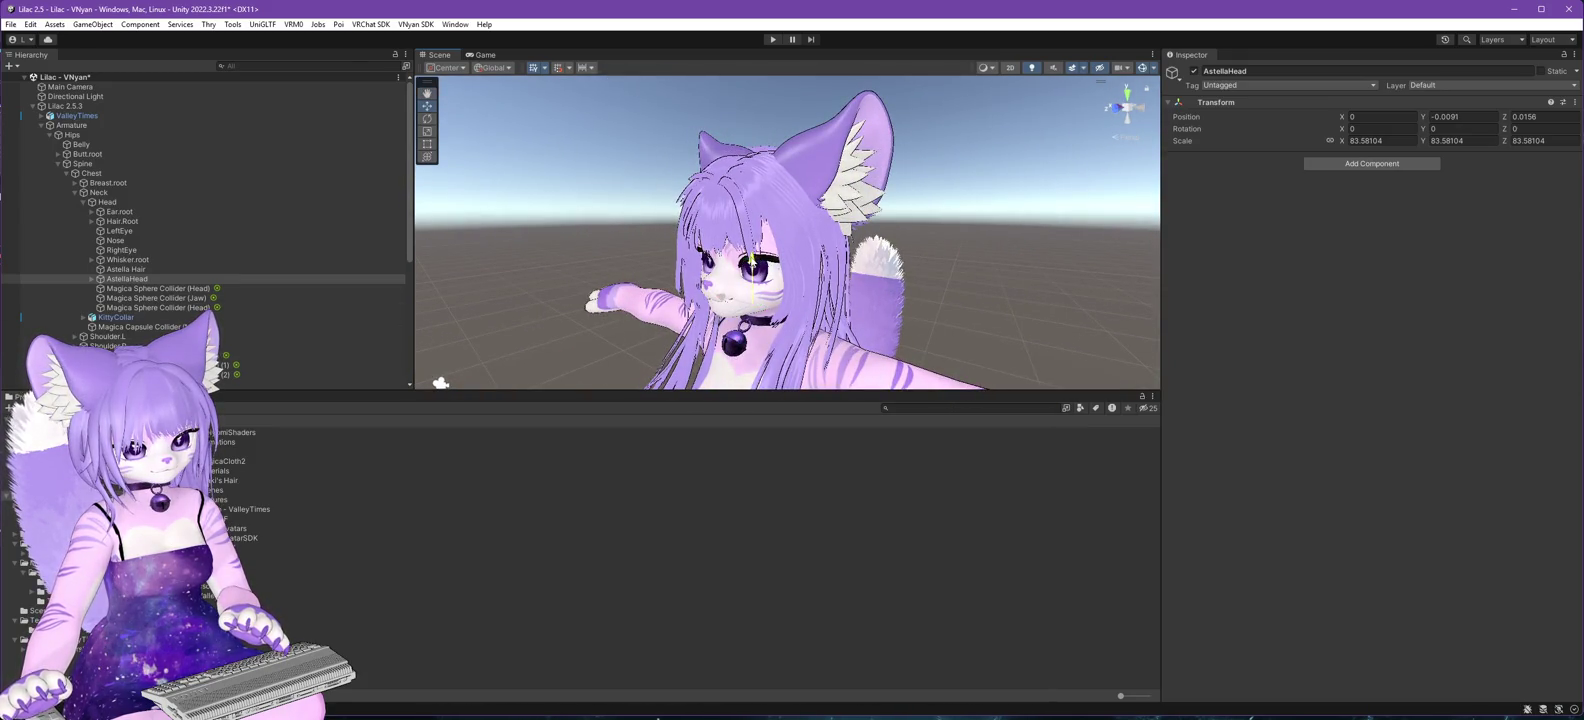
pyautogui.moveTo(440, 381)
pyautogui.mouseDown()
pyautogui.moveTo(912, 328)
pyautogui.moveTo(603, 398)
pyautogui.moveTo(639, 264)
pyautogui.moveTo(1400, 270)
pyautogui.moveTo(120, 276)
pyautogui.moveTo(334, 284)
pyautogui.moveTo(579, 204)
pyautogui.moveTo(683, 273)
pyautogui.mouseUp()
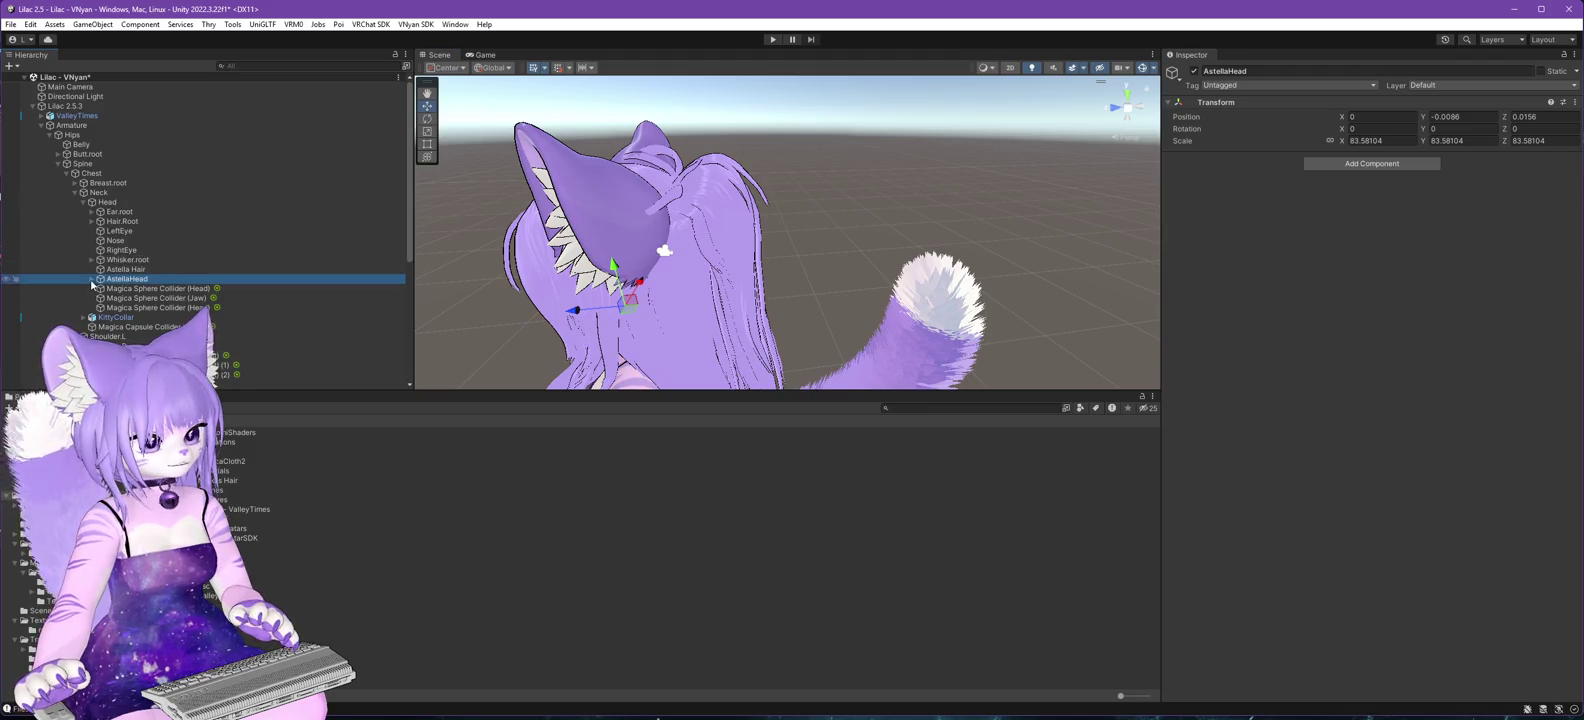
pyautogui.moveTo(600, 260)
pyautogui.mouseDown()
pyautogui.moveTo(740, 266)
pyautogui.moveTo(380, 298)
pyautogui.mouseUp()
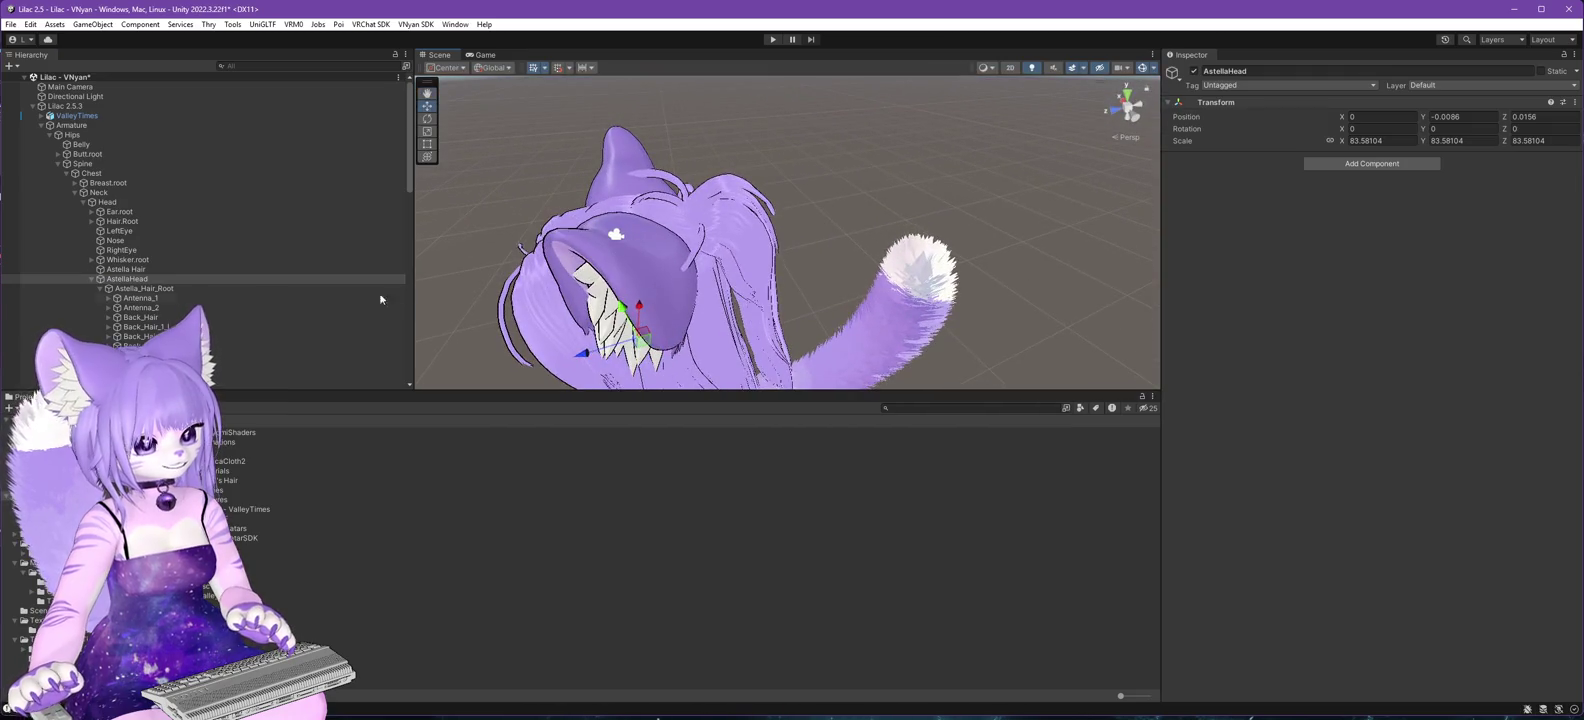
# - Inspect the Antenna_1 and Back_Hair bones from a level front view
pyautogui.click(141, 298)
pyautogui.moveTo(473, 280)
pyautogui.mouseDown()
pyautogui.moveTo(715, 192)
pyautogui.moveTo(478, 296)
pyautogui.moveTo(689, 188)
pyautogui.moveTo(671, 219)
pyautogui.moveTo(494, 276)
pyautogui.moveTo(670, 245)
pyautogui.moveTo(462, 276)
pyautogui.mouseUp()
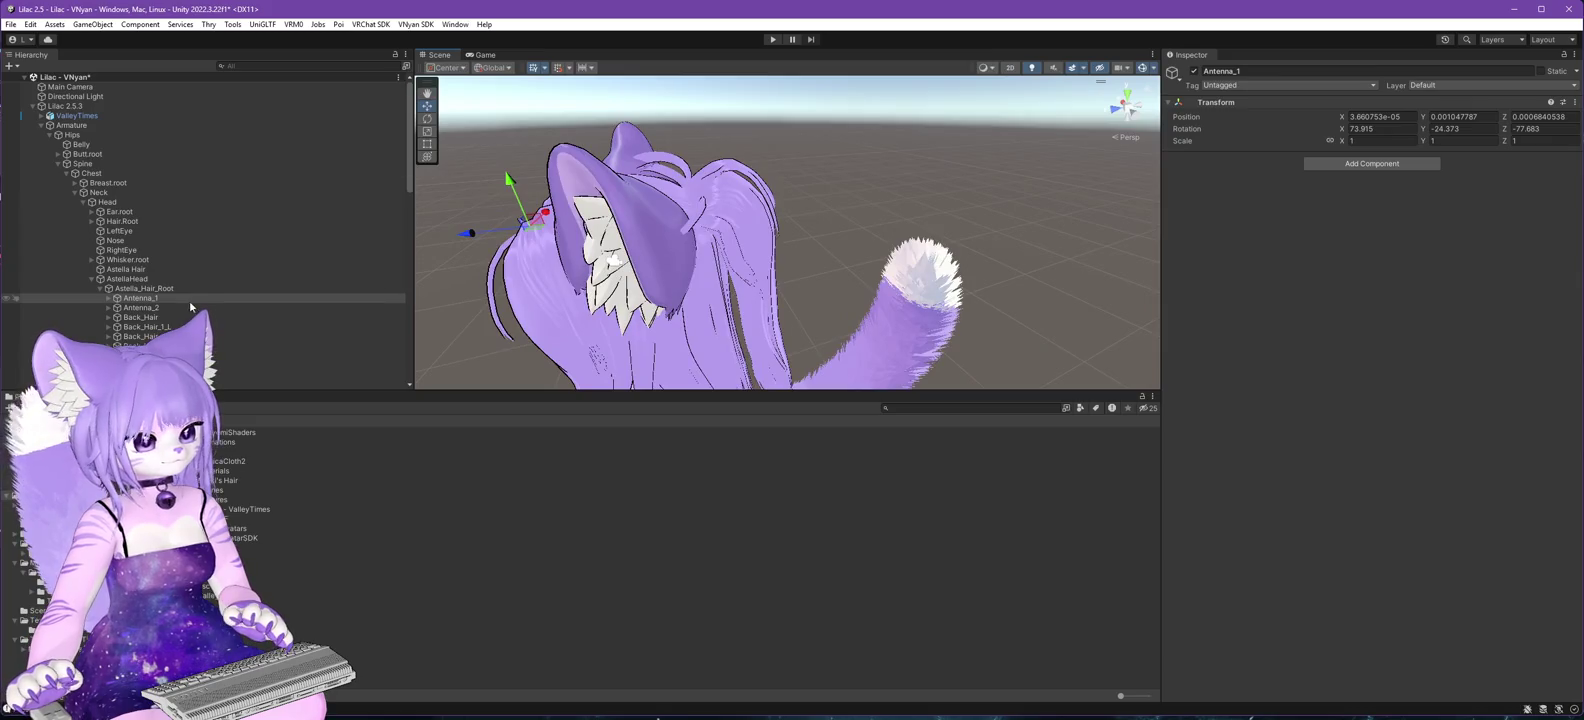
pyautogui.moveTo(822, 255); pyautogui.dragTo(855, 199)
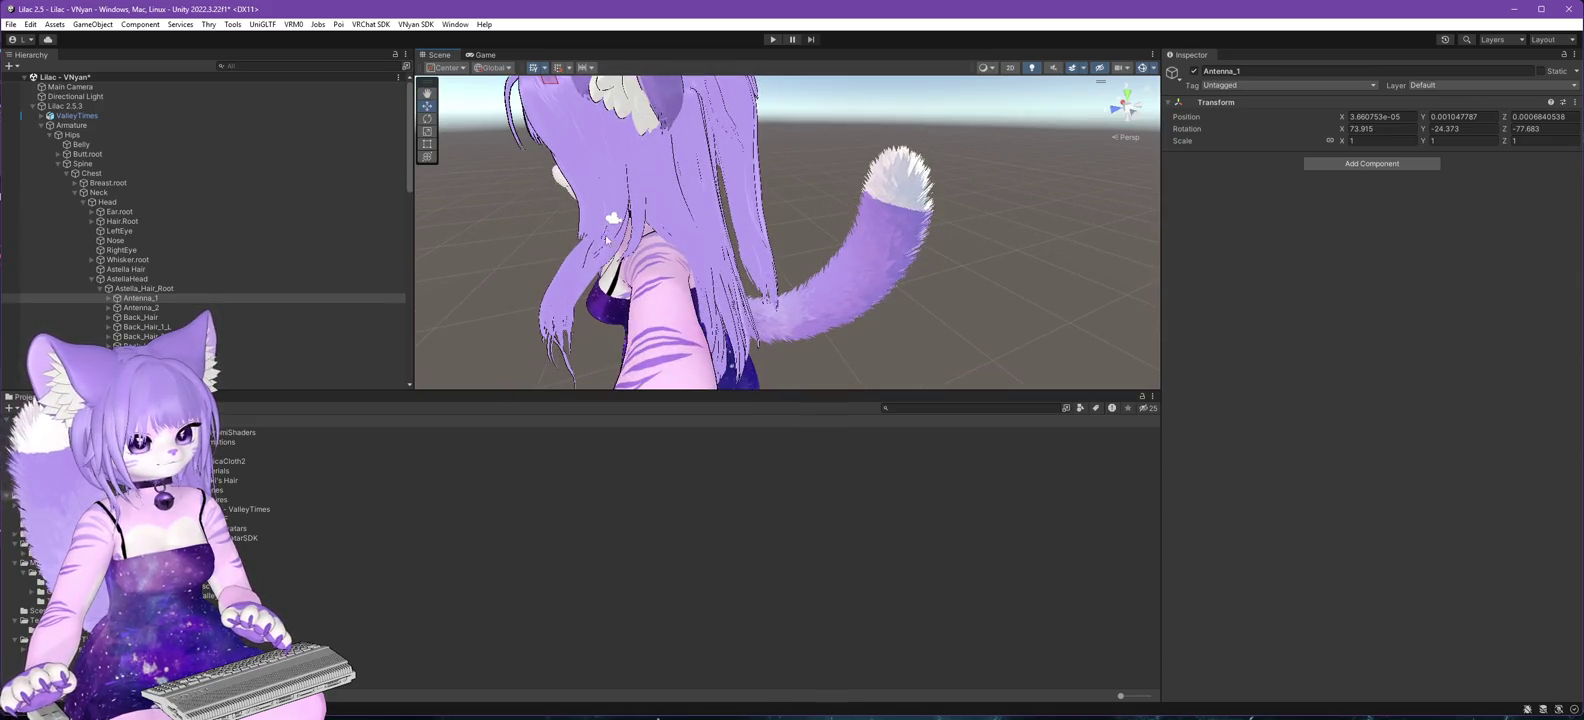
pyautogui.click(147, 318)
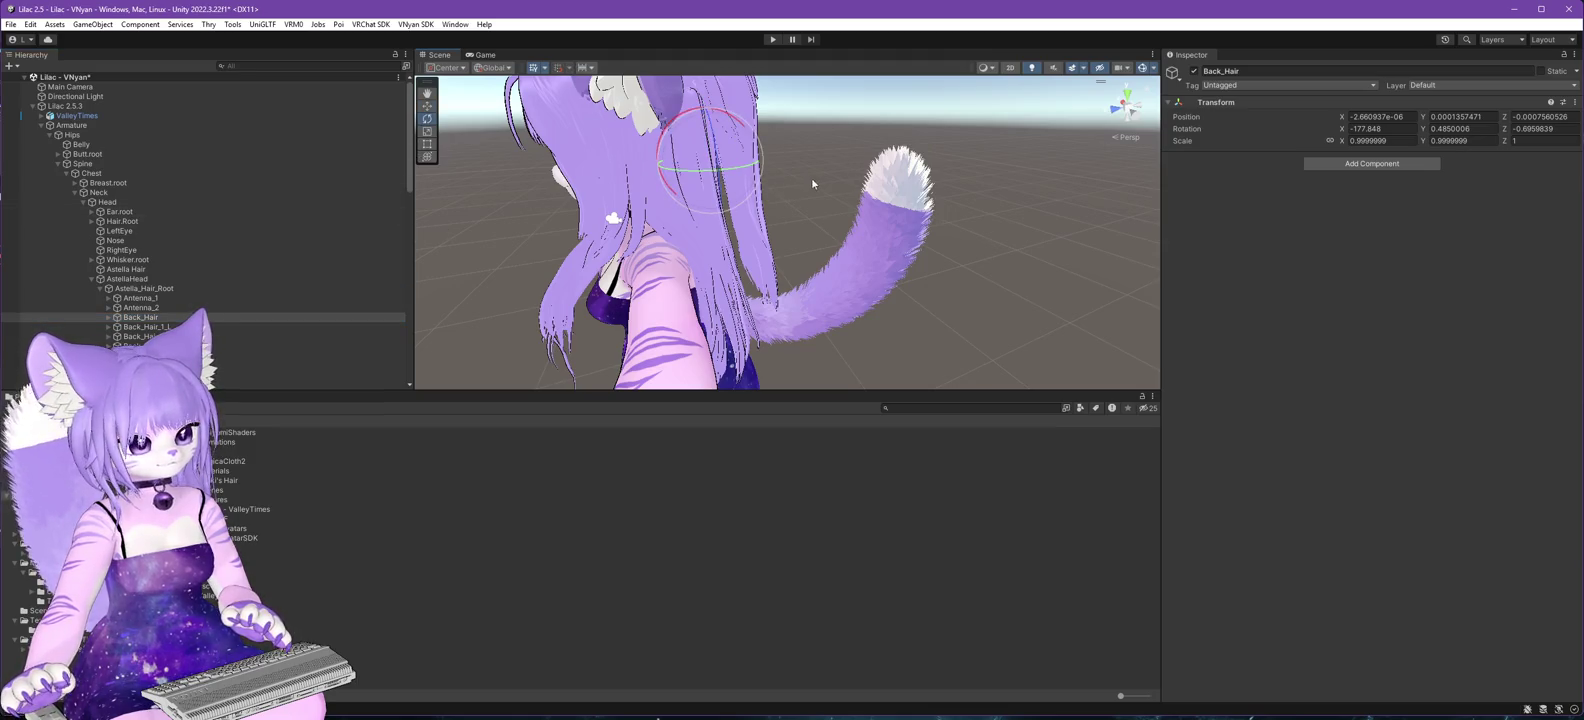
pyautogui.moveTo(813, 188); pyautogui.dragTo(720, 205)
pyautogui.scroll(-5, 174, 228)
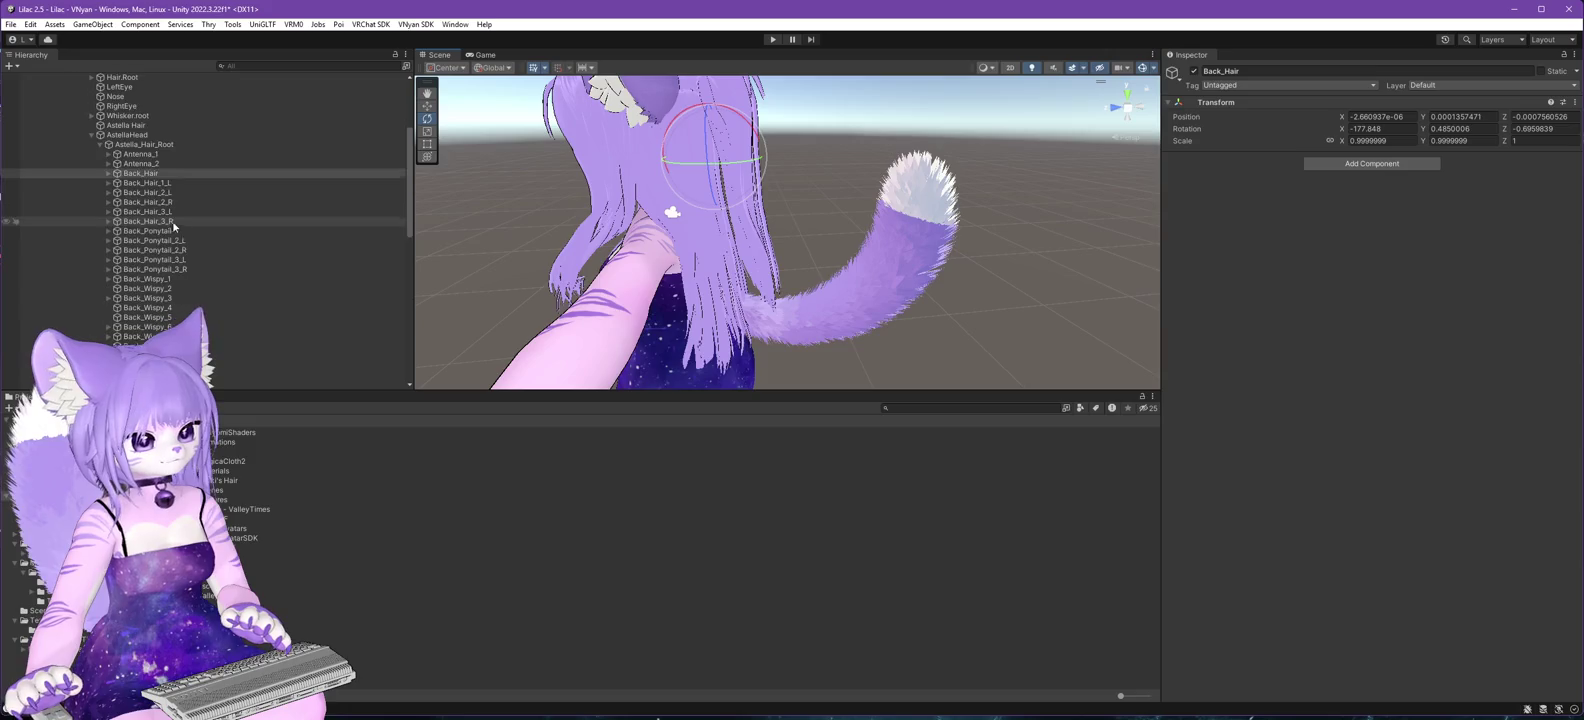
# - Tilt the Back_Ponytail_2_L and Back_Ponytail_3_L strands to sit better
pyautogui.doubleClick(147, 231)
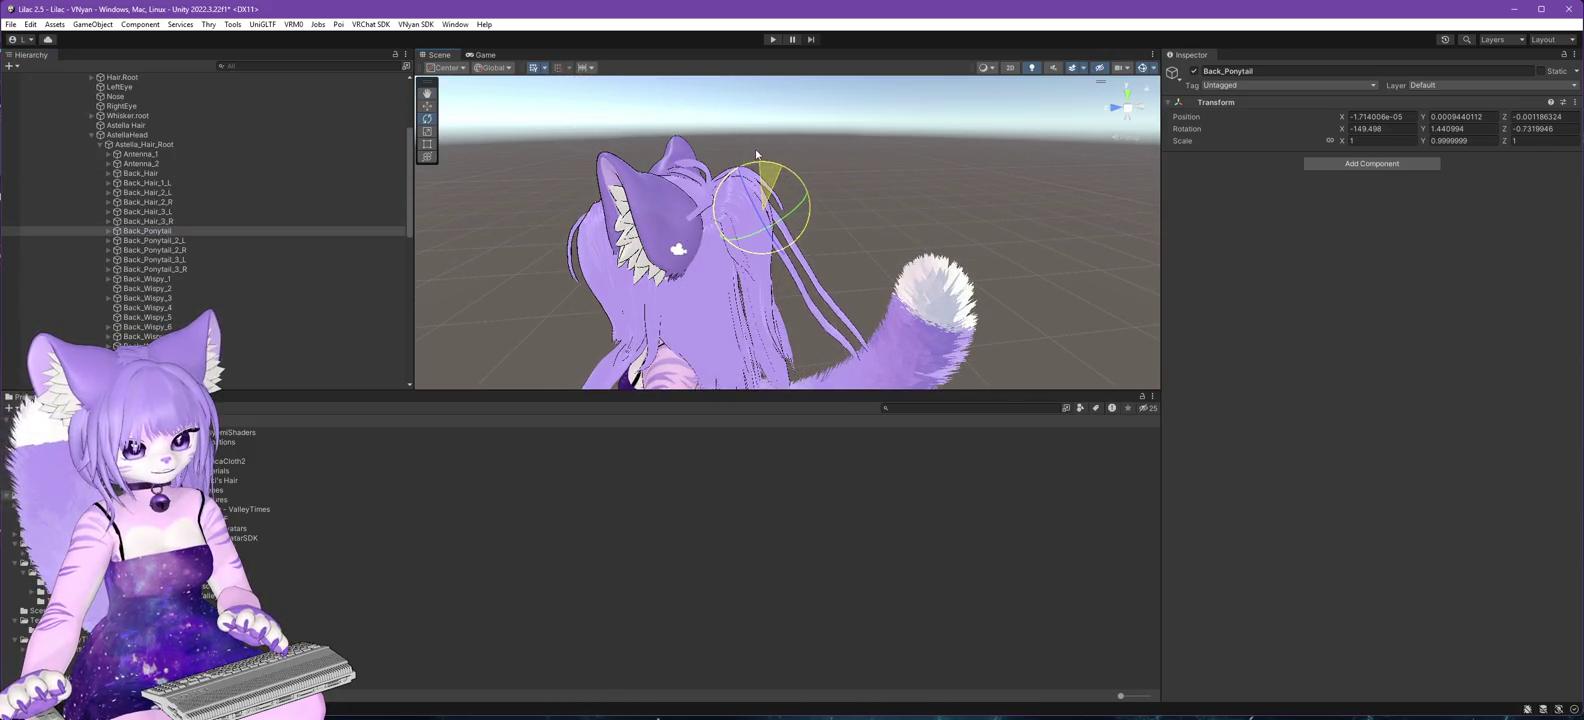
pyautogui.press('Down')
pyautogui.moveTo(774, 183); pyautogui.dragTo(766, 175)
pyautogui.click(391, 250)
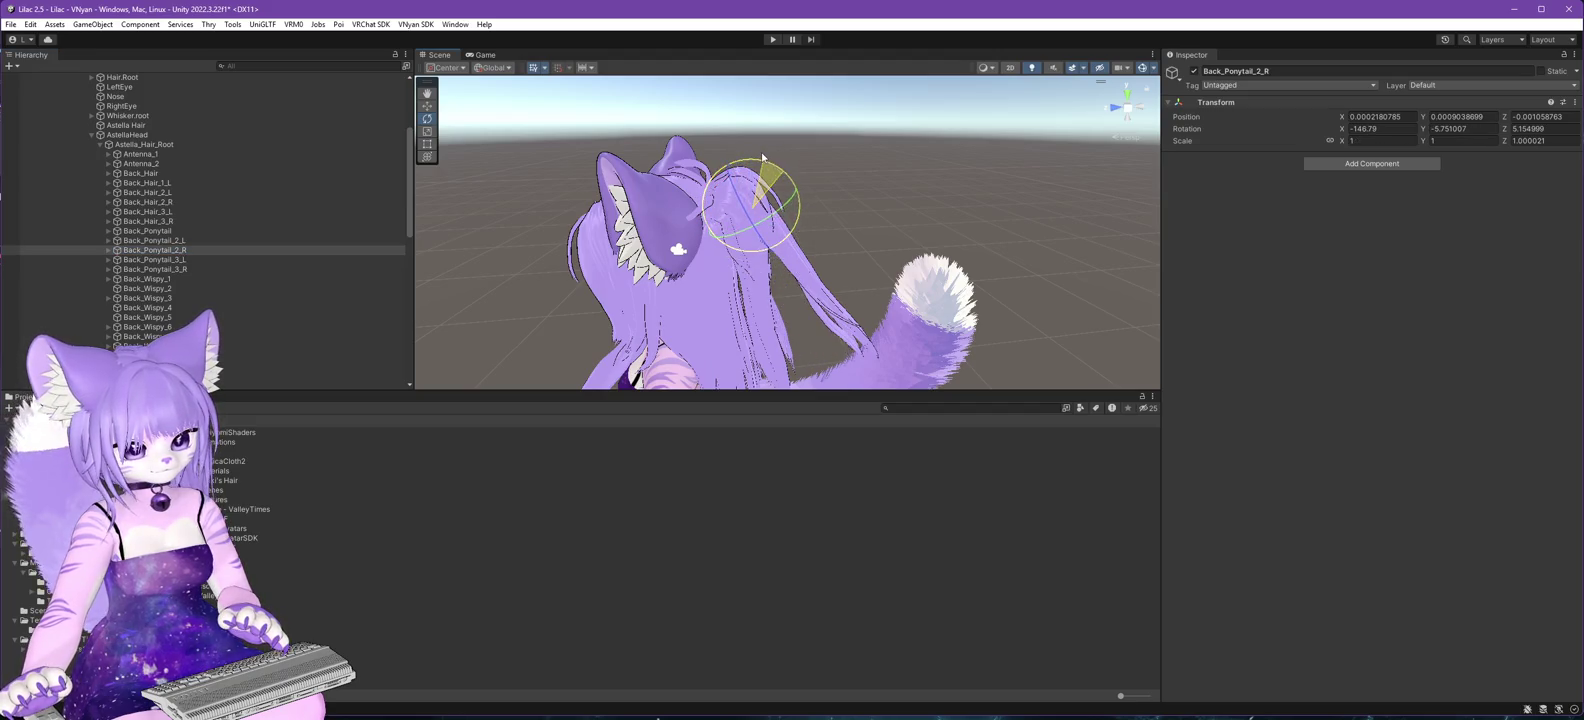
pyautogui.click(169, 260)
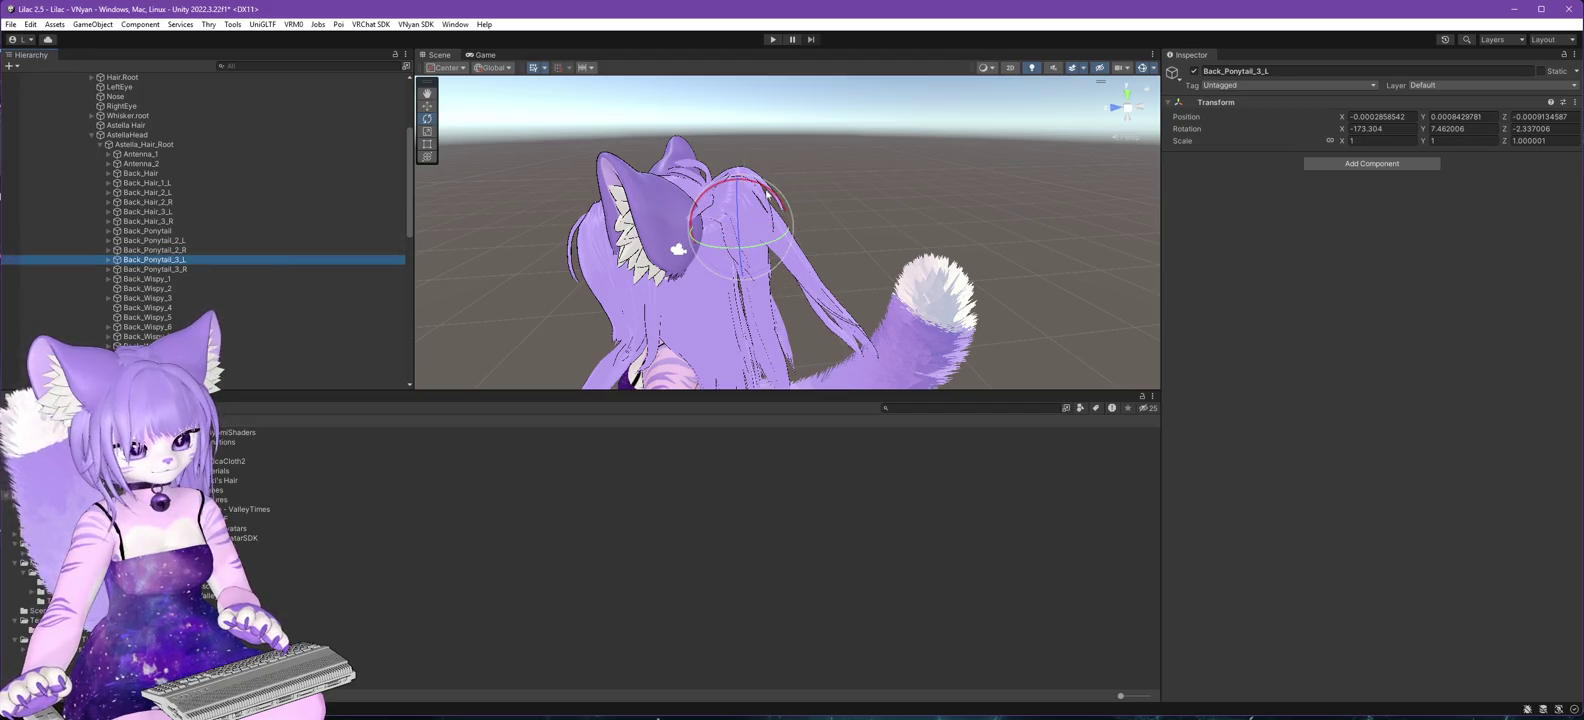
pyautogui.moveTo(748, 180); pyautogui.dragTo(752, 185)
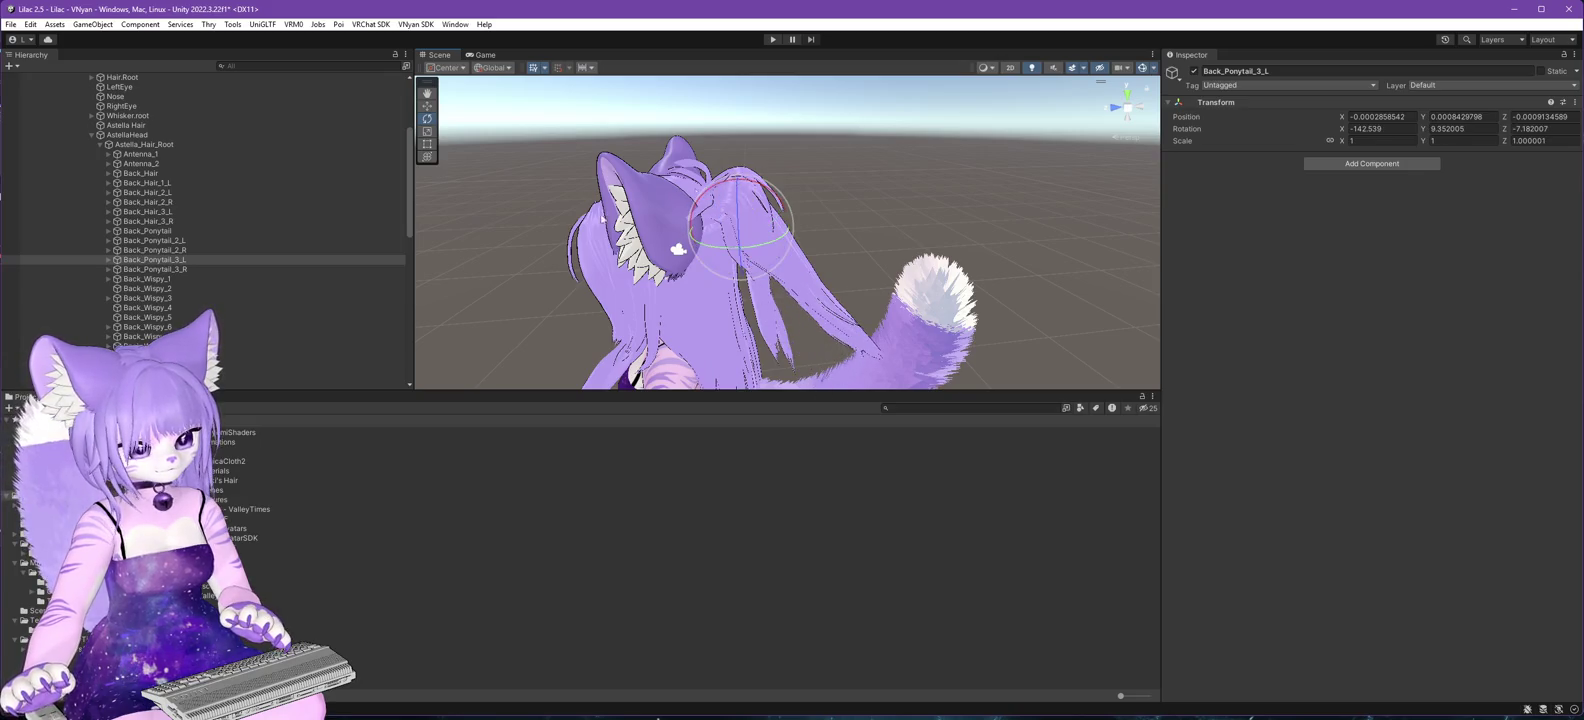
pyautogui.click(169, 270)
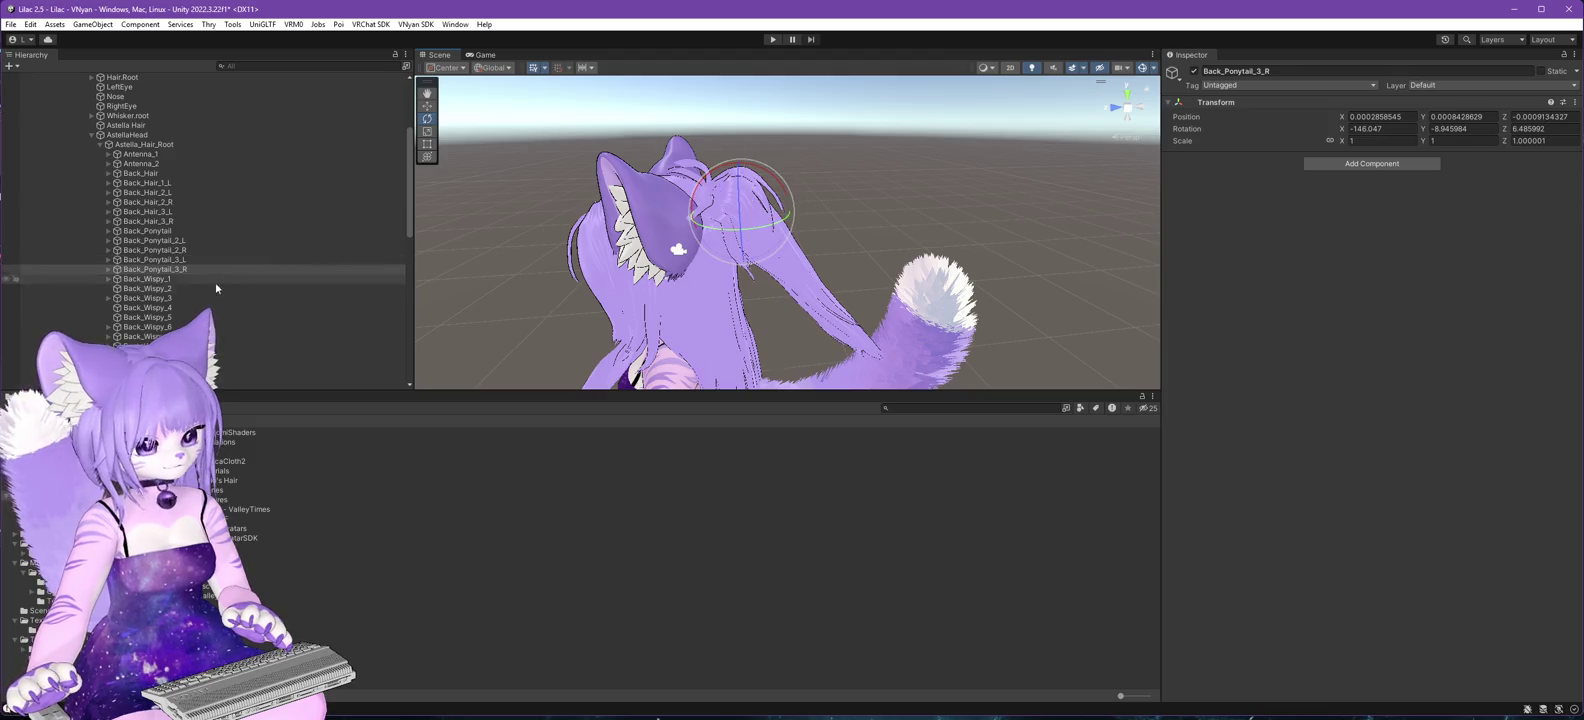
pyautogui.click(160, 279)
pyautogui.moveTo(710, 270)
pyautogui.mouseDown()
pyautogui.moveTo(882, 225)
pyautogui.moveTo(1047, 226)
pyautogui.moveTo(852, 200)
pyautogui.moveTo(831, 244)
pyautogui.mouseUp()
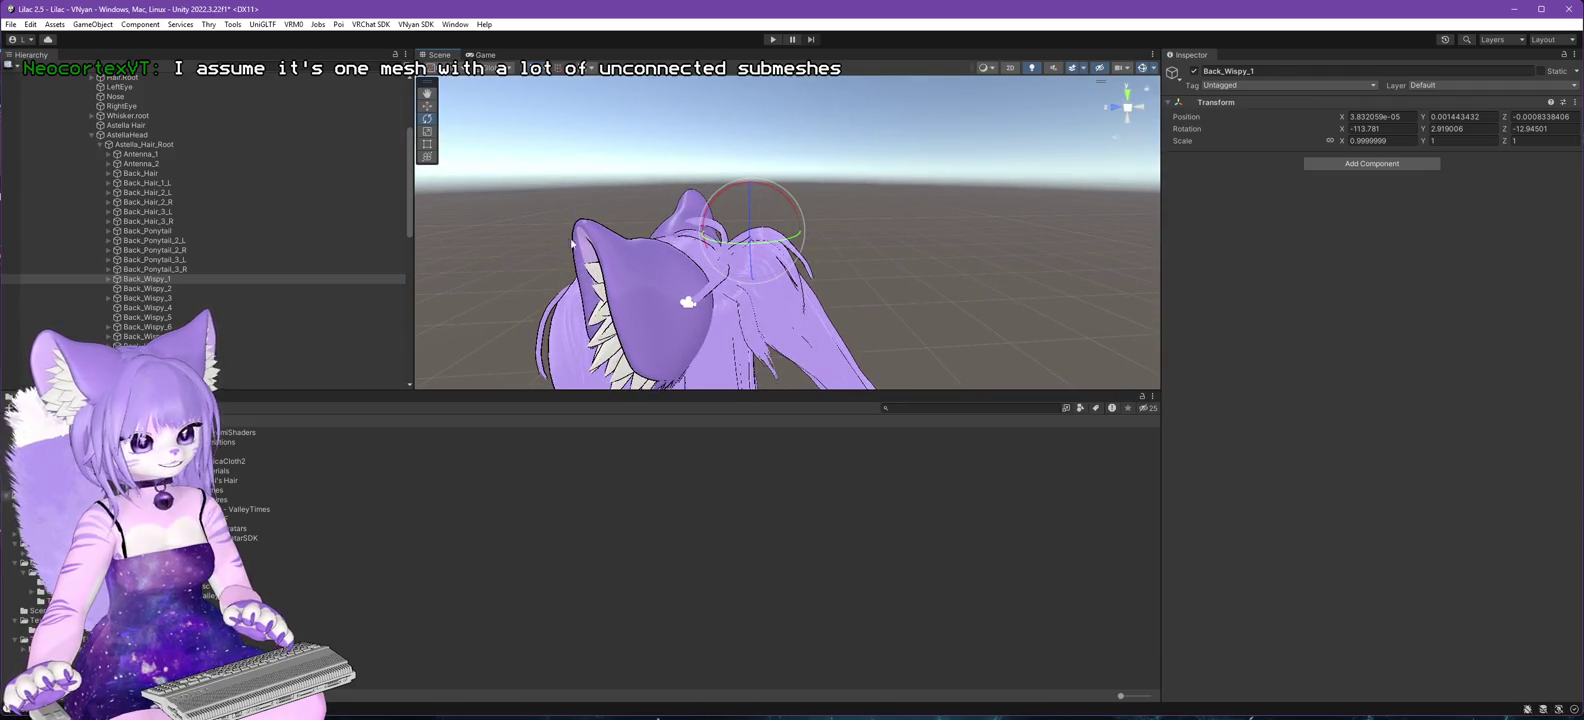
pyautogui.moveTo(738, 311)
pyautogui.mouseDown()
pyautogui.moveTo(686, 283)
pyautogui.moveTo(896, 296)
pyautogui.moveTo(907, 205)
pyautogui.mouseUp()
pyautogui.moveTo(903, 271)
pyautogui.mouseDown()
pyautogui.moveTo(926, 255)
pyautogui.moveTo(884, 283)
pyautogui.moveTo(895, 311)
pyautogui.moveTo(924, 319)
pyautogui.mouseUp()
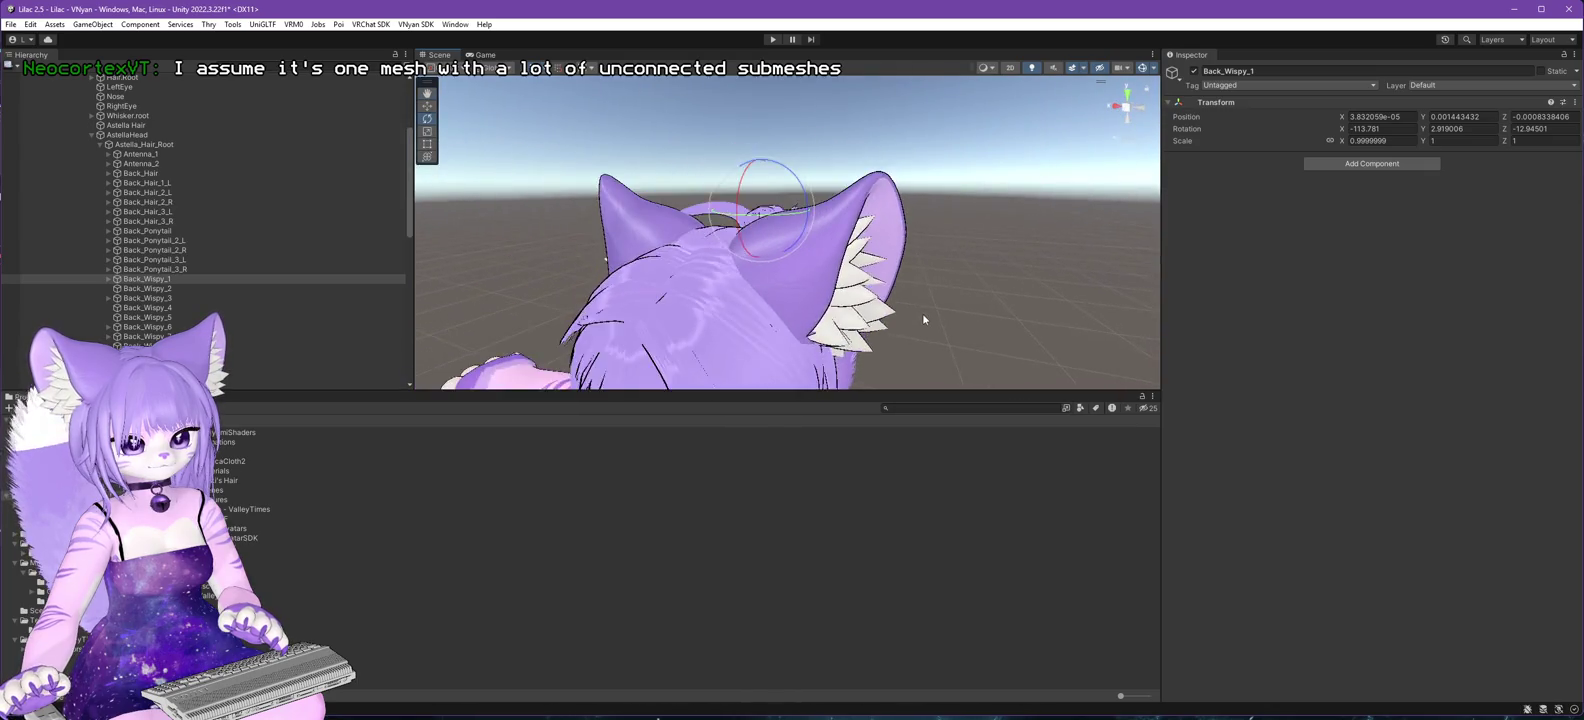
pyautogui.moveTo(950, 374)
pyautogui.mouseDown()
pyautogui.moveTo(820, 360)
pyautogui.moveTo(815, 375)
pyautogui.moveTo(820, 360)
pyautogui.moveTo(792, 358)
pyautogui.moveTo(880, 278)
pyautogui.moveTo(946, 256)
pyautogui.mouseUp()
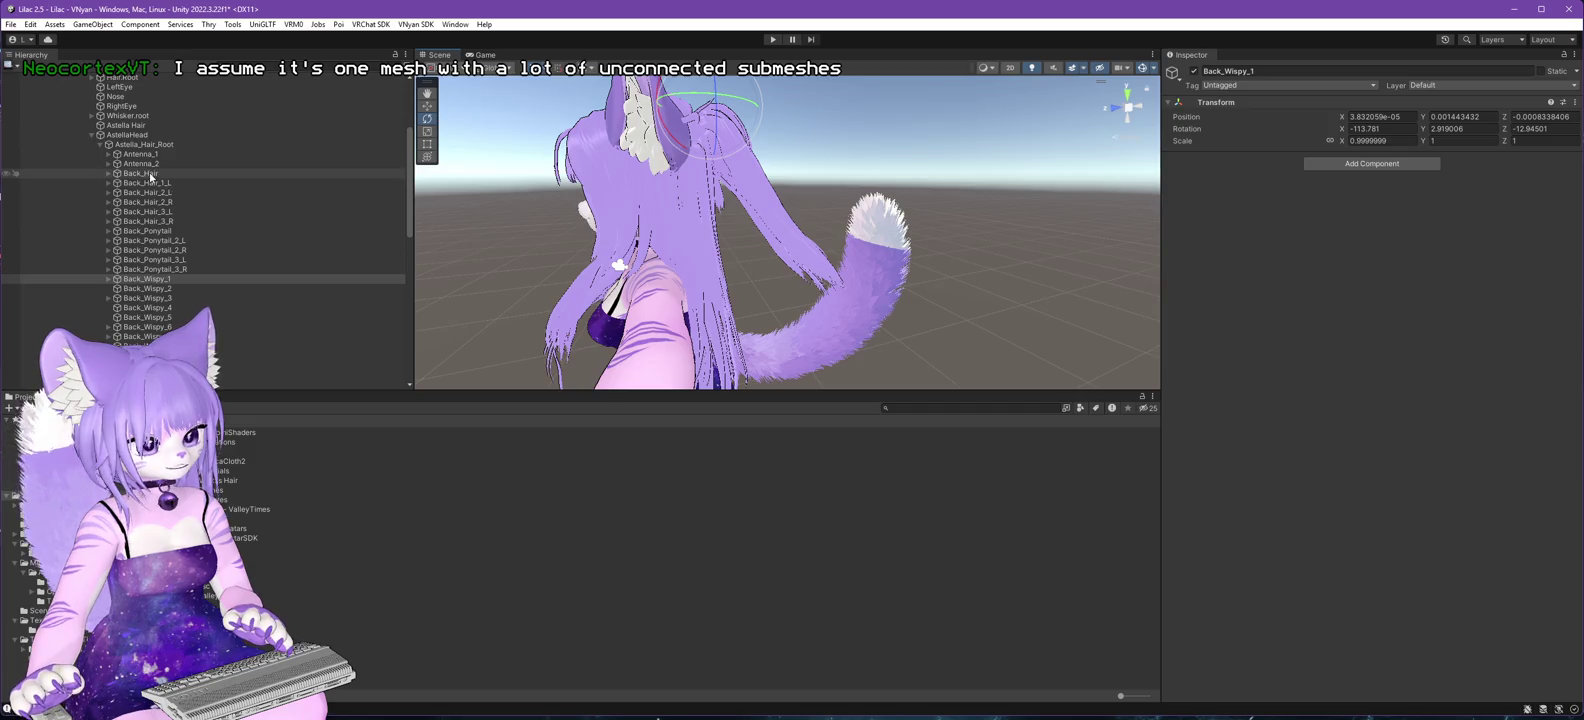
pyautogui.click(150, 174)
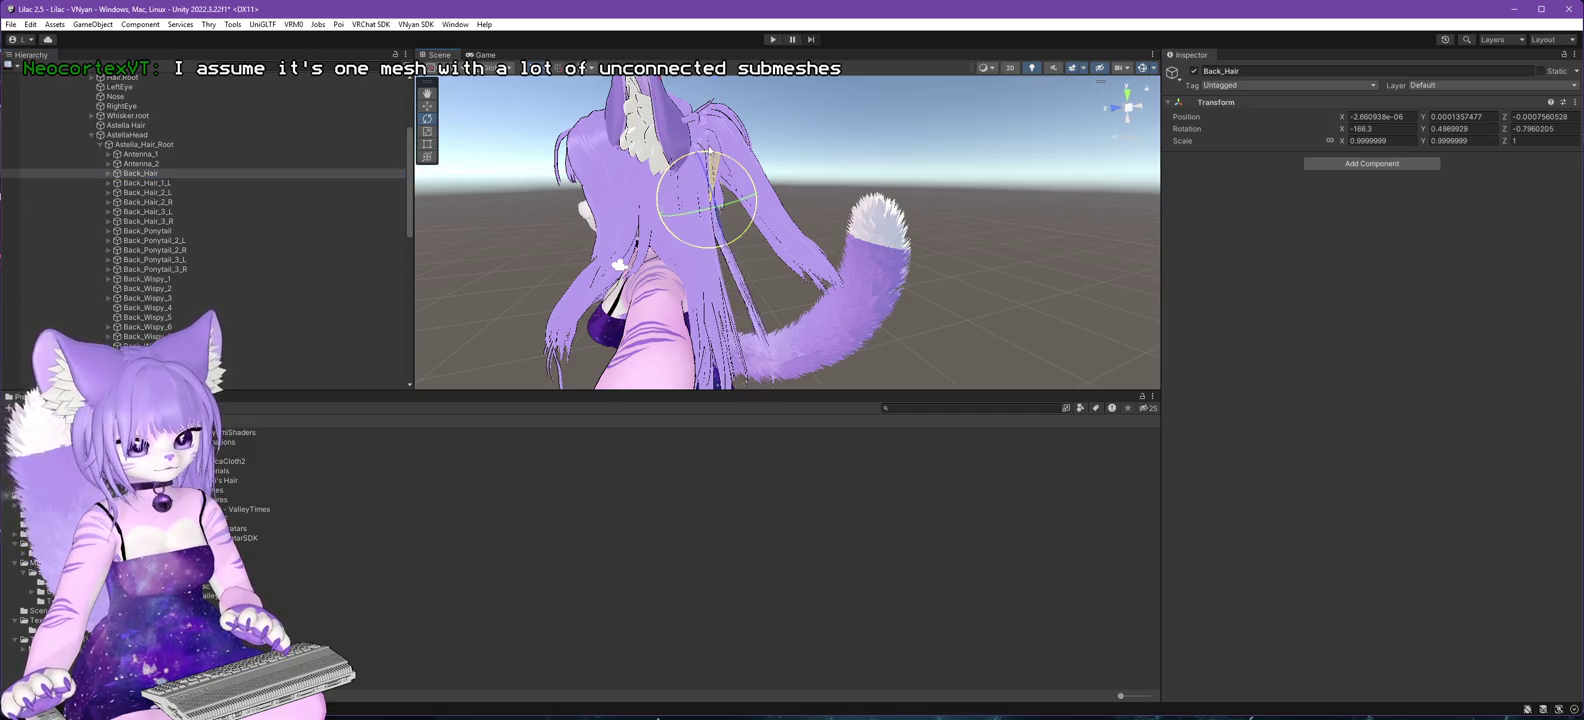
pyautogui.click(158, 184)
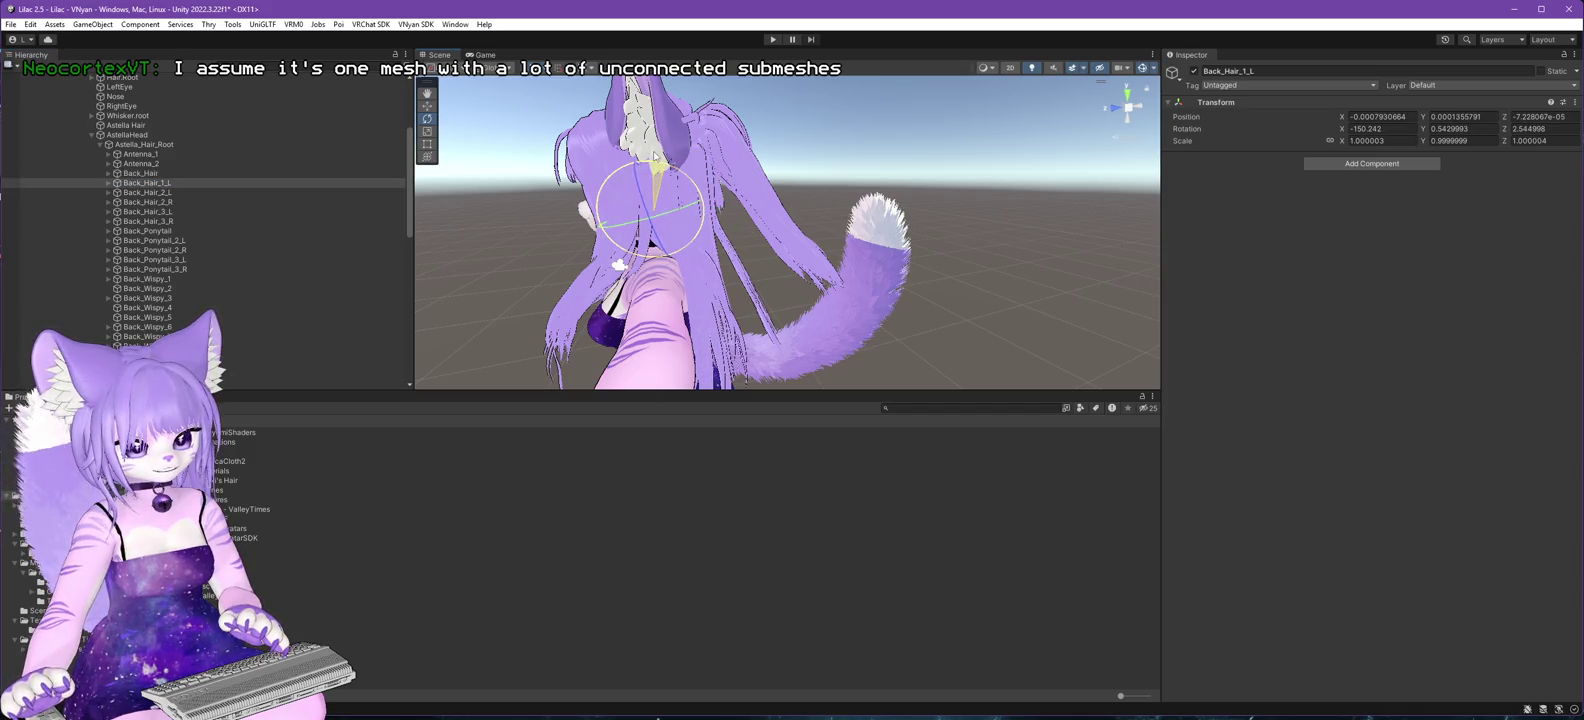
pyautogui.click(156, 193)
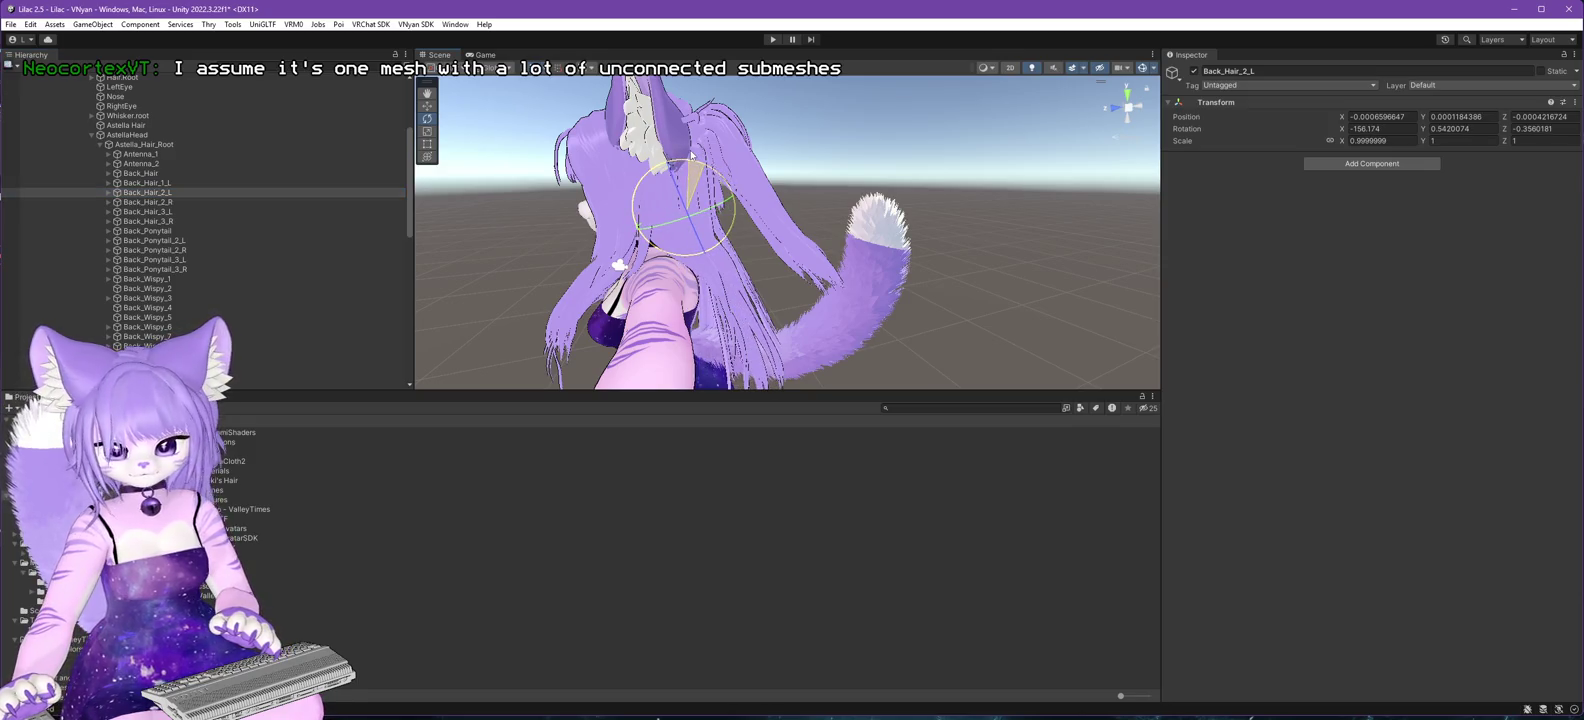
pyautogui.click(156, 203)
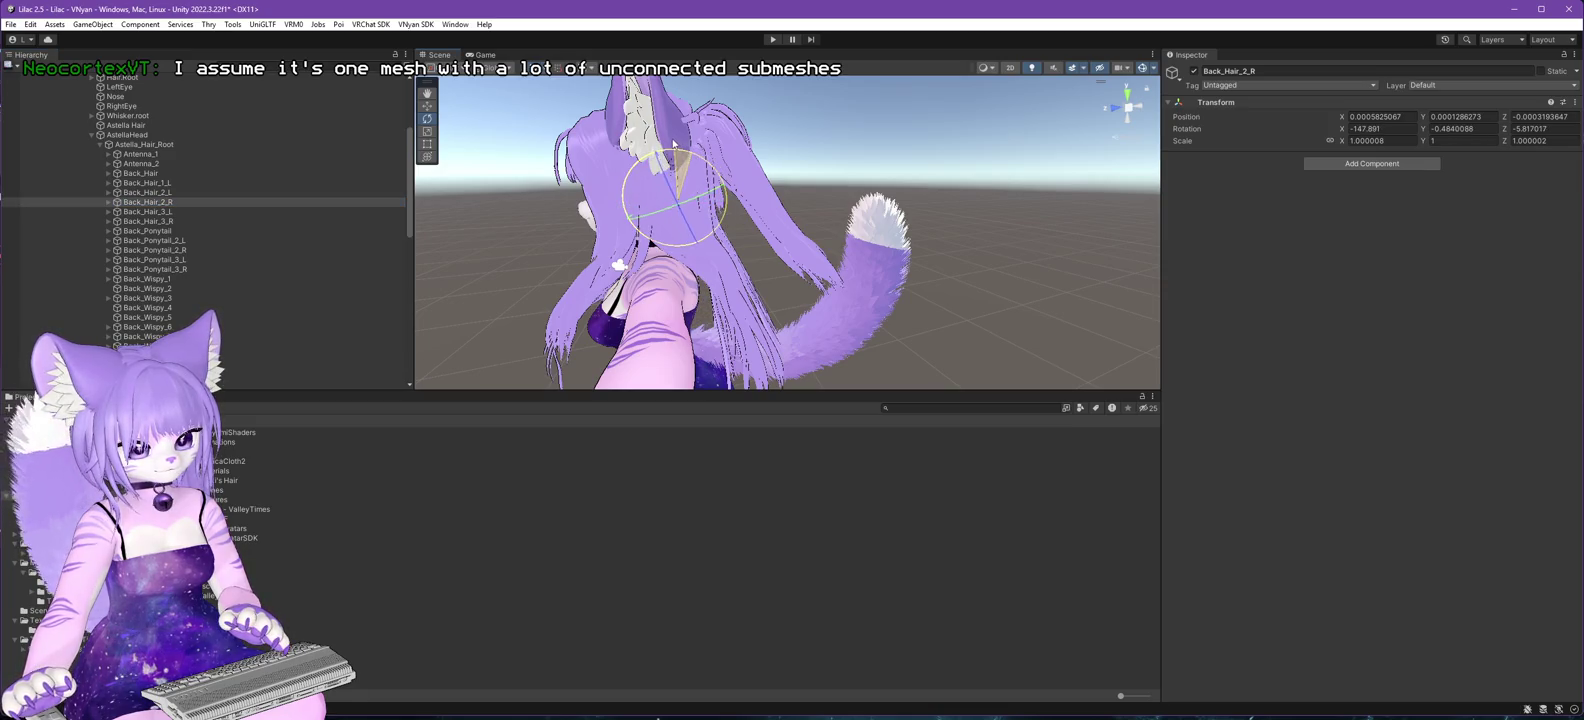
pyautogui.click(148, 212)
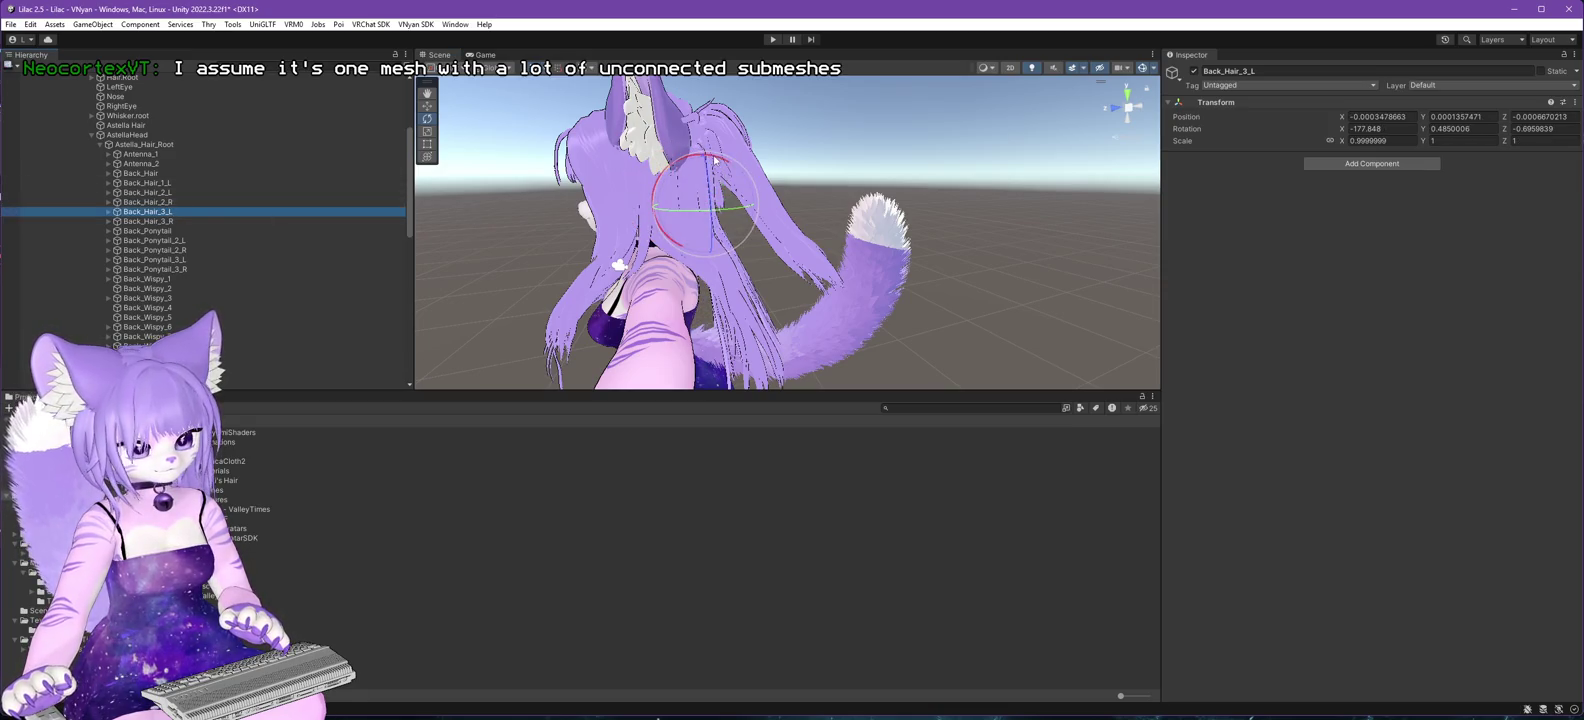
pyautogui.click(134, 222)
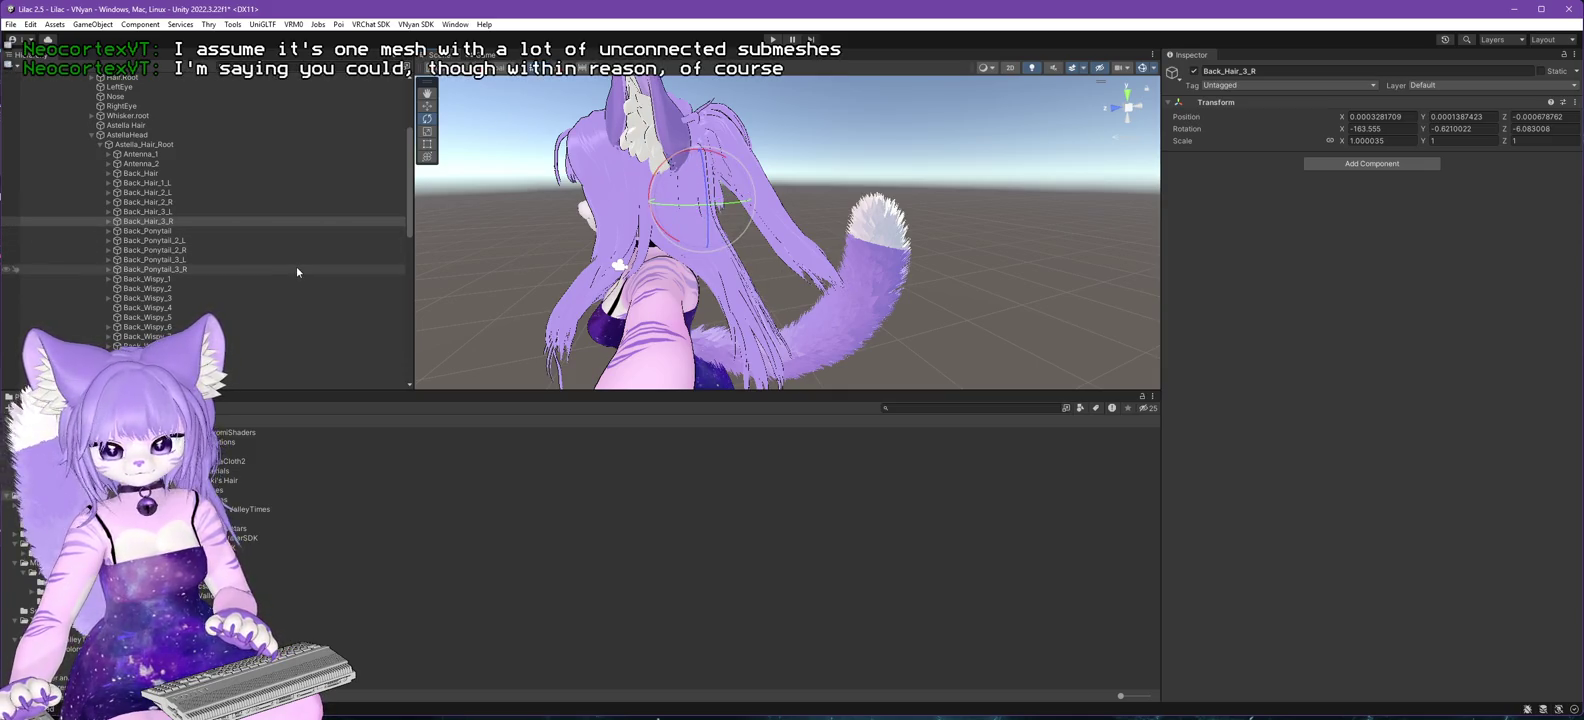
pyautogui.scroll(-5, 197, 267)
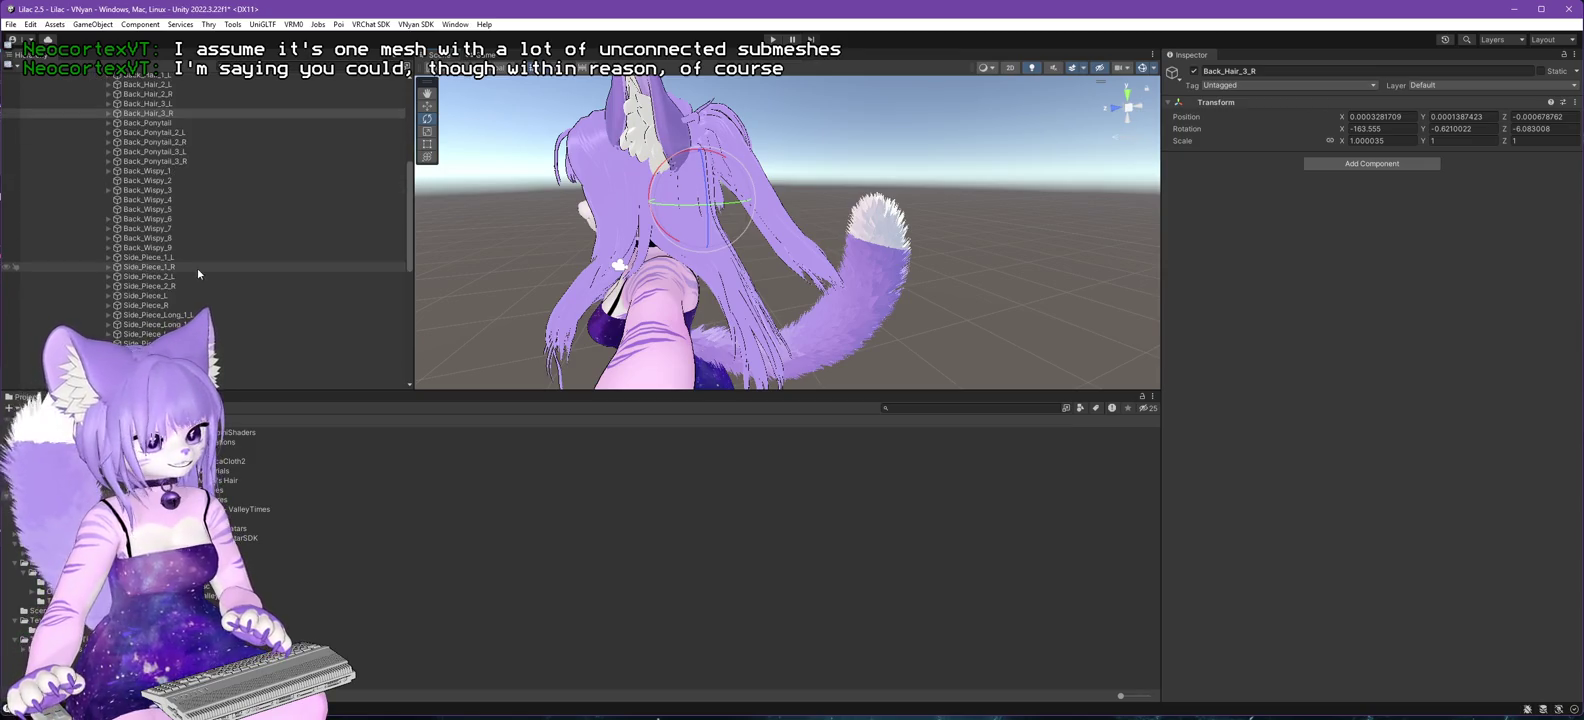
pyautogui.click(167, 260)
pyautogui.moveTo(480, 270)
pyautogui.mouseDown()
pyautogui.moveTo(620, 275)
pyautogui.moveTo(523, 276)
pyautogui.mouseUp()
pyautogui.moveTo(488, 281); pyautogui.dragTo(238, 304)
pyautogui.click(240, 314)
pyautogui.moveTo(520, 290)
pyautogui.mouseDown()
pyautogui.moveTo(675, 267)
pyautogui.moveTo(480, 275)
pyautogui.moveTo(664, 255)
pyautogui.moveTo(480, 266)
pyautogui.moveTo(545, 268)
pyautogui.mouseUp()
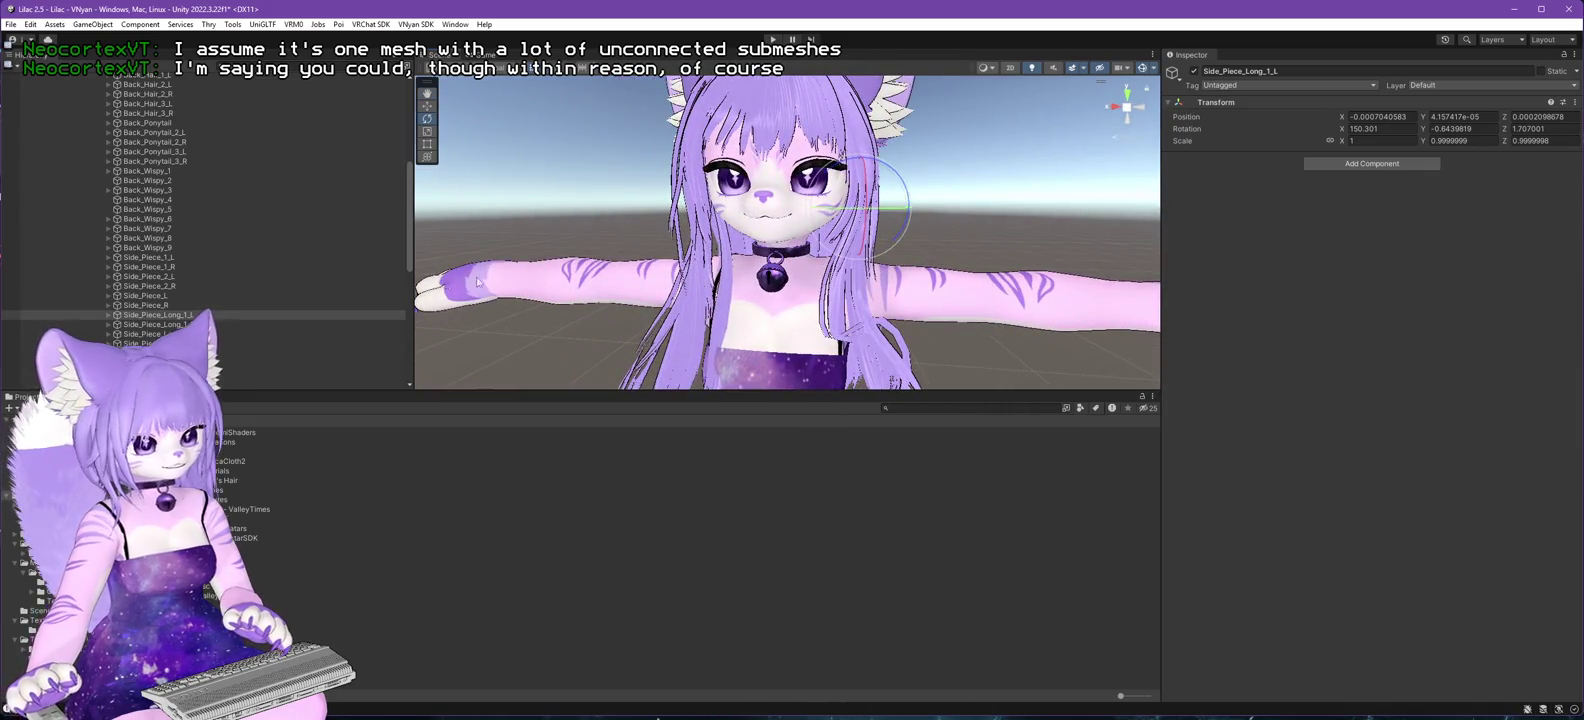
# - Move Astella Hair (1) above Astella Hair in Physics Controllers - VNyan and disable both
pyautogui.scroll(-5, 243, 266)
pyautogui.scroll(-7, 243, 266)
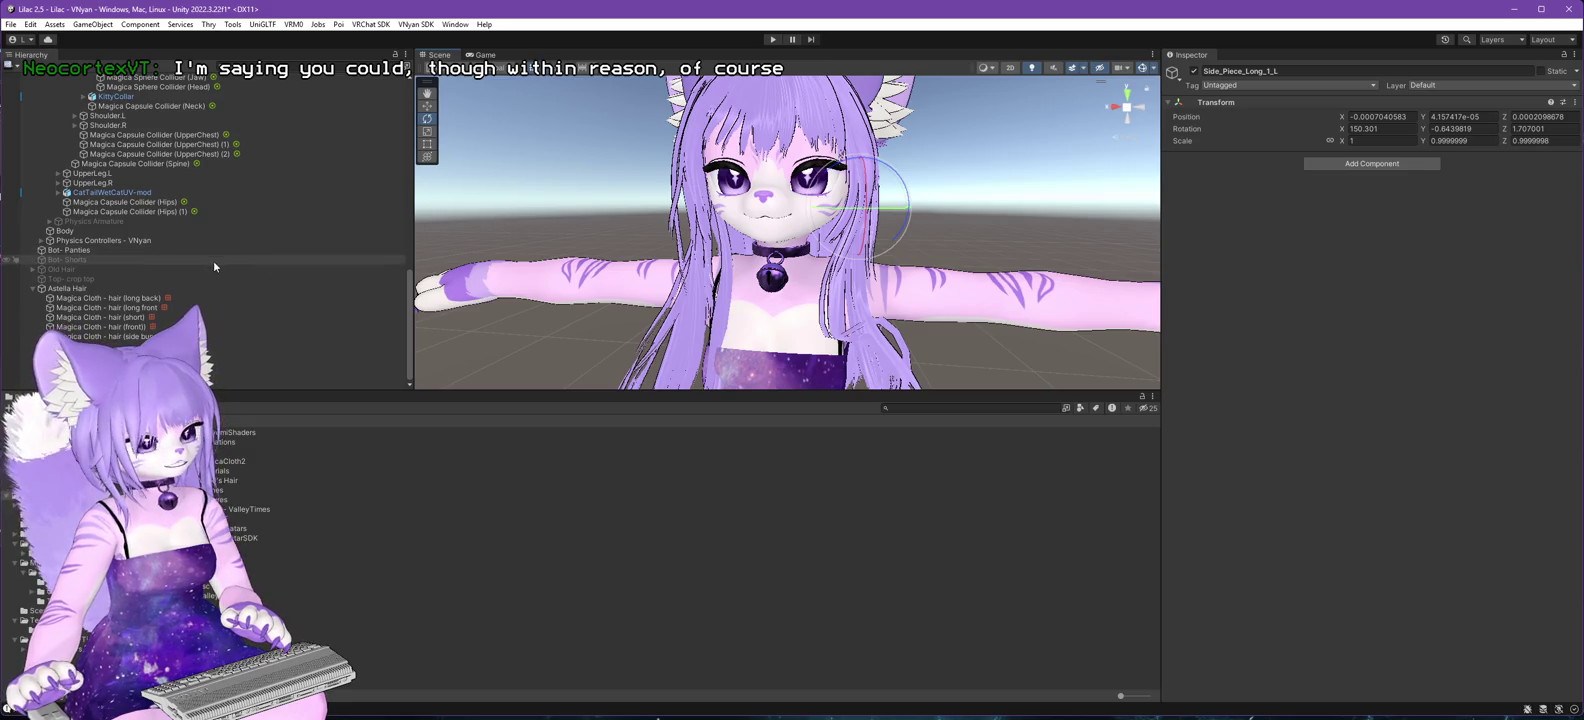
pyautogui.scroll(5, 248, 270)
pyautogui.scroll(-5, 248, 270)
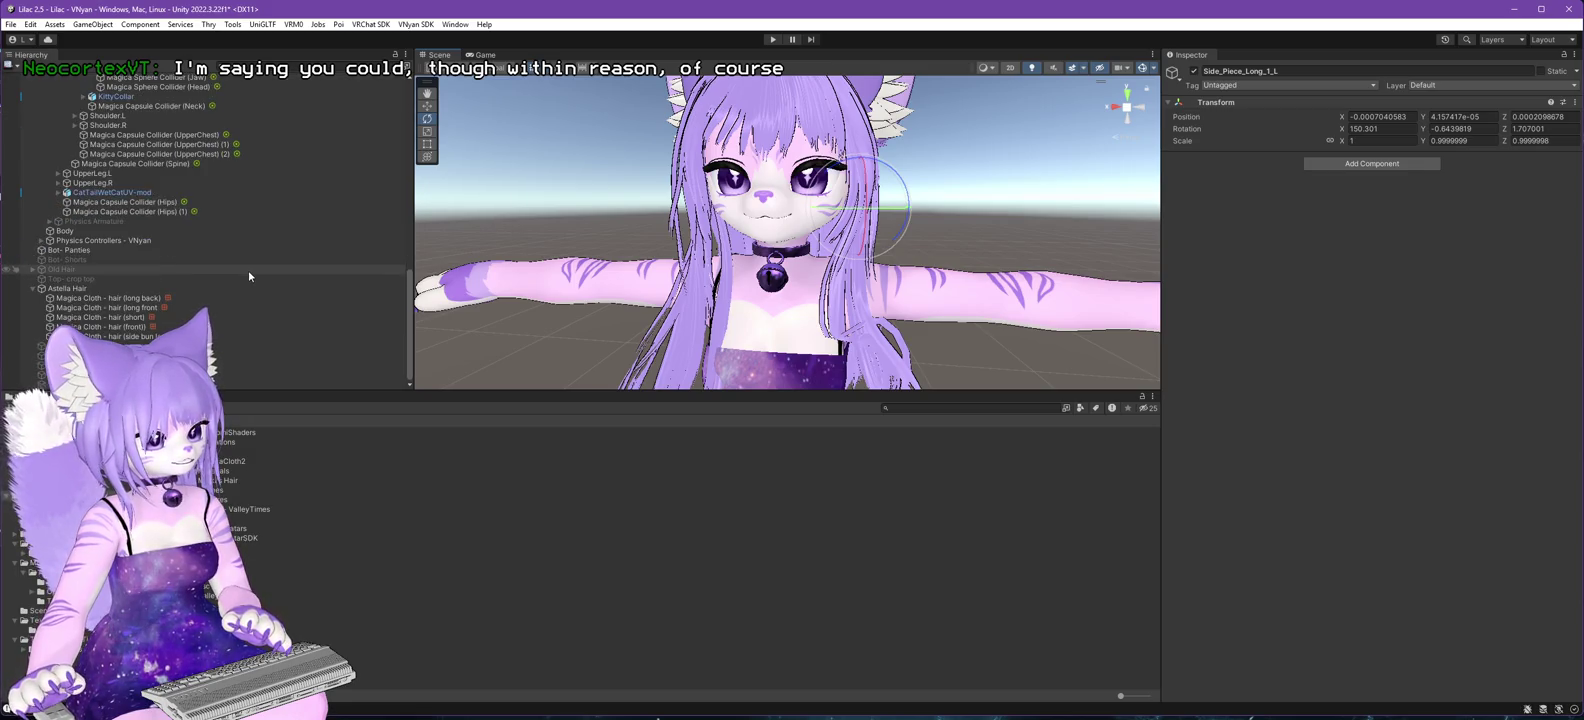
pyautogui.scroll(1, 208, 281)
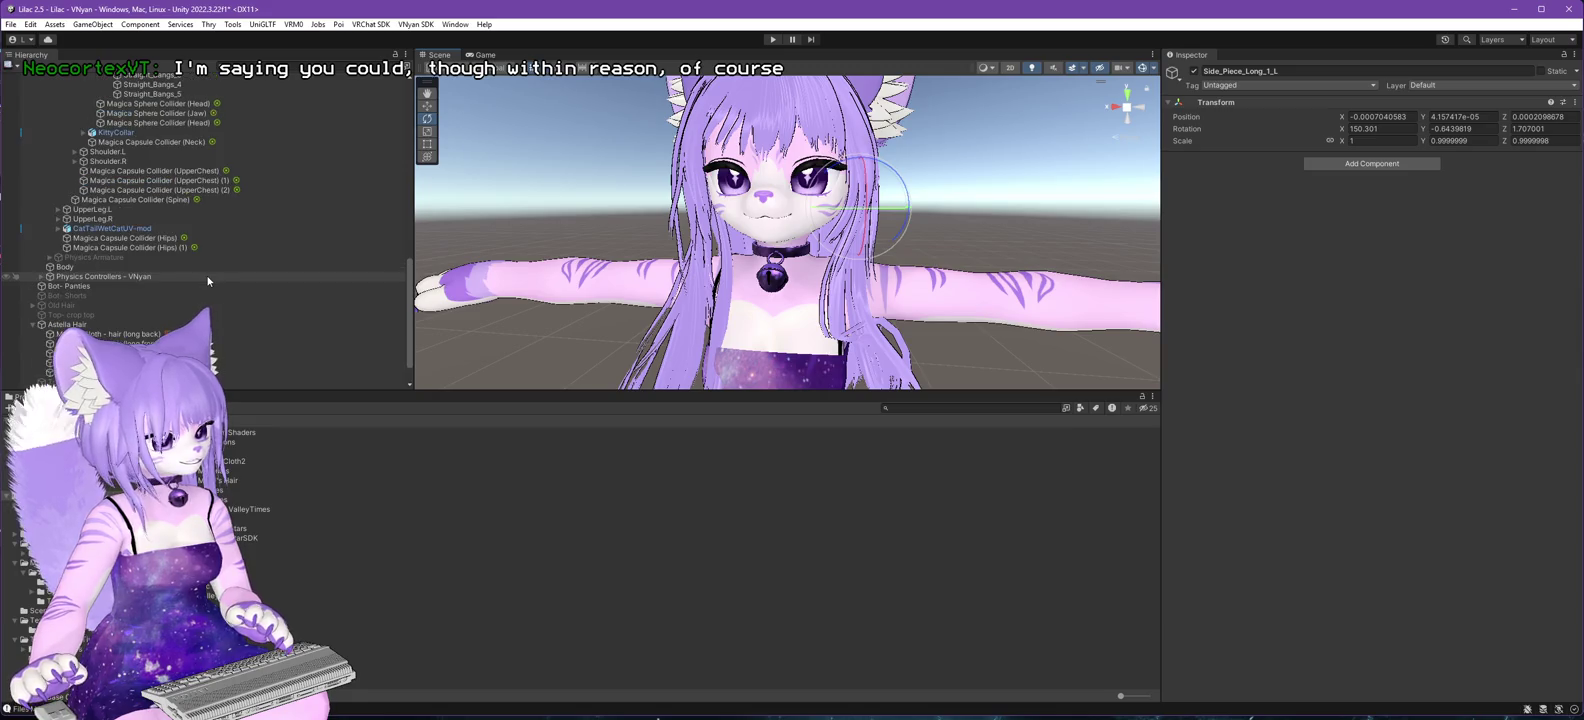
pyautogui.click(41, 277)
pyautogui.scroll(-3, 108, 285)
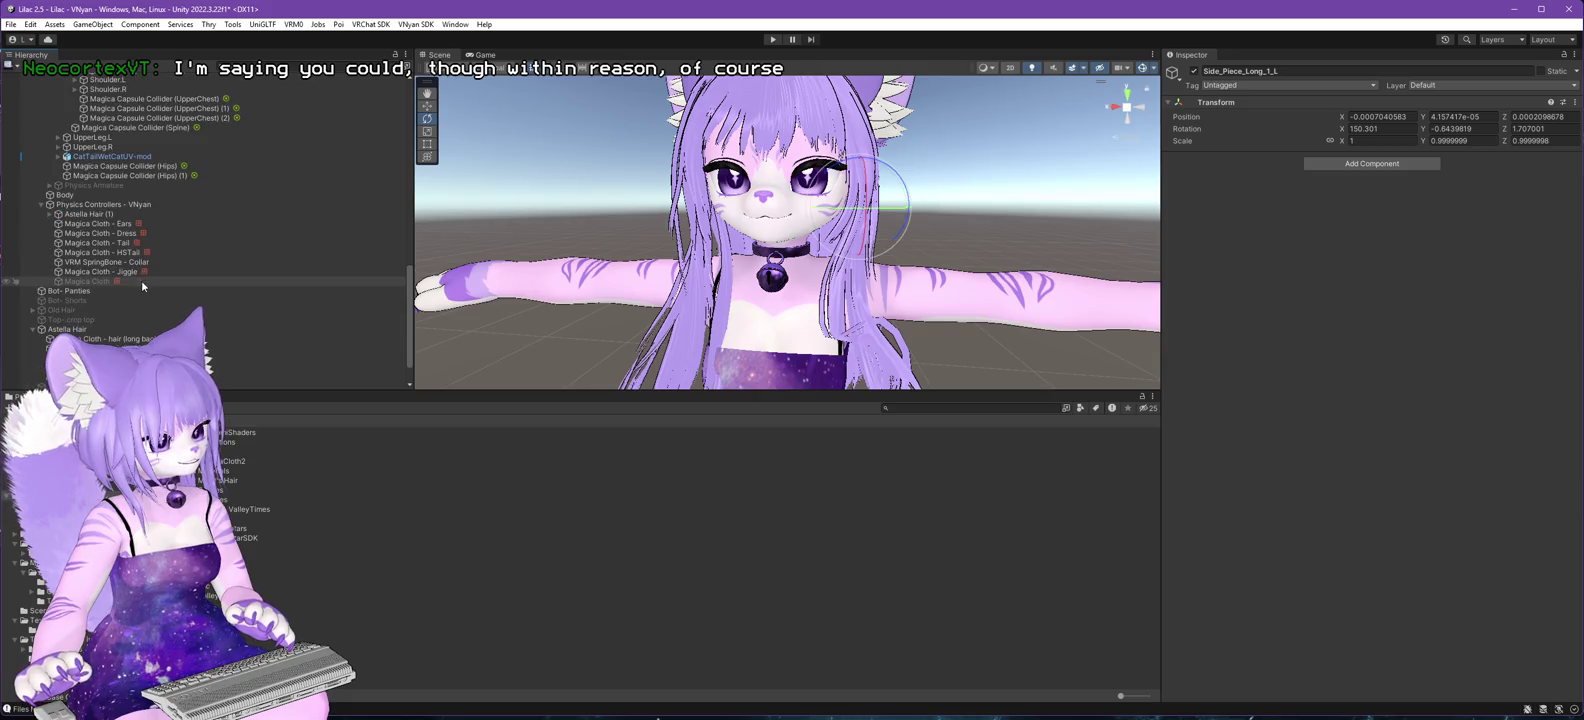
pyautogui.moveTo(73, 302); pyautogui.dragTo(62, 324)
pyautogui.click(1194, 71)
pyautogui.click(67, 329)
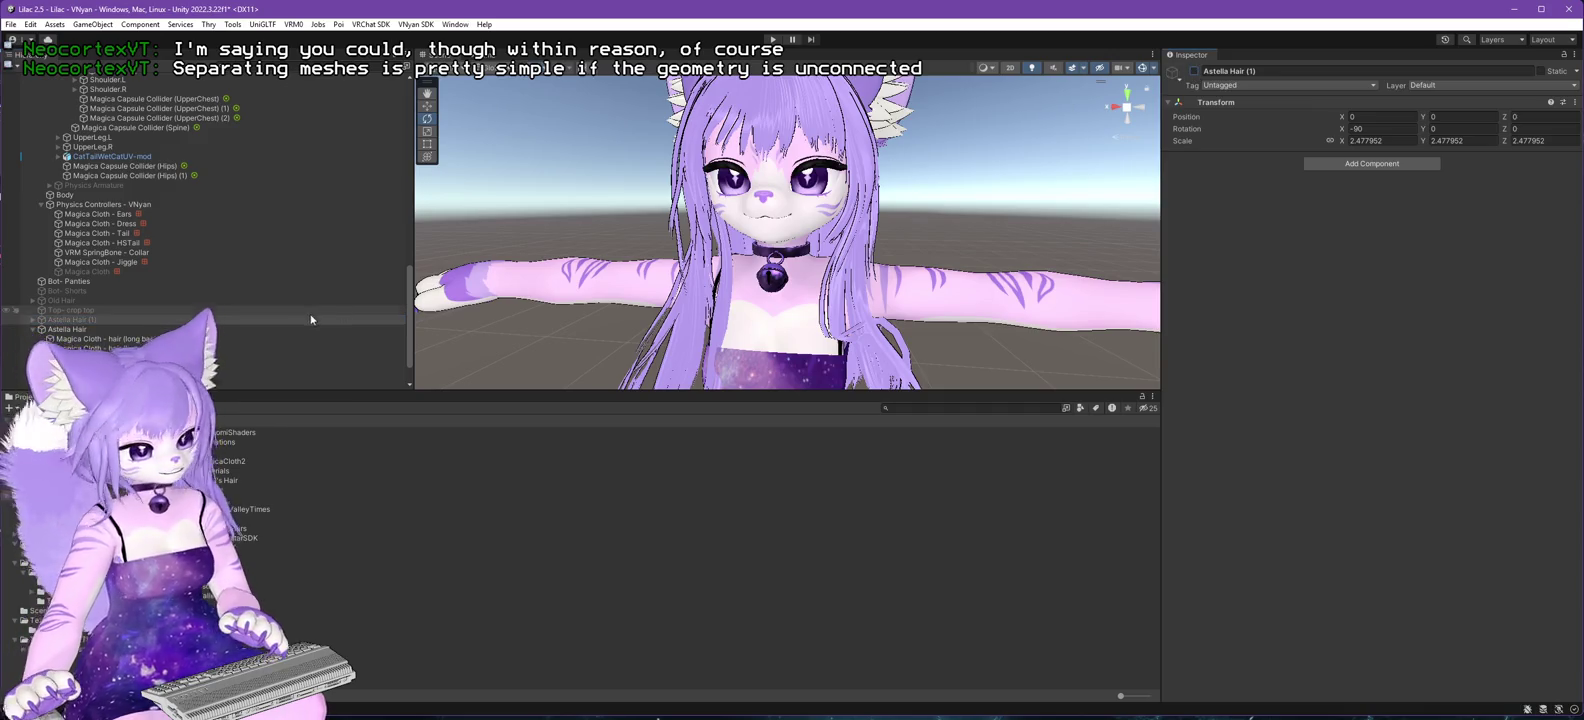
pyautogui.click(1194, 71)
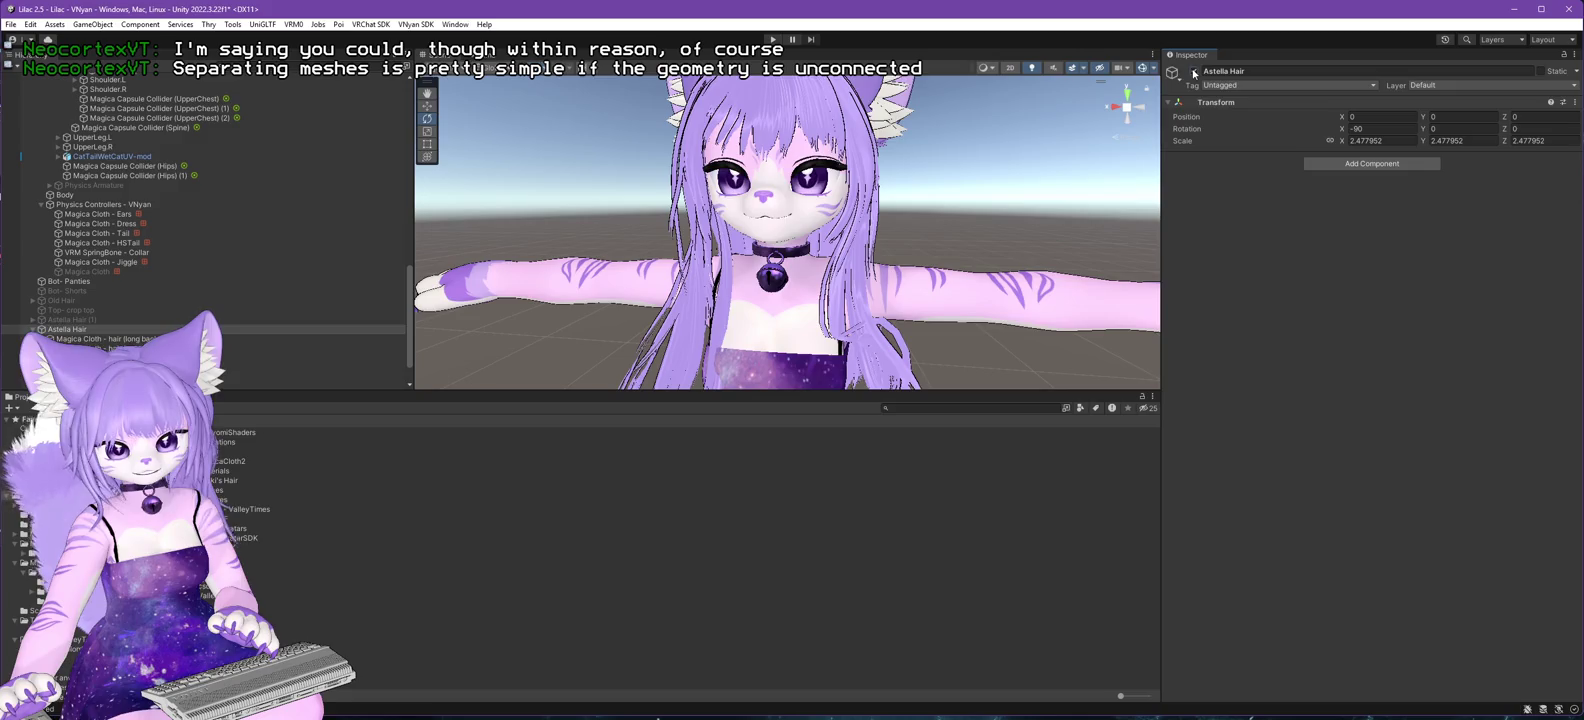
# - Move the hair Magica Cloth out of Physics Controllers and re-enable Astella Hair (1)
pyautogui.moveTo(1026, 207); pyautogui.dragTo(772, 224)
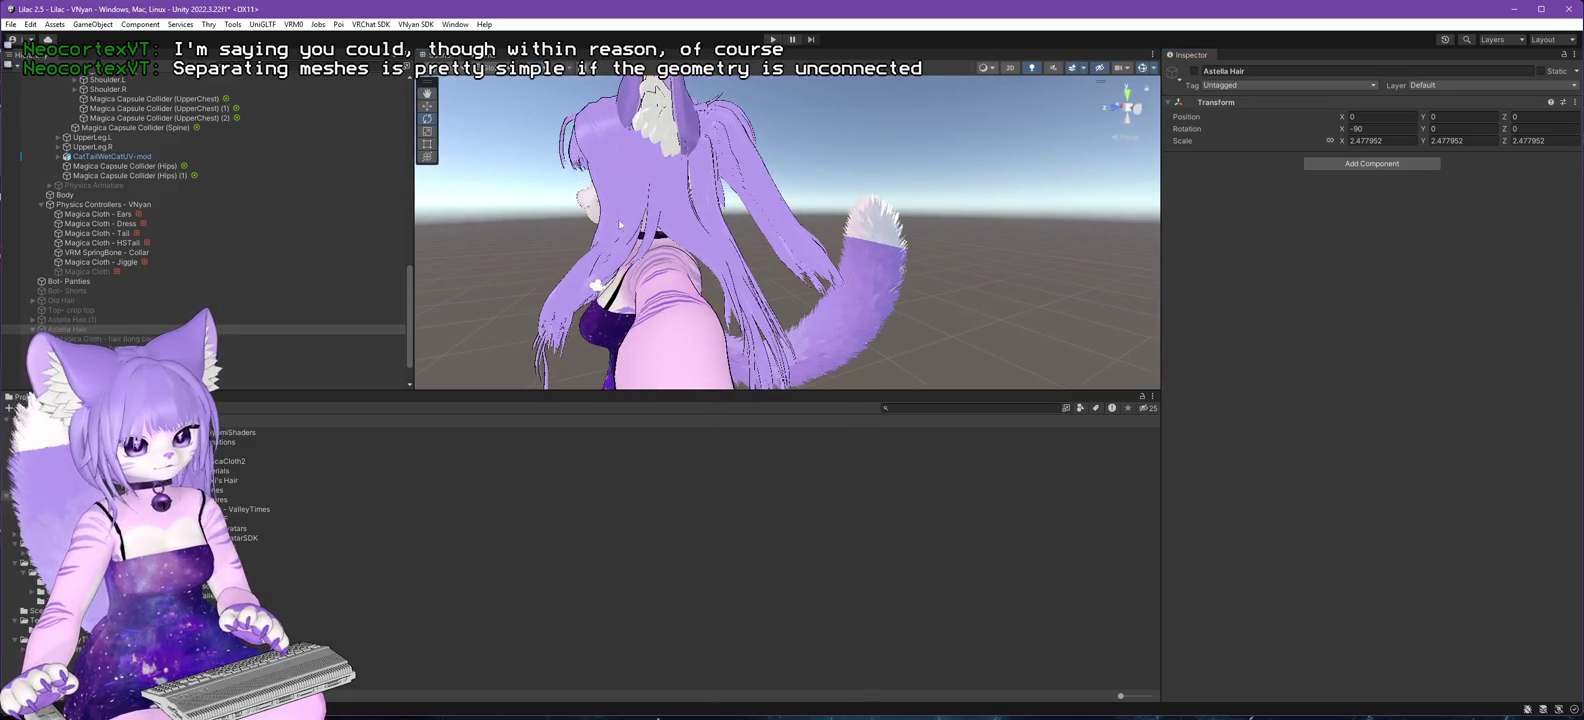
pyautogui.scroll(7, 215, 233)
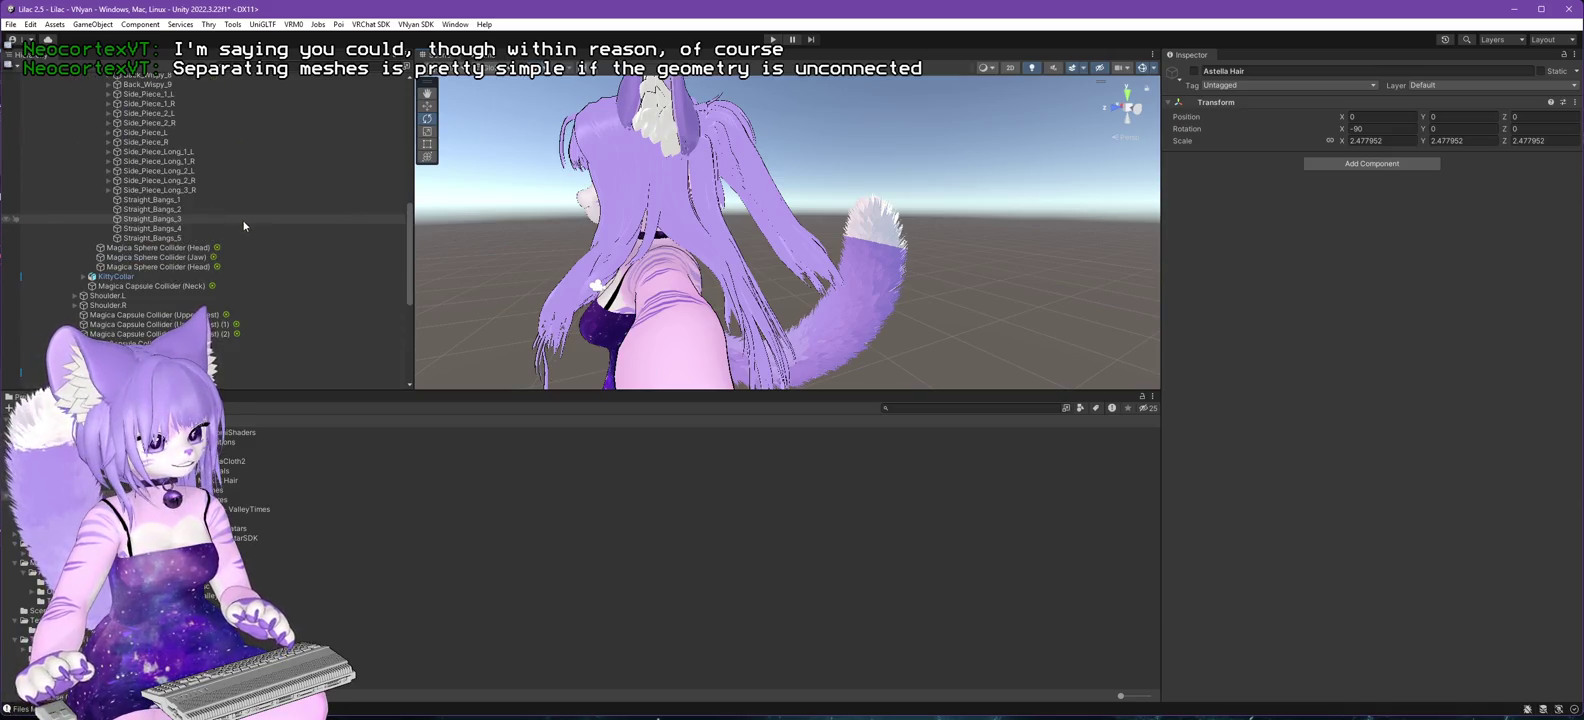
pyautogui.scroll(-6, 248, 216)
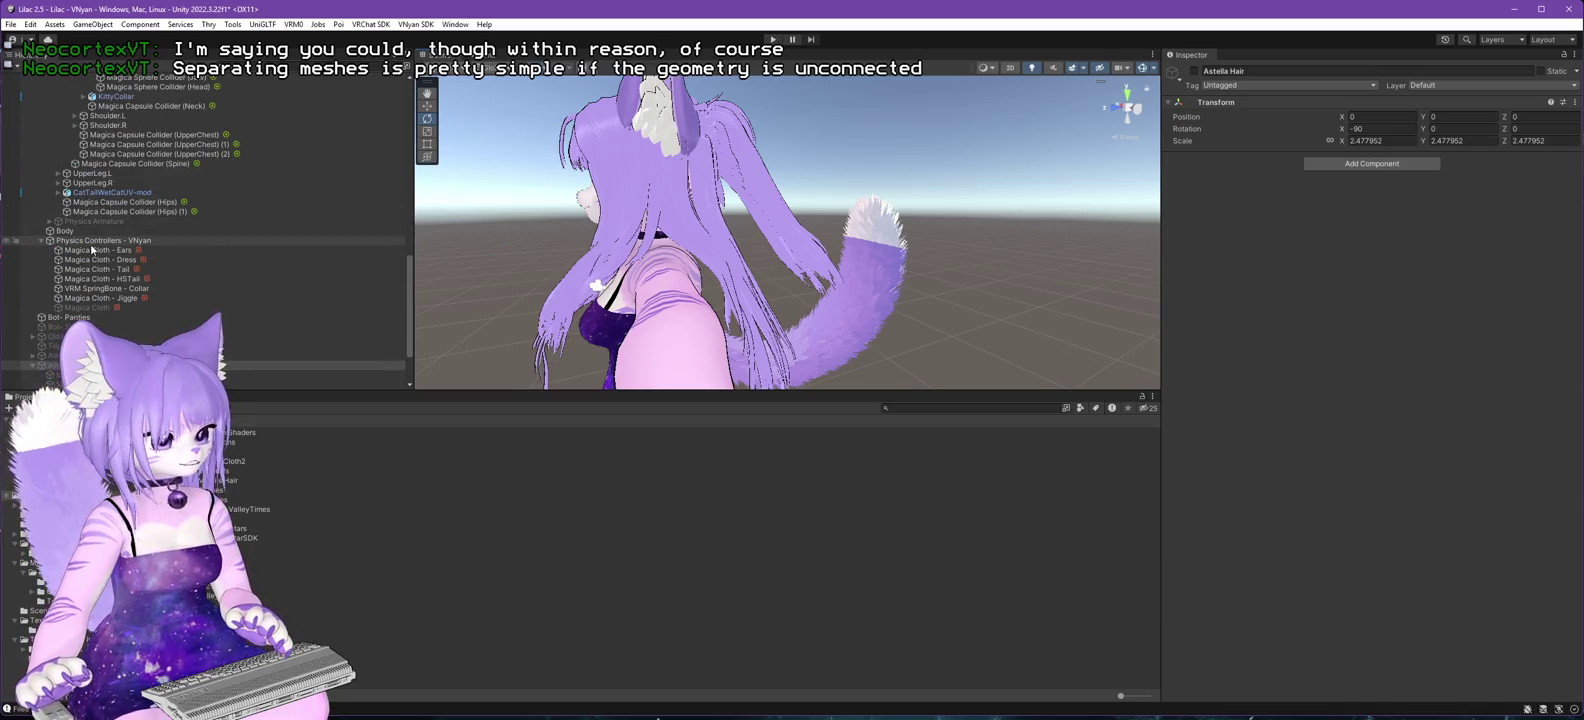
pyautogui.click(95, 308)
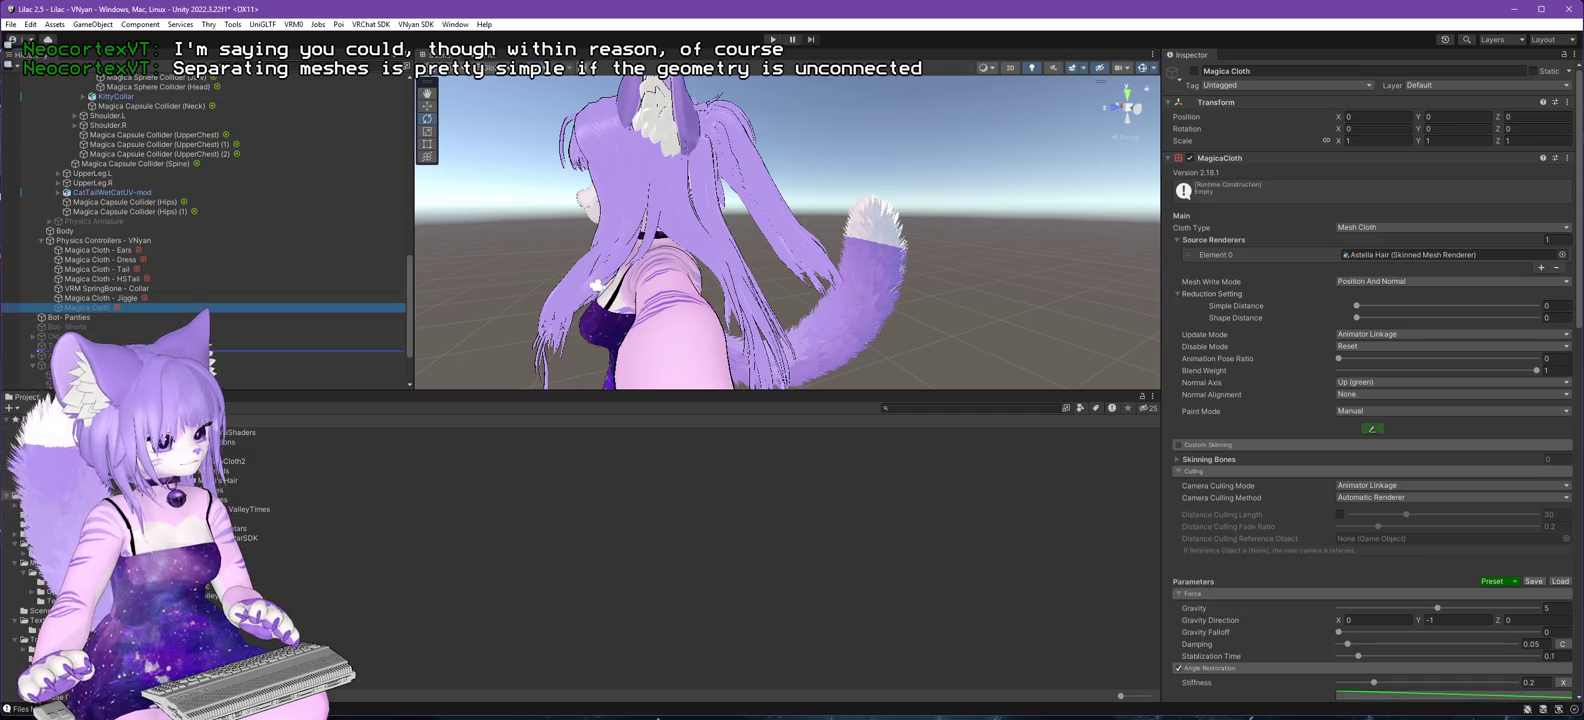
pyautogui.moveTo(213, 354); pyautogui.dragTo(213, 356)
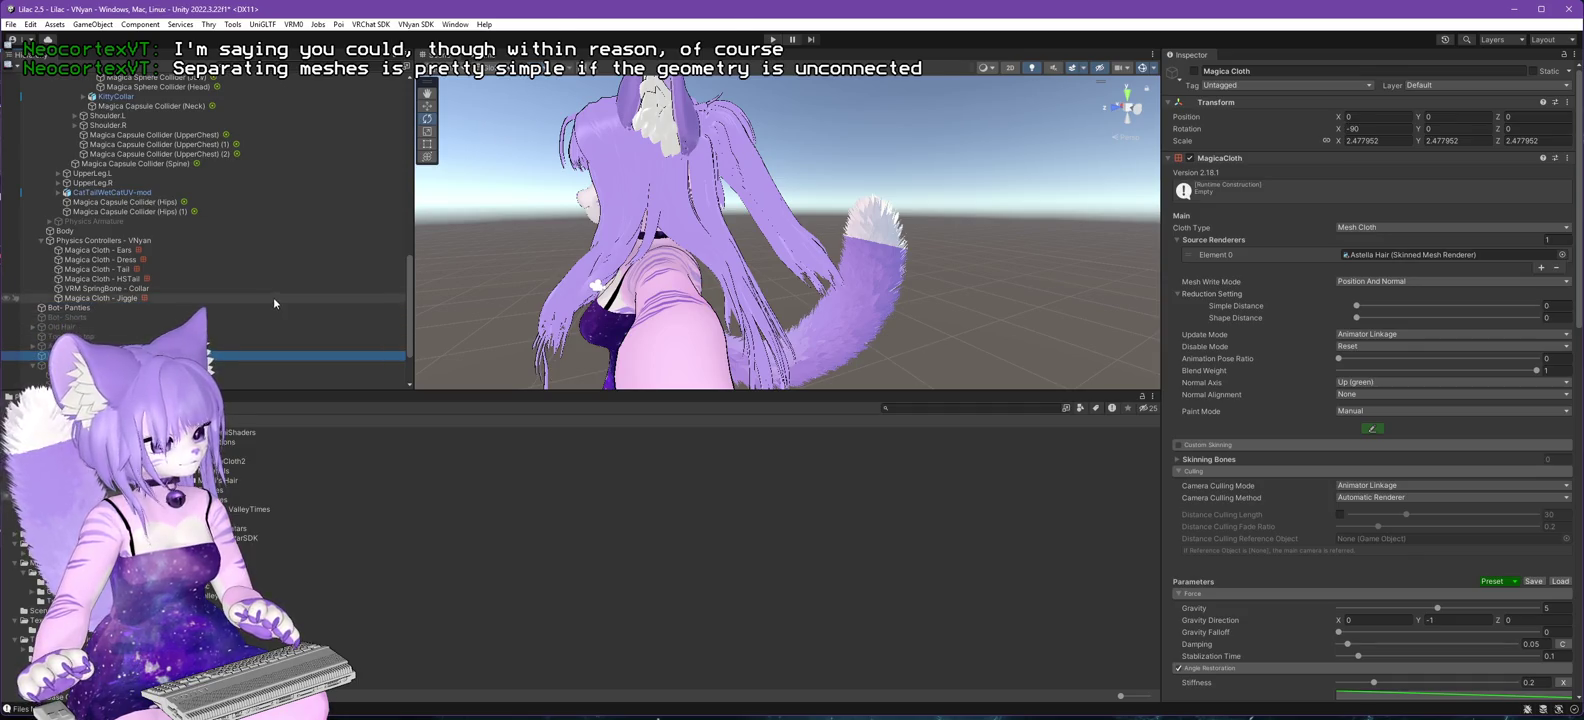
pyautogui.scroll(-3, 80, 285)
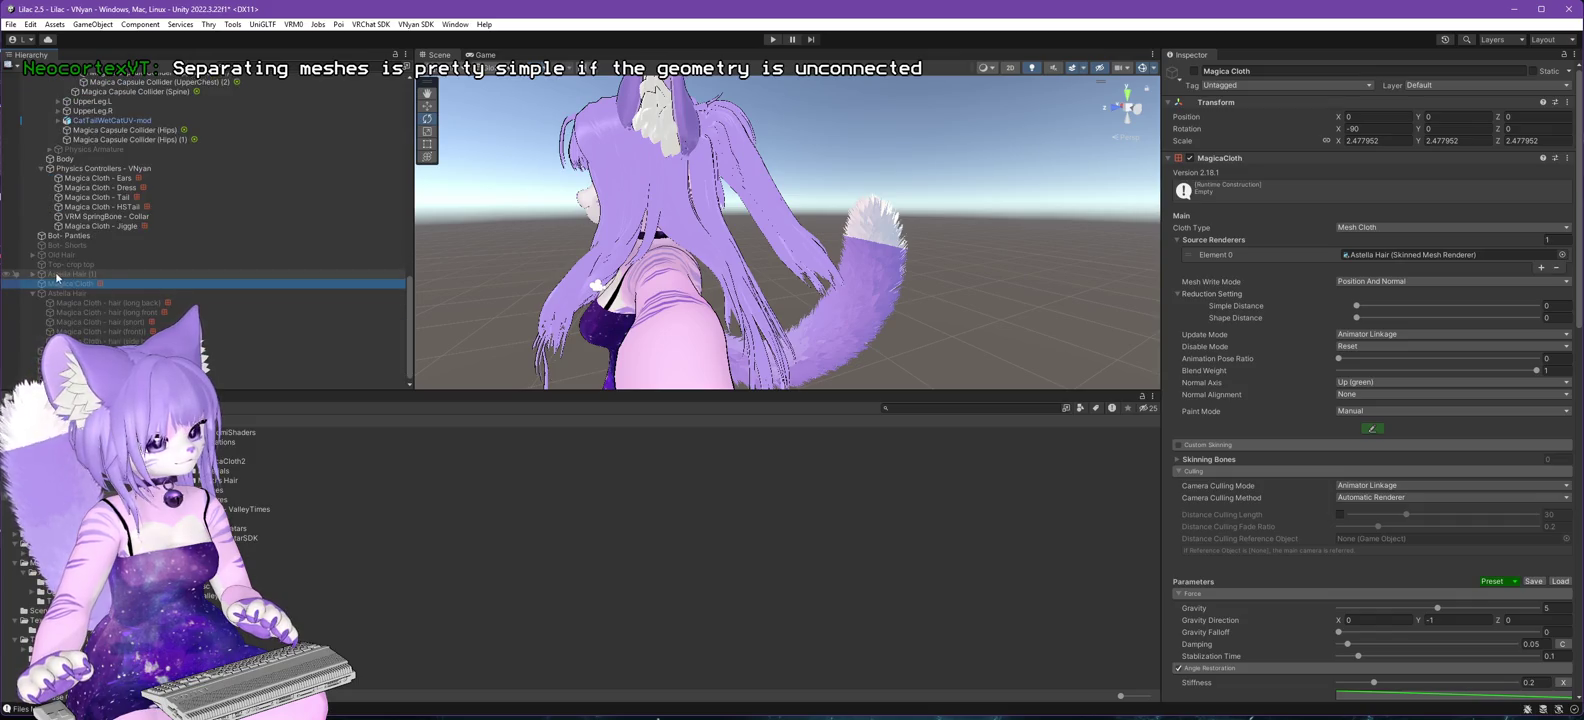
pyautogui.click(54, 273)
pyautogui.click(1194, 72)
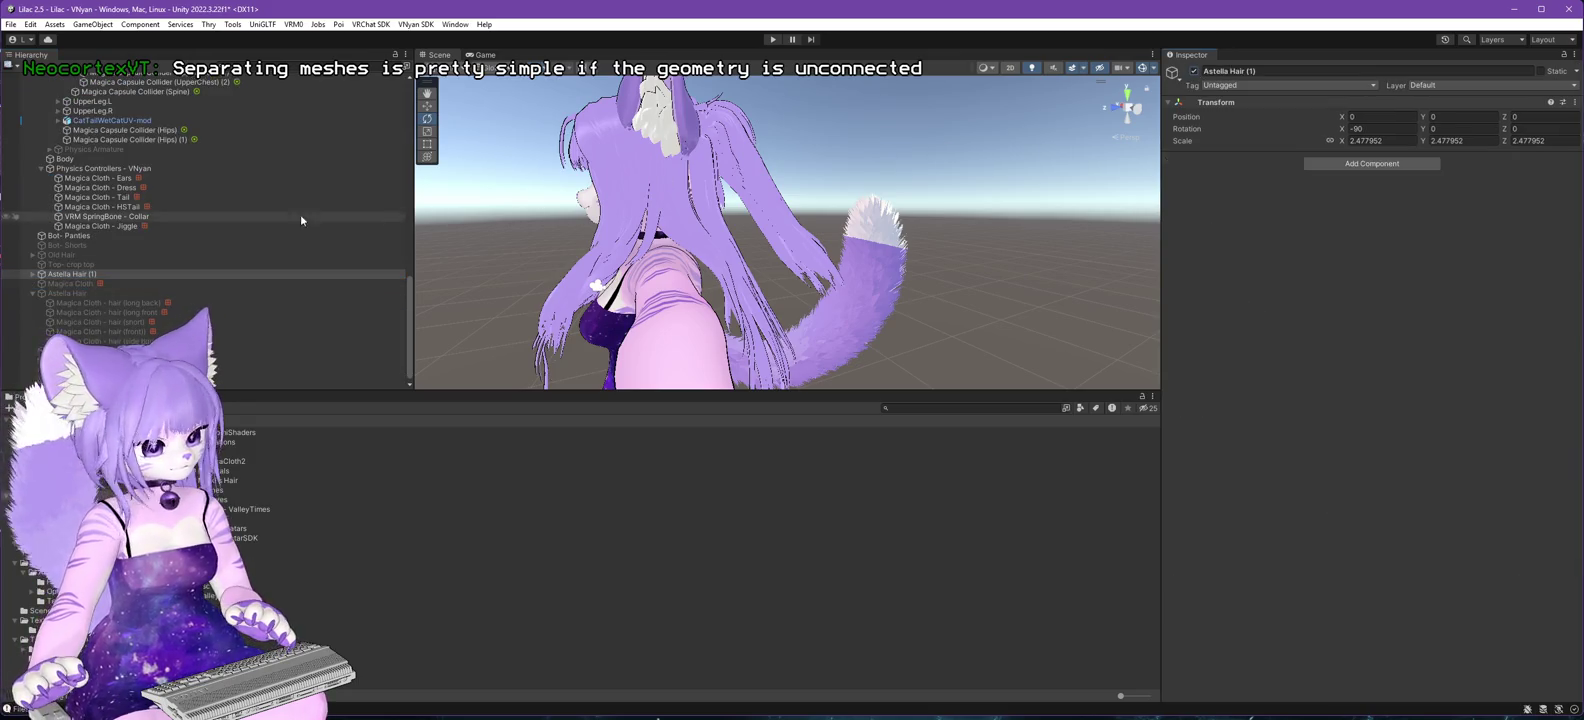
pyautogui.scroll(10, 109, 226)
pyautogui.click(60, 76)
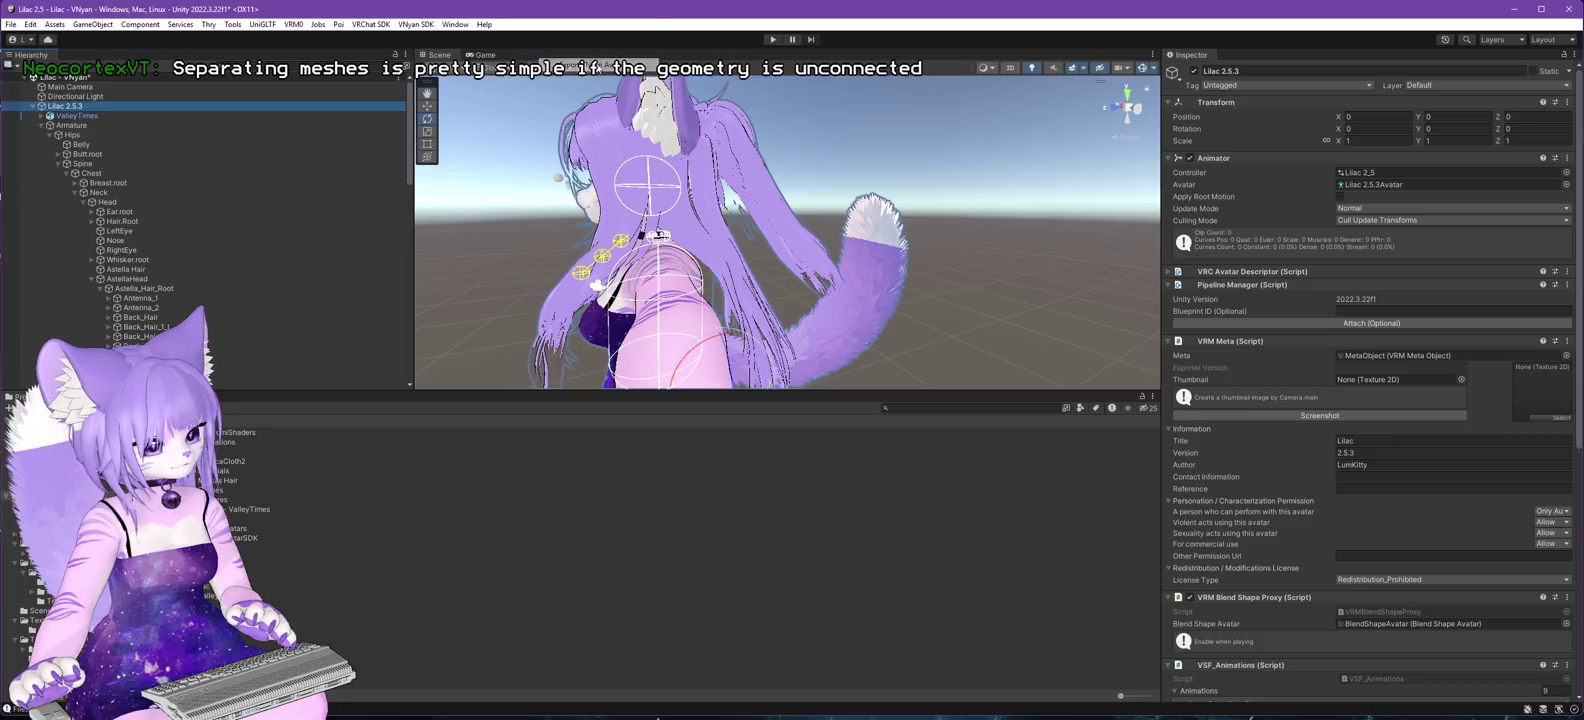
# - Save the VSFAvatar export over Lilac 2.6.0.vsfavatar, confirming the replacement
pyautogui.click(330, 261)
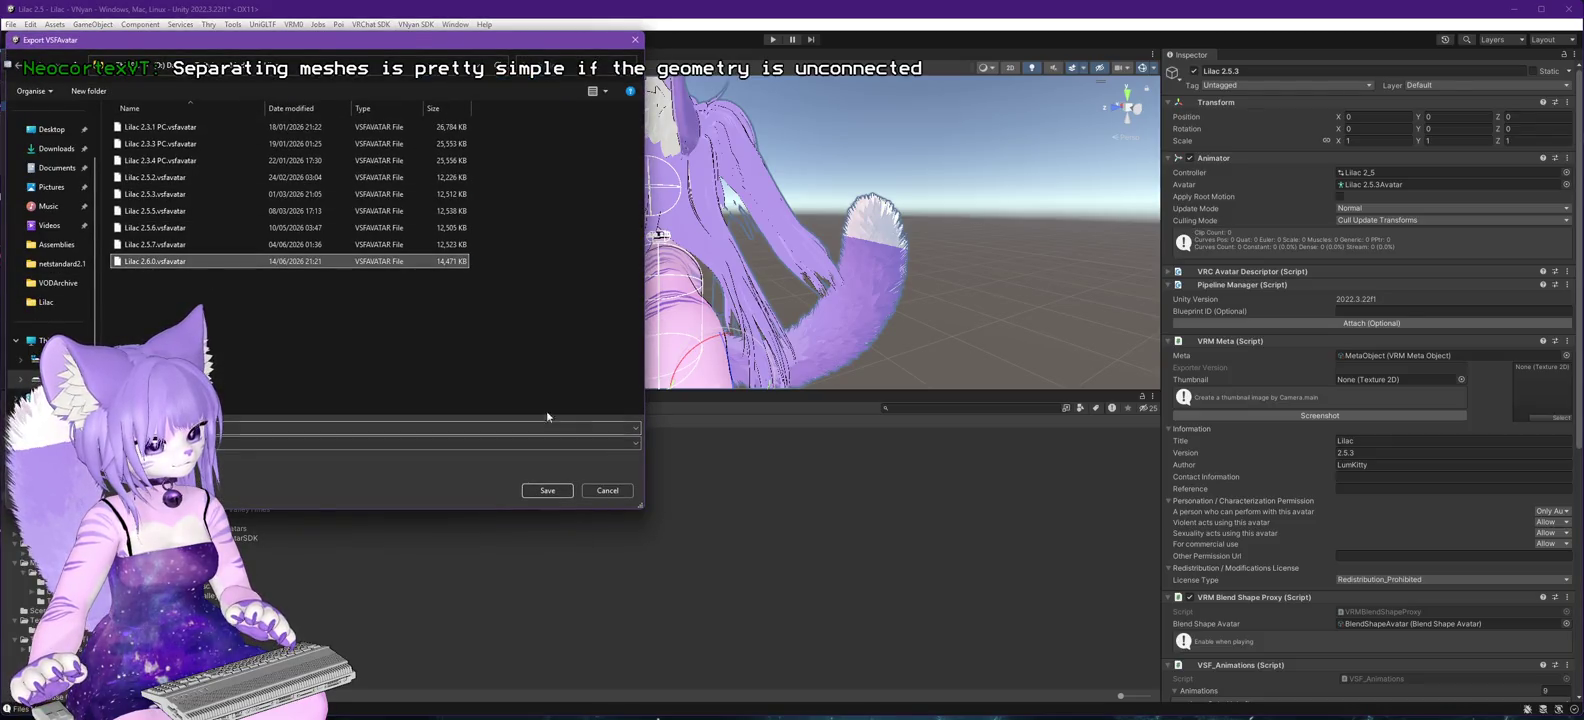
pyautogui.click(546, 490)
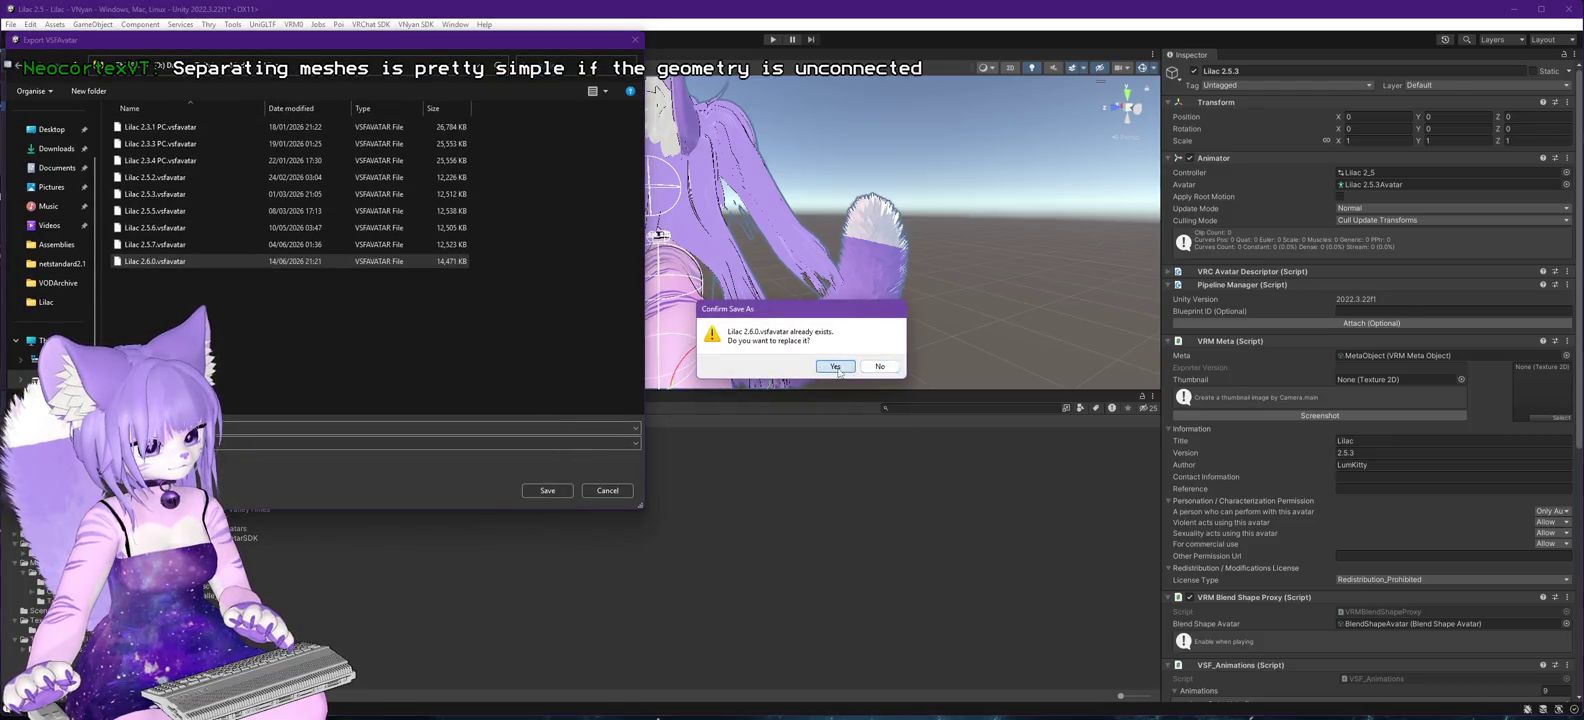
pyautogui.click(835, 367)
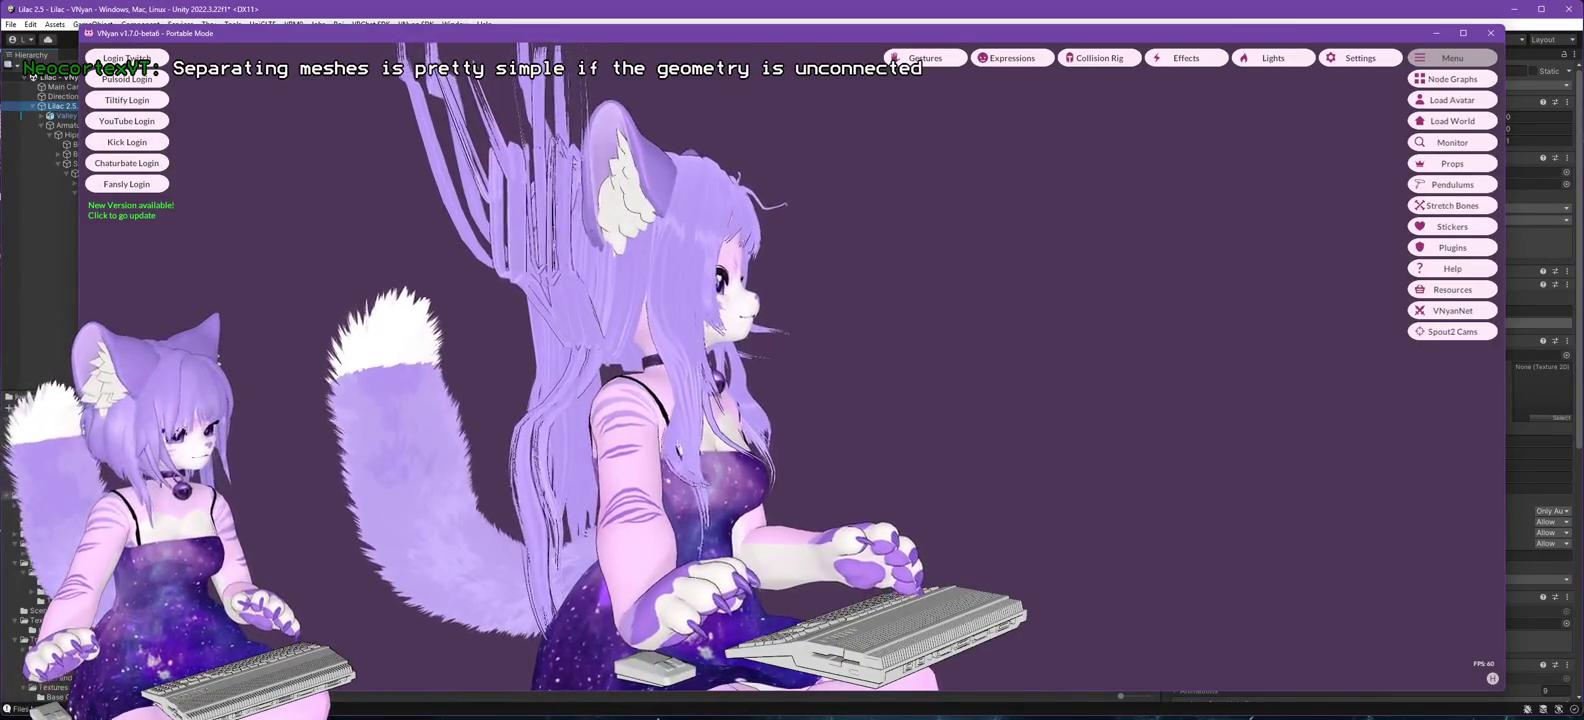
# - Load Lilac 2.6.0.vsfavatar into VNyan to view the reworked hair and tail
pyautogui.click(658, 718)
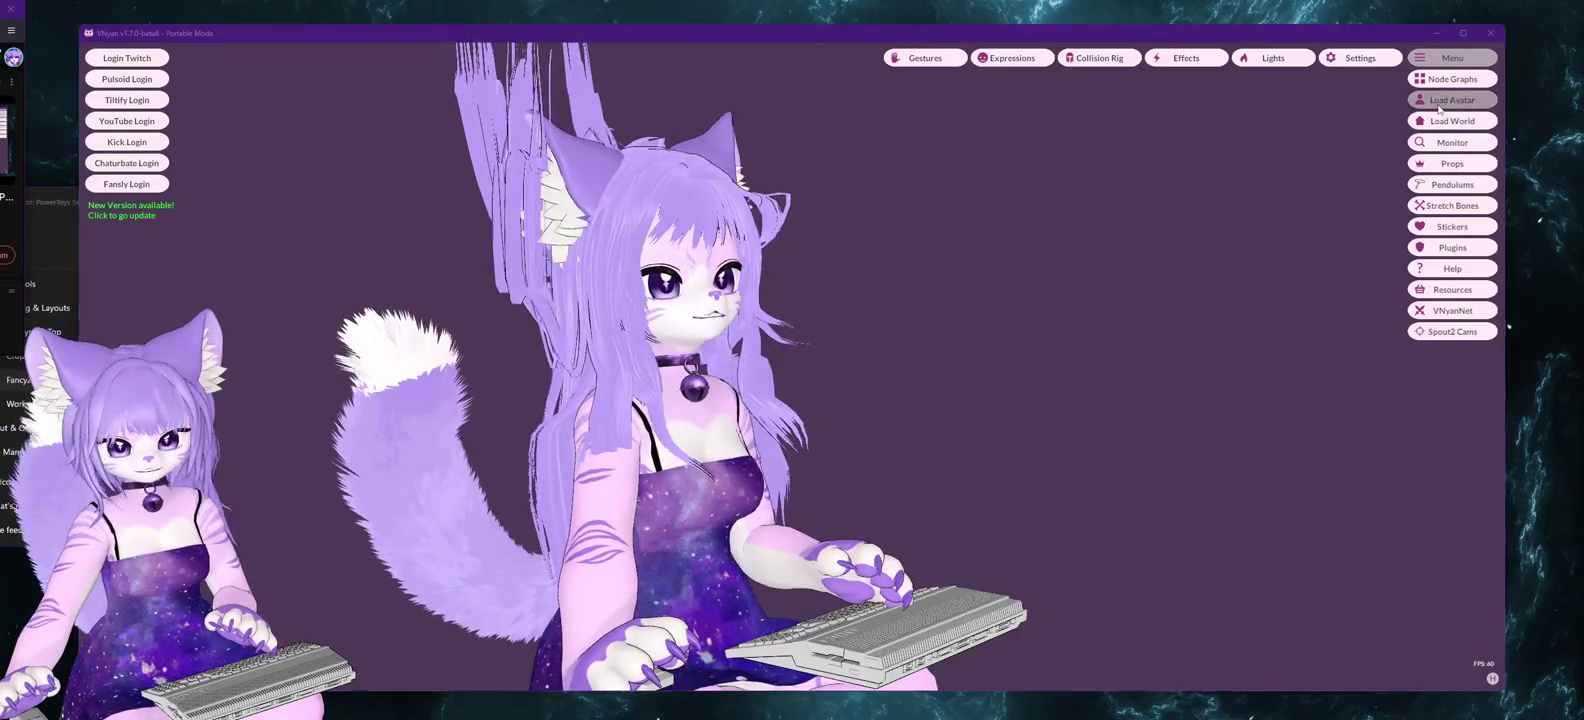
pyautogui.click(1452, 99)
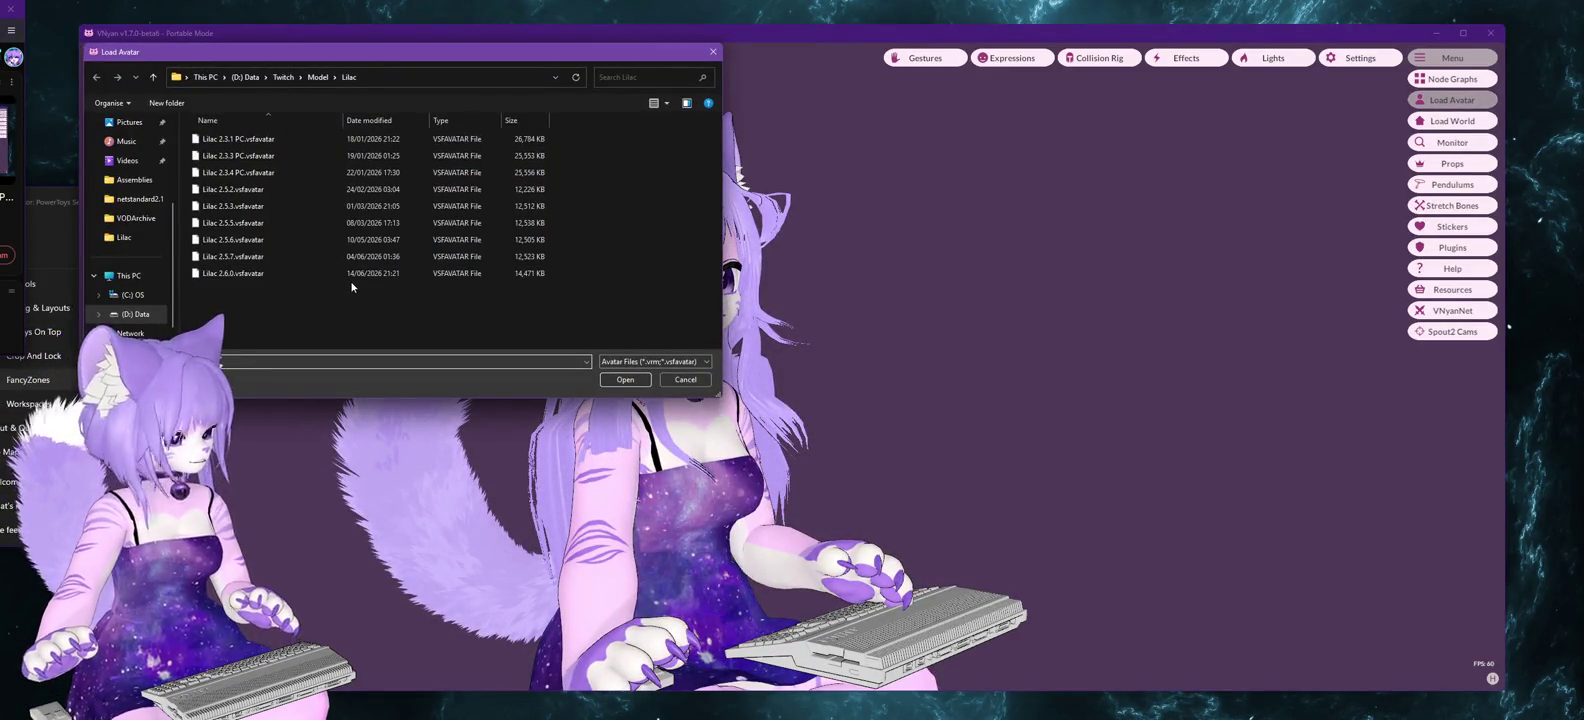
pyautogui.doubleClick(241, 276)
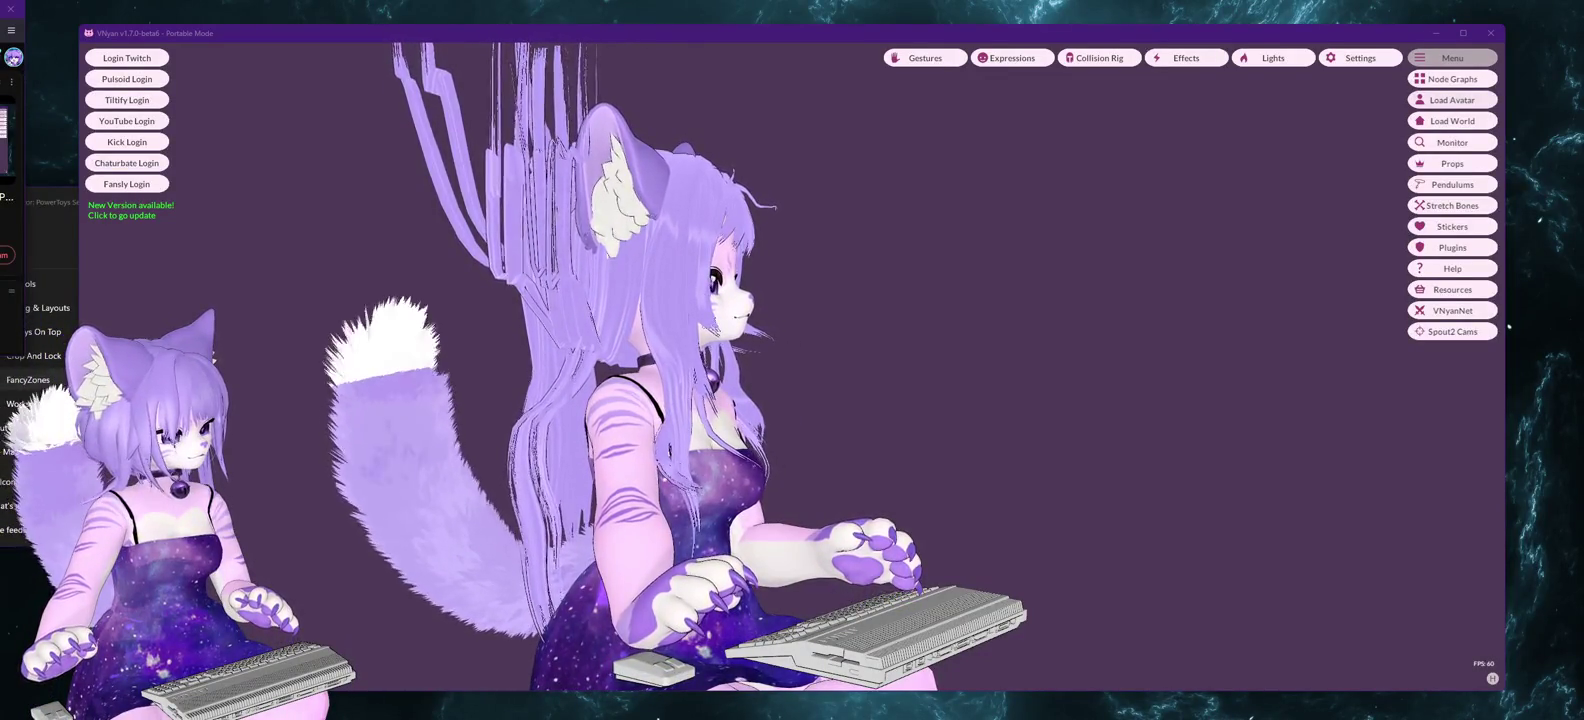
pyautogui.hotkey('alt', 'Tab')
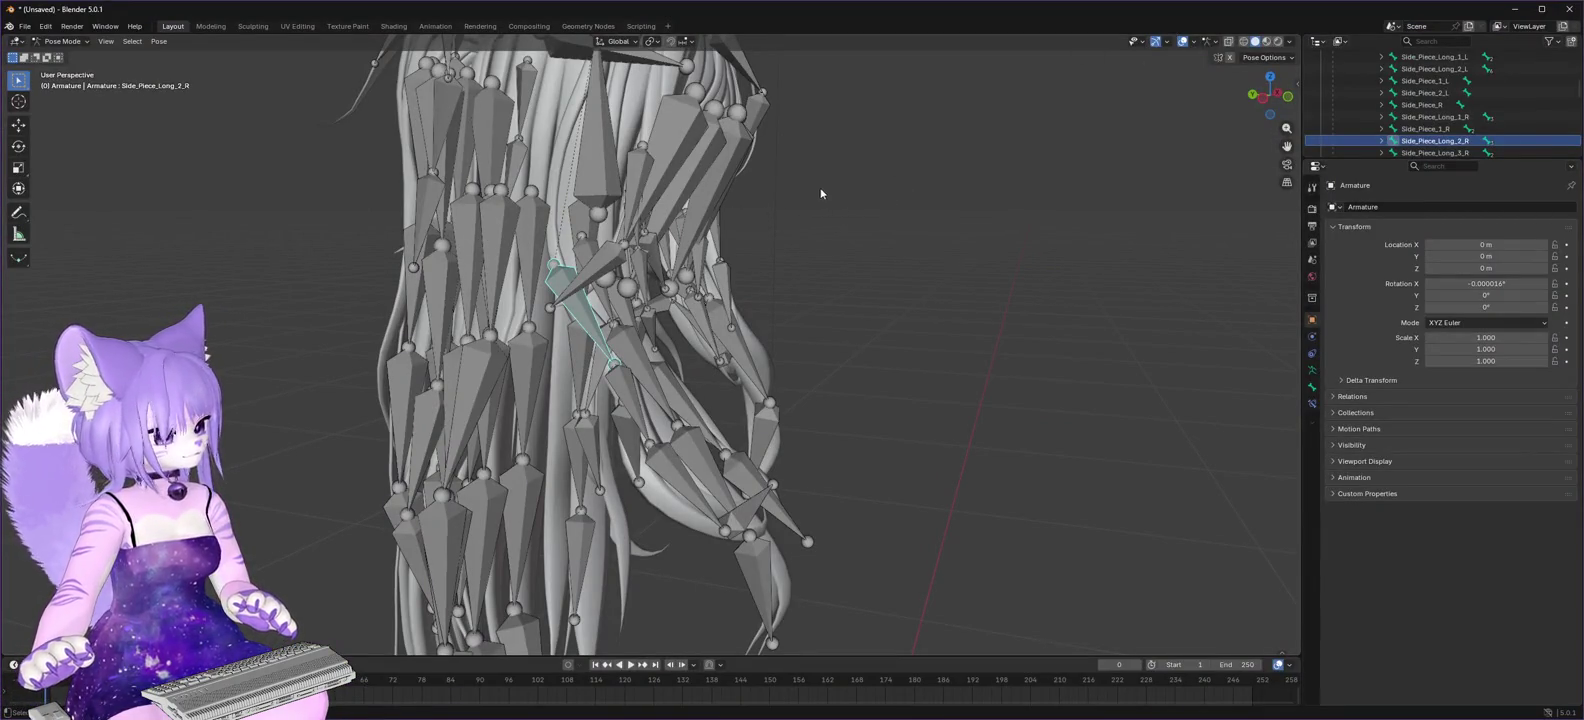
# - Orbit the hair rig and toggle the armature between Edit and Object Mode while selecting Astella Hair
pyautogui.moveTo(1258, 102)
pyautogui.mouseDown()
pyautogui.moveTo(880, 145)
pyautogui.moveTo(767, 177)
pyautogui.moveTo(1060, 185)
pyautogui.mouseUp()
pyautogui.moveTo(1254, 103); pyautogui.dragTo(1120, 107)
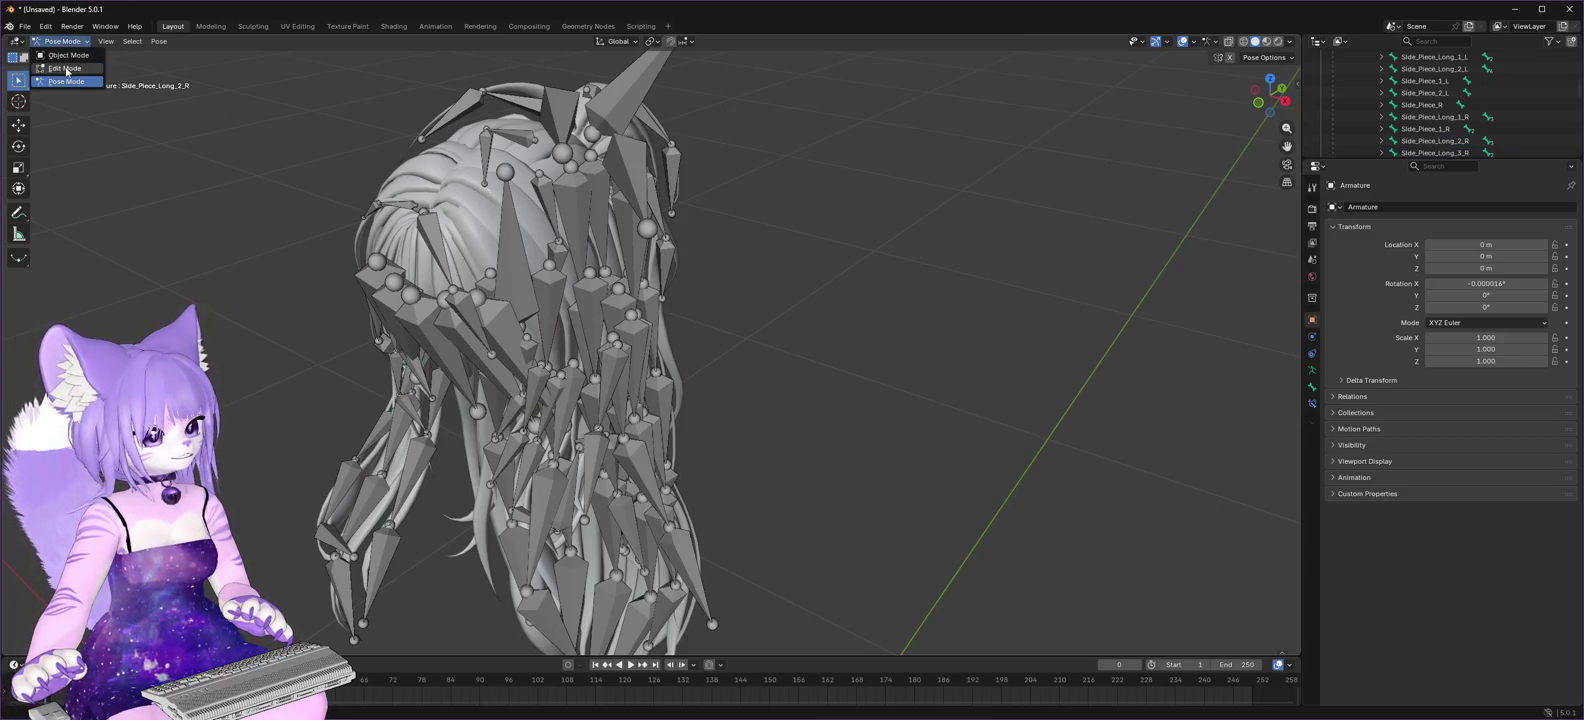
pyautogui.click(65, 69)
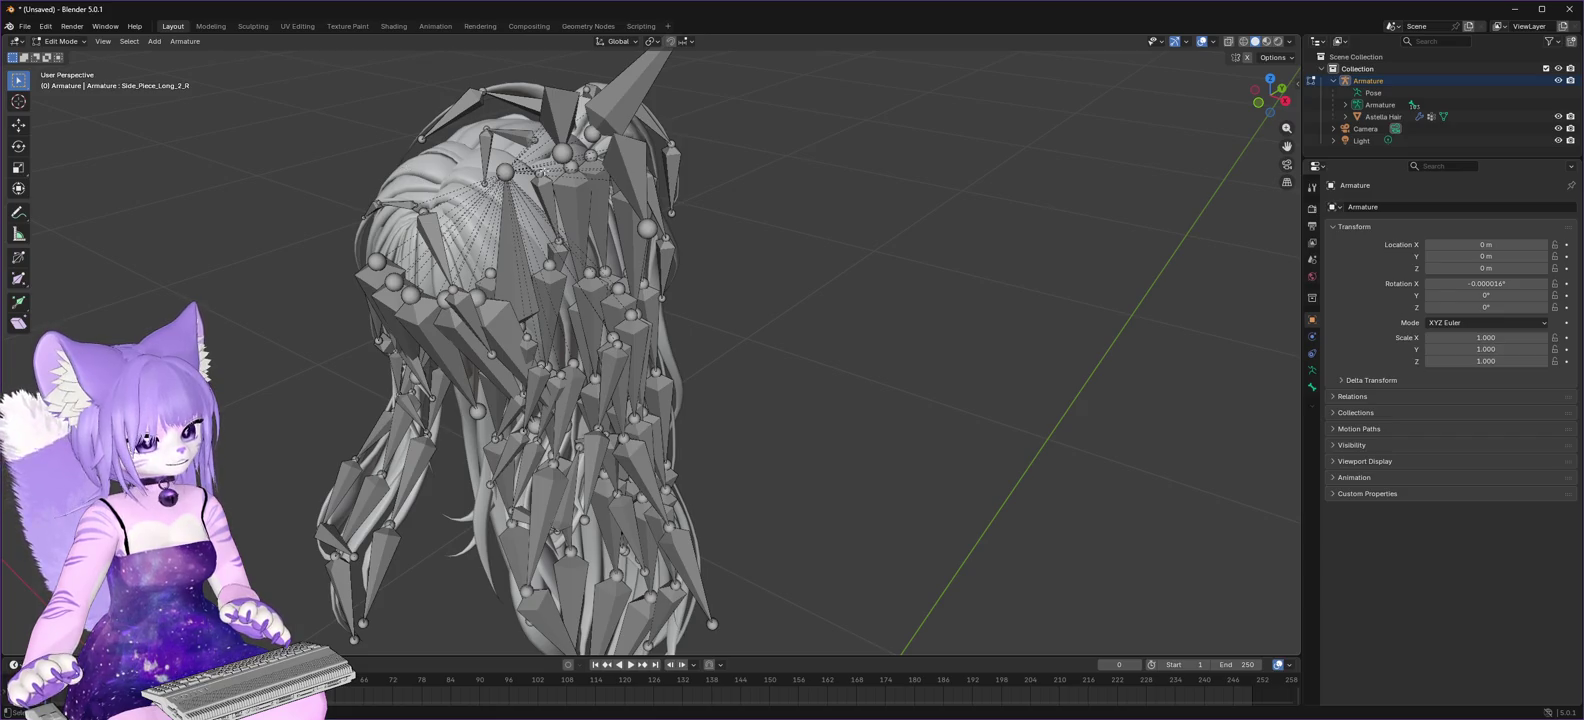
pyautogui.click(1372, 119)
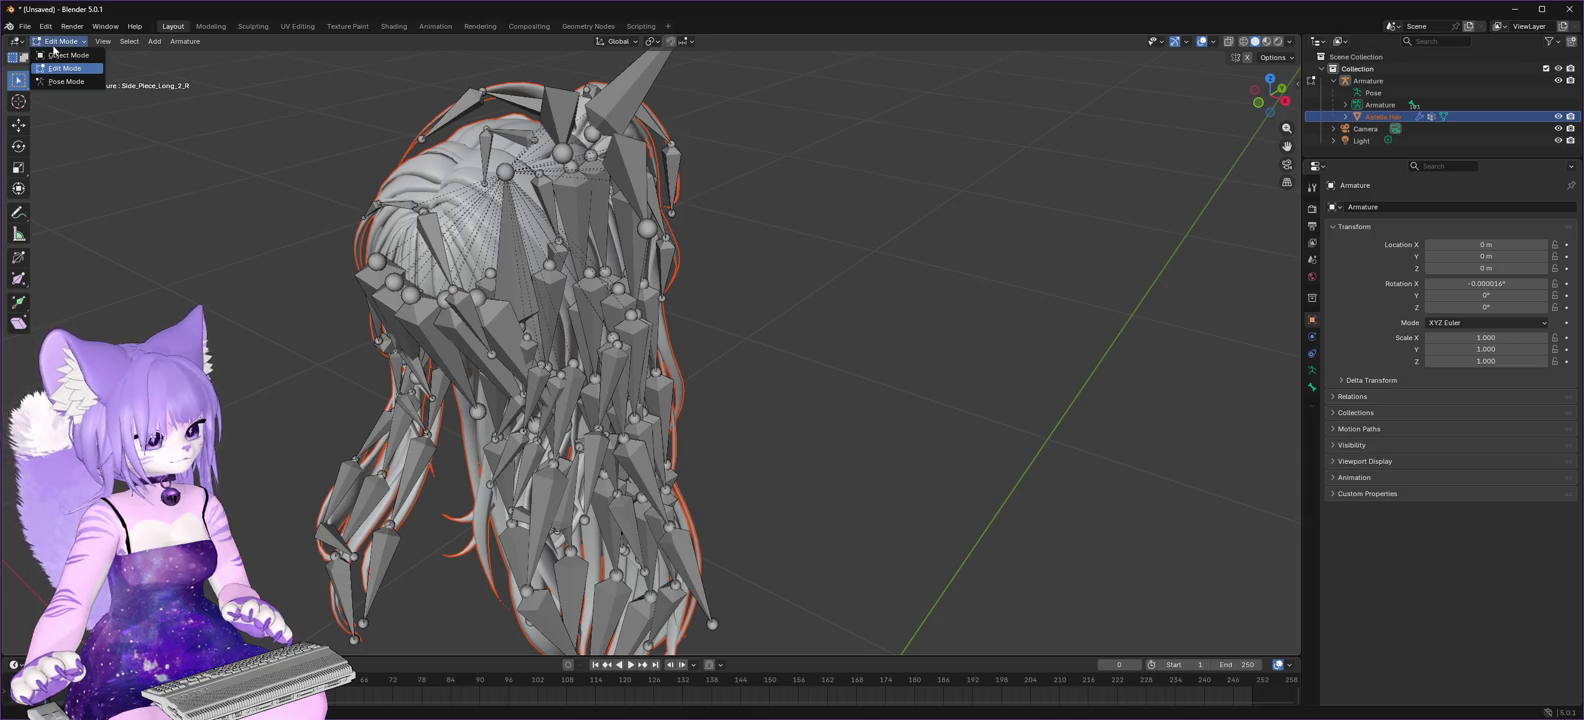
pyautogui.click(55, 58)
pyautogui.click(55, 43)
pyautogui.click(62, 68)
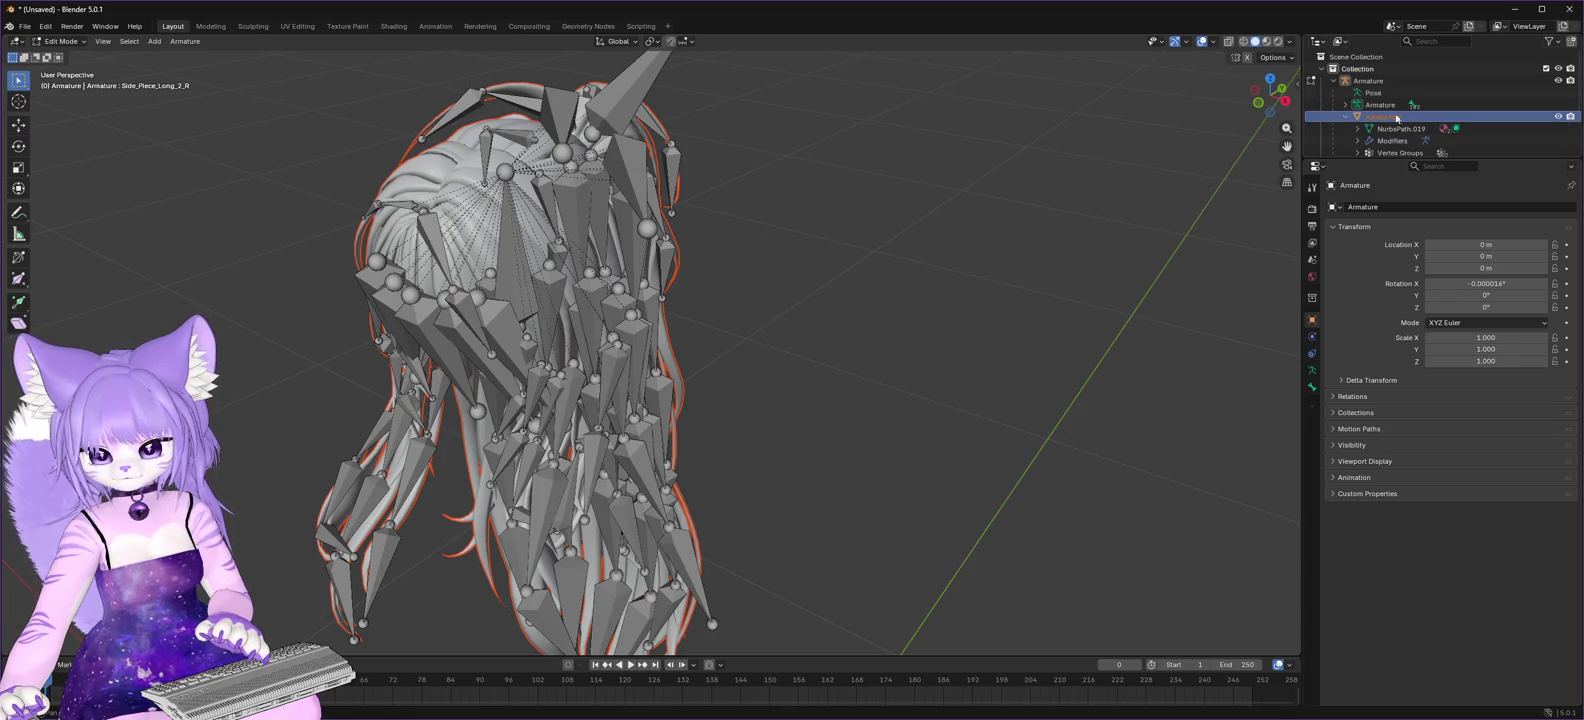
pyautogui.scroll(-2, 1438, 108)
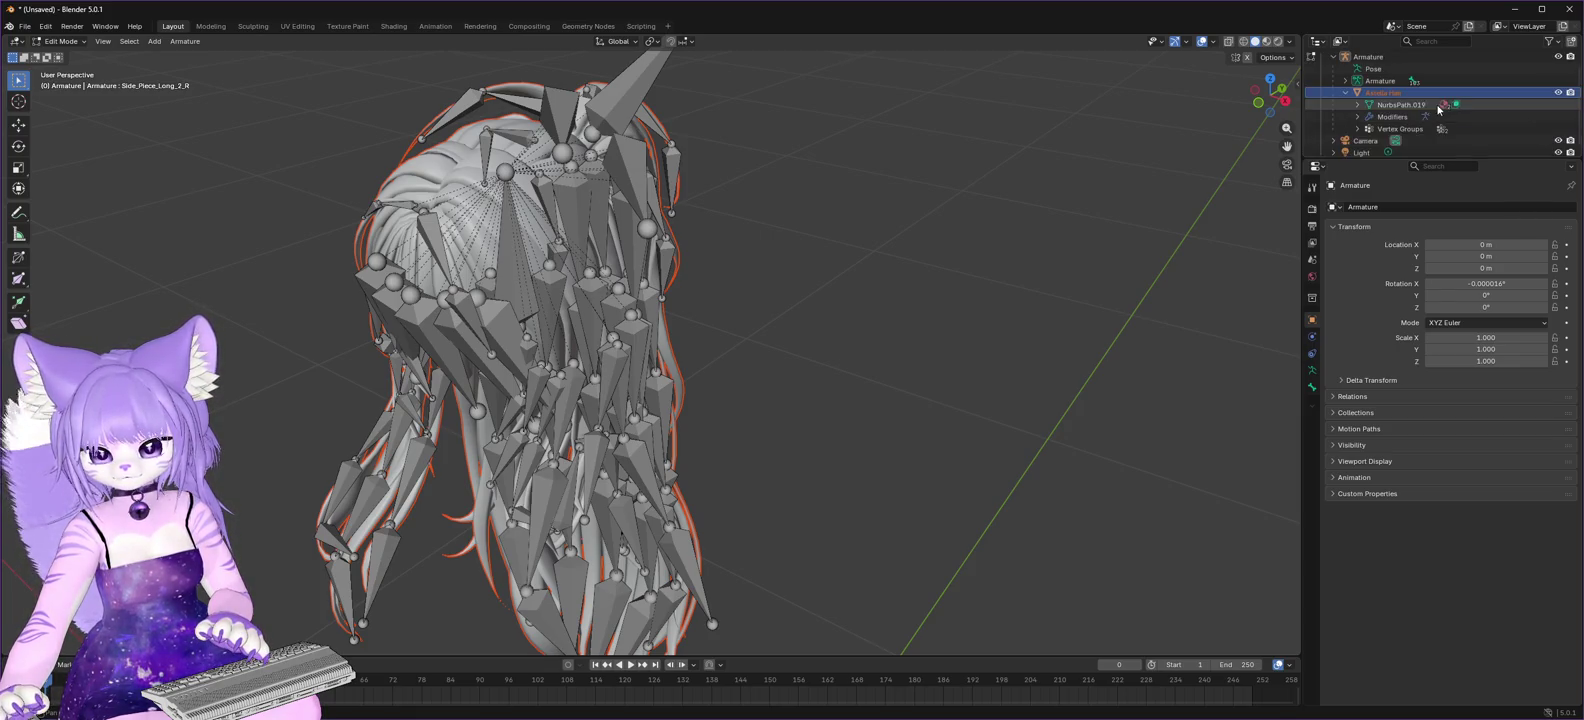
pyautogui.click(1389, 130)
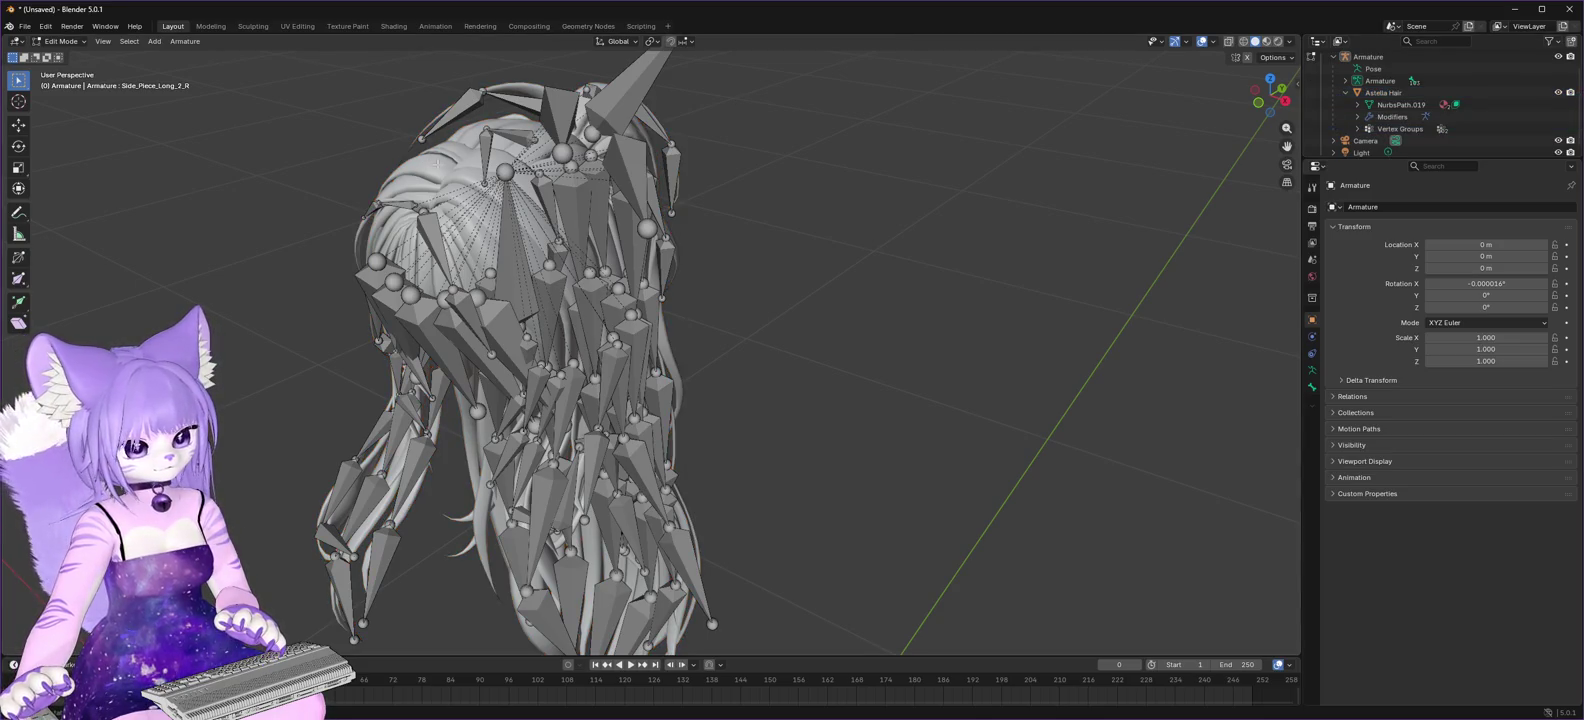
pyautogui.click(1420, 57)
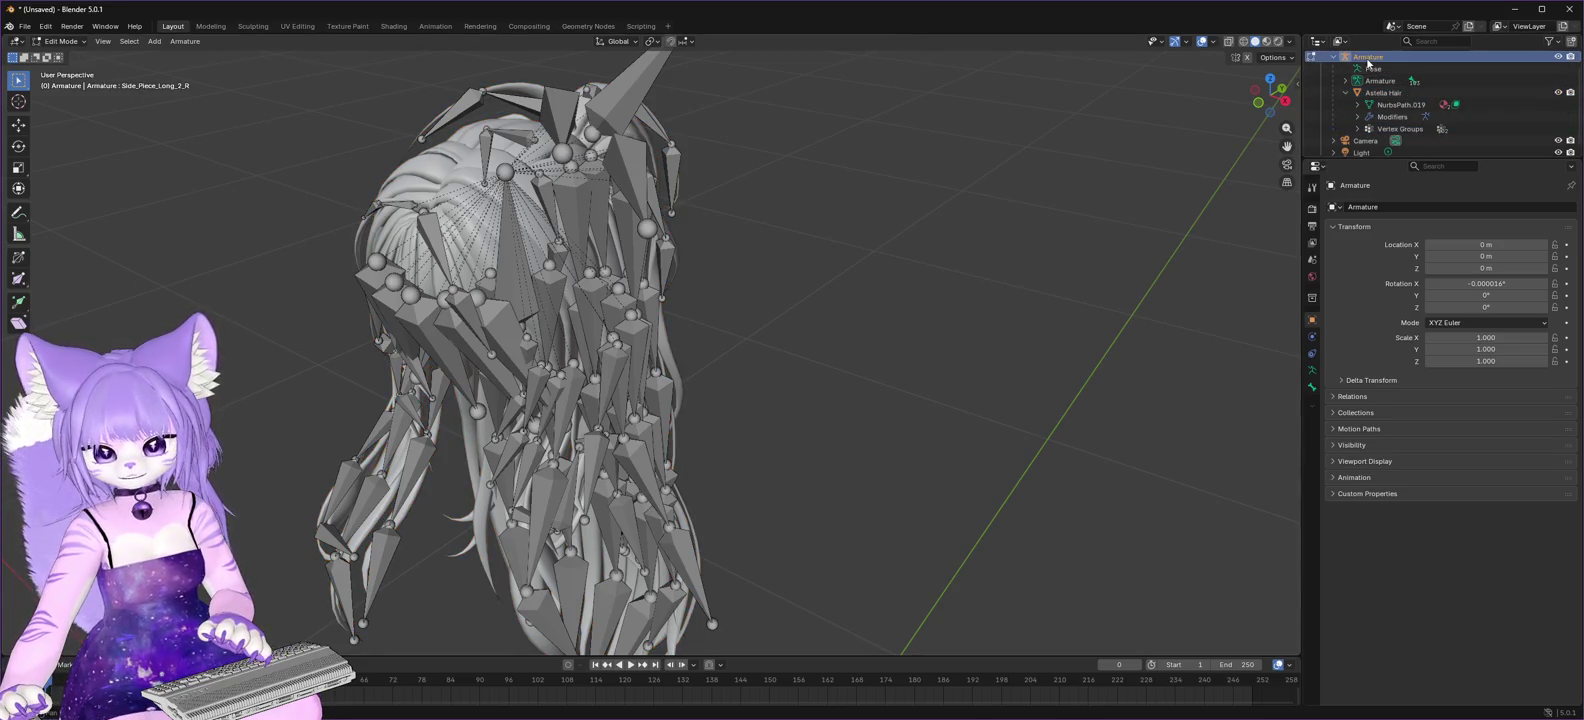
pyautogui.scroll(2, 1419, 88)
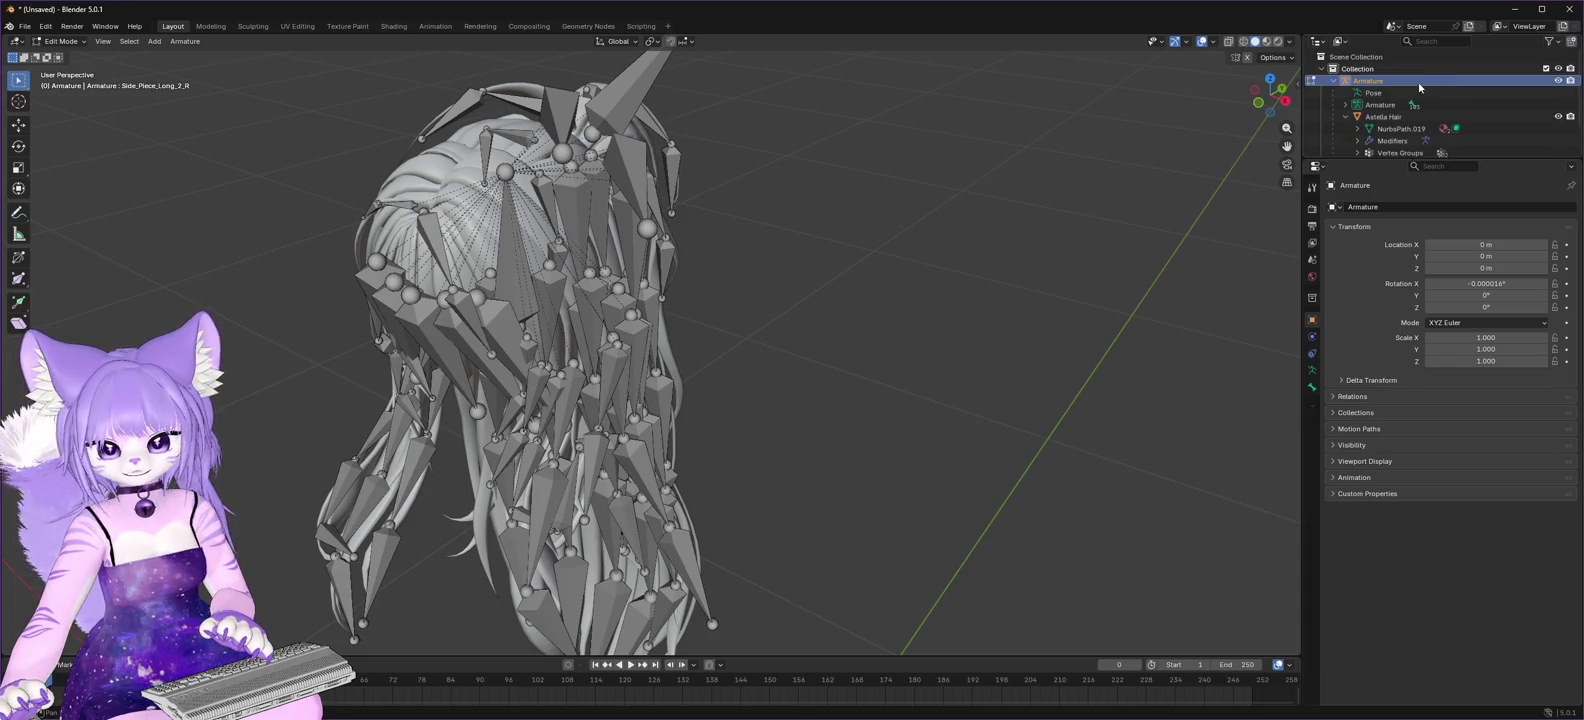
pyautogui.click(1346, 118)
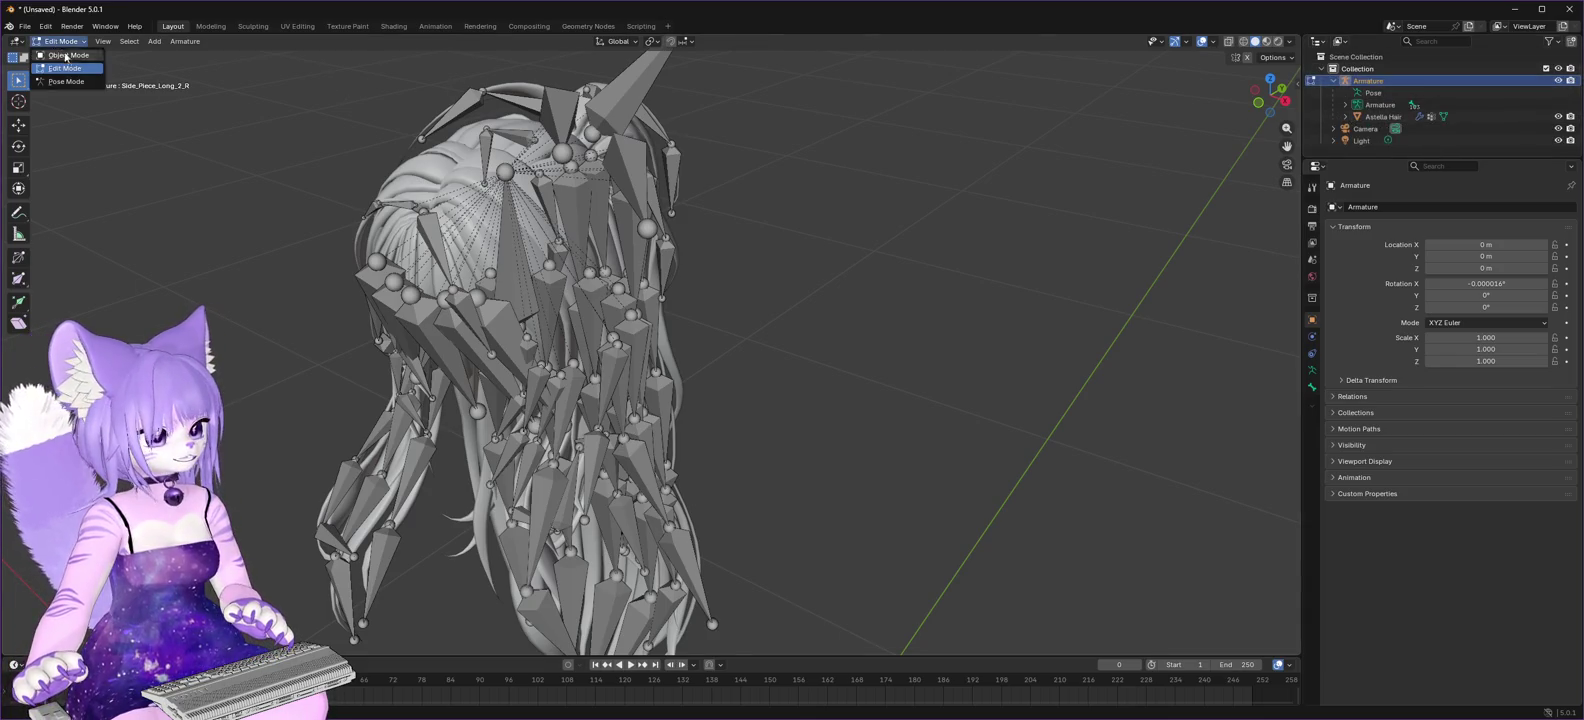
# - Make Astella Hair active, expand its vertex groups to Antenna_1, and put the mesh in Edit Mode
pyautogui.click(70, 57)
pyautogui.click(72, 45)
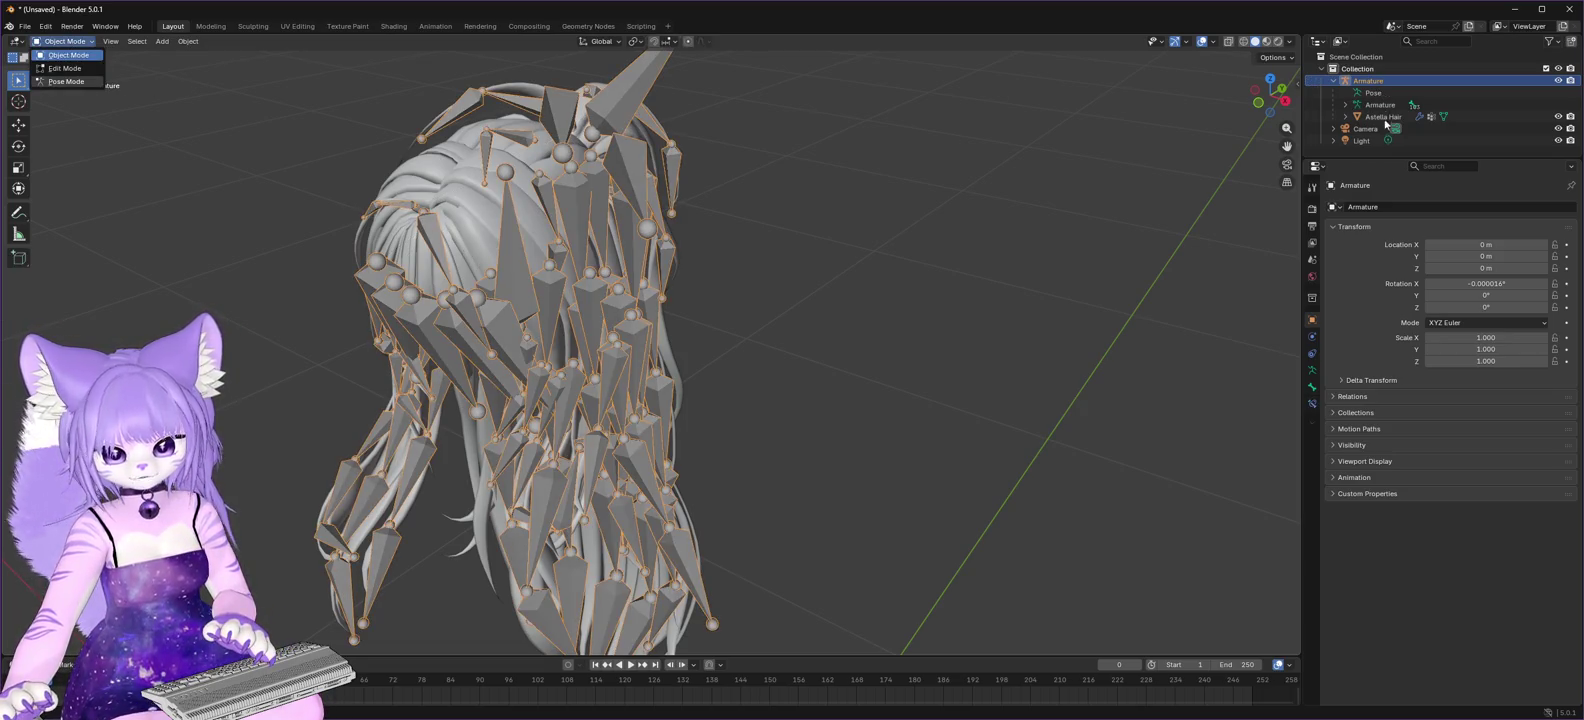
pyautogui.click(66, 67)
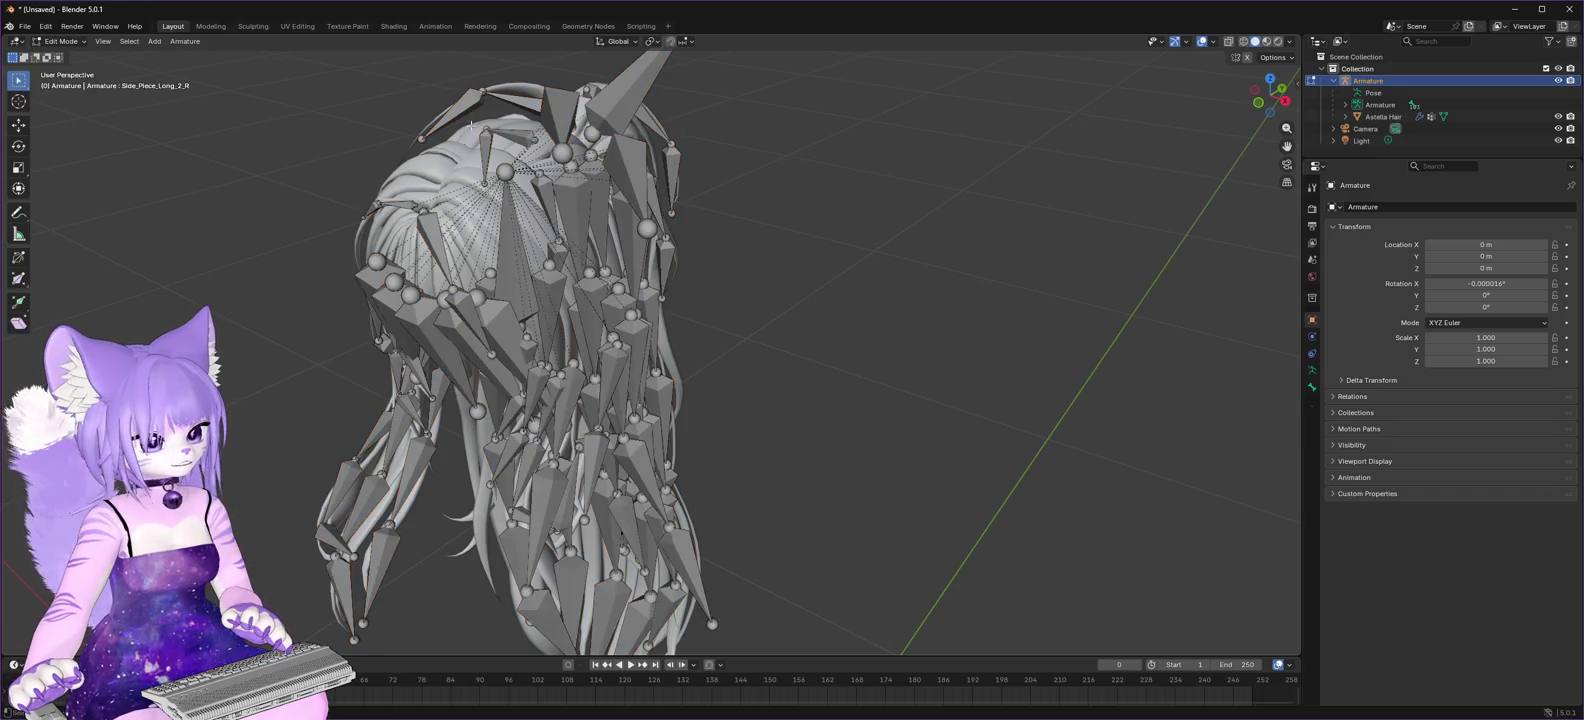
pyautogui.click(1379, 117)
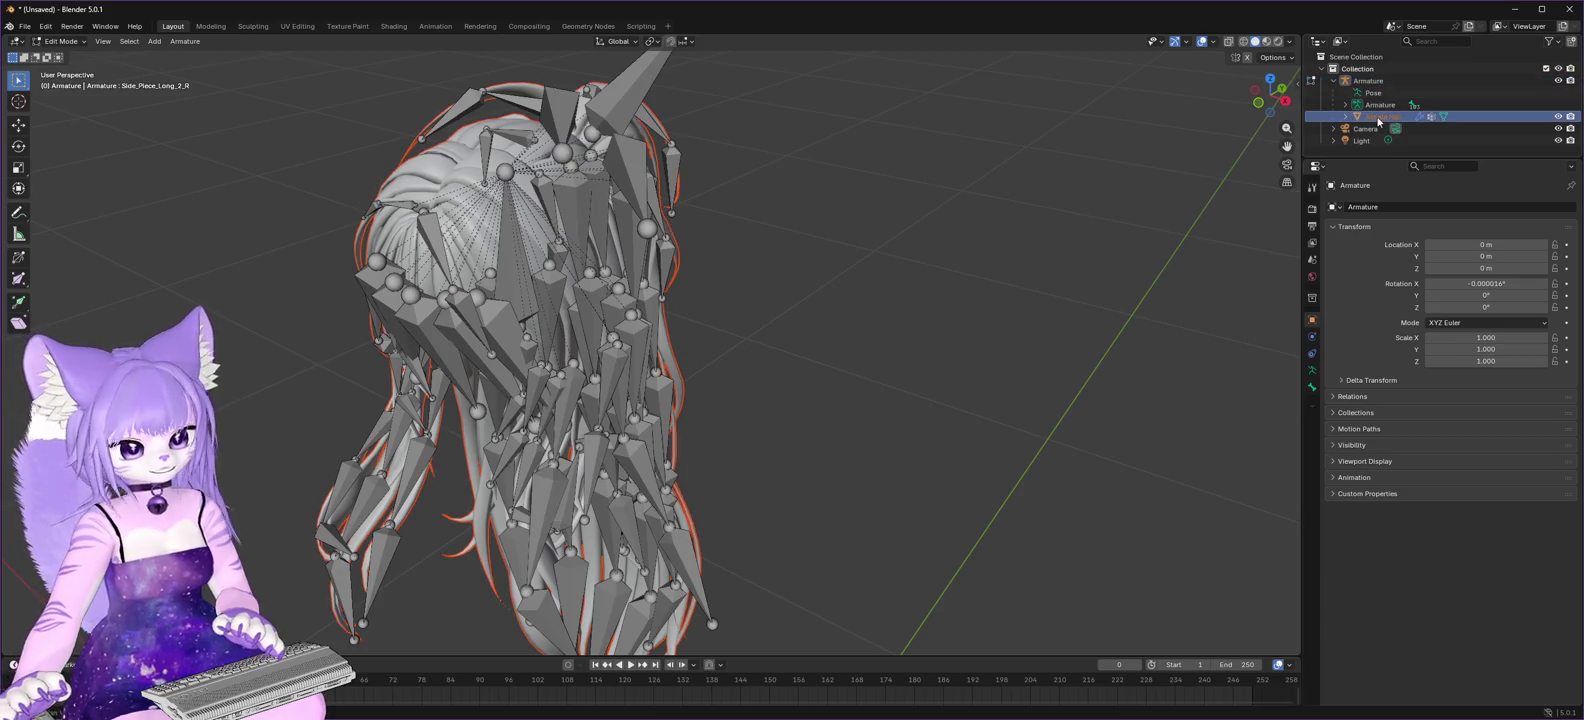
pyautogui.click(63, 55)
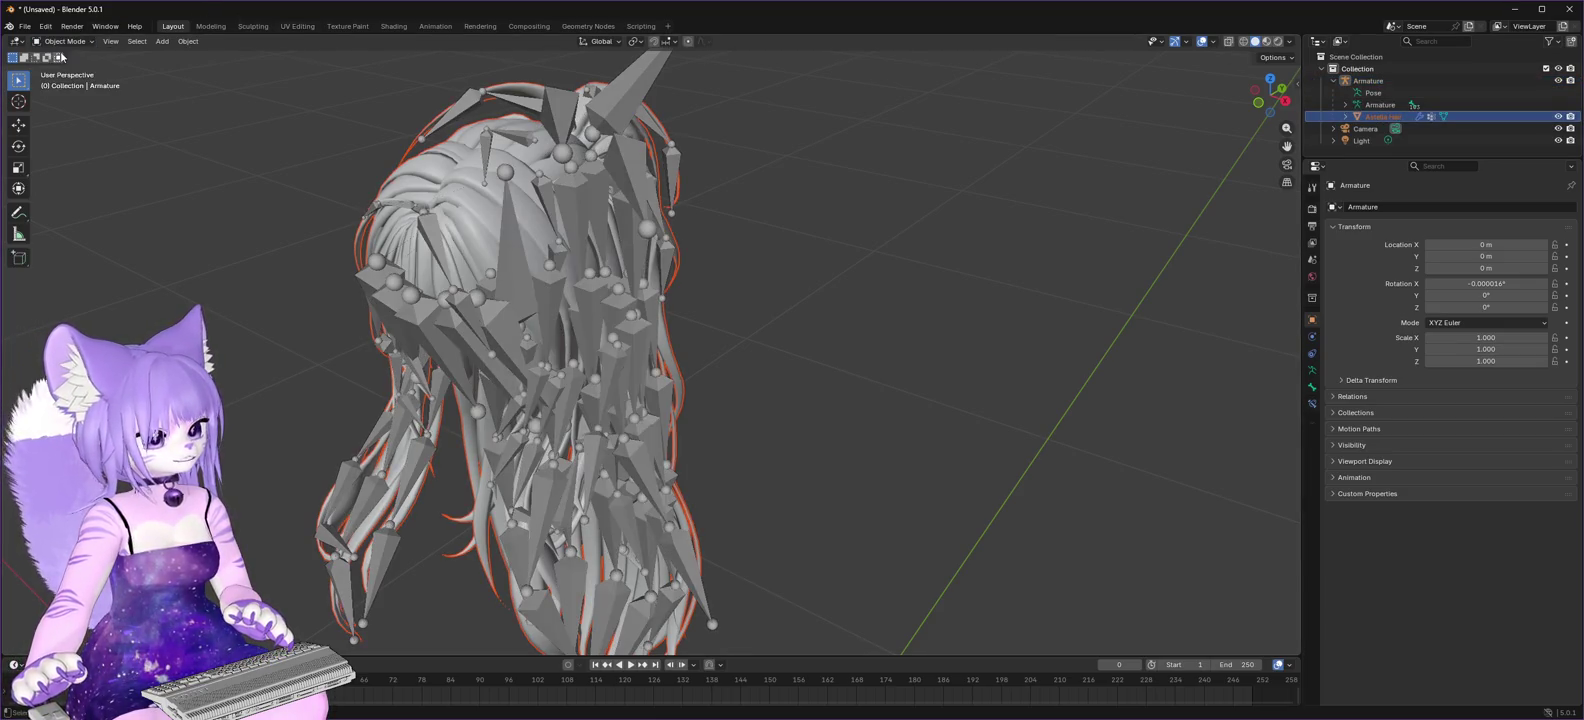
pyautogui.click(1350, 119)
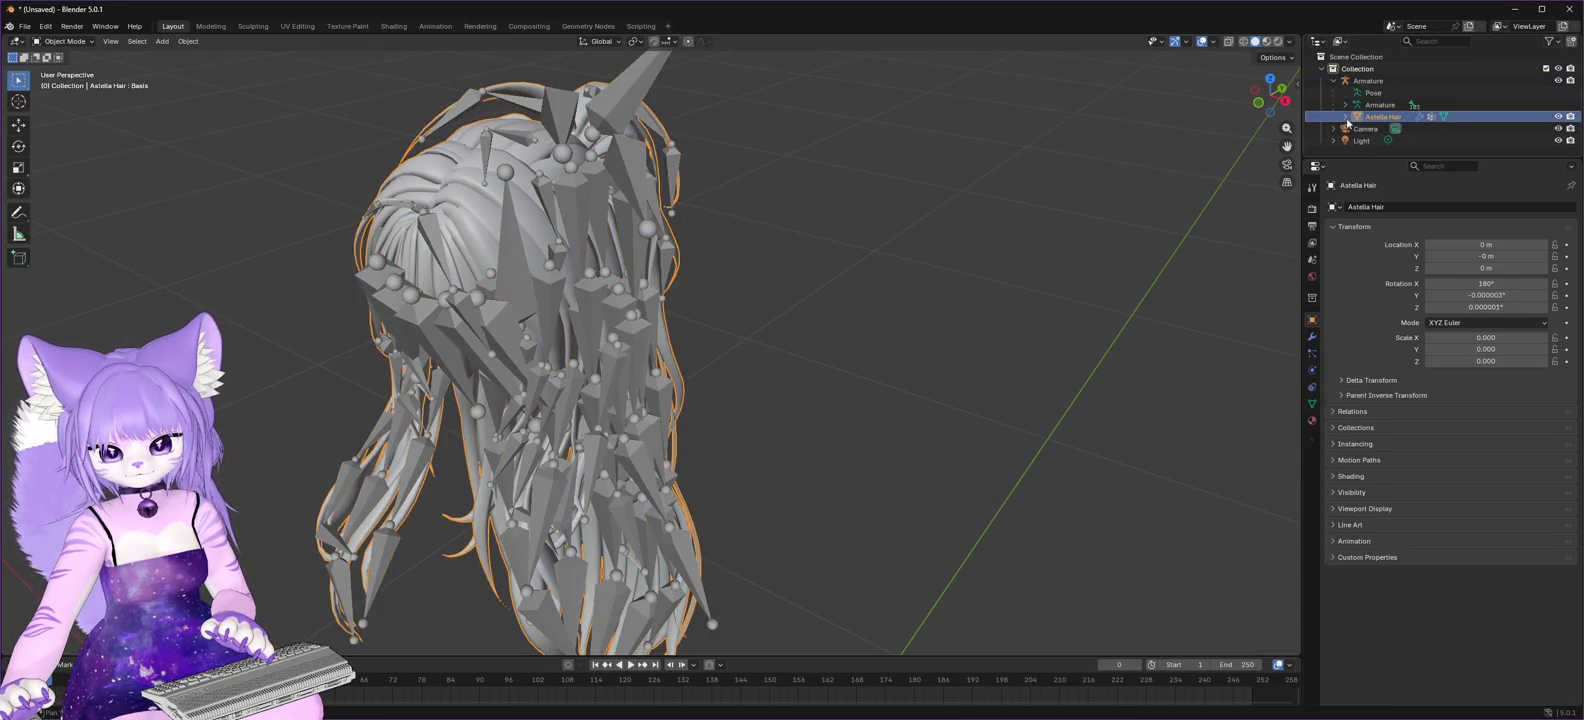
pyautogui.click(1382, 155)
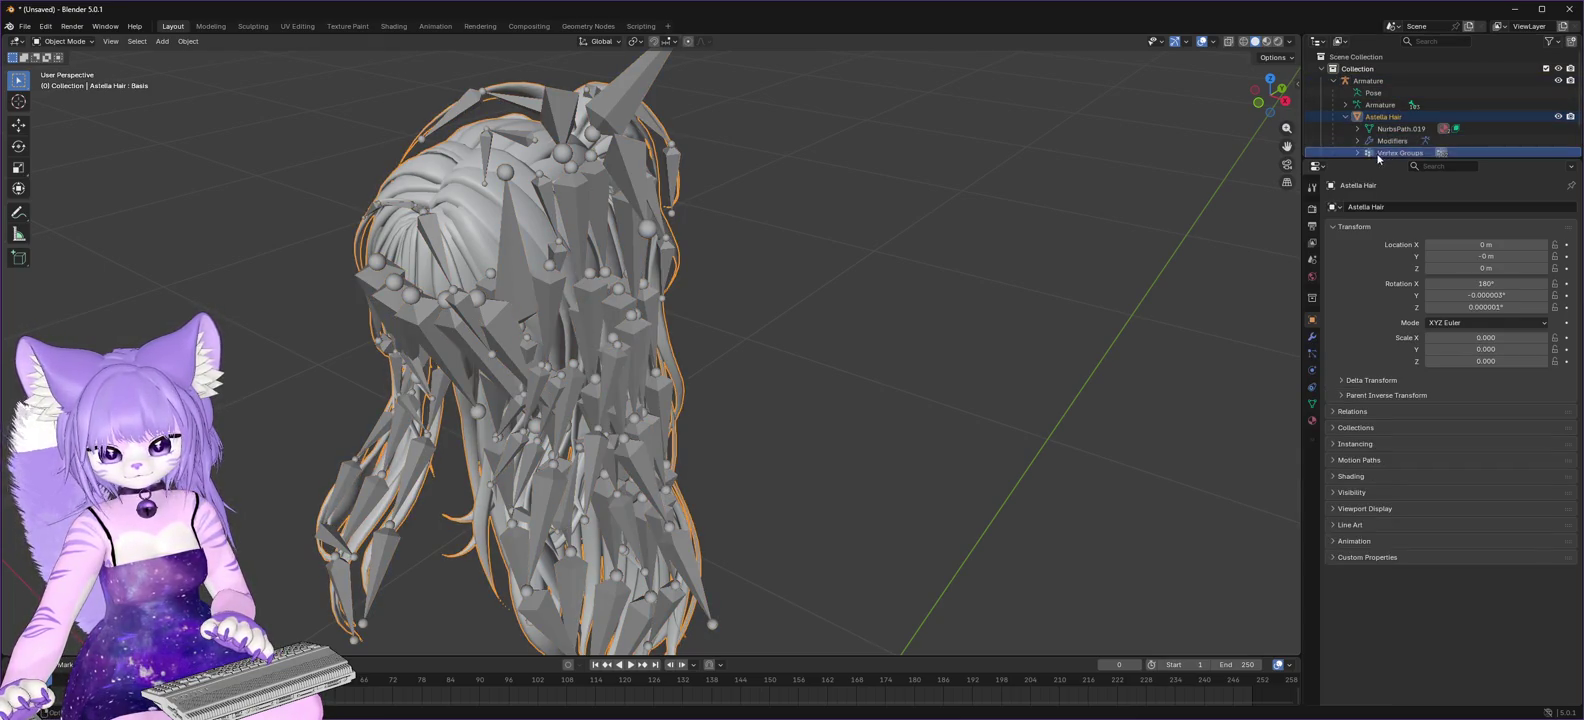
pyautogui.click(1359, 153)
pyautogui.scroll(-2, 1360, 140)
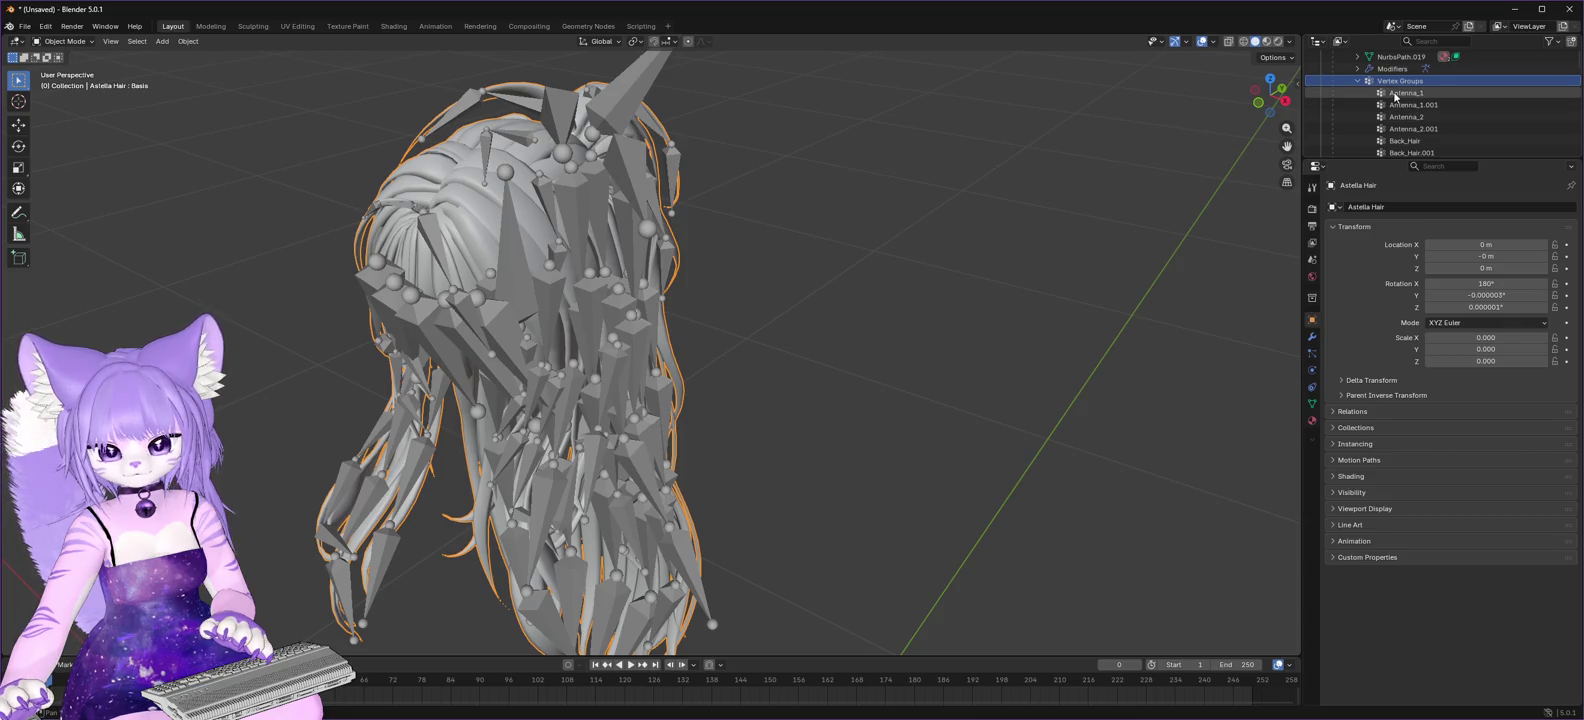
pyautogui.click(1396, 94)
pyautogui.click(62, 41)
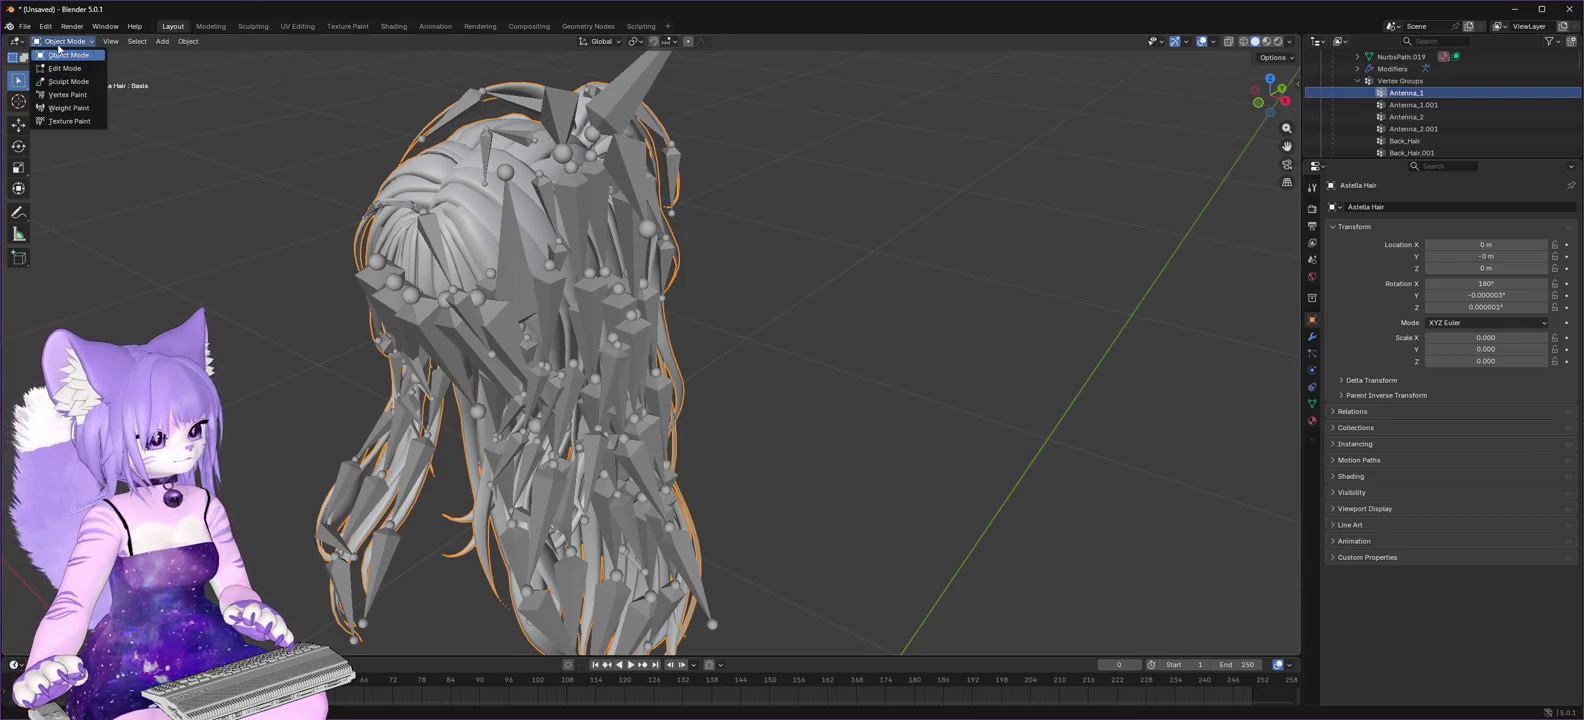
pyautogui.click(63, 68)
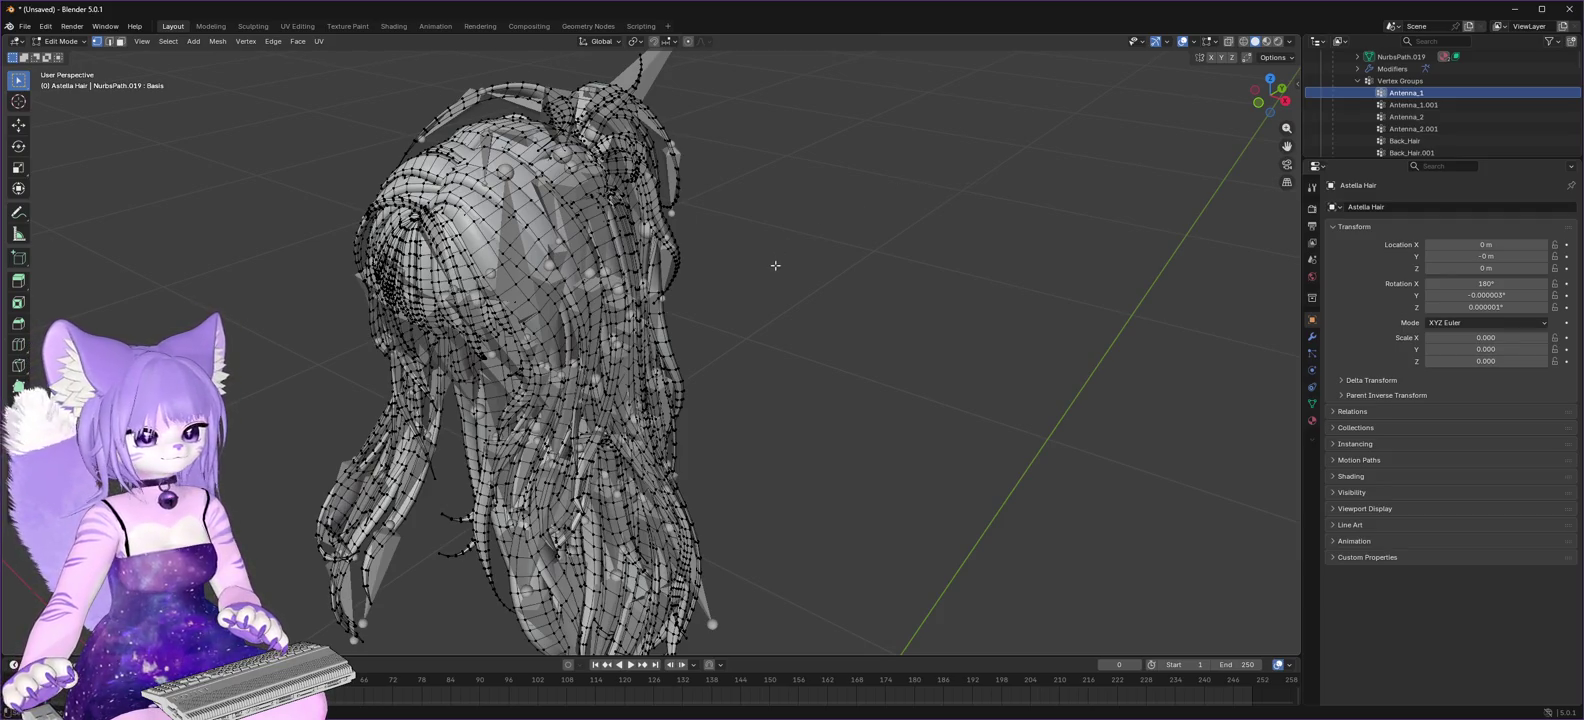
# - Select a whole connected hair strand on the back of the mesh with L
pyautogui.moveTo(1265, 100)
pyautogui.mouseDown()
pyautogui.moveTo(1140, 108)
pyautogui.moveTo(1252, 113)
pyautogui.mouseUp()
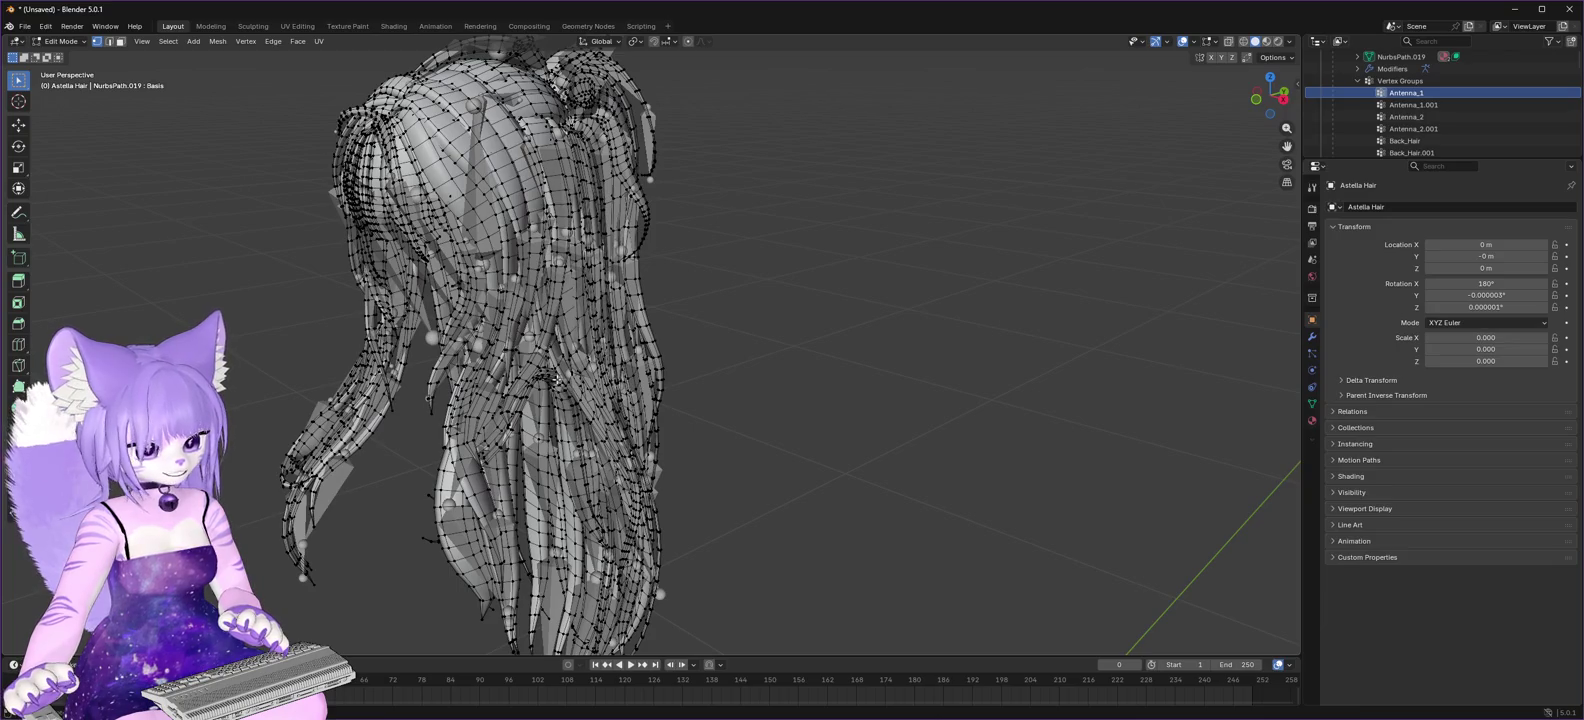
pyautogui.press('l')
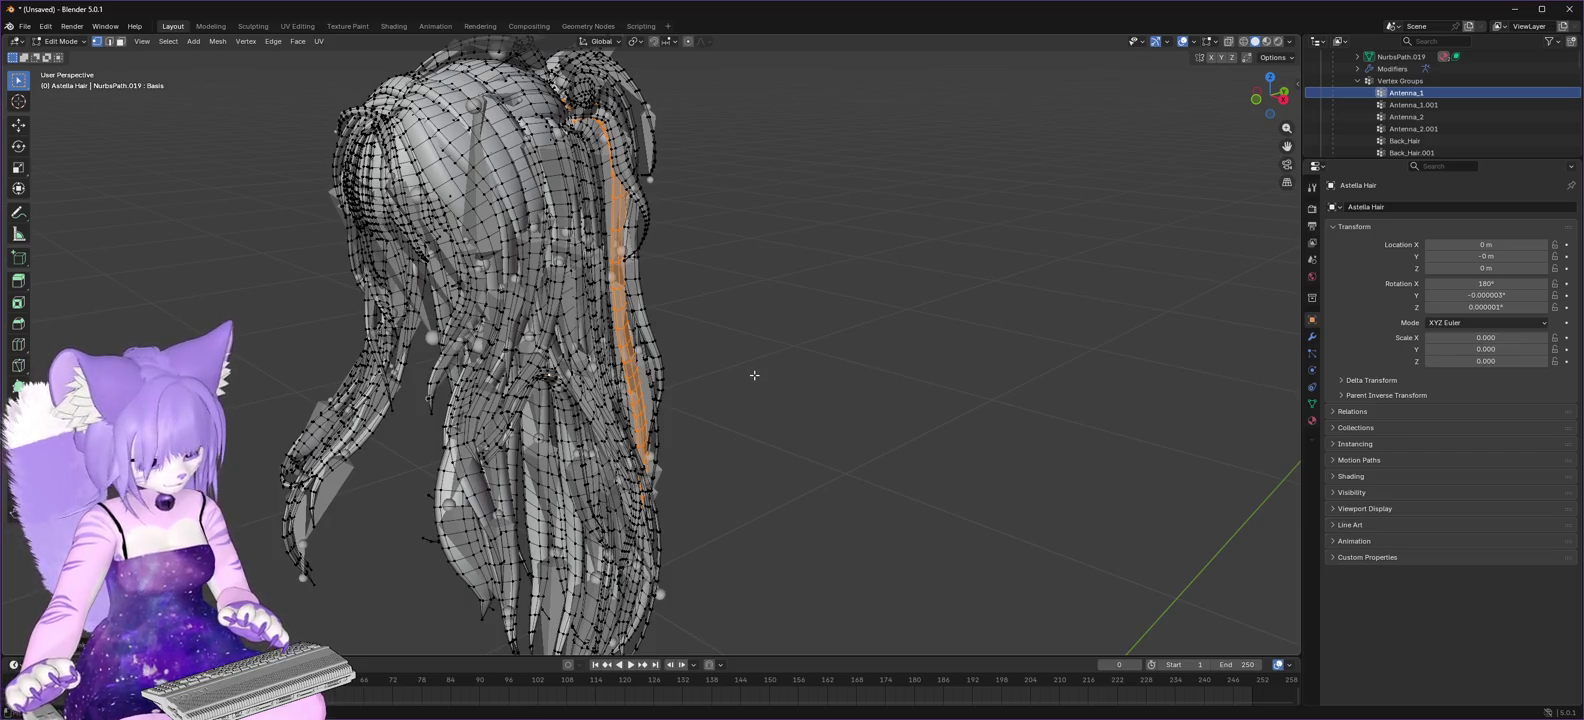
pyautogui.click(573, 388)
pyautogui.scroll(5, 650, 392)
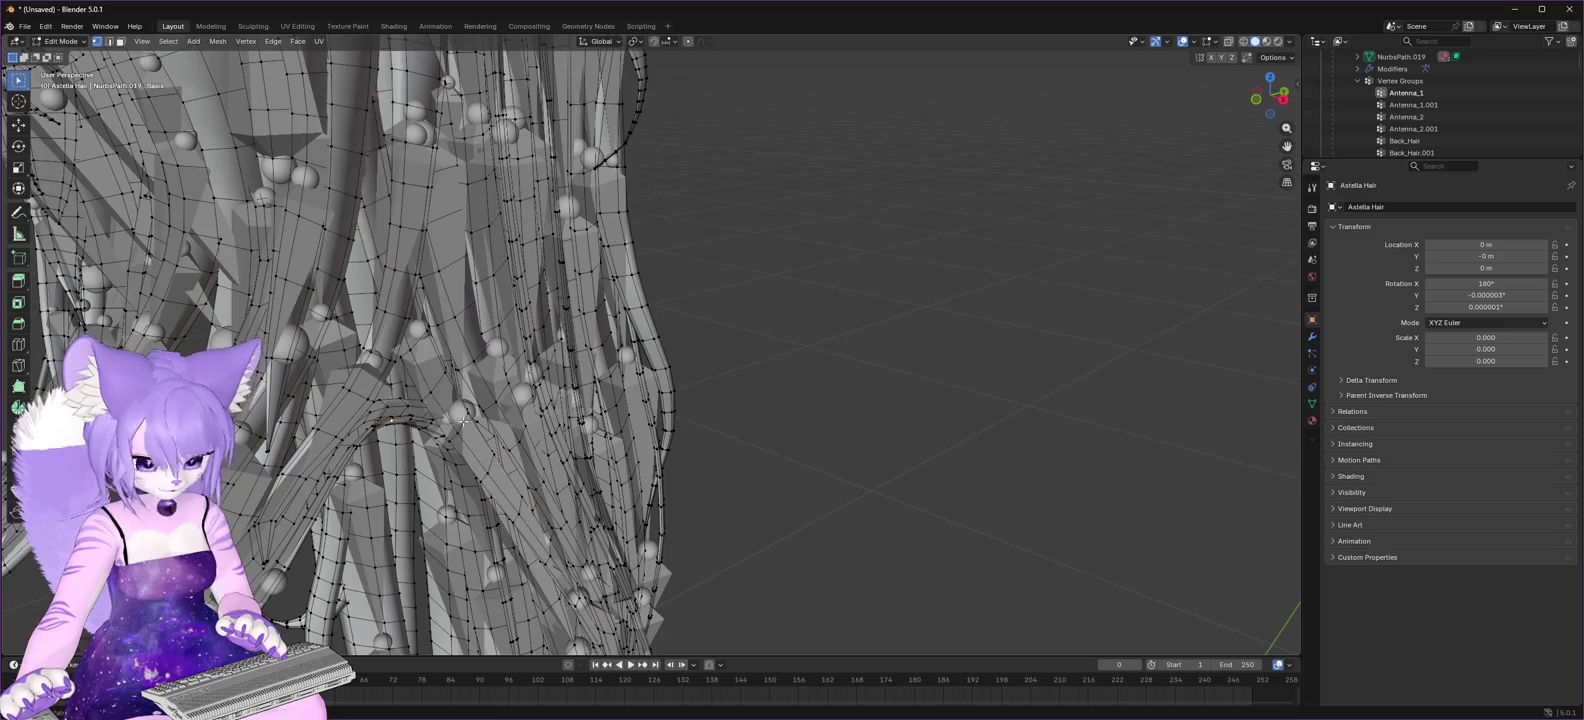
pyautogui.press('l')
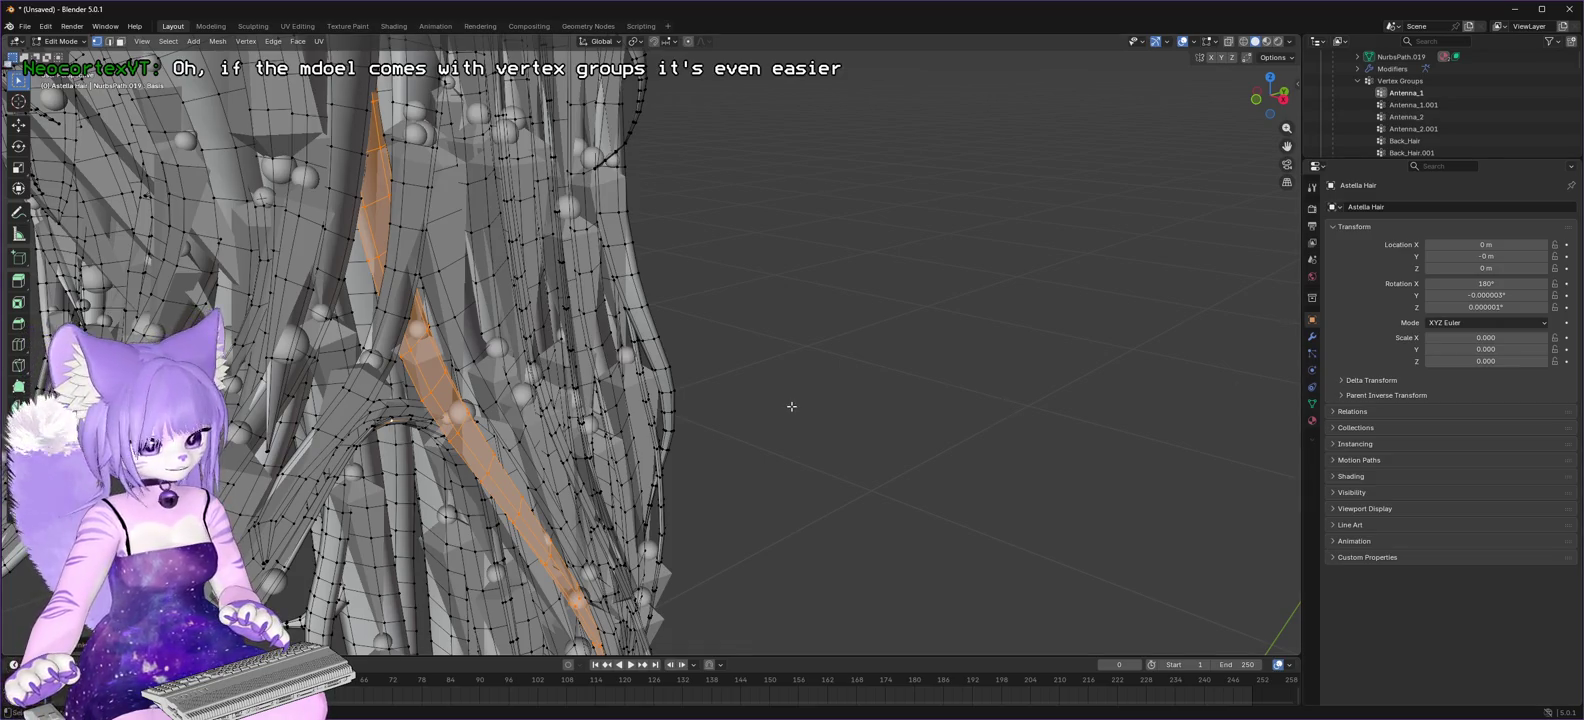
pyautogui.scroll(-5, 835, 419)
pyautogui.scroll(3, 830, 423)
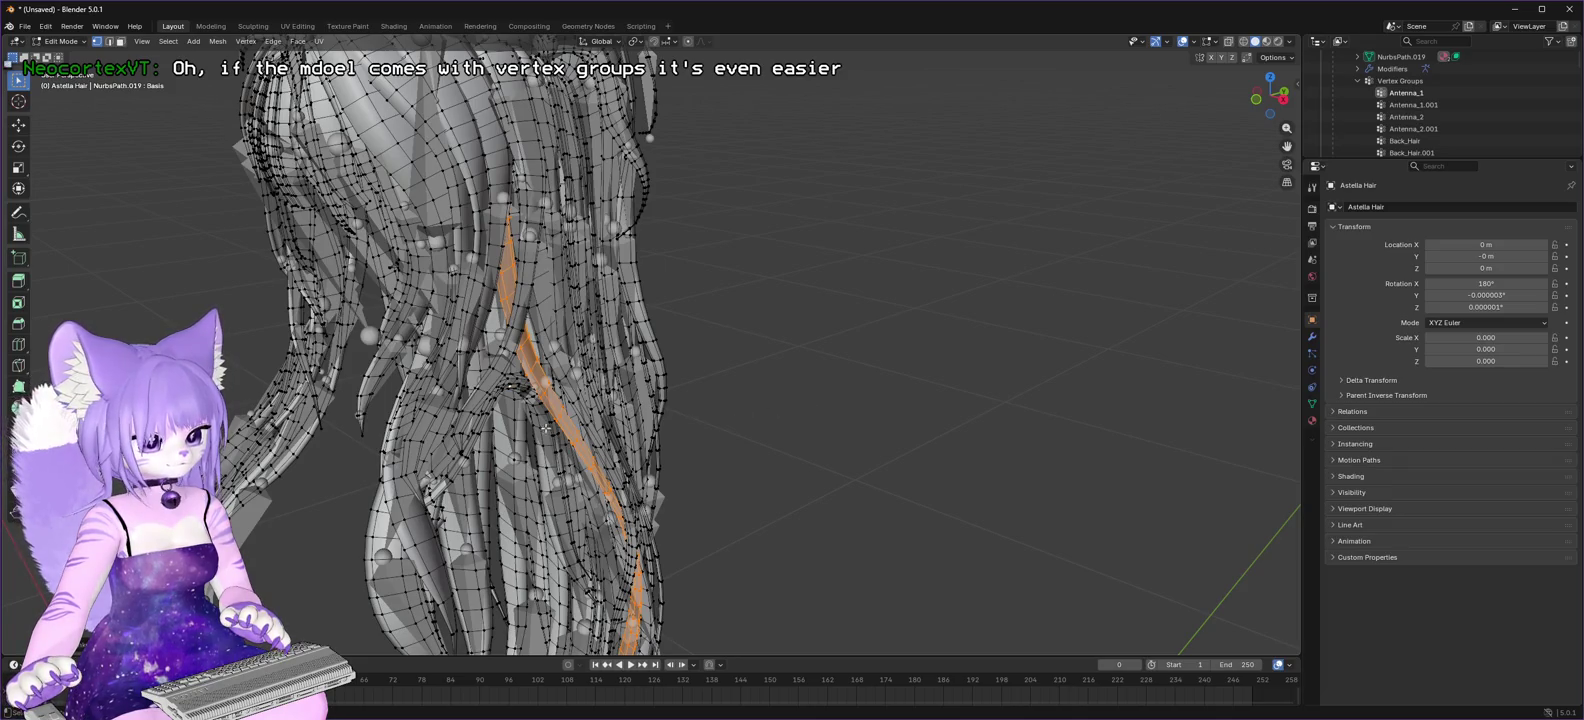
# - Deselect all, select a different whole strand, then minimize Blender
pyautogui.hotkey('alt', 'a')
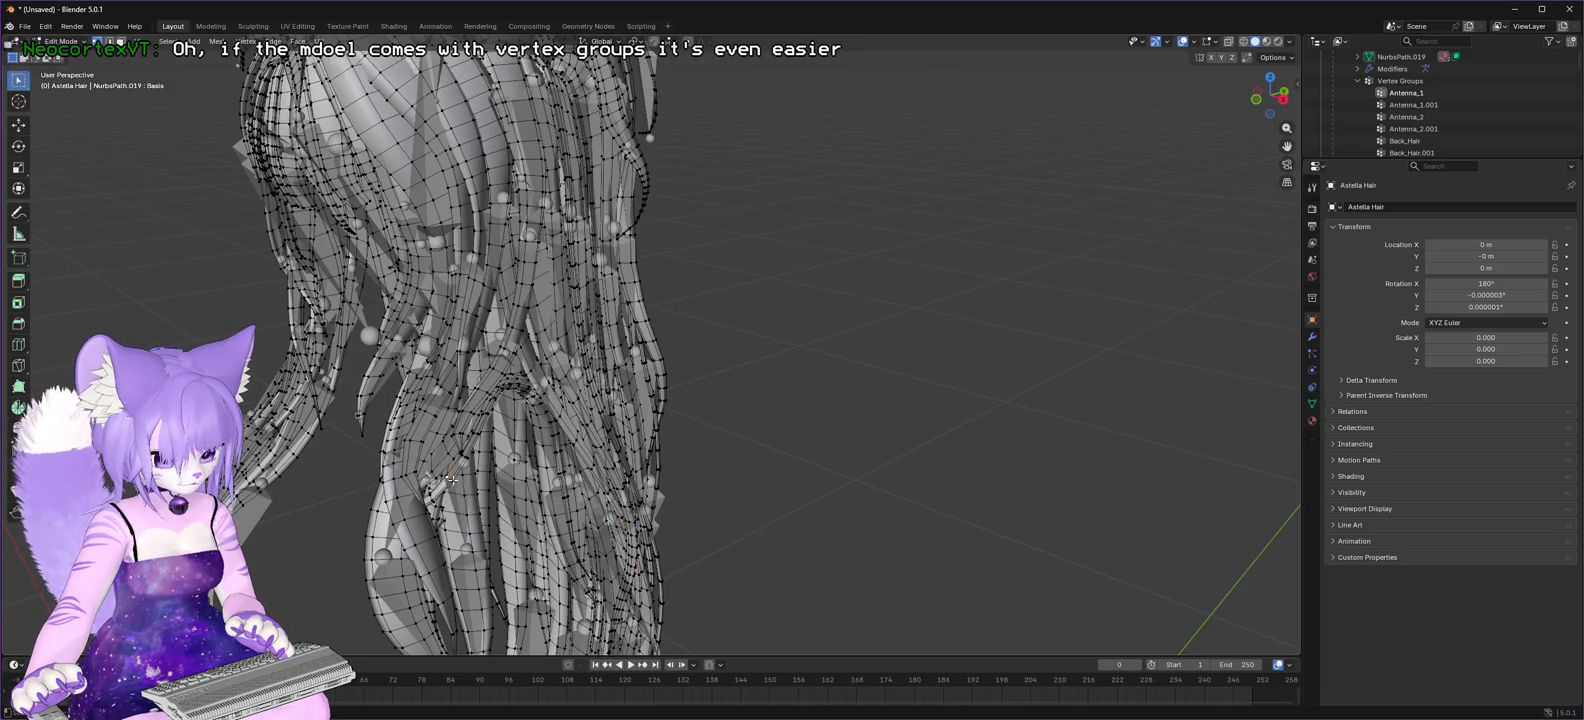
pyautogui.press('l')
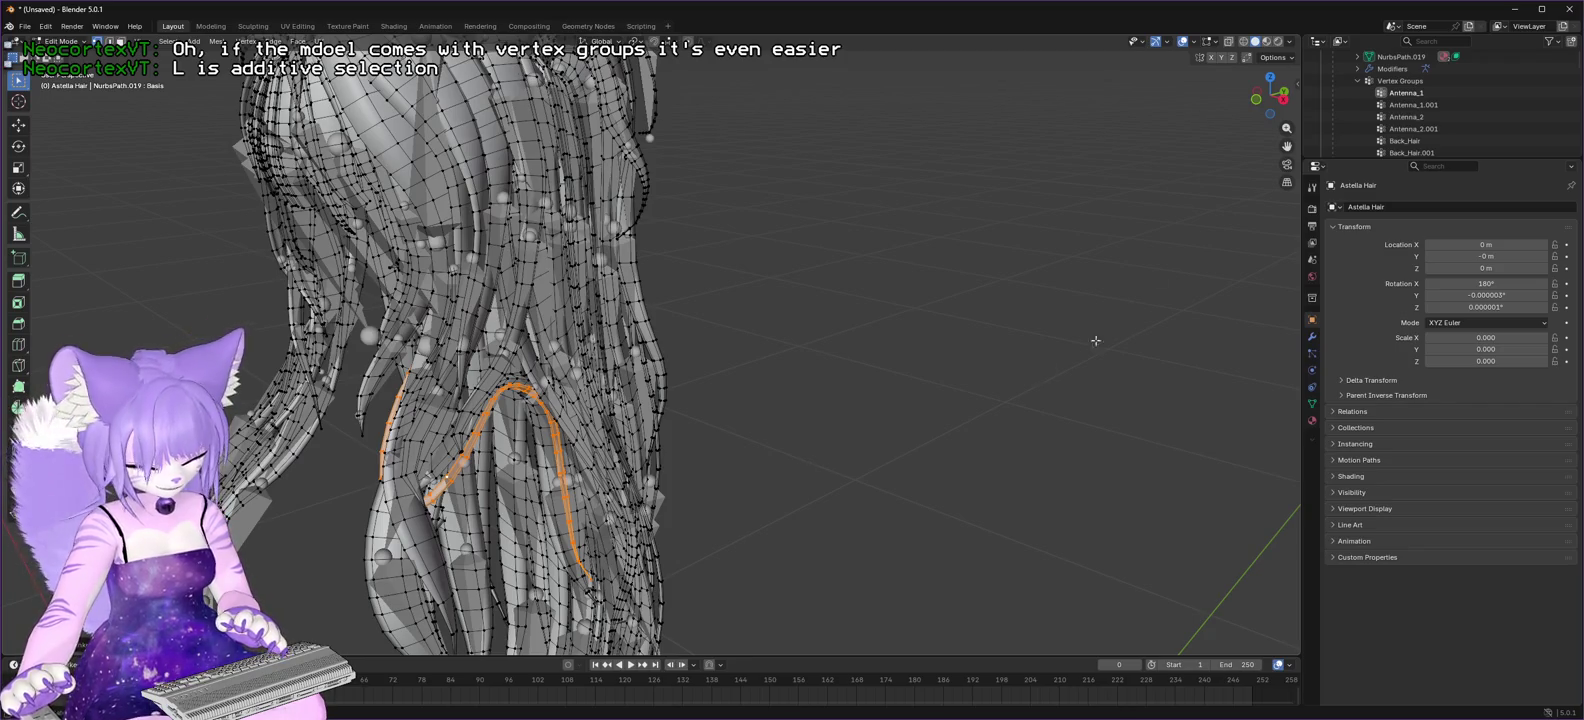
pyautogui.moveTo(1259, 100)
pyautogui.mouseDown()
pyautogui.moveTo(1283, 95)
pyautogui.moveTo(1286, 112)
pyautogui.moveTo(1263, 101)
pyautogui.mouseUp()
pyautogui.scroll(-5, 1286, 110)
pyautogui.scroll(5, 1286, 112)
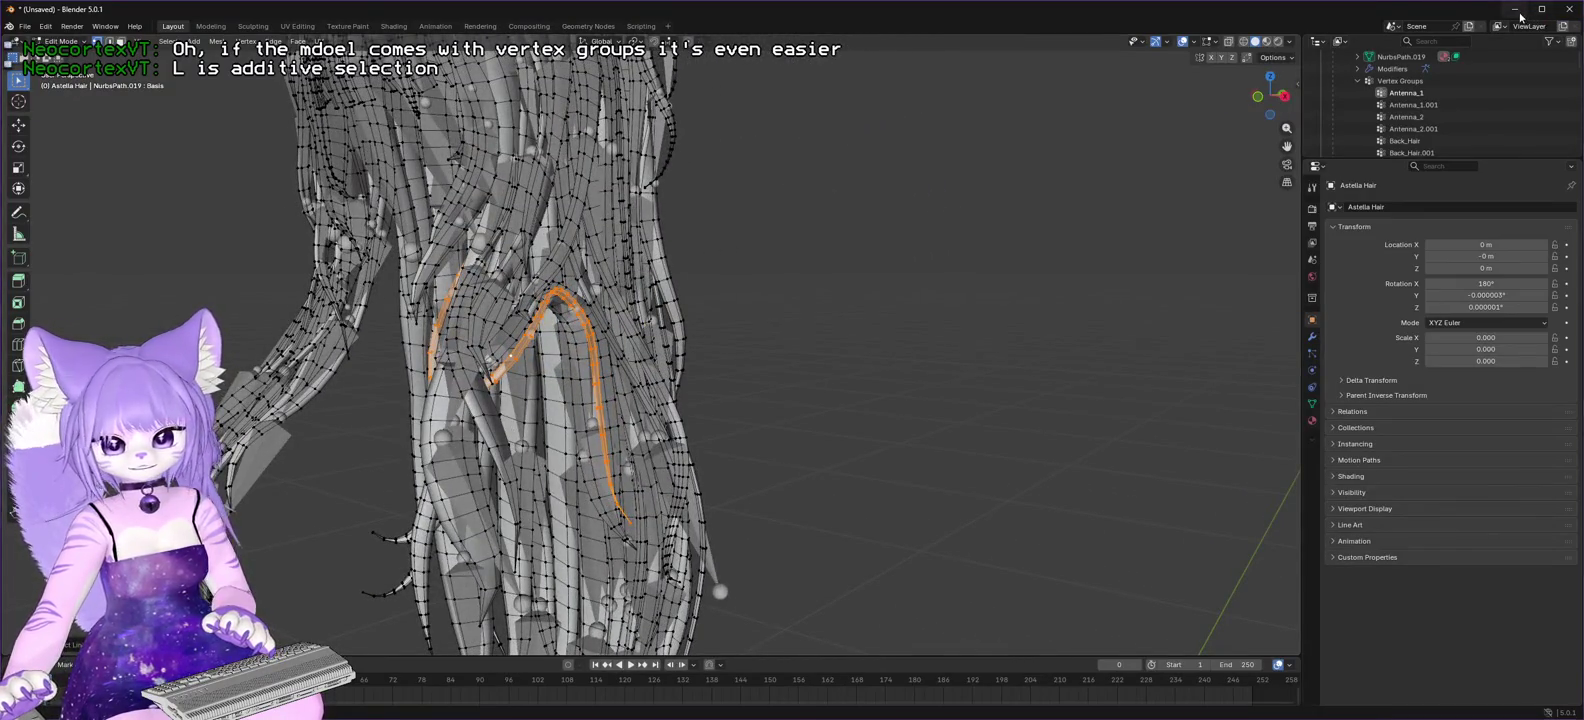
pyautogui.click(1519, 14)
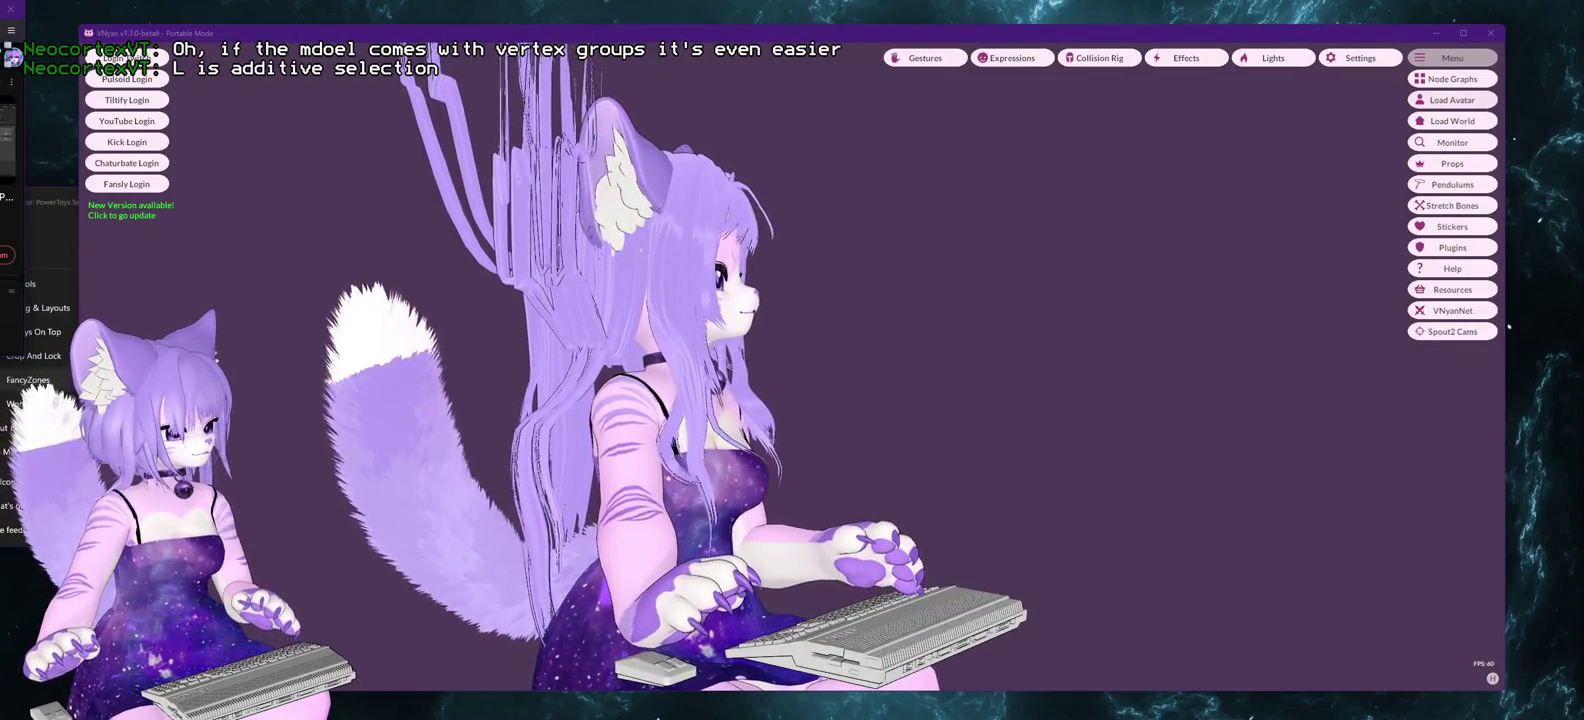
# - End the Unity Hub.exe process in Task Manager's Details list
pyautogui.hotkey('ctrl', 'shift', 'Escape')
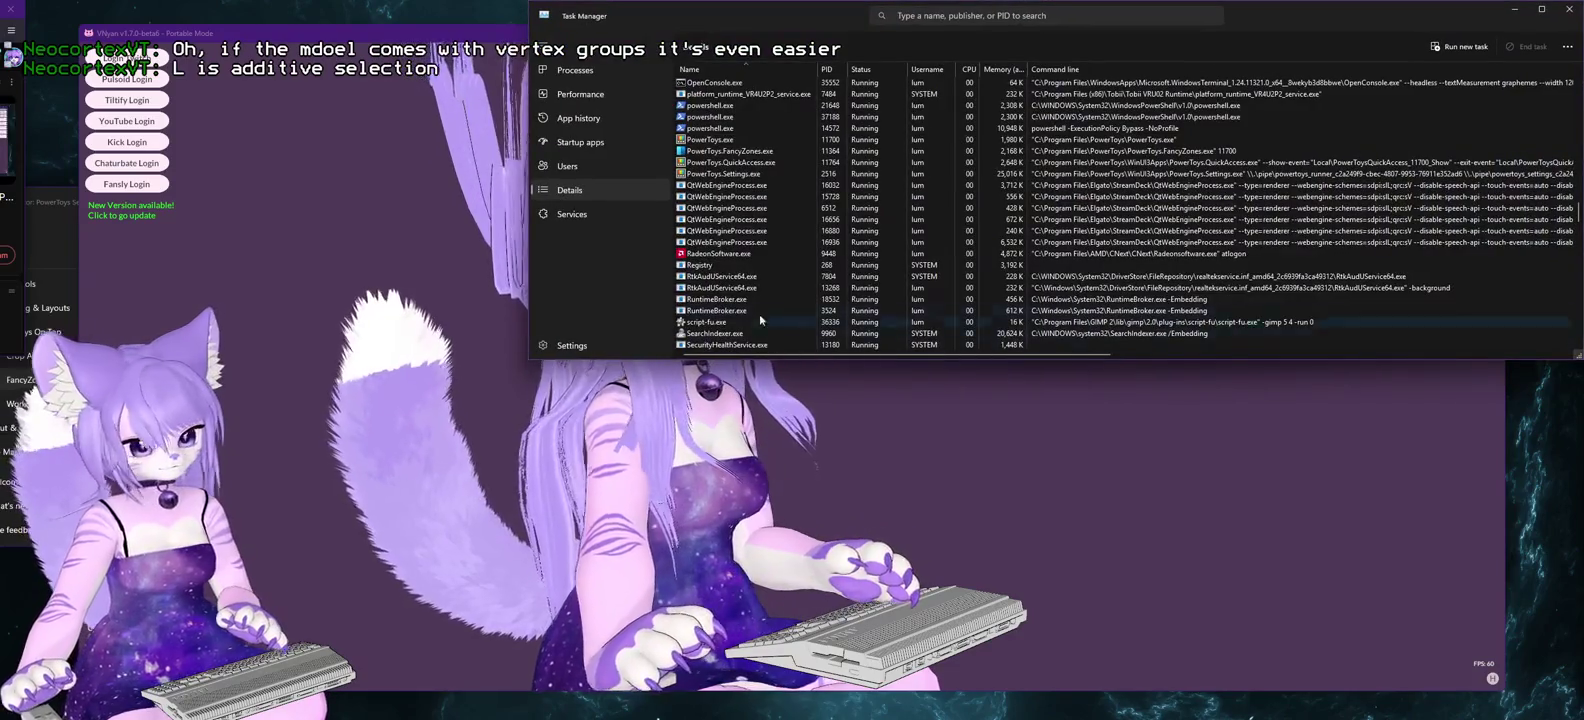
pyautogui.scroll(-20, 770, 300)
pyautogui.scroll(4, 770, 291)
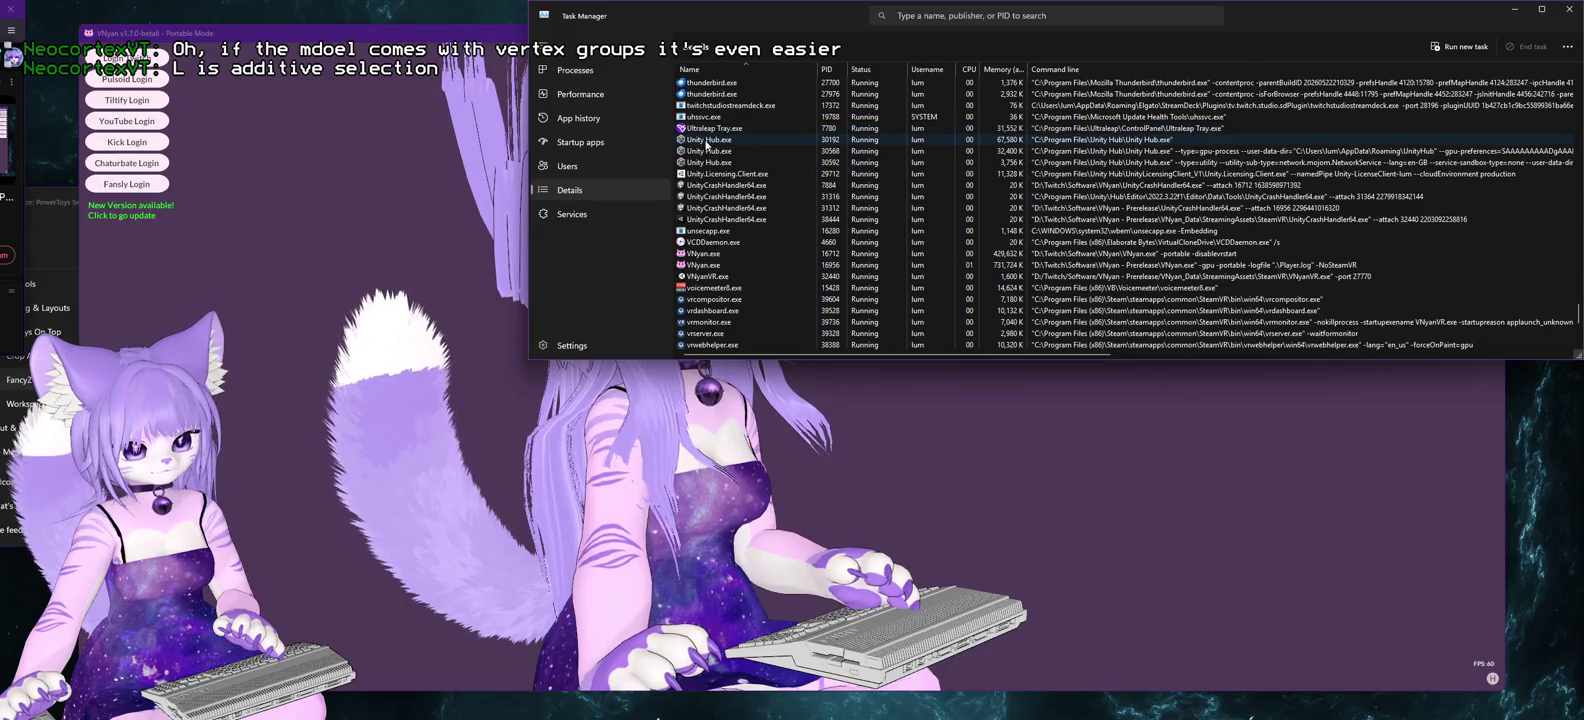
pyautogui.rightClick(720, 143)
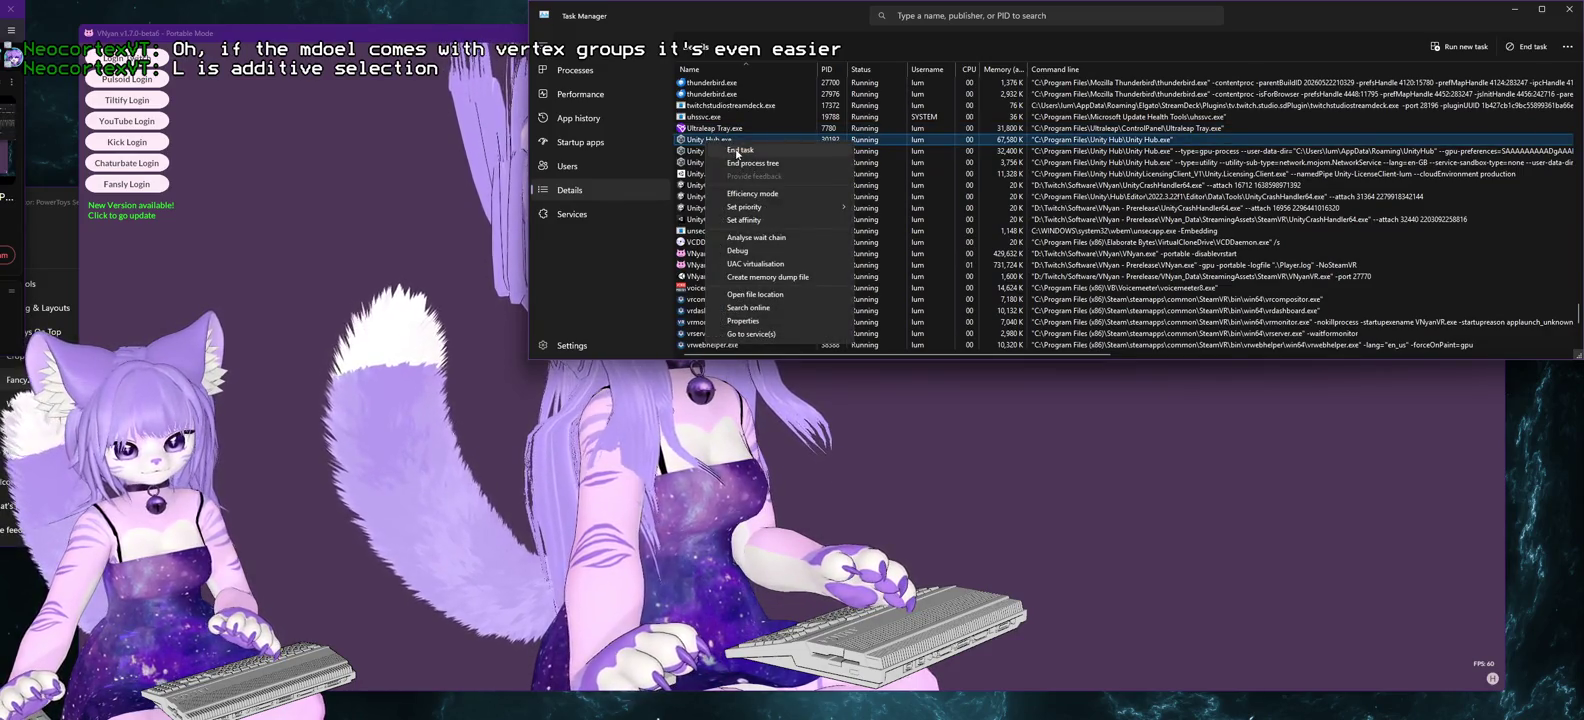
pyautogui.click(737, 150)
pyautogui.click(1007, 212)
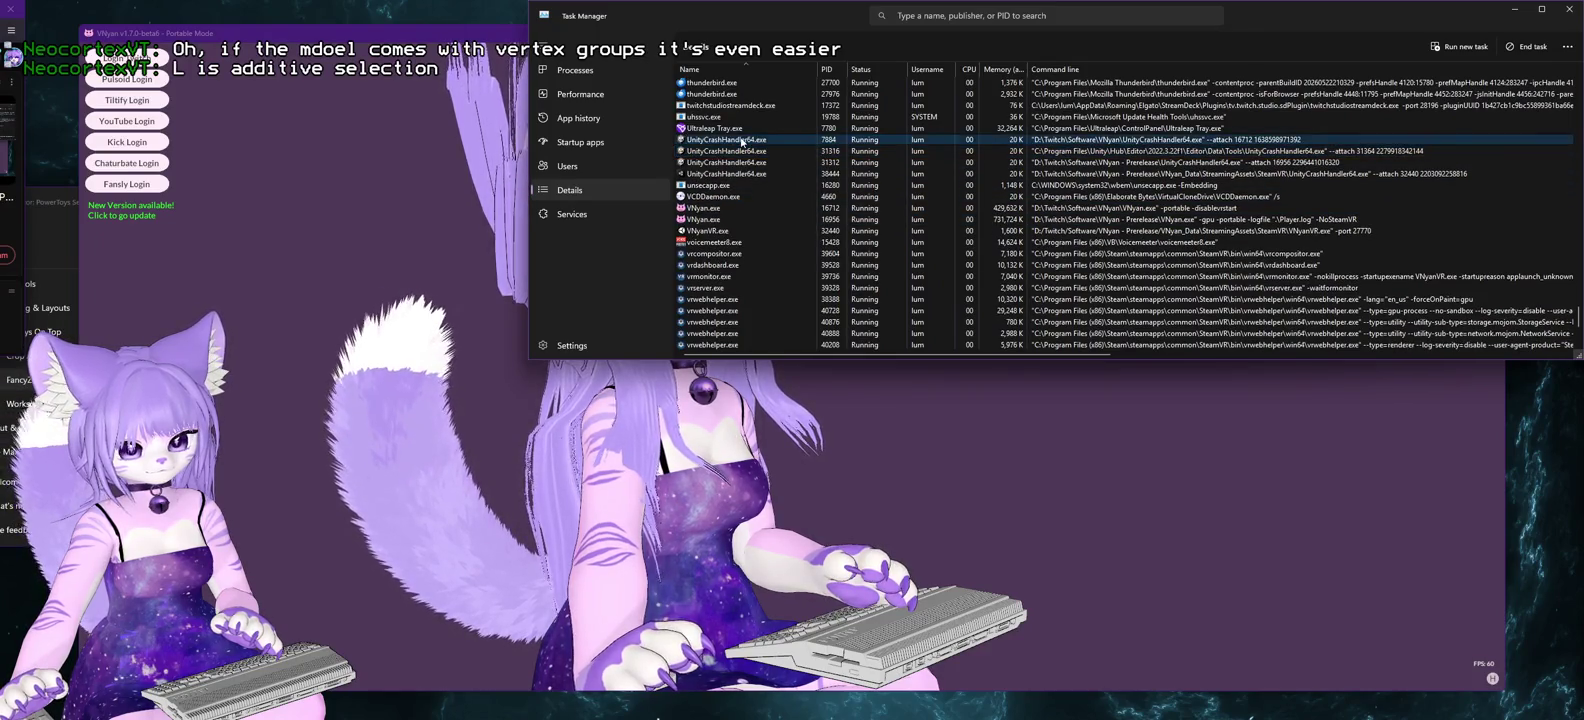
# - End one leftover UnityCrashHandler64.exe process, confirming the prompt
pyautogui.rightClick(741, 140)
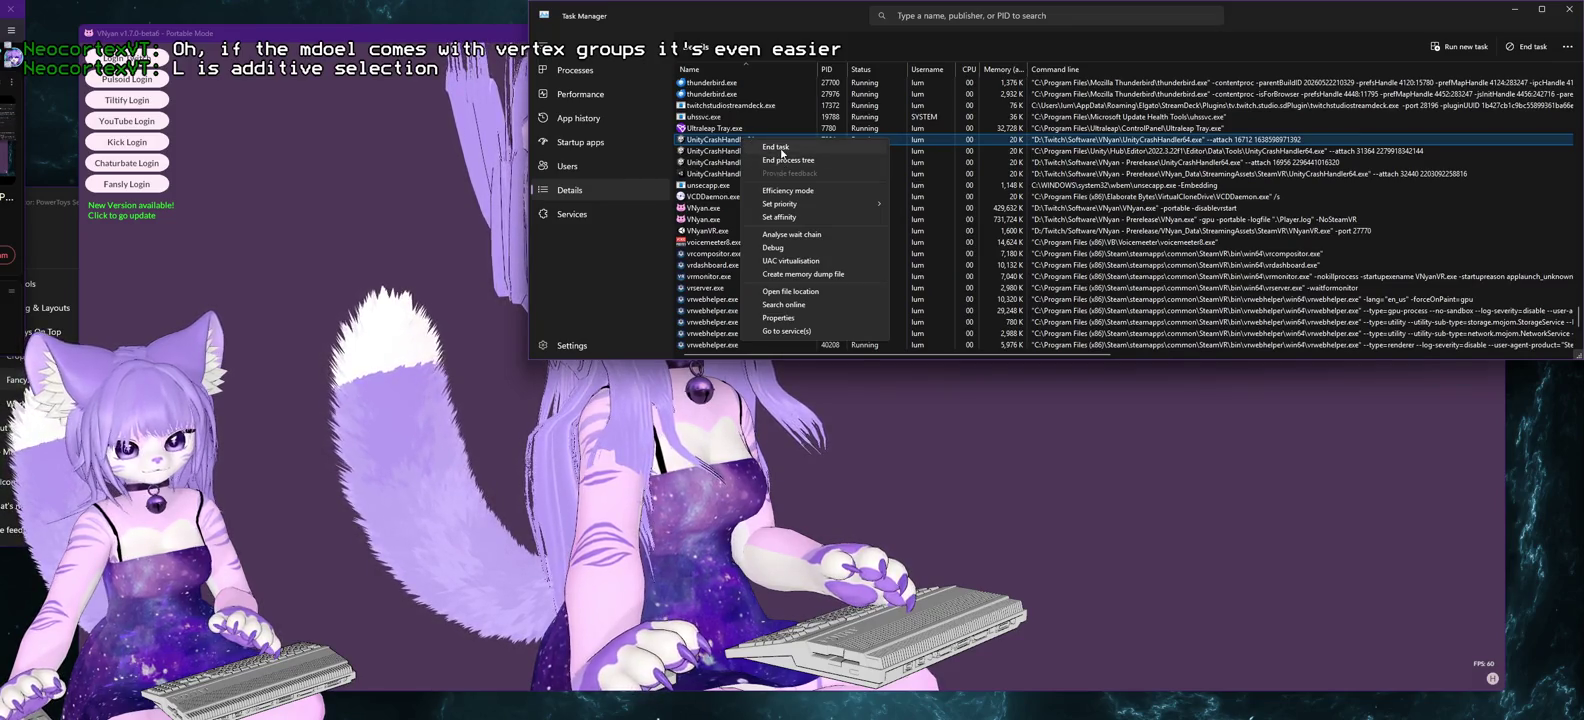
pyautogui.click(776, 147)
pyautogui.click(1133, 226)
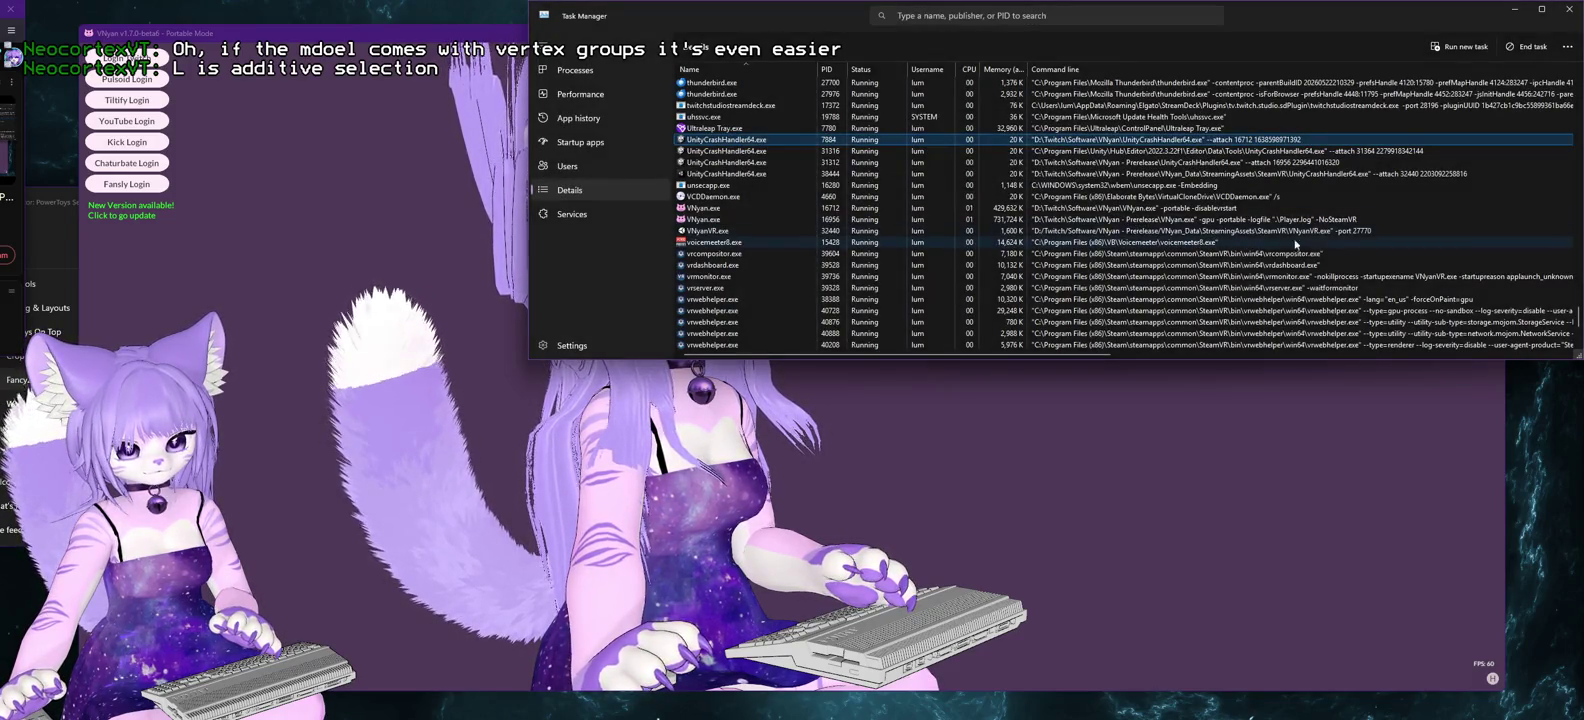
pyautogui.click(729, 152)
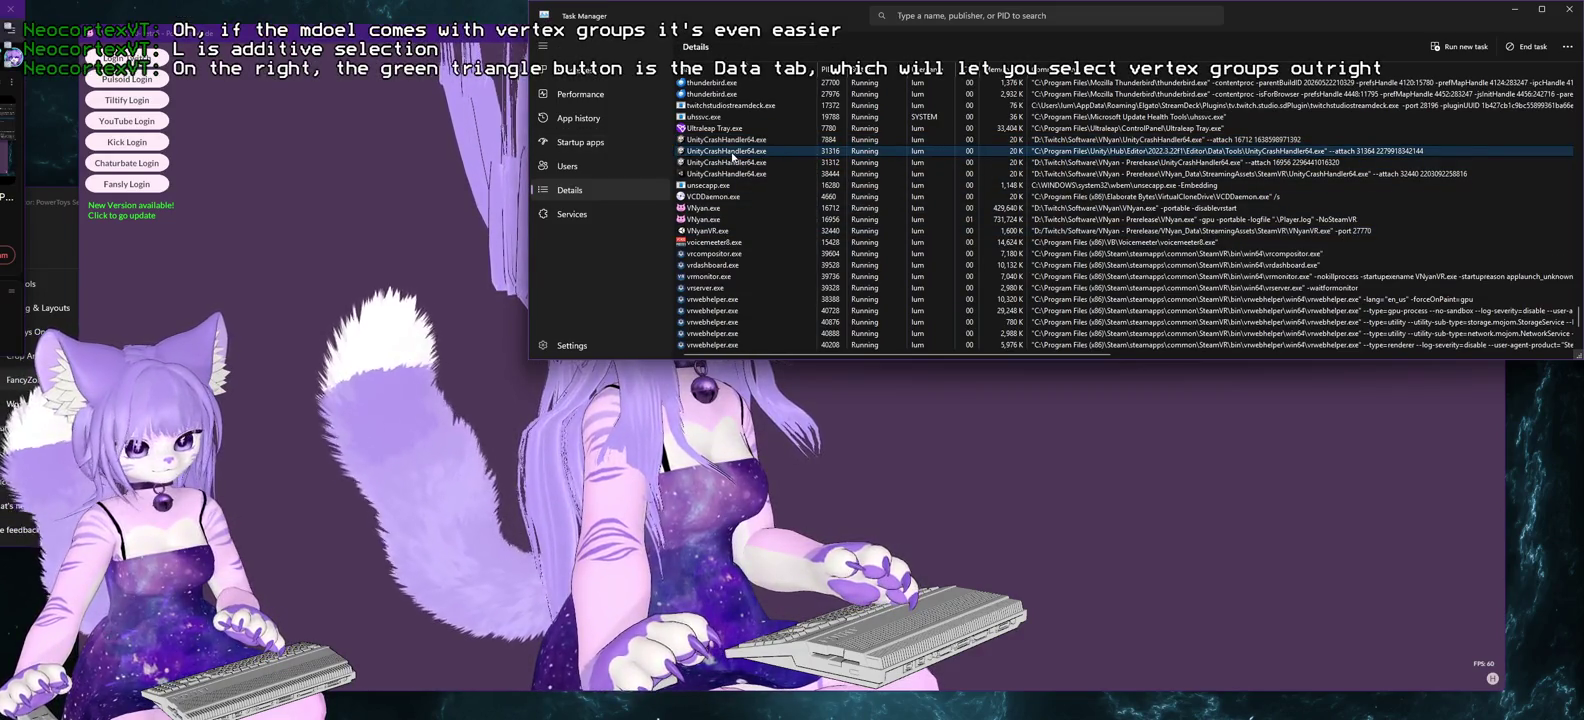
pyautogui.rightClick(733, 157)
pyautogui.click(760, 170)
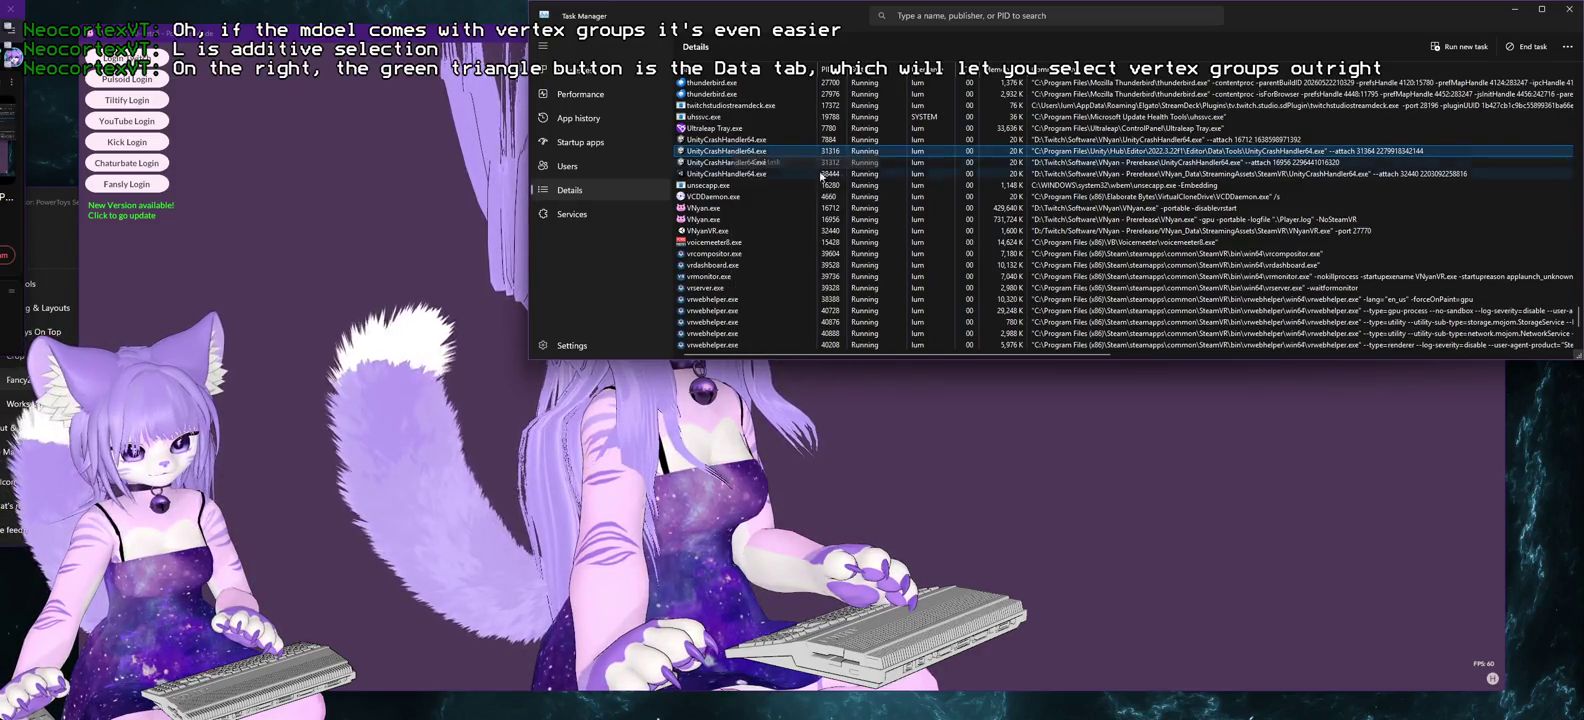
pyautogui.click(981, 222)
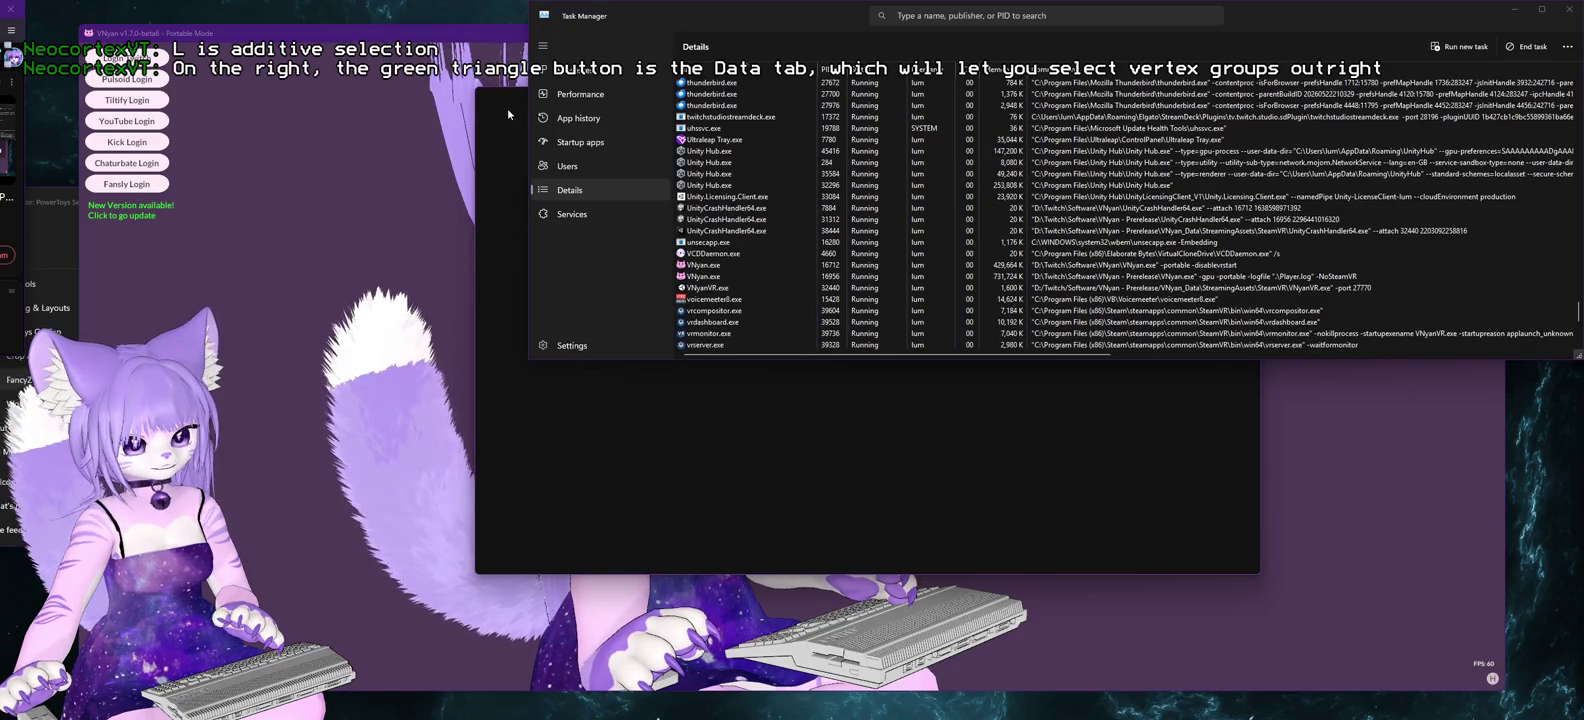
# - Dismiss Task Manager and launch the Lilac 2.5 project on editor 2022.3.22f1 from Unity Hub
pyautogui.click(1569, 9)
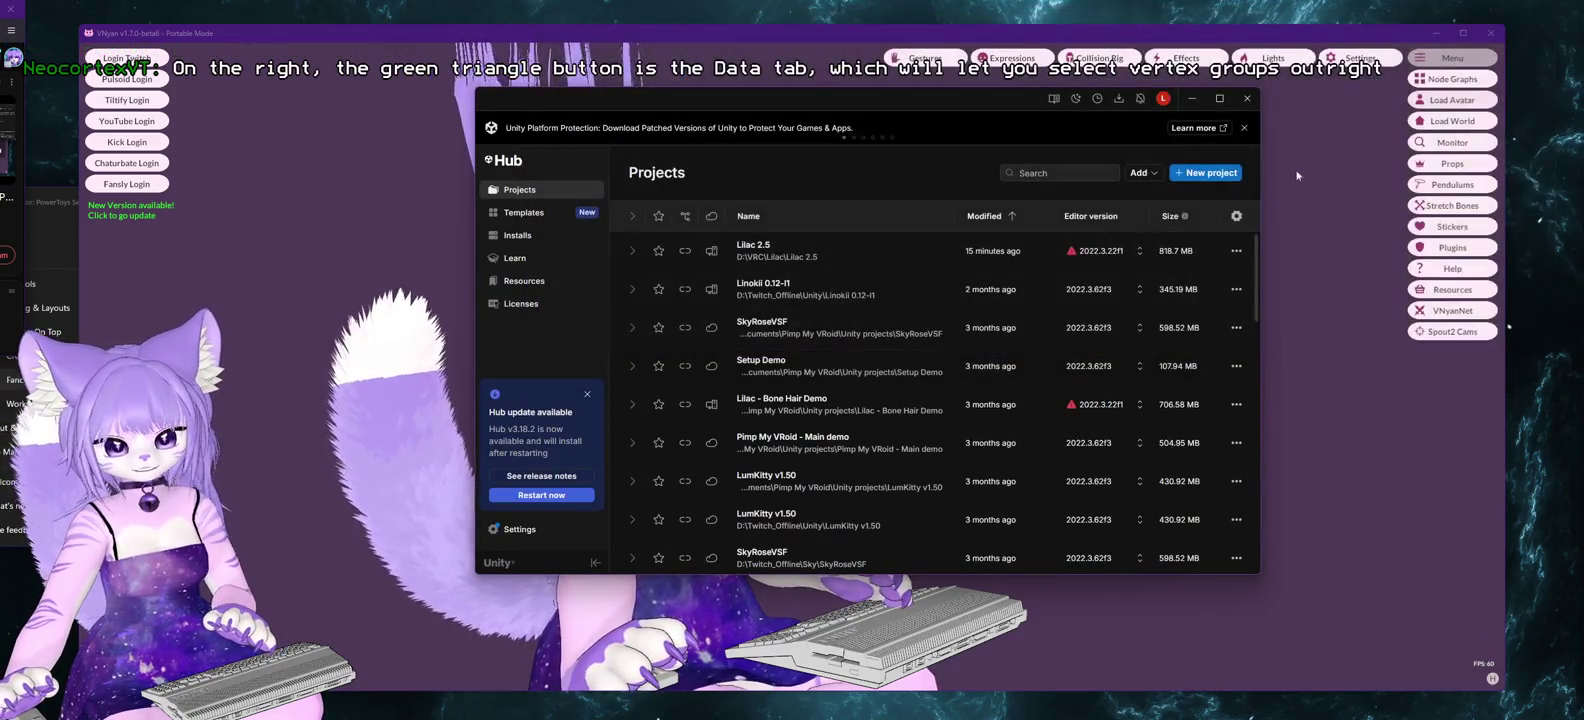
pyautogui.click(818, 252)
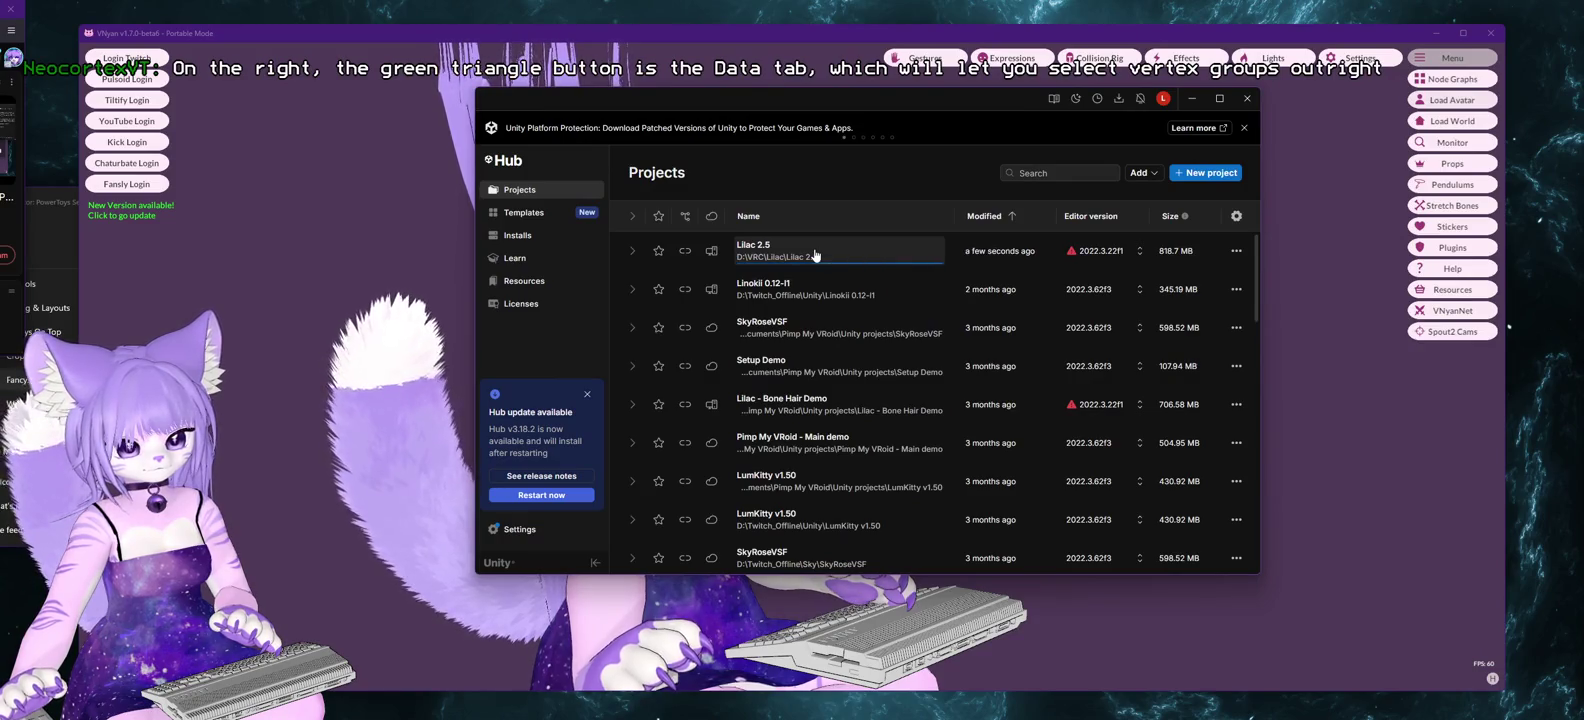
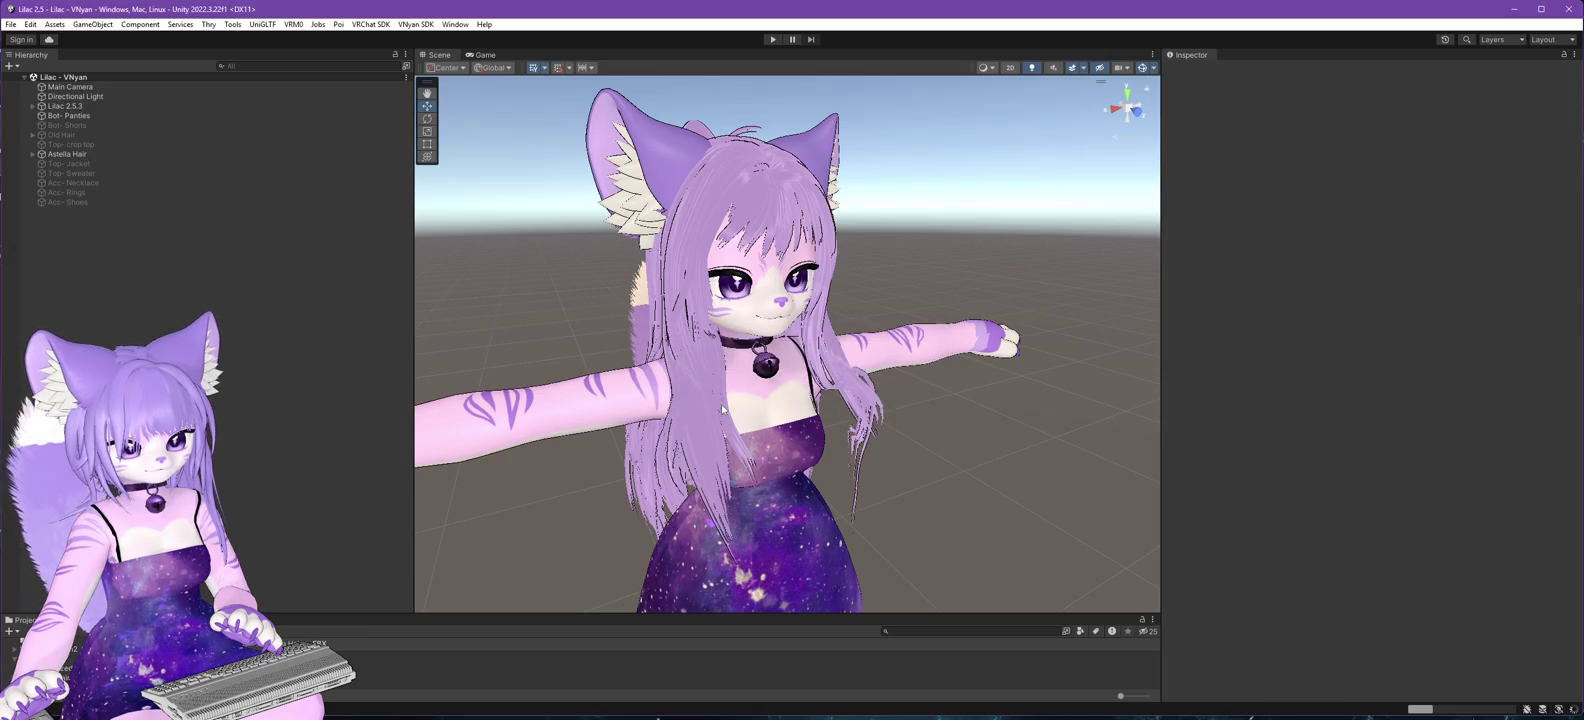
# - Expand the Lilac 2.5.3 hierarchy down to the Head bone and select AstellaHead
pyautogui.click(34, 107)
pyautogui.click(41, 125)
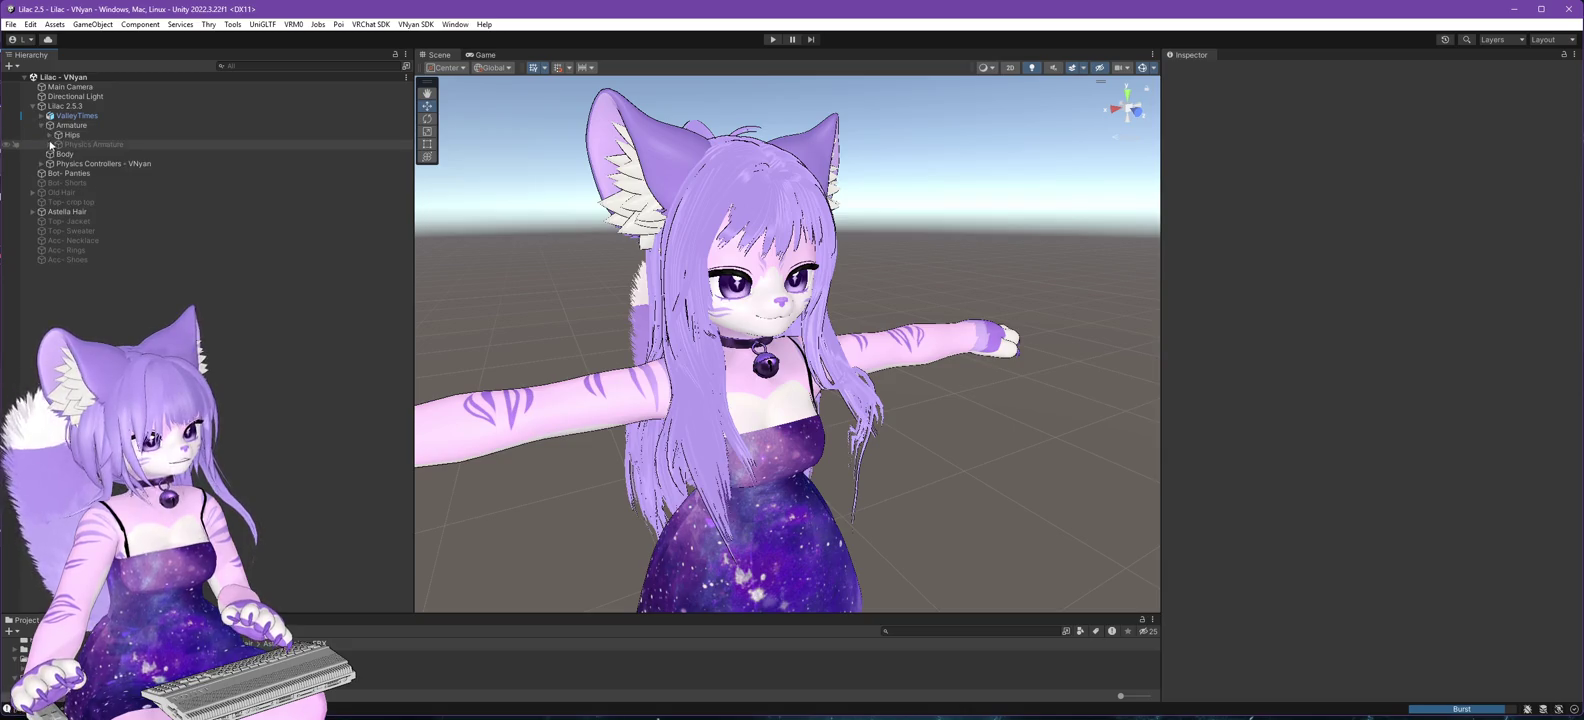
pyautogui.click(50, 135)
pyautogui.click(58, 163)
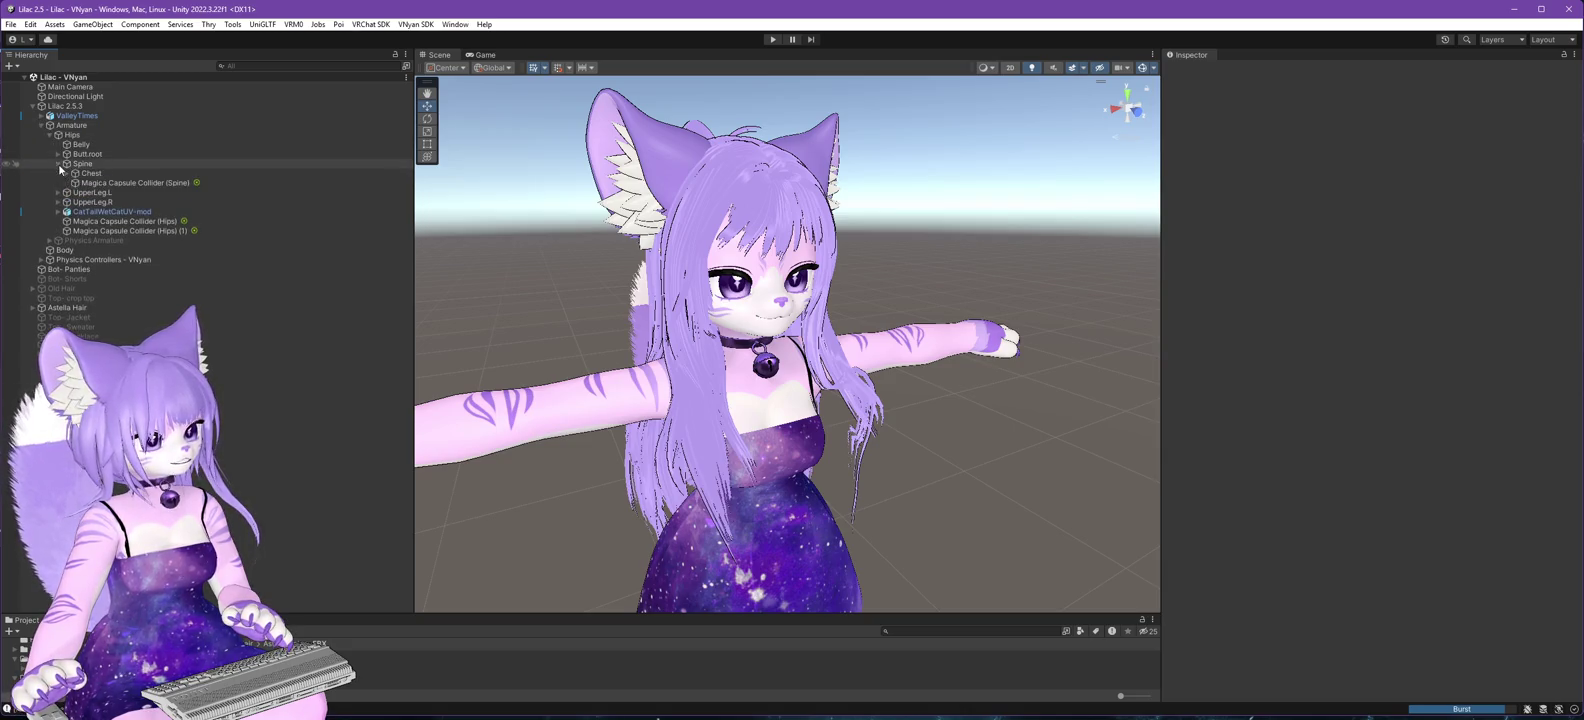
pyautogui.click(66, 173)
pyautogui.click(75, 192)
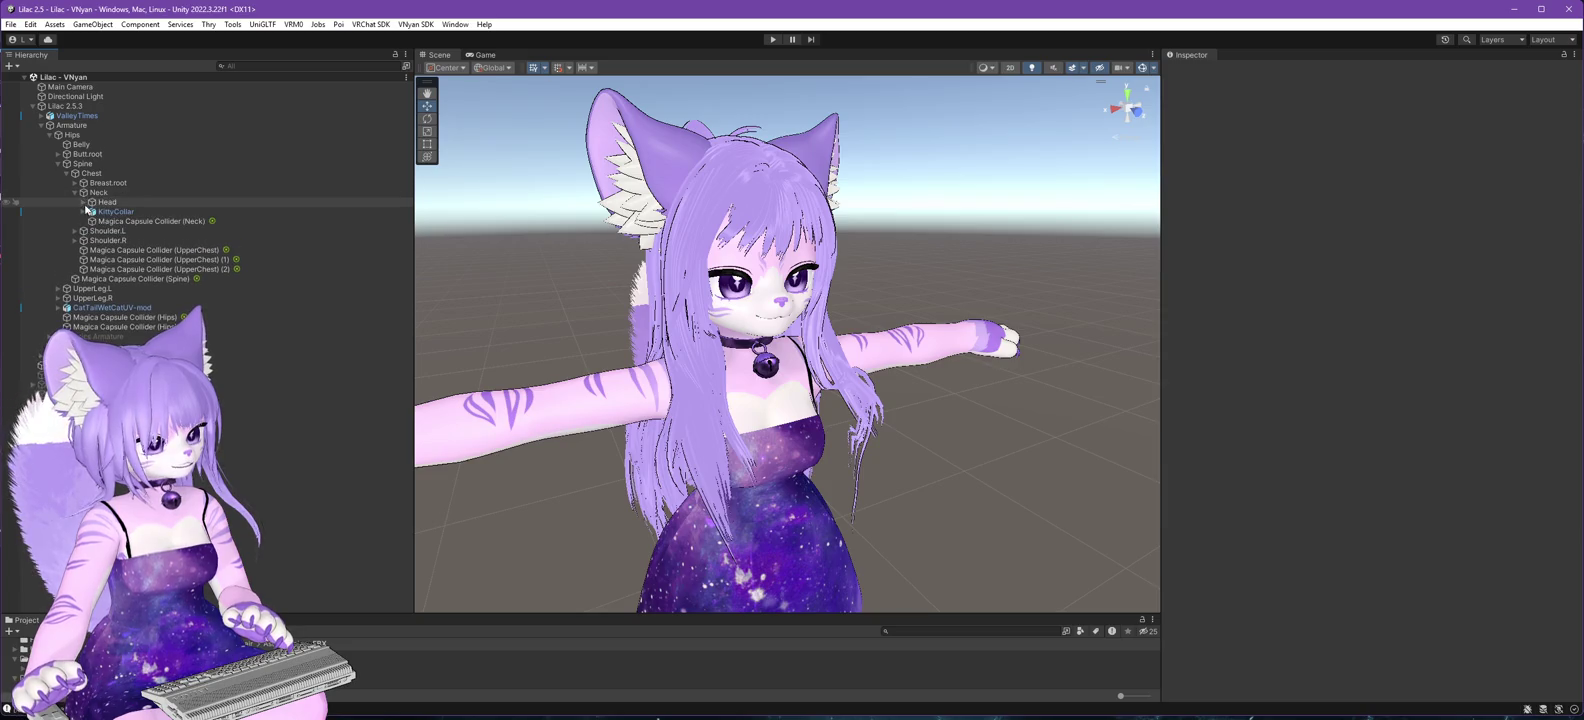
pyautogui.click(83, 202)
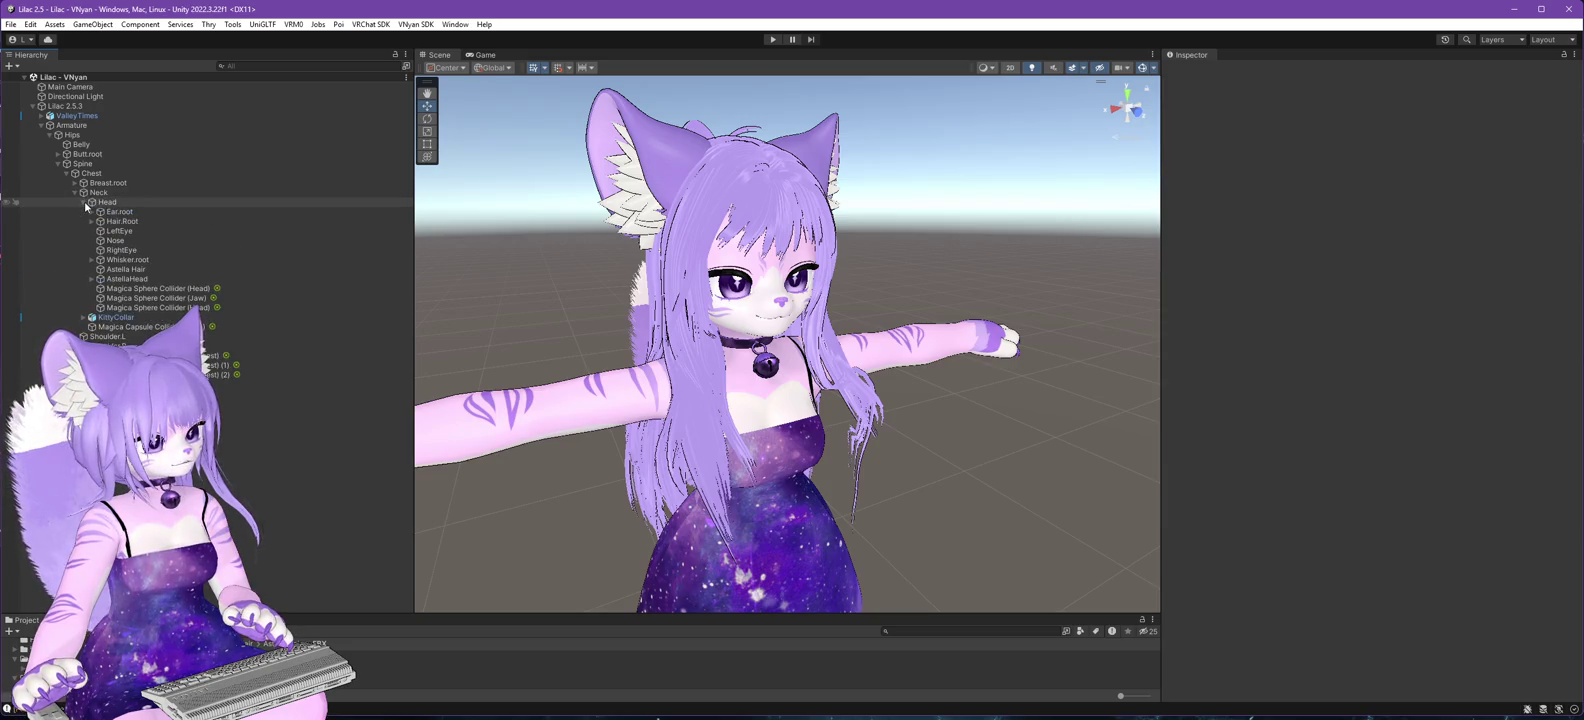
pyautogui.click(131, 280)
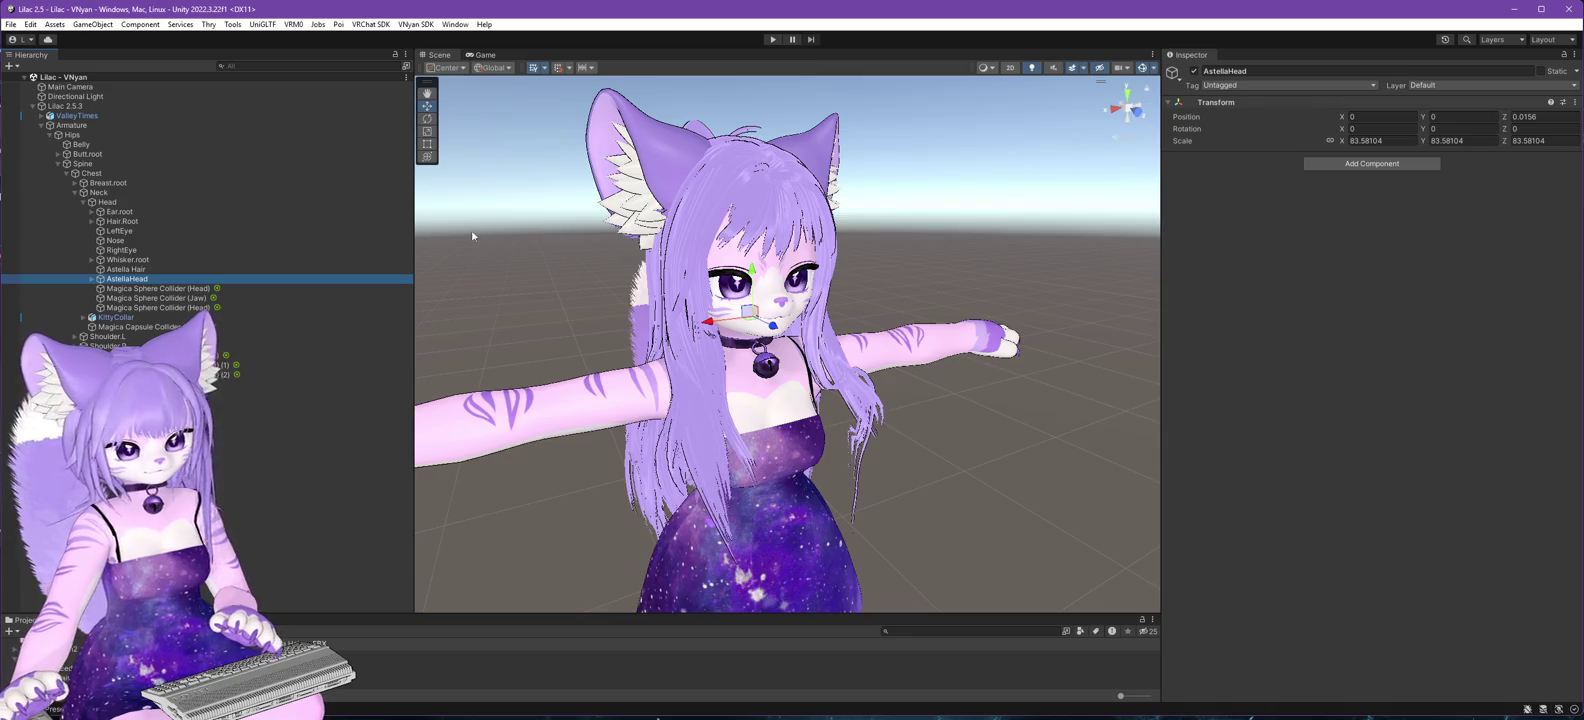
# - Drag AstellaHead slightly down on the head to Y position -0.0086
pyautogui.moveTo(751, 269); pyautogui.dragTo(754, 285)
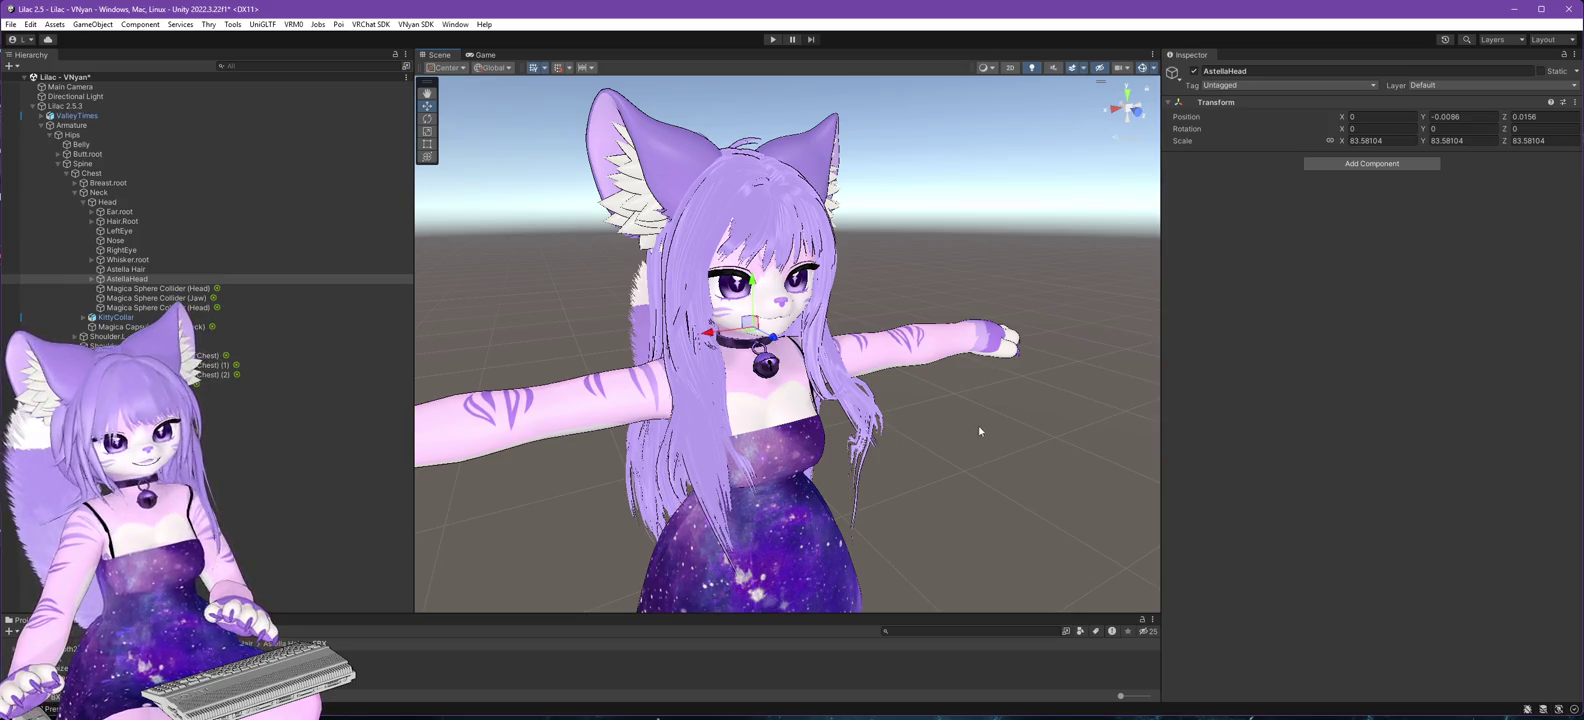
pyautogui.moveTo(1000, 475)
pyautogui.mouseDown()
pyautogui.moveTo(930, 448)
pyautogui.moveTo(1116, 443)
pyautogui.moveTo(860, 458)
pyautogui.moveTo(460, 364)
pyautogui.moveTo(537, 460)
pyautogui.moveTo(760, 450)
pyautogui.moveTo(859, 468)
pyautogui.moveTo(835, 468)
pyautogui.mouseUp()
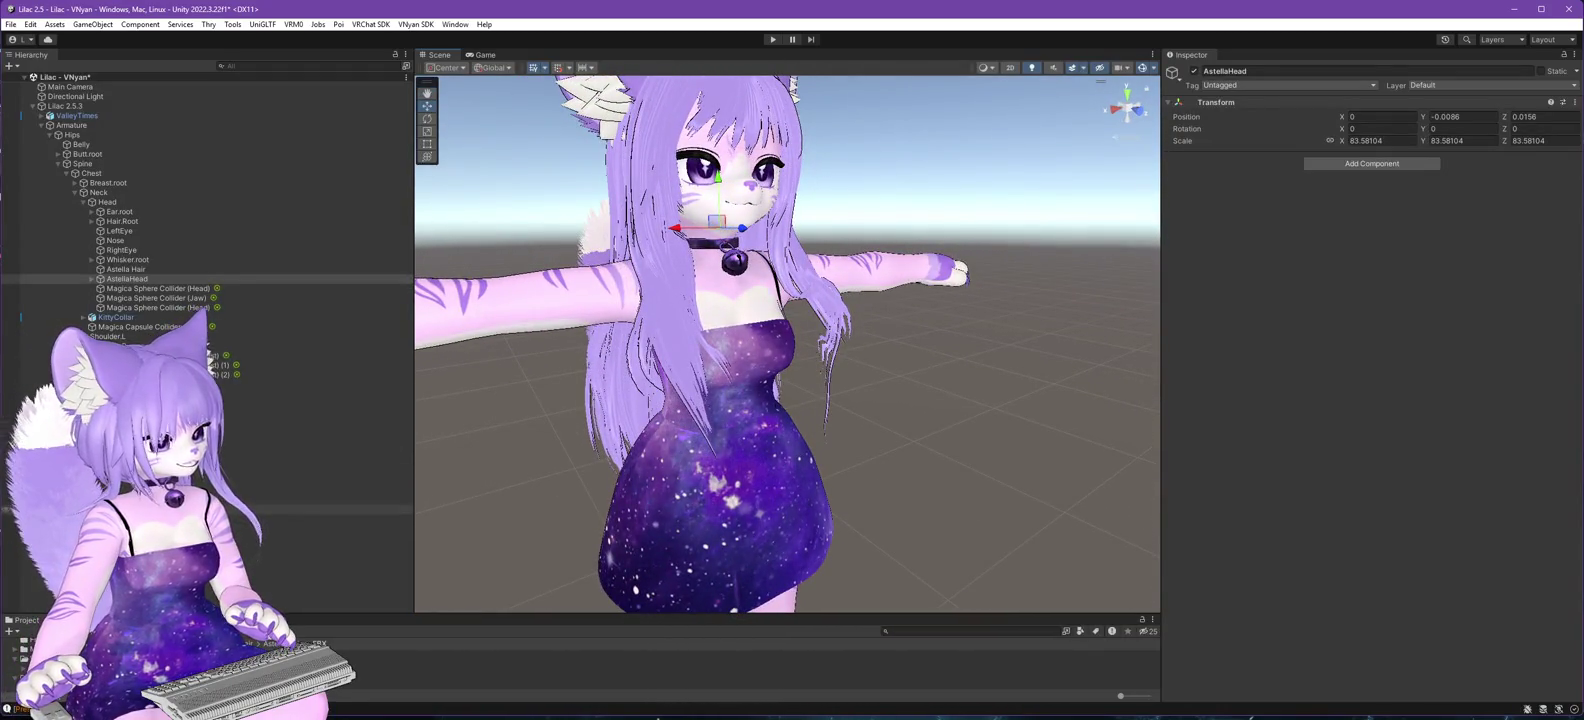
pyautogui.click(200, 278)
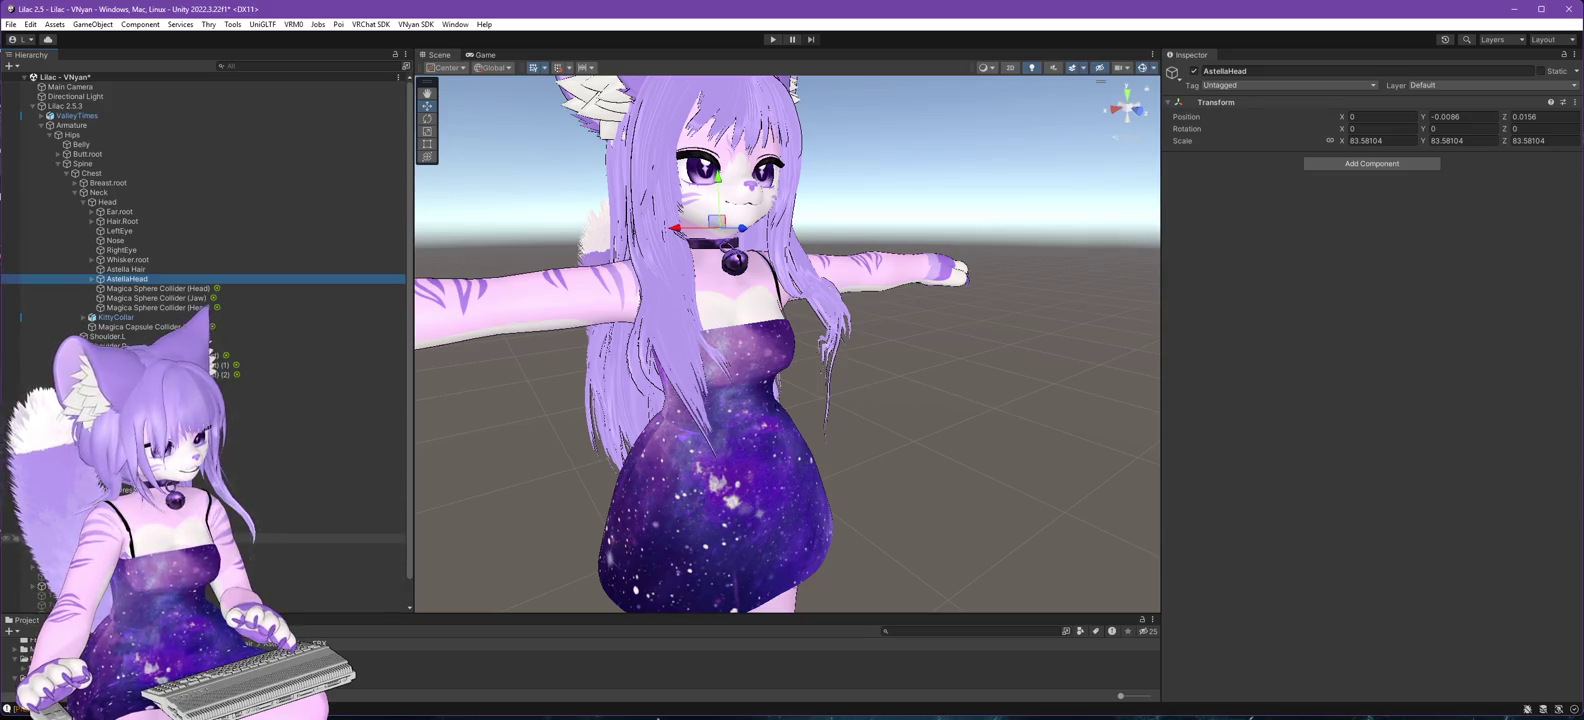
# - Select the Magica Cloth object and enable it
pyautogui.click(150, 576)
pyautogui.click(150, 528)
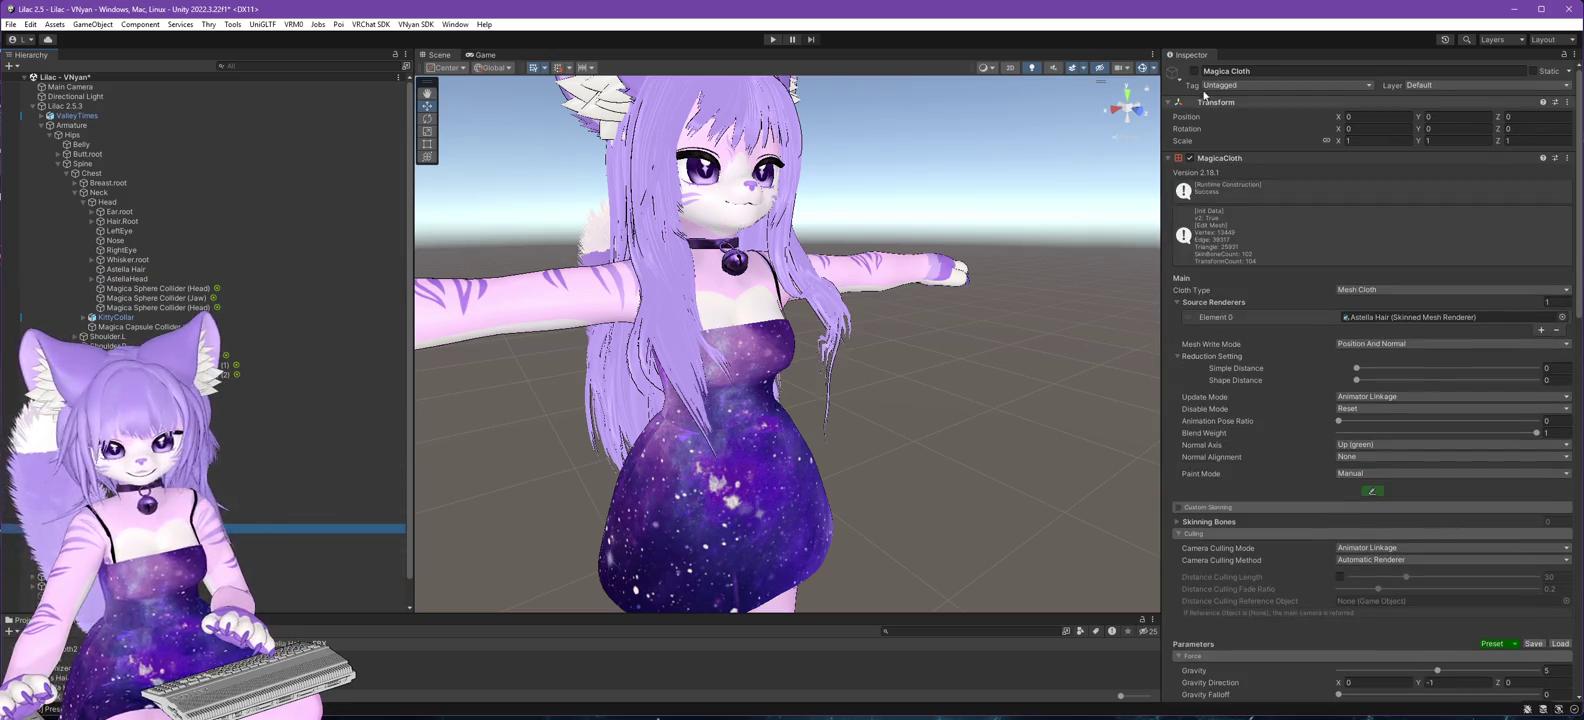
pyautogui.click(1194, 72)
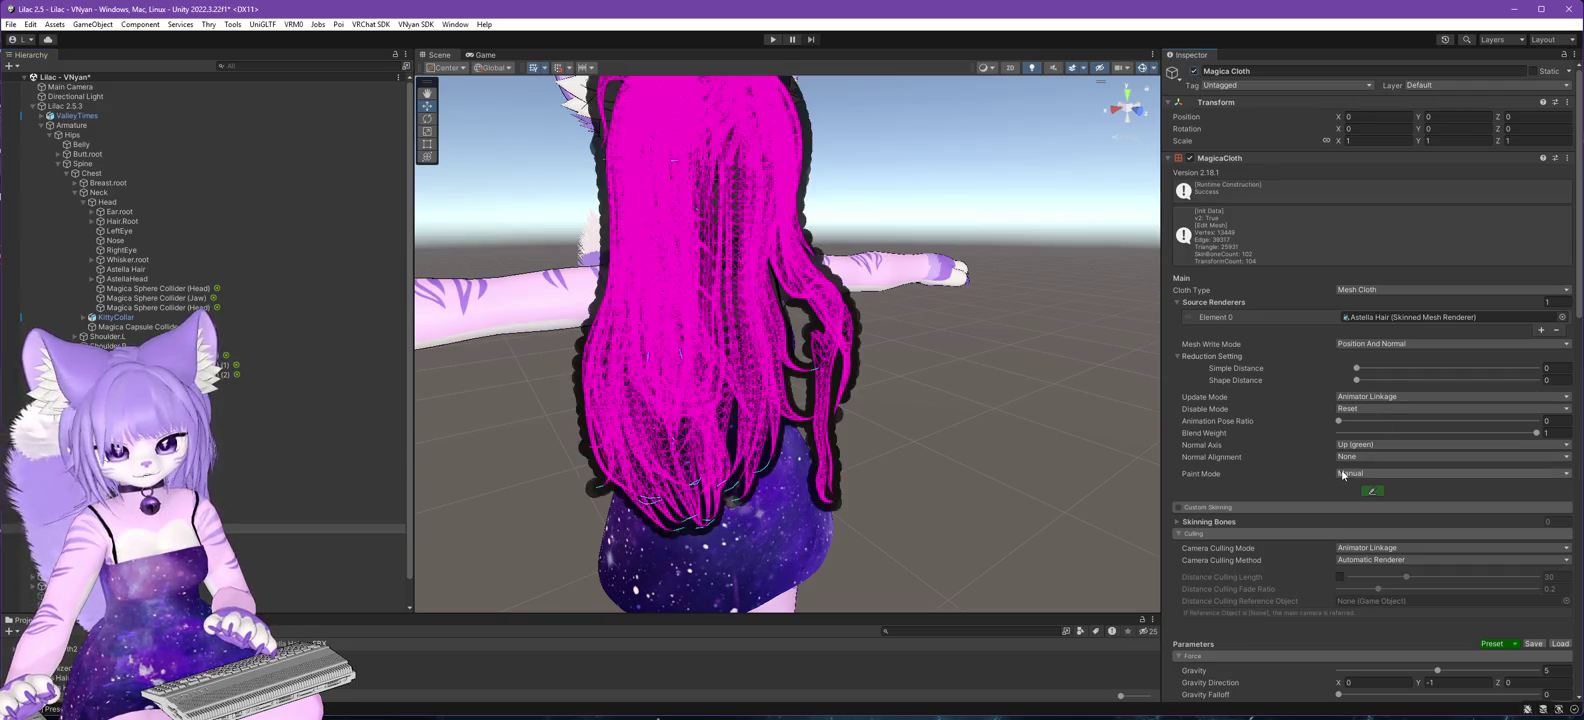
# - Apply the LongHair parameters preset to the Magica Cloth hair
pyautogui.scroll(-1, 1256, 387)
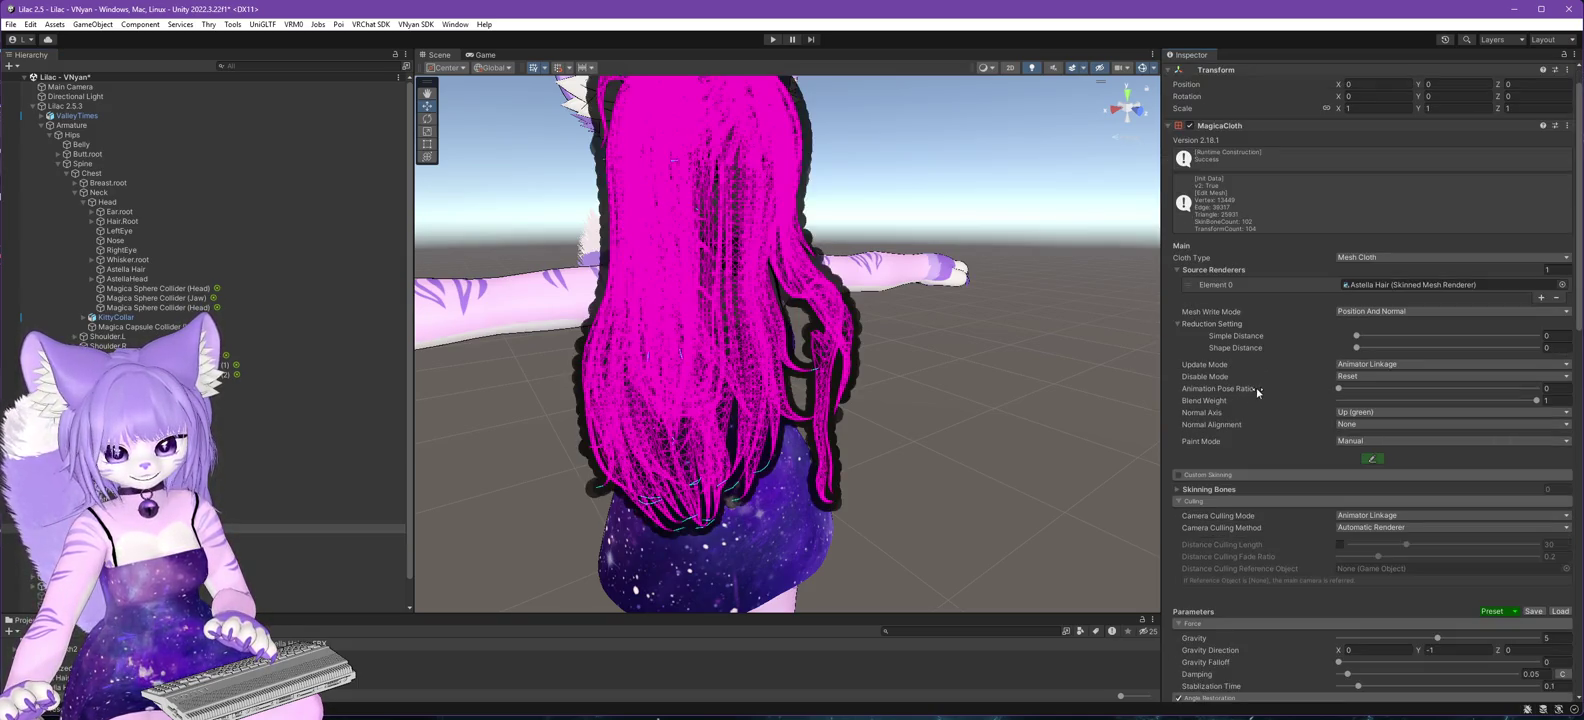
pyautogui.scroll(-1, 1256, 391)
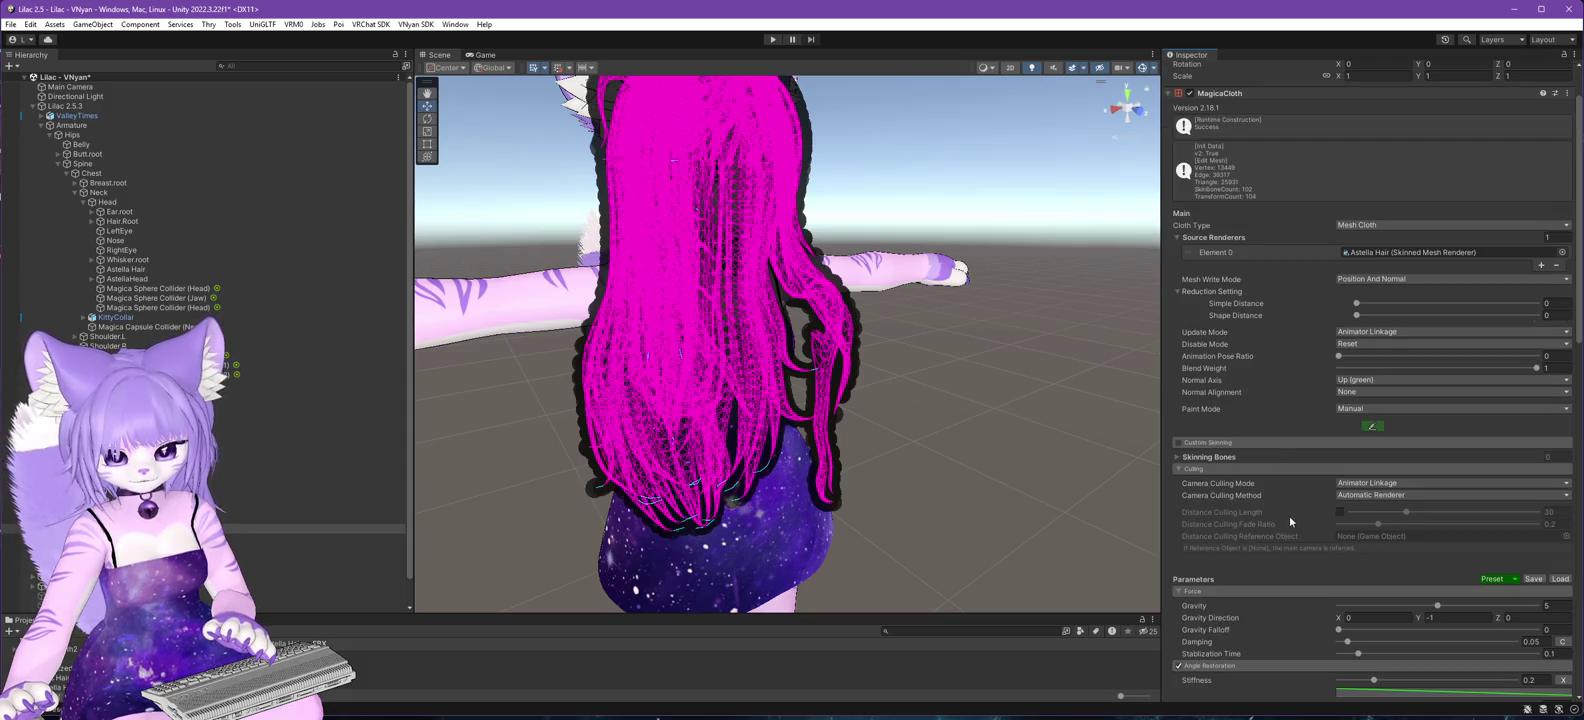
pyautogui.scroll(-6, 1289, 515)
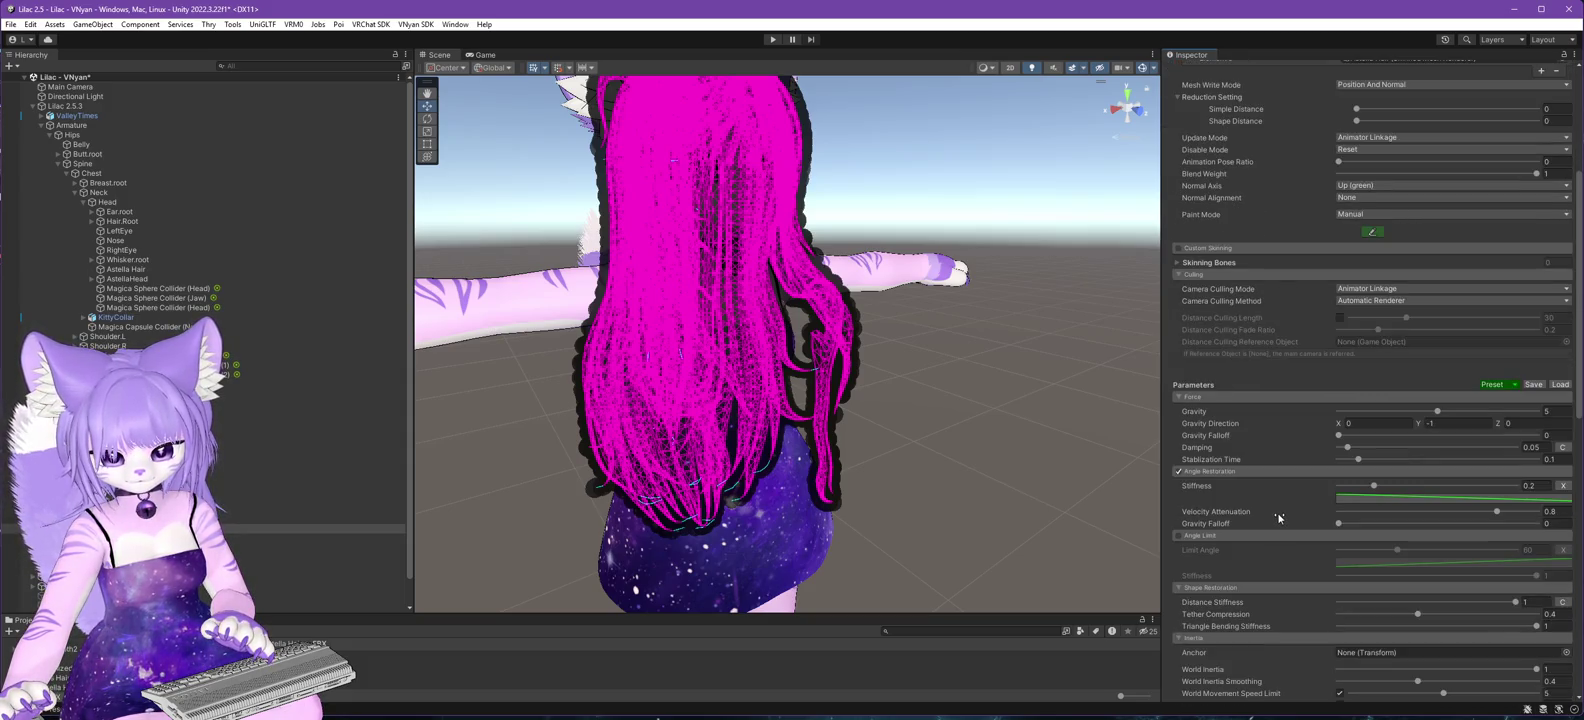
pyautogui.scroll(-3, 1278, 515)
pyautogui.scroll(4, 1275, 517)
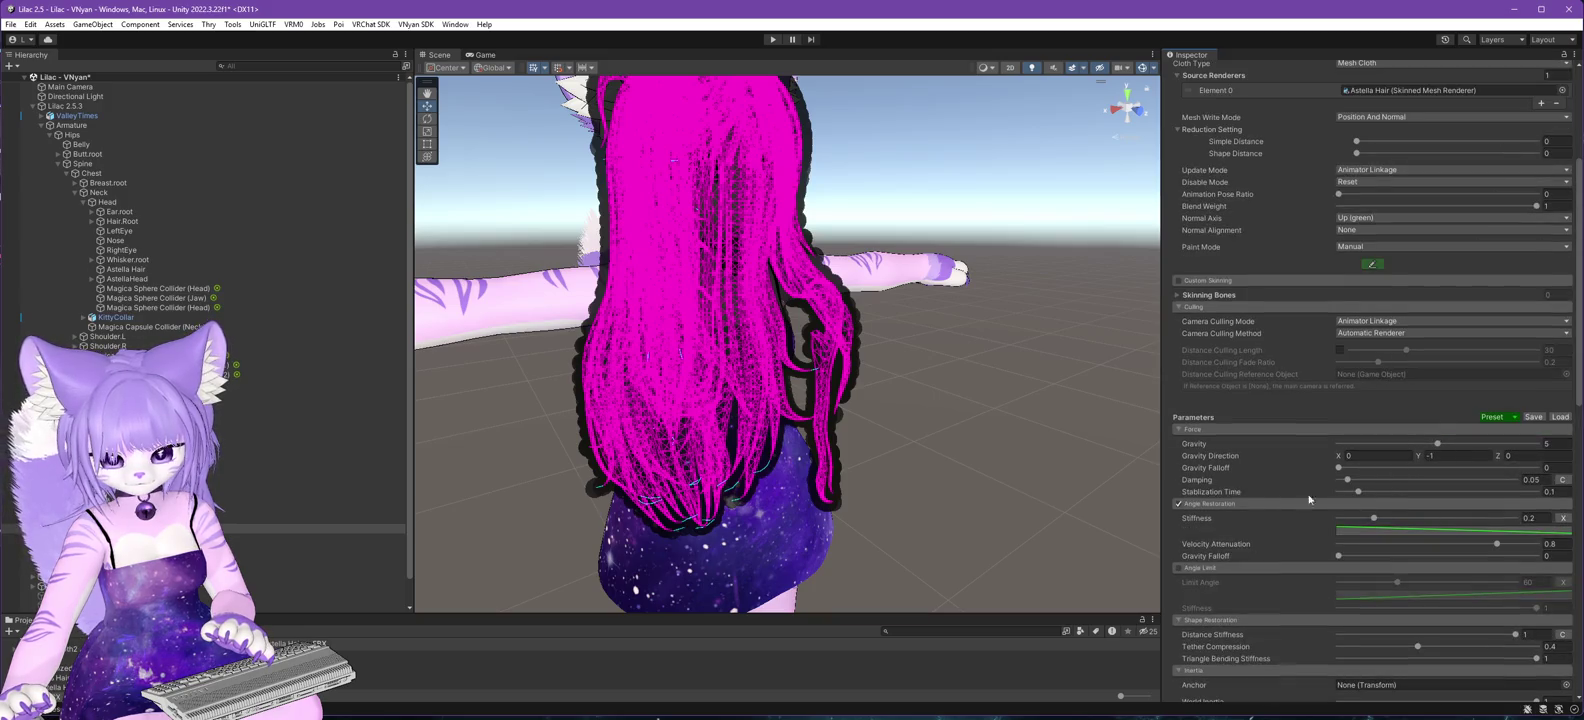
pyautogui.click(1514, 417)
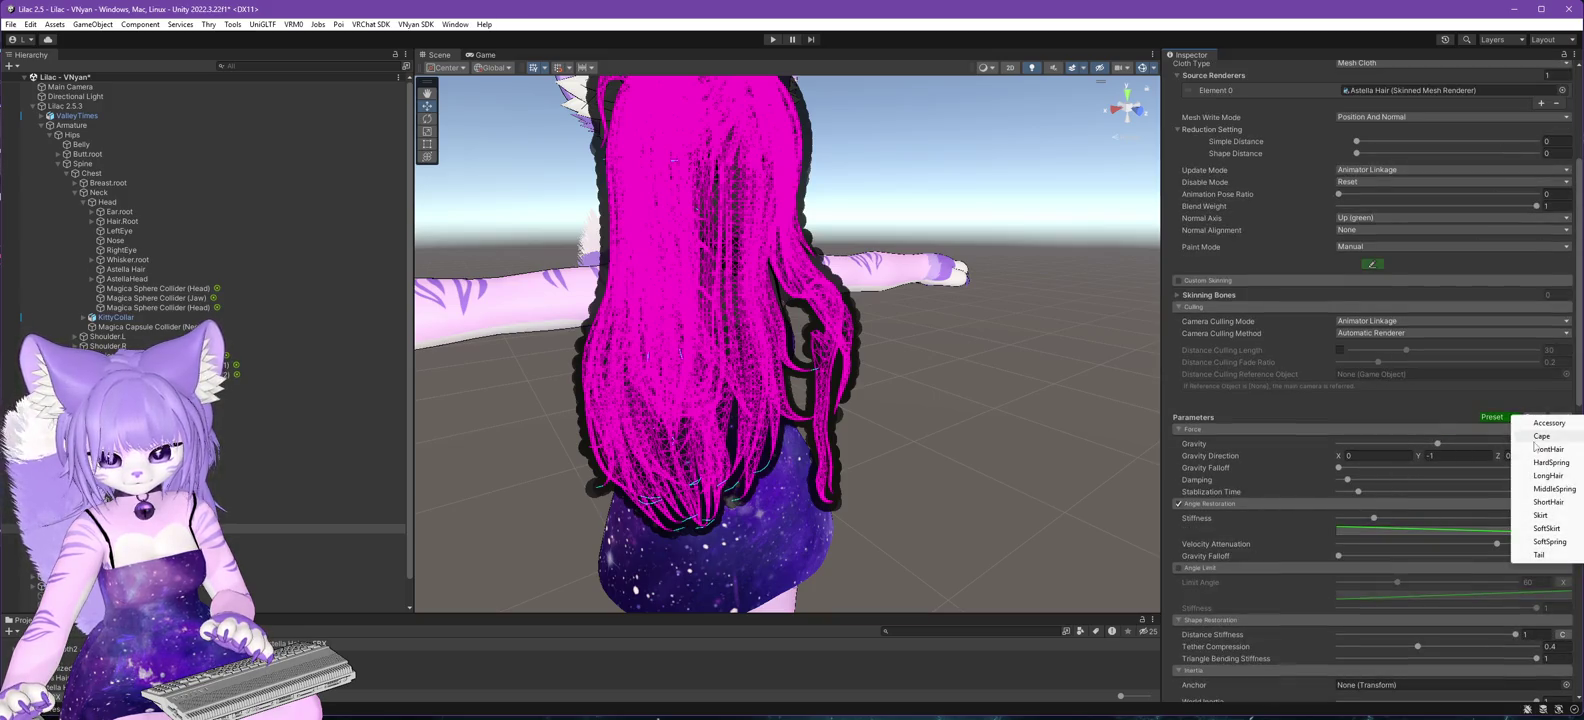
pyautogui.click(1556, 476)
pyautogui.scroll(5, 1286, 366)
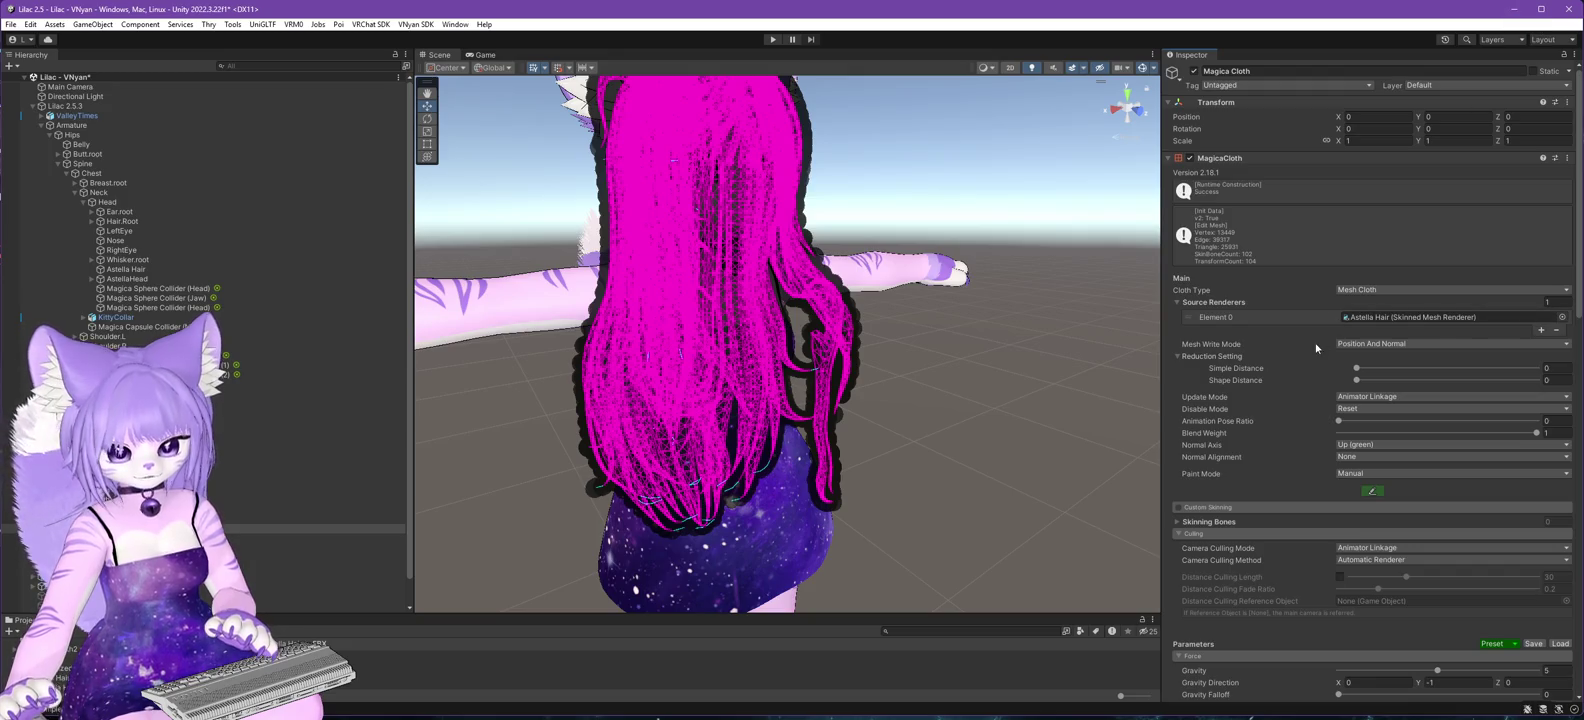
# - Set the Reduction Simple Distance to about 0.05, then try adding the Armature as a collider
pyautogui.moveTo(1421, 376)
pyautogui.mouseDown()
pyautogui.moveTo(1443, 369)
pyautogui.moveTo(1404, 368)
pyautogui.mouseUp()
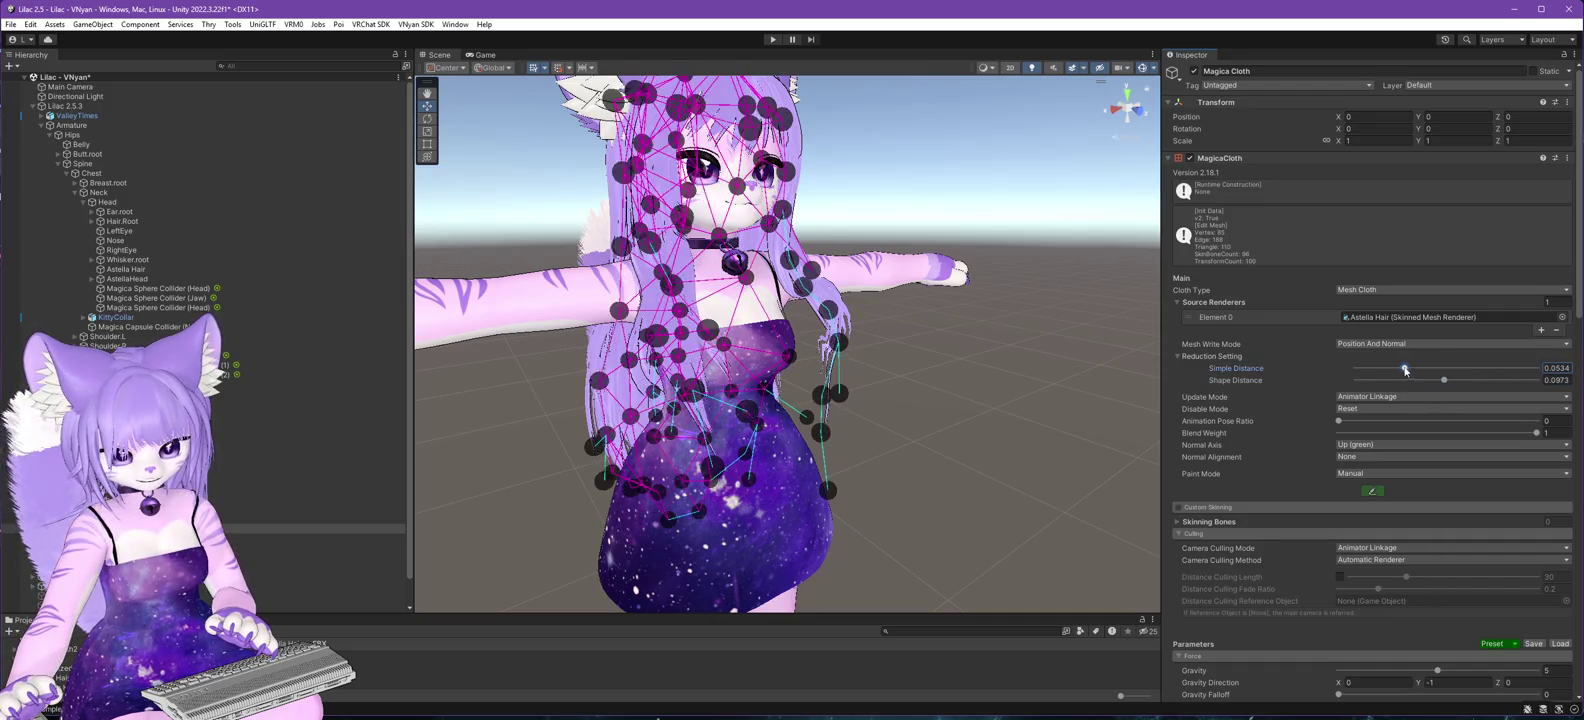
pyautogui.moveTo(800, 405)
pyautogui.mouseDown()
pyautogui.moveTo(565, 382)
pyautogui.moveTo(972, 435)
pyautogui.moveTo(1150, 431)
pyautogui.moveTo(947, 444)
pyautogui.moveTo(969, 371)
pyautogui.moveTo(748, 322)
pyautogui.moveTo(937, 435)
pyautogui.moveTo(900, 445)
pyautogui.mouseUp()
pyautogui.scroll(-3, 1240, 487)
pyautogui.scroll(-15, 1240, 487)
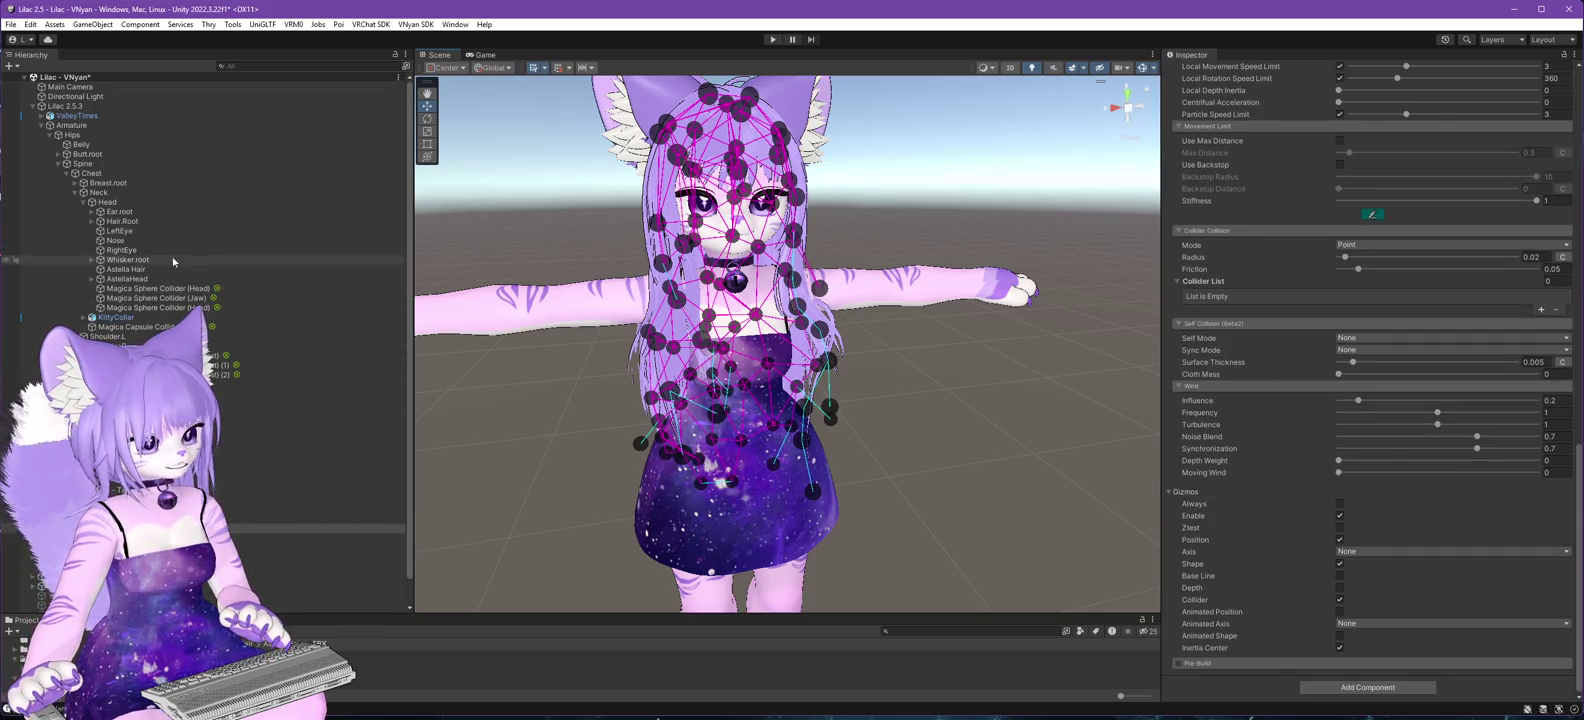
pyautogui.moveTo(76, 131)
pyautogui.mouseDown()
pyautogui.moveTo(1202, 413)
pyautogui.moveTo(1299, 408)
pyautogui.mouseUp()
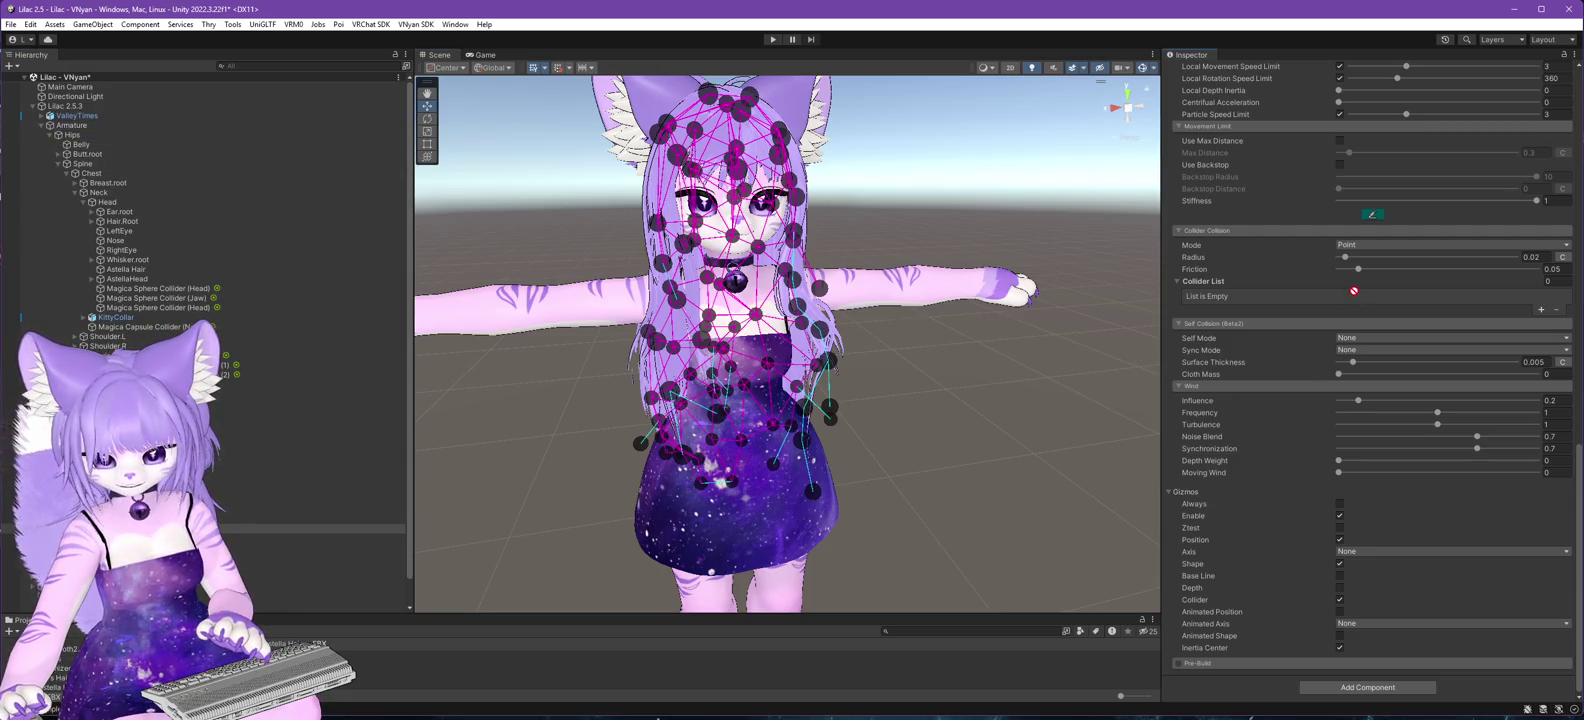
# - Add Magica Sphere Collider (Jaw) as Element 0 of the hair cloth's Collider List
pyautogui.click(1541, 311)
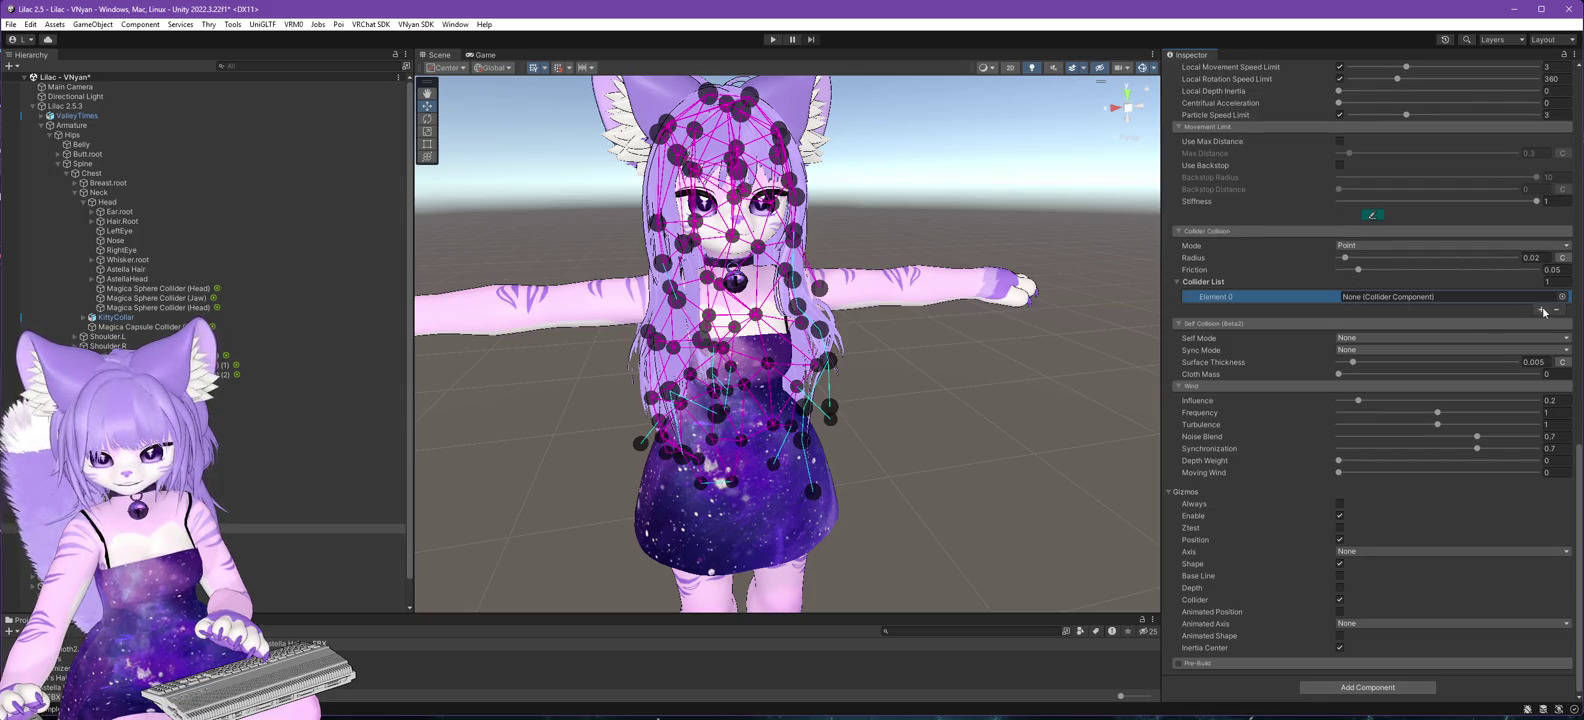
pyautogui.click(1562, 298)
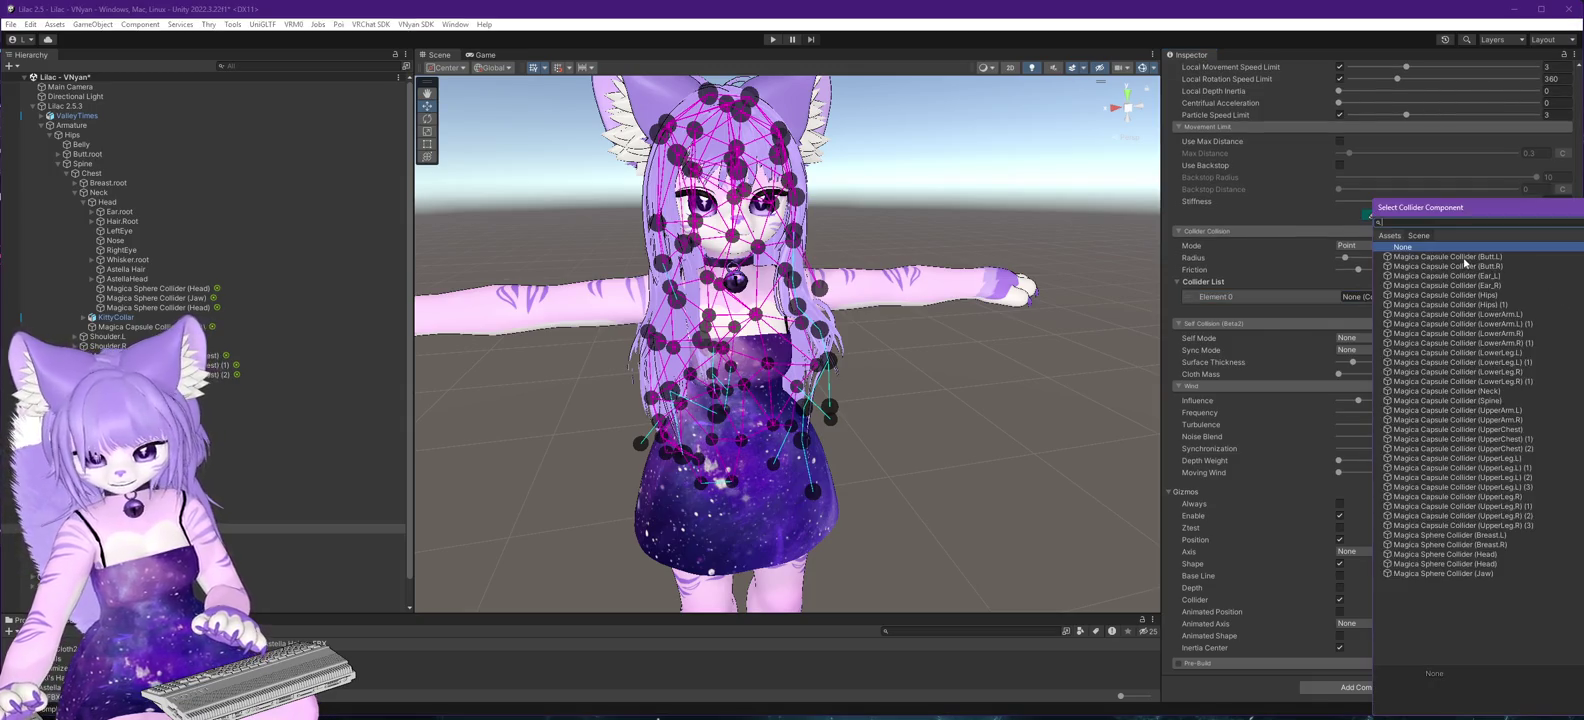
pyautogui.click(1463, 574)
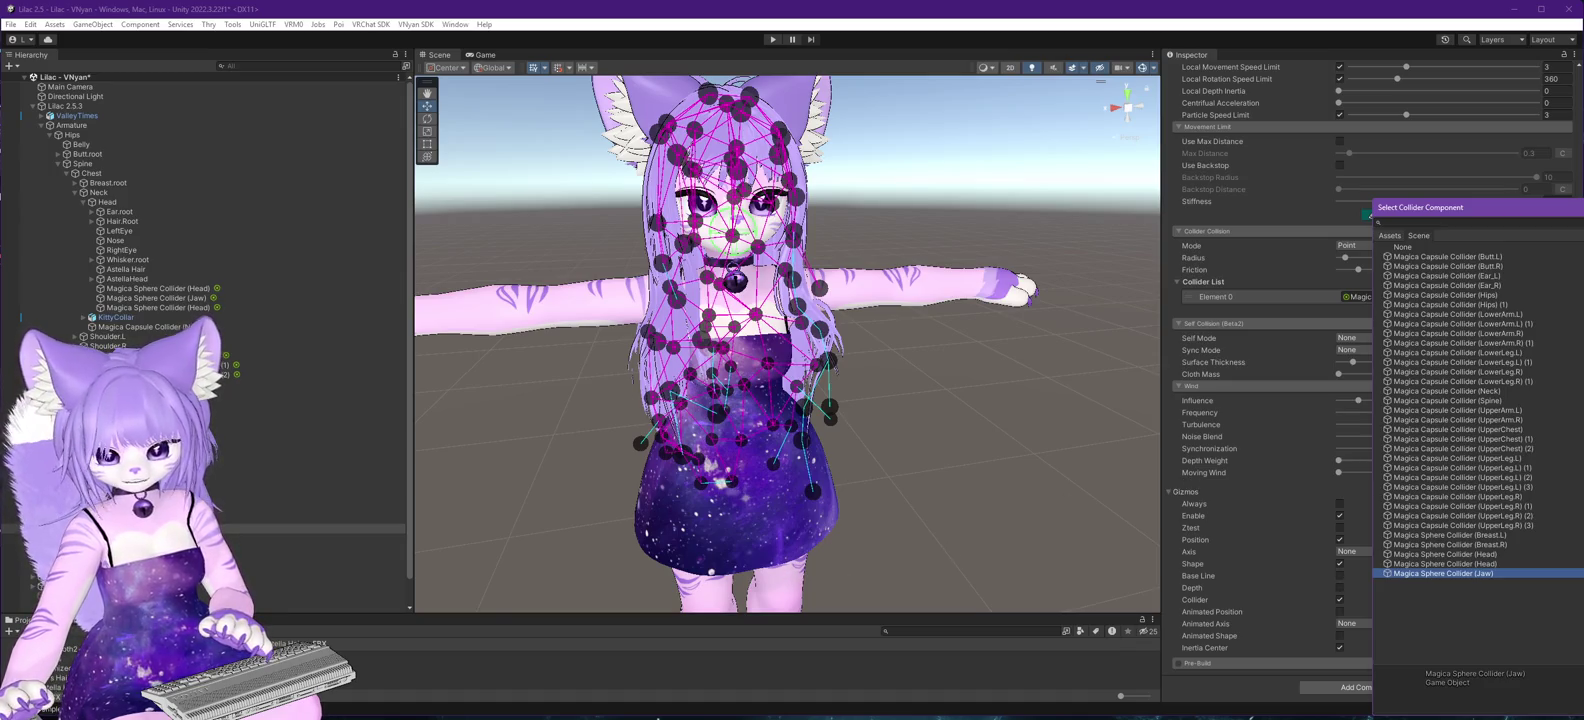
pyautogui.moveTo(1580, 207)
pyautogui.mouseDown()
pyautogui.moveTo(872, 239)
pyautogui.moveTo(812, 176)
pyautogui.moveTo(858, 177)
pyautogui.mouseUp()
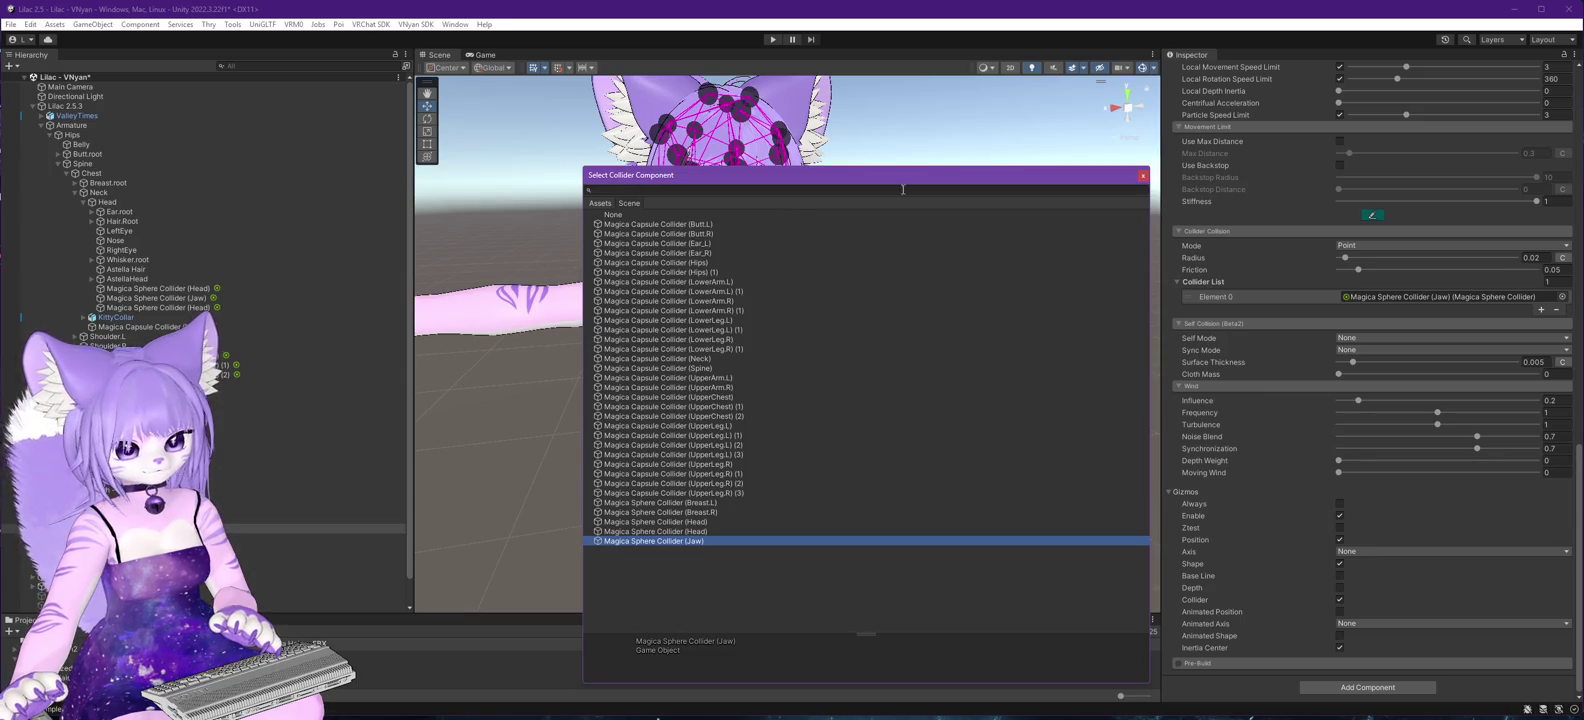
pyautogui.click(500, 450)
pyautogui.moveTo(700, 420)
pyautogui.mouseDown()
pyautogui.moveTo(856, 490)
pyautogui.moveTo(797, 505)
pyautogui.moveTo(860, 470)
pyautogui.moveTo(900, 475)
pyautogui.moveTo(790, 478)
pyautogui.mouseUp()
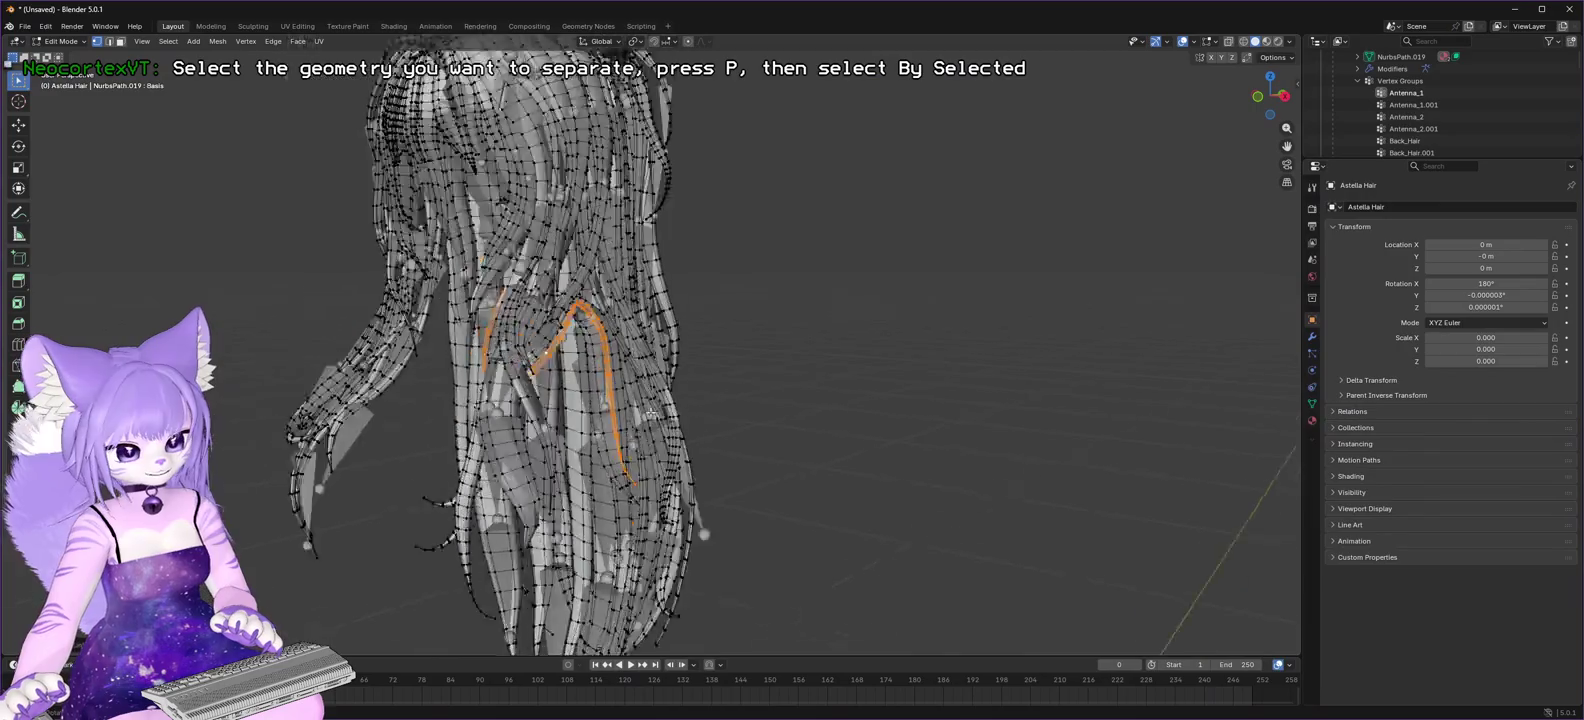
pyautogui.scroll(-5, 806, 367)
pyautogui.scroll(5, 806, 367)
# - Select Antenna_1 in the Outliner and enlarge the Outliner to show more groups
pyautogui.click(1409, 94)
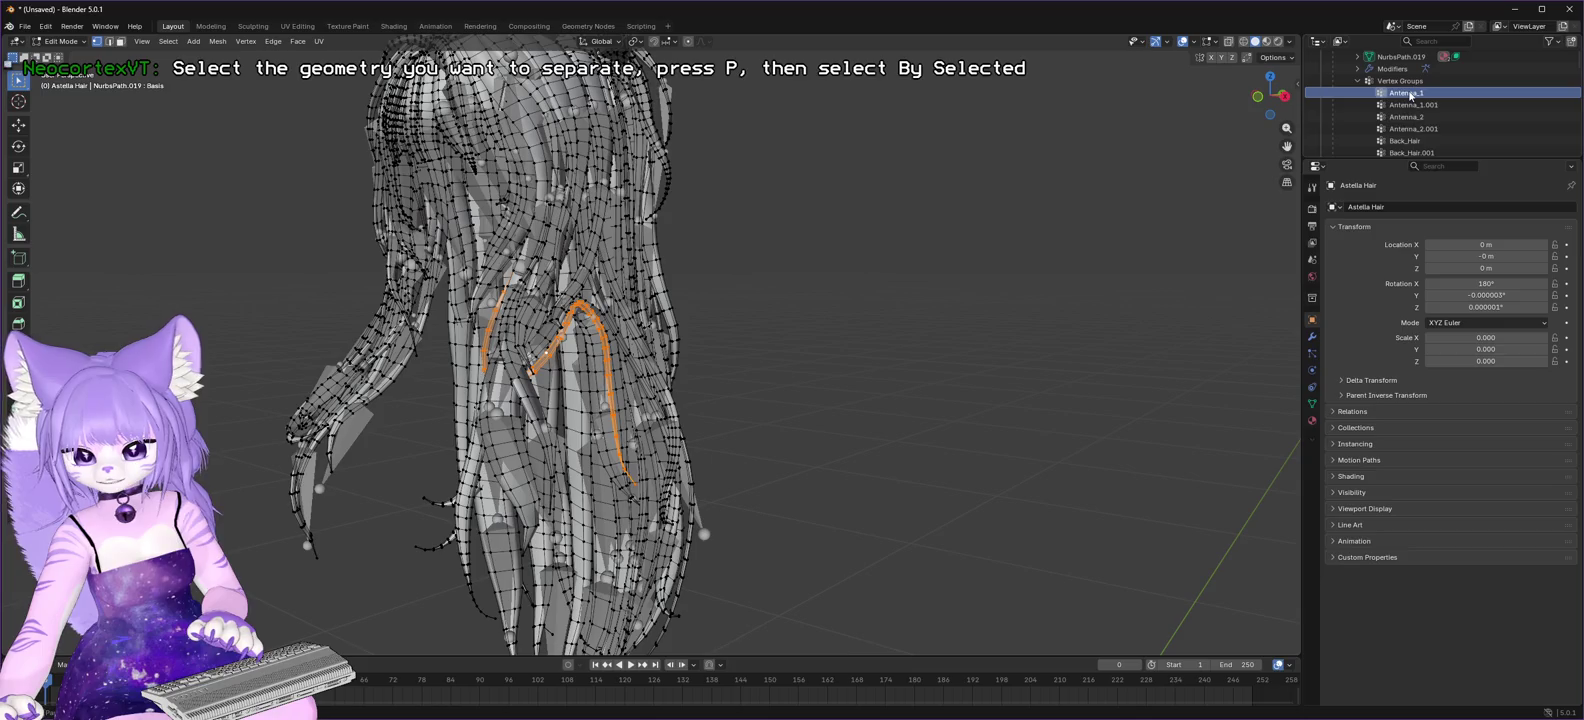
pyautogui.moveTo(1482, 157); pyautogui.dragTo(1478, 366)
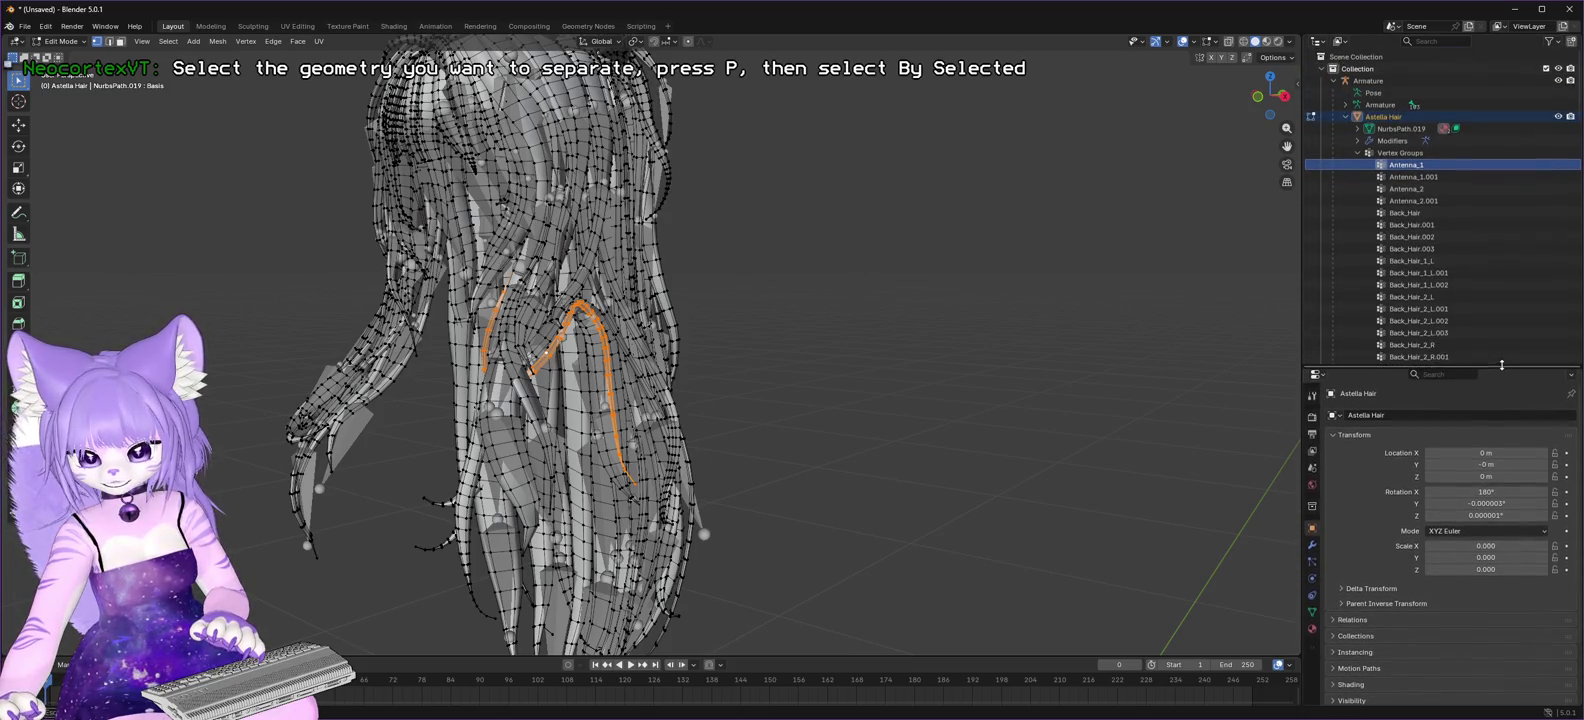
pyautogui.rightClick(1412, 170)
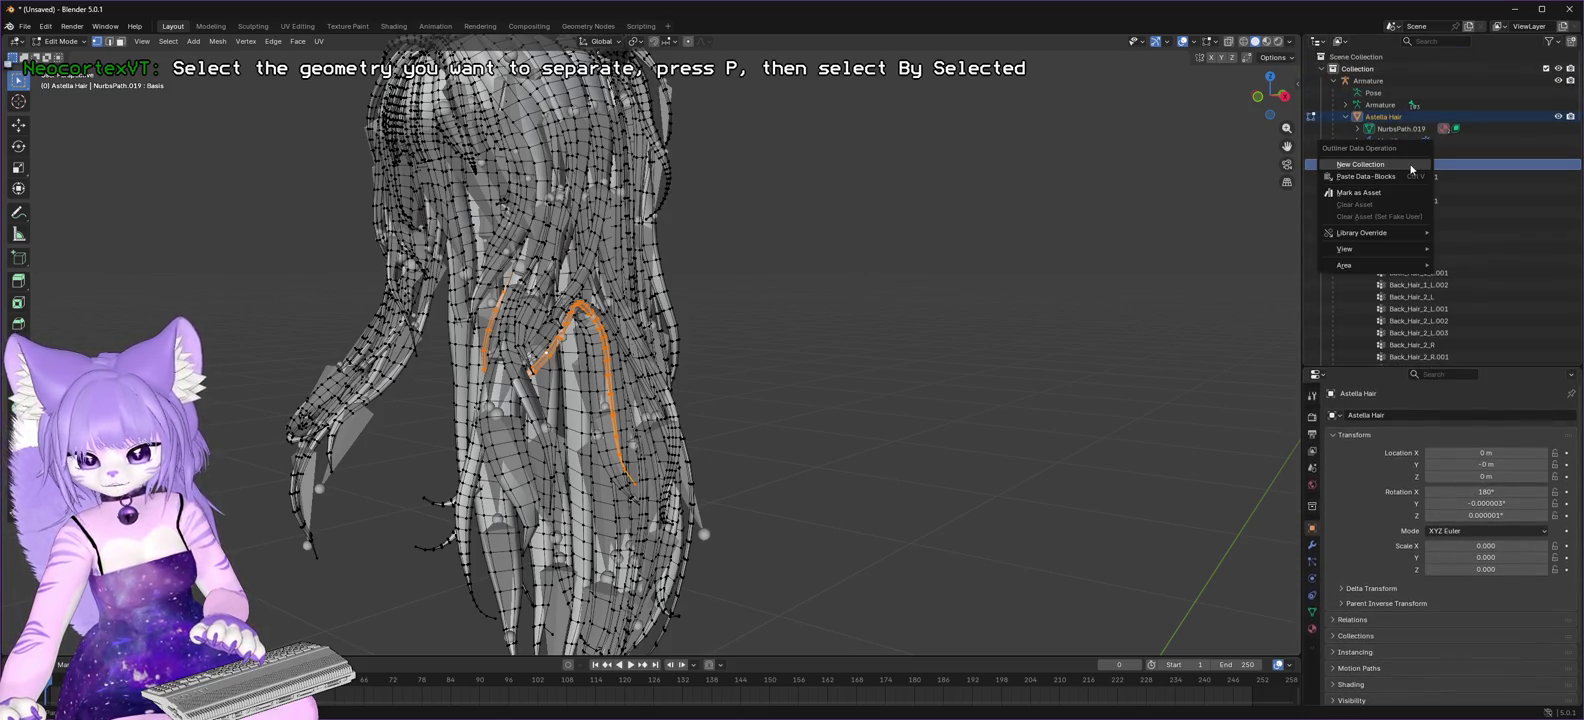
pyautogui.press('Escape')
pyautogui.rightClick(1470, 168)
pyautogui.press('Escape')
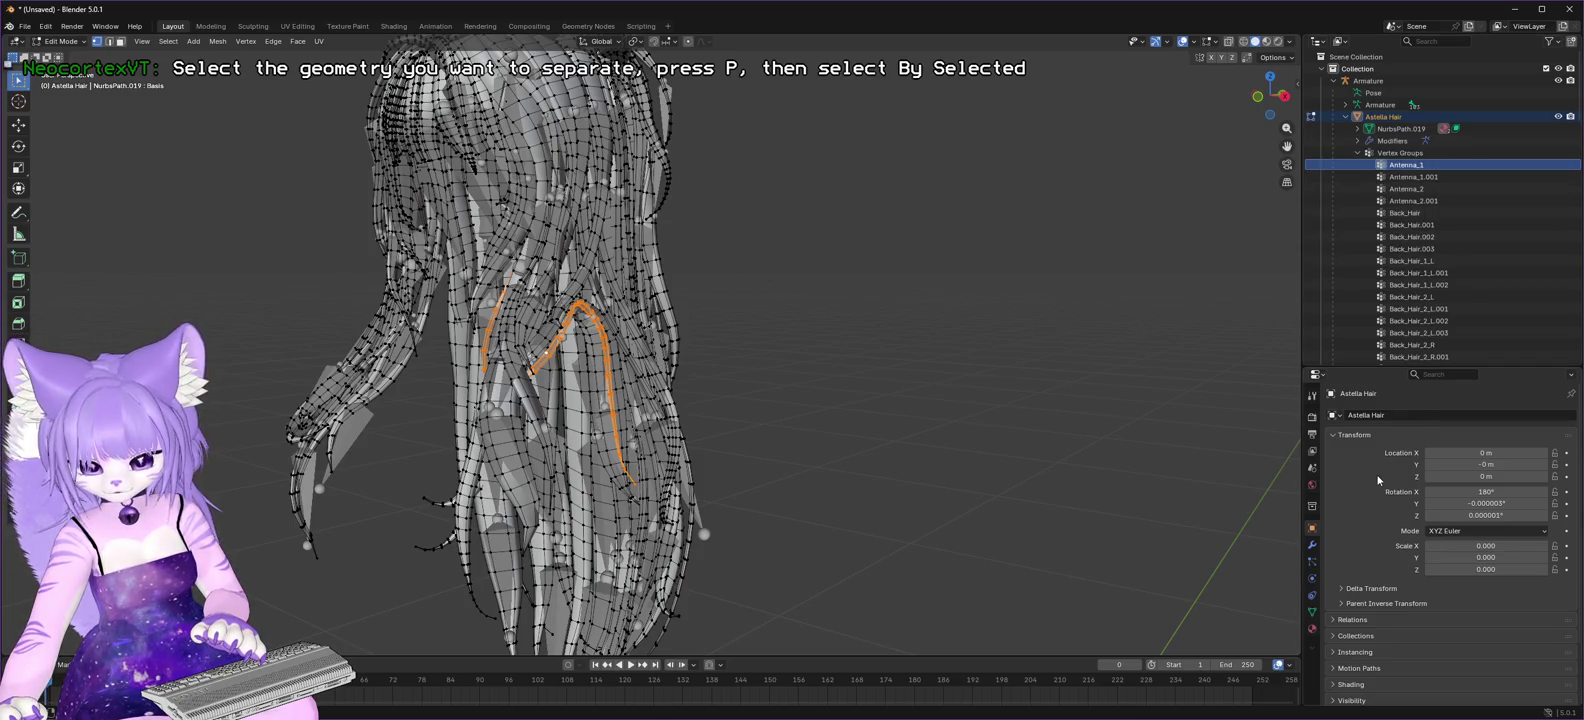
# - Show the hair mesh's vertex groups and deselect all hair geometry in Edit Mode
pyautogui.click(1312, 613)
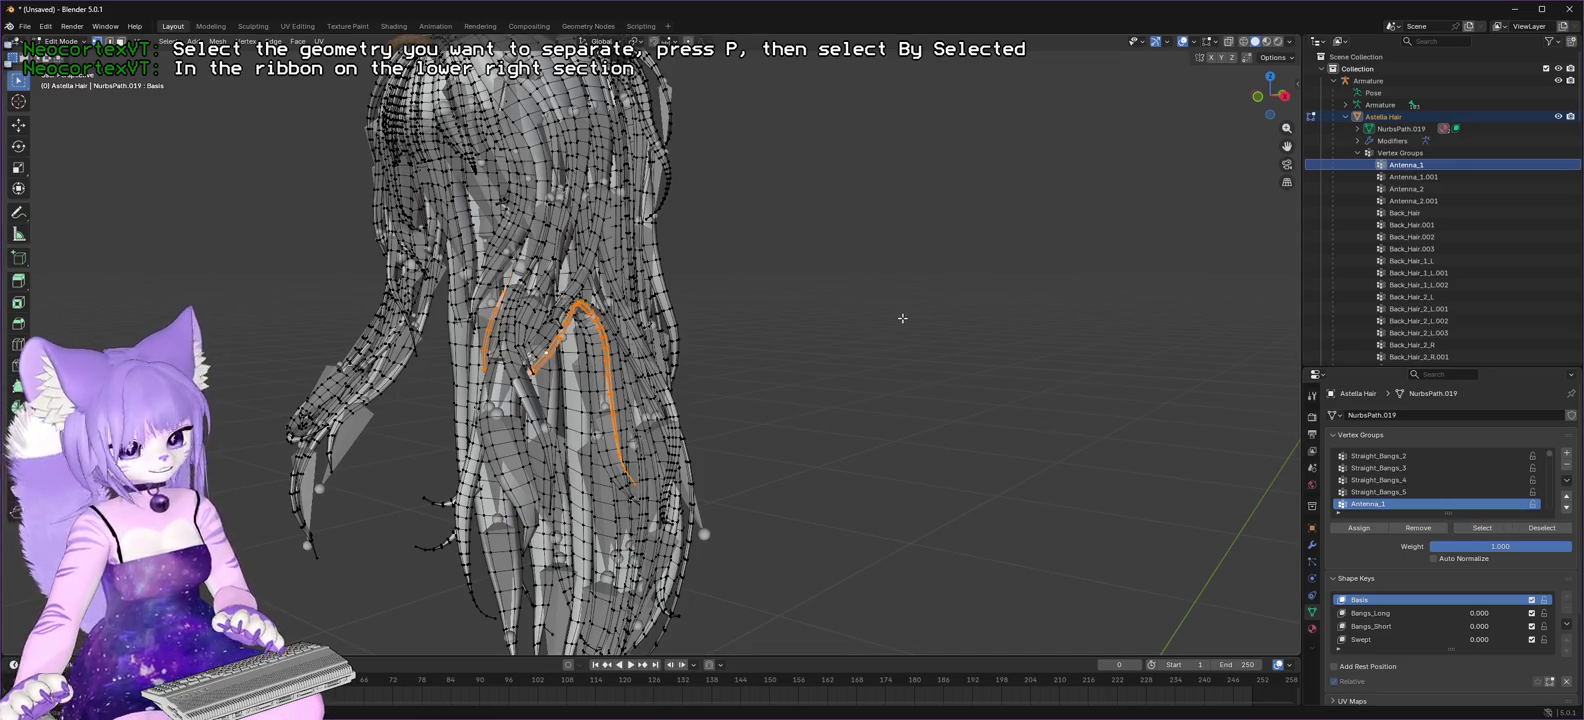
pyautogui.click(735, 313)
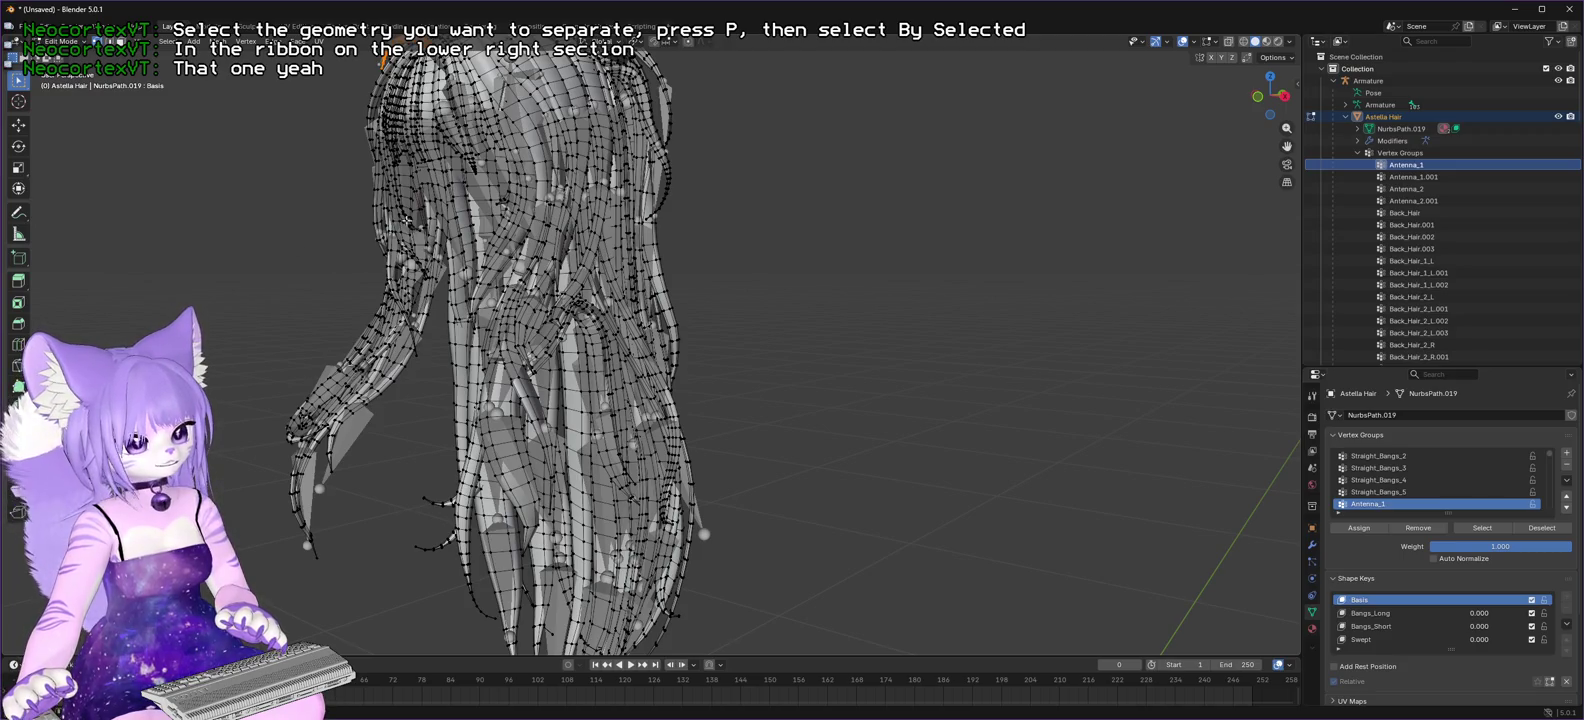
pyautogui.moveTo(1260, 99); pyautogui.dragTo(1266, 98)
pyautogui.click(1416, 177)
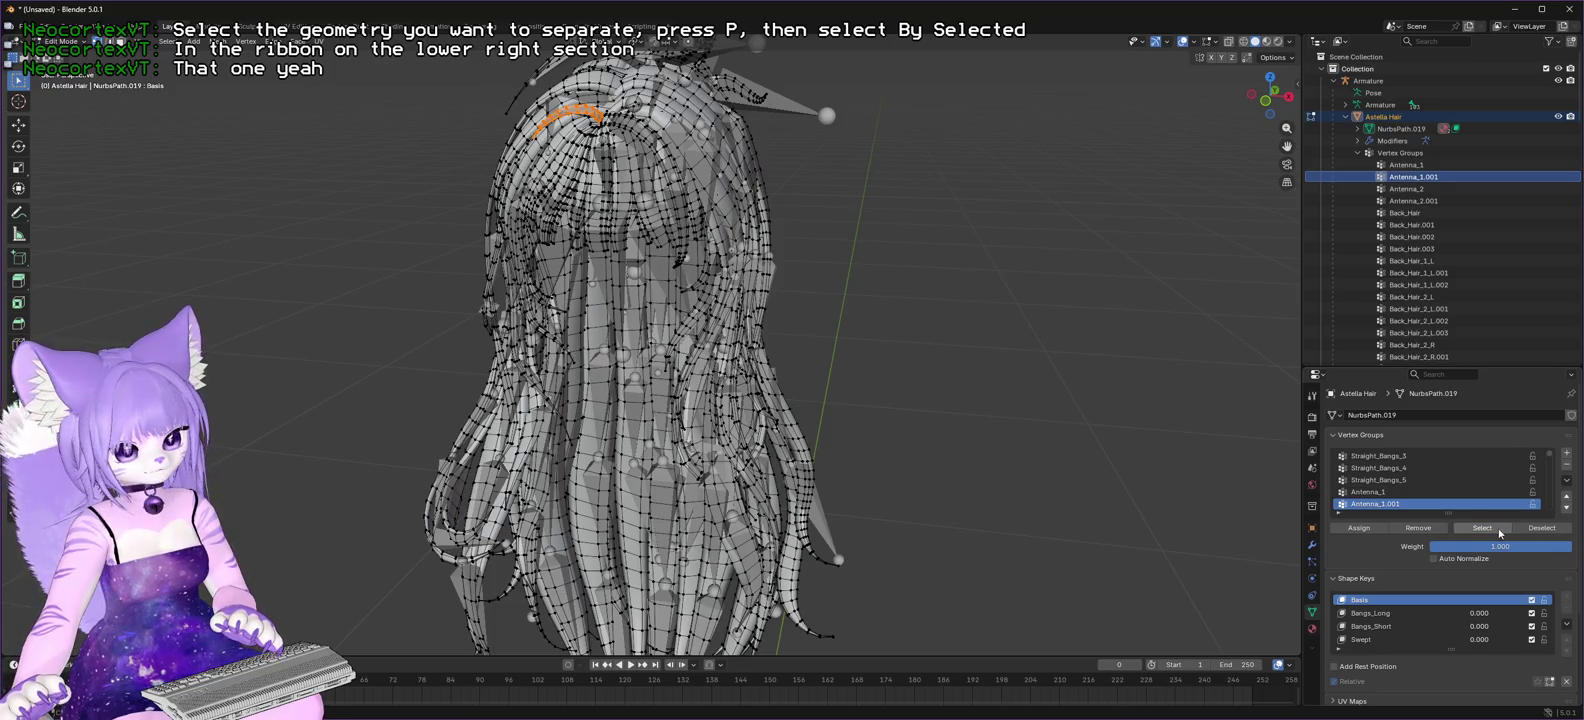
# - Try selecting and deselecting the Antenna_2 and Antenna_1.001 vertex group vertices
pyautogui.click(1406, 189)
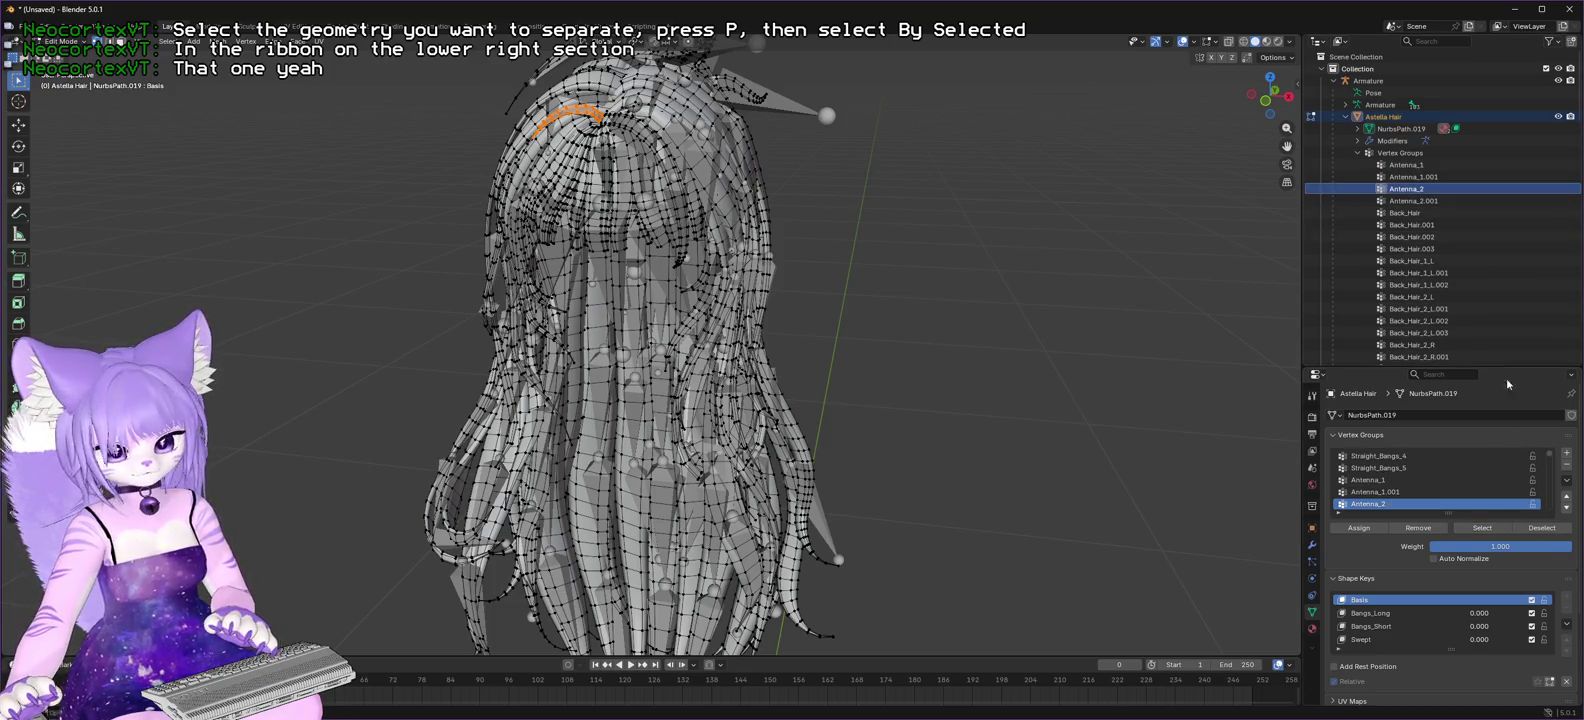
pyautogui.click(1489, 530)
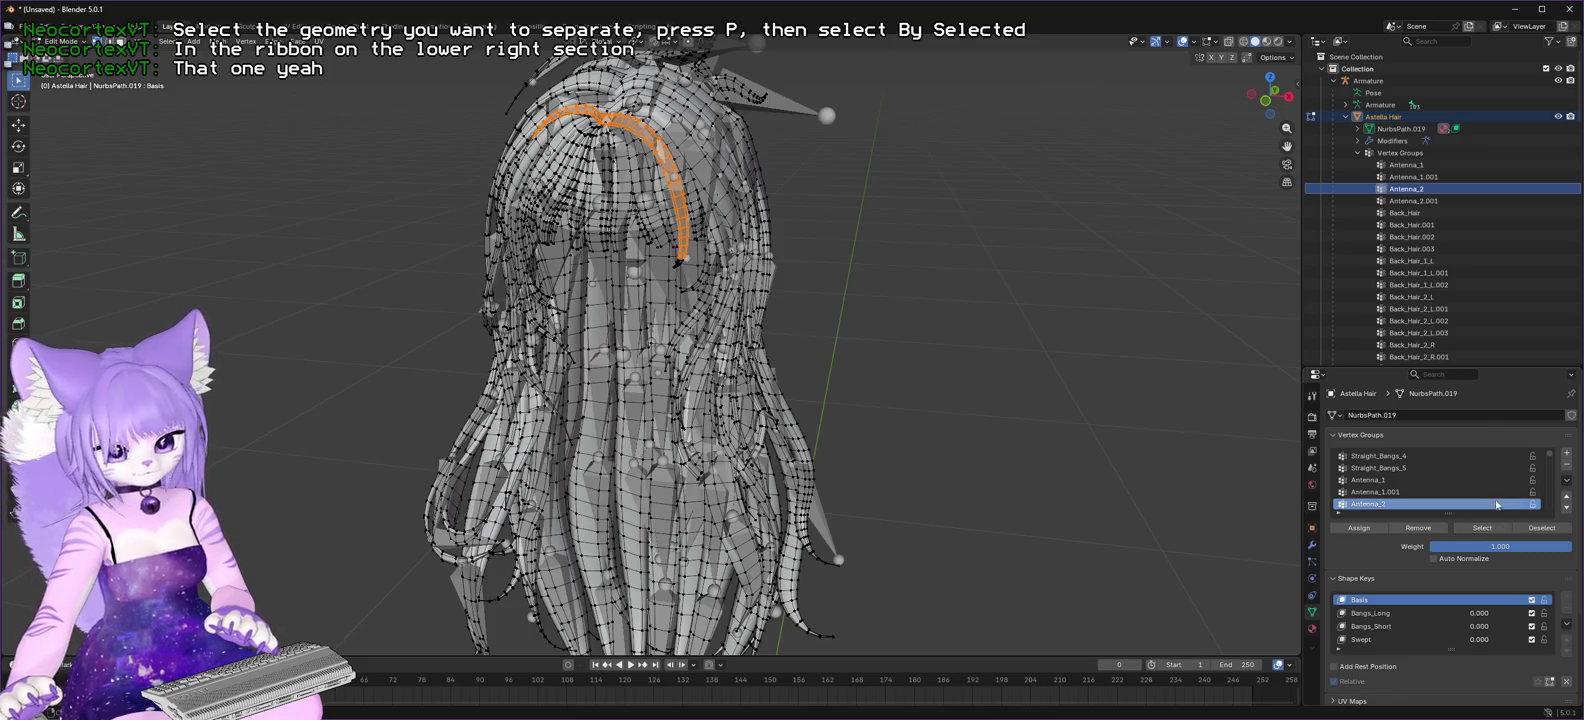
pyautogui.click(1543, 528)
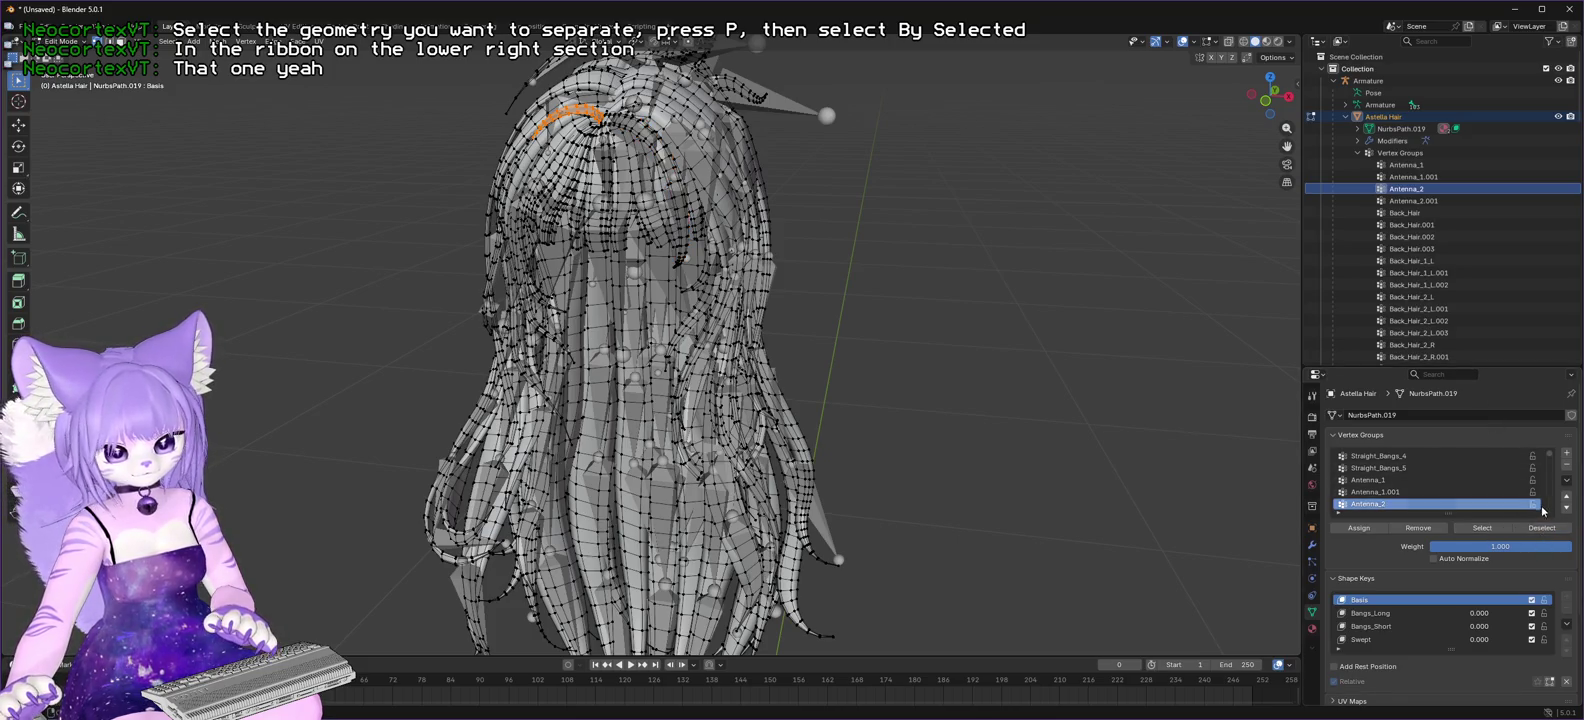
pyautogui.click(1406, 165)
pyautogui.click(1536, 534)
pyautogui.click(1418, 178)
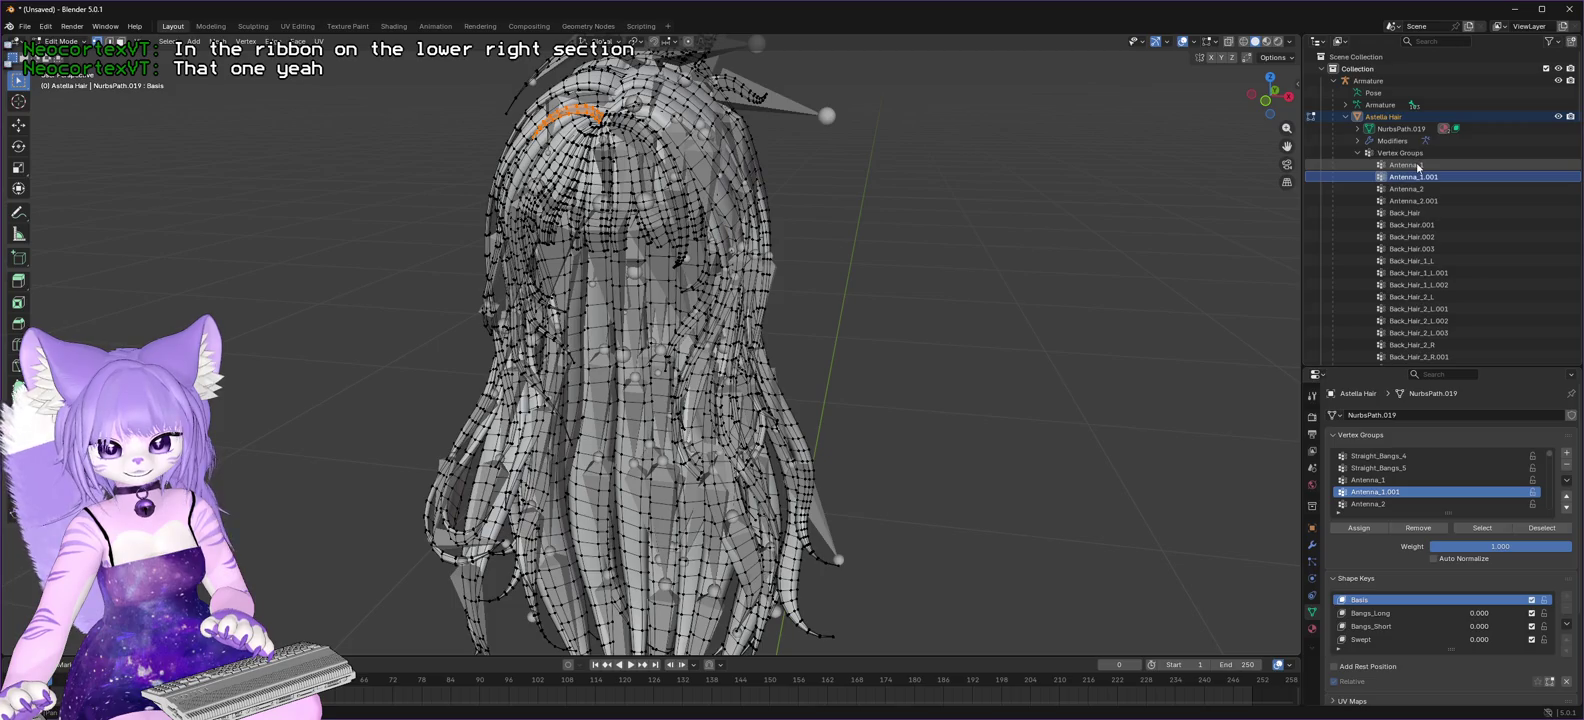
pyautogui.click(1543, 527)
# - Select the Antenna_1 group's vertices and switch back to the Unity editor
pyautogui.press('Up')
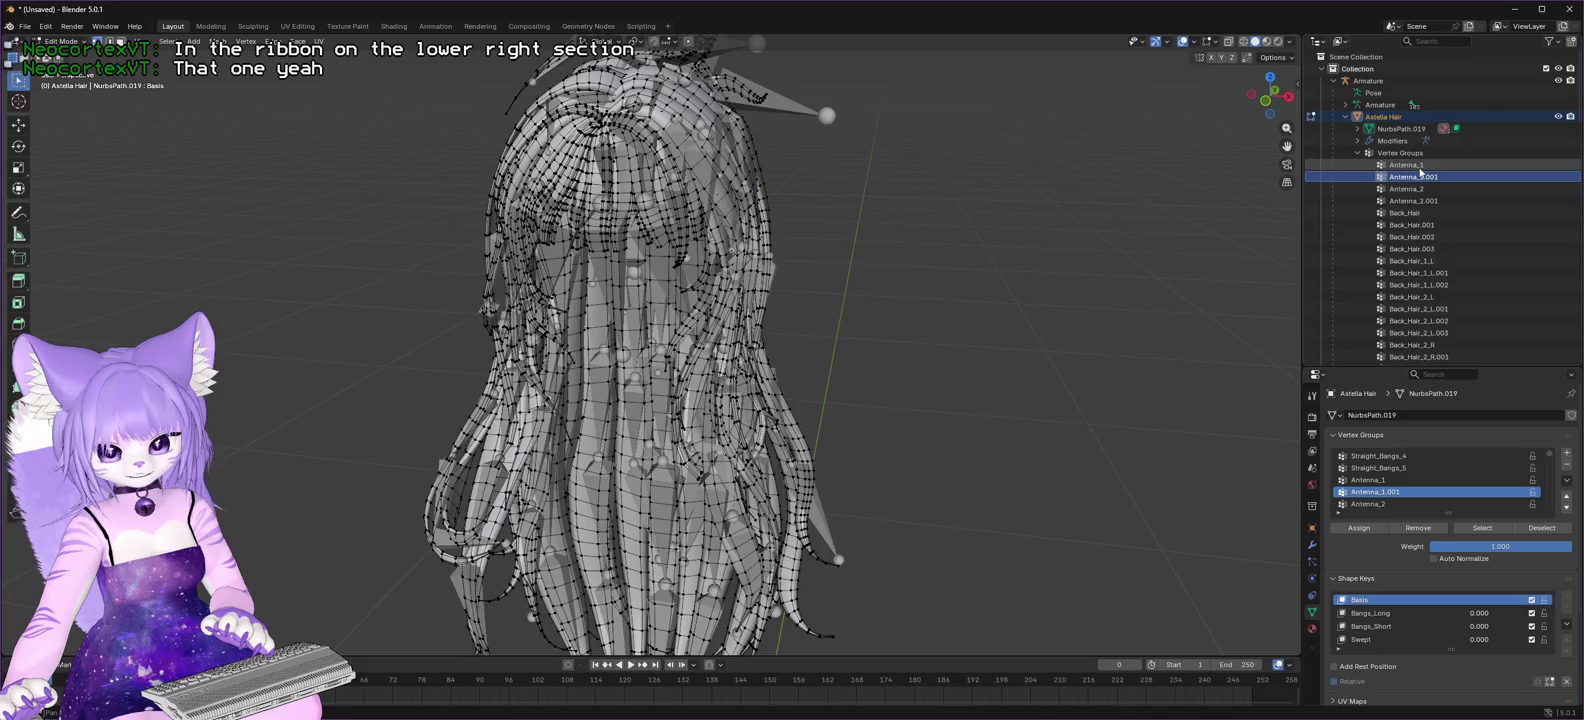
pyautogui.click(1483, 528)
pyautogui.click(1514, 8)
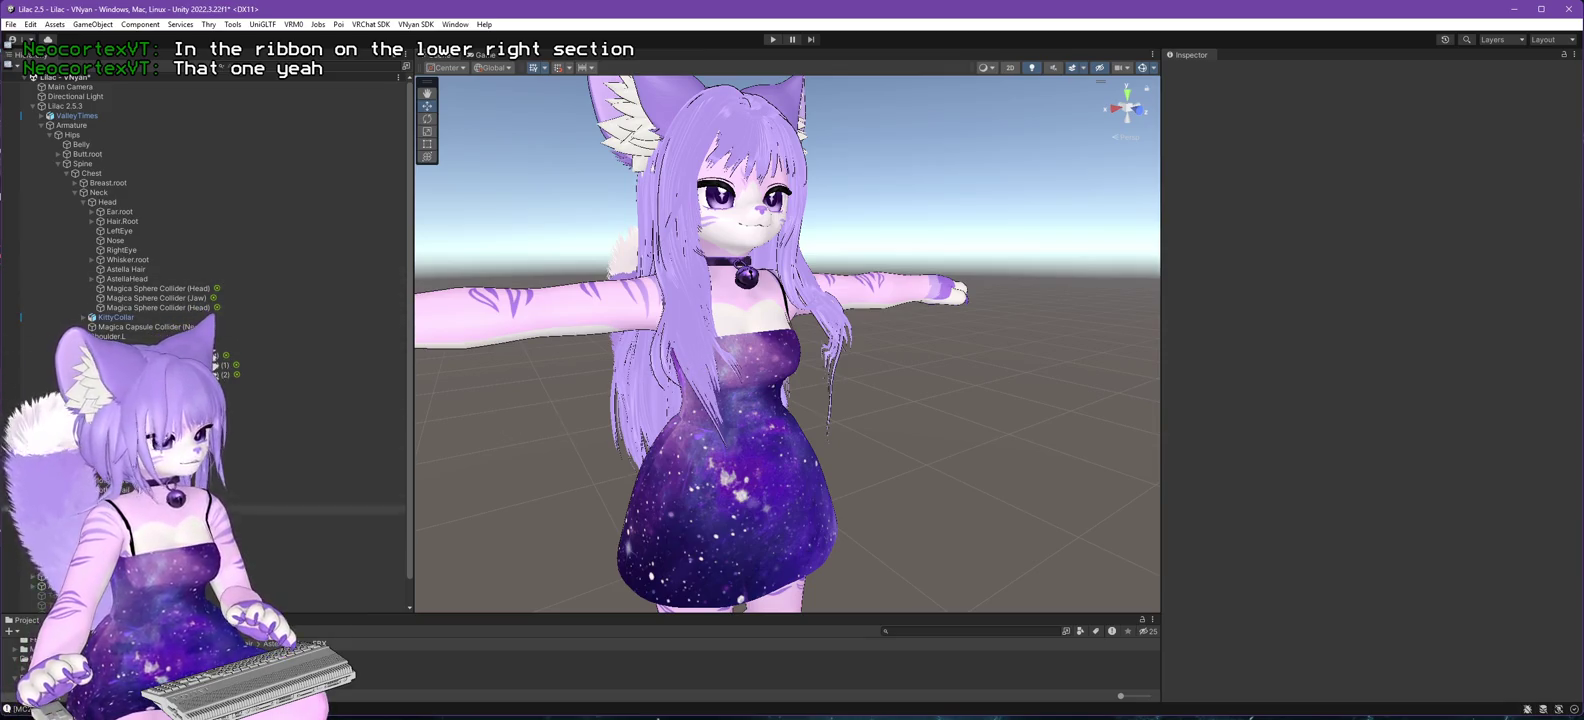
# - Start painting the Magica Cloth hair and fill every point as Move
pyautogui.click(350, 528)
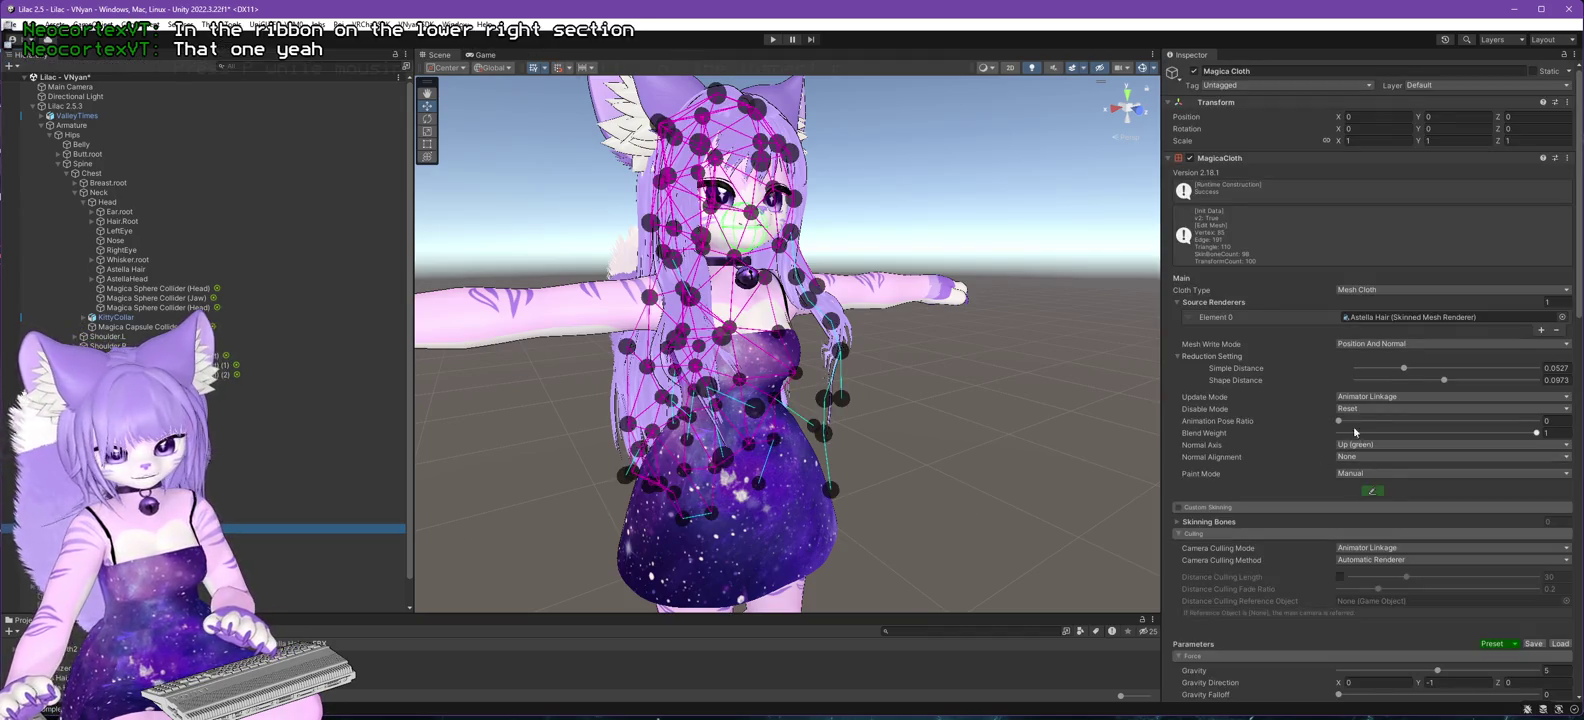
pyautogui.click(1371, 492)
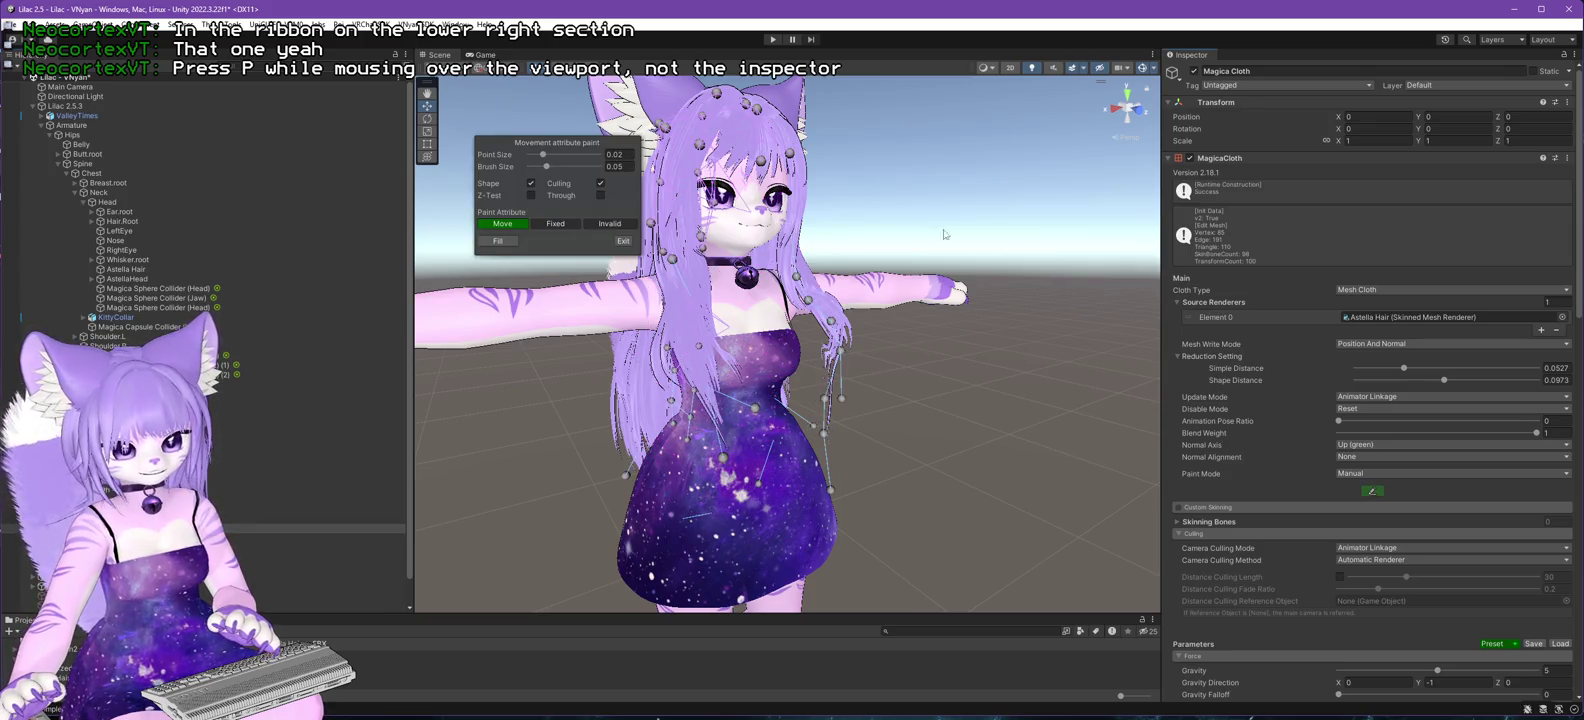
pyautogui.click(497, 240)
pyautogui.moveTo(813, 292)
pyautogui.mouseDown()
pyautogui.moveTo(944, 414)
pyautogui.moveTo(1009, 339)
pyautogui.moveTo(1035, 457)
pyautogui.moveTo(1000, 380)
pyautogui.mouseUp()
pyautogui.moveTo(668, 248)
pyautogui.mouseDown()
pyautogui.moveTo(640, 200)
pyautogui.moveTo(440, 215)
pyautogui.moveTo(430, 245)
pyautogui.moveTo(887, 322)
pyautogui.moveTo(700, 260)
pyautogui.mouseUp()
# - Paint the hair roots on top of the head as Fixed, checking in Wireframe view
pyautogui.click(556, 224)
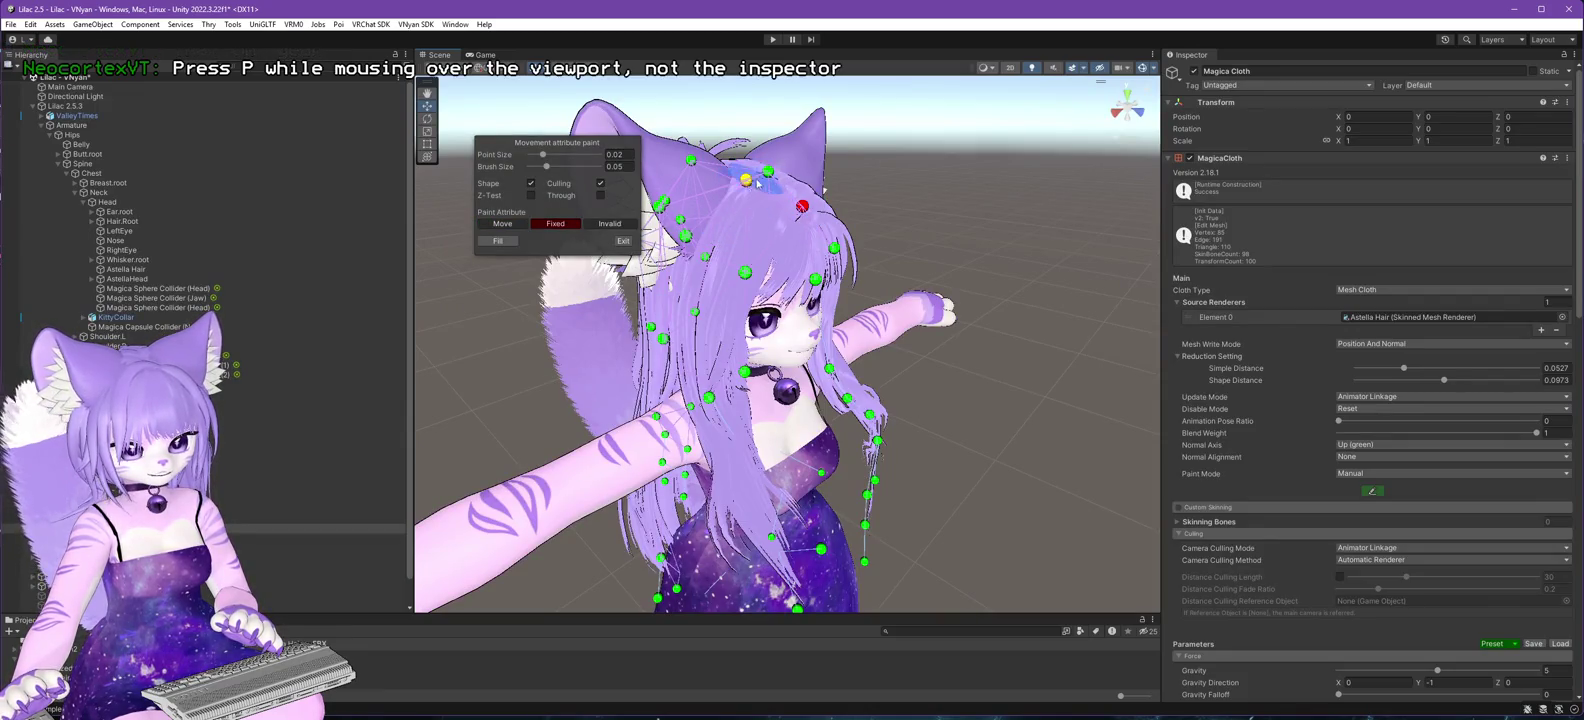
pyautogui.moveTo(767, 177)
pyautogui.mouseDown()
pyautogui.moveTo(760, 134)
pyautogui.moveTo(732, 131)
pyautogui.moveTo(832, 271)
pyautogui.moveTo(717, 186)
pyautogui.mouseUp()
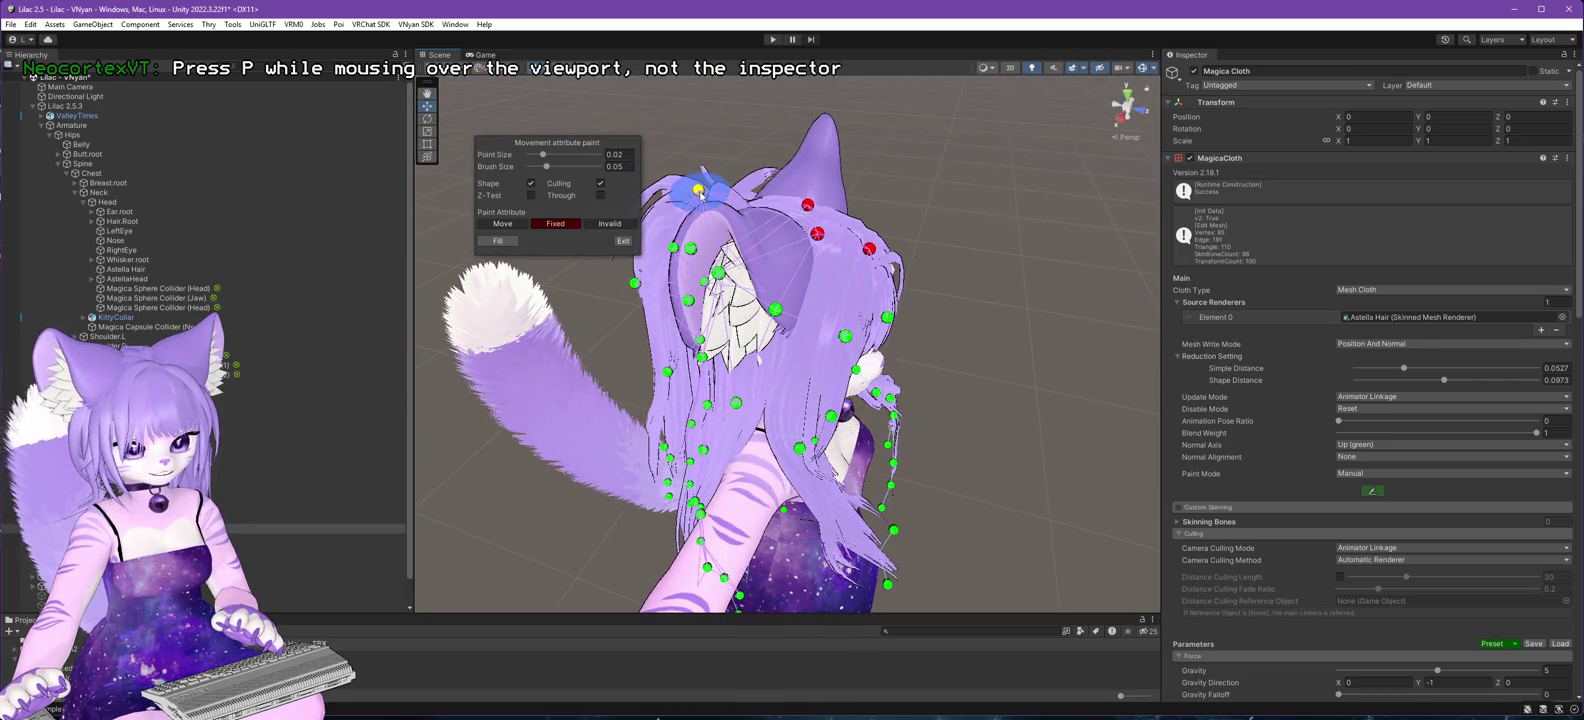
pyautogui.moveTo(838, 257)
pyautogui.mouseDown()
pyautogui.moveTo(861, 240)
pyautogui.moveTo(786, 247)
pyautogui.moveTo(675, 310)
pyautogui.moveTo(690, 290)
pyautogui.moveTo(680, 360)
pyautogui.moveTo(939, 361)
pyautogui.moveTo(680, 270)
pyautogui.moveTo(969, 292)
pyautogui.mouseUp()
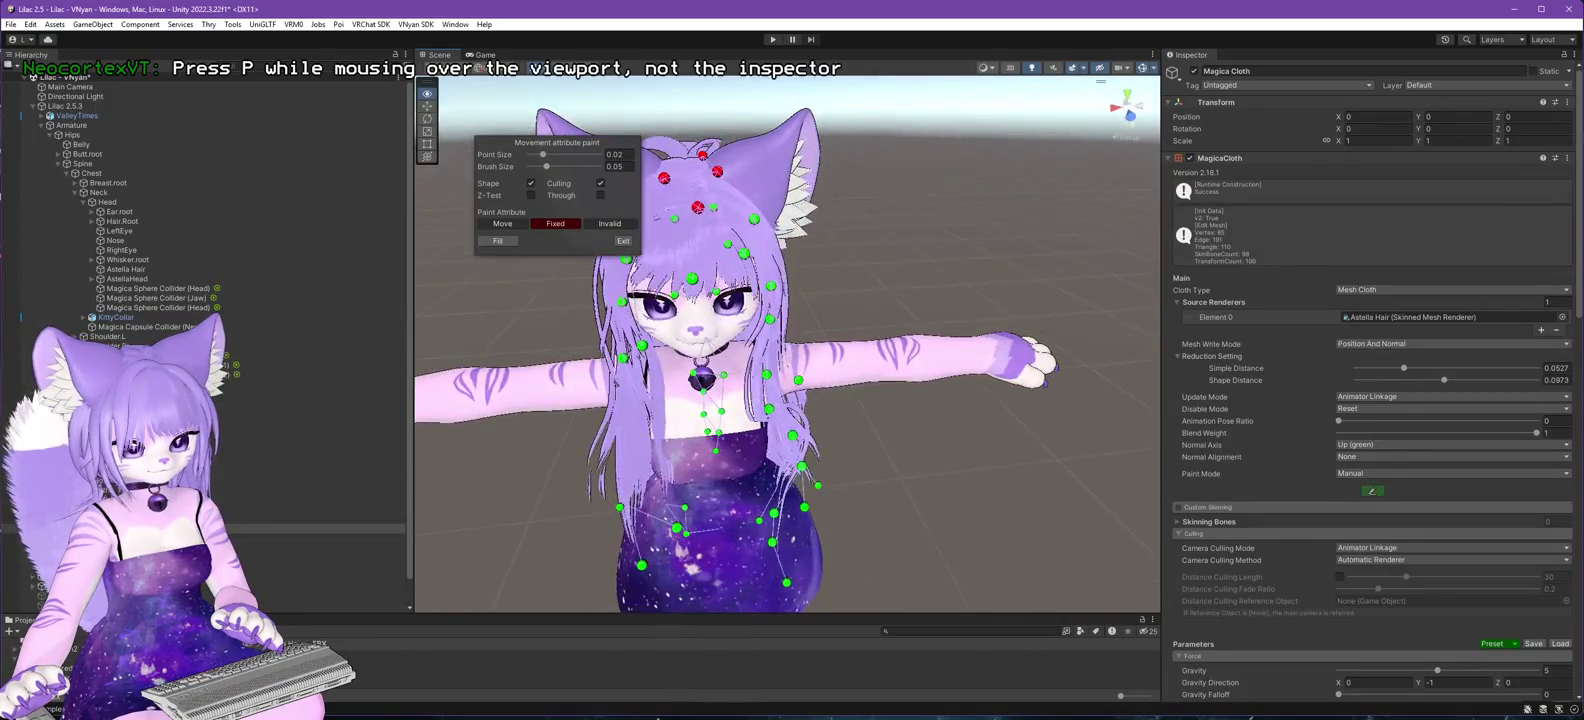
pyautogui.click(986, 68)
pyautogui.click(1002, 101)
pyautogui.moveTo(742, 265)
pyautogui.mouseDown()
pyautogui.moveTo(1108, 310)
pyautogui.moveTo(880, 350)
pyautogui.mouseUp()
pyautogui.moveTo(810, 310)
pyautogui.mouseDown()
pyautogui.moveTo(438, 346)
pyautogui.moveTo(902, 339)
pyautogui.moveTo(933, 366)
pyautogui.moveTo(944, 452)
pyautogui.moveTo(898, 477)
pyautogui.moveTo(679, 470)
pyautogui.moveTo(318, 313)
pyautogui.moveTo(40, 280)
pyautogui.mouseUp()
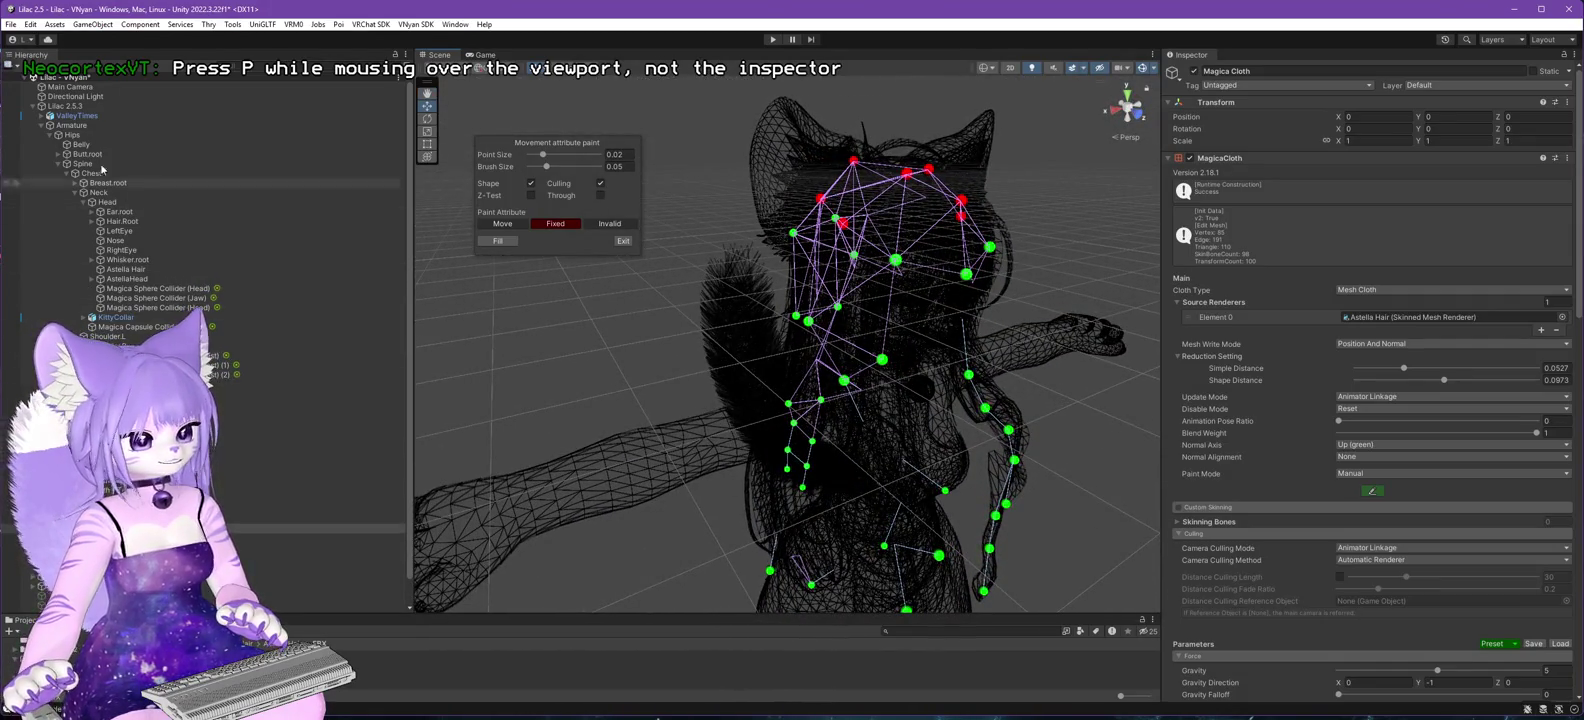
pyautogui.click(66, 105)
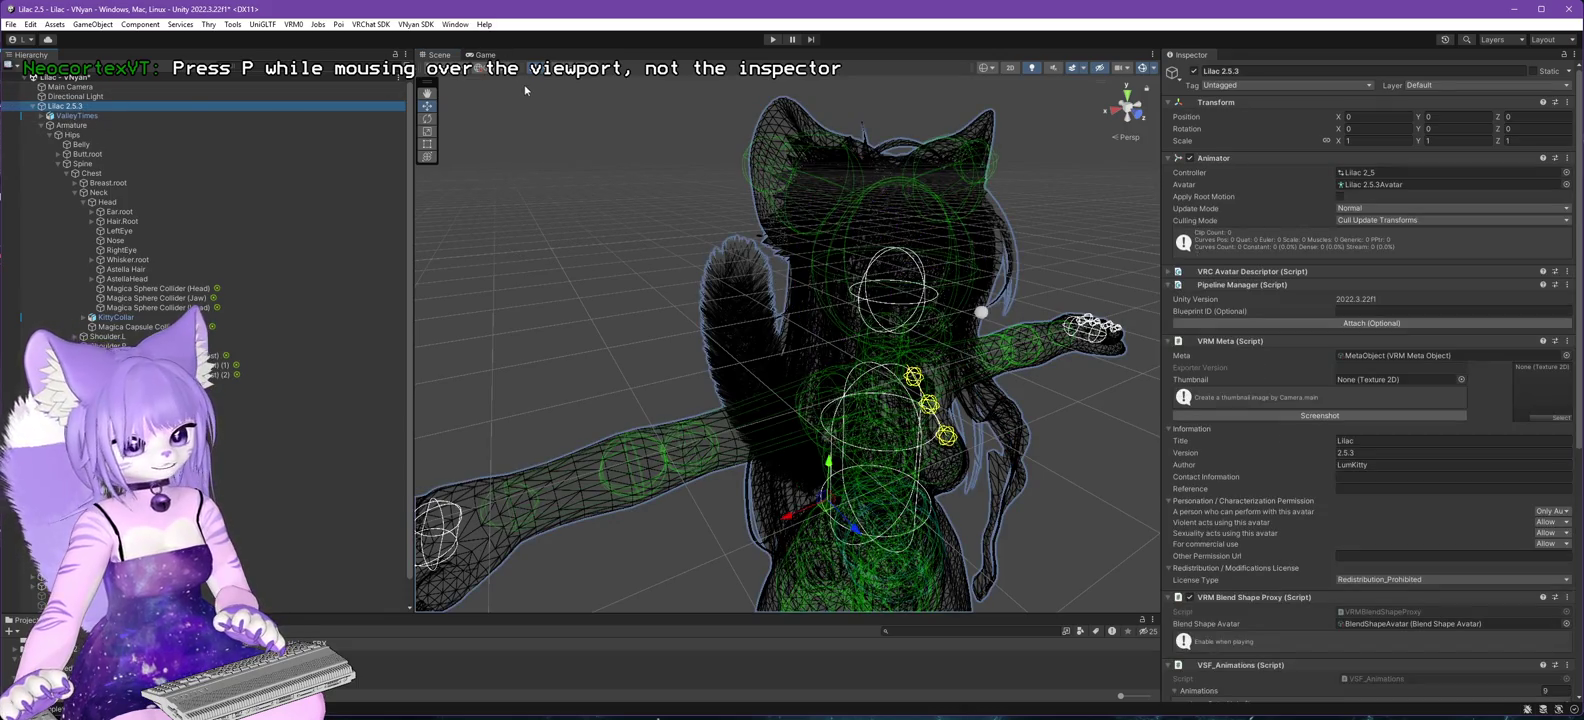
# - Export the avatar with VNyan SDK, overwriting Lilac 2.6.0.vsfavatar
pyautogui.click(371, 24)
pyautogui.moveTo(415, 24)
pyautogui.moveTo(480, 51)
pyautogui.click(580, 64)
pyautogui.click(155, 261)
pyautogui.click(541, 491)
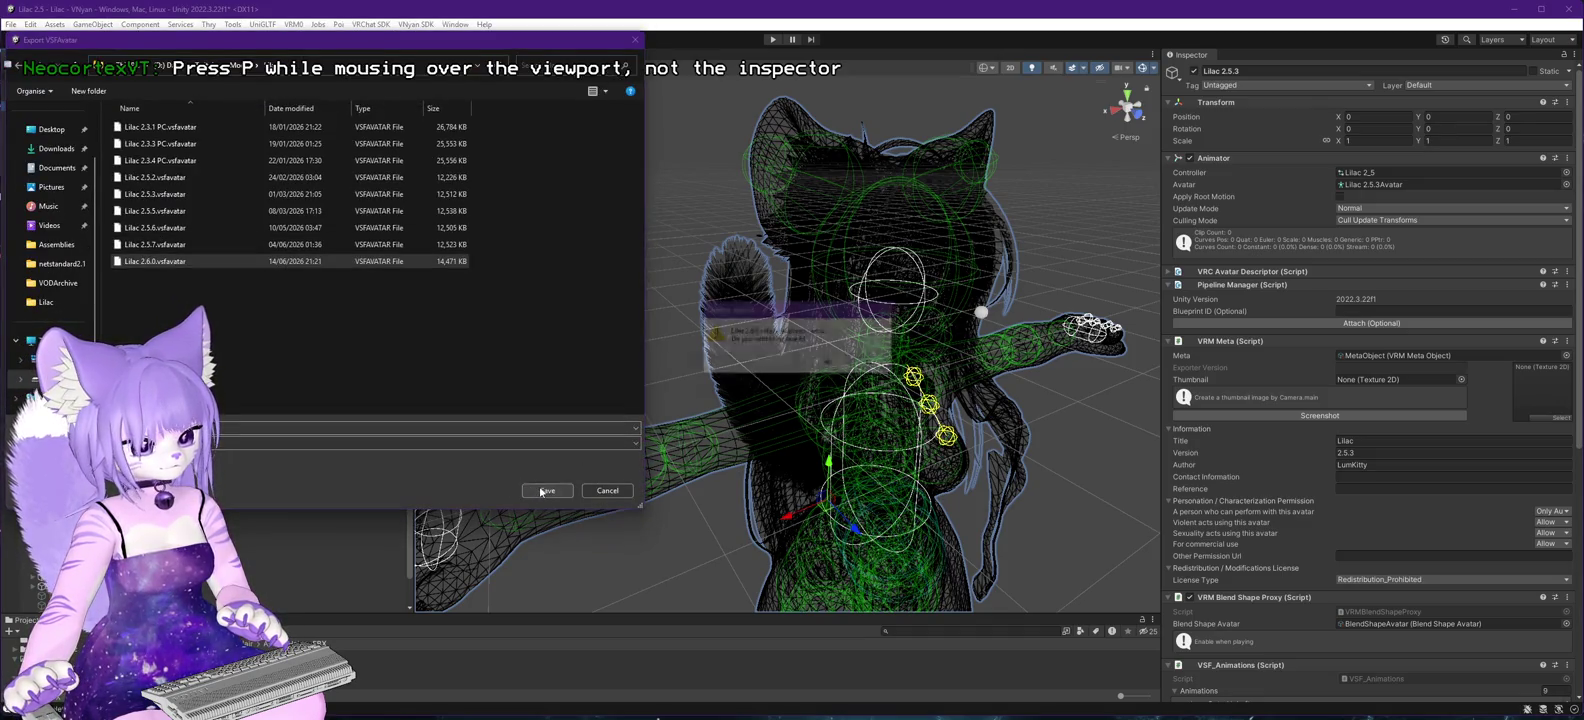
pyautogui.click(843, 372)
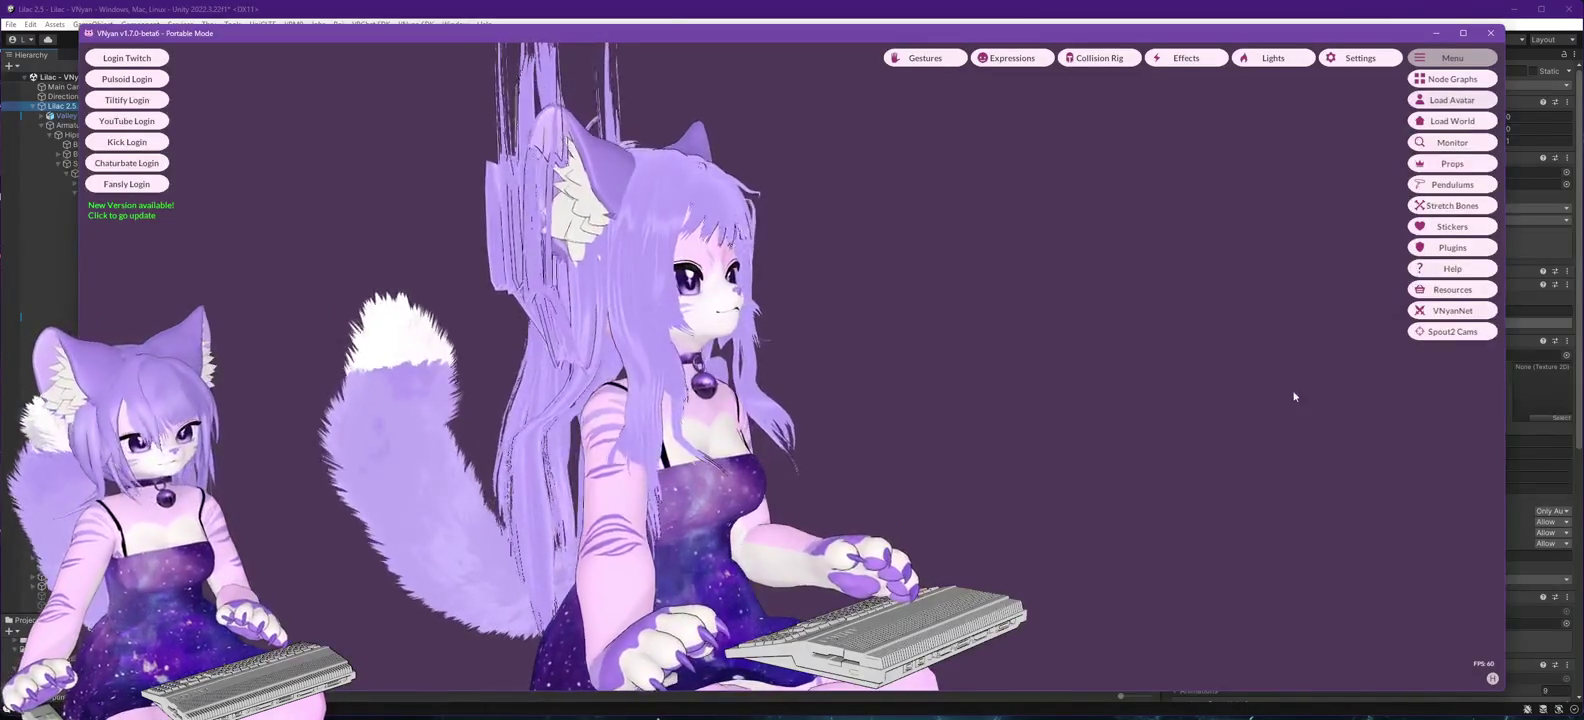
# - Load Lilac 2.6.0.vsfavatar into VNyan through Load Avatar
pyautogui.click(1452, 101)
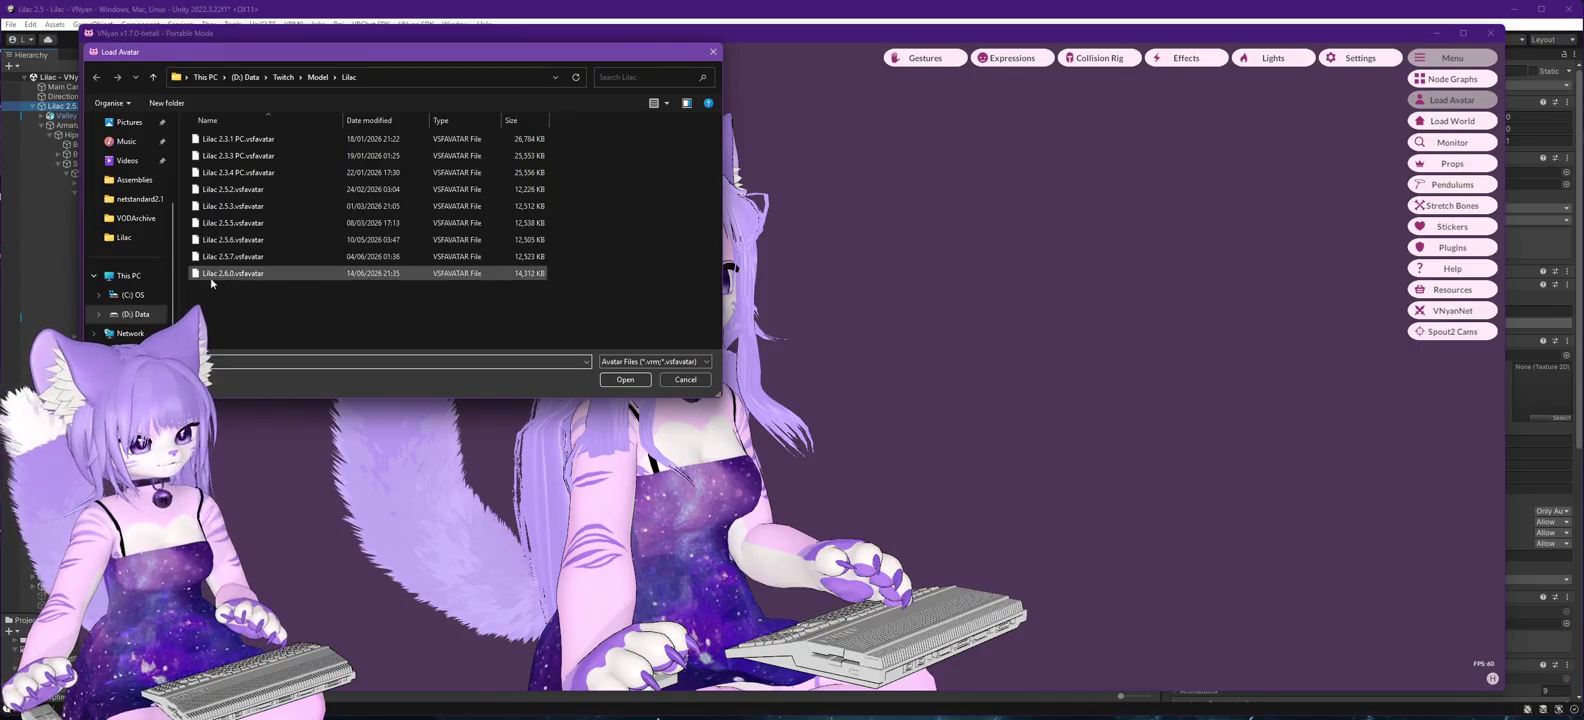
pyautogui.doubleClick(217, 276)
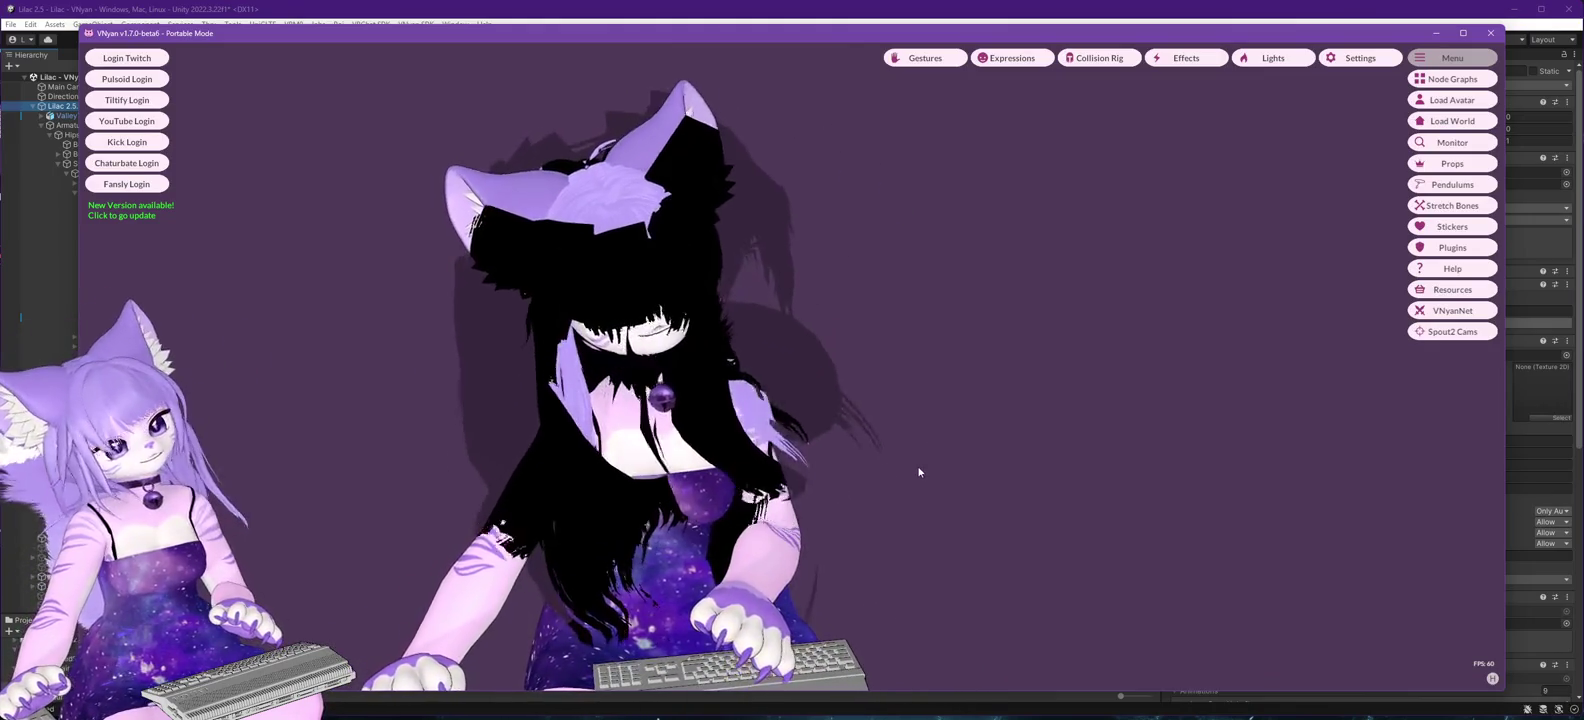
# - Switch the Scene view back to Shaded draw mode and enlarge the Project panel
pyautogui.click(514, 27)
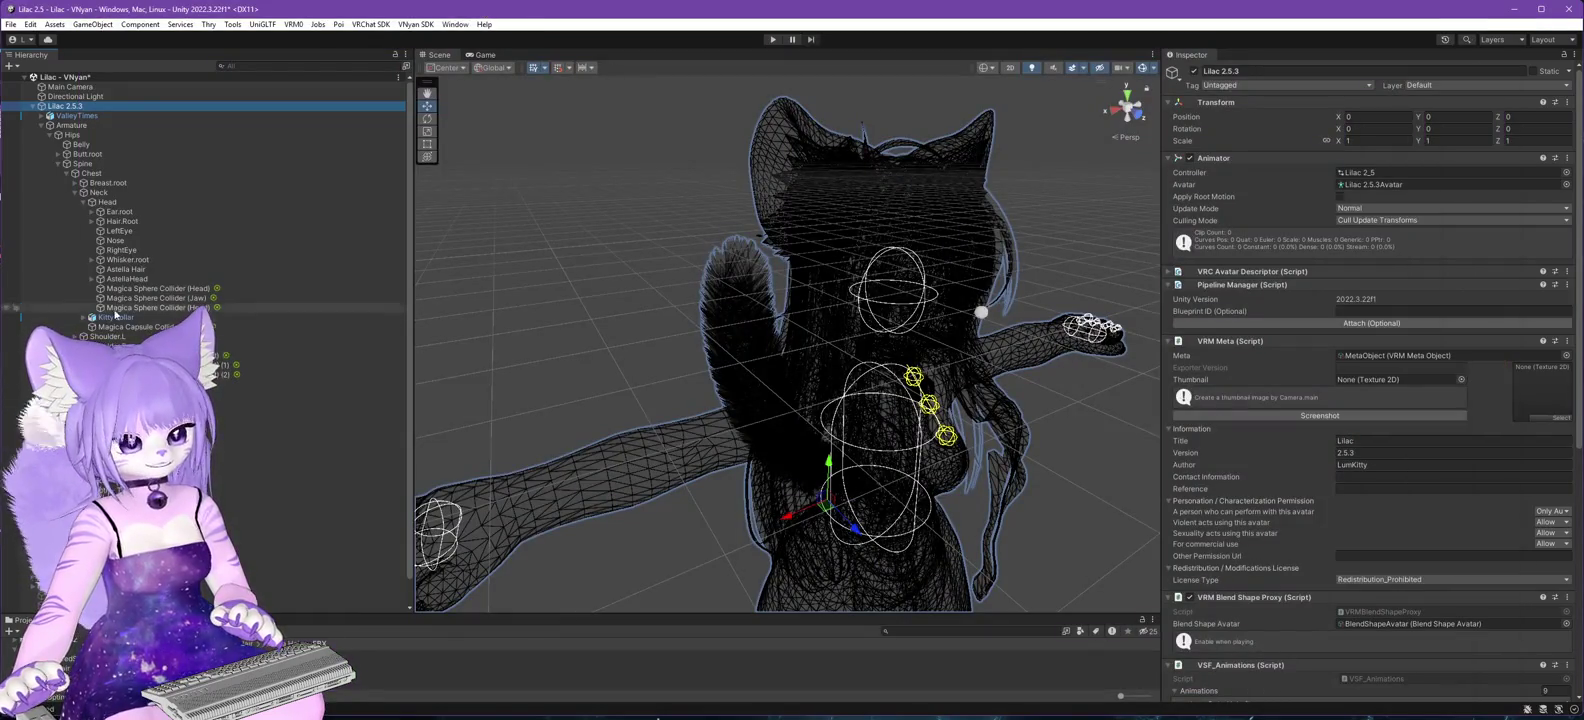
pyautogui.click(991, 69)
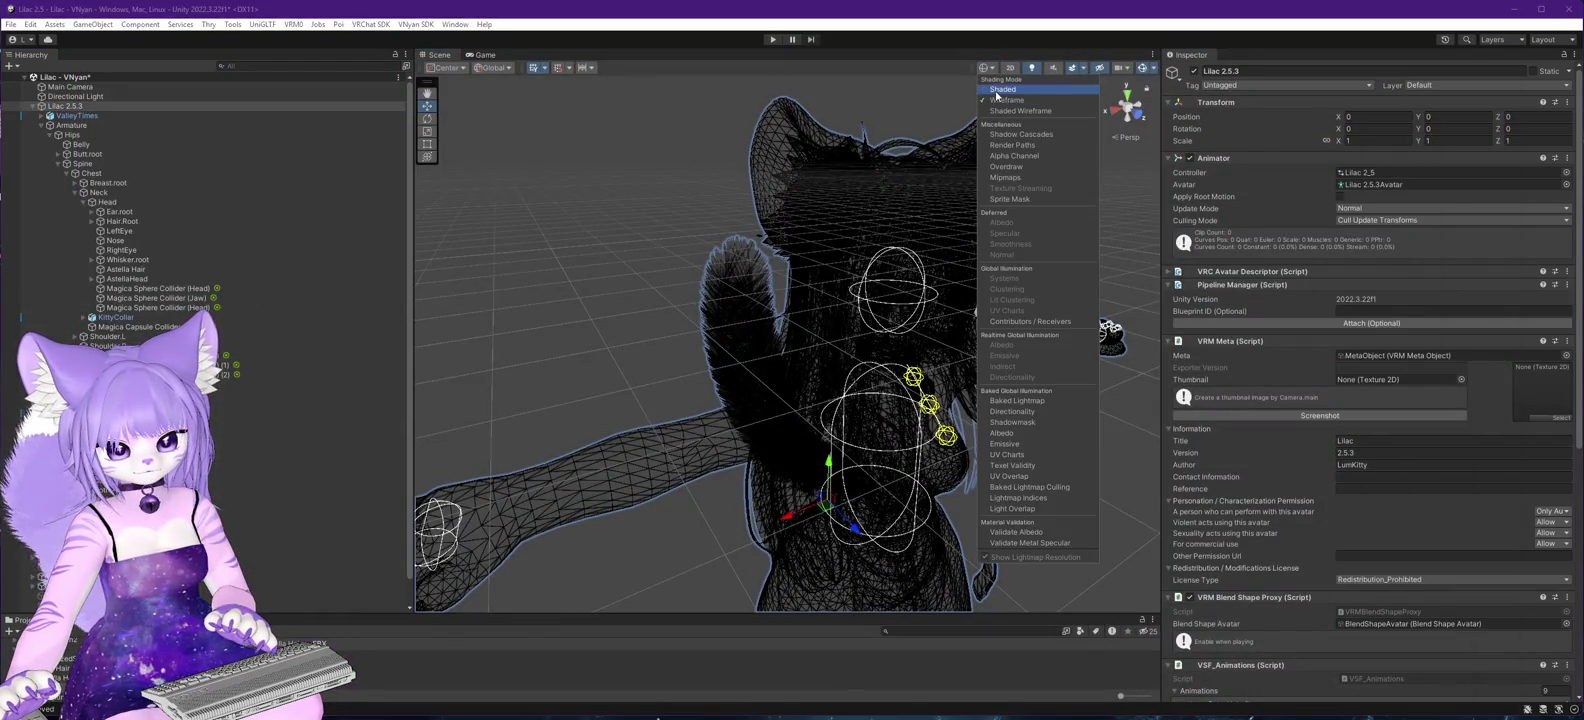
pyautogui.click(997, 90)
pyautogui.scroll(-1, 249, 436)
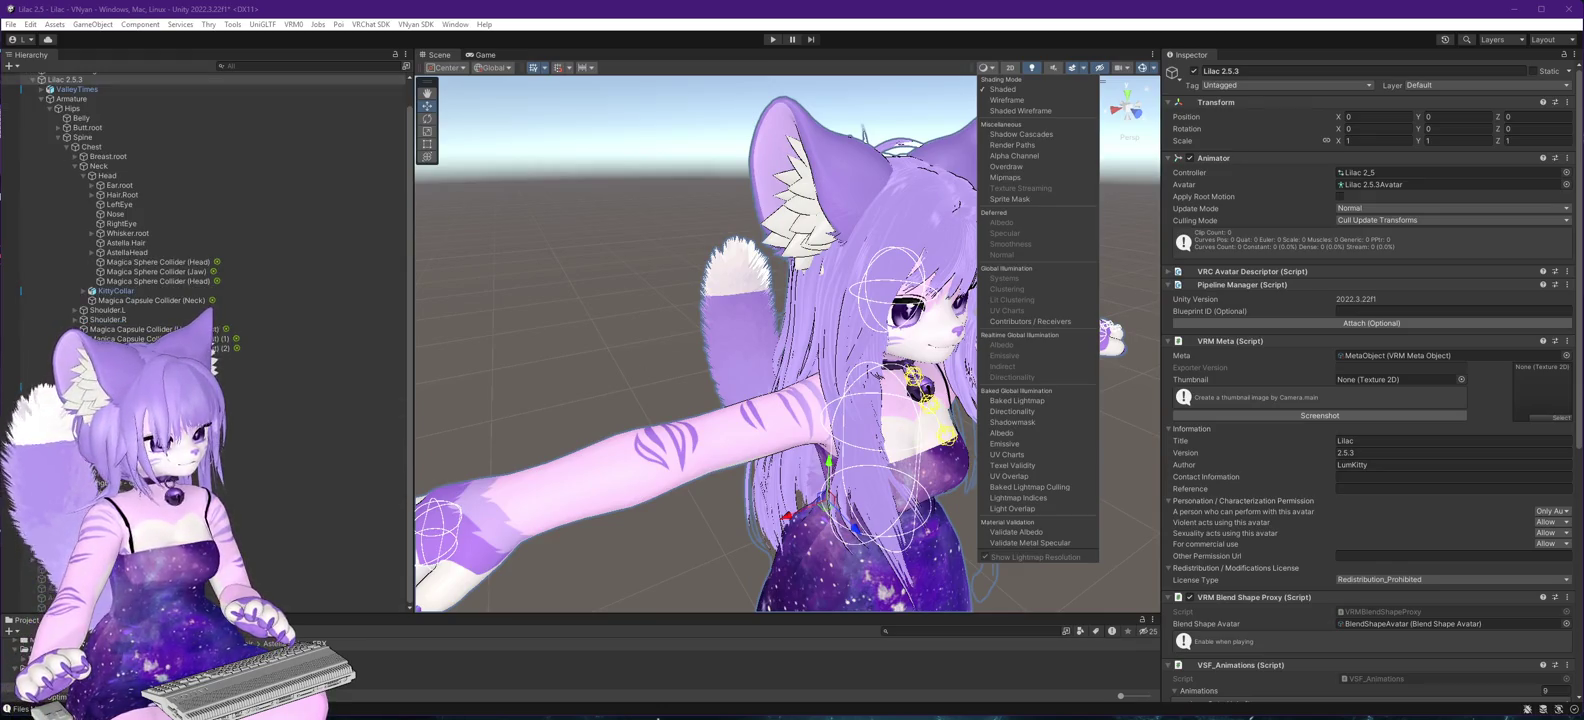
pyautogui.moveTo(292, 614); pyautogui.dragTo(242, 432)
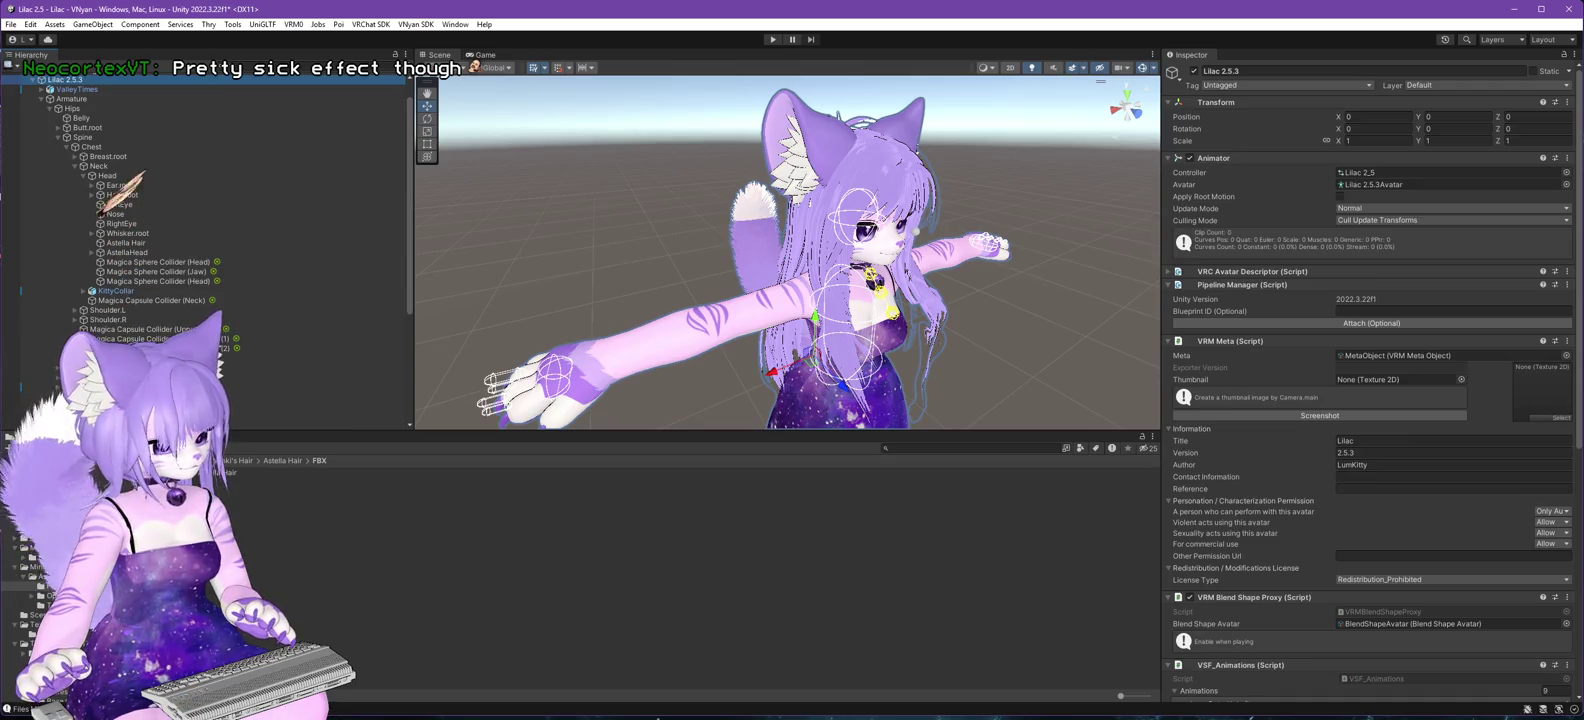
# - Unlock the Hair material's Poiyomi shader and lock it in again as optimized
pyautogui.click(645, 520)
pyautogui.click(1365, 137)
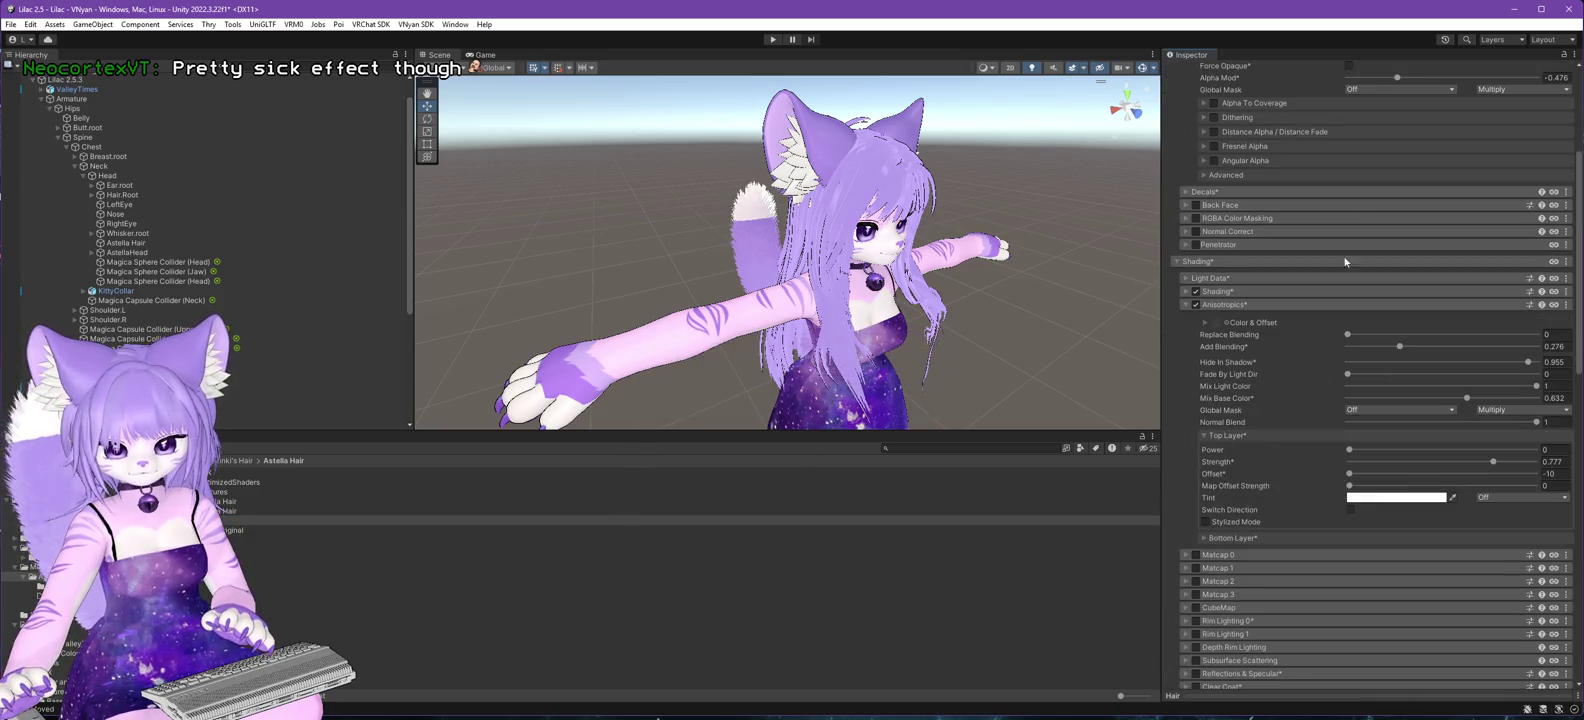
pyautogui.click(1367, 137)
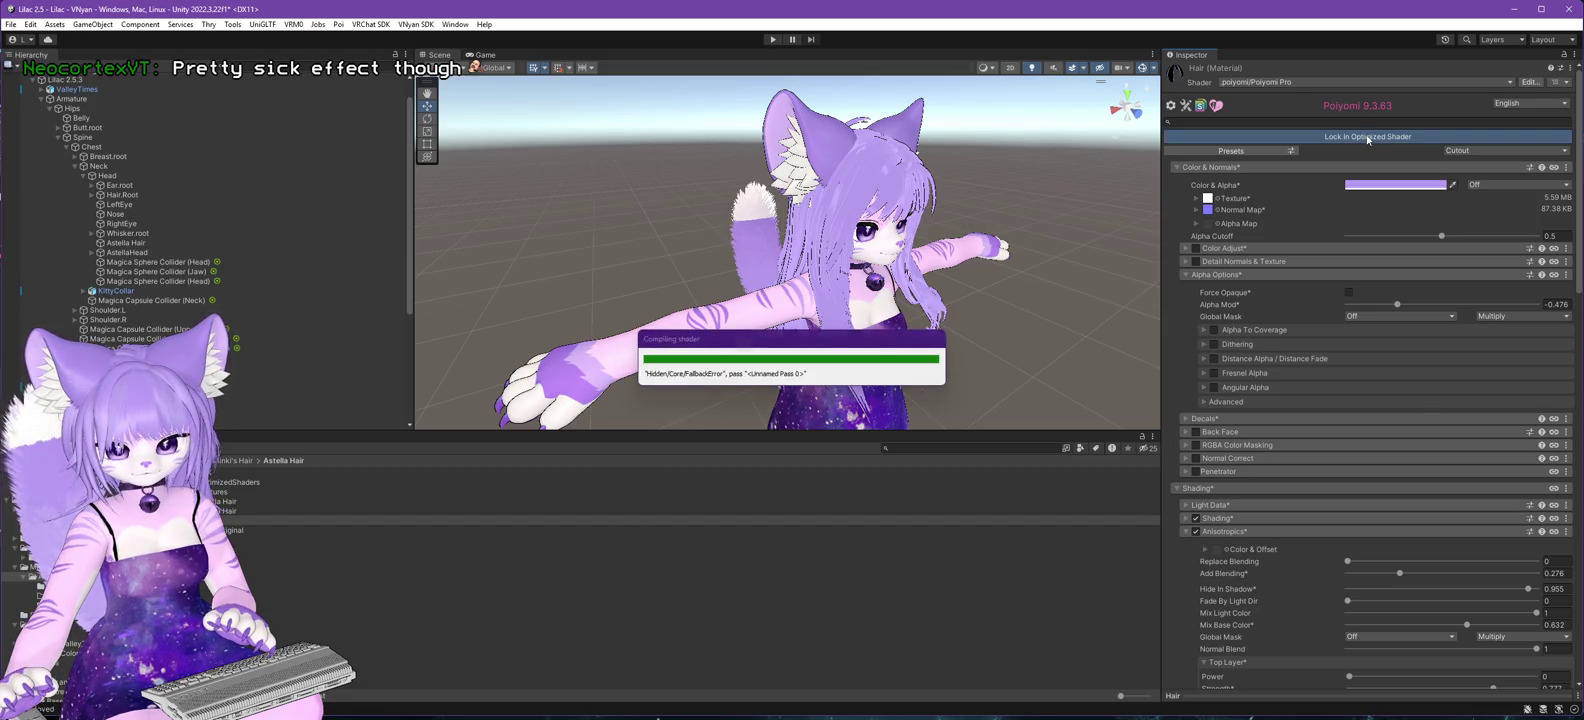
pyautogui.click(90, 80)
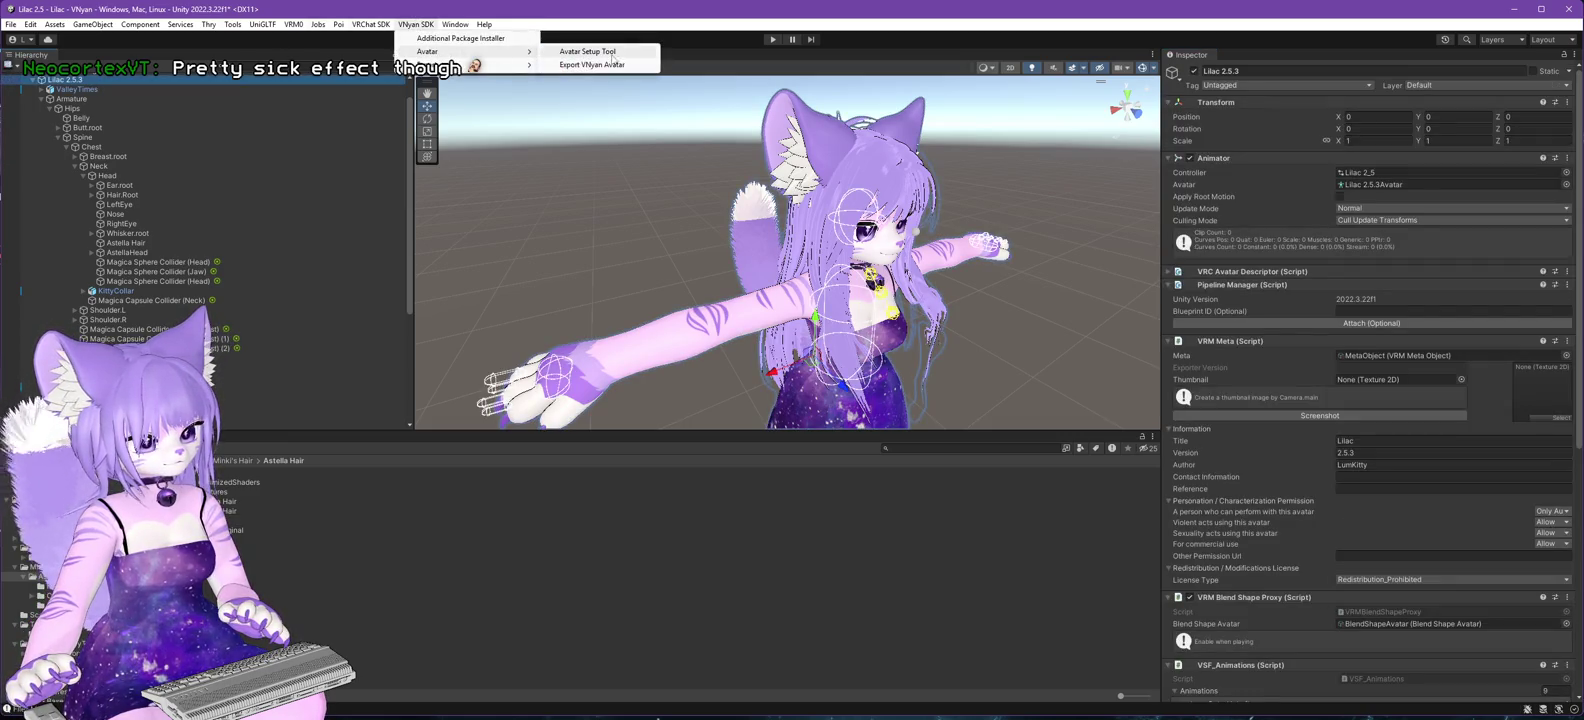
# - Re-export the avatar from the VNyan SDK, overwriting Lilac 2.6.0.vsfavatar
pyautogui.click(600, 64)
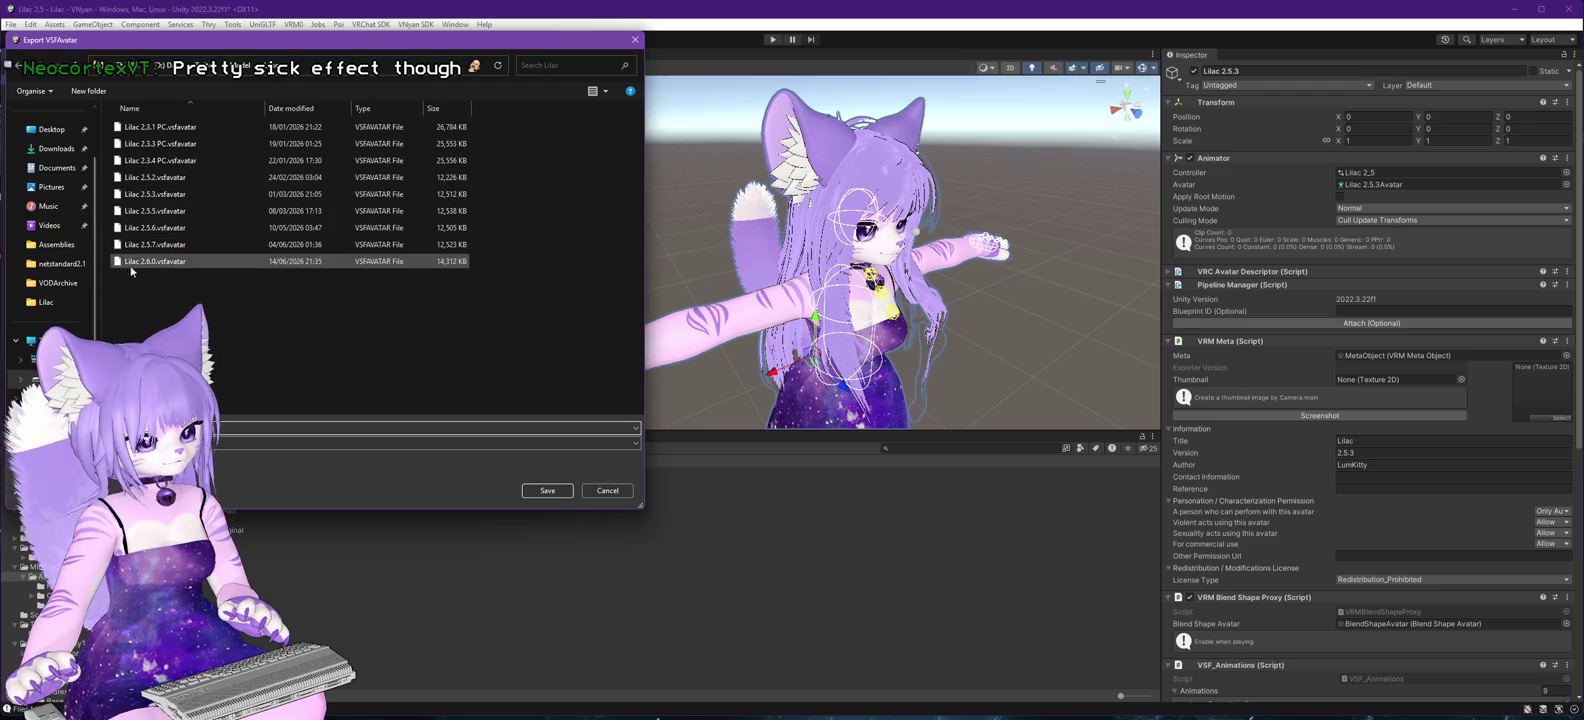
pyautogui.click(549, 497)
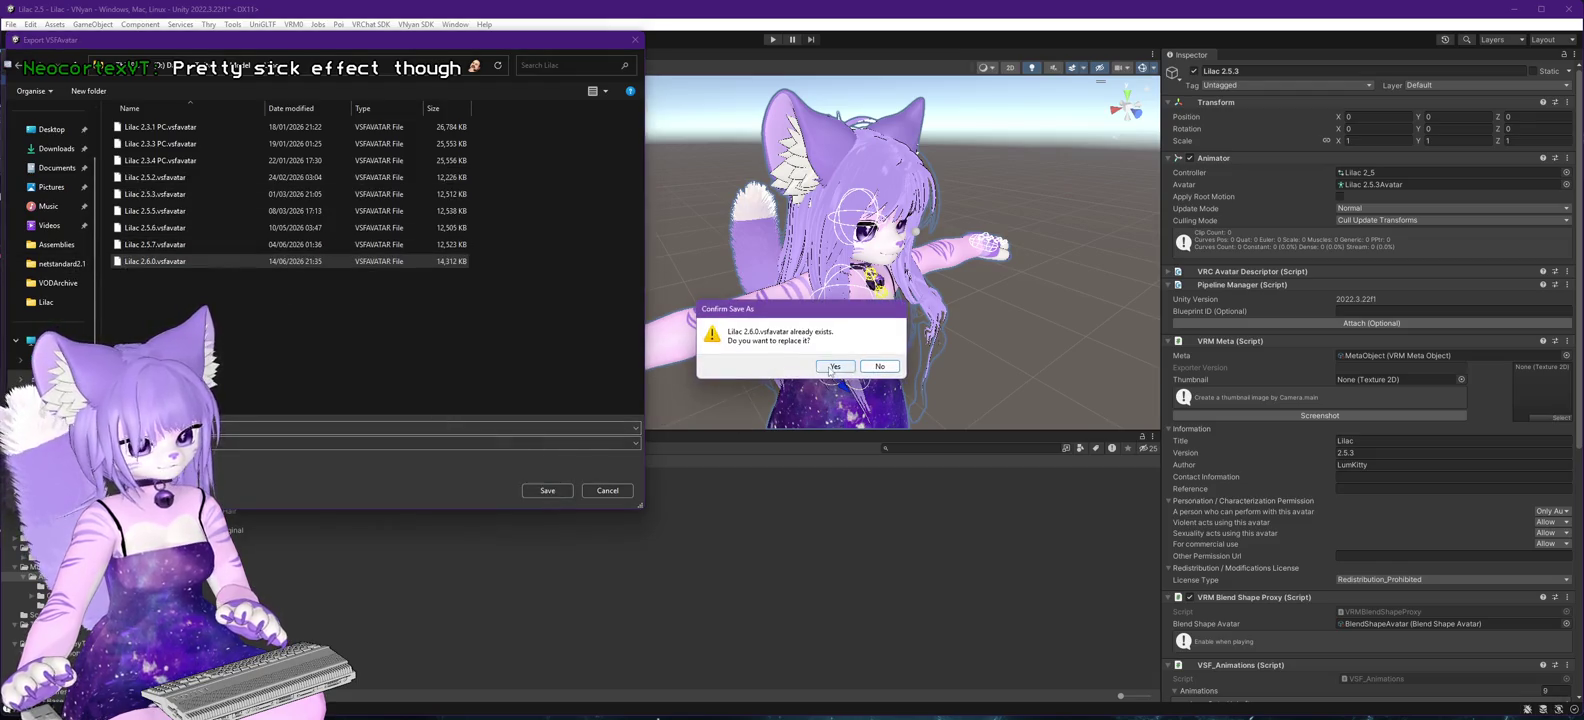
pyautogui.click(834, 366)
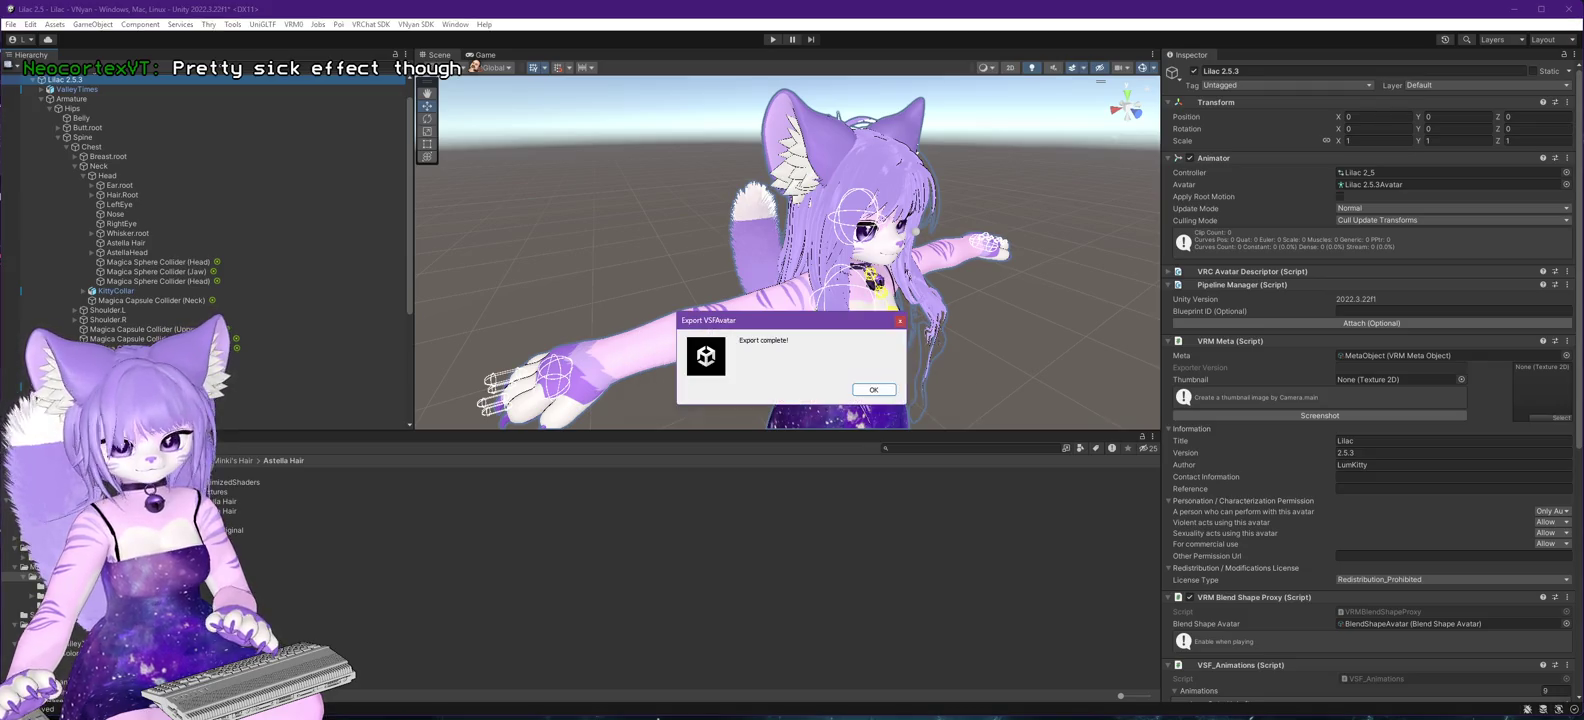
pyautogui.click(882, 388)
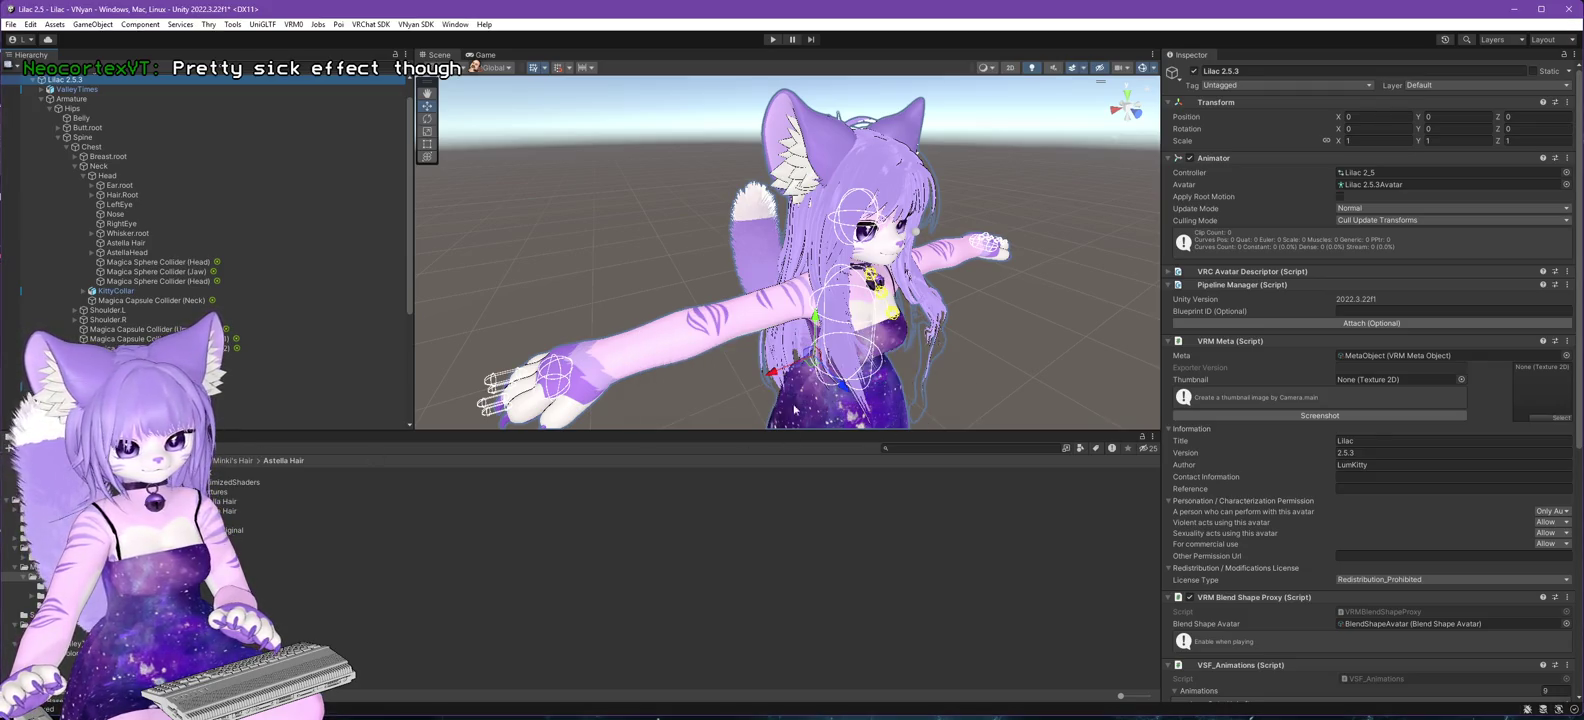
# - Reload the re-exported Lilac 2.6.0 avatar in VNyan to check its hair, then return to Unity
pyautogui.hotkey('alt', 'Tab')
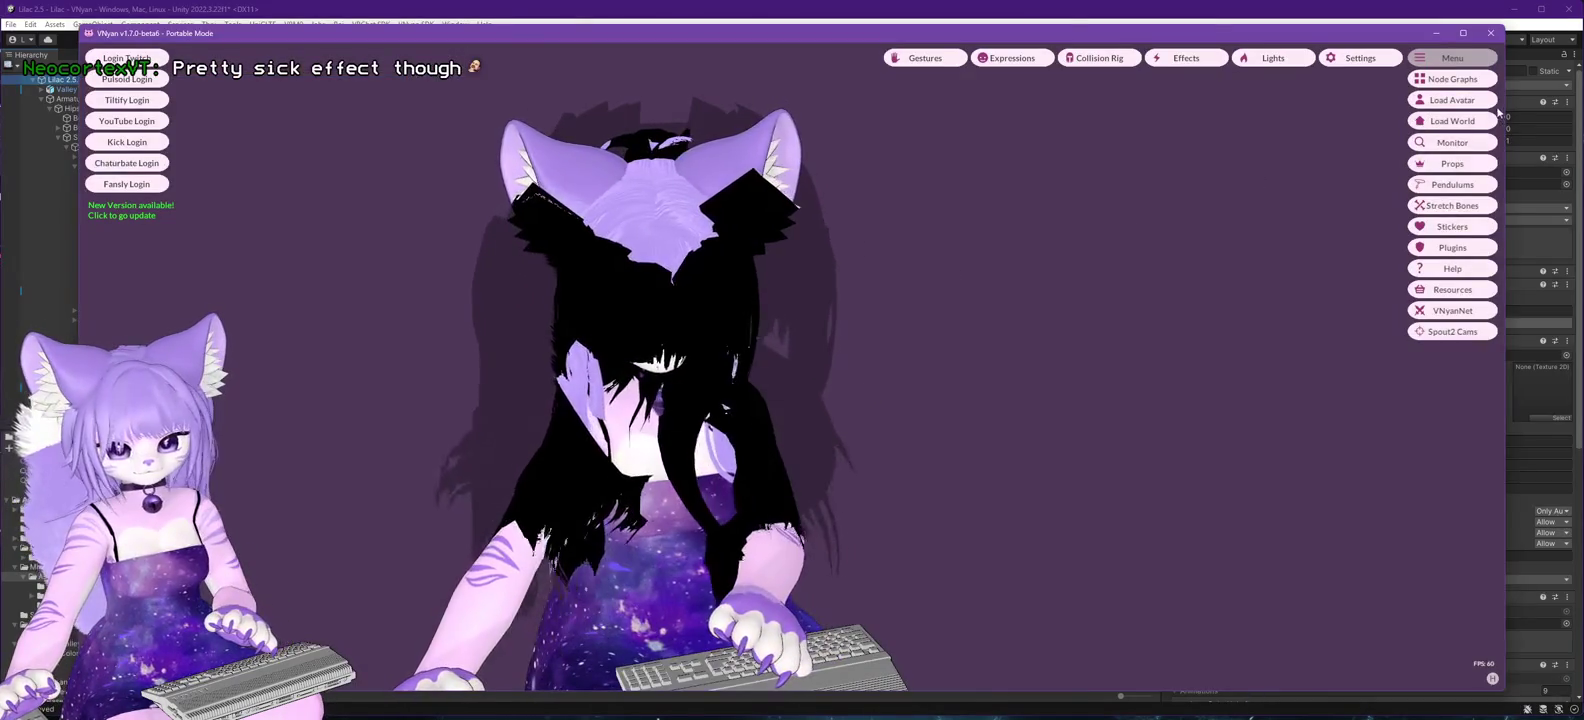
pyautogui.click(1474, 103)
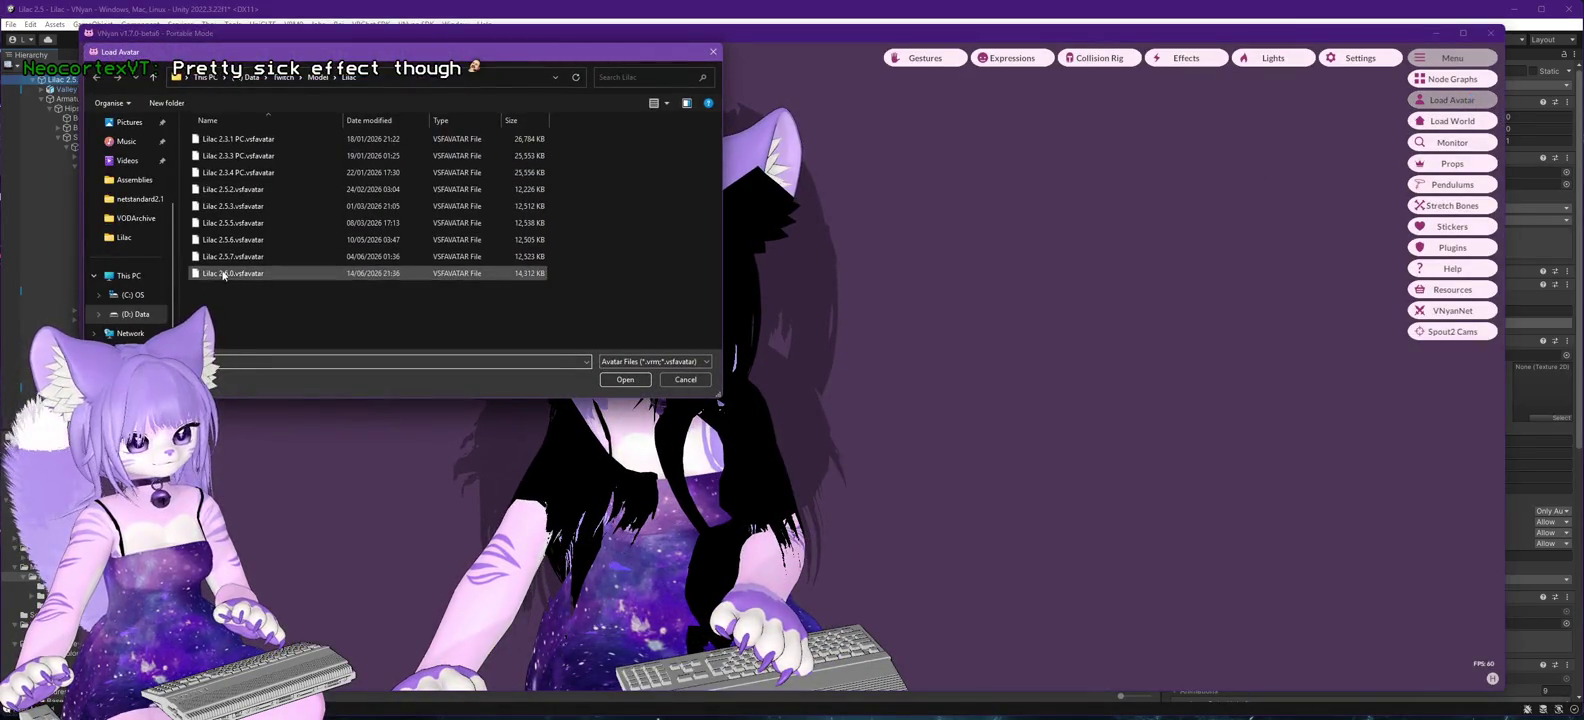
pyautogui.doubleClick(222, 274)
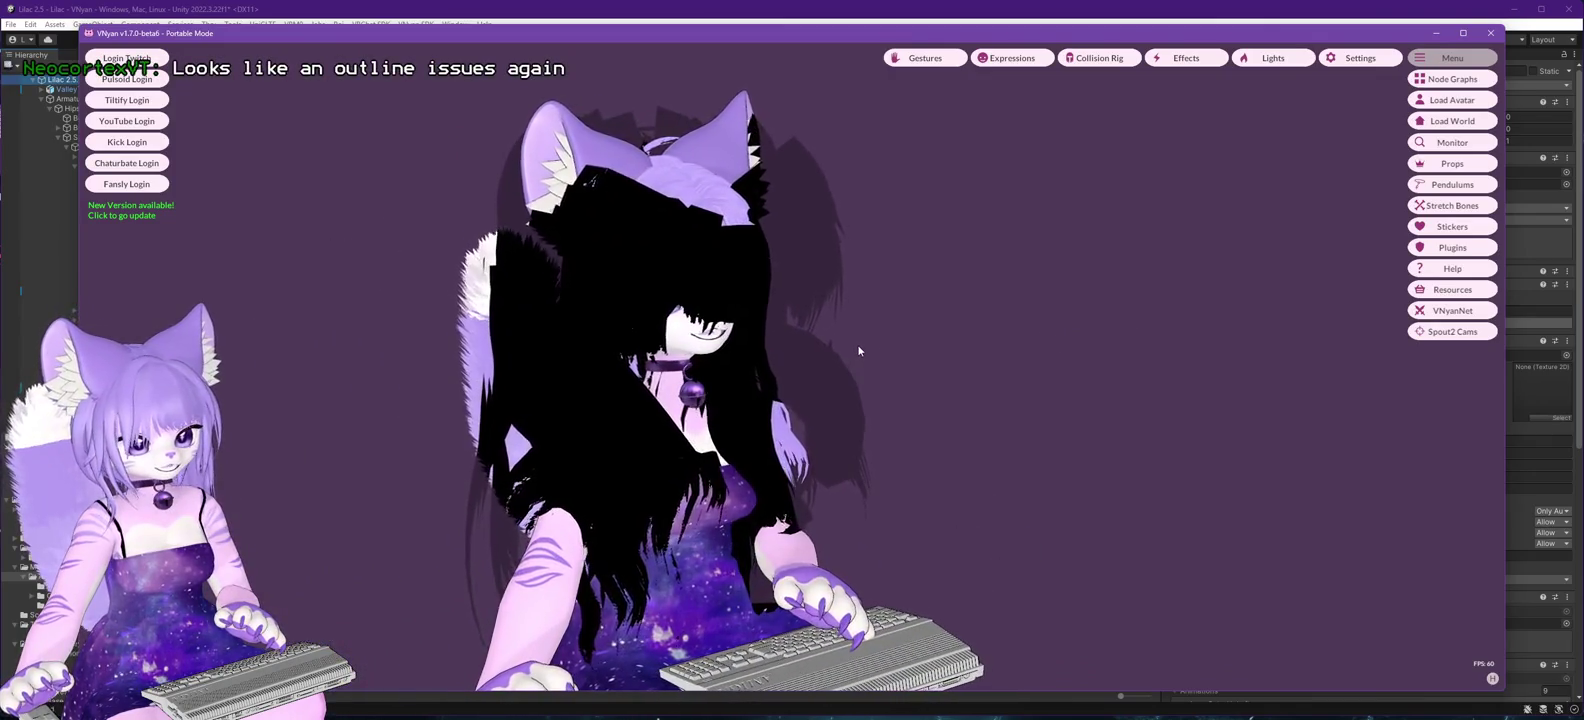
pyautogui.hotkey('alt', 'Tab')
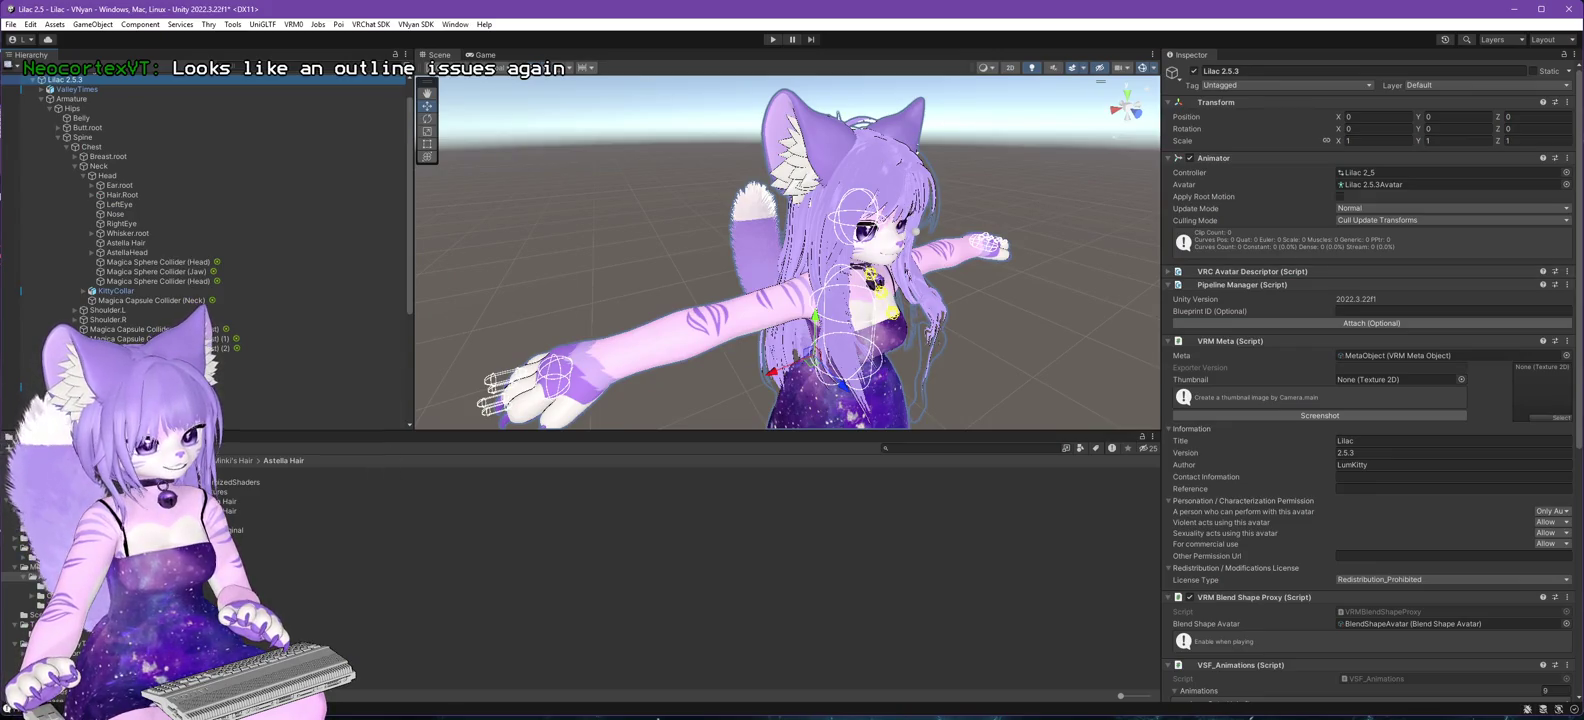
# - Collapse Outlines on the Hair material and lock in its optimized Poiyomi shader
pyautogui.click(300, 520)
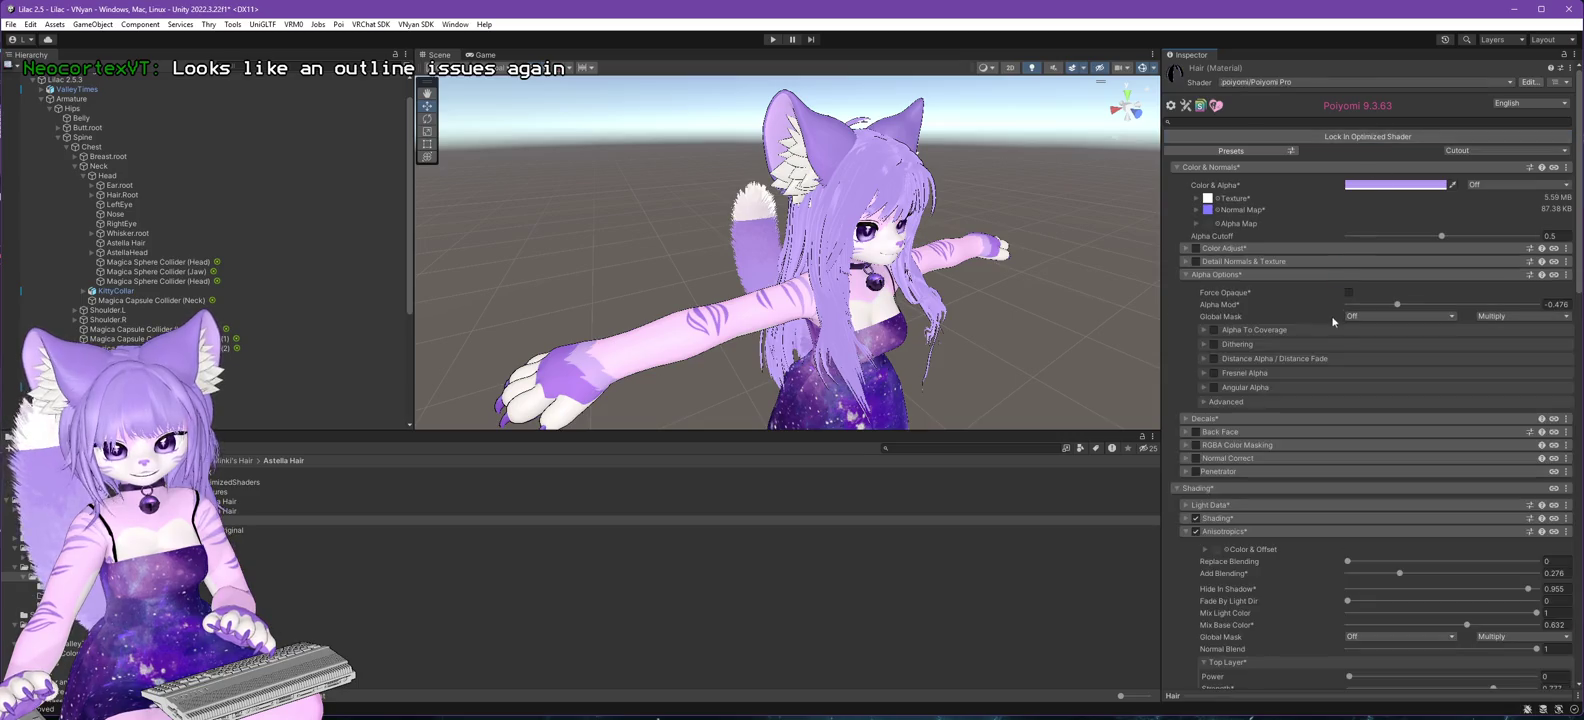
pyautogui.scroll(-10, 1334, 316)
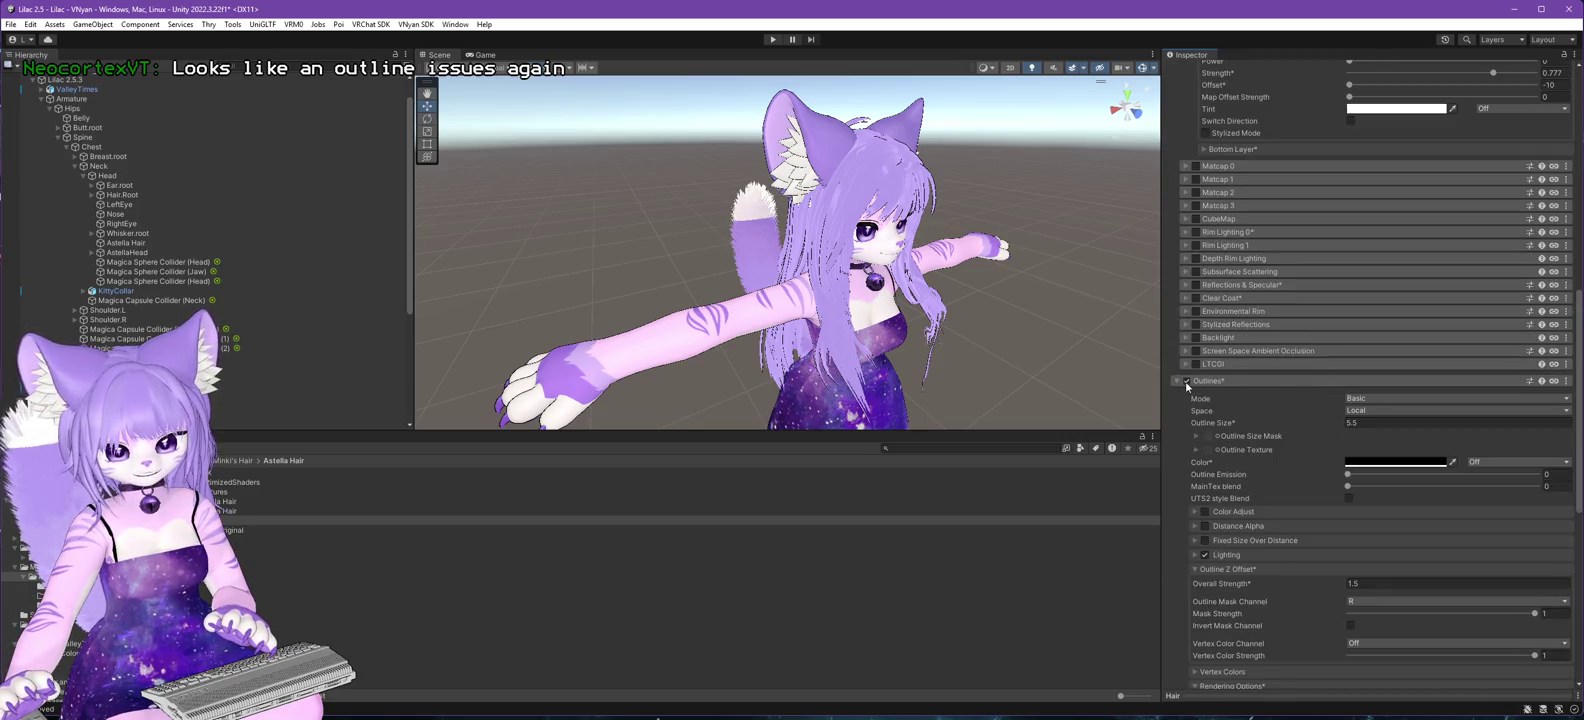
pyautogui.click(1187, 384)
pyautogui.scroll(10, 1250, 355)
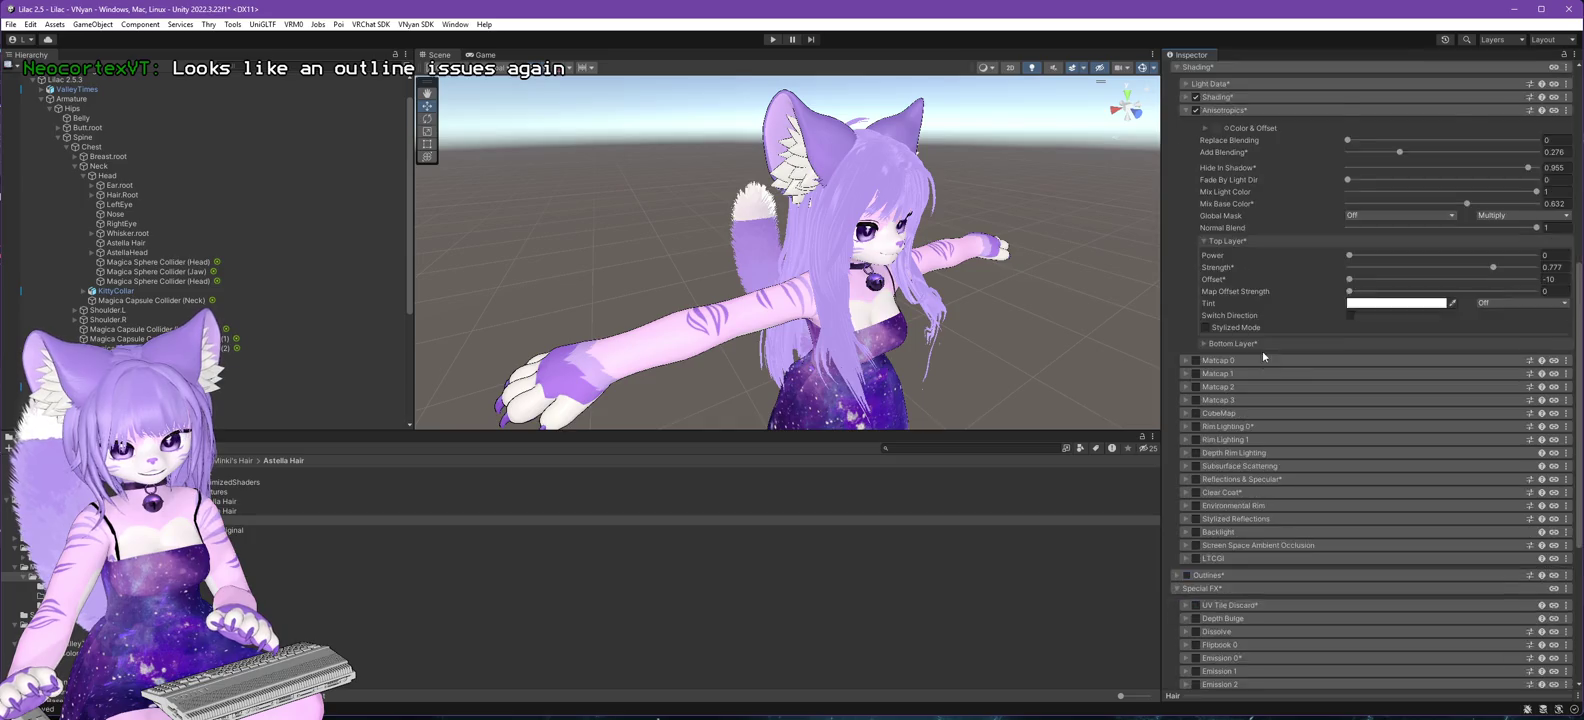
pyautogui.click(1350, 137)
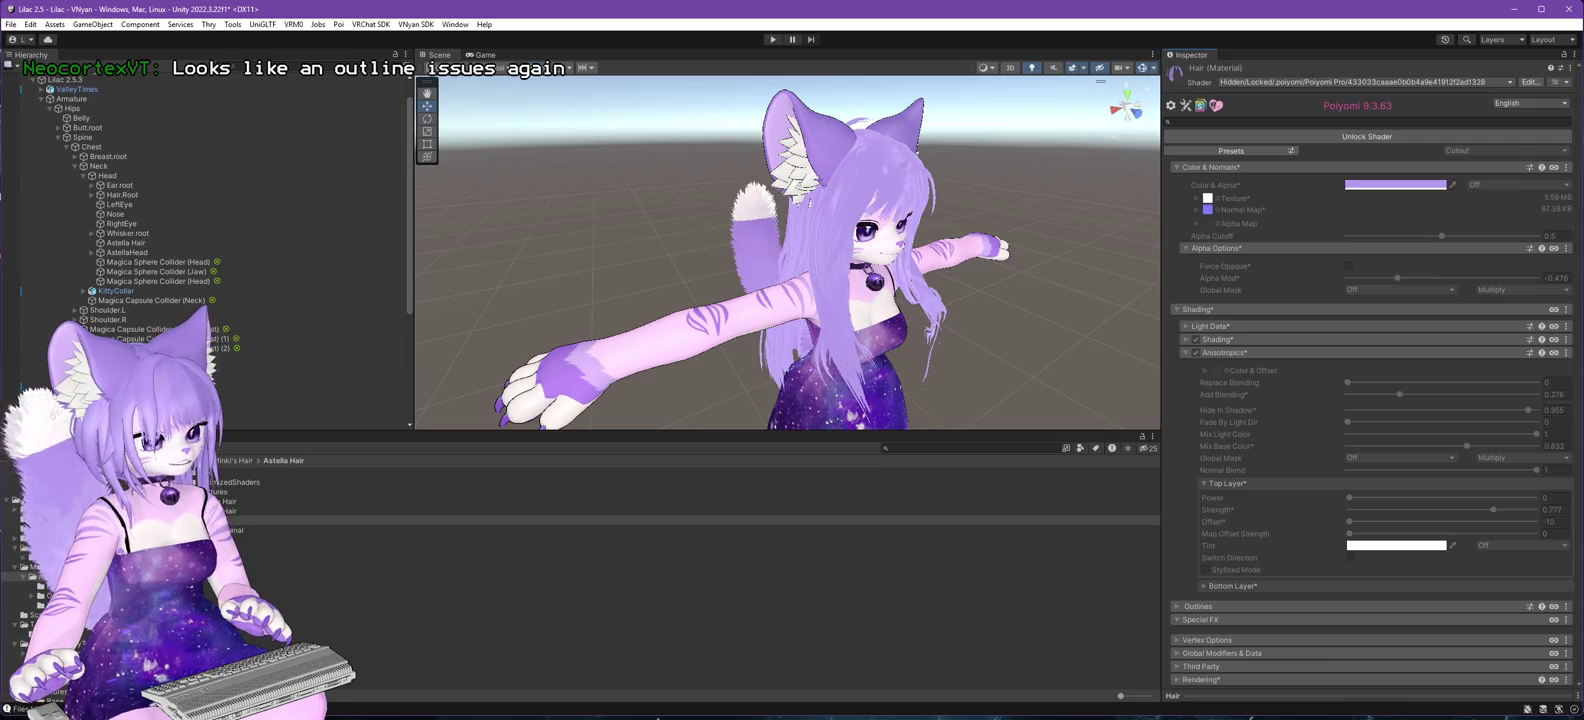
# - Glance at the avatar in VNyan, then come back to the Unity editor
pyautogui.hotkey('alt', 'Tab')
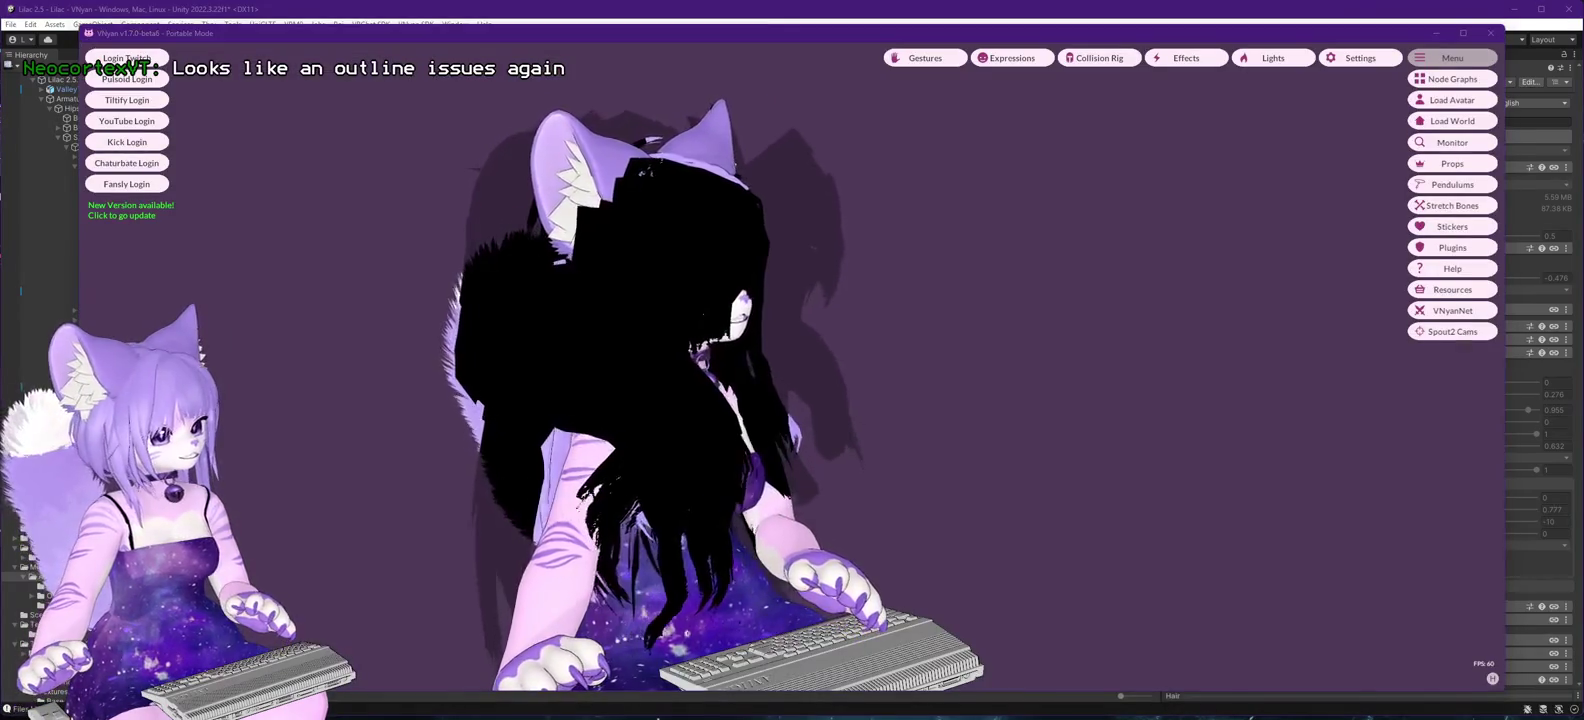
pyautogui.hotkey('alt', 'Tab')
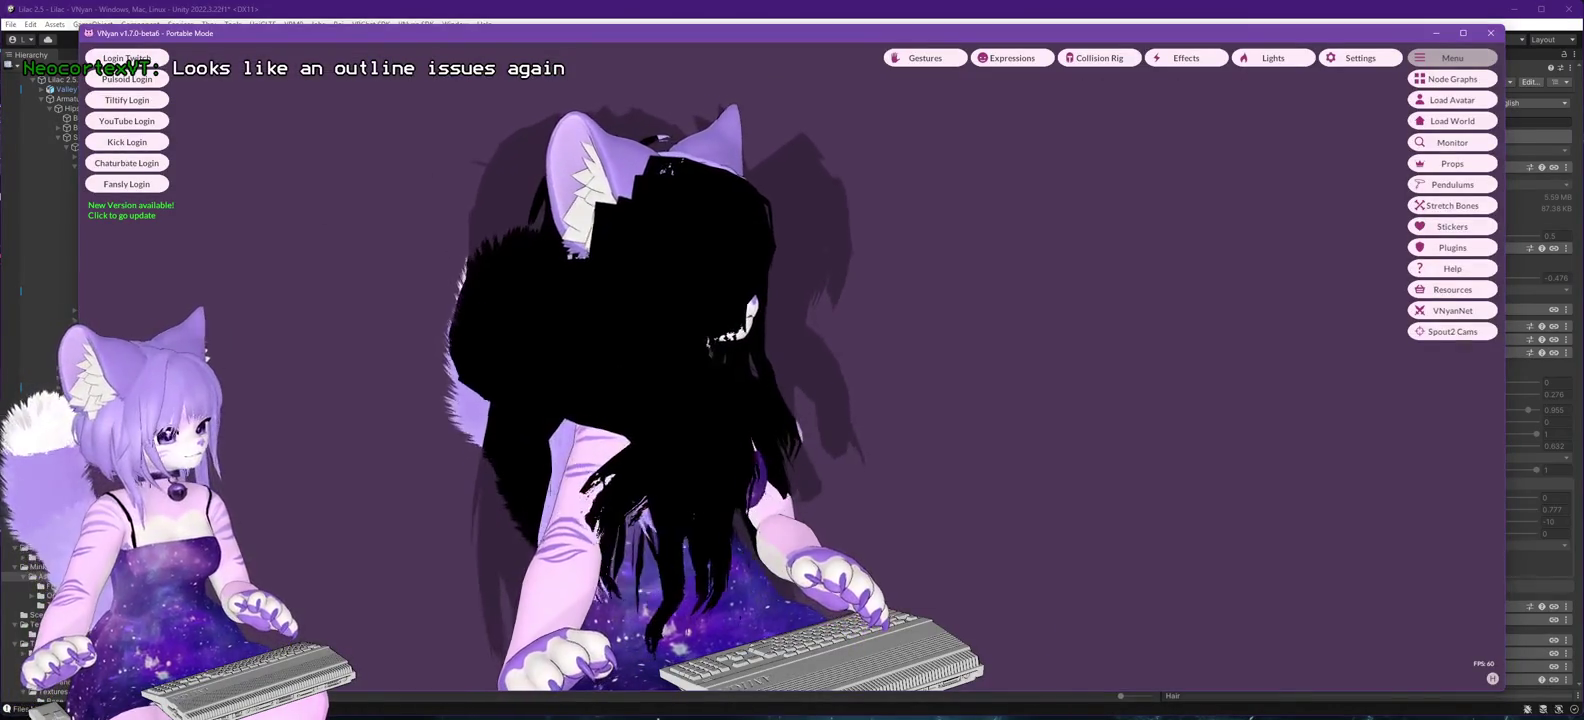
pyautogui.hotkey('alt', 'Tab')
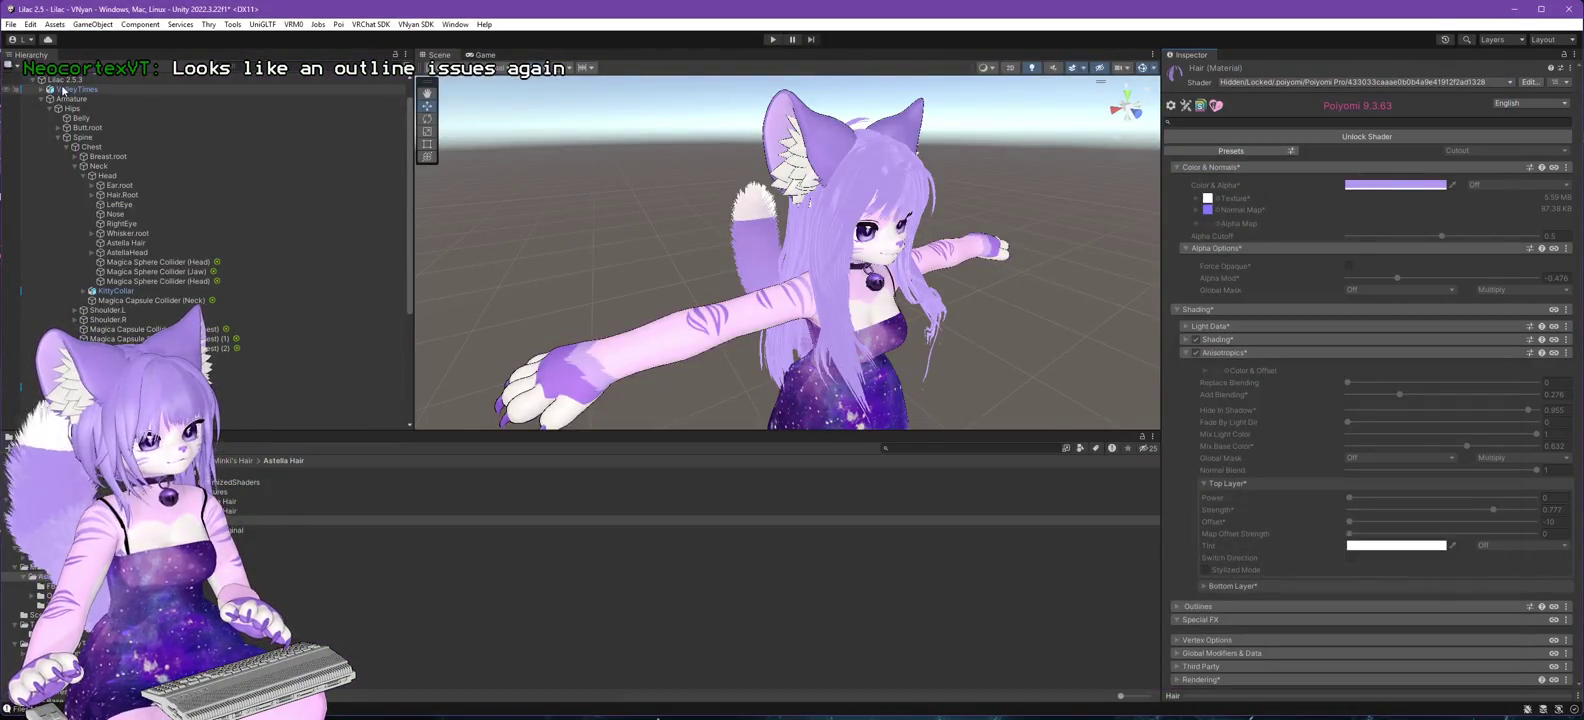
# - Select Lilac 2.5.3 and export it through the VNyan SDK, replacing Lilac 2.6.0.vsfavatar
pyautogui.click(64, 80)
pyautogui.click(406, 26)
pyautogui.moveTo(430, 51)
pyautogui.click(619, 65)
pyautogui.click(200, 261)
pyautogui.press('Return')
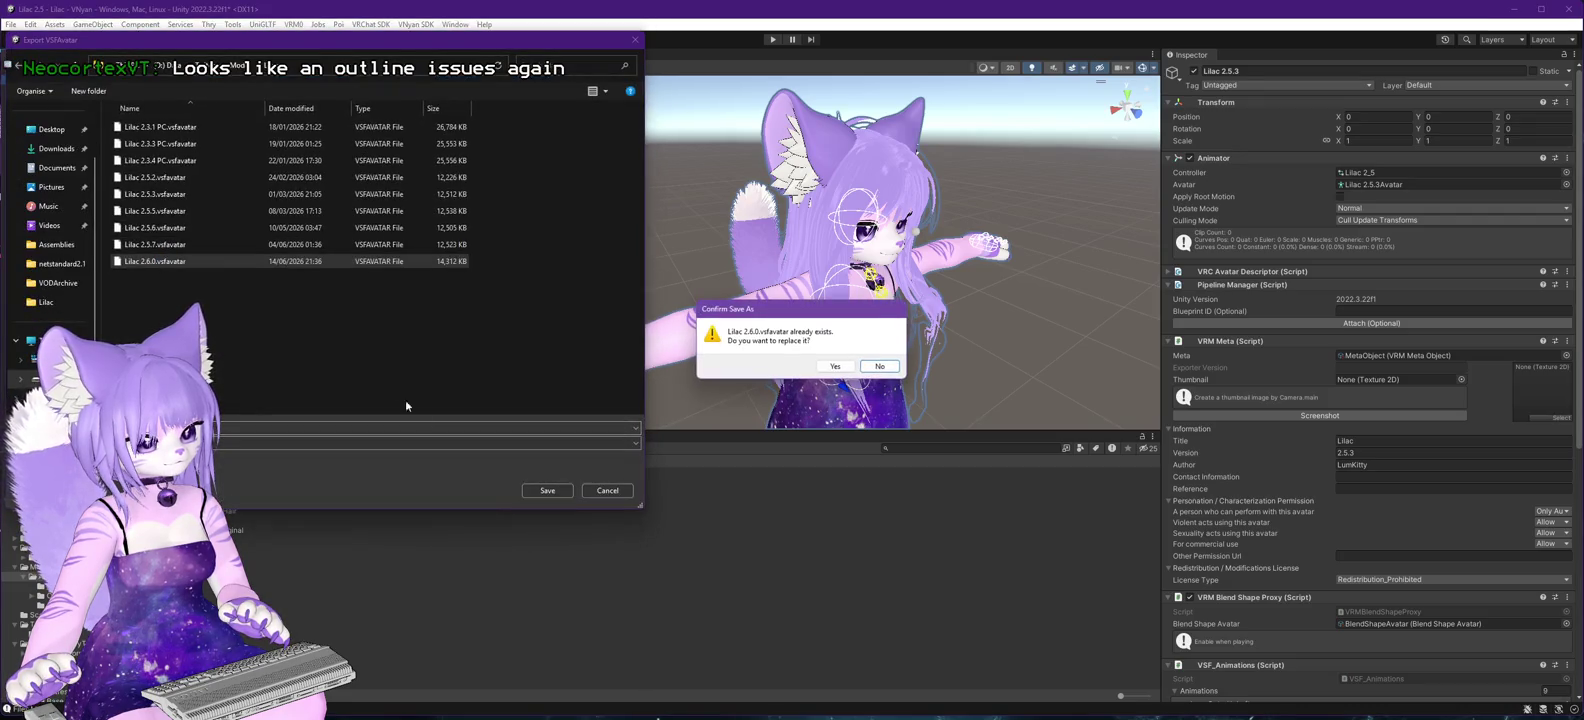
pyautogui.click(834, 366)
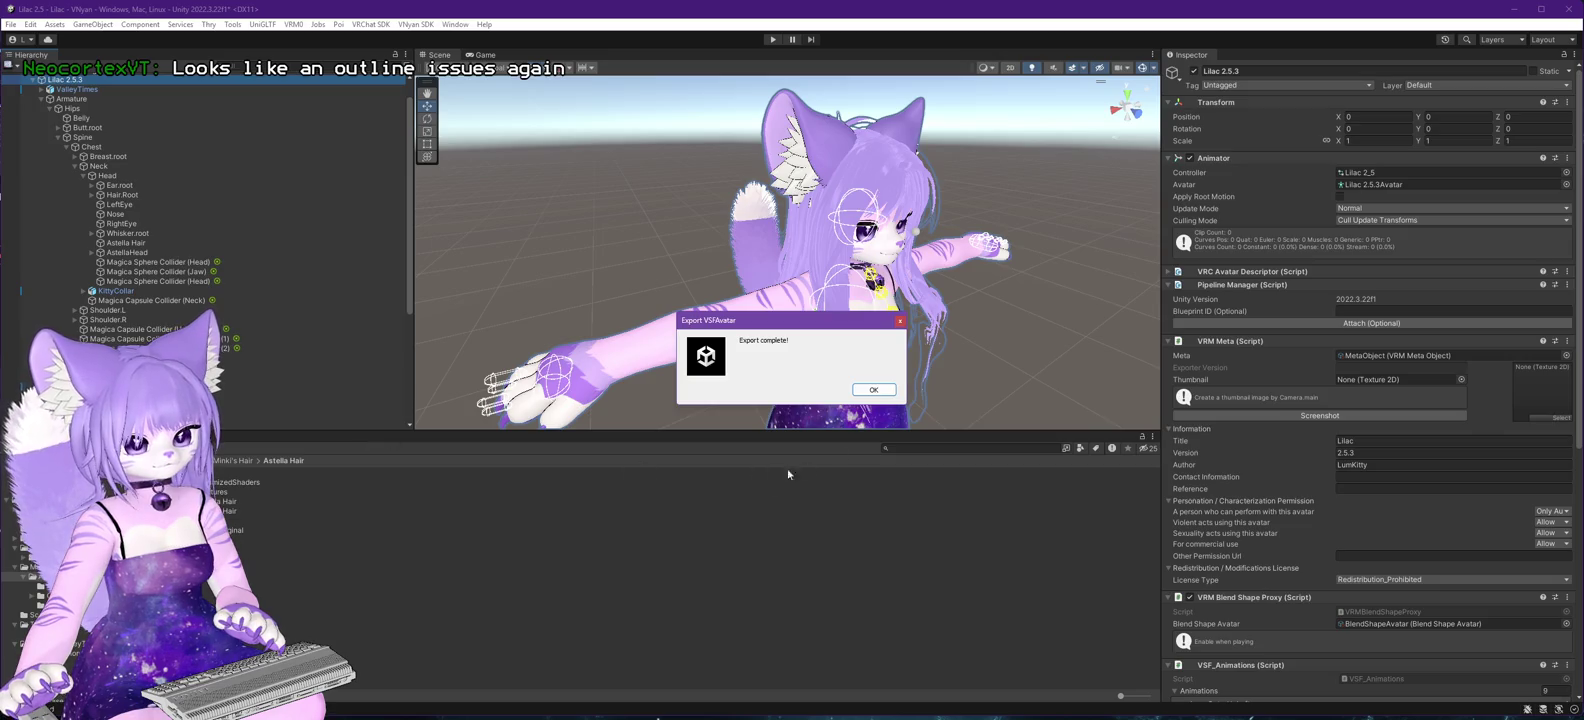
pyautogui.click(866, 390)
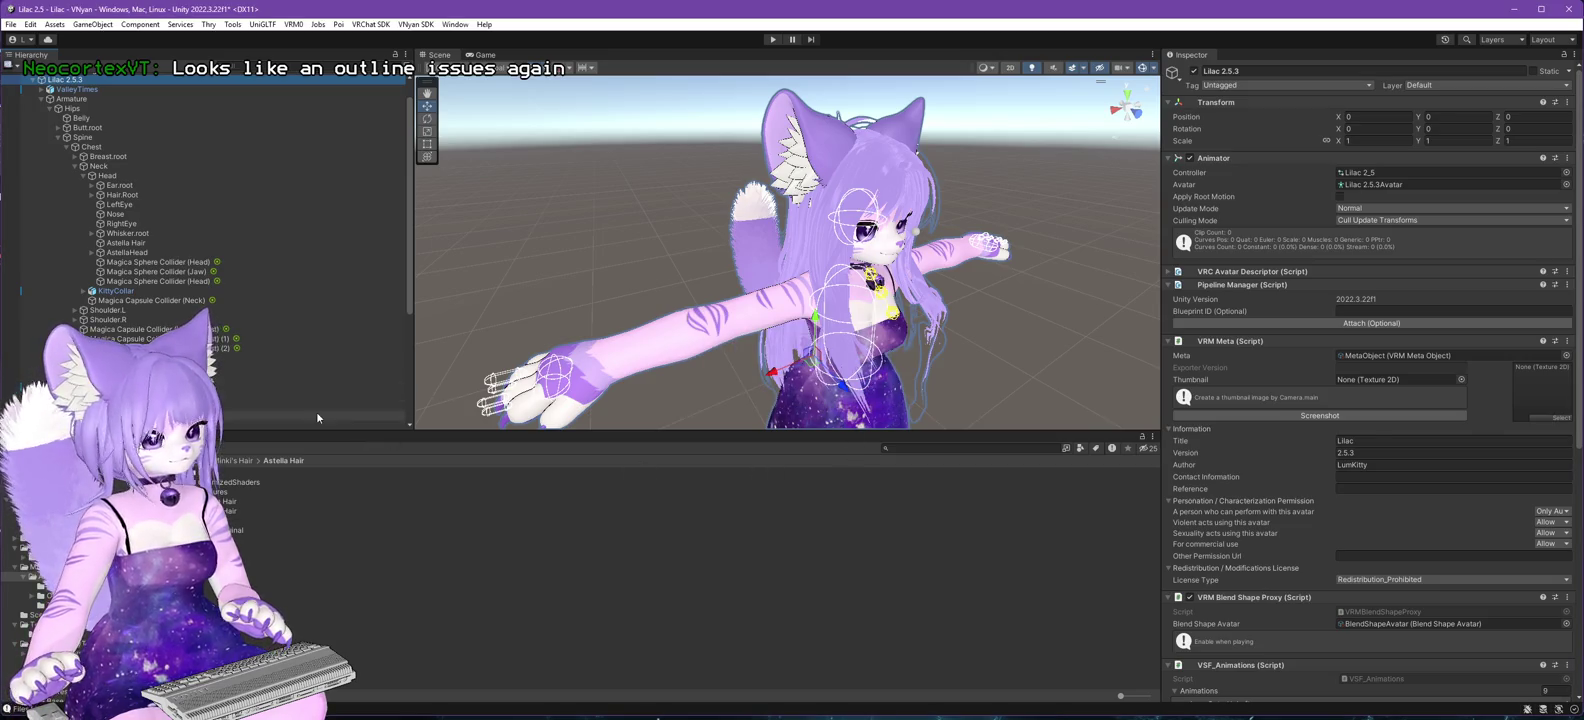
# - Load the new export in VNyan and rotate the avatar to confirm the lilac hair
pyautogui.hotkey('alt', 'Tab')
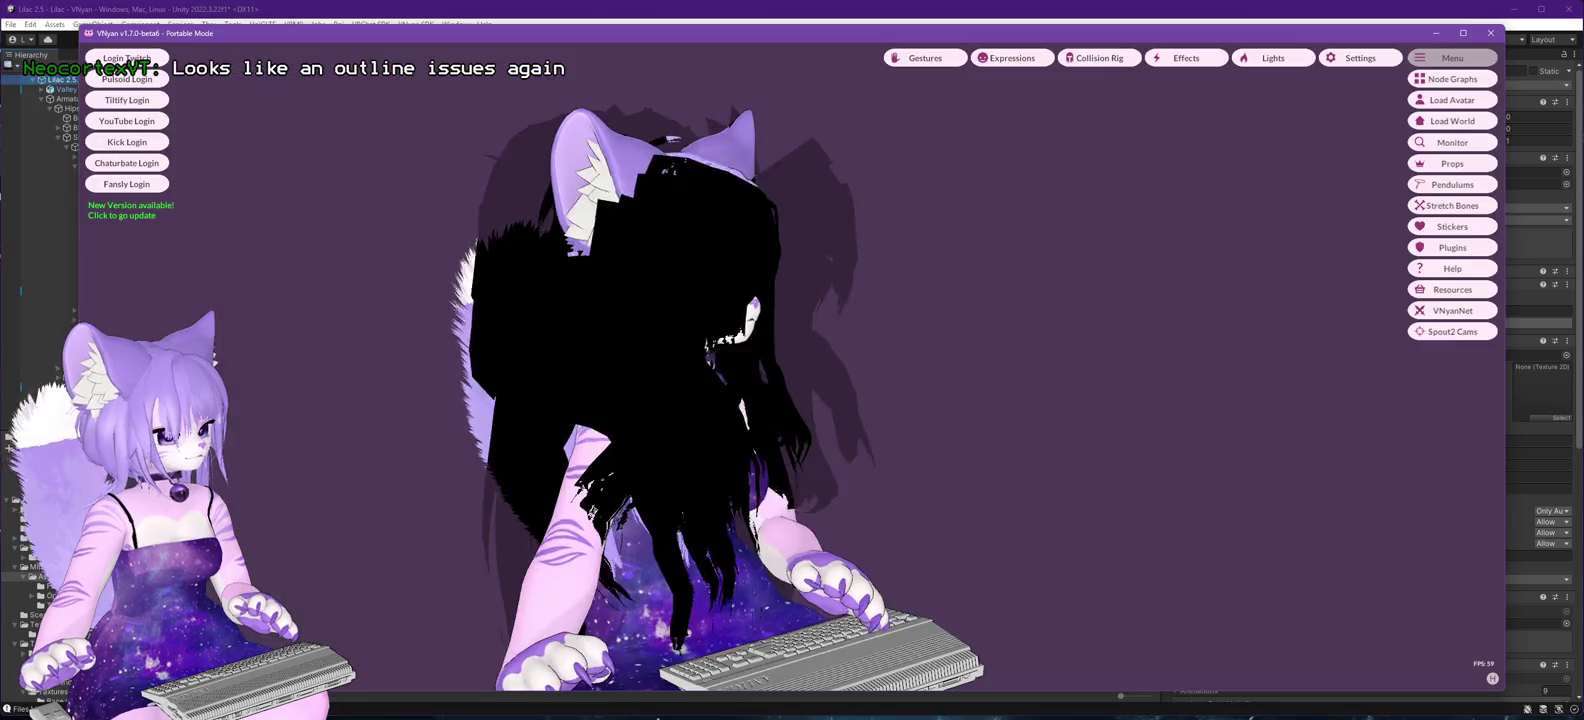
pyautogui.click(1452, 100)
pyautogui.doubleClick(207, 272)
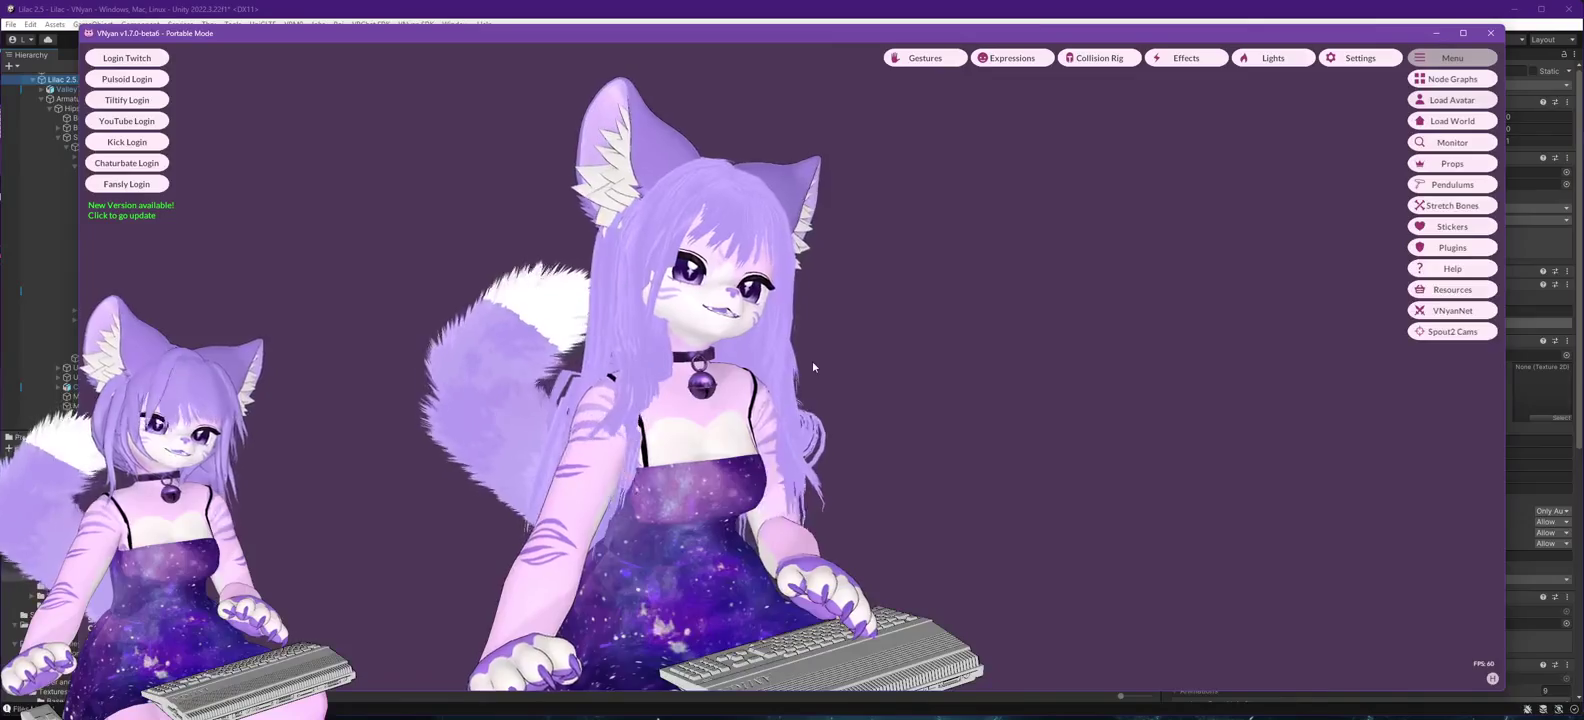
pyautogui.moveTo(867, 427)
pyautogui.mouseDown()
pyautogui.moveTo(658, 450)
pyautogui.moveTo(786, 443)
pyautogui.mouseUp()
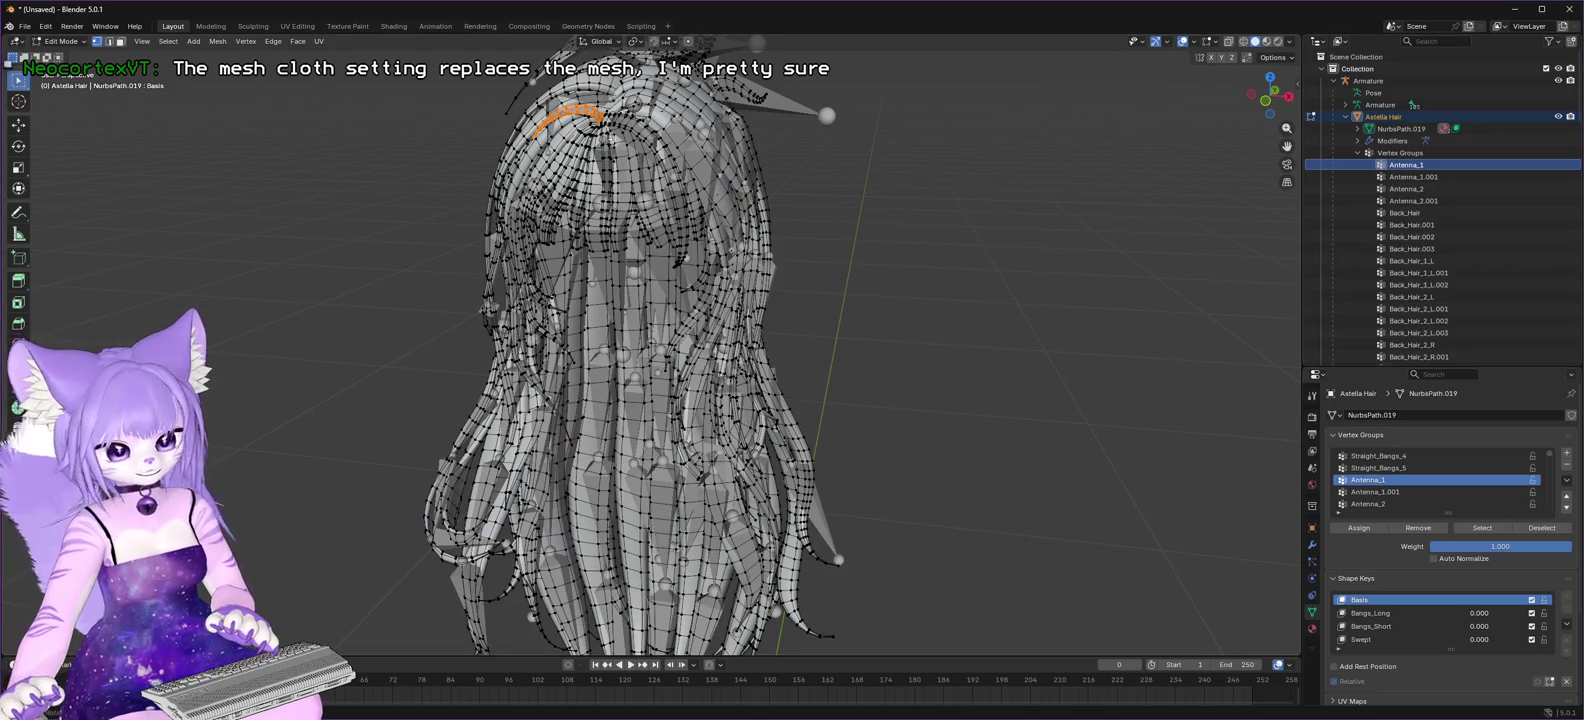
# - Separate the selected Antenna_1 strand into its own mesh
pyautogui.press('p')
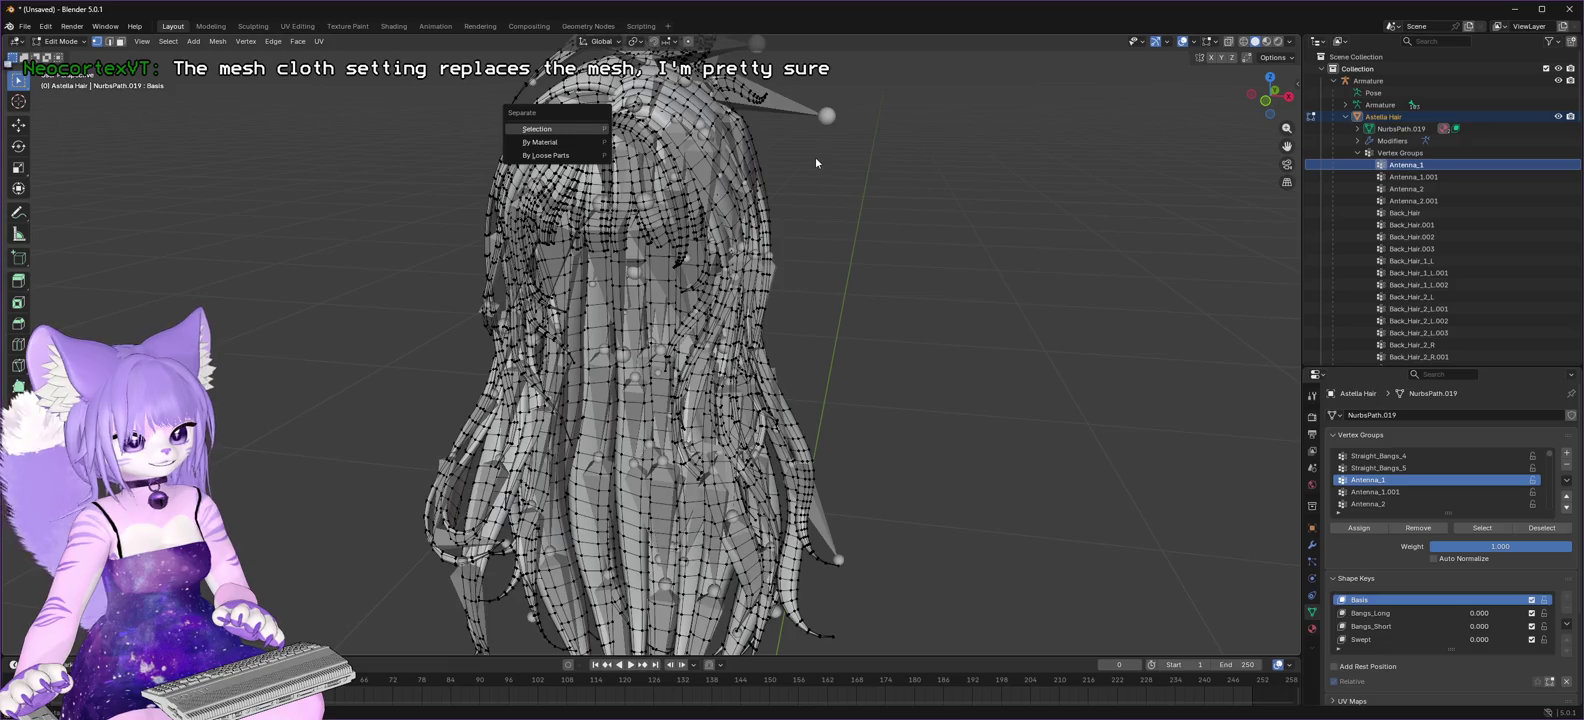
pyautogui.click(539, 130)
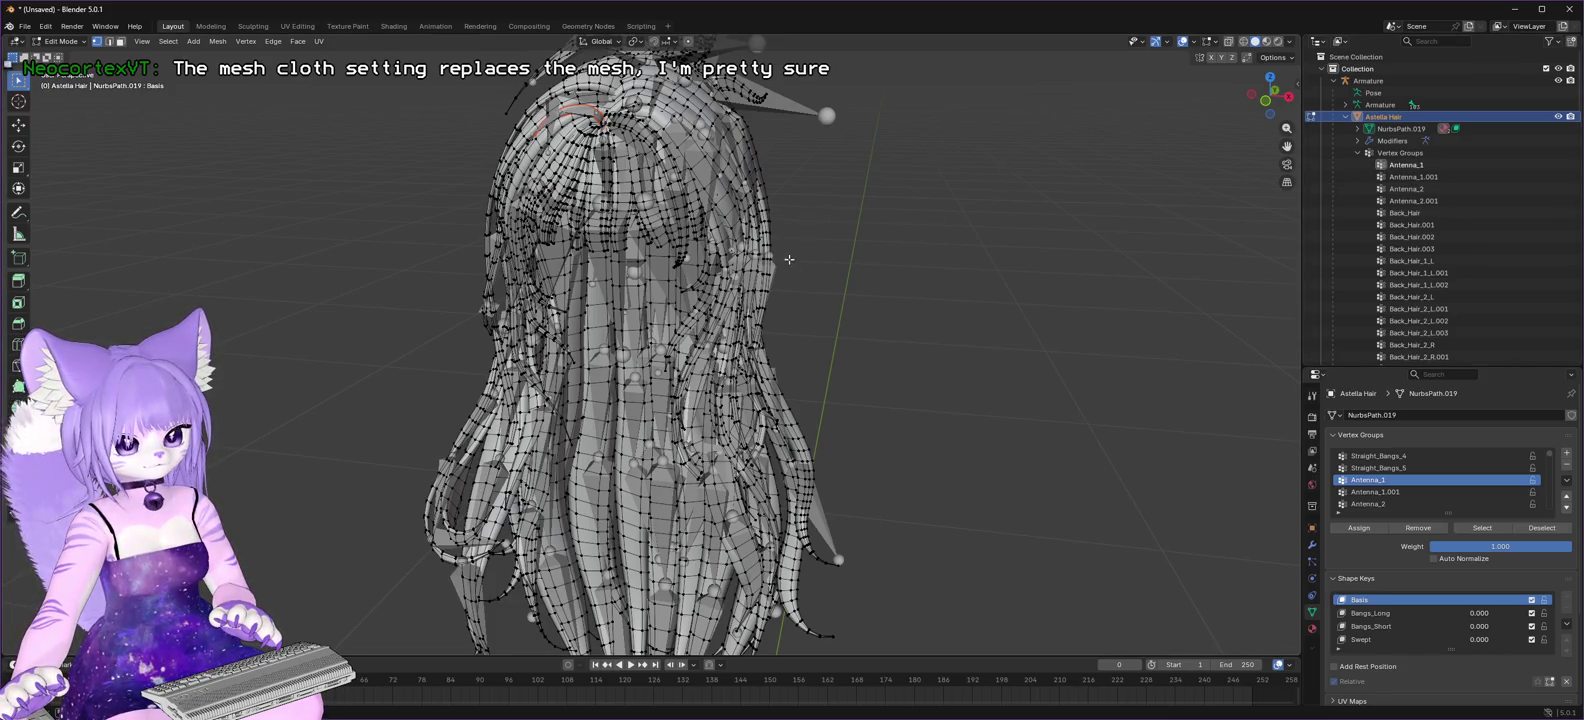
pyautogui.moveTo(1266, 97); pyautogui.dragTo(1261, 110)
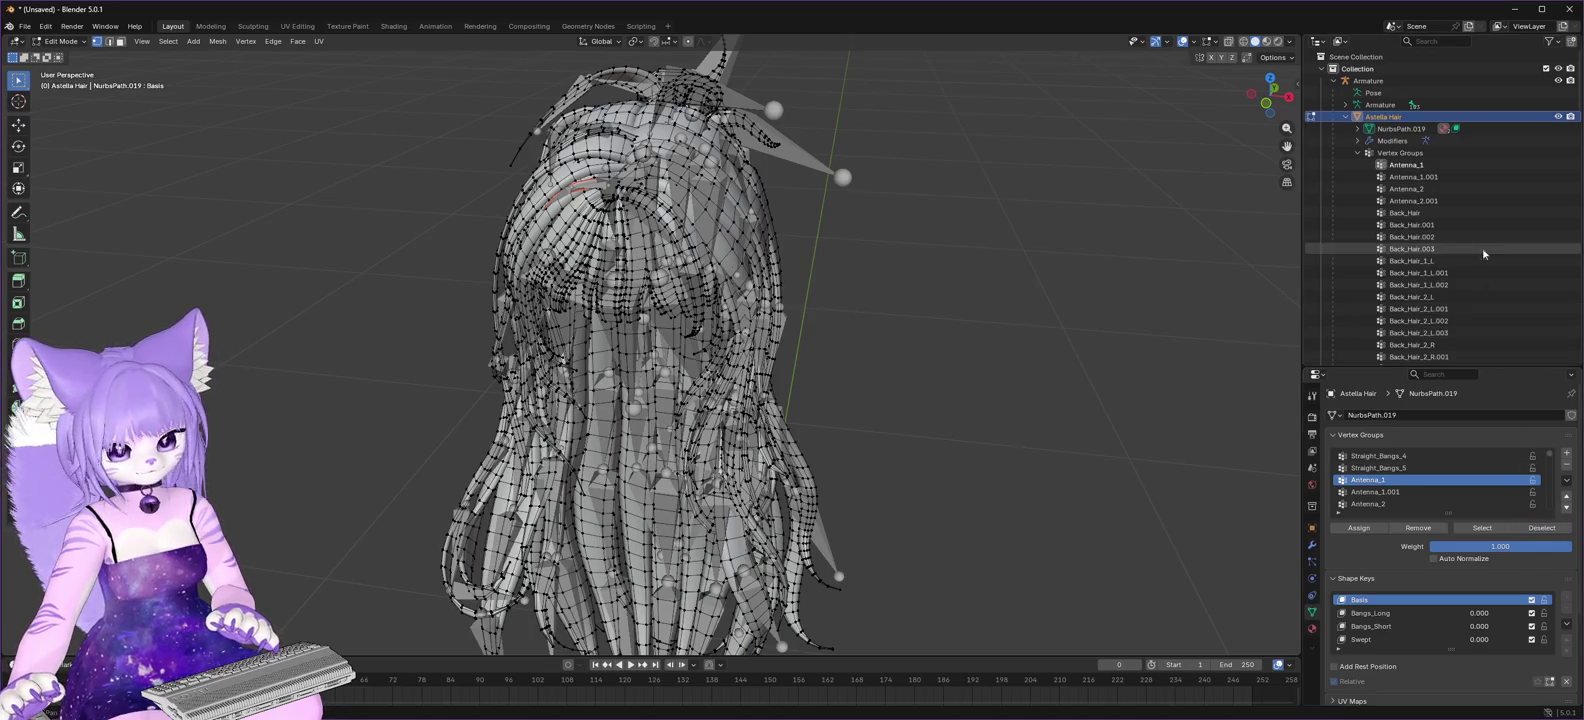
# - Select the Antenna_2 vertex group's vertices and separate them into their own mesh
pyautogui.click(1403, 164)
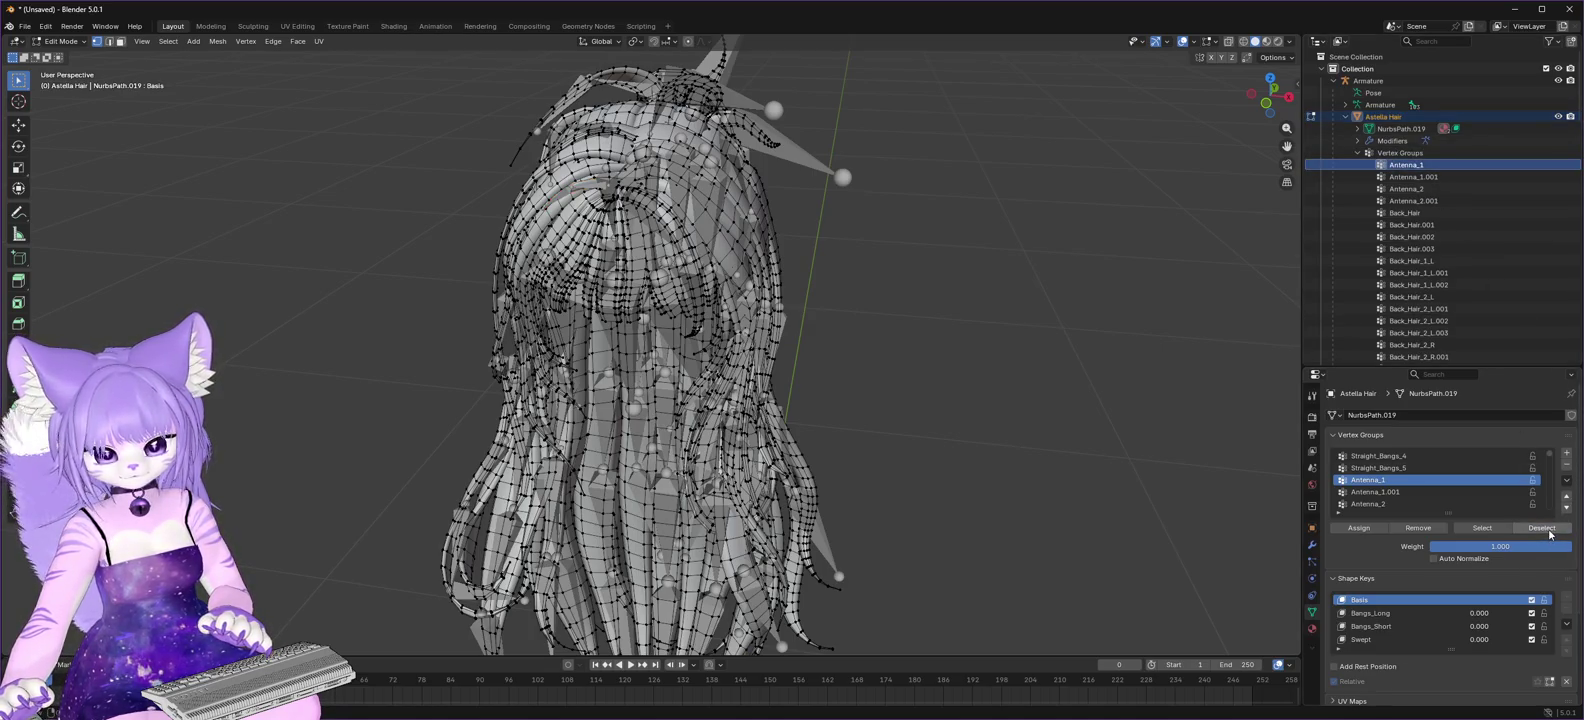
pyautogui.click(1406, 188)
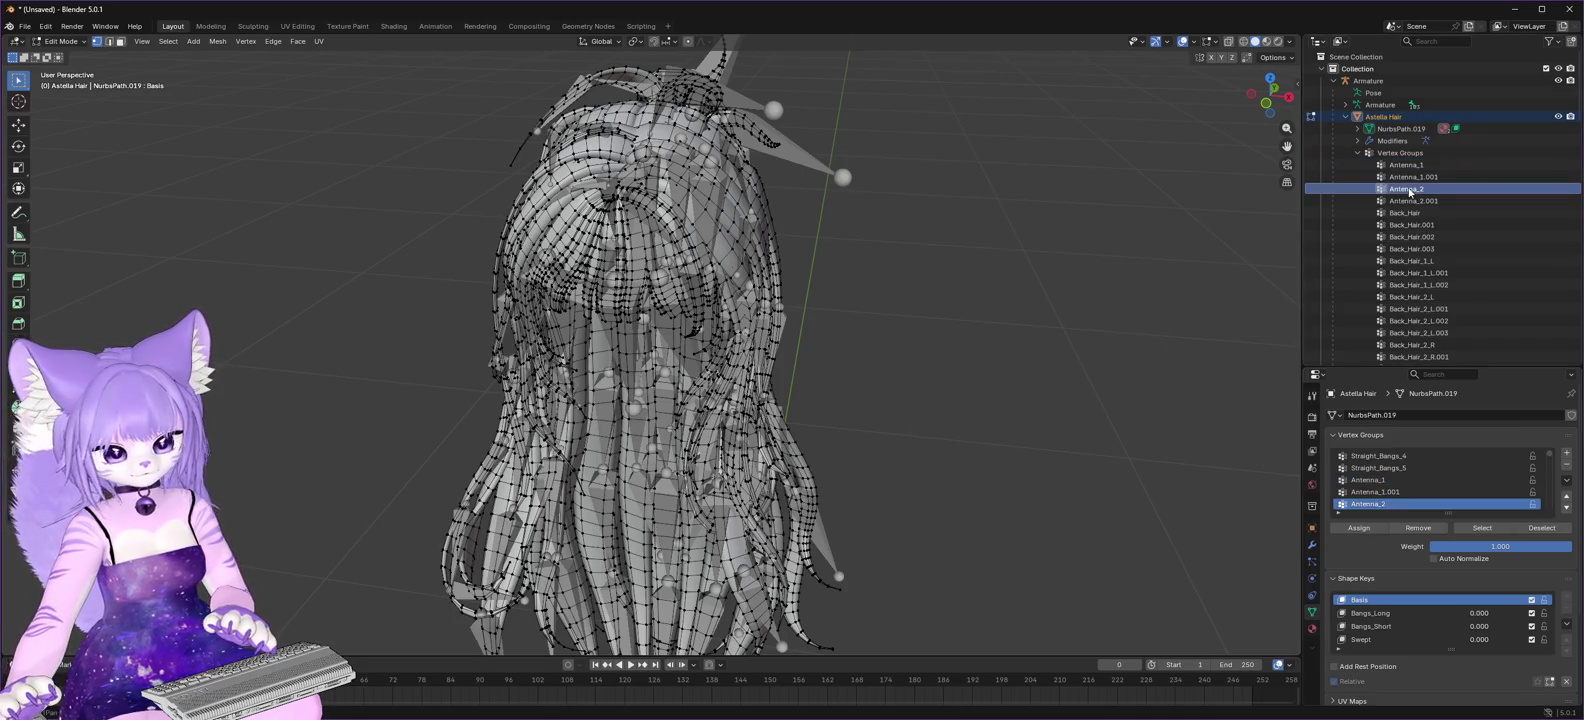
pyautogui.click(1498, 531)
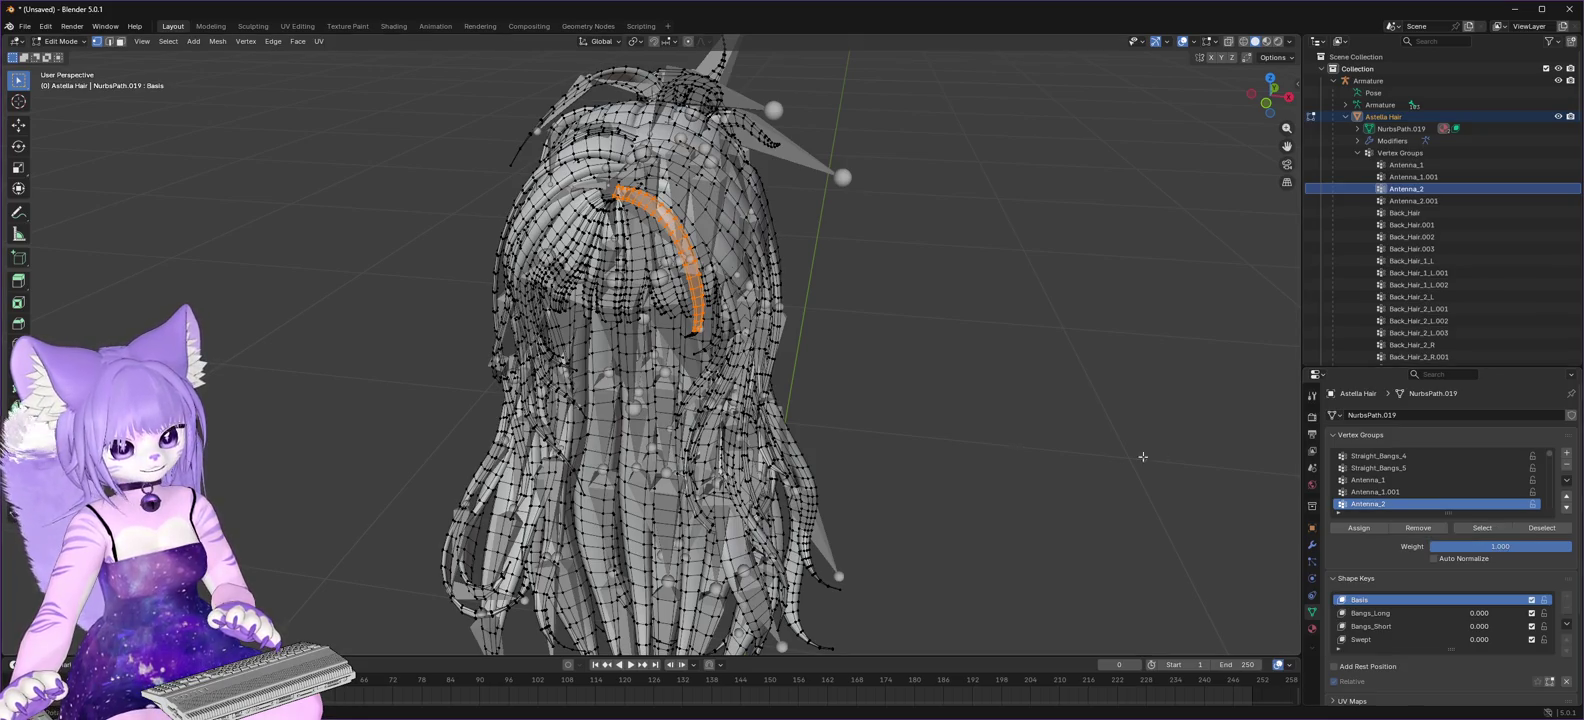
pyautogui.press('p')
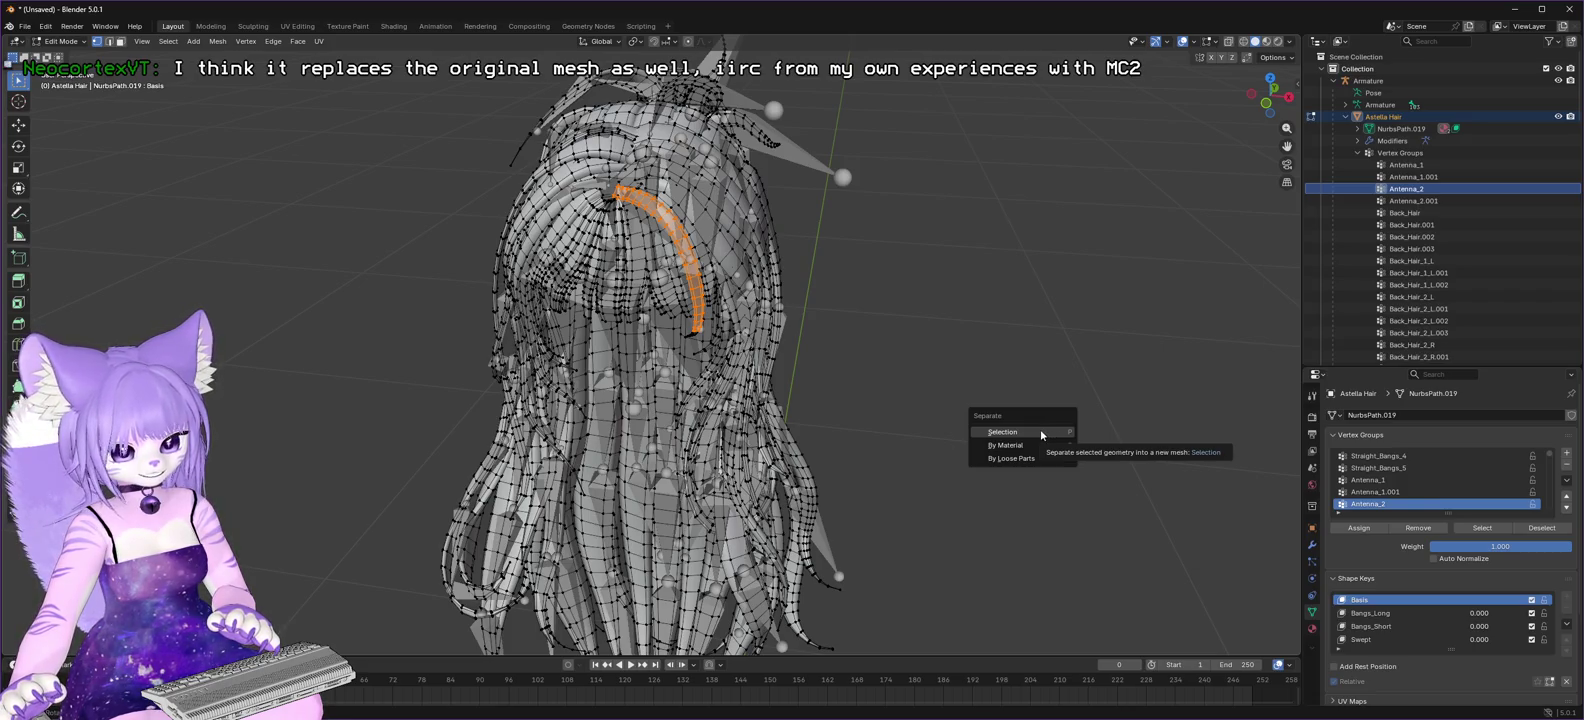
pyautogui.click(1040, 431)
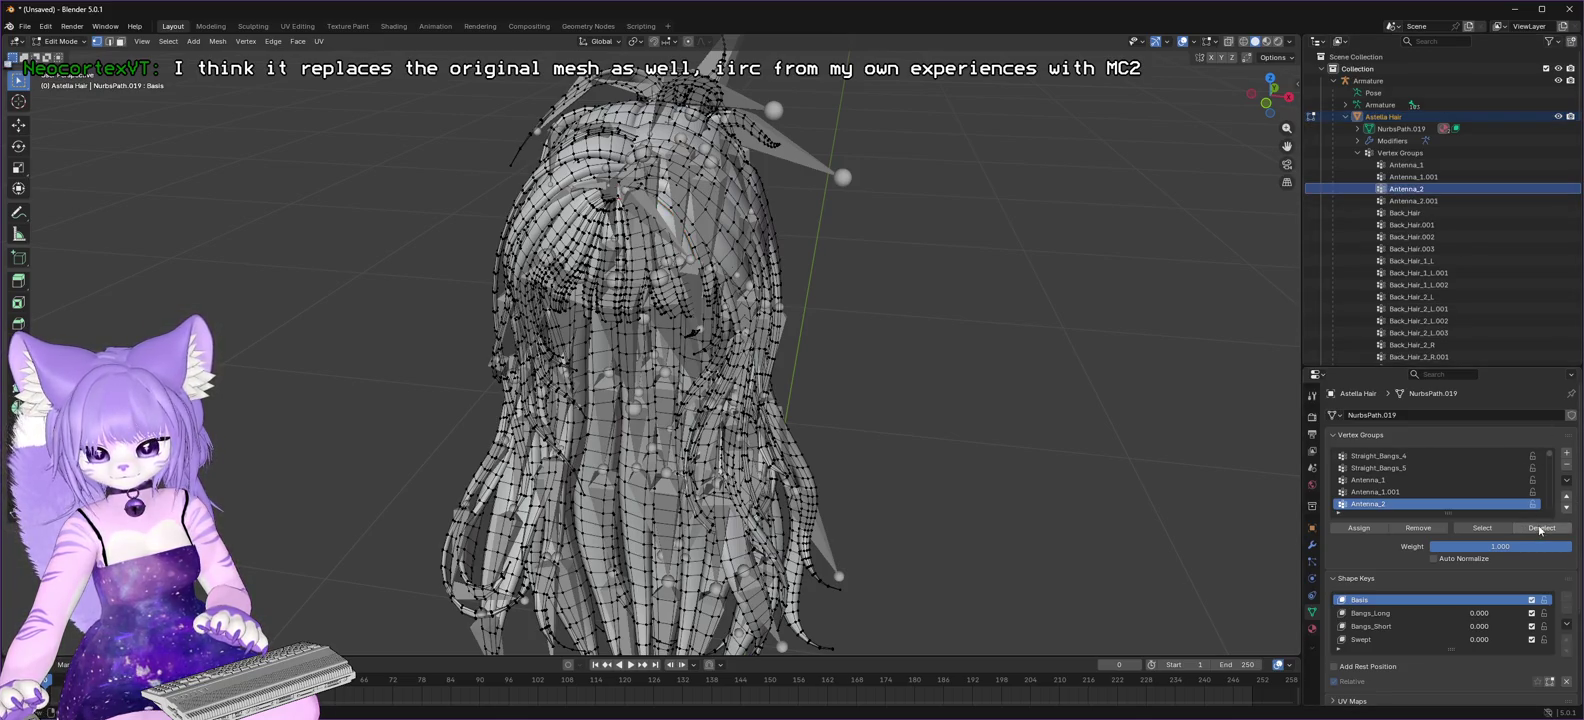
pyautogui.click(1416, 213)
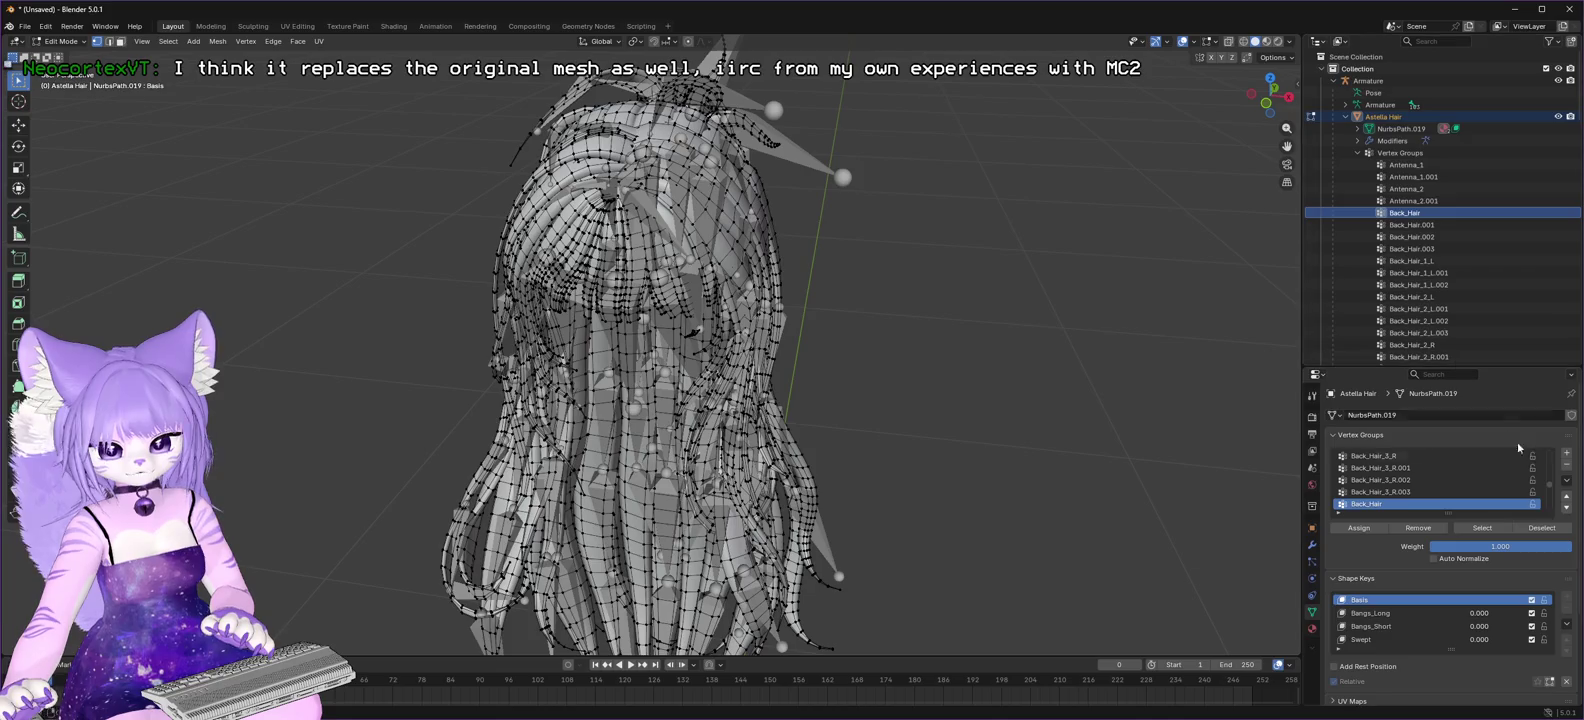
# - Delete the Back_Hair vertex group's vertices from the hair mesh
pyautogui.click(1482, 530)
pyautogui.press('x')
pyautogui.click(1293, 558)
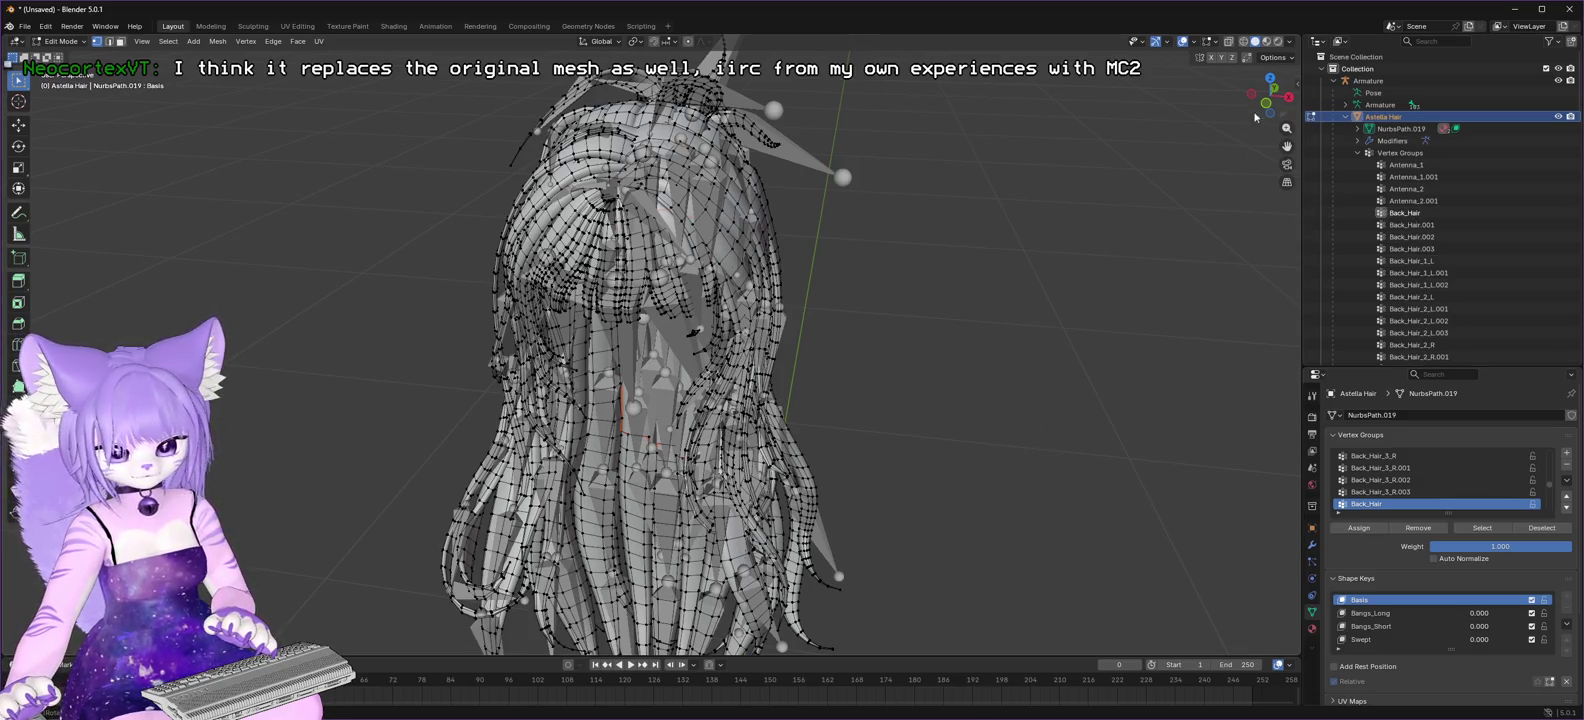
# - Select the vertices of the Back_Hair.001 vertex group
pyautogui.moveTo(1253, 112); pyautogui.dragTo(1272, 108)
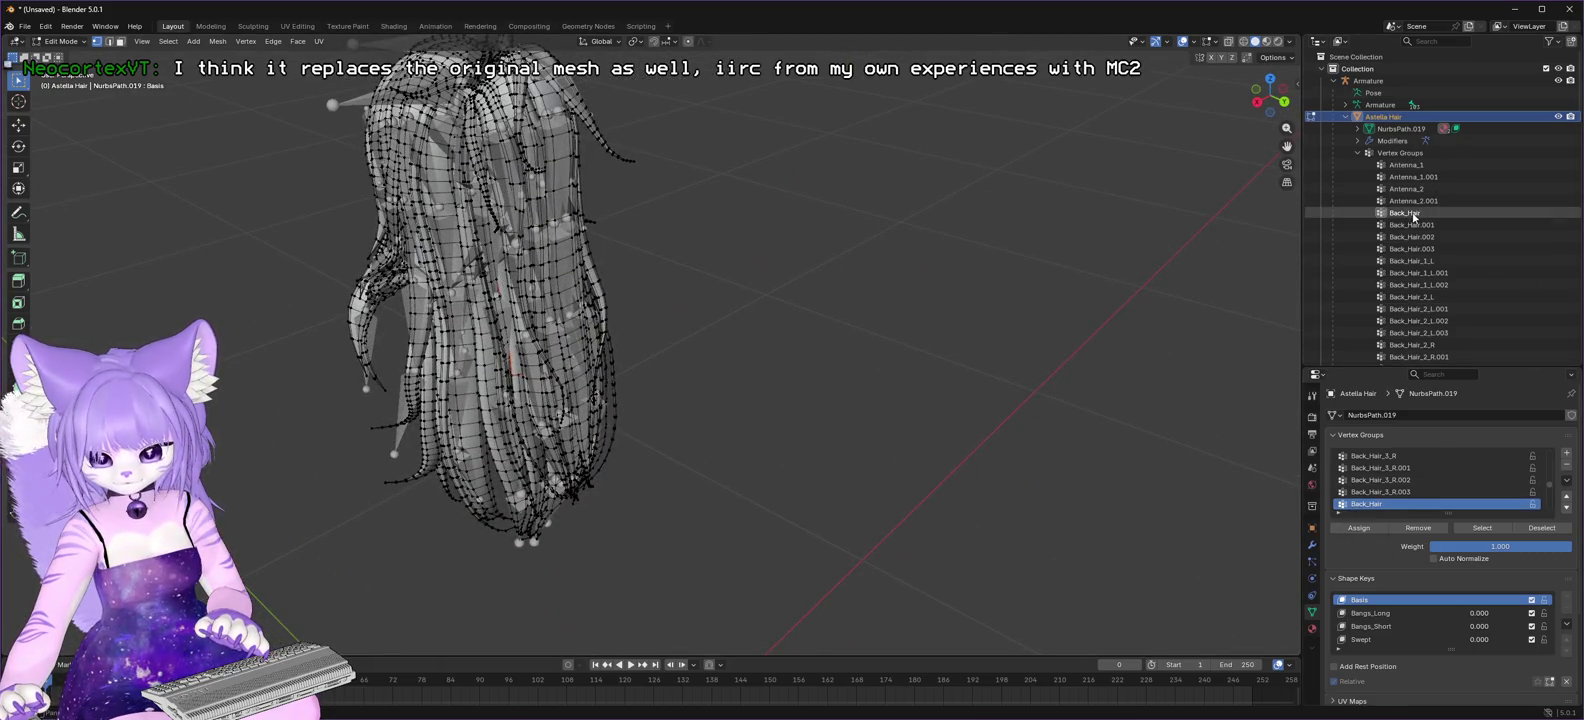
pyautogui.click(1407, 213)
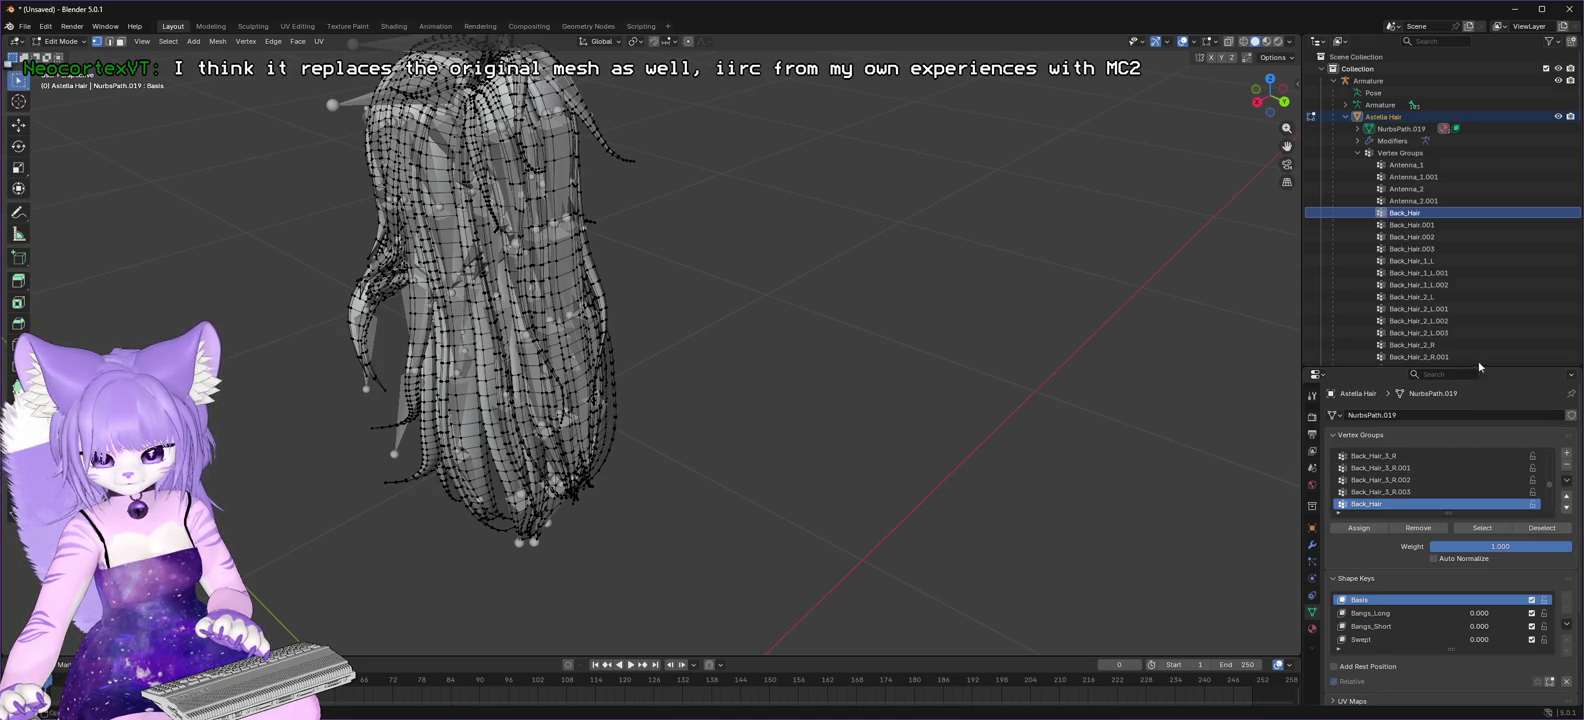
pyautogui.moveTo(1478, 366)
pyautogui.mouseDown()
pyautogui.moveTo(1478, 312)
pyautogui.moveTo(1478, 340)
pyautogui.mouseUp()
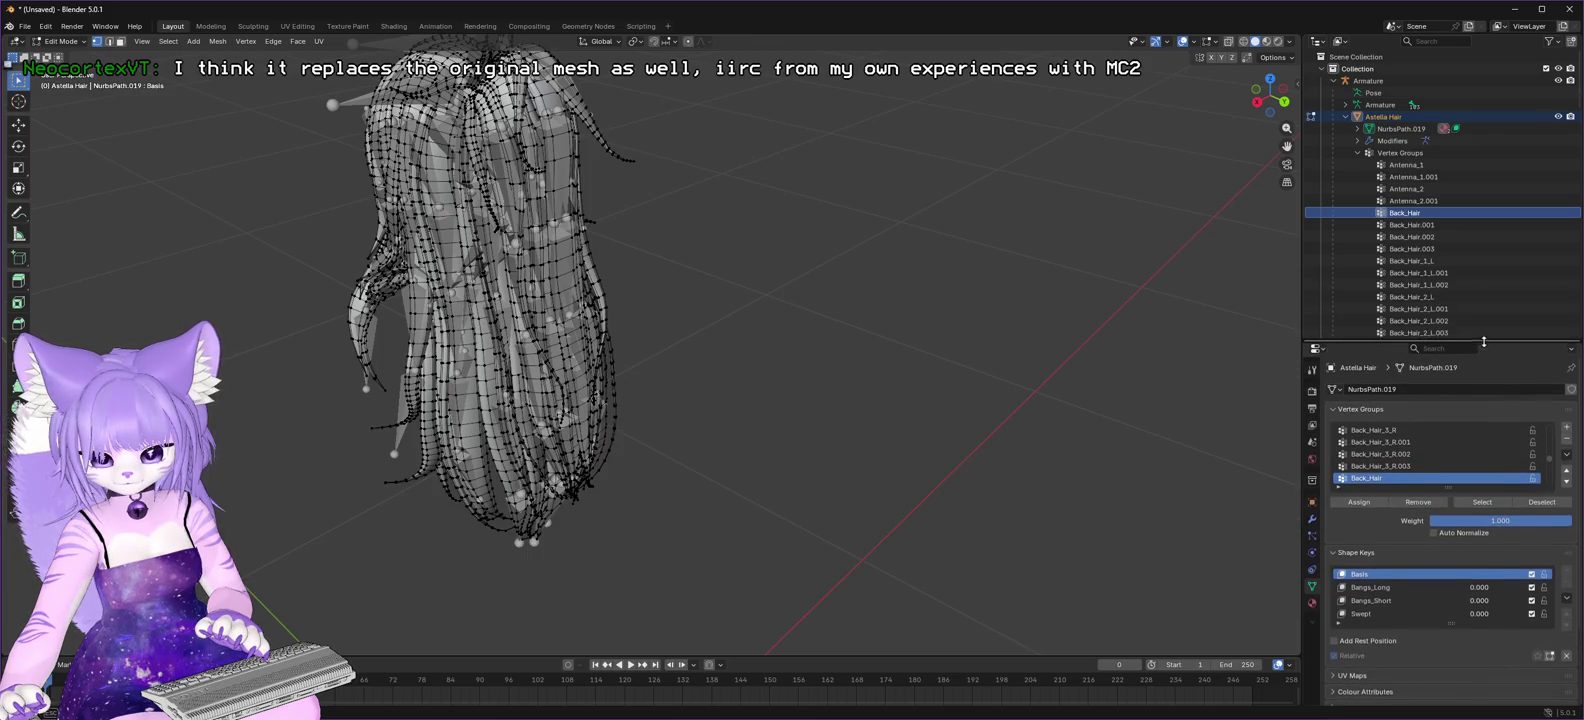
pyautogui.click(1413, 225)
pyautogui.click(1485, 502)
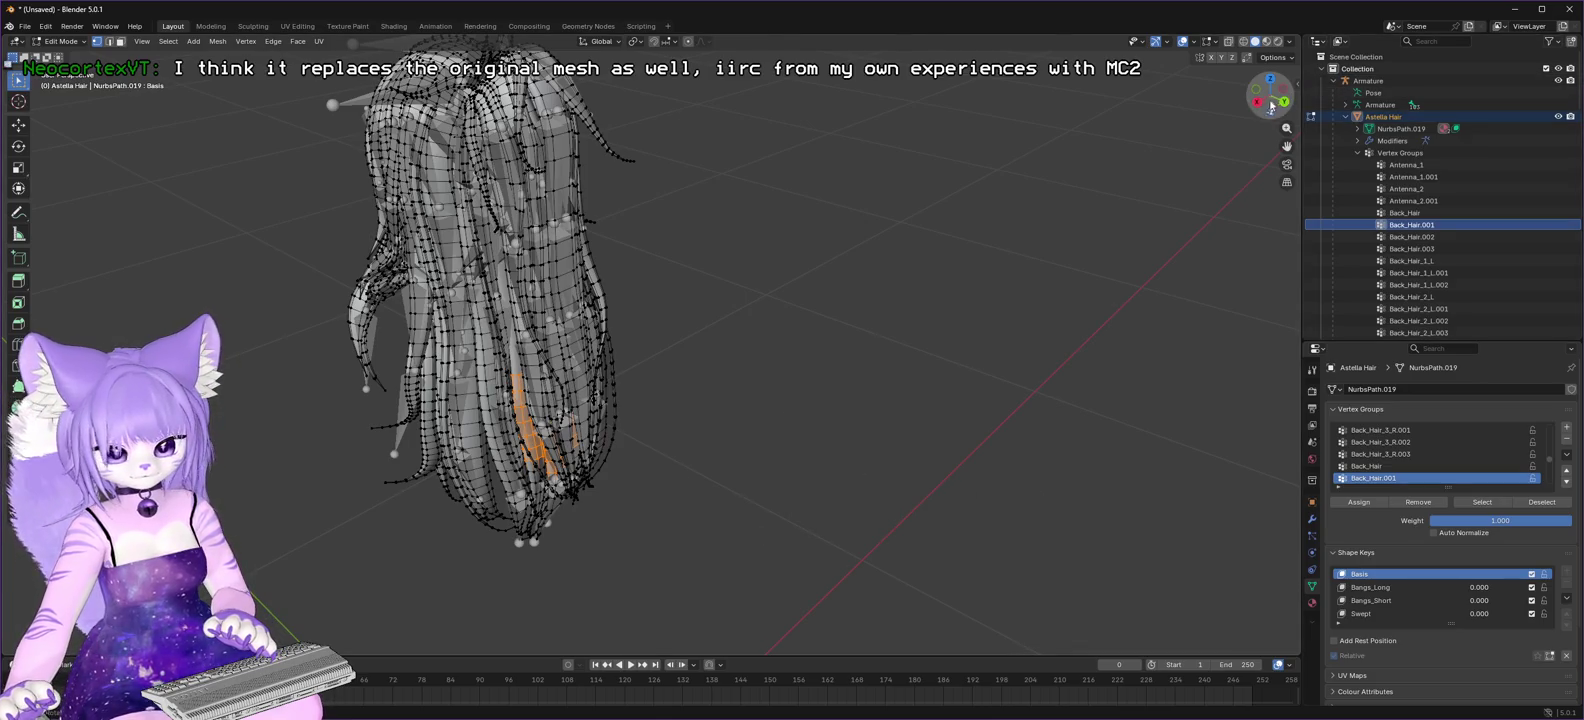
pyautogui.moveTo(1268, 100)
pyautogui.mouseDown()
pyautogui.moveTo(1284, 99)
pyautogui.moveTo(1268, 97)
pyautogui.mouseUp()
pyautogui.scroll(5, 1230, 115)
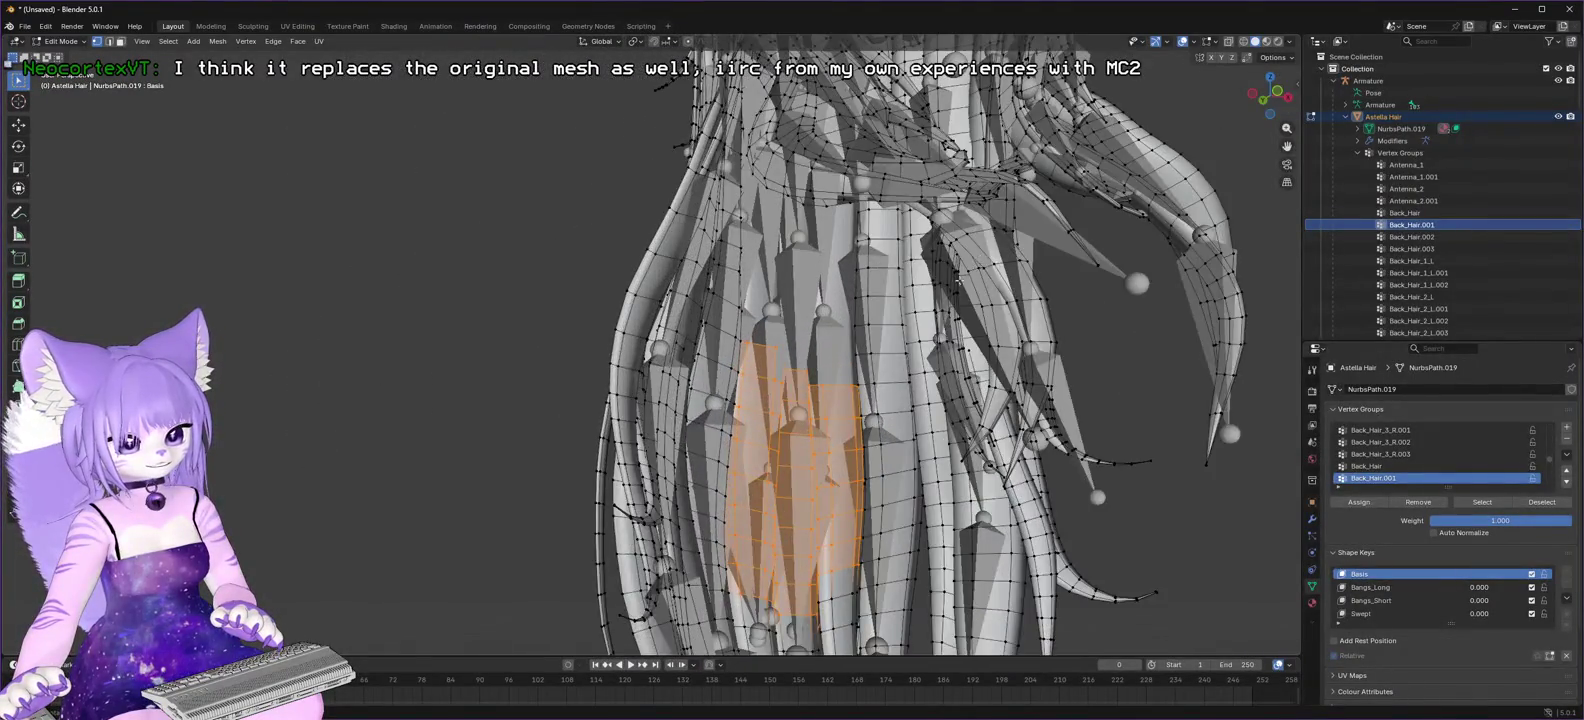
pyautogui.scroll(-5, 1099, 397)
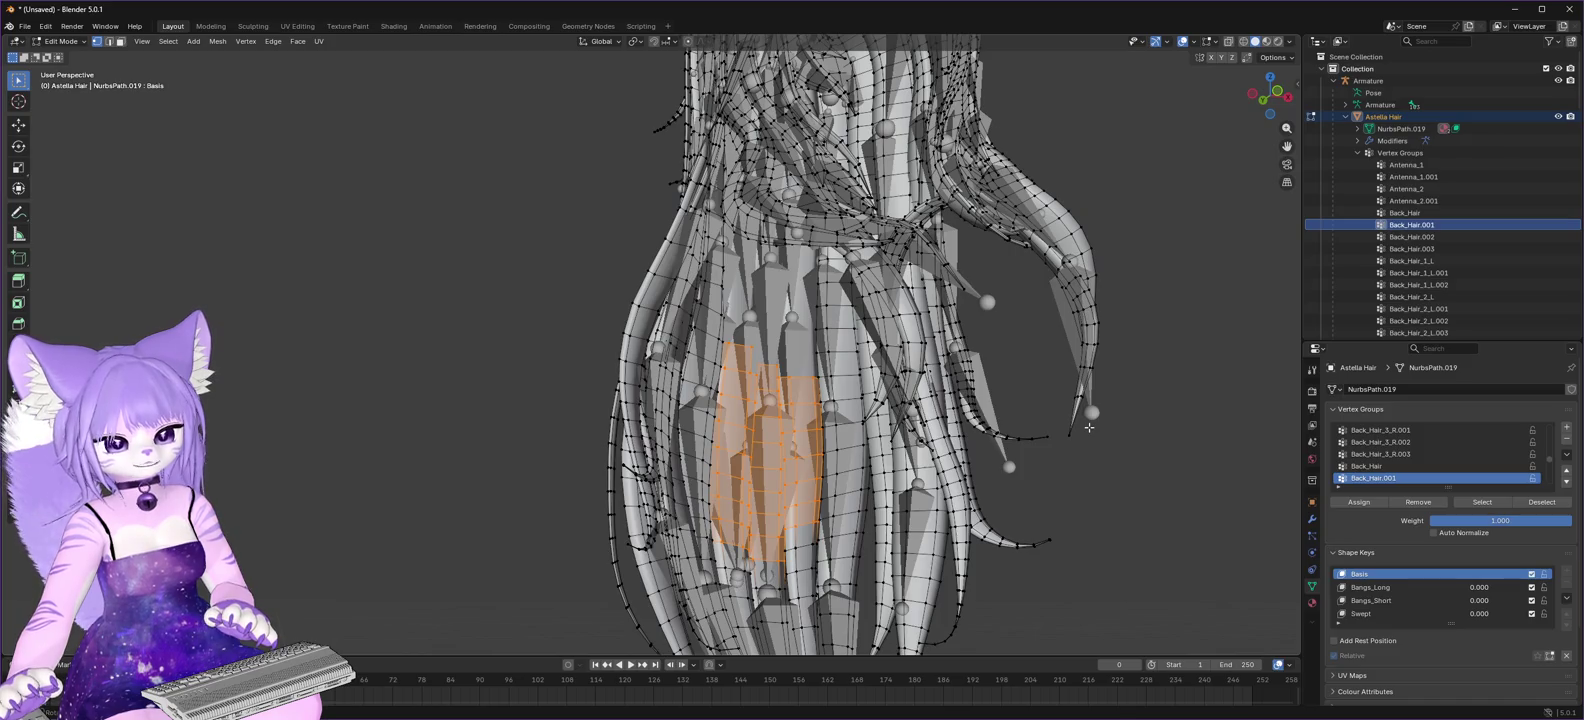
# - Undo and redo through recent selections, then view the selected back strands from behind
pyautogui.hotkey('ctrl', 'z')
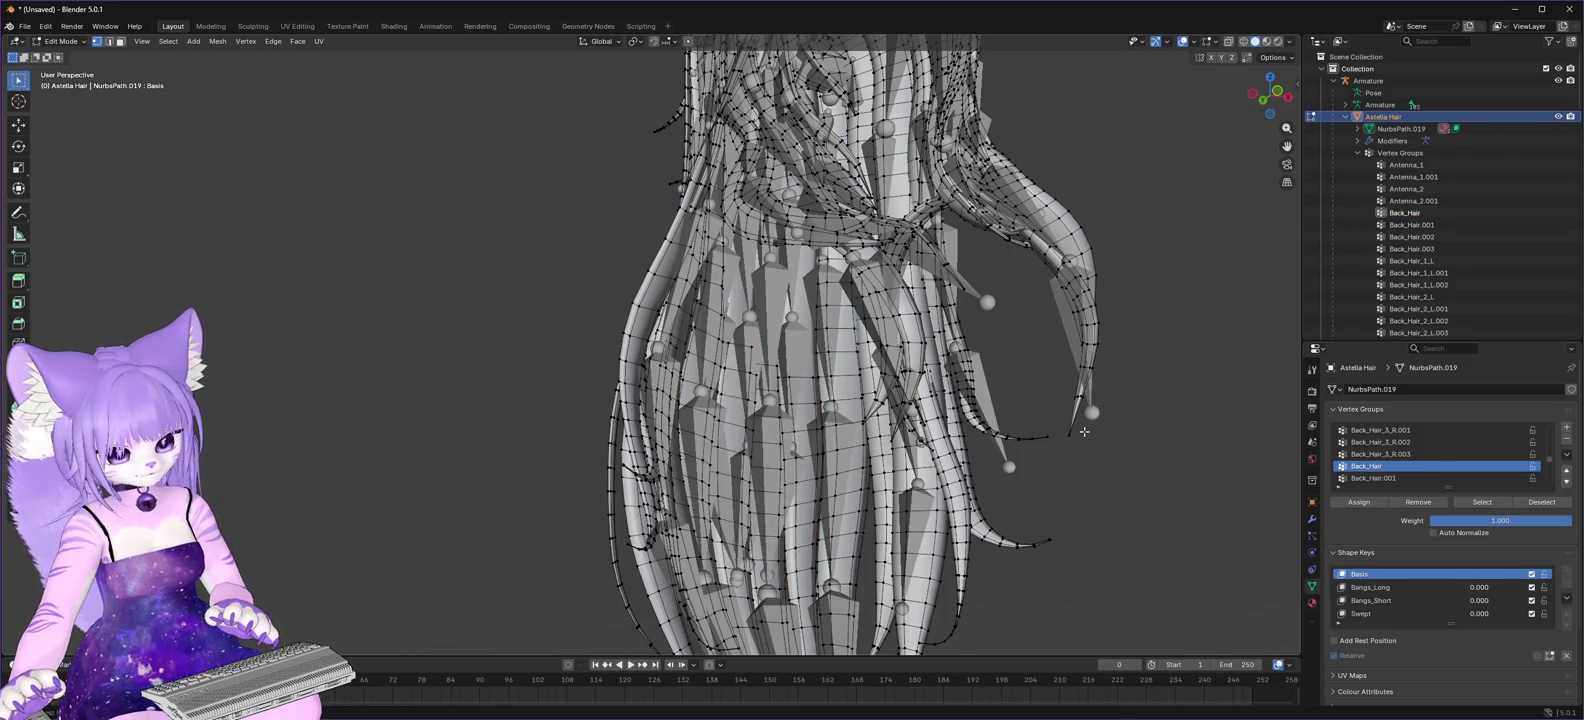
pyautogui.hotkey('ctrl', 'z')
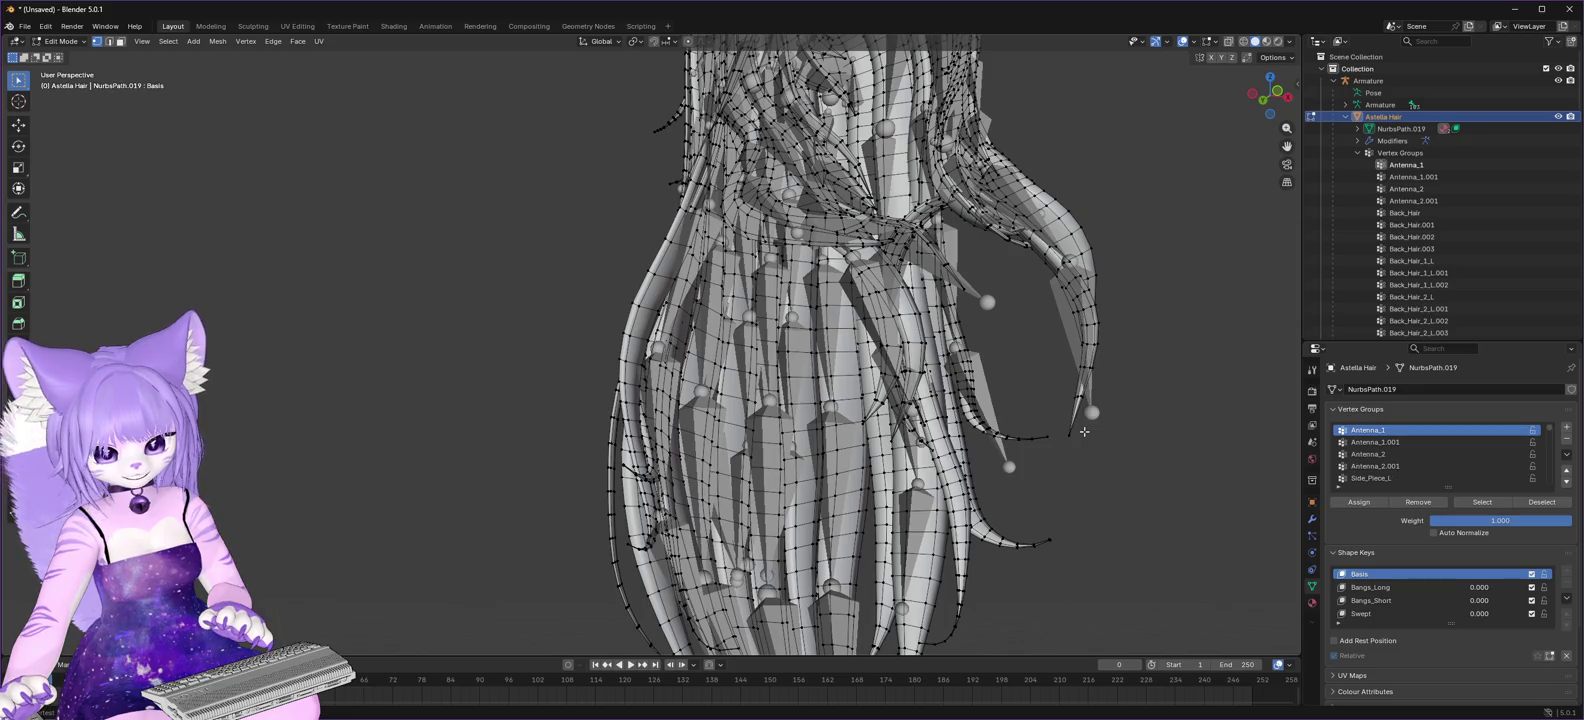
pyautogui.hotkey('ctrl', 'z')
pyautogui.hotkey('ctrl', 'shift', 'z')
pyautogui.hotkey('ctrl', 'z')
pyautogui.hotkey('ctrl', 'shift', 'z')
pyautogui.hotkey('ctrl', 'shift', 'z')
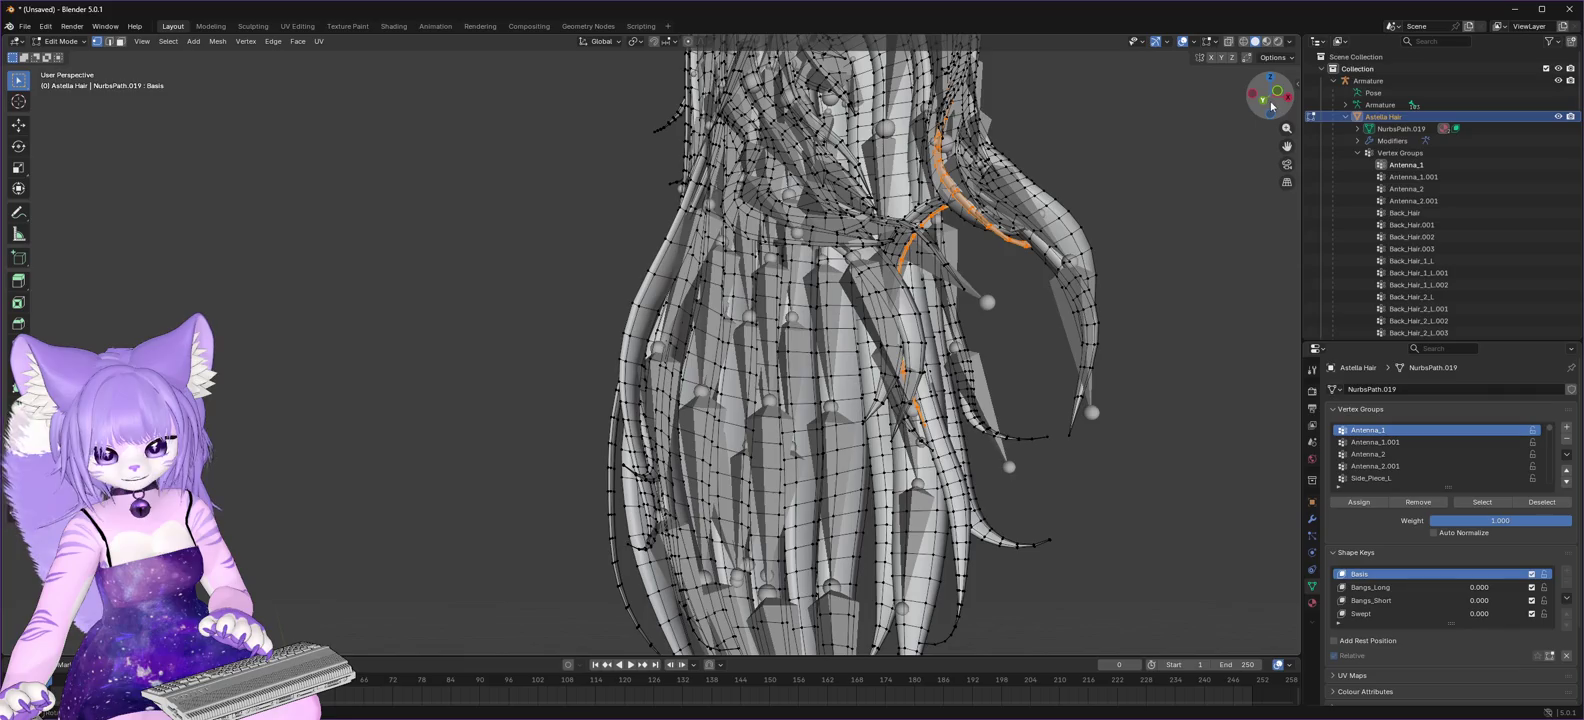
pyautogui.moveTo(1263, 103); pyautogui.dragTo(1340, 120)
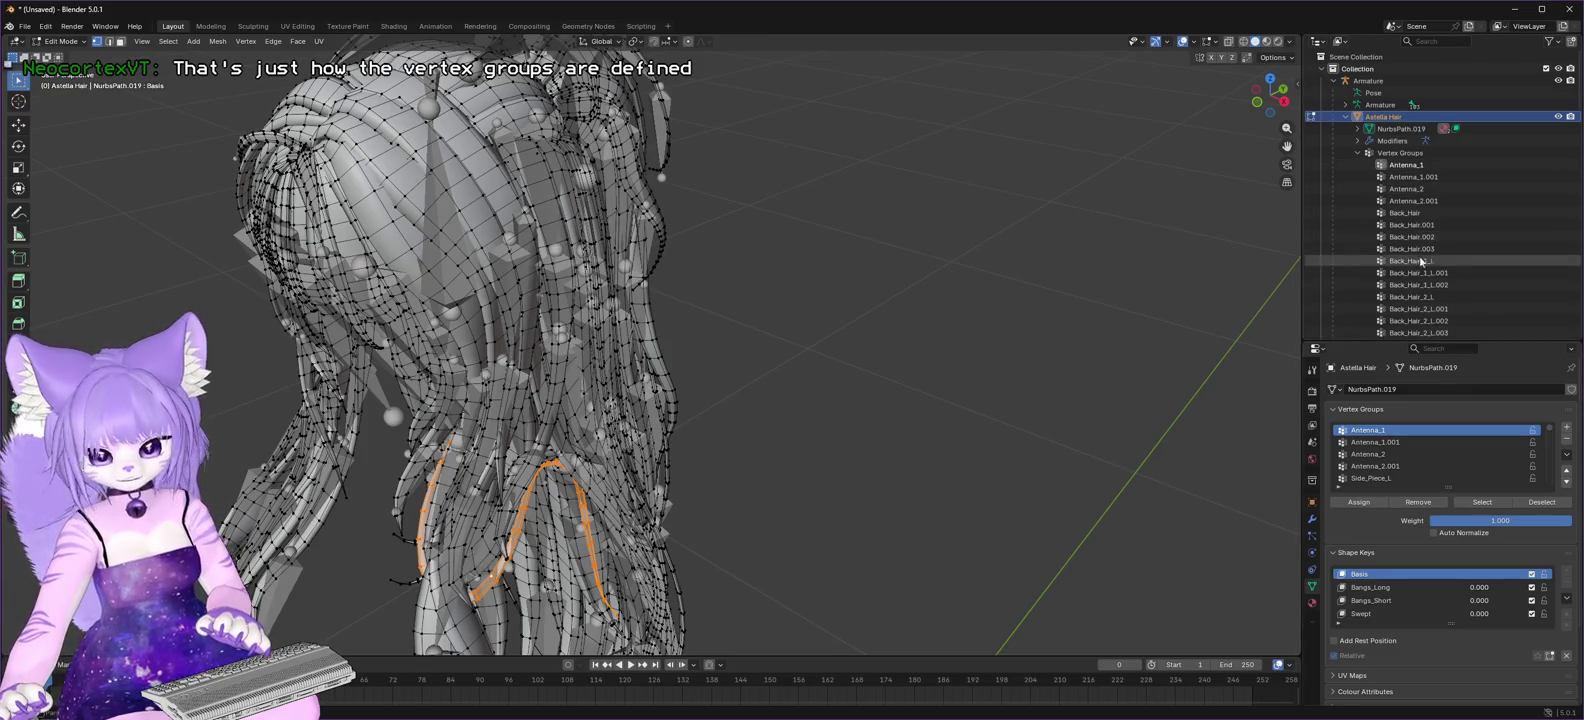
# - Make Back_Hair_1_L the active vertex group and select its vertices
pyautogui.click(1465, 261)
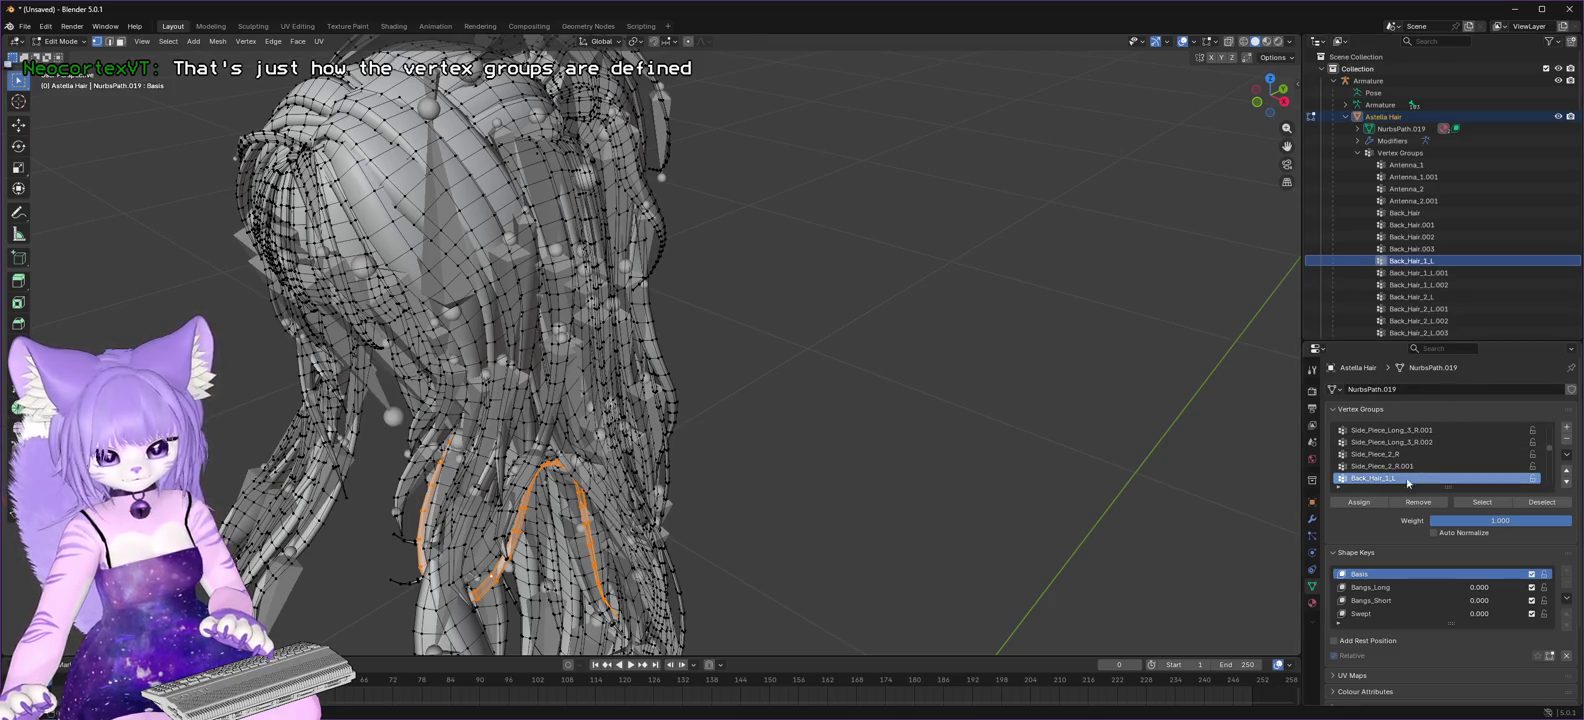
pyautogui.scroll(-3, 1002, 448)
pyautogui.scroll(-1, 965, 447)
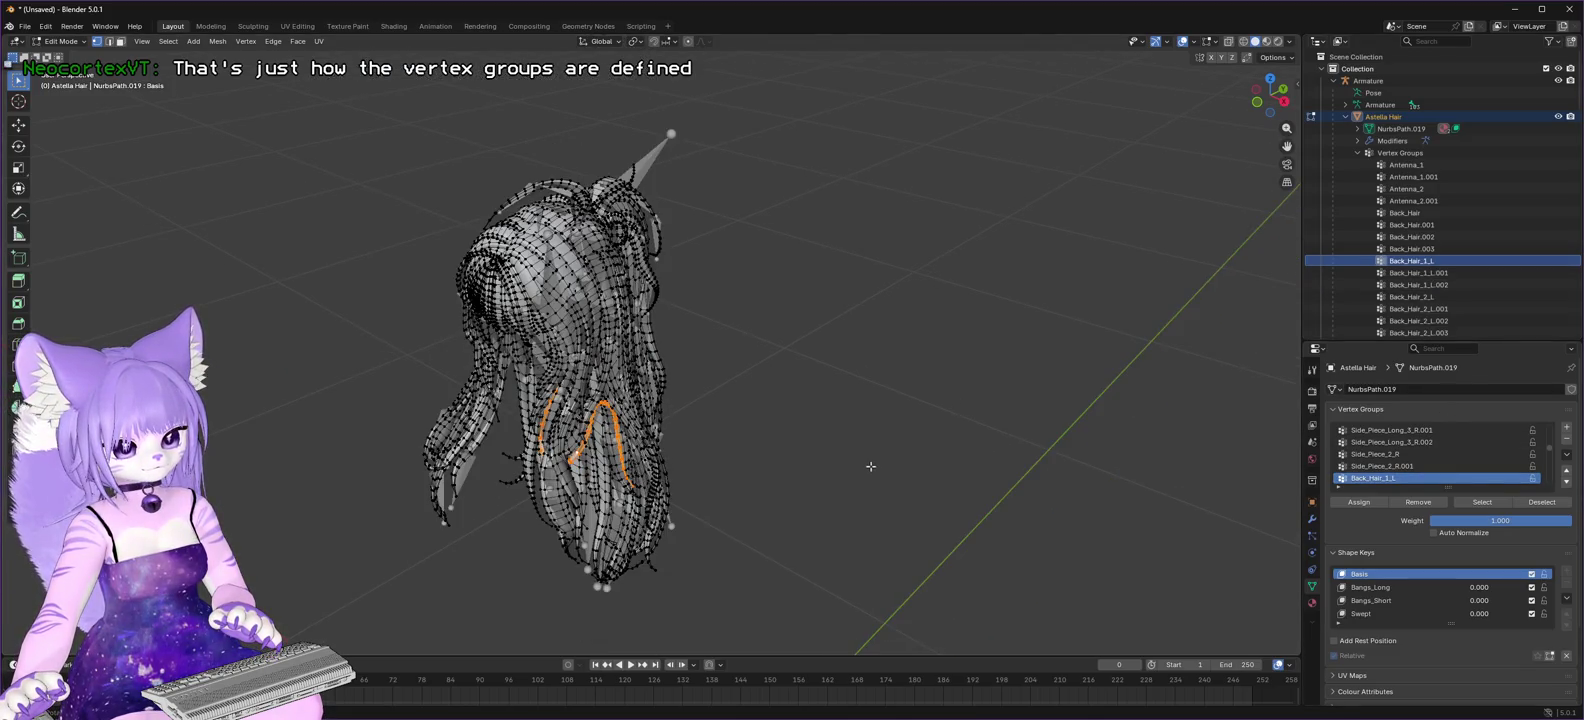
pyautogui.scroll(3, 871, 468)
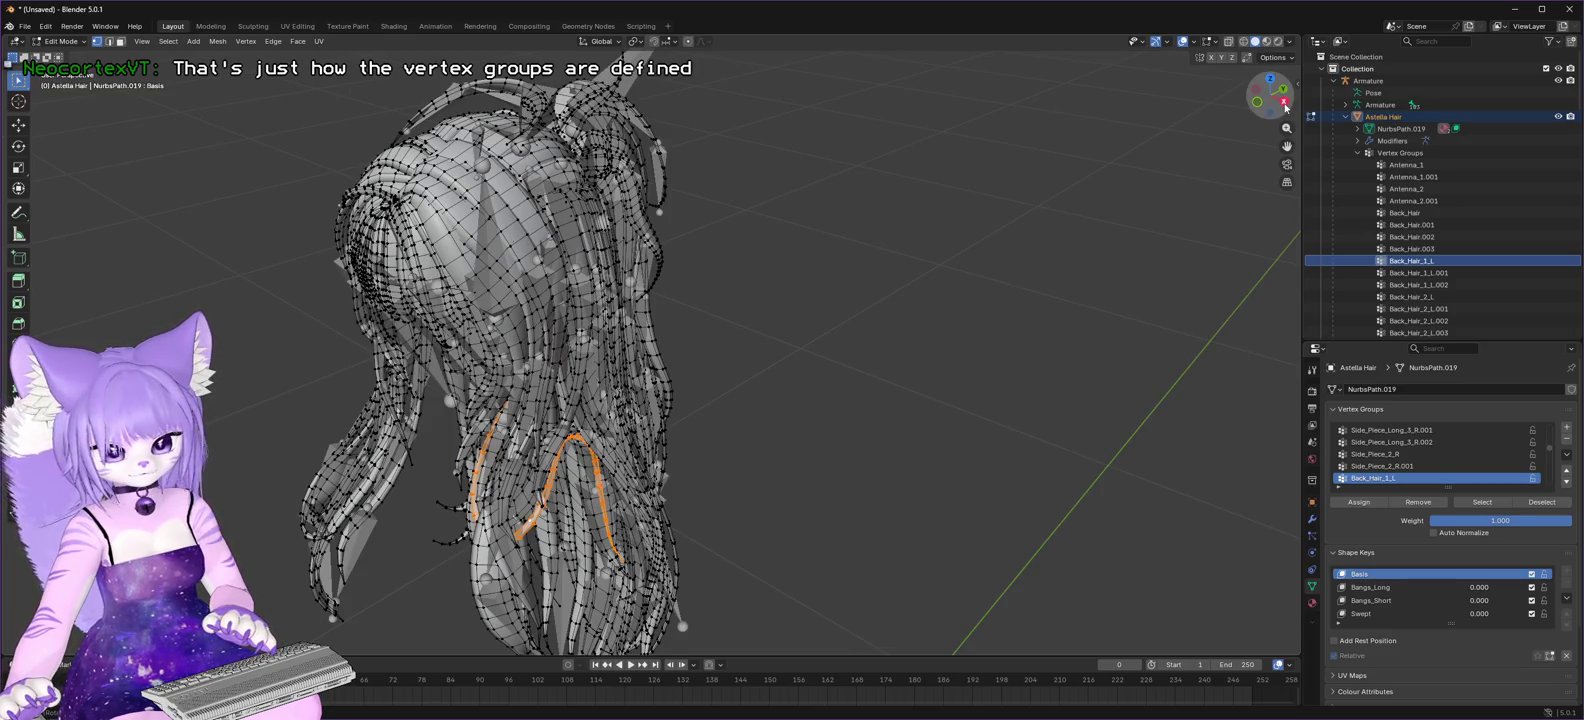
pyautogui.click(1015, 325)
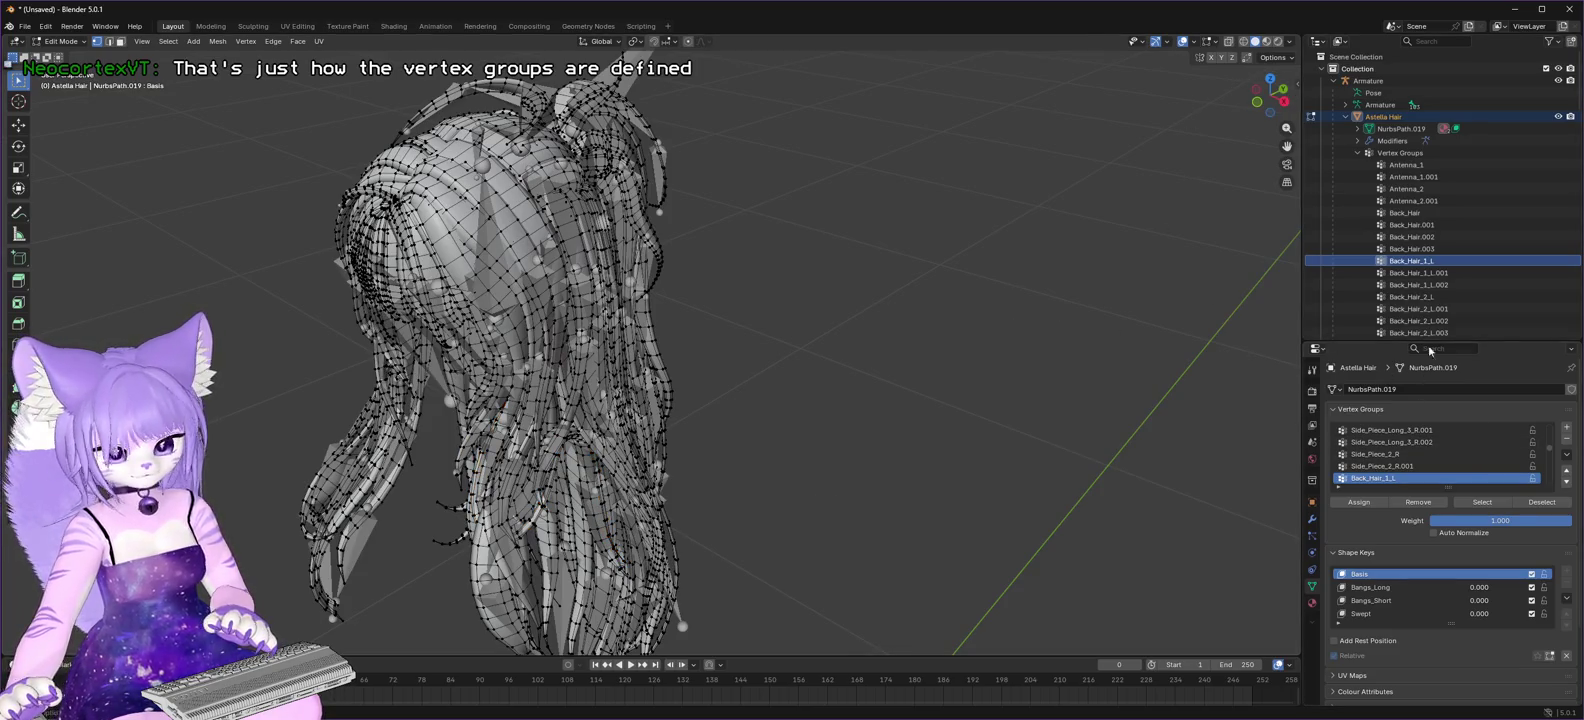
pyautogui.click(1477, 502)
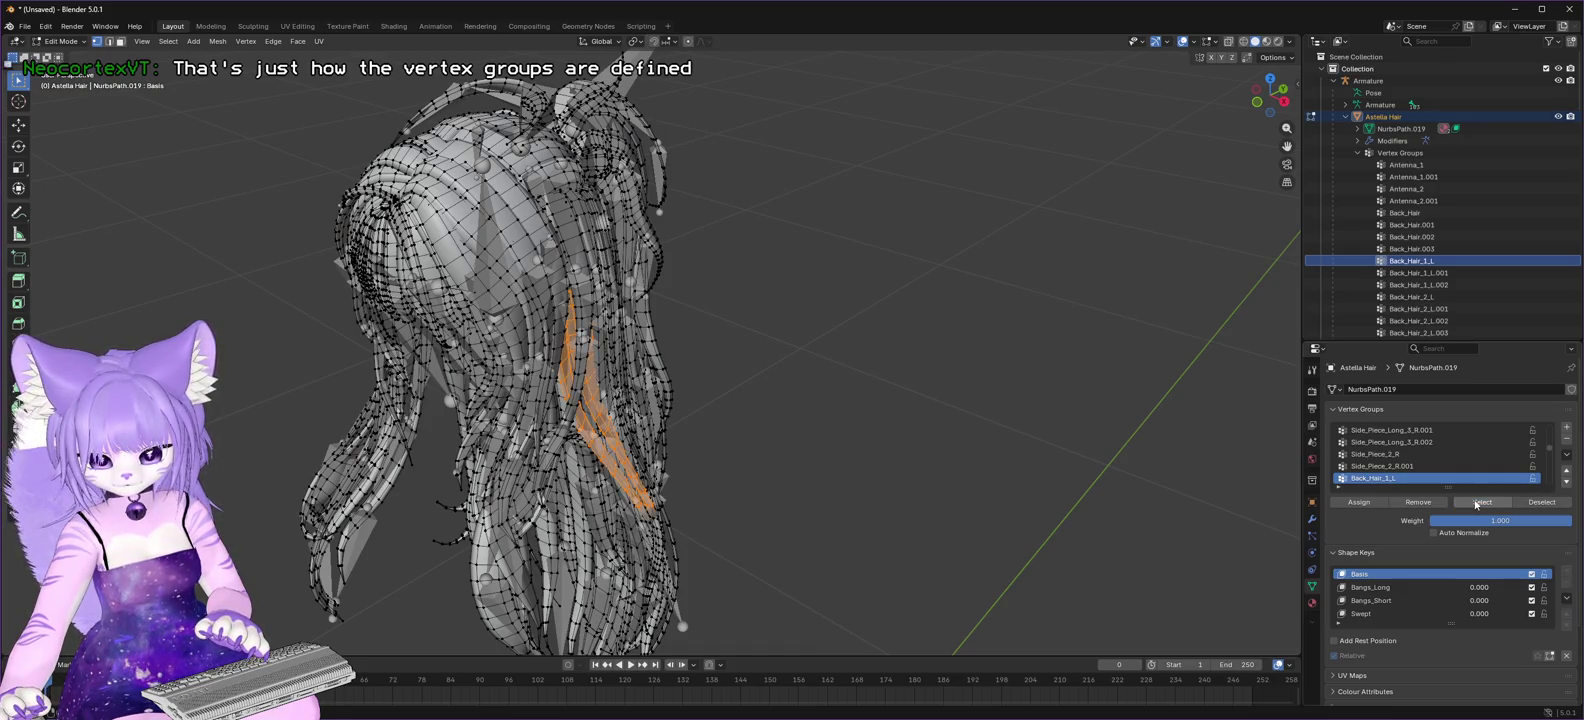
# - Compare the Back_Hair_1_L.001 and .002 groups, then reselect only Back_Hair_1_L's vertices
pyautogui.click(1425, 275)
pyautogui.click(1484, 502)
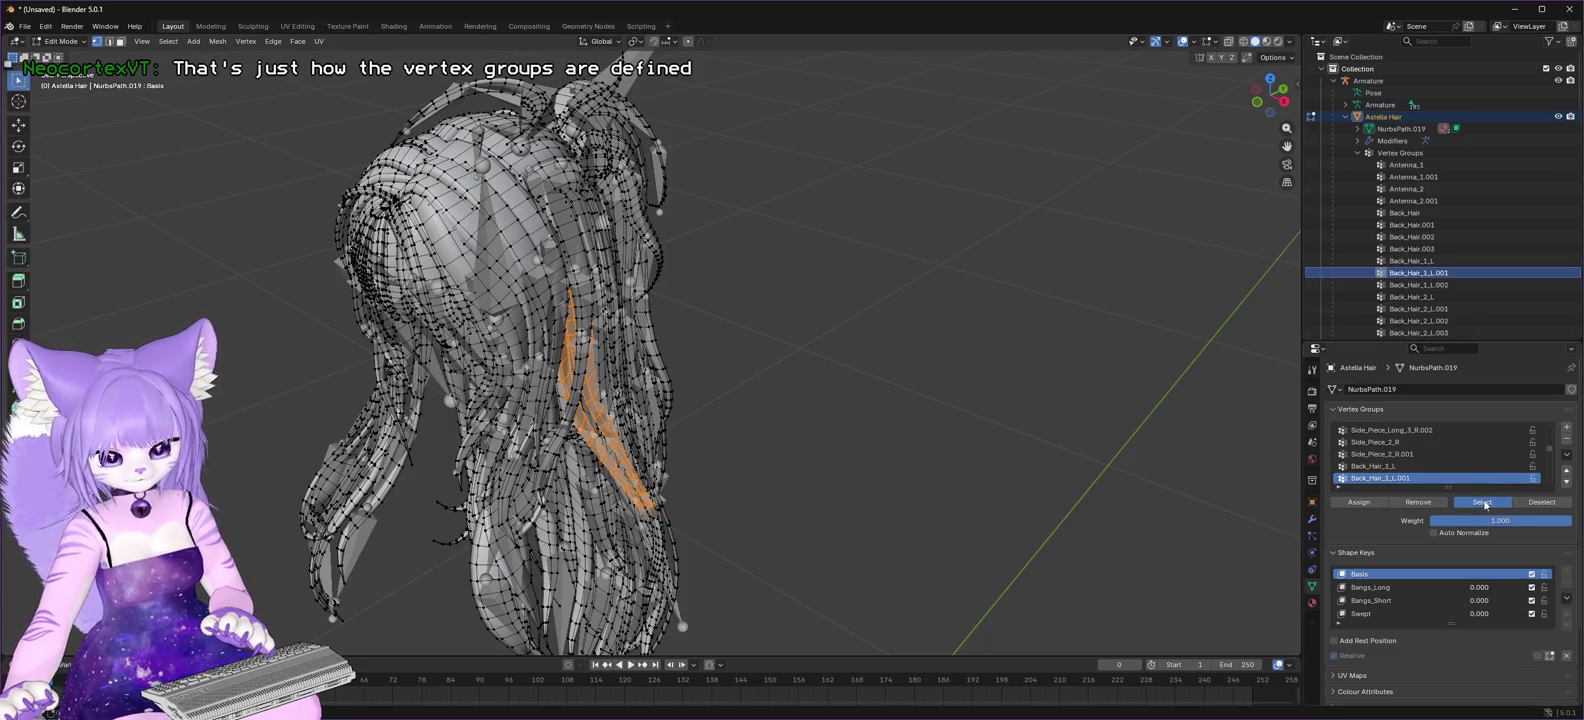
pyautogui.click(1437, 286)
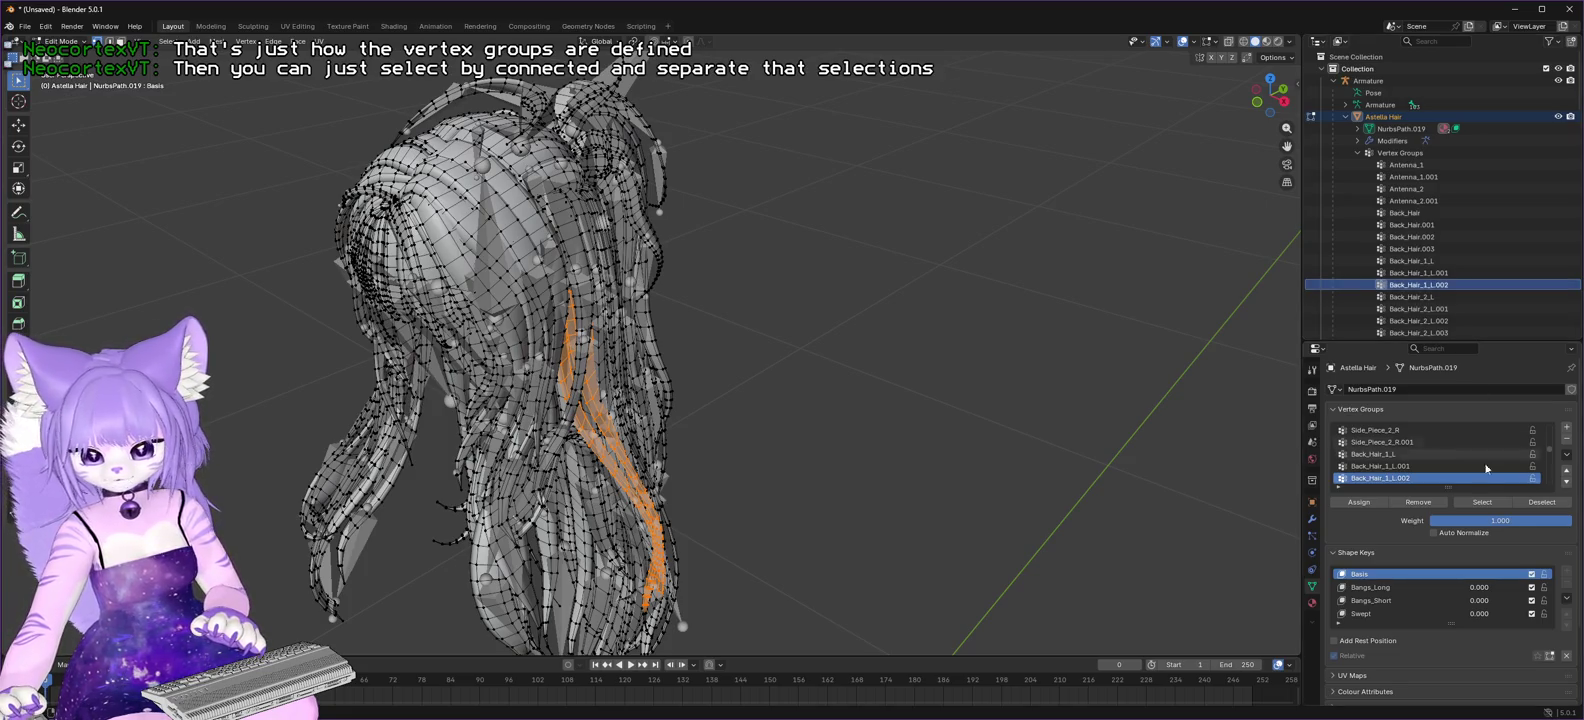
pyautogui.click(1545, 503)
pyautogui.click(1400, 466)
pyautogui.click(1548, 504)
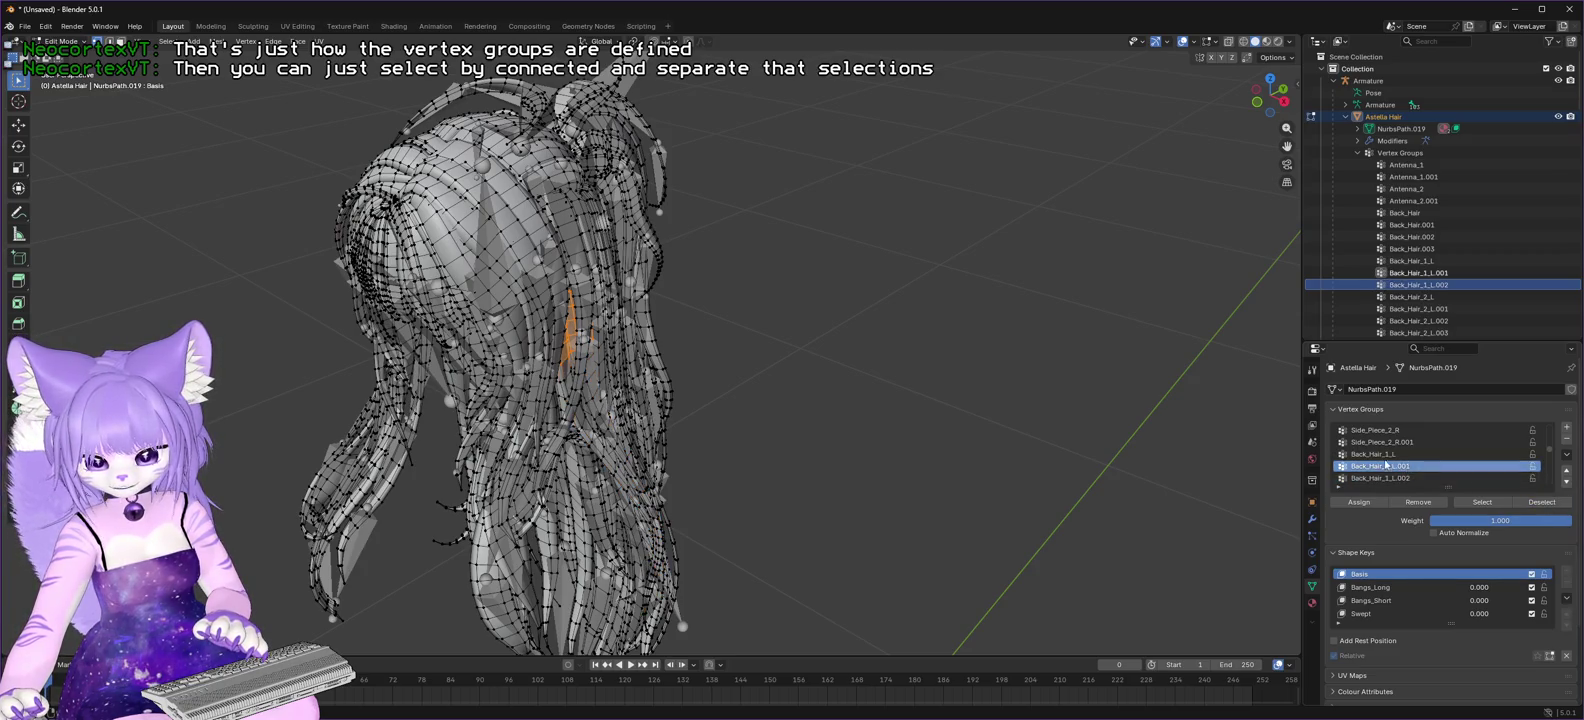
pyautogui.click(1390, 454)
pyautogui.click(1472, 502)
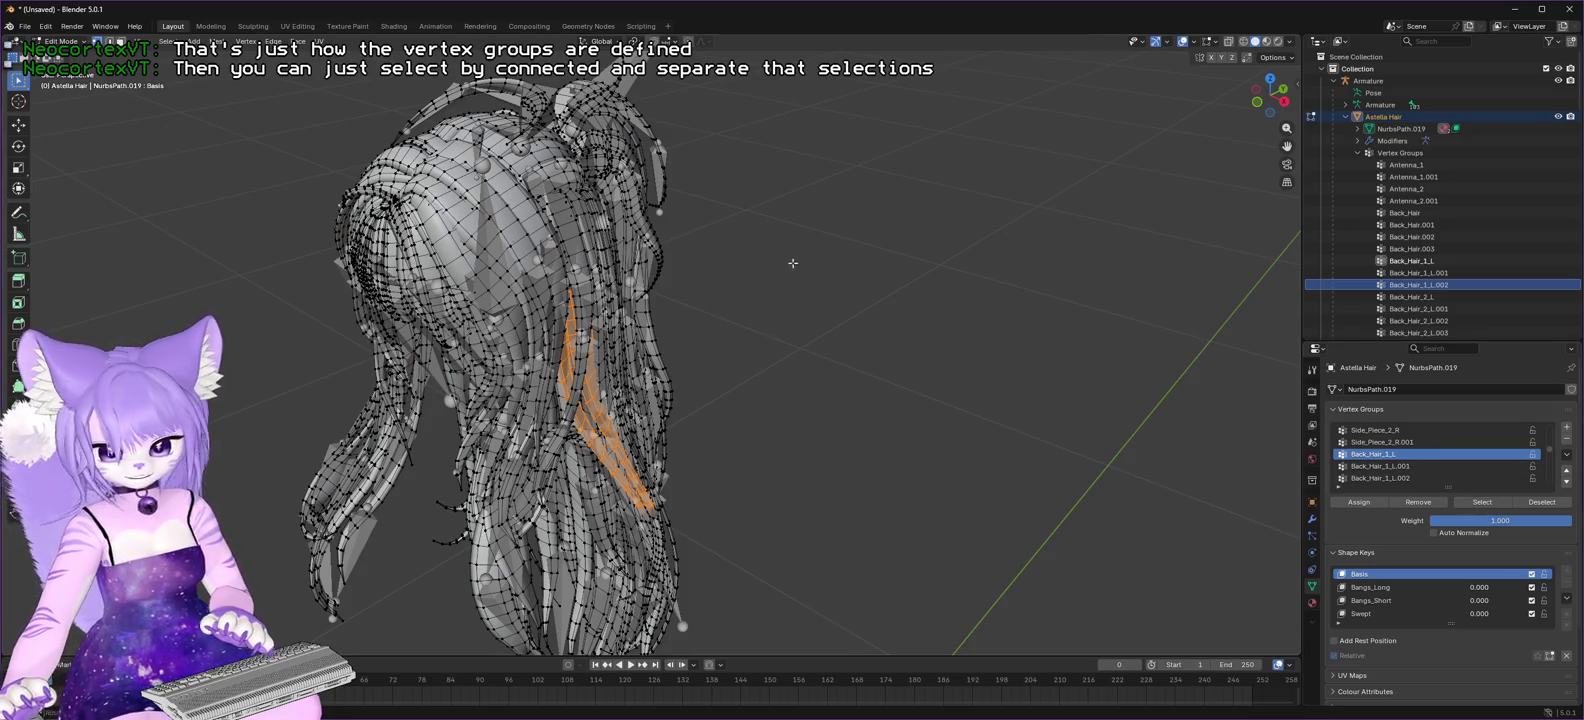
pyautogui.press('s')
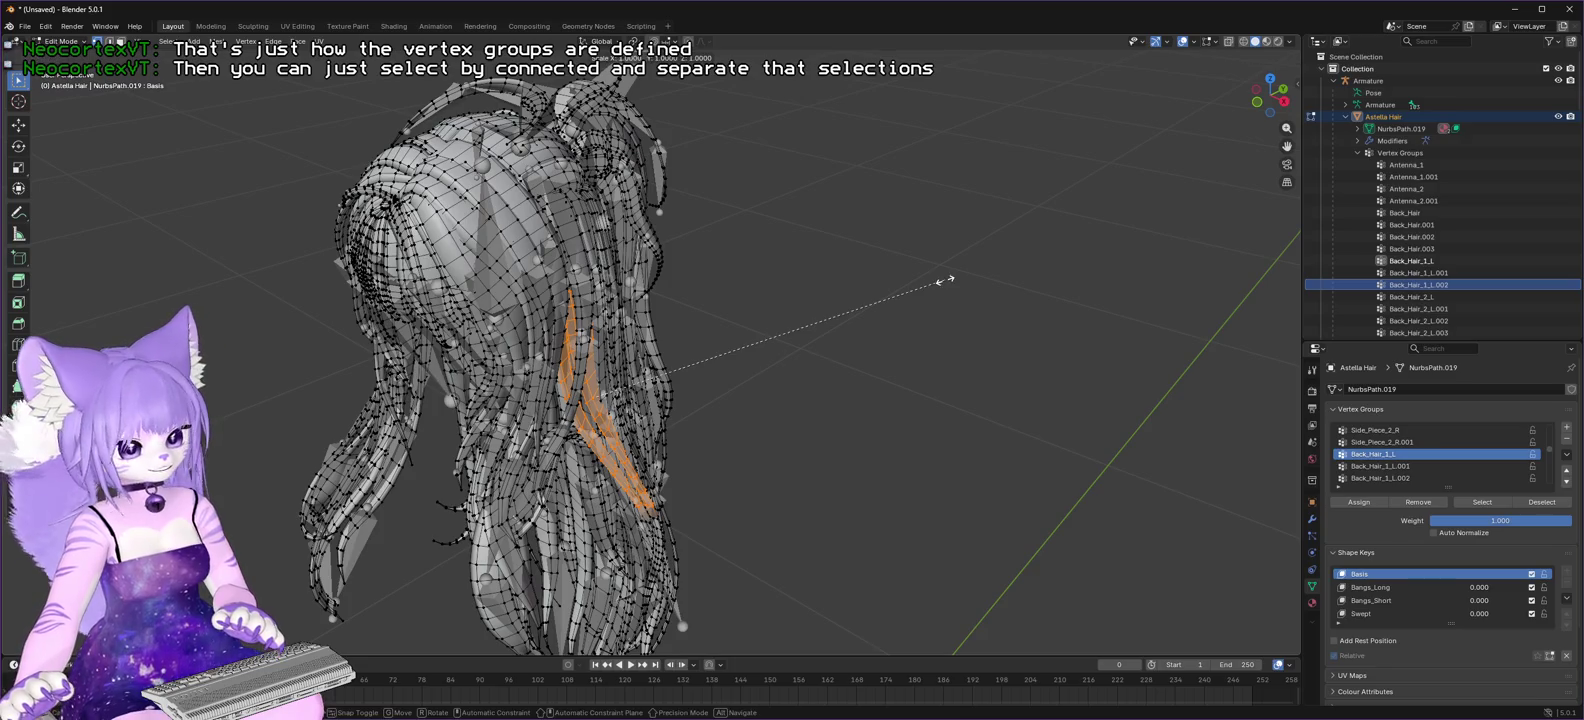
pyautogui.press('Escape')
pyautogui.click(168, 42)
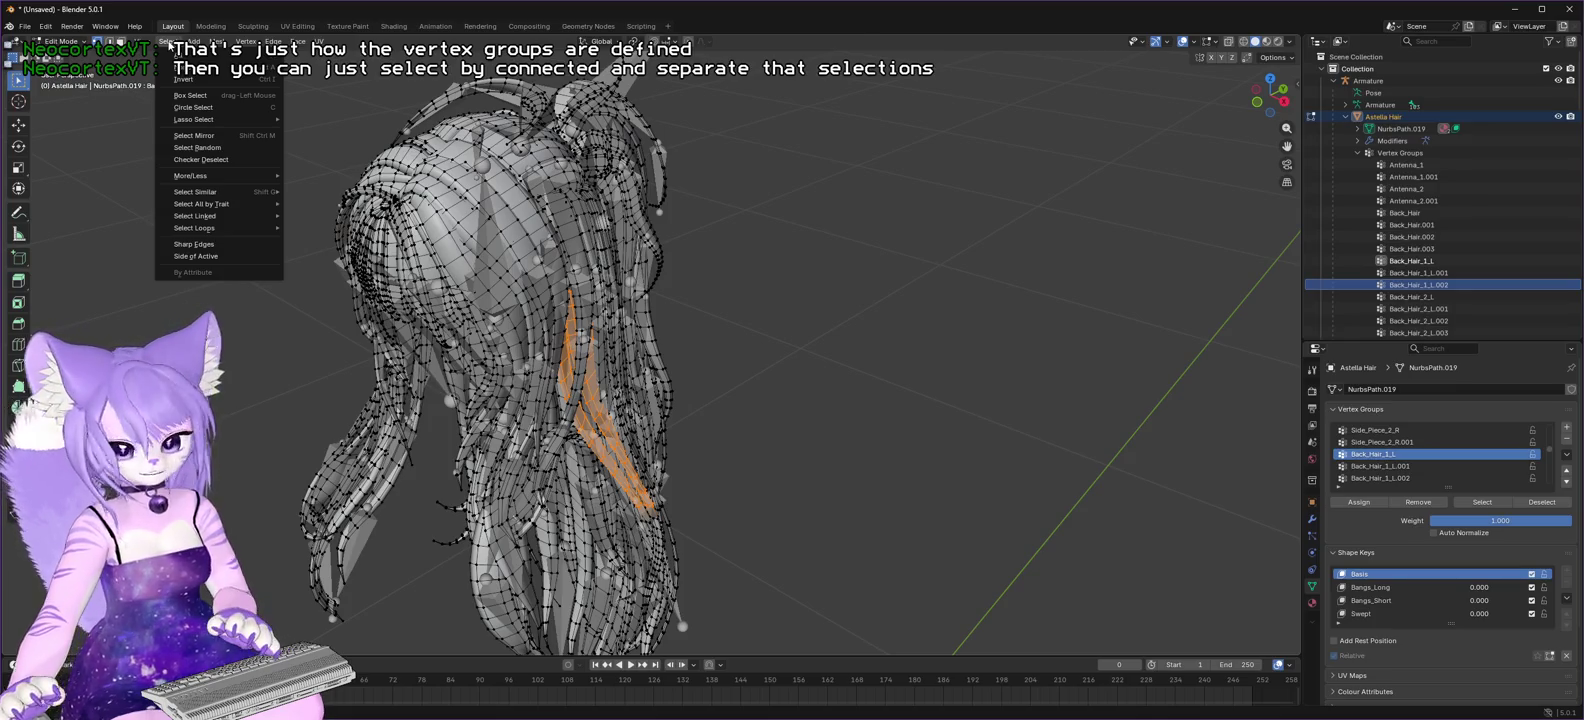
# - Toggle the Back_Hair_1_L.001 and .002 groups, ending with only Back_Hair_1_L selected
pyautogui.moveTo(193, 41)
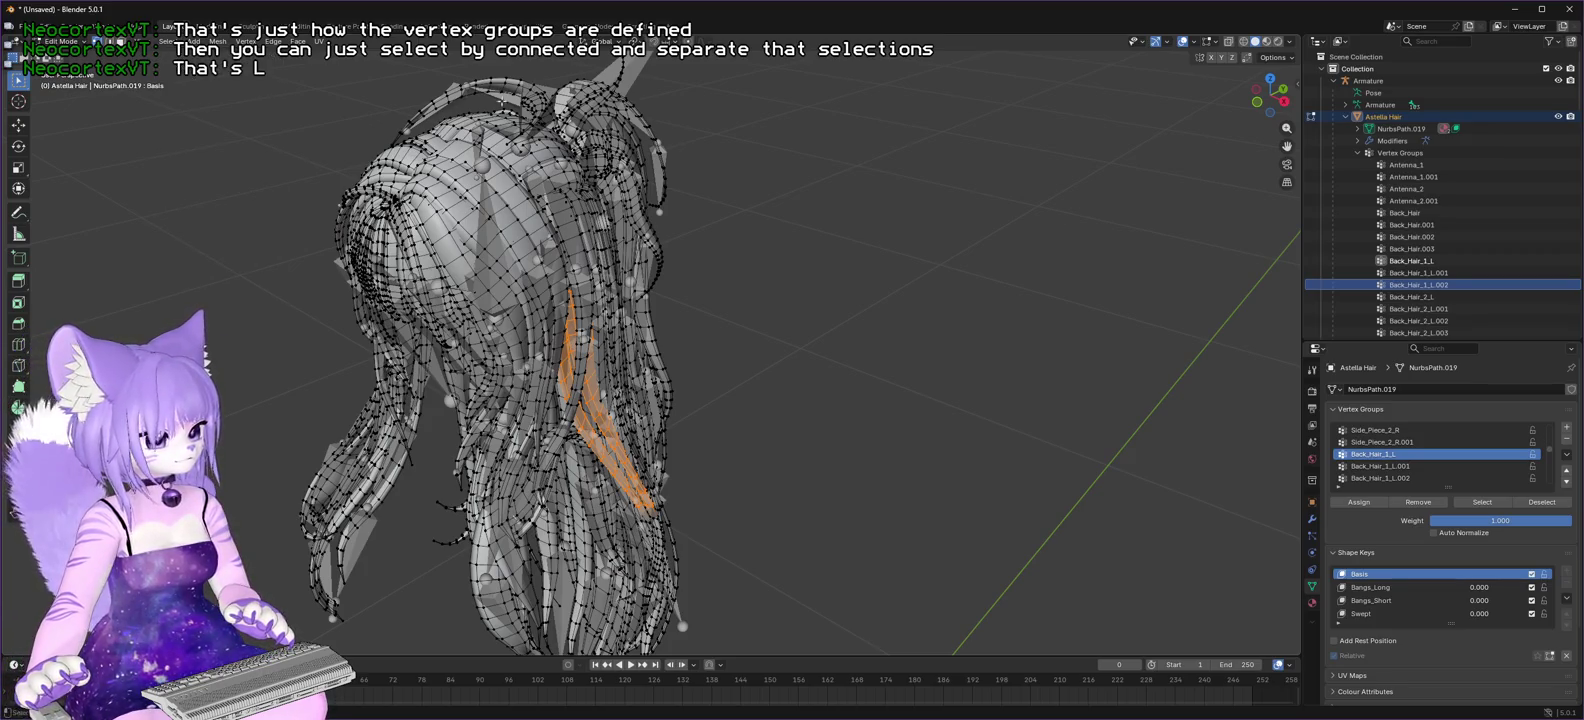
pyautogui.click(1395, 466)
pyautogui.click(1482, 502)
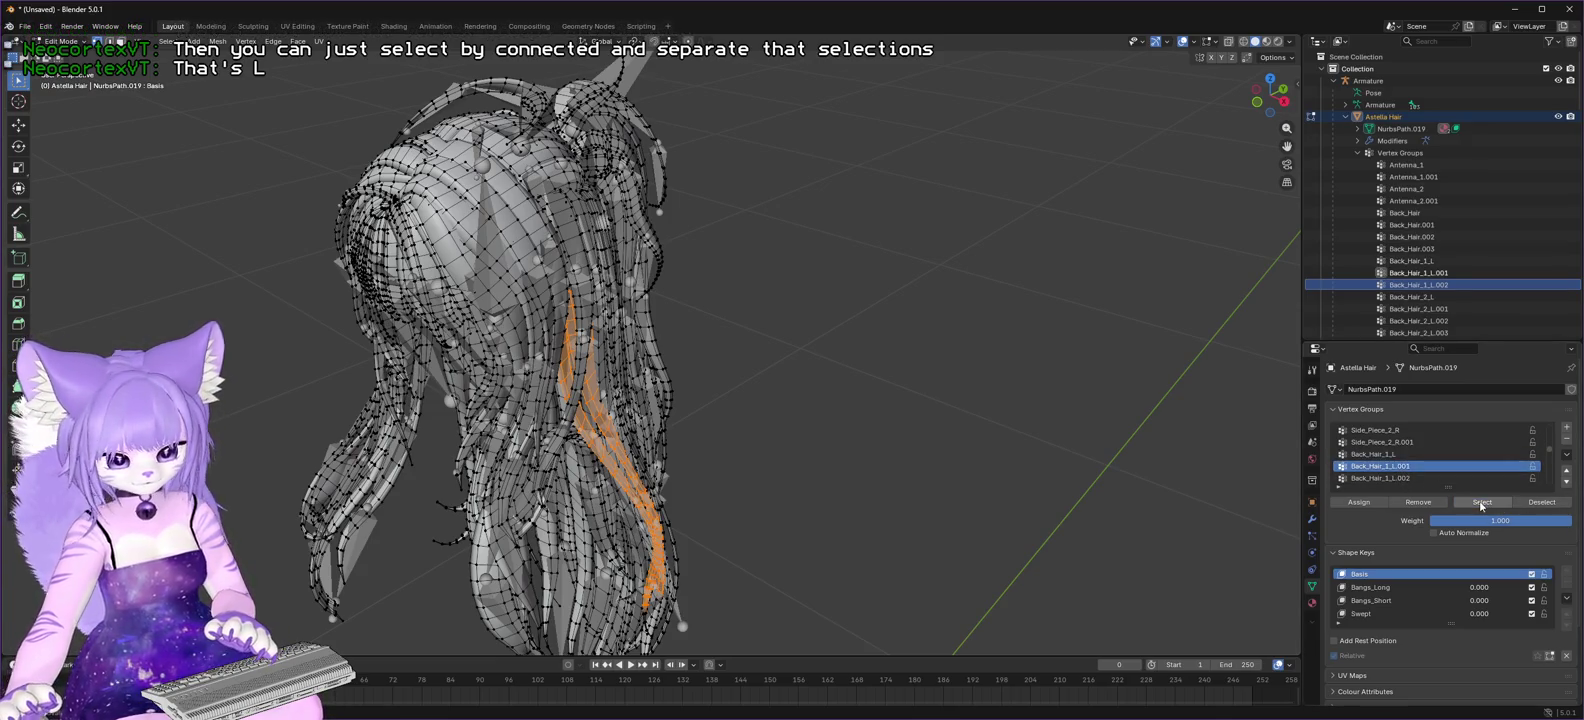
pyautogui.click(1495, 477)
pyautogui.click(1482, 502)
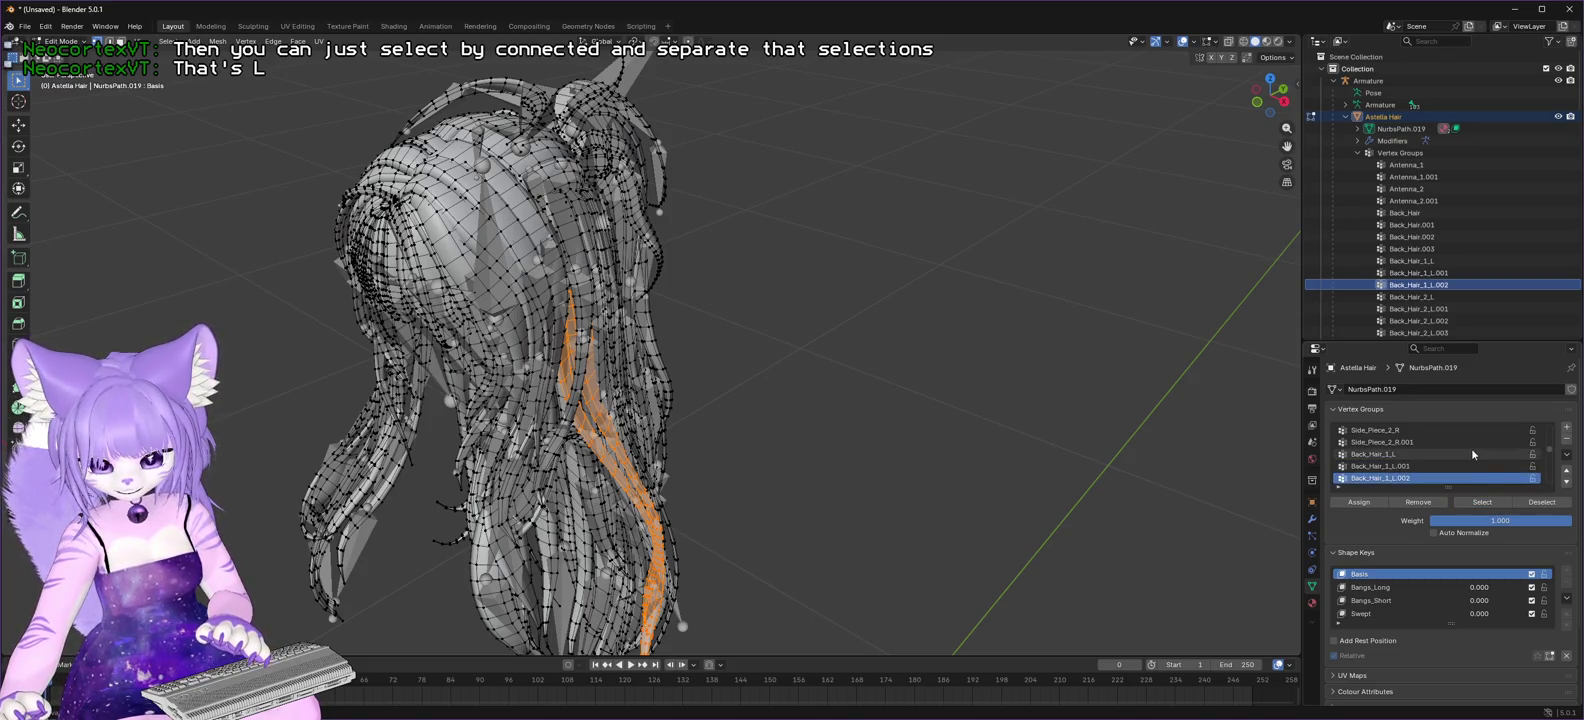
pyautogui.scroll(-1, 1471, 450)
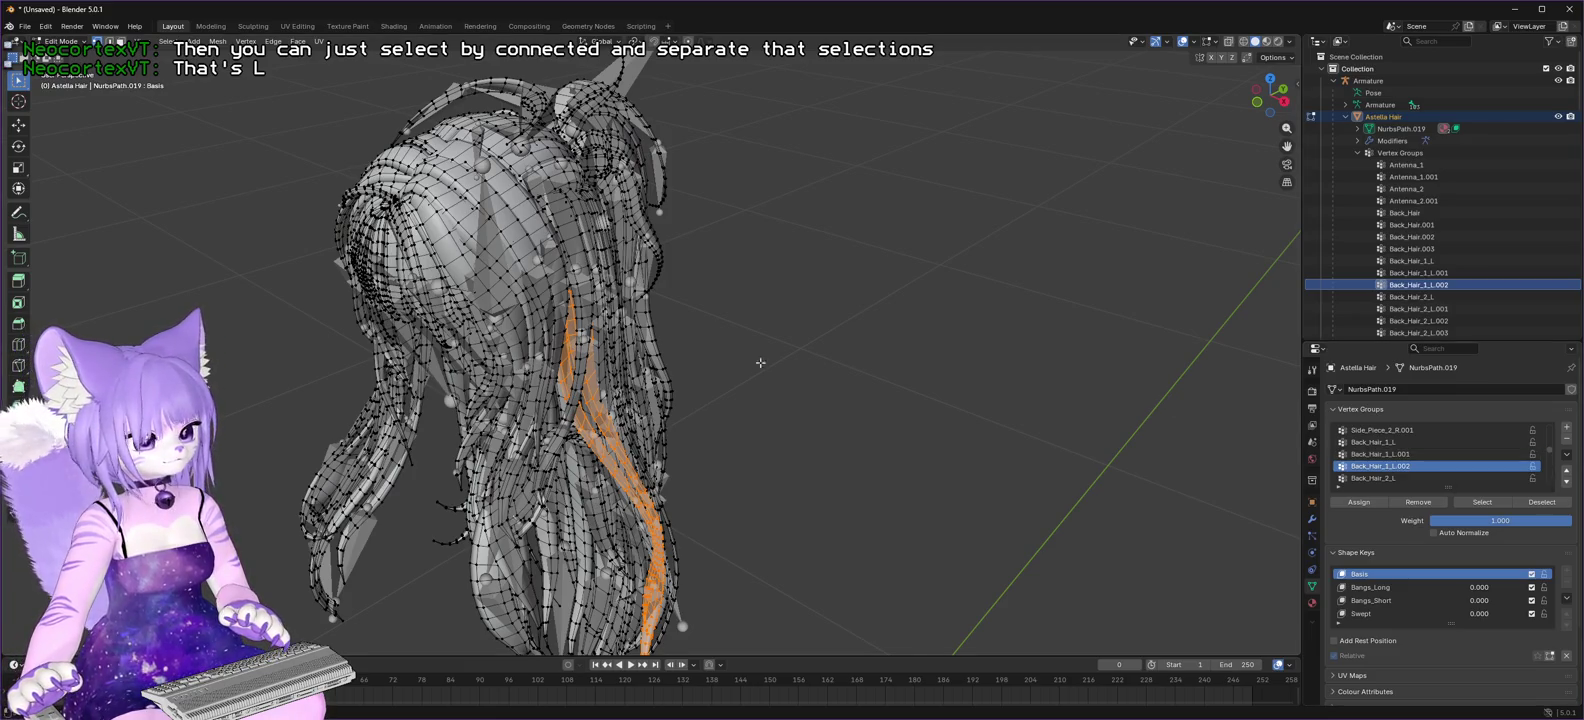
pyautogui.click(1541, 502)
pyautogui.click(1470, 454)
pyautogui.click(1541, 502)
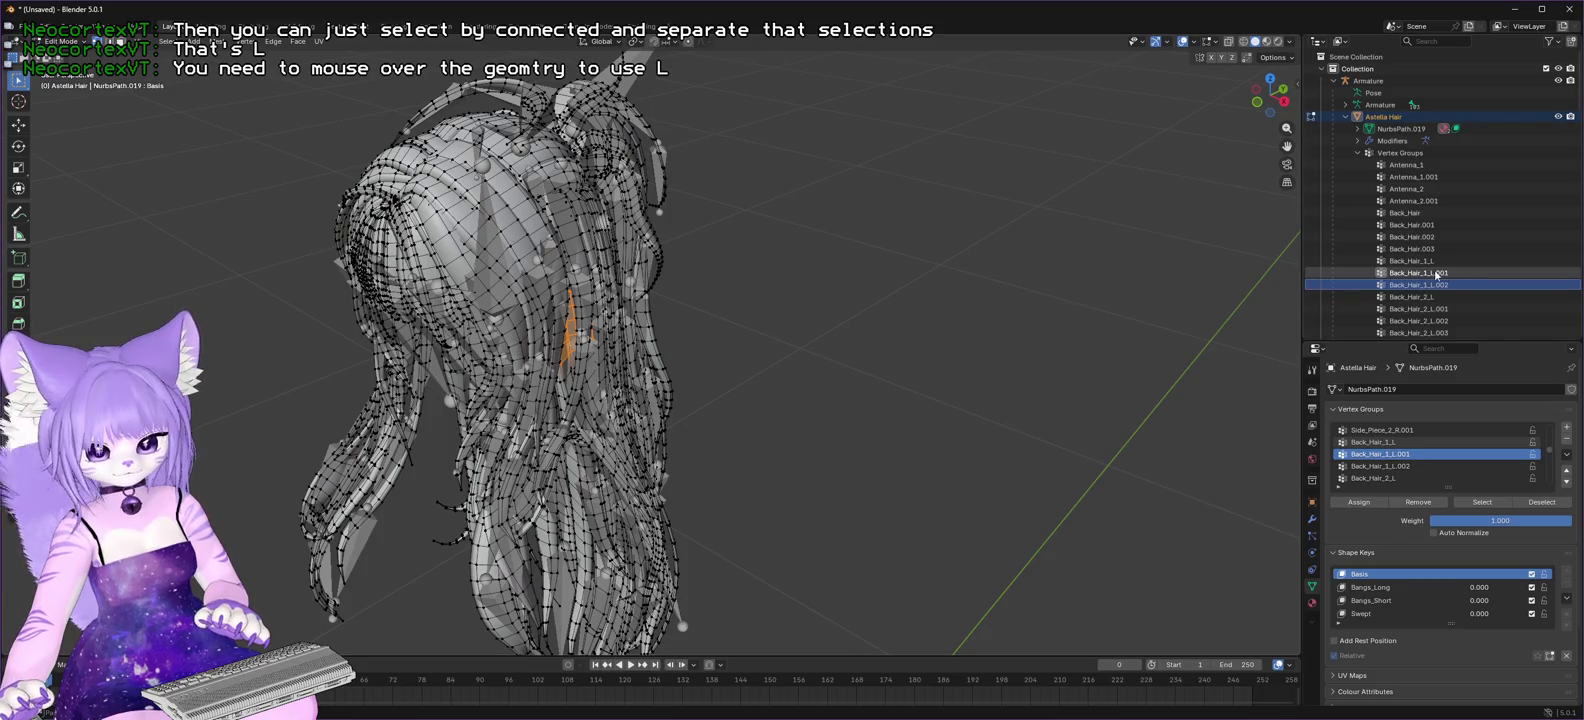
pyautogui.click(1378, 442)
pyautogui.click(1541, 502)
pyautogui.click(1482, 502)
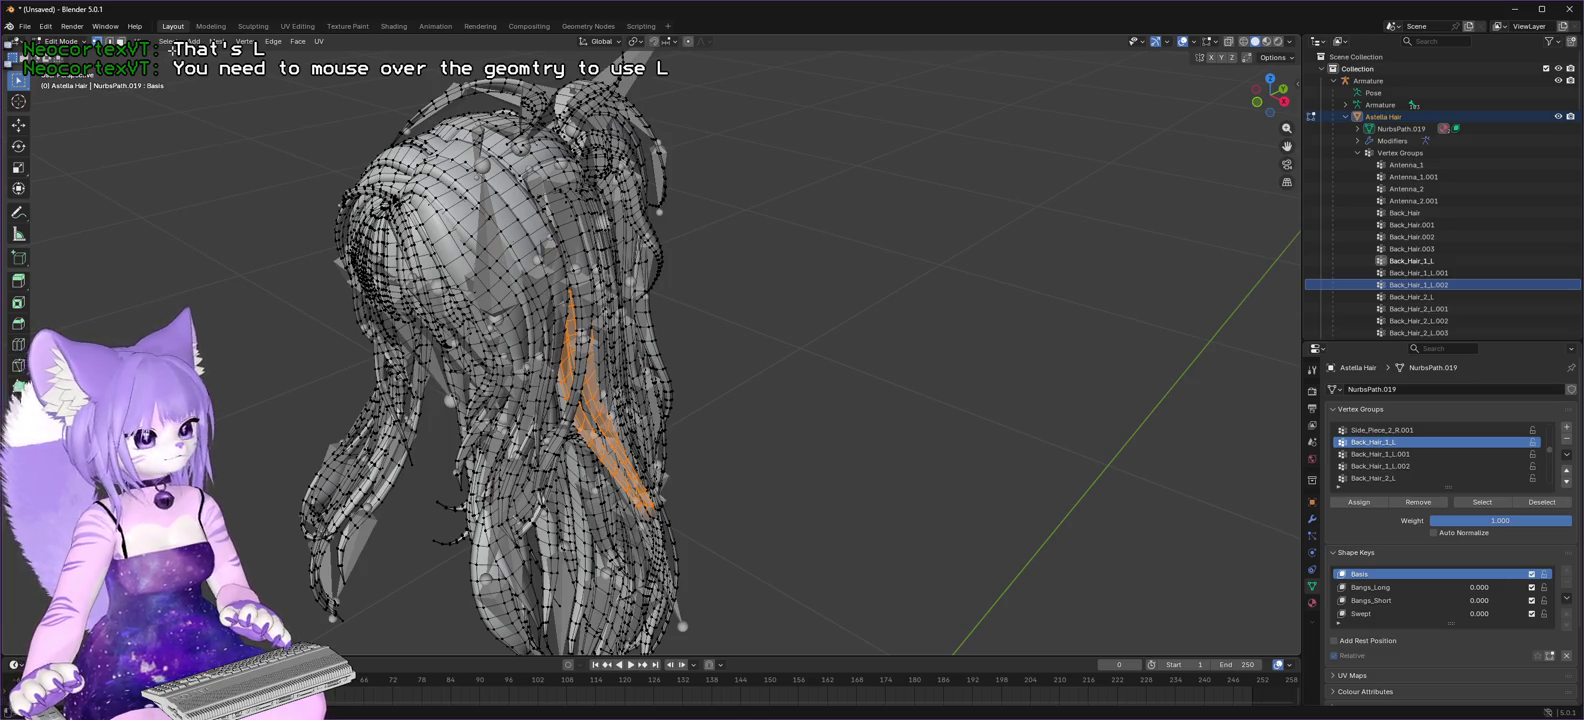
# - Extend the Back_Hair_1_L selection to the whole linked strand with Select Linked
pyautogui.click(168, 42)
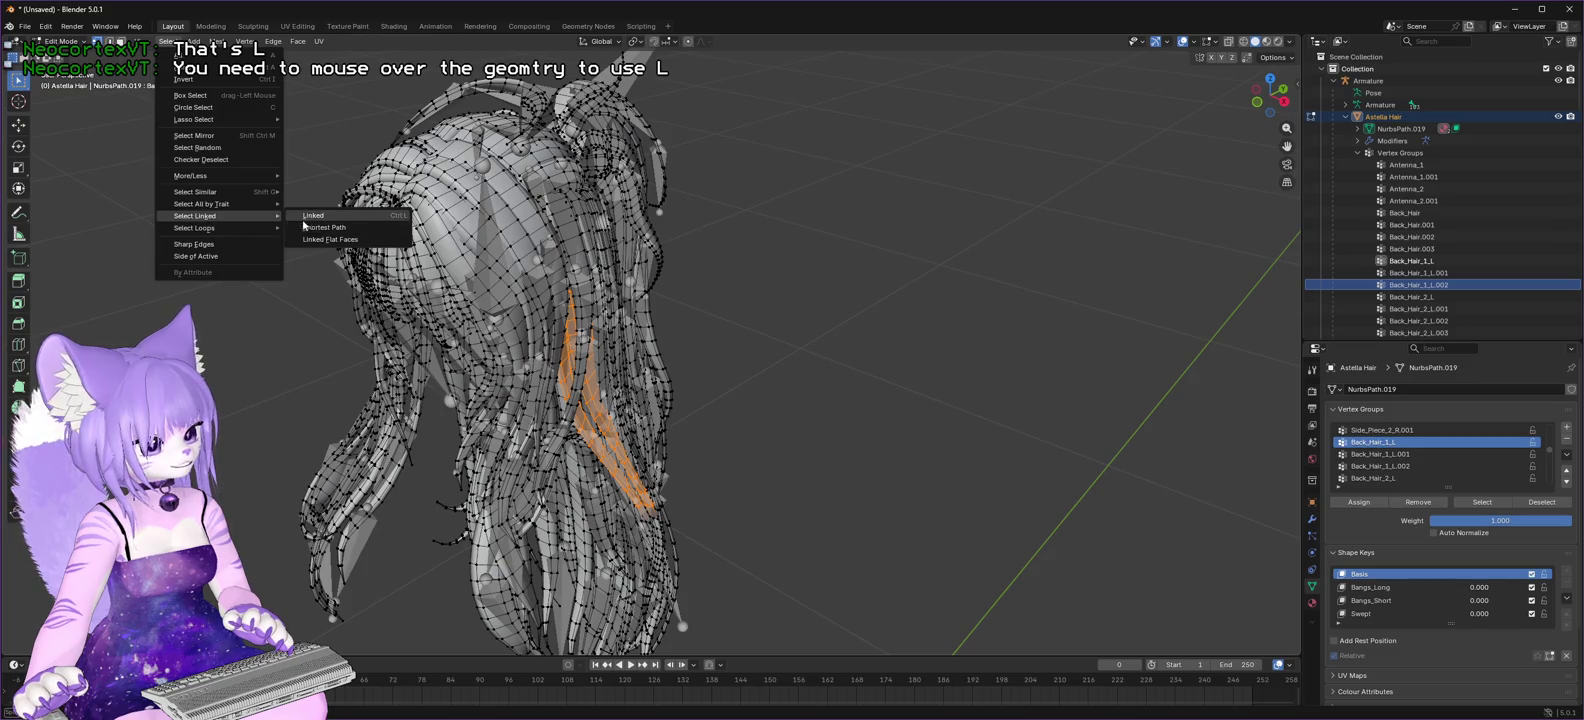
pyautogui.click(311, 217)
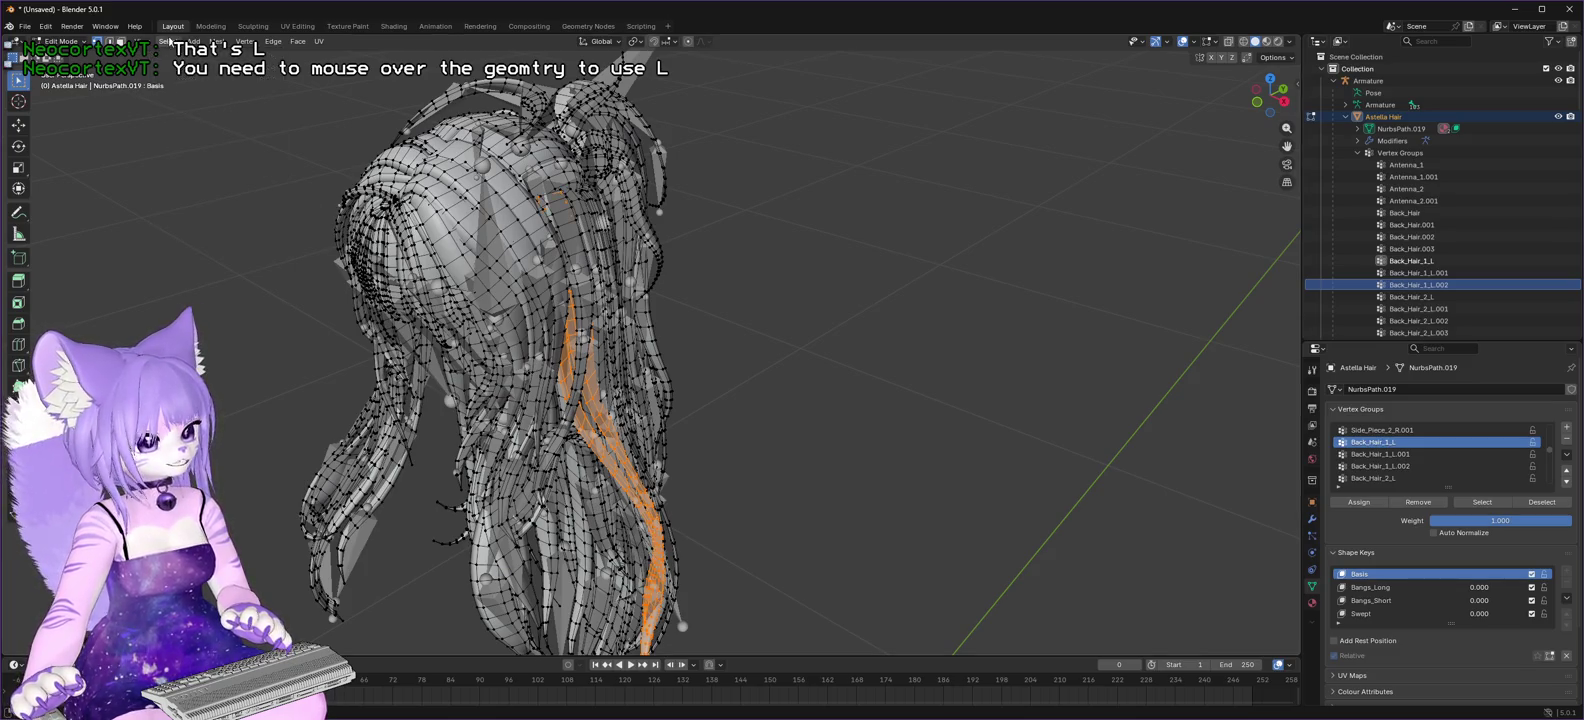
pyautogui.click(168, 42)
pyautogui.moveTo(262, 216)
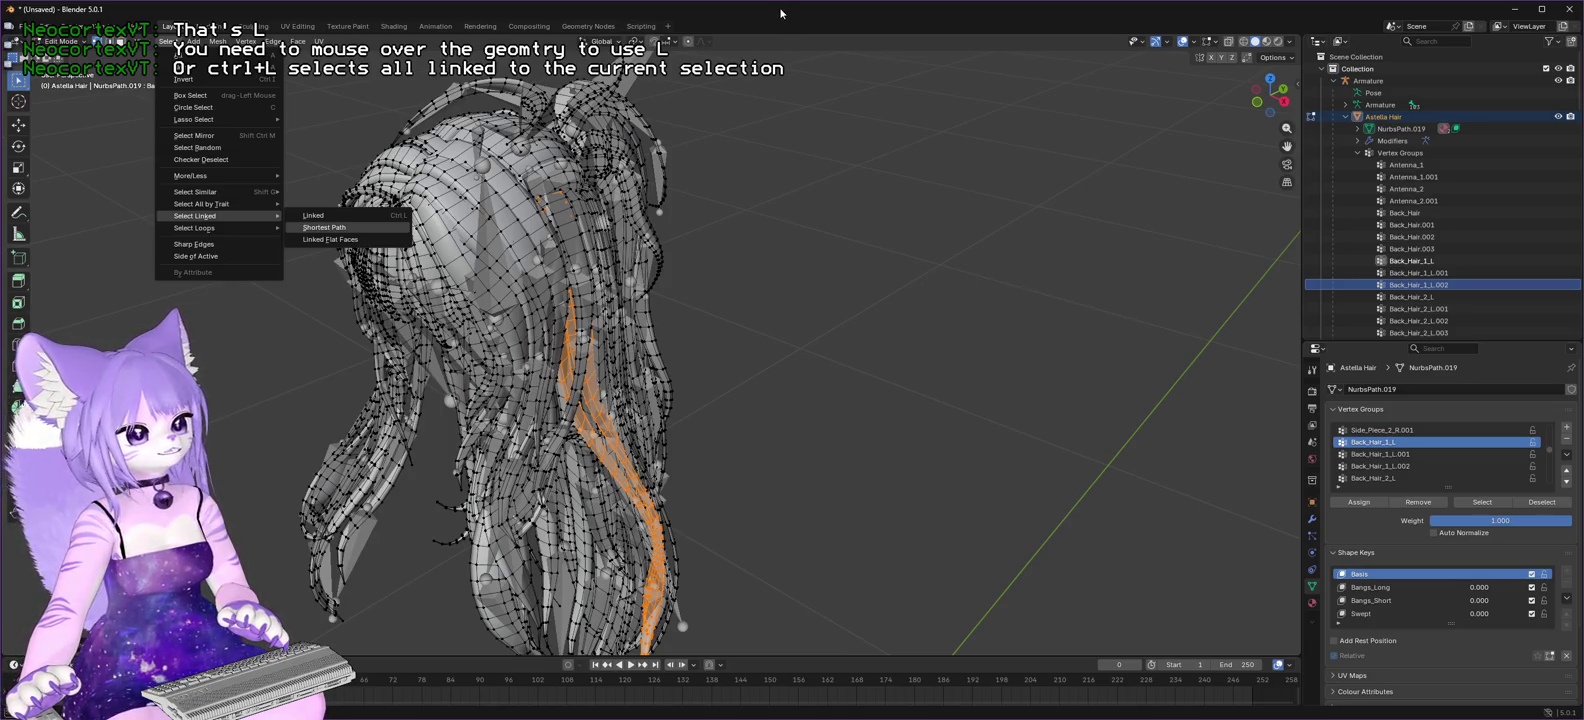
pyautogui.press('Escape')
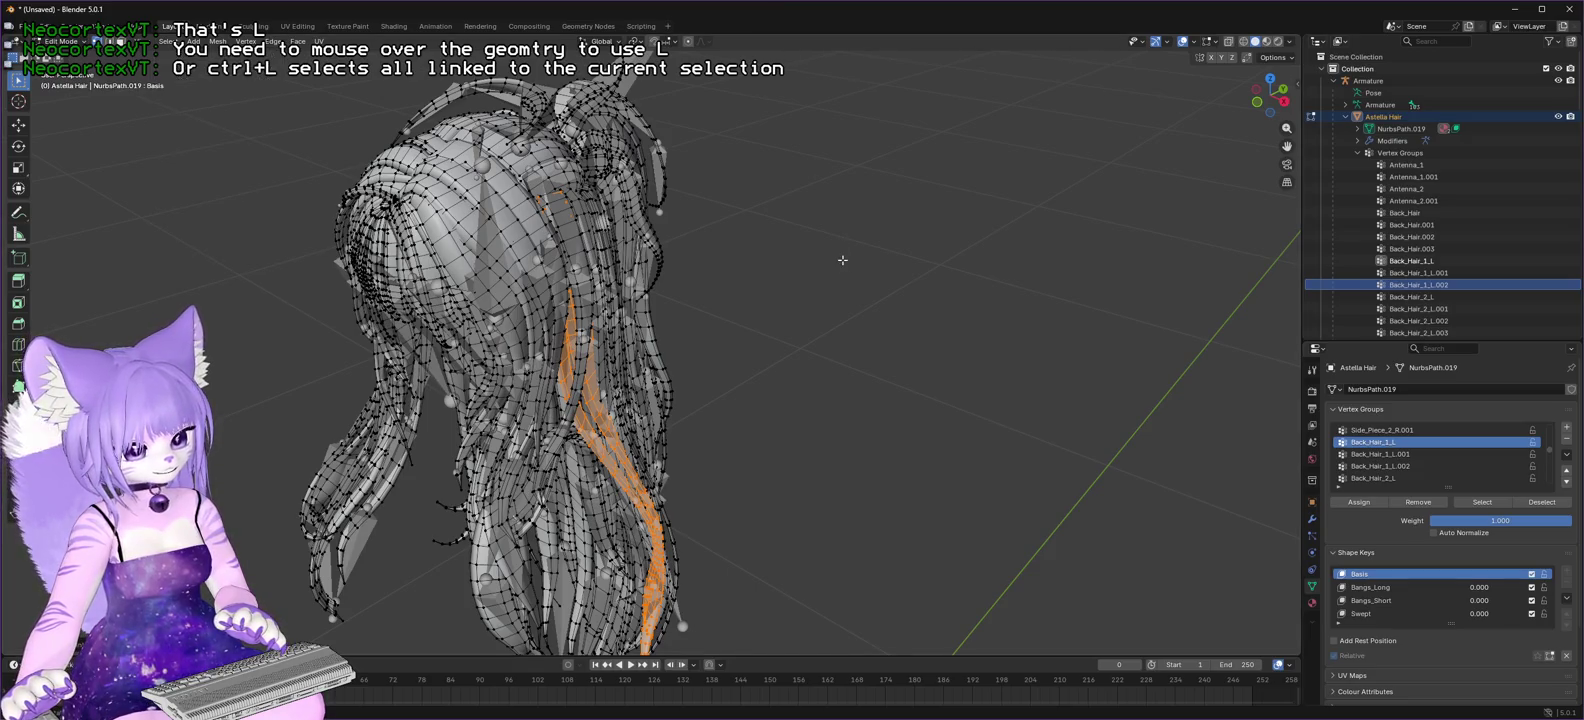
pyautogui.press('p')
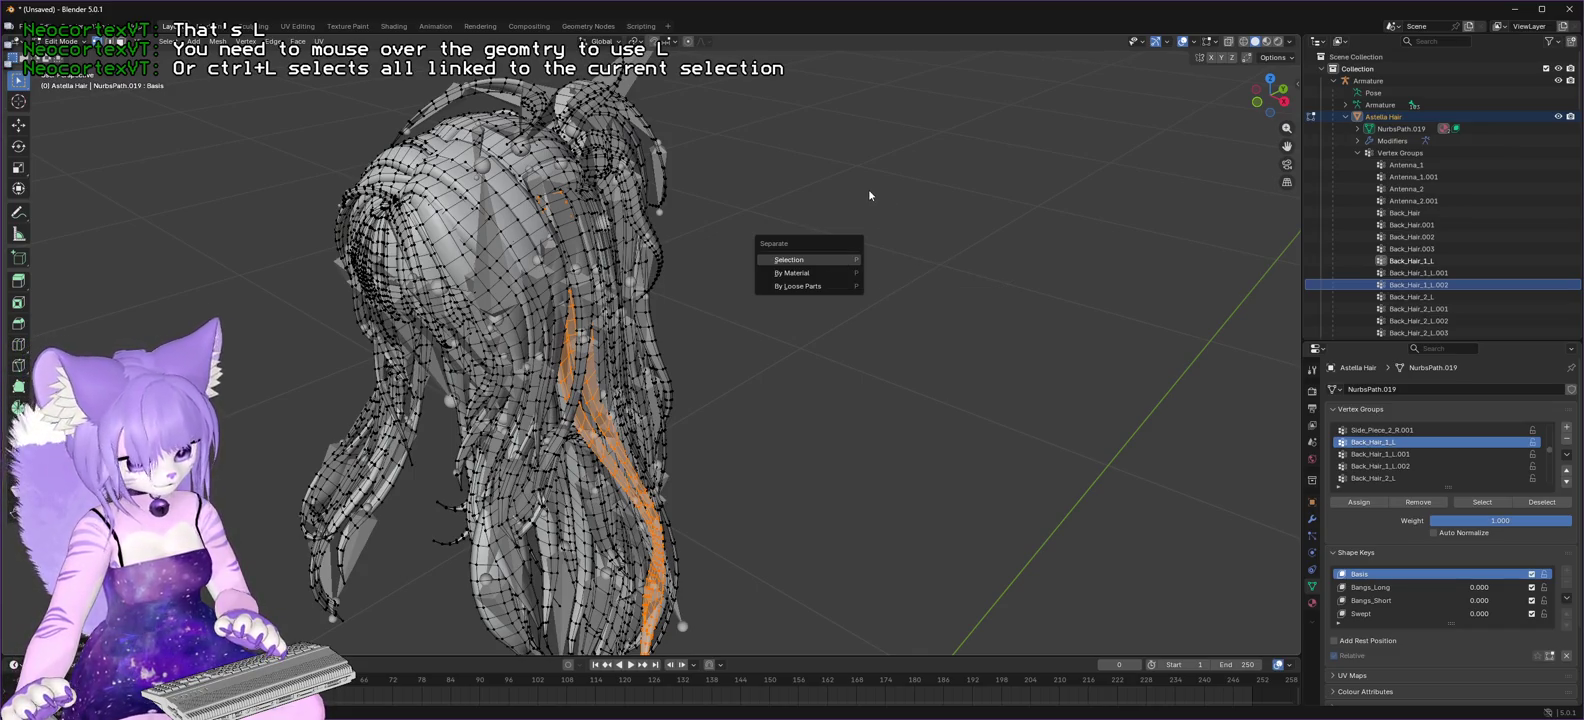
# - Separate the Back_Hair_1_L strand into its own mesh, then select Back_Hair_2_L's vertices
pyautogui.press('Return')
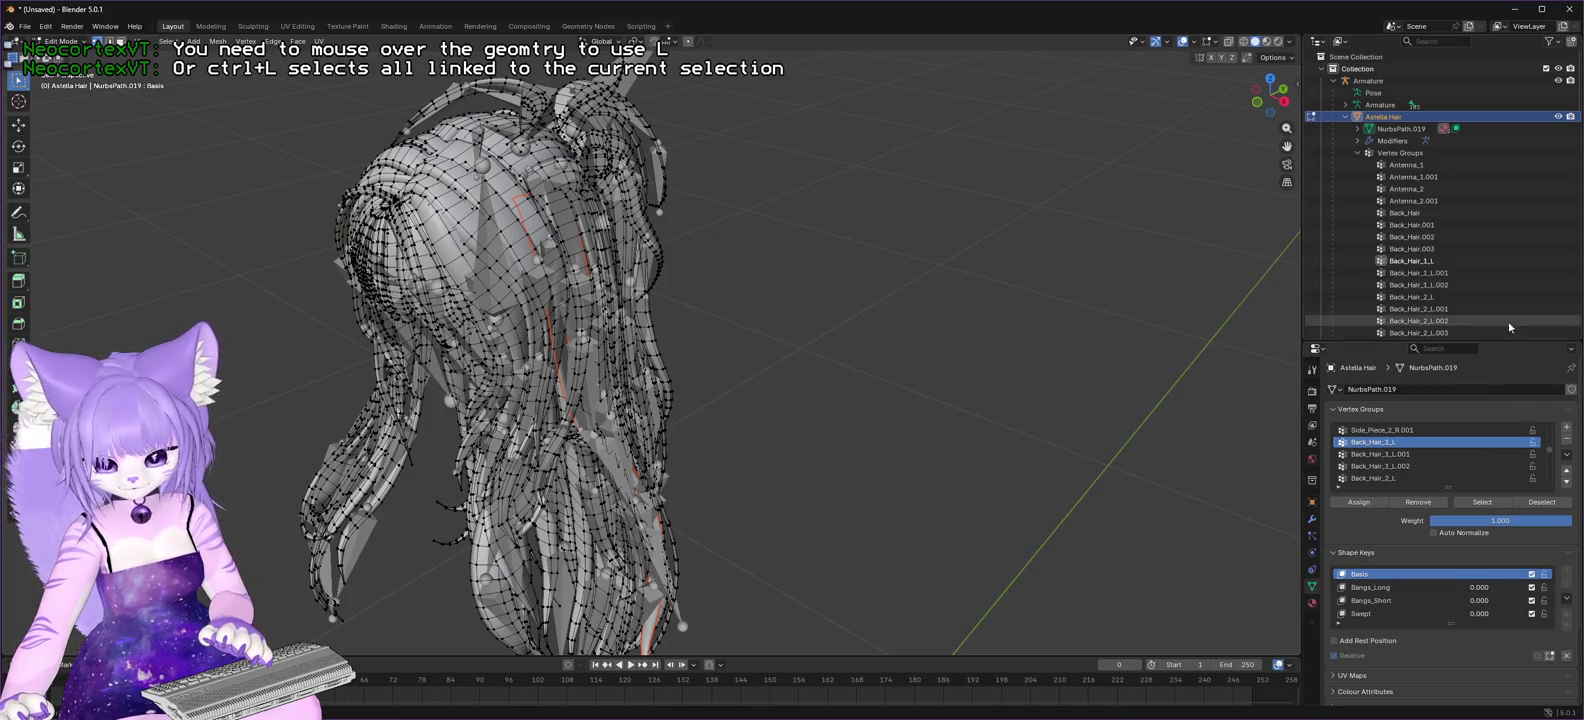
pyautogui.click(1408, 301)
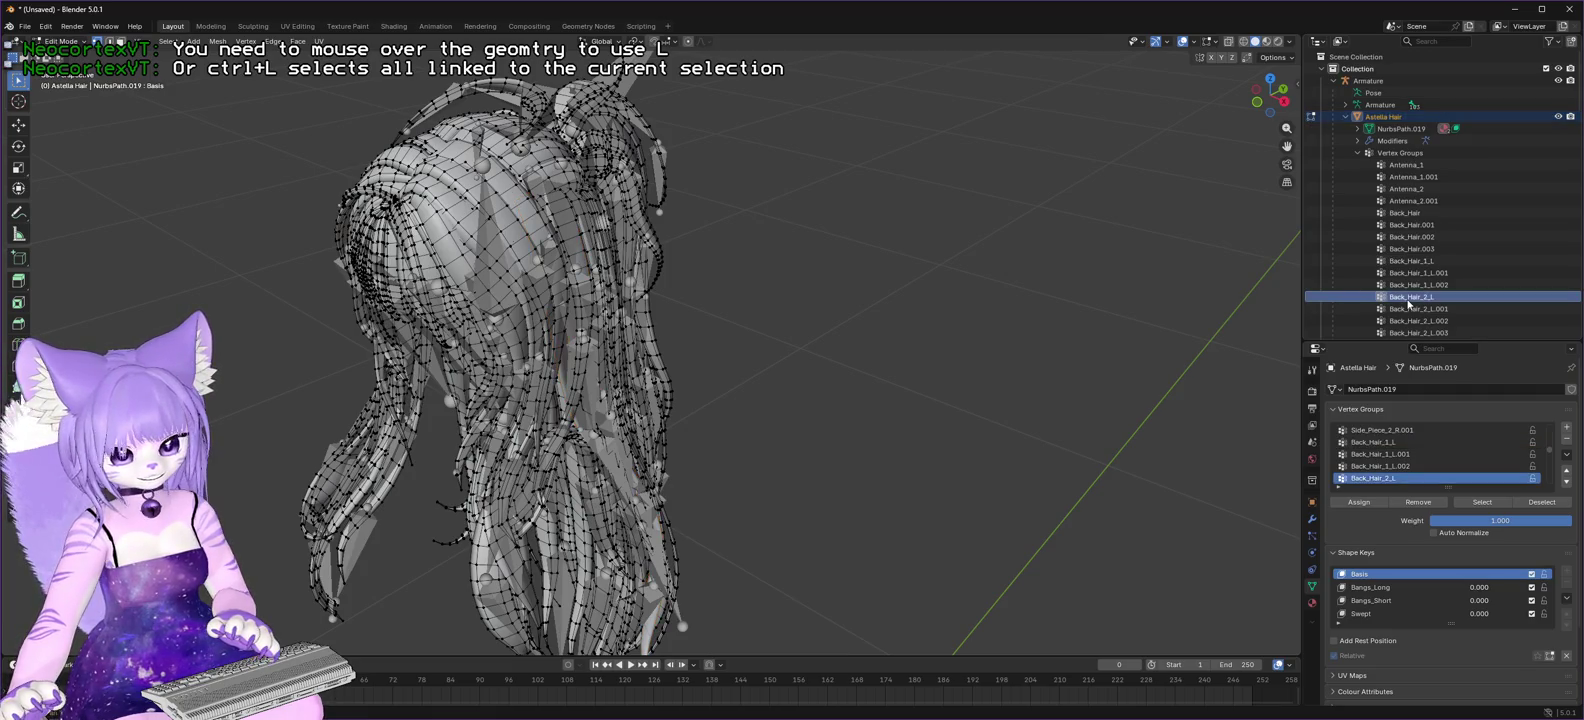
pyautogui.click(1490, 503)
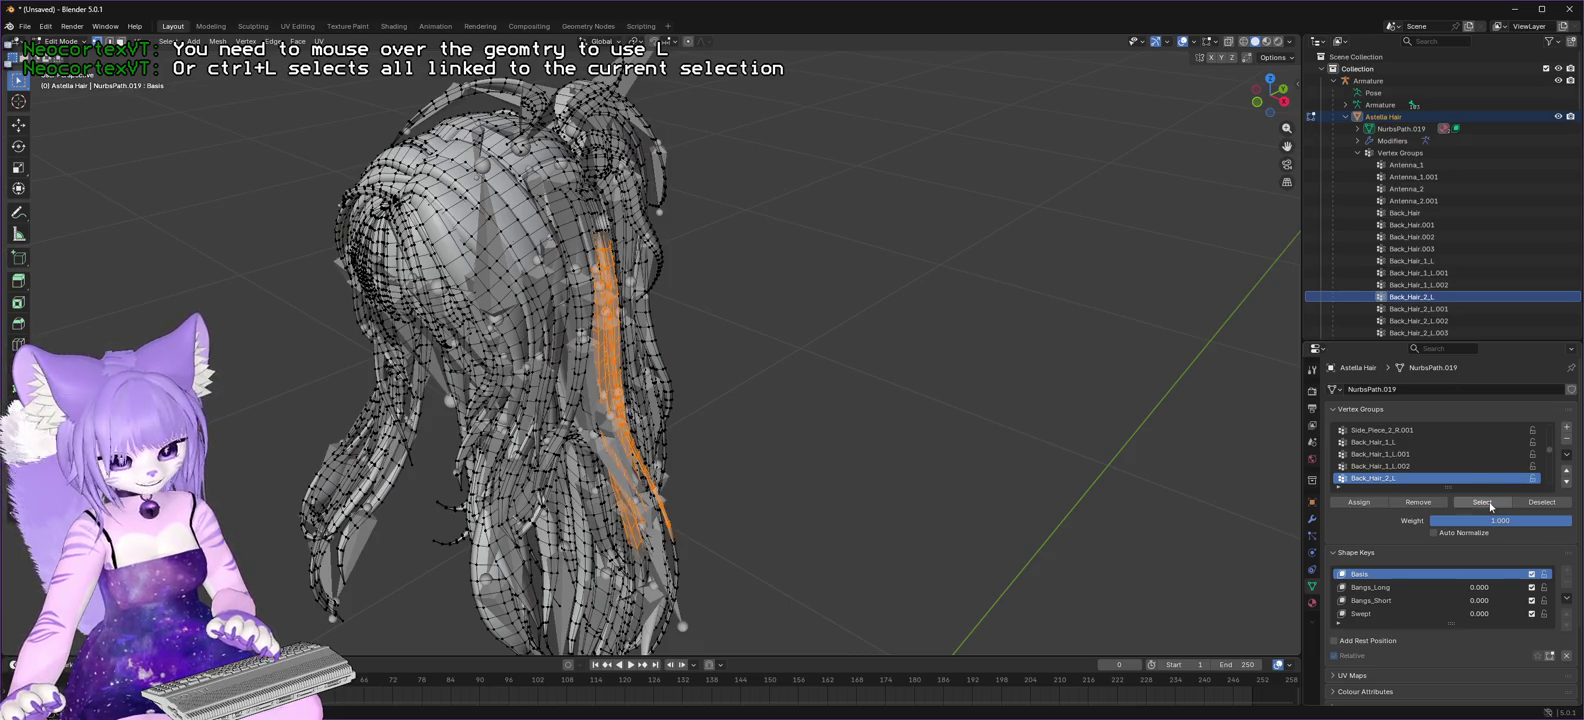